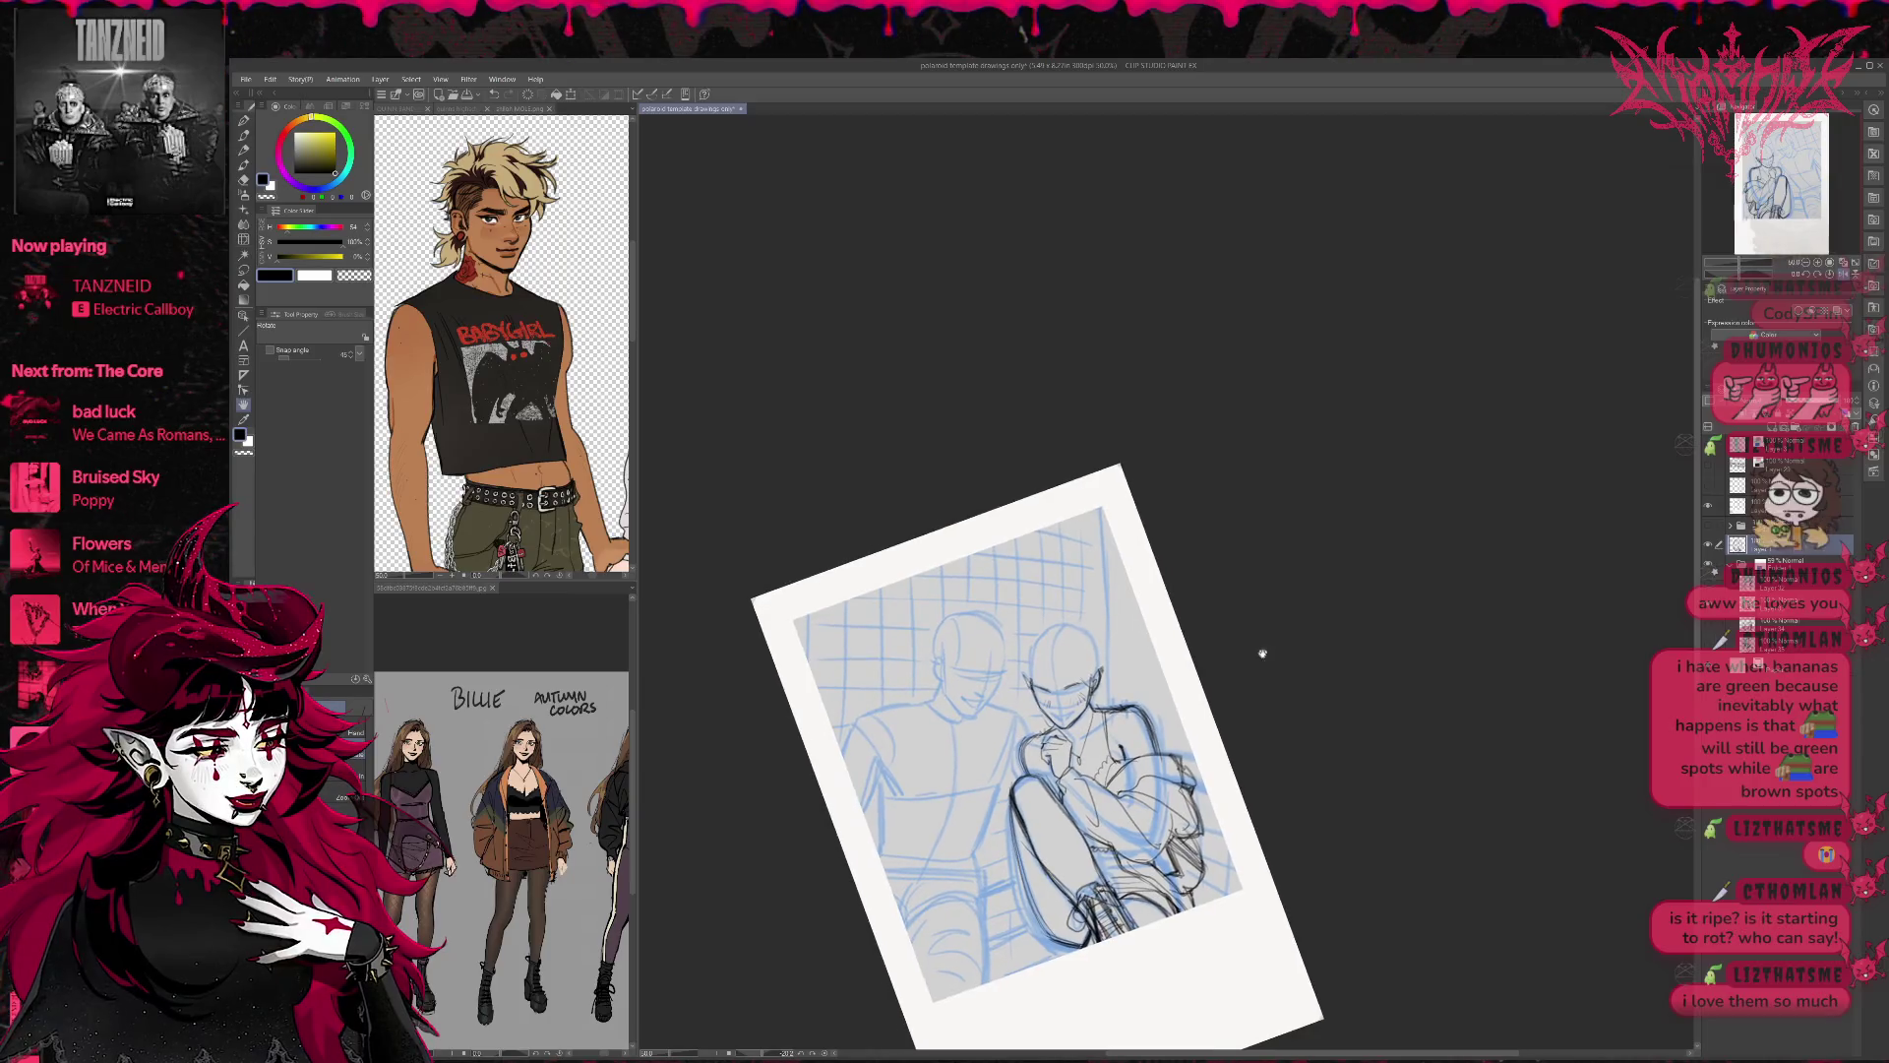
# Draw long pencil hair strands over the girl's head, falling toward her shoulder.
pyautogui.press('e')
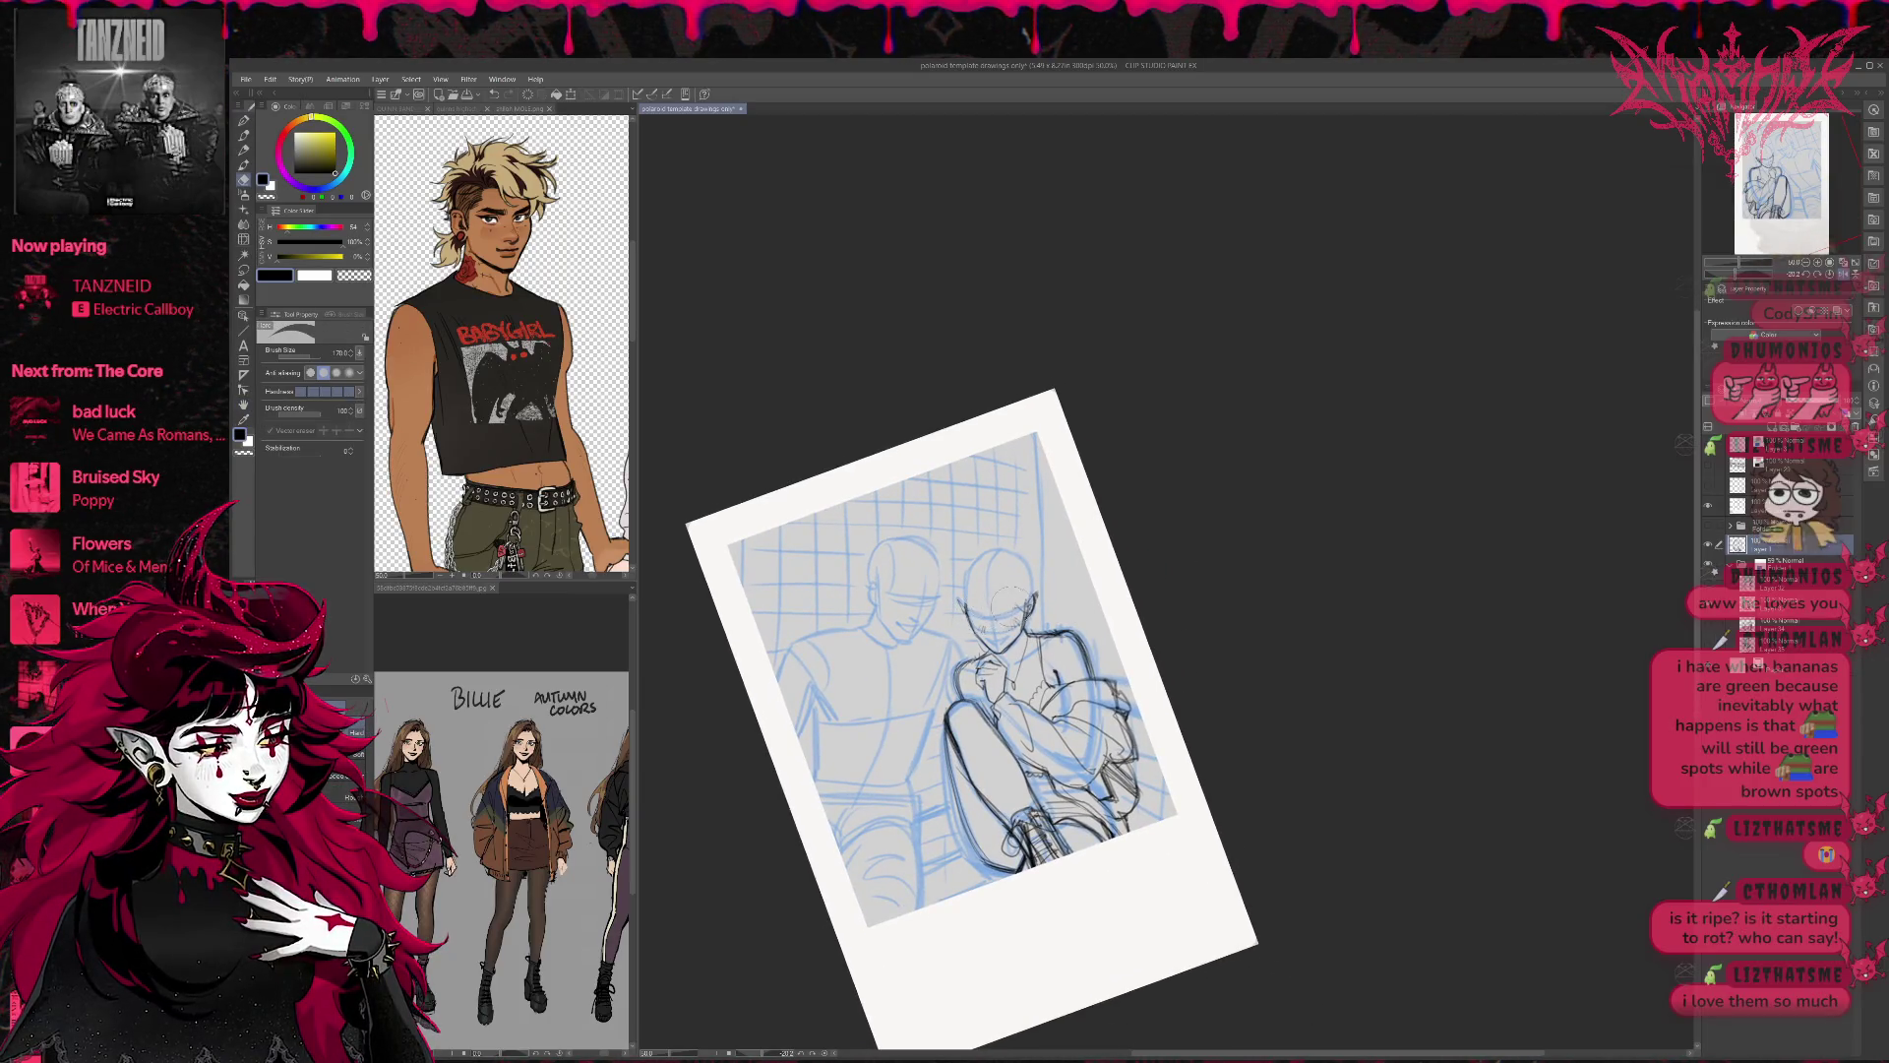
pyautogui.press('p')
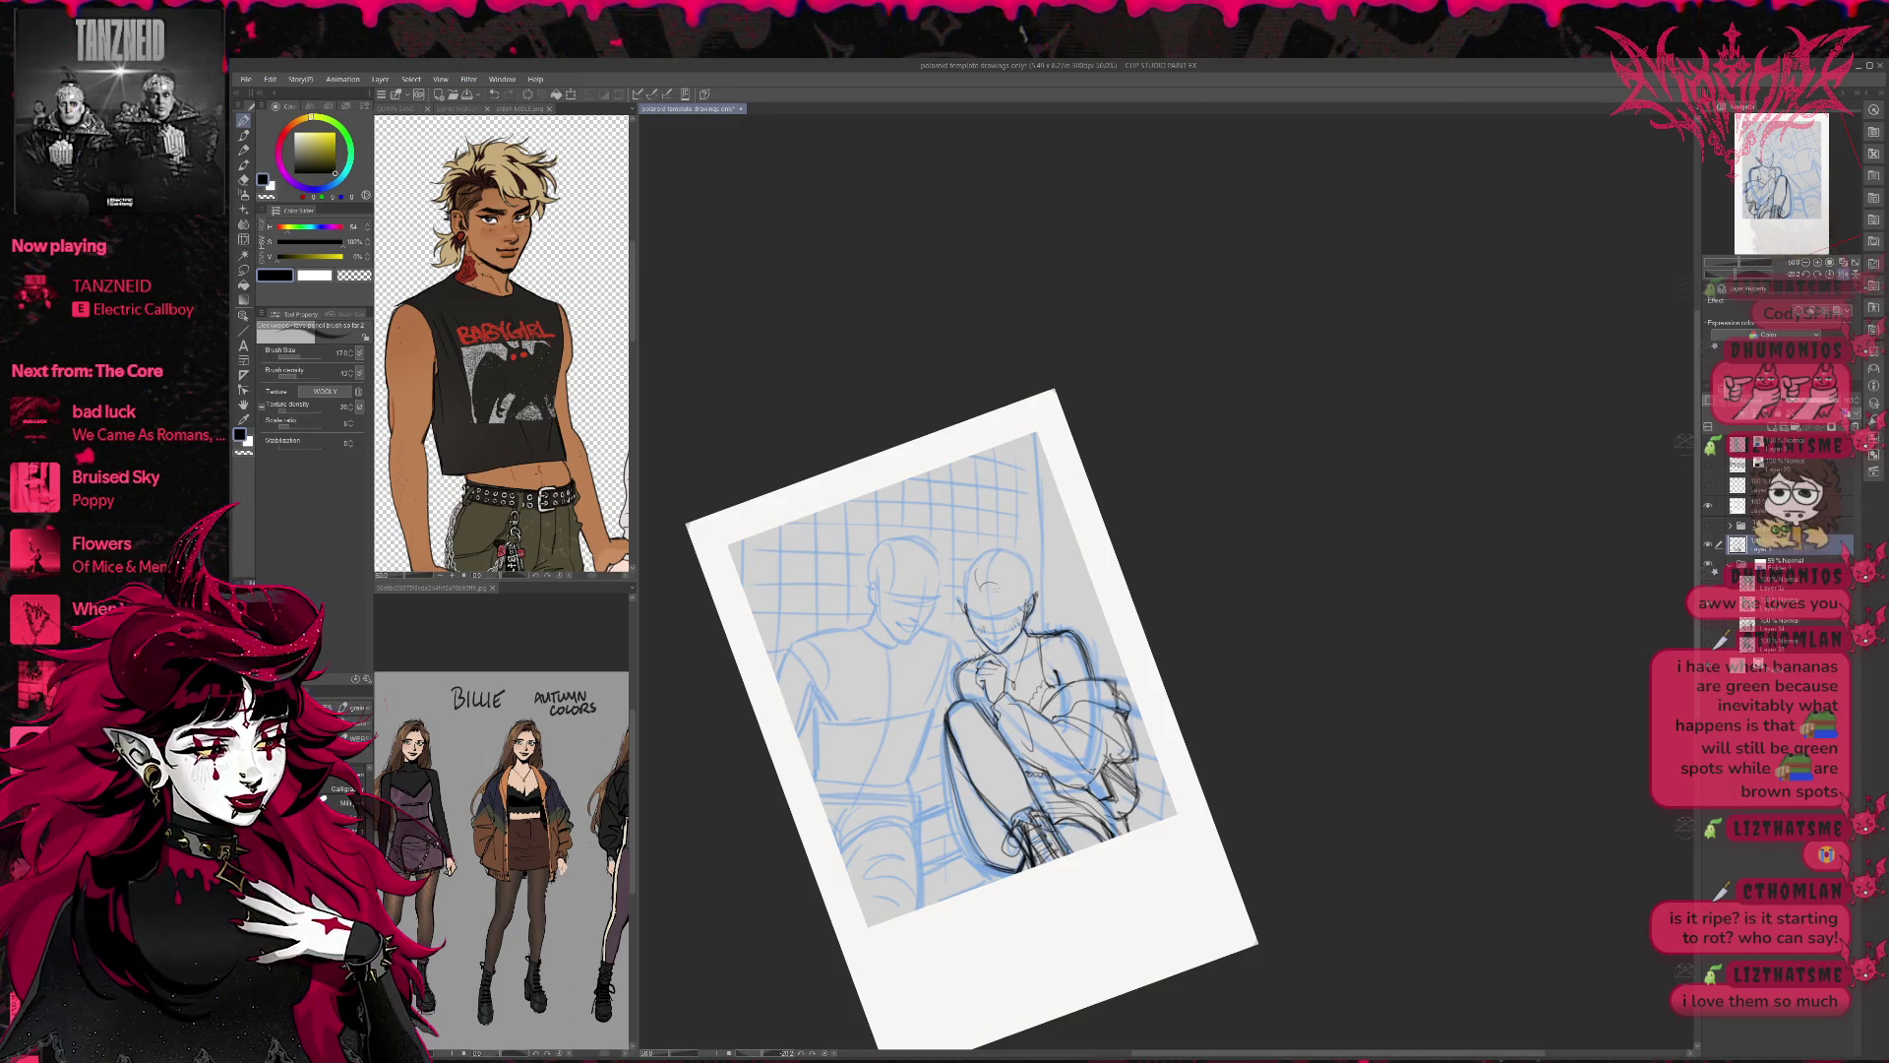
pyautogui.moveTo(979, 590); pyautogui.dragTo(999, 575)
pyautogui.moveTo(994, 578); pyautogui.dragTo(1053, 665)
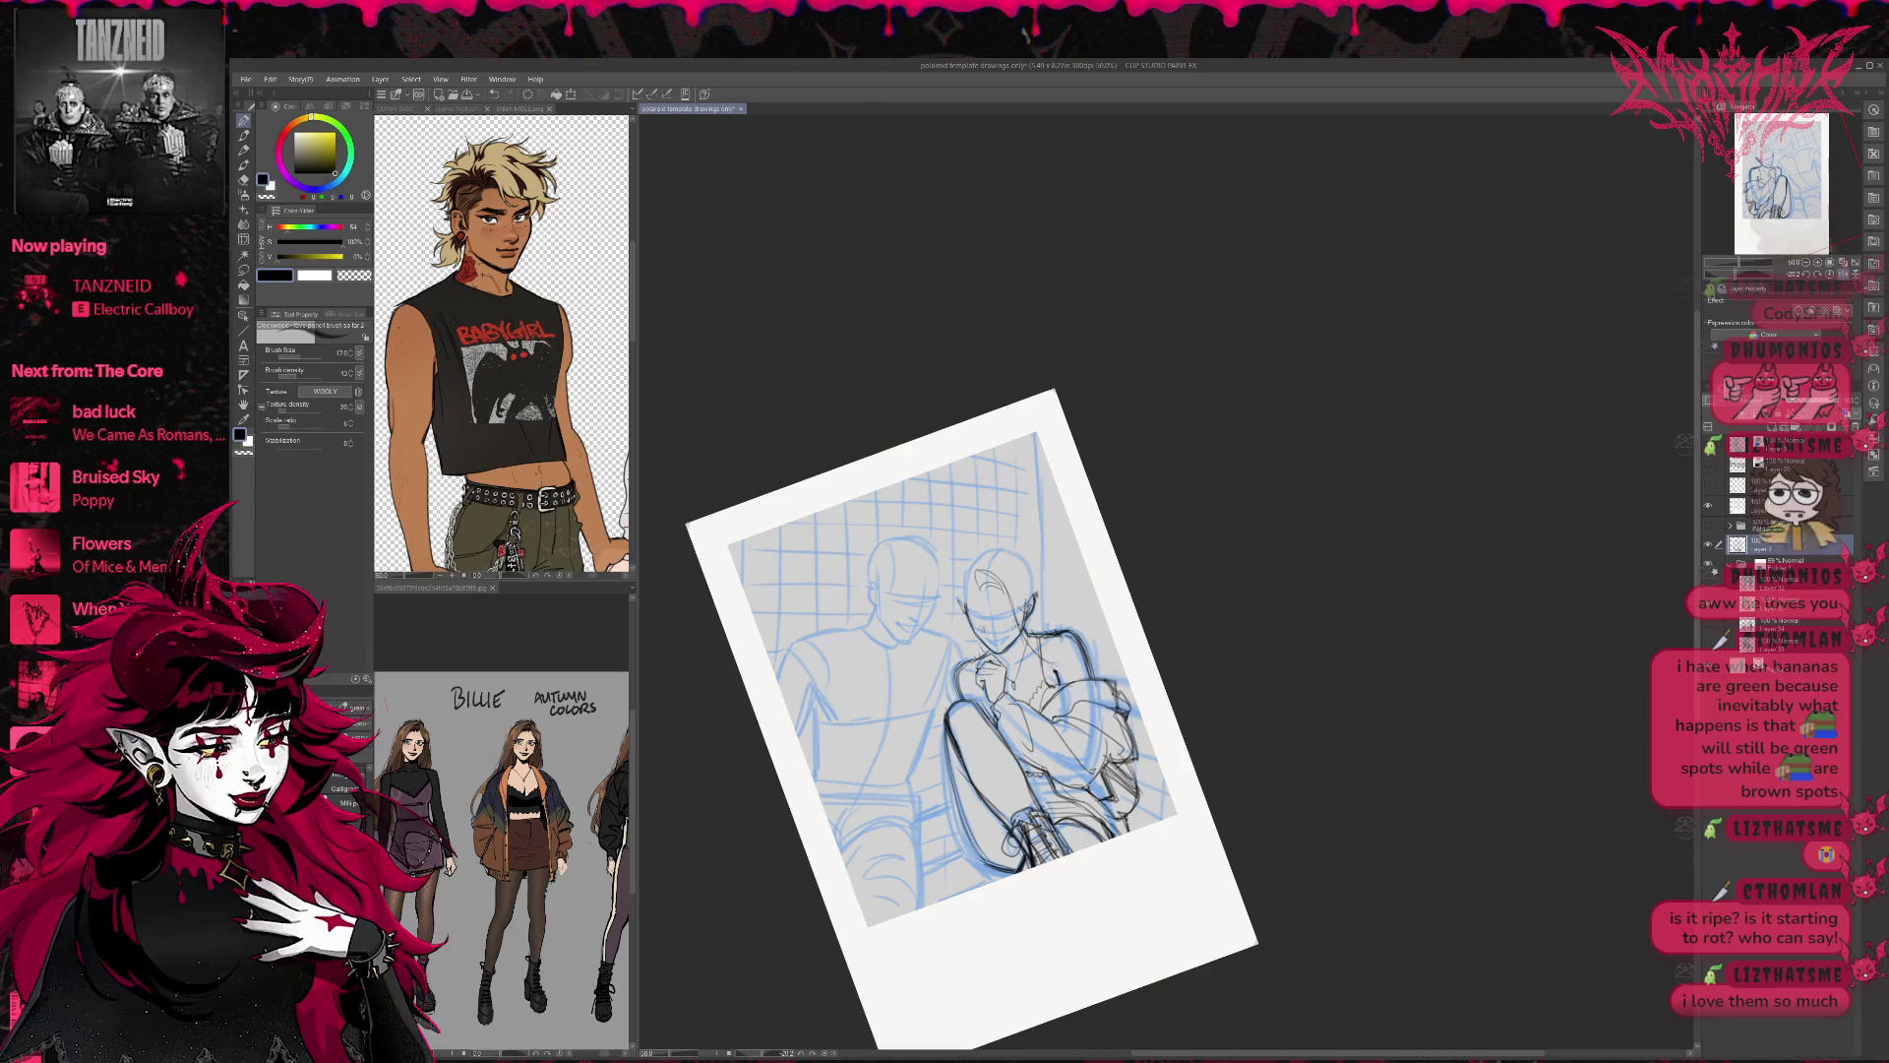
pyautogui.moveTo(1023, 590); pyautogui.dragTo(1058, 689)
pyautogui.moveTo(1015, 581); pyautogui.dragTo(1058, 683)
pyautogui.moveTo(1038, 587); pyautogui.dragTo(1058, 635)
pyautogui.moveTo(1035, 595); pyautogui.dragTo(1049, 627)
pyautogui.moveTo(1026, 563); pyautogui.dragTo(1043, 609)
pyautogui.moveTo(1018, 554); pyautogui.dragTo(1057, 626)
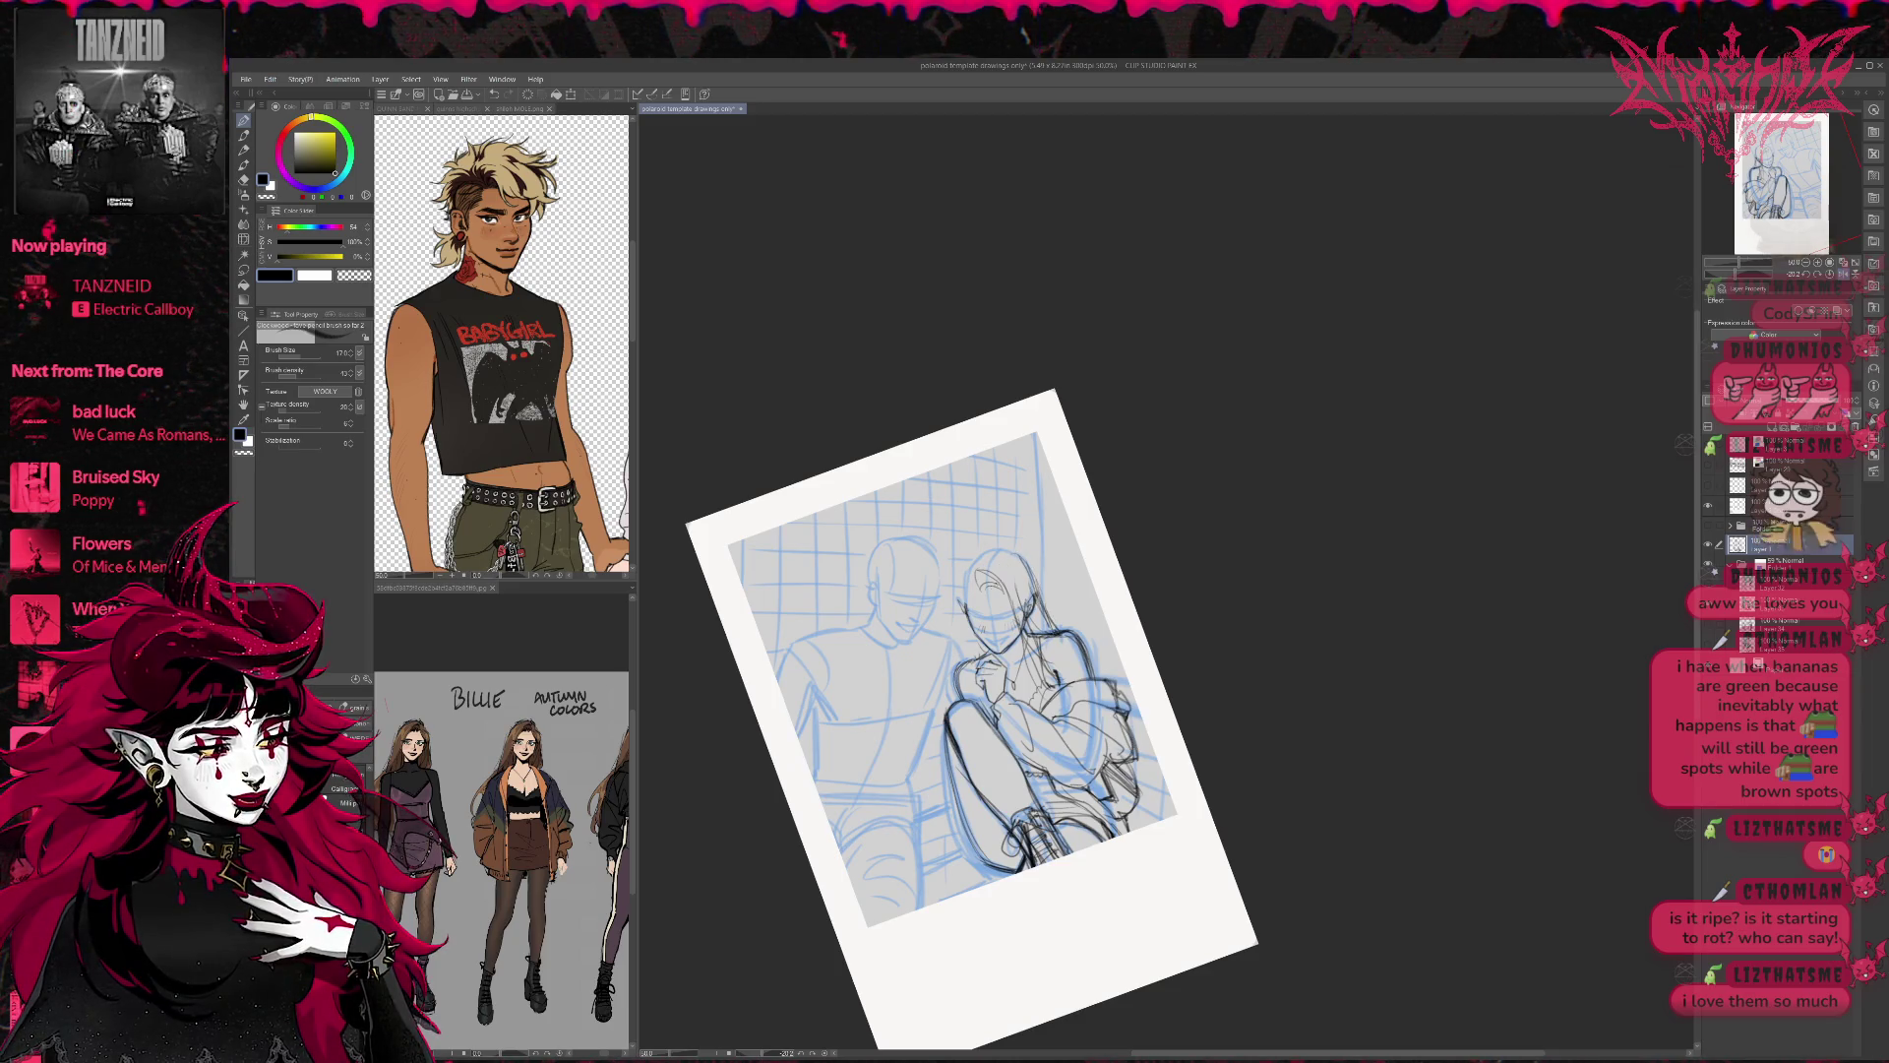
# Add strands to the upper hair, undo a bad stroke, and extend strands down her back.
pyautogui.moveTo(980, 553)
pyautogui.mouseDown()
pyautogui.moveTo(964, 584)
pyautogui.moveTo(1003, 572)
pyautogui.moveTo(987, 563)
pyautogui.mouseUp()
pyautogui.moveTo(1013, 559); pyautogui.dragTo(1043, 597)
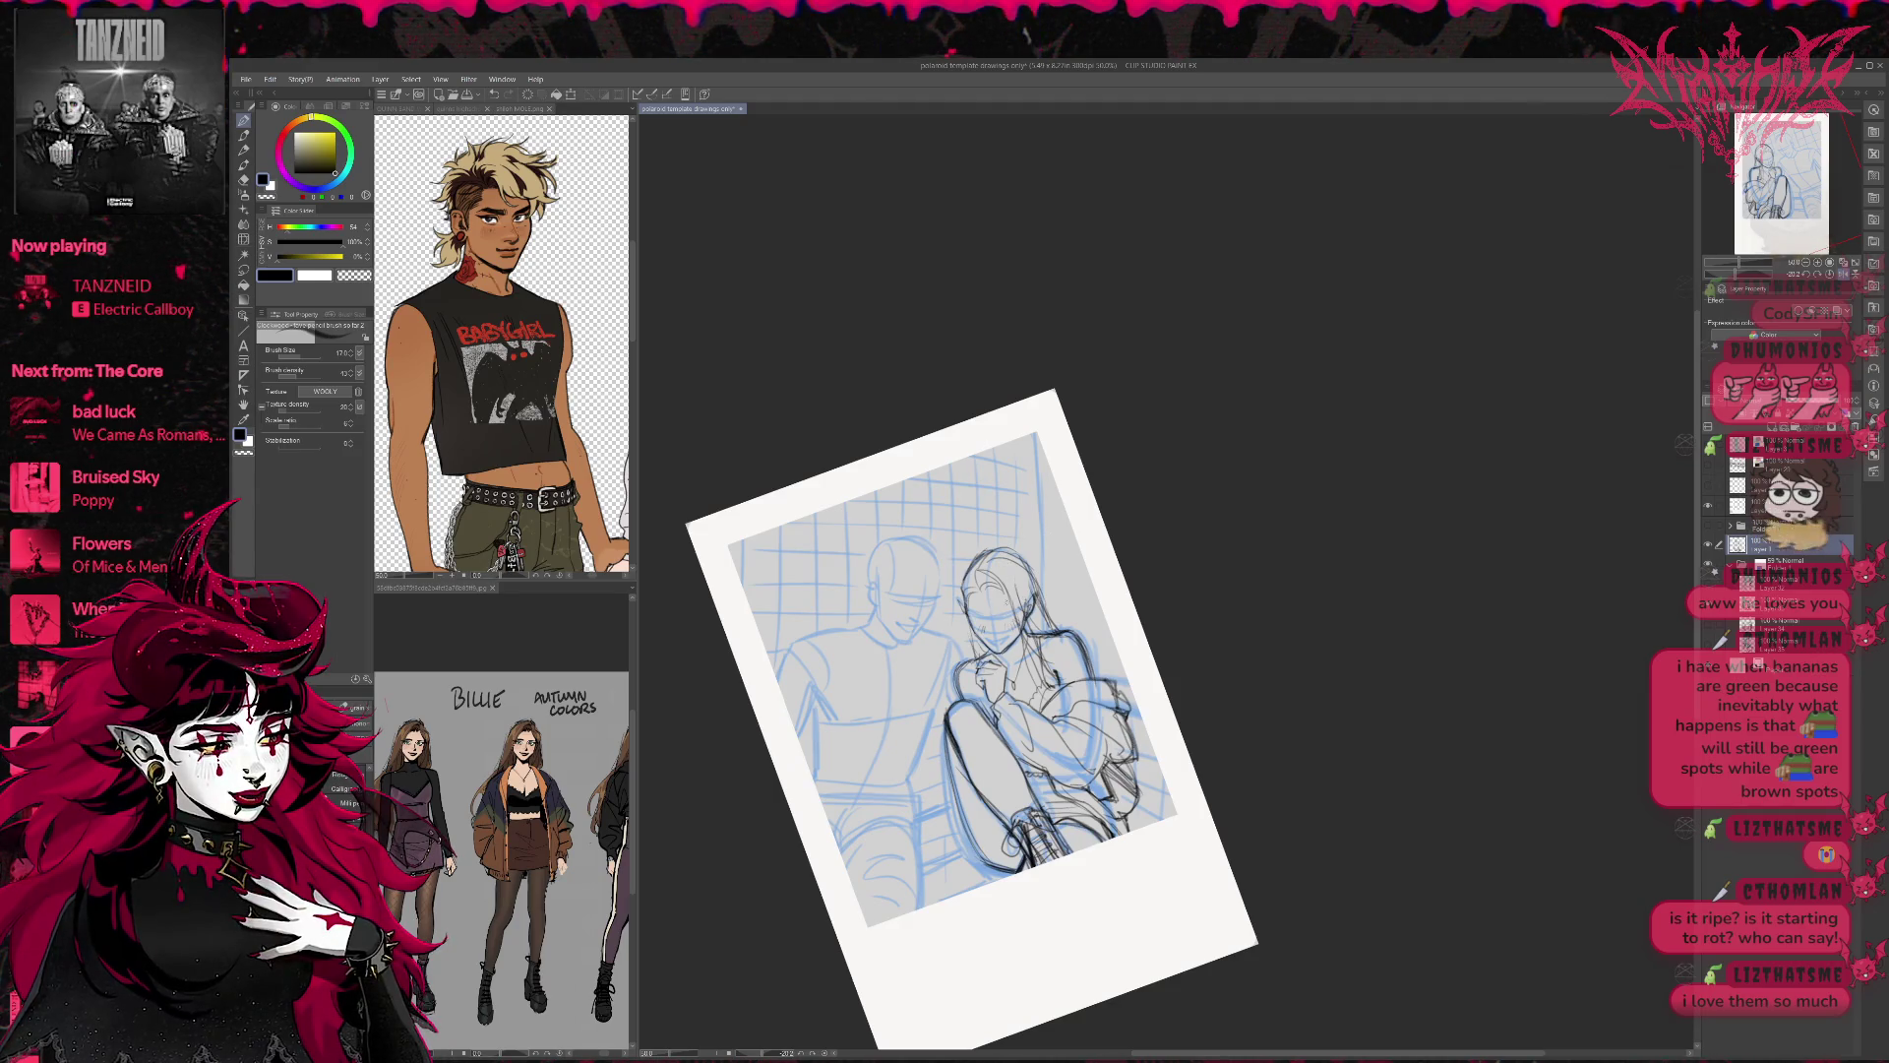
pyautogui.hotkey('ctrl', 'z')
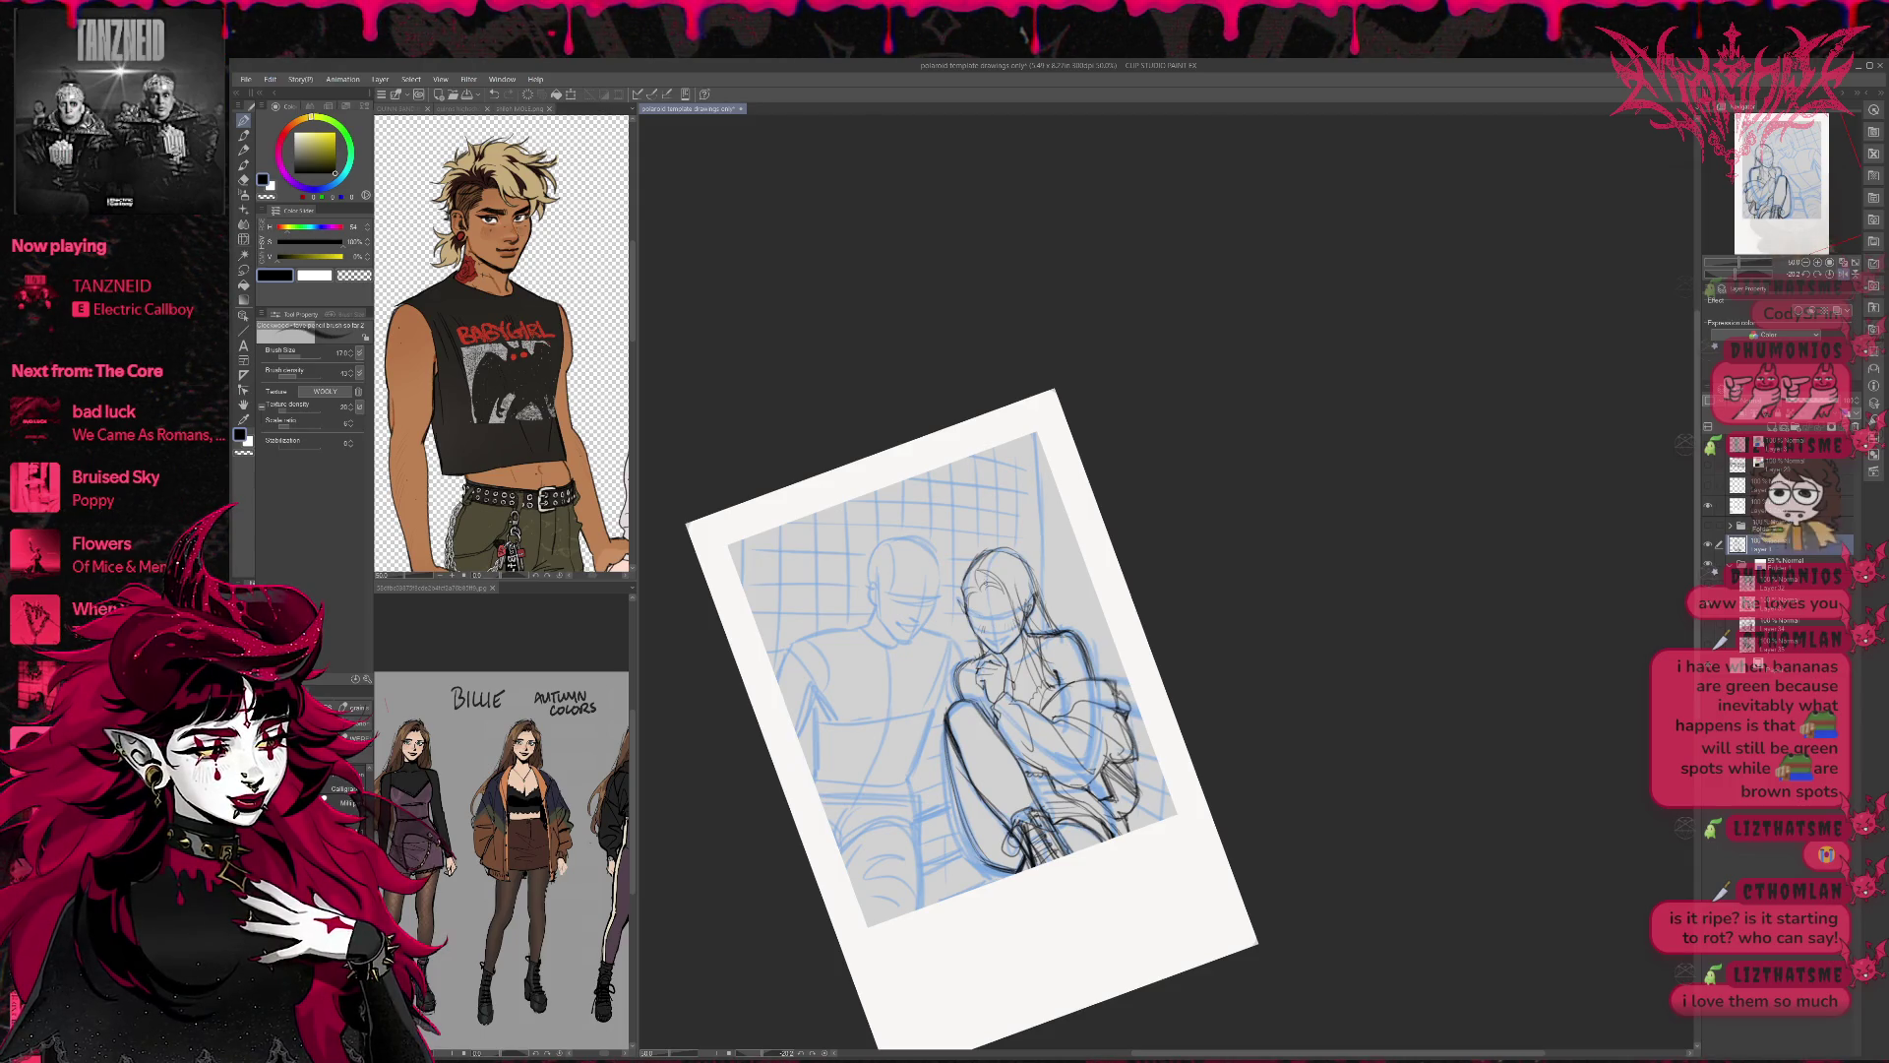
pyautogui.moveTo(1044, 639)
pyautogui.mouseDown()
pyautogui.moveTo(1055, 704)
pyautogui.moveTo(1055, 668)
pyautogui.mouseUp()
pyautogui.moveTo(997, 557); pyautogui.dragTo(1029, 609)
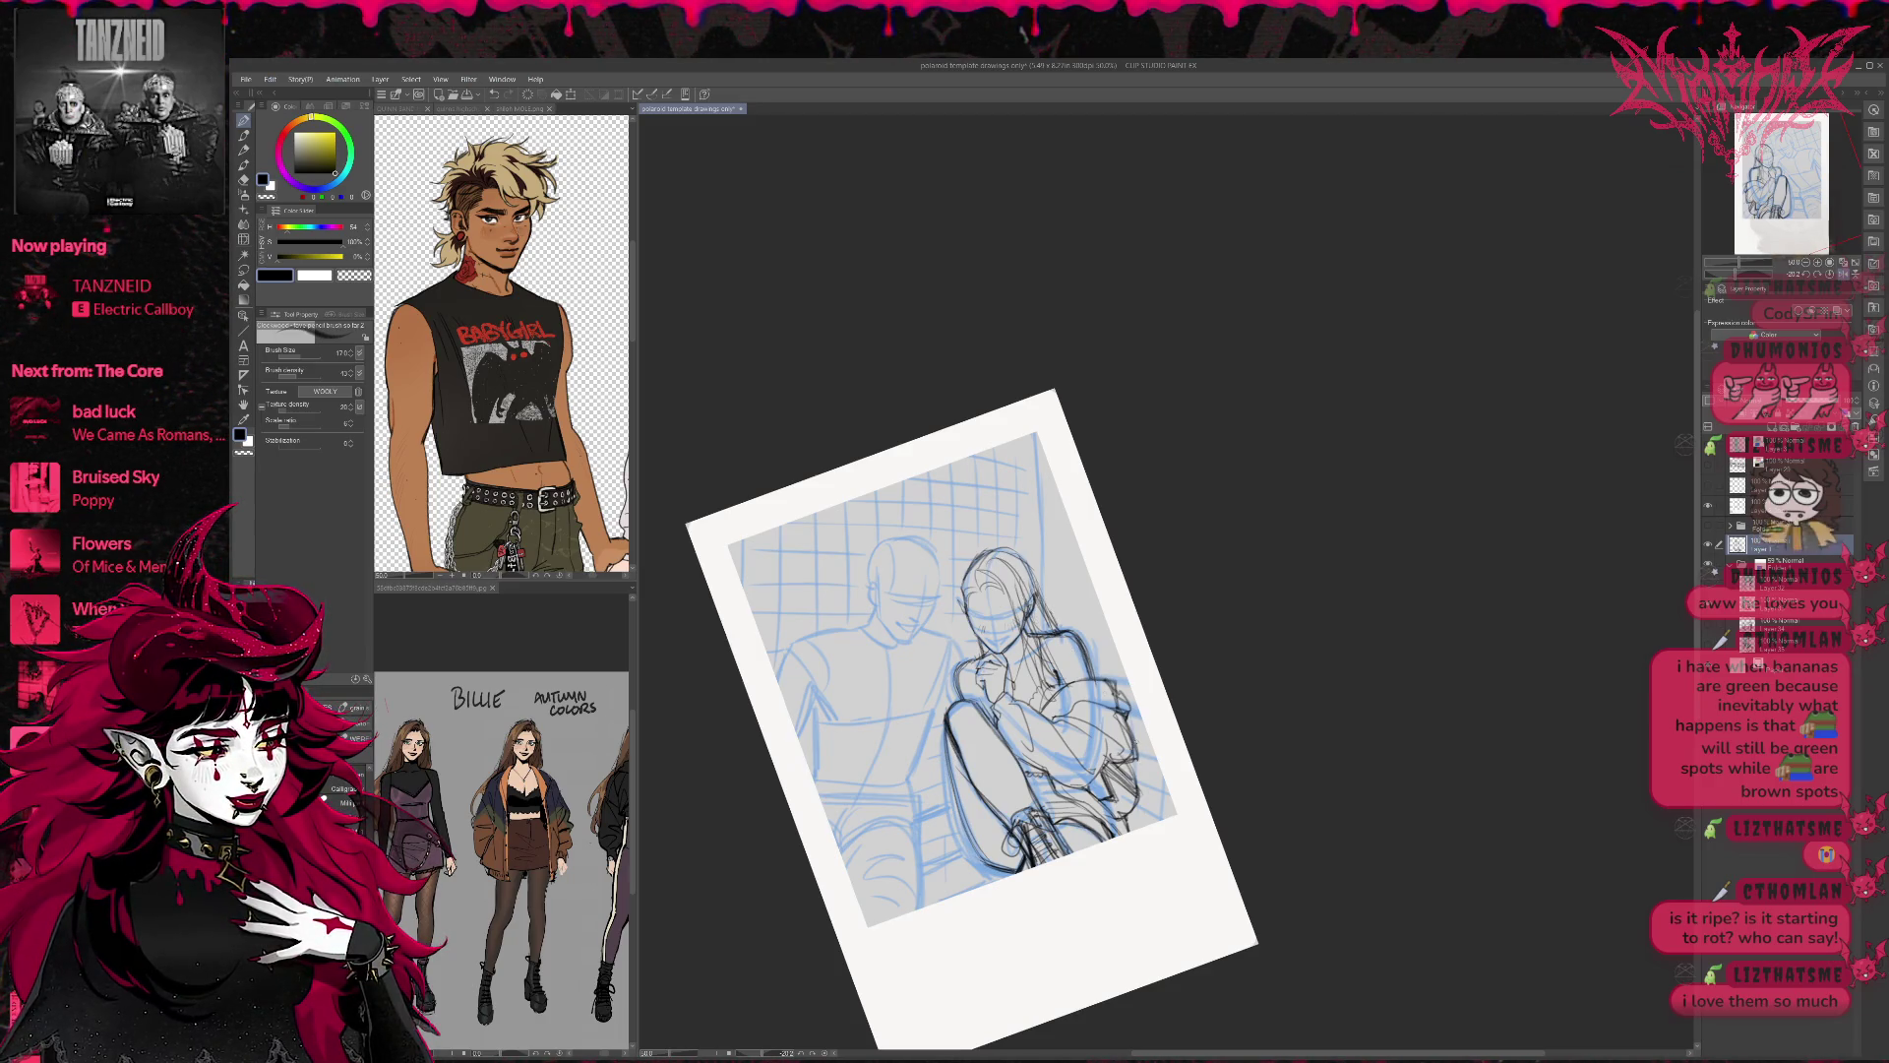
# Add a short line at the girl's knee, then mirror and rotate the view to check proportions.
pyautogui.moveTo(1143, 736); pyautogui.dragTo(1137, 775)
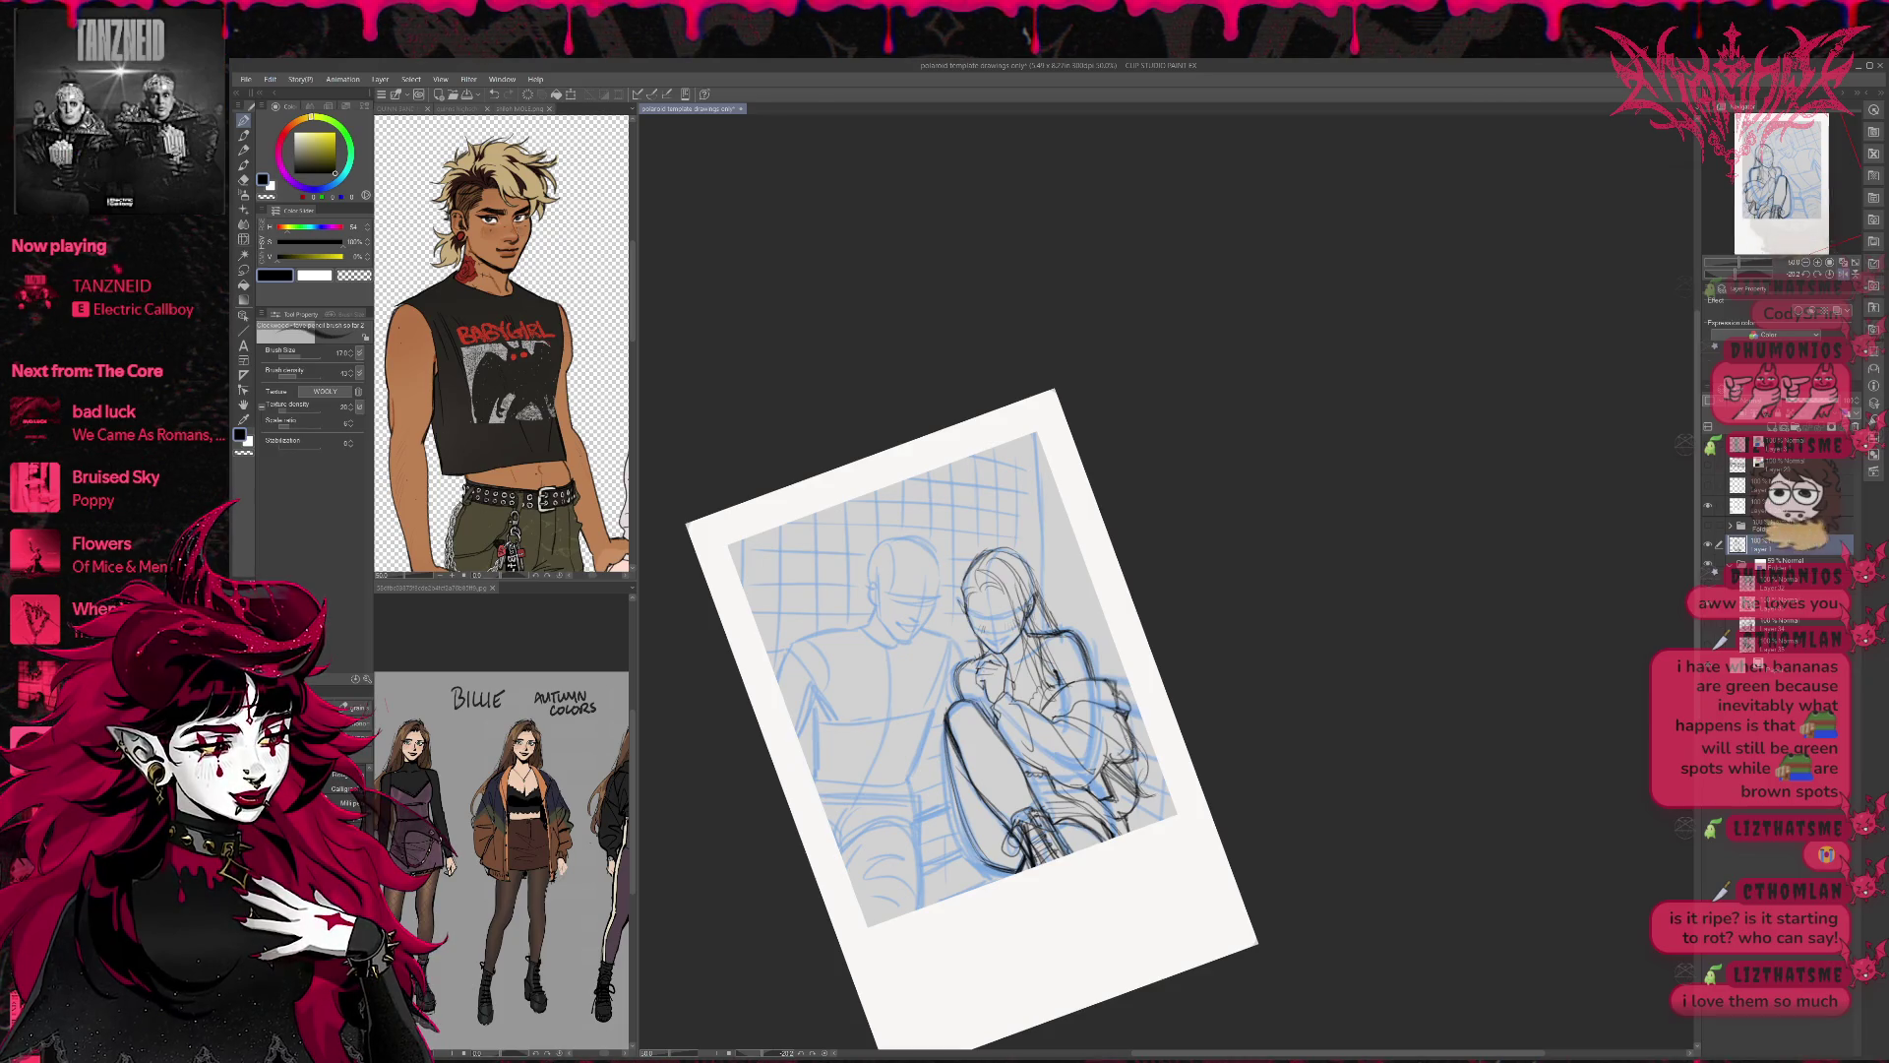
pyautogui.press('h')
pyautogui.moveTo(1264, 708)
pyautogui.mouseDown()
pyautogui.moveTo(1294, 588)
pyautogui.moveTo(1170, 646)
pyautogui.mouseUp()
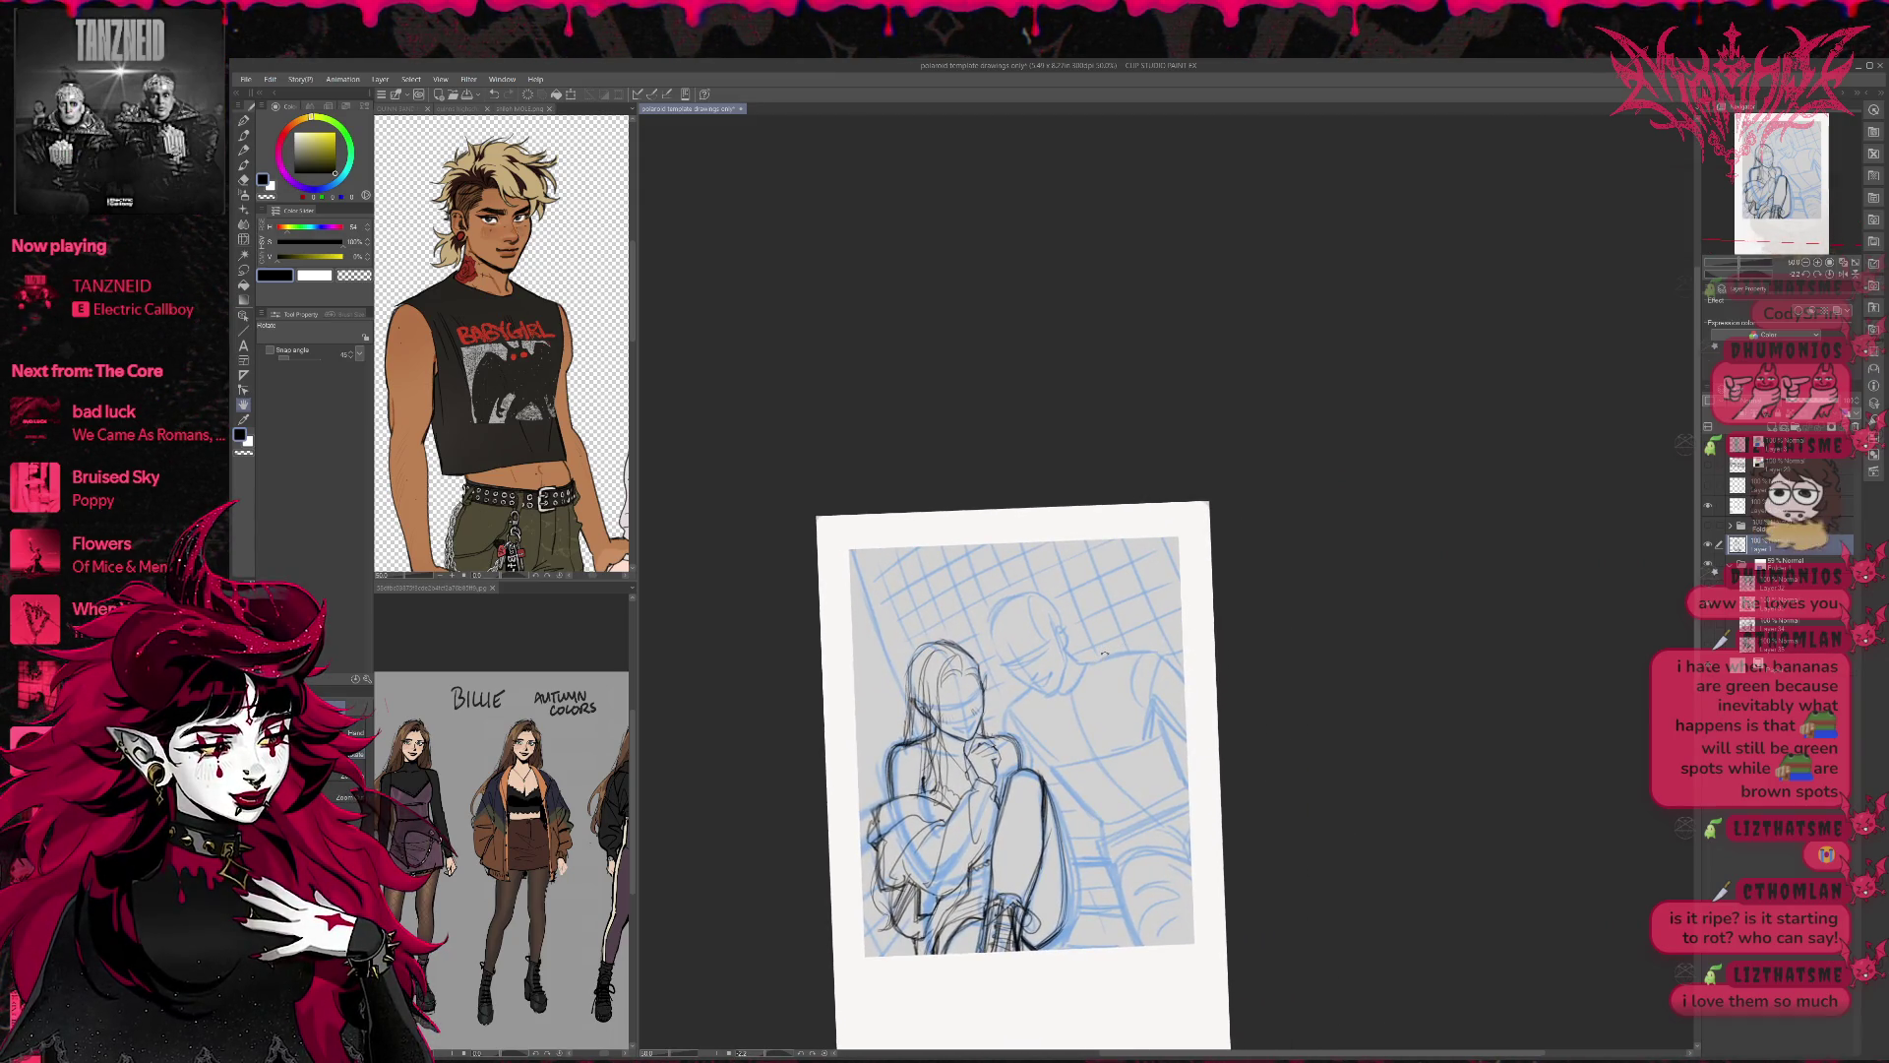
pyautogui.scroll(1, 1153, 545)
# Zoom and tilt toward the girl's face, then add pencil detail marks around her eyes and mouth.
pyautogui.moveTo(1153, 545); pyautogui.dragTo(1276, 476)
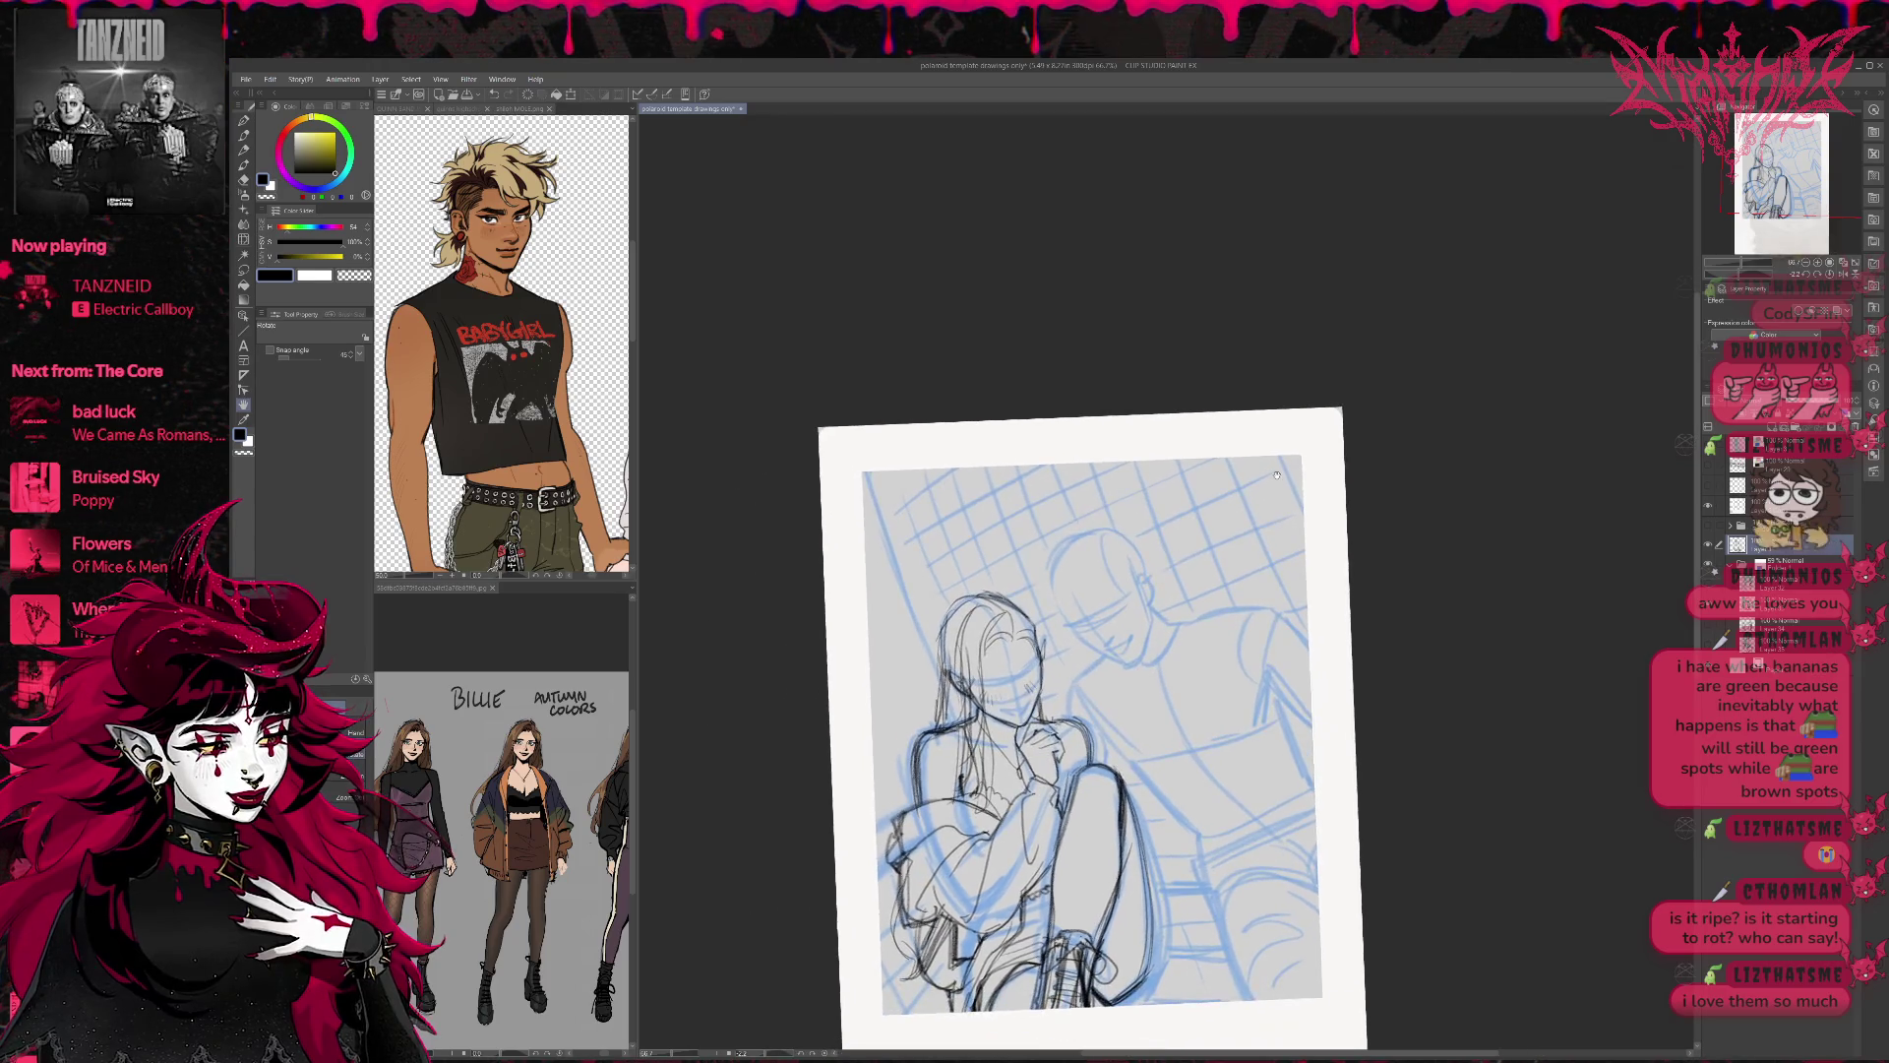
pyautogui.scroll(1, 1177, 551)
pyautogui.moveTo(1176, 551)
pyautogui.mouseDown()
pyautogui.moveTo(959, 716)
pyautogui.moveTo(984, 667)
pyautogui.moveTo(946, 663)
pyautogui.mouseUp()
pyautogui.press('p')
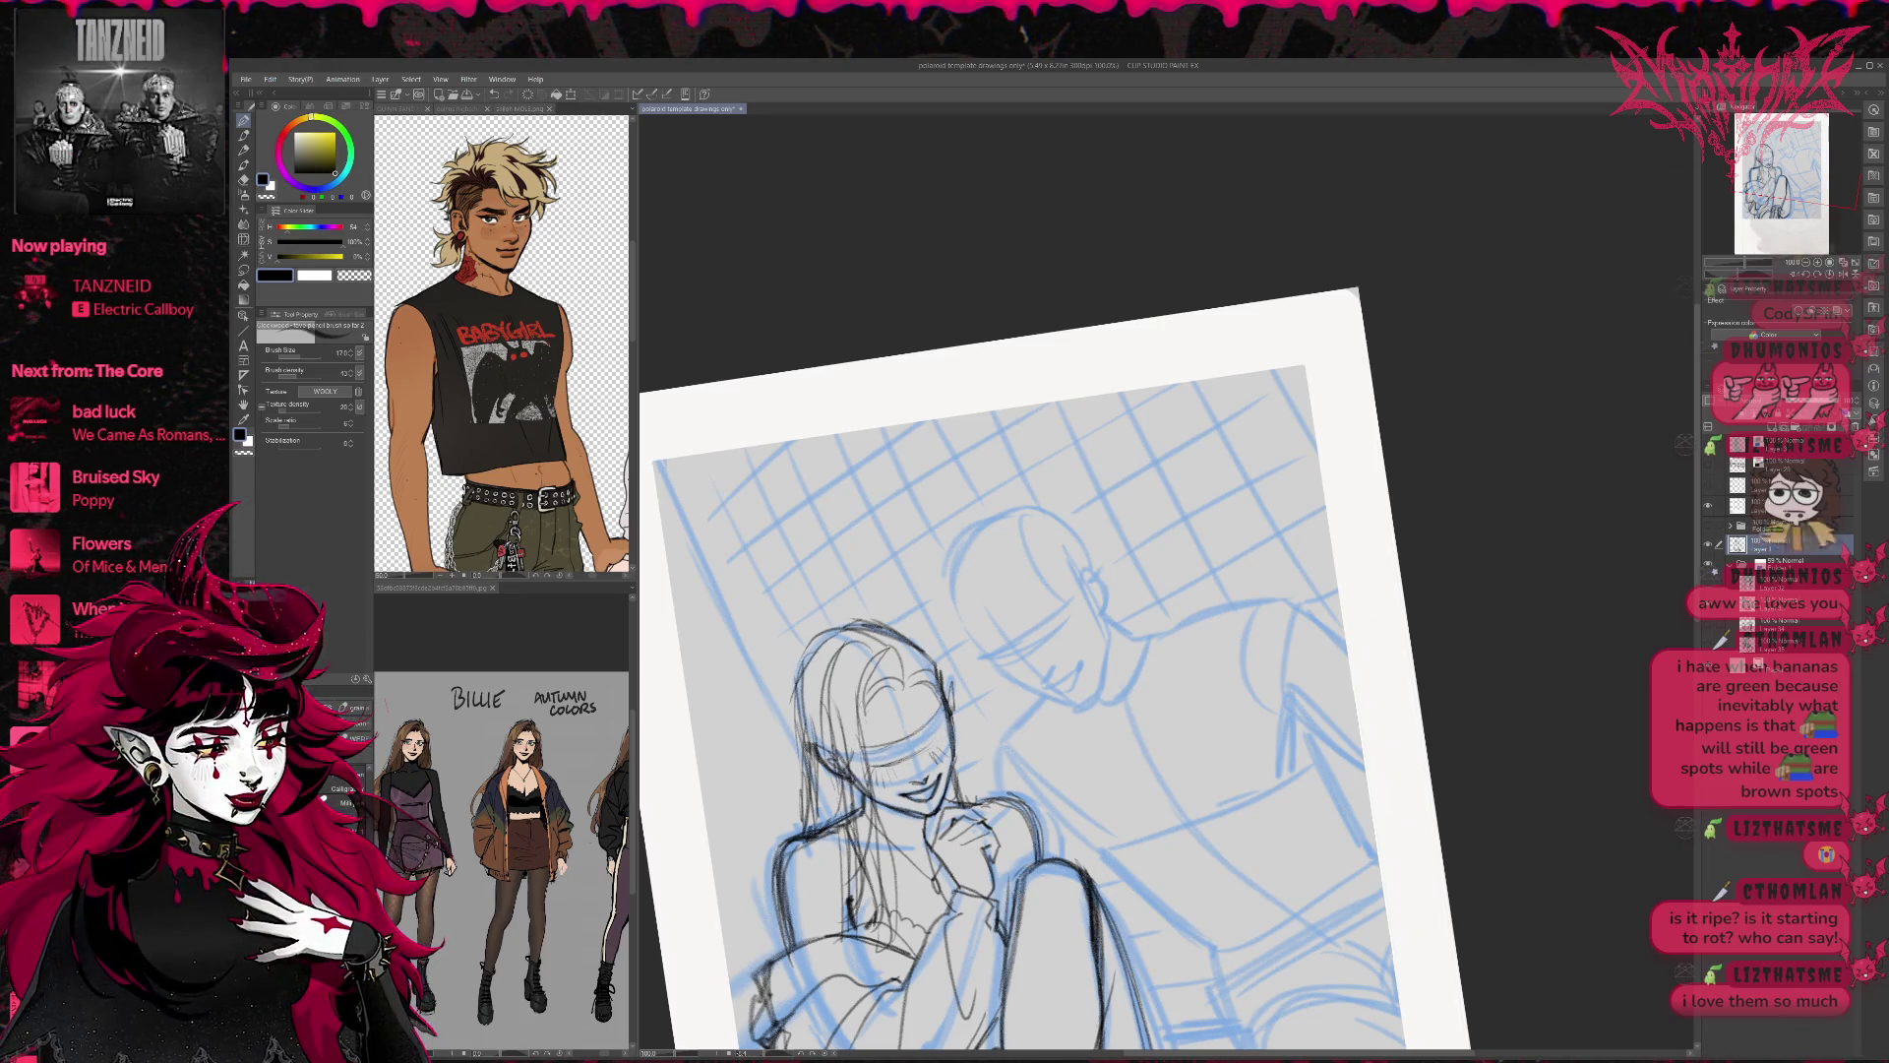
pyautogui.moveTo(861, 750); pyautogui.dragTo(941, 703)
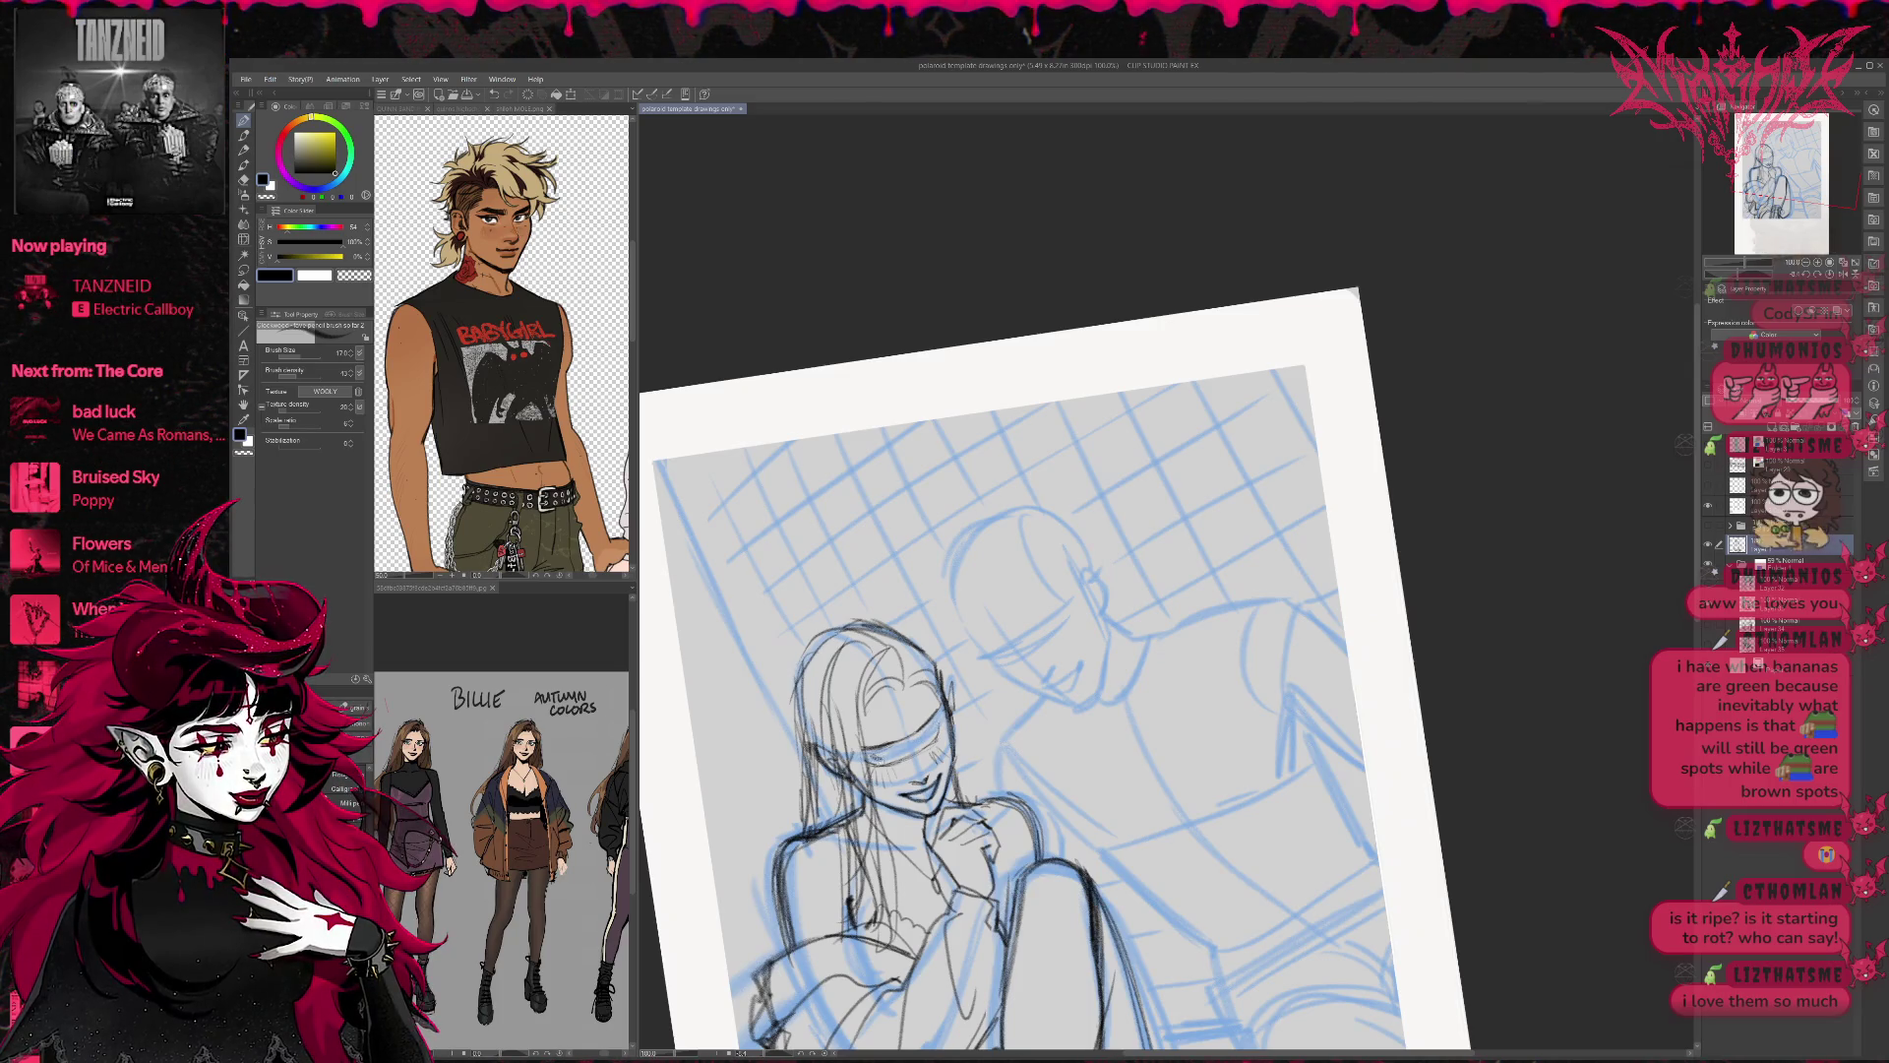
pyautogui.moveTo(870, 754)
pyautogui.mouseDown()
pyautogui.moveTo(900, 748)
pyautogui.moveTo(876, 754)
pyautogui.mouseUp()
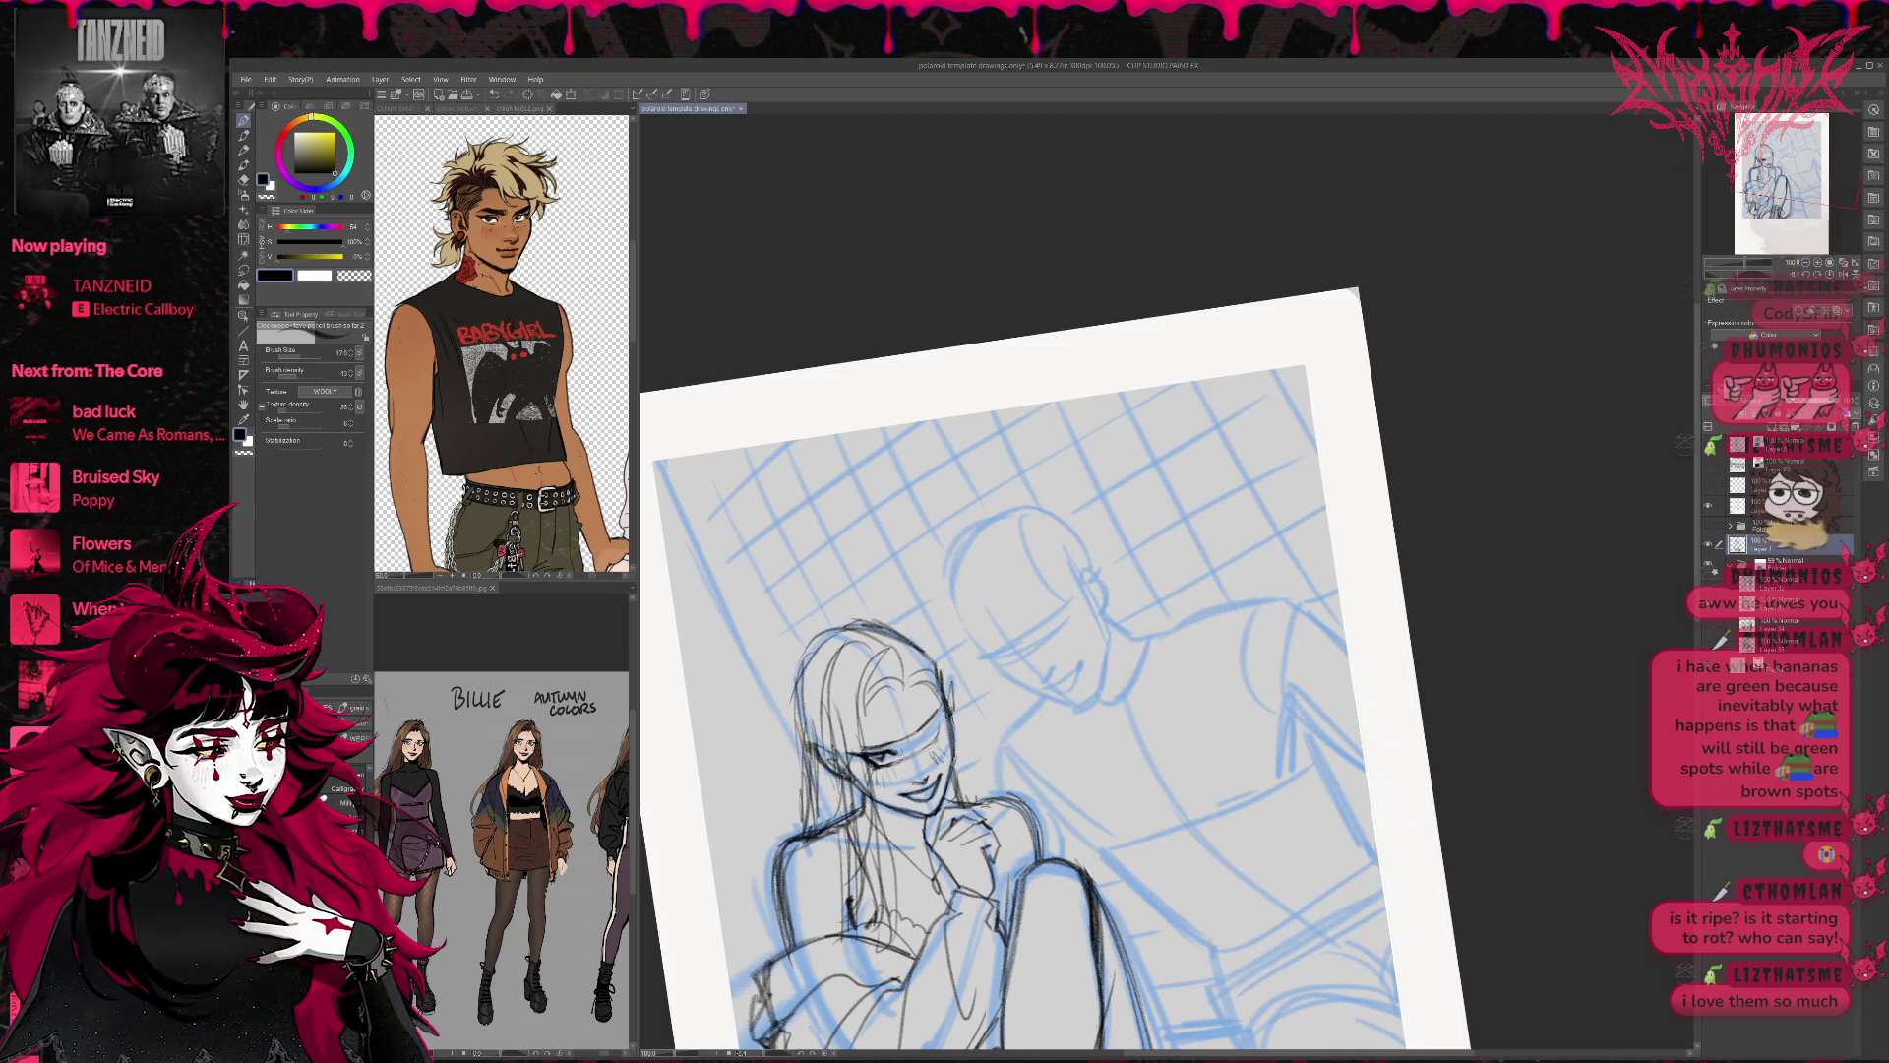
# Mirror and tilt the view, add a mark near the eye, and erase faint lines around it.
pyautogui.press('h')
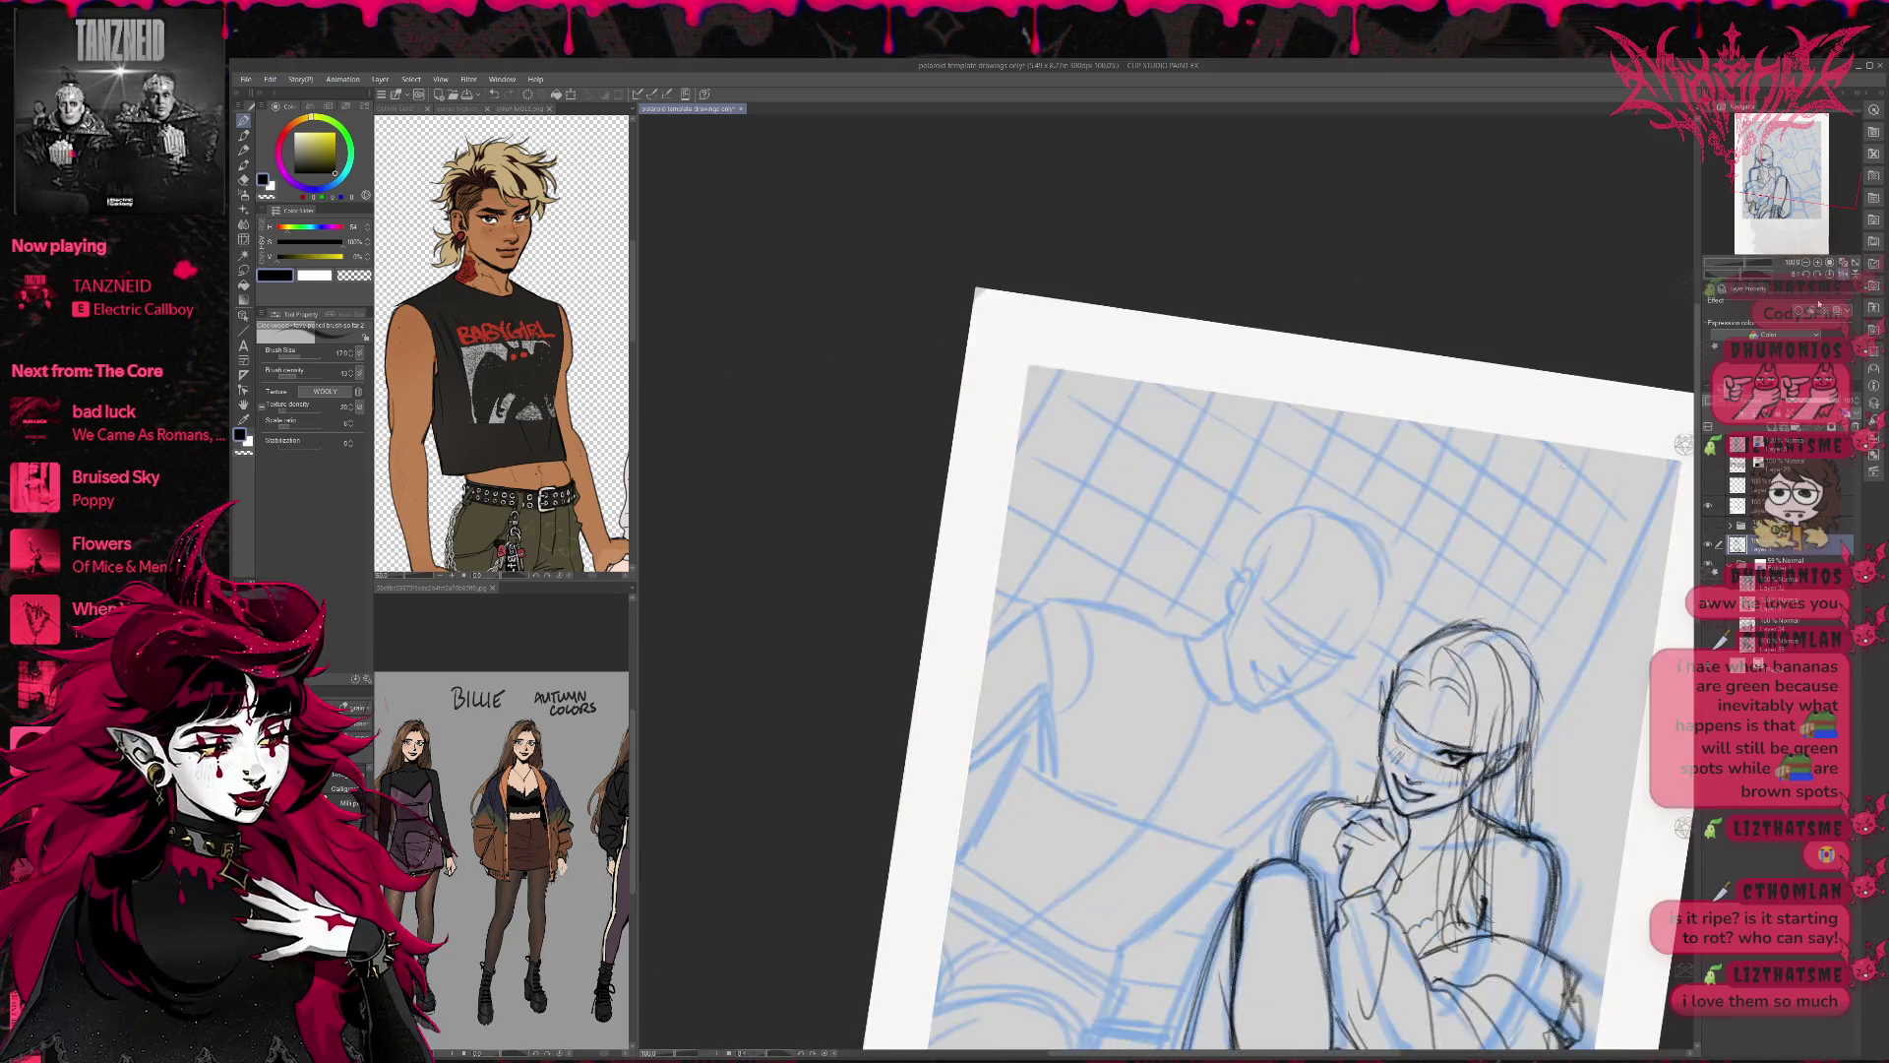
pyautogui.press('-')
pyautogui.press('-')
pyautogui.moveTo(993, 728); pyautogui.dragTo(1004, 745)
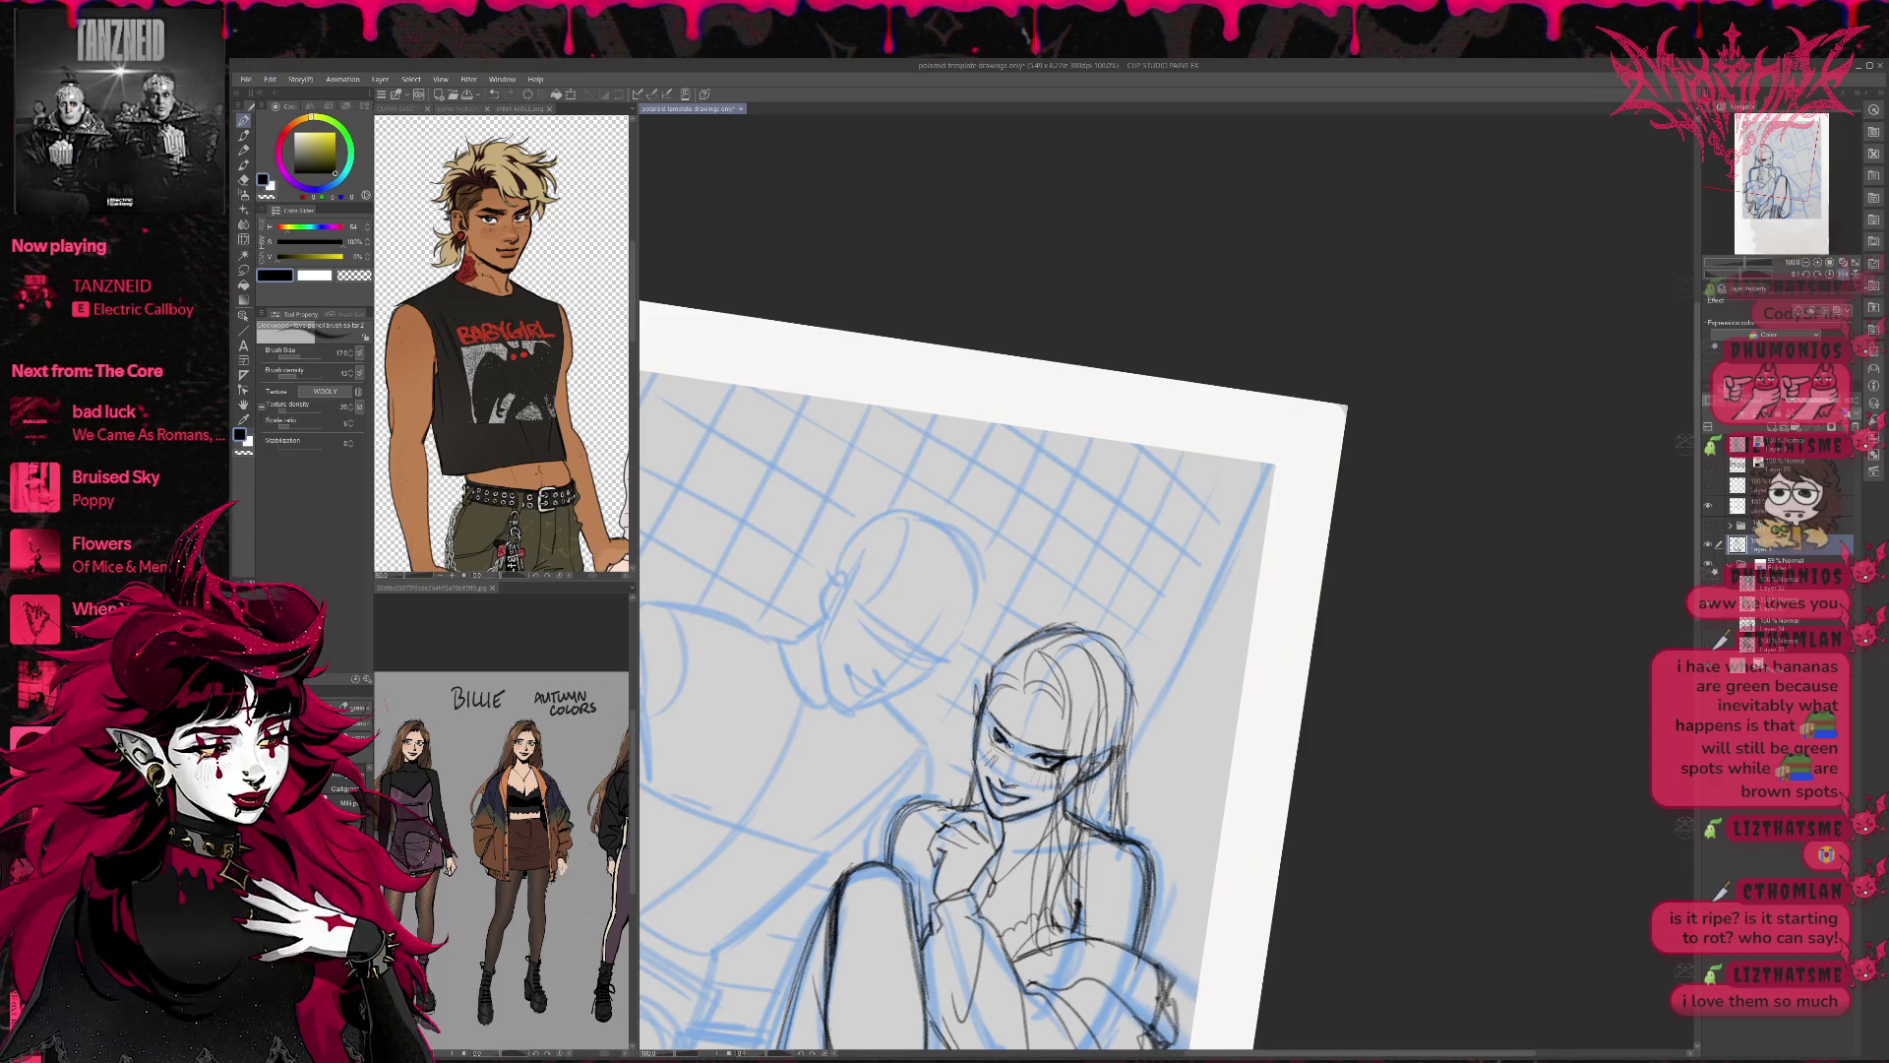
pyautogui.press('e')
pyautogui.moveTo(999, 718); pyautogui.dragTo(1033, 748)
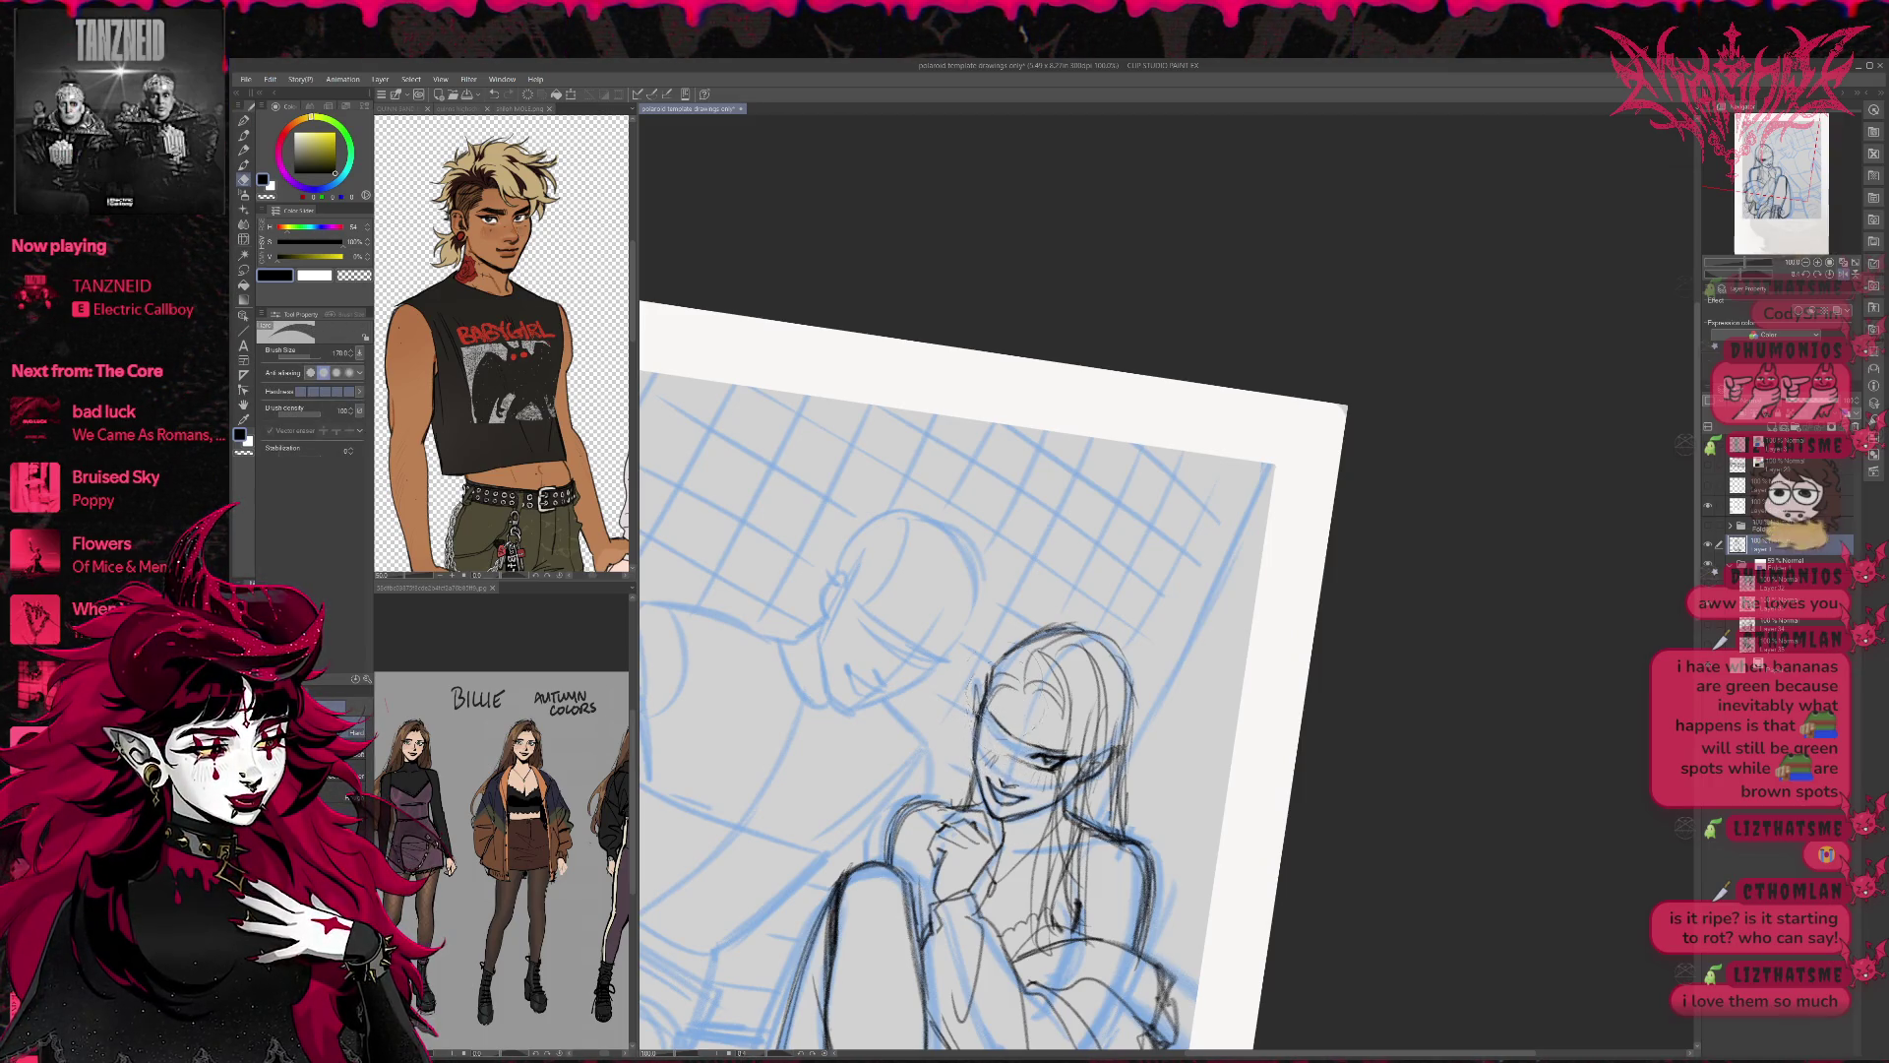
pyautogui.press('p')
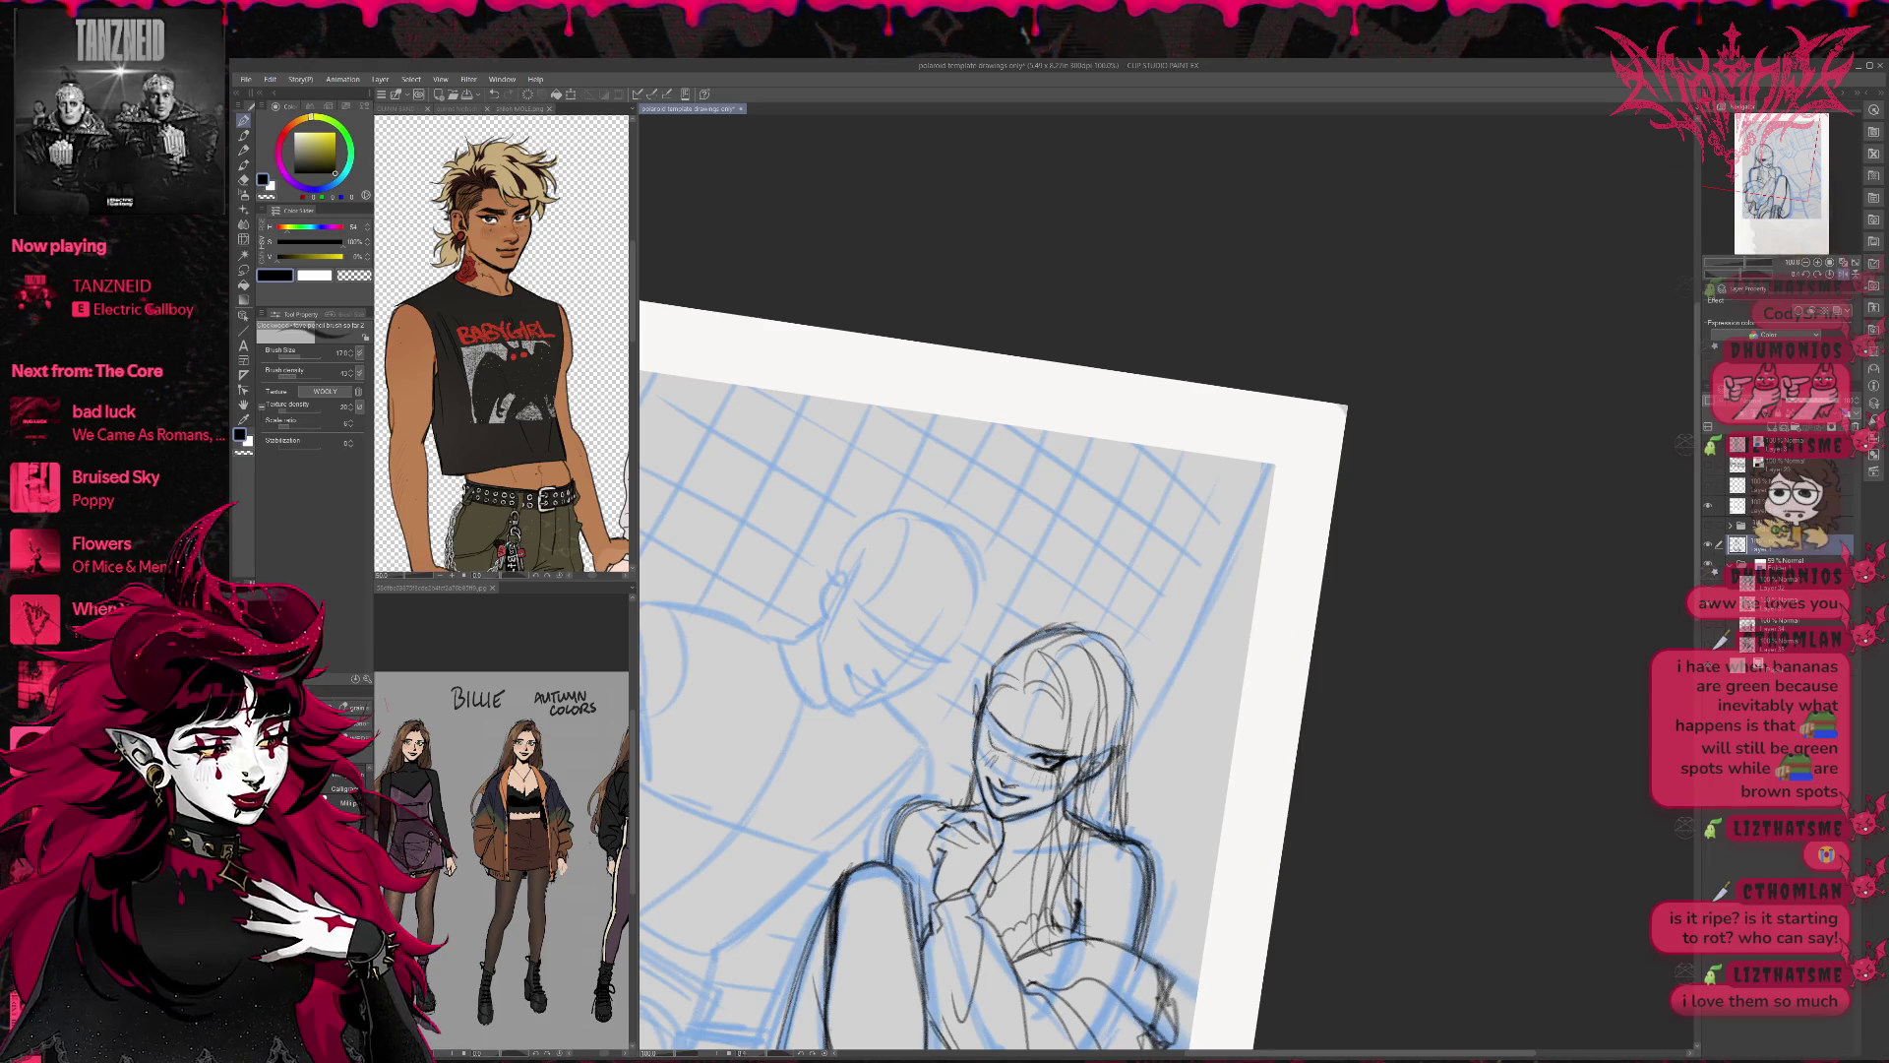
# Erase stray lines by the eye and darken the pencil stroke across it.
pyautogui.press('e')
pyautogui.moveTo(1038, 755)
pyautogui.mouseDown()
pyautogui.moveTo(1058, 767)
pyautogui.moveTo(1078, 733)
pyautogui.moveTo(1069, 748)
pyautogui.mouseUp()
pyautogui.press('p')
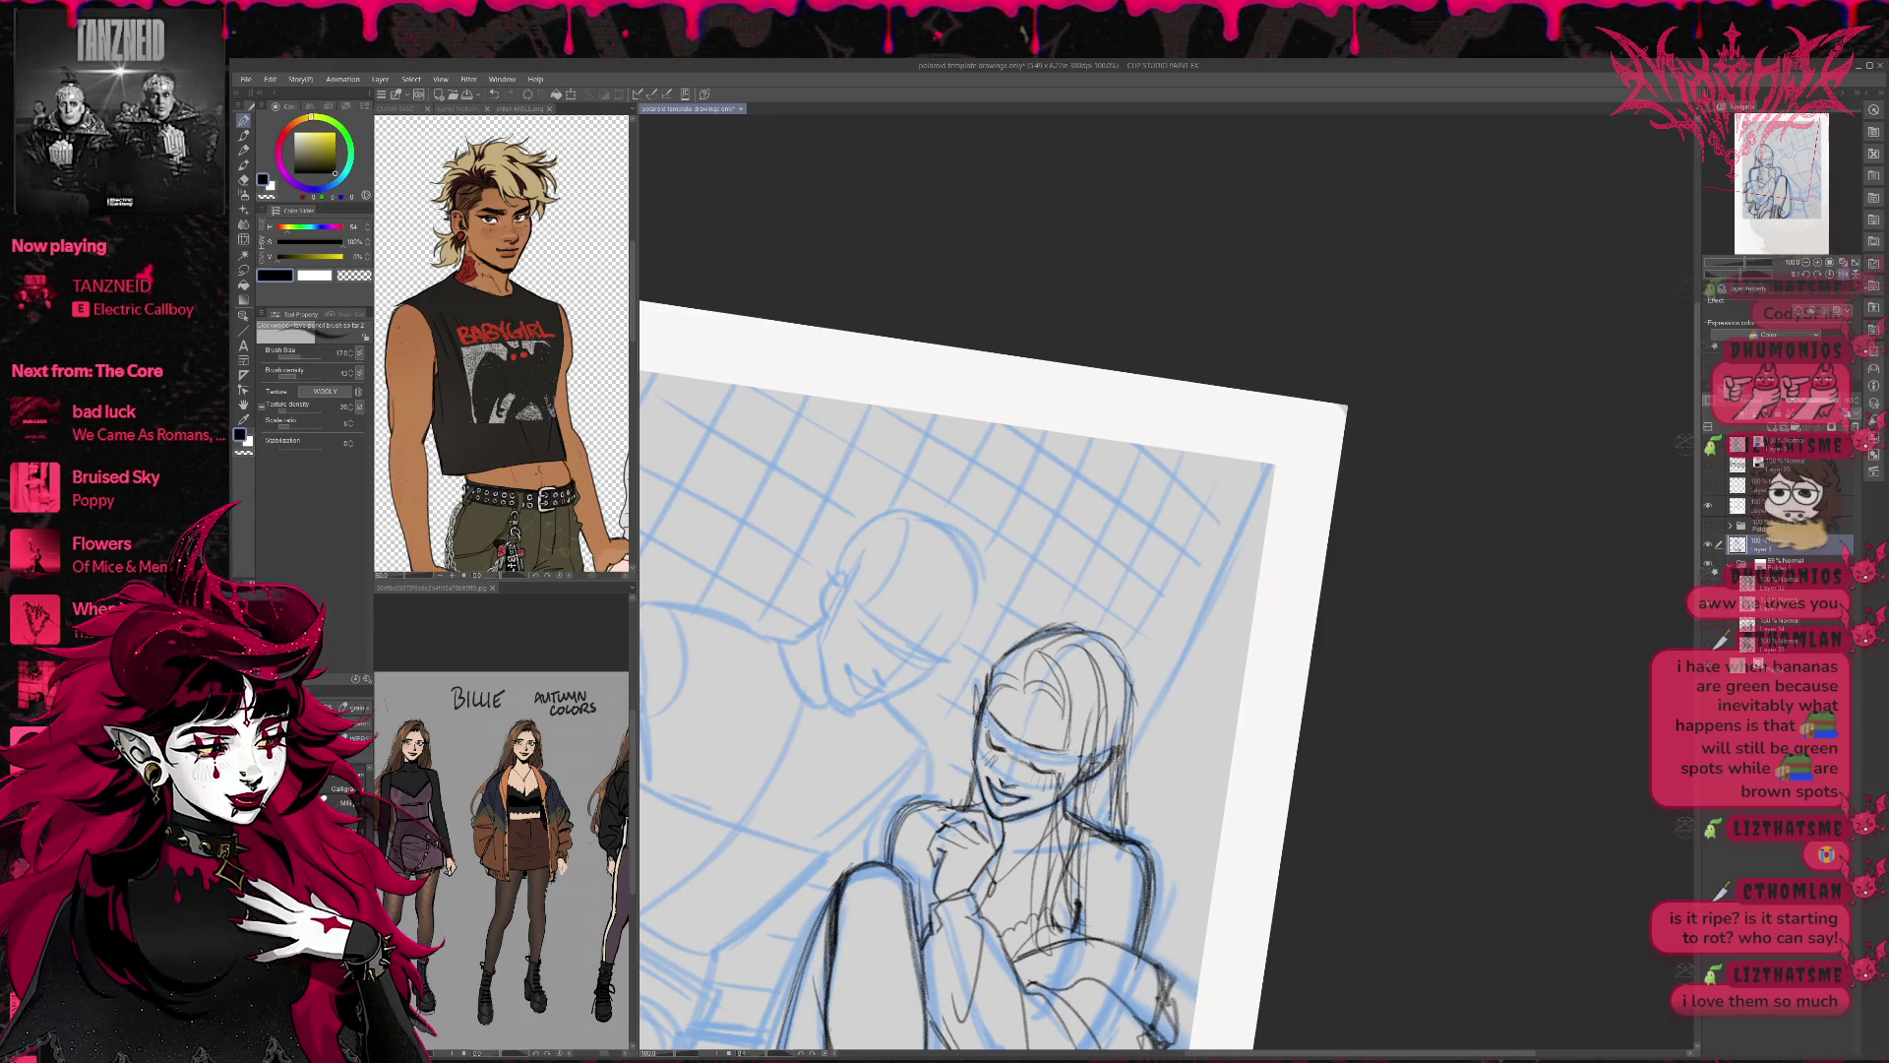
pyautogui.moveTo(1023, 760); pyautogui.dragTo(1072, 756)
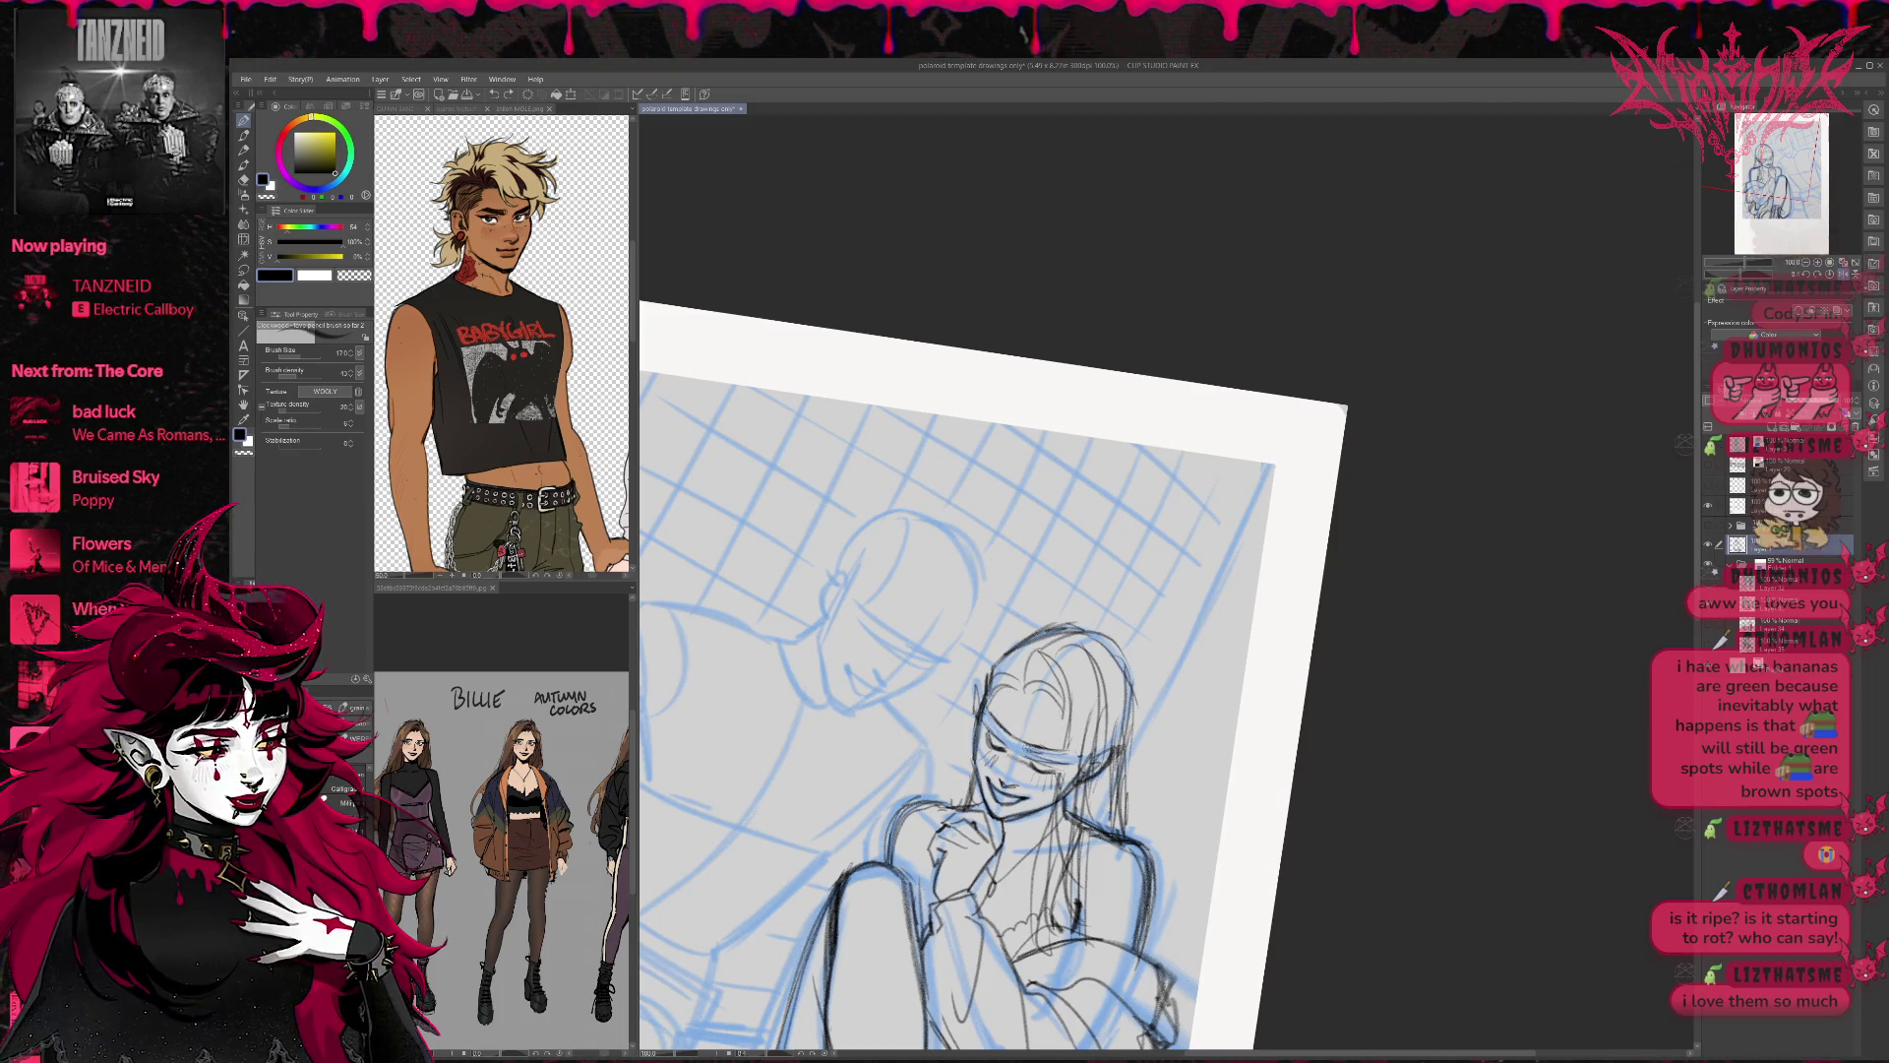
pyautogui.moveTo(1040, 759); pyautogui.dragTo(1070, 757)
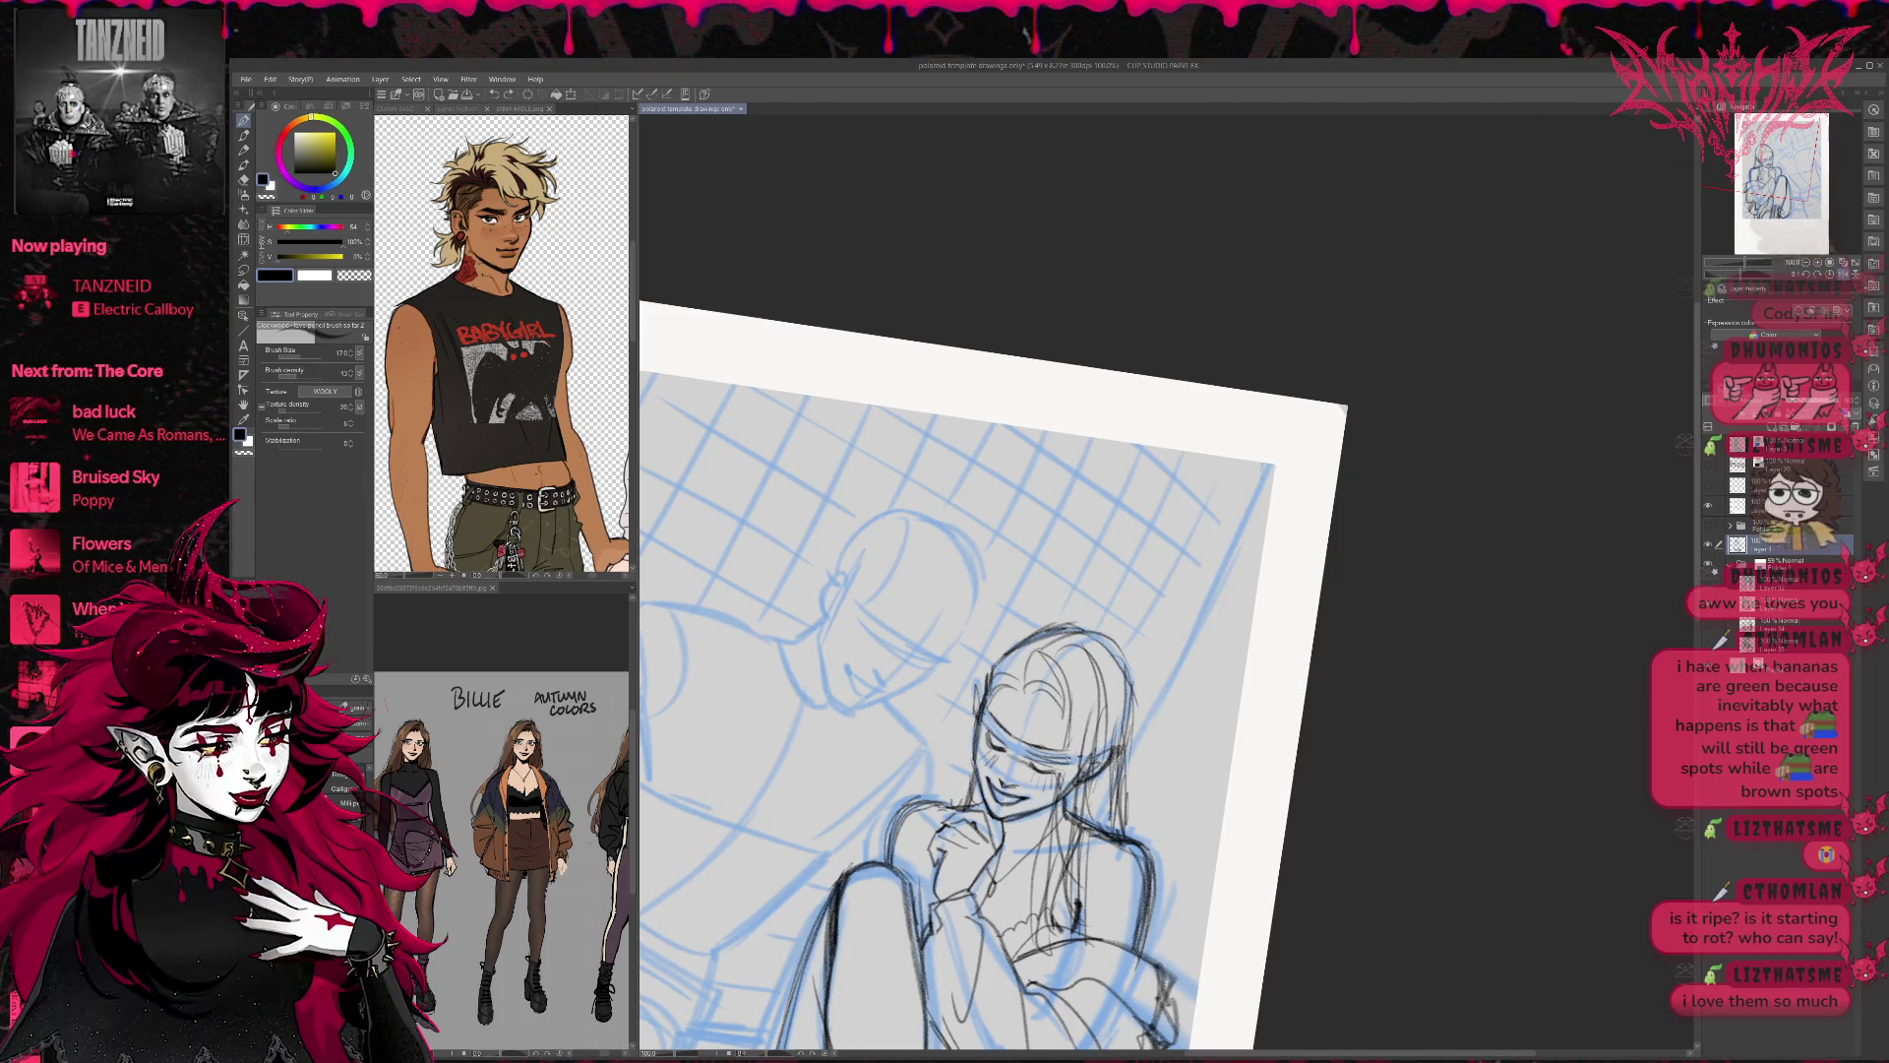
# Lighten hair strokes beside the face and add dark marks around the eye.
pyautogui.press('e')
pyautogui.moveTo(1003, 689)
pyautogui.mouseDown()
pyautogui.moveTo(1033, 674)
pyautogui.moveTo(1045, 696)
pyautogui.mouseUp()
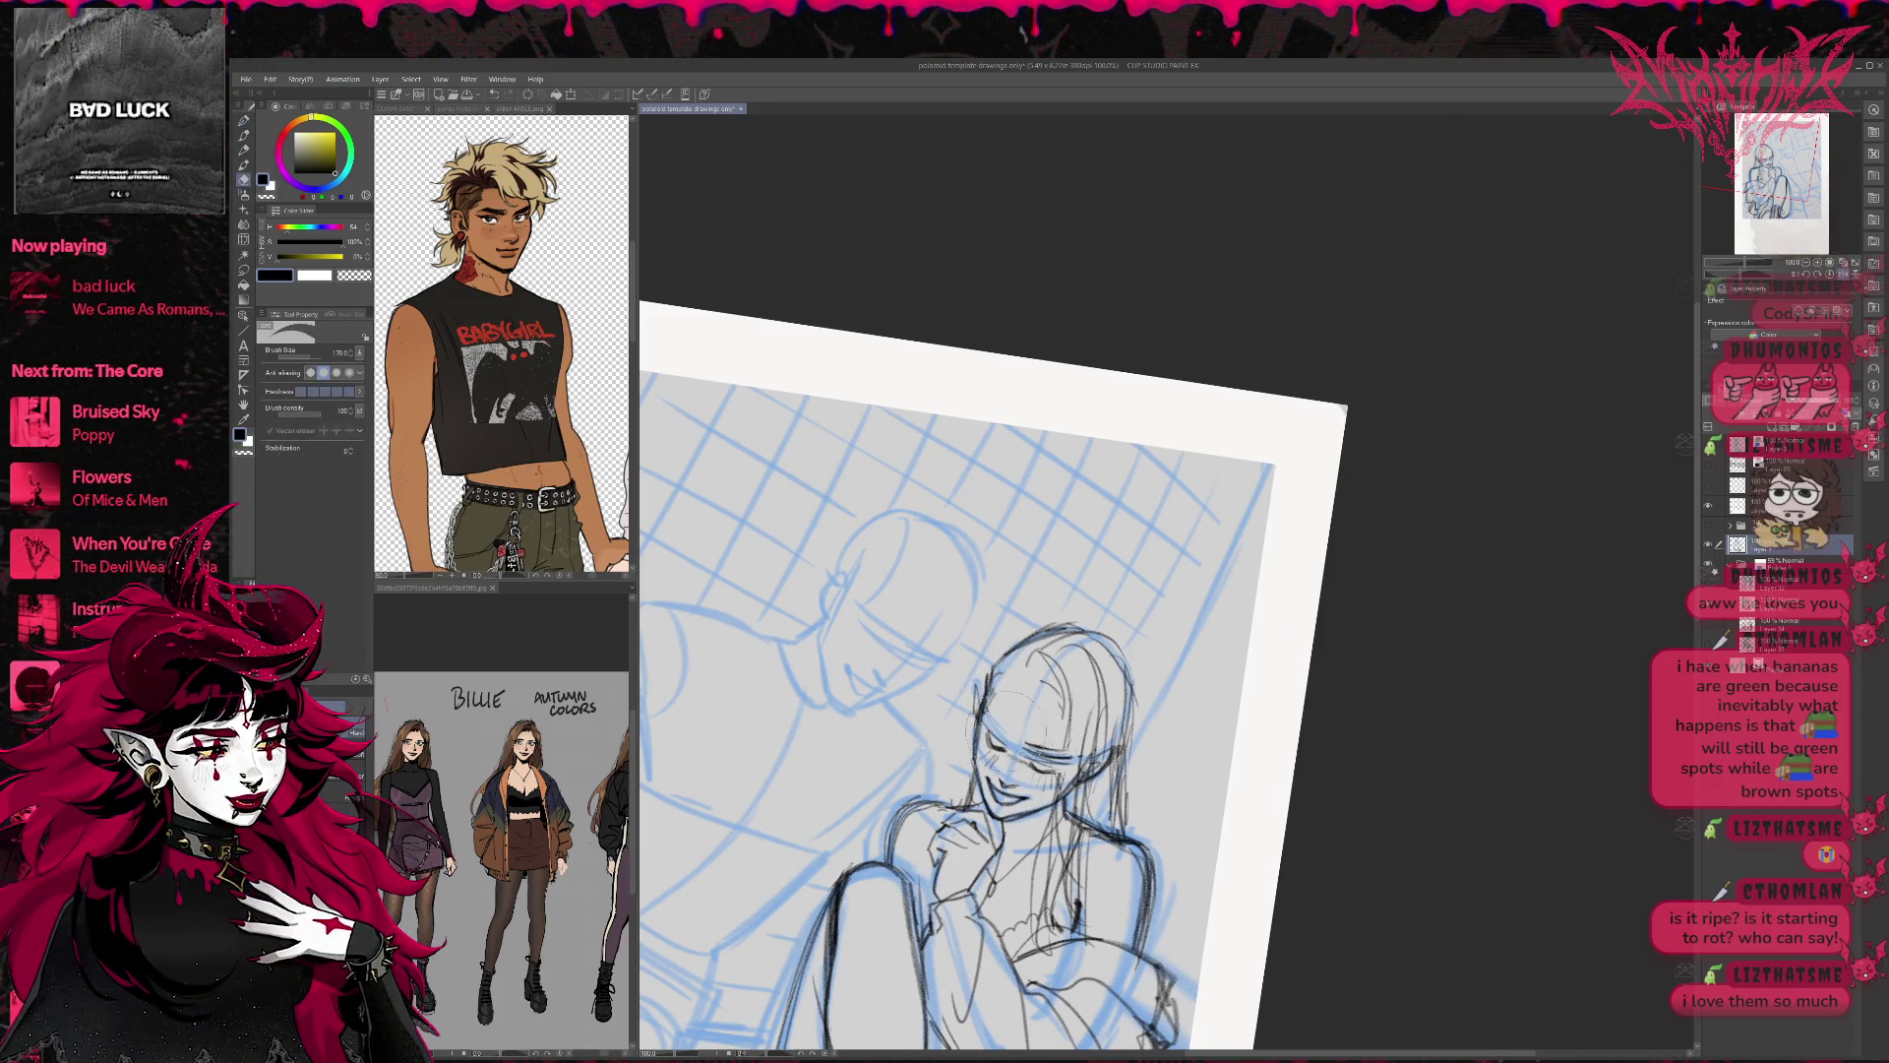
pyautogui.press('p')
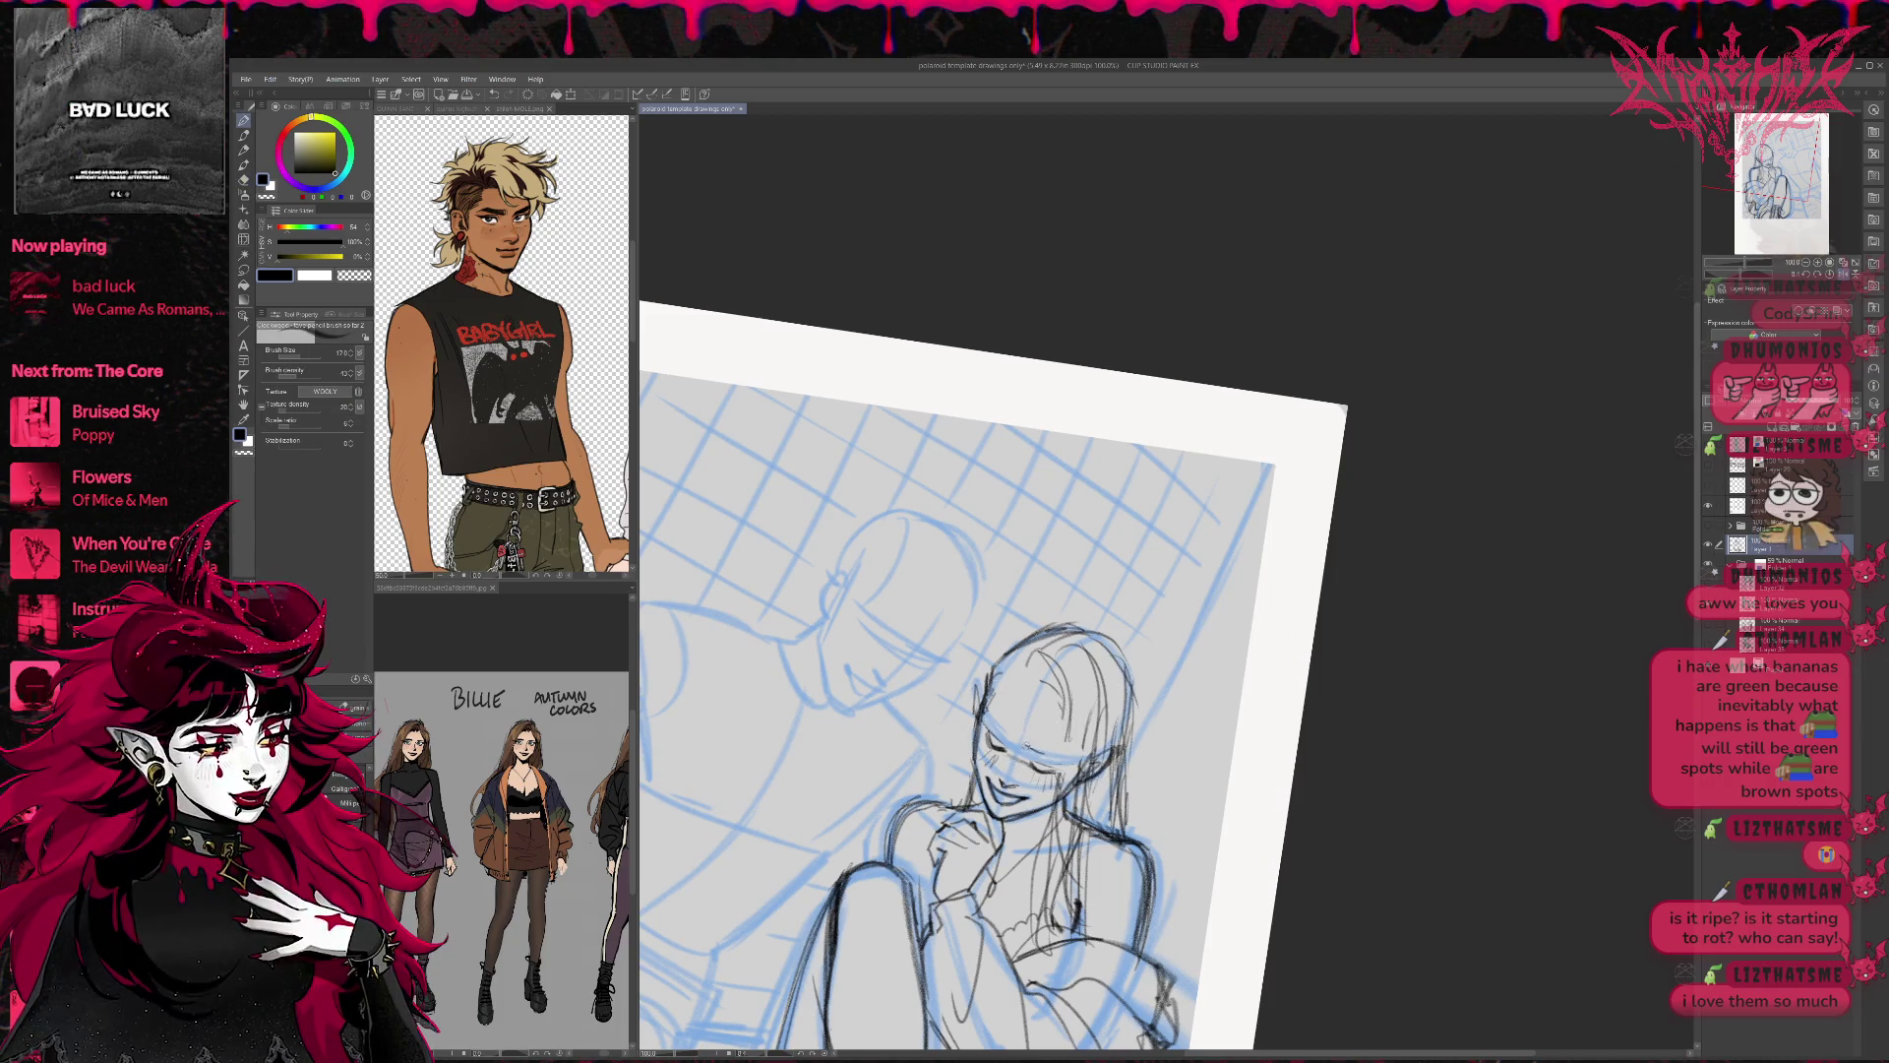
pyautogui.moveTo(1041, 753); pyautogui.dragTo(1069, 762)
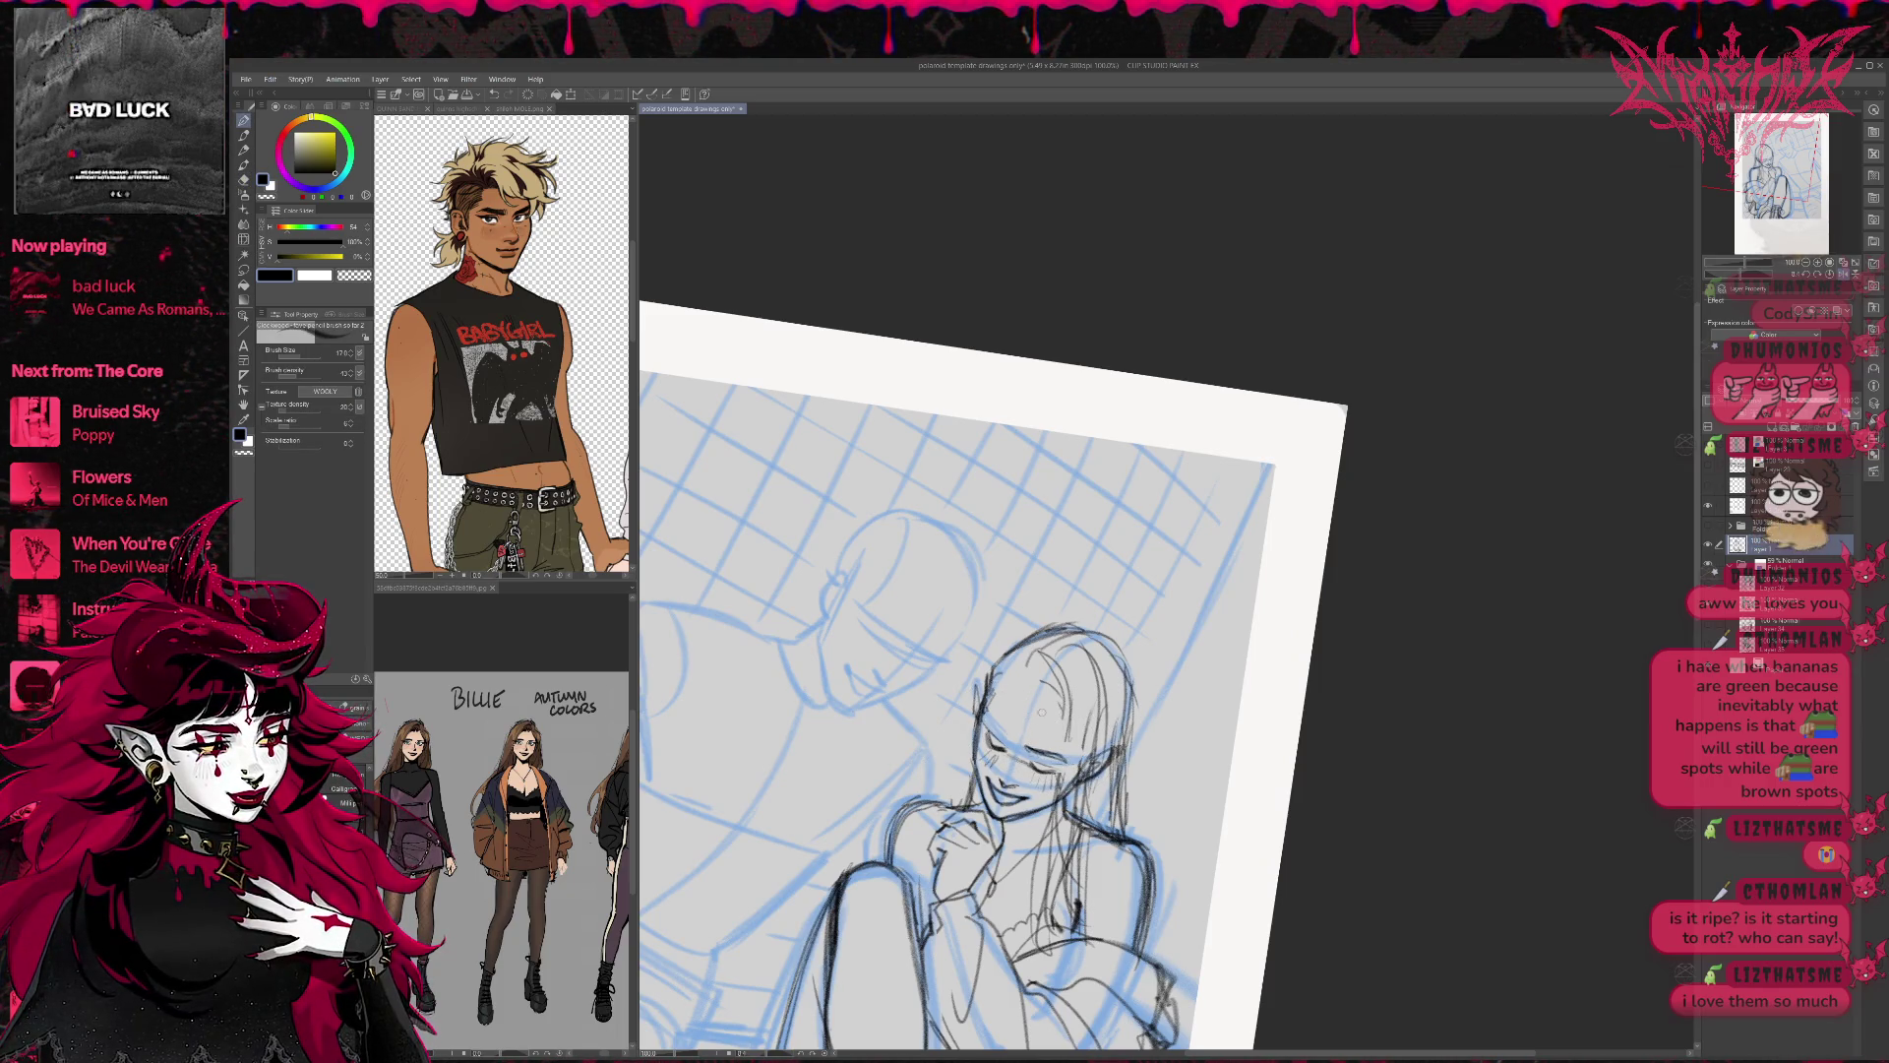
# Mirror the view back, undo the latest face marks, and sketch the girl's smile.
pyautogui.press('h')
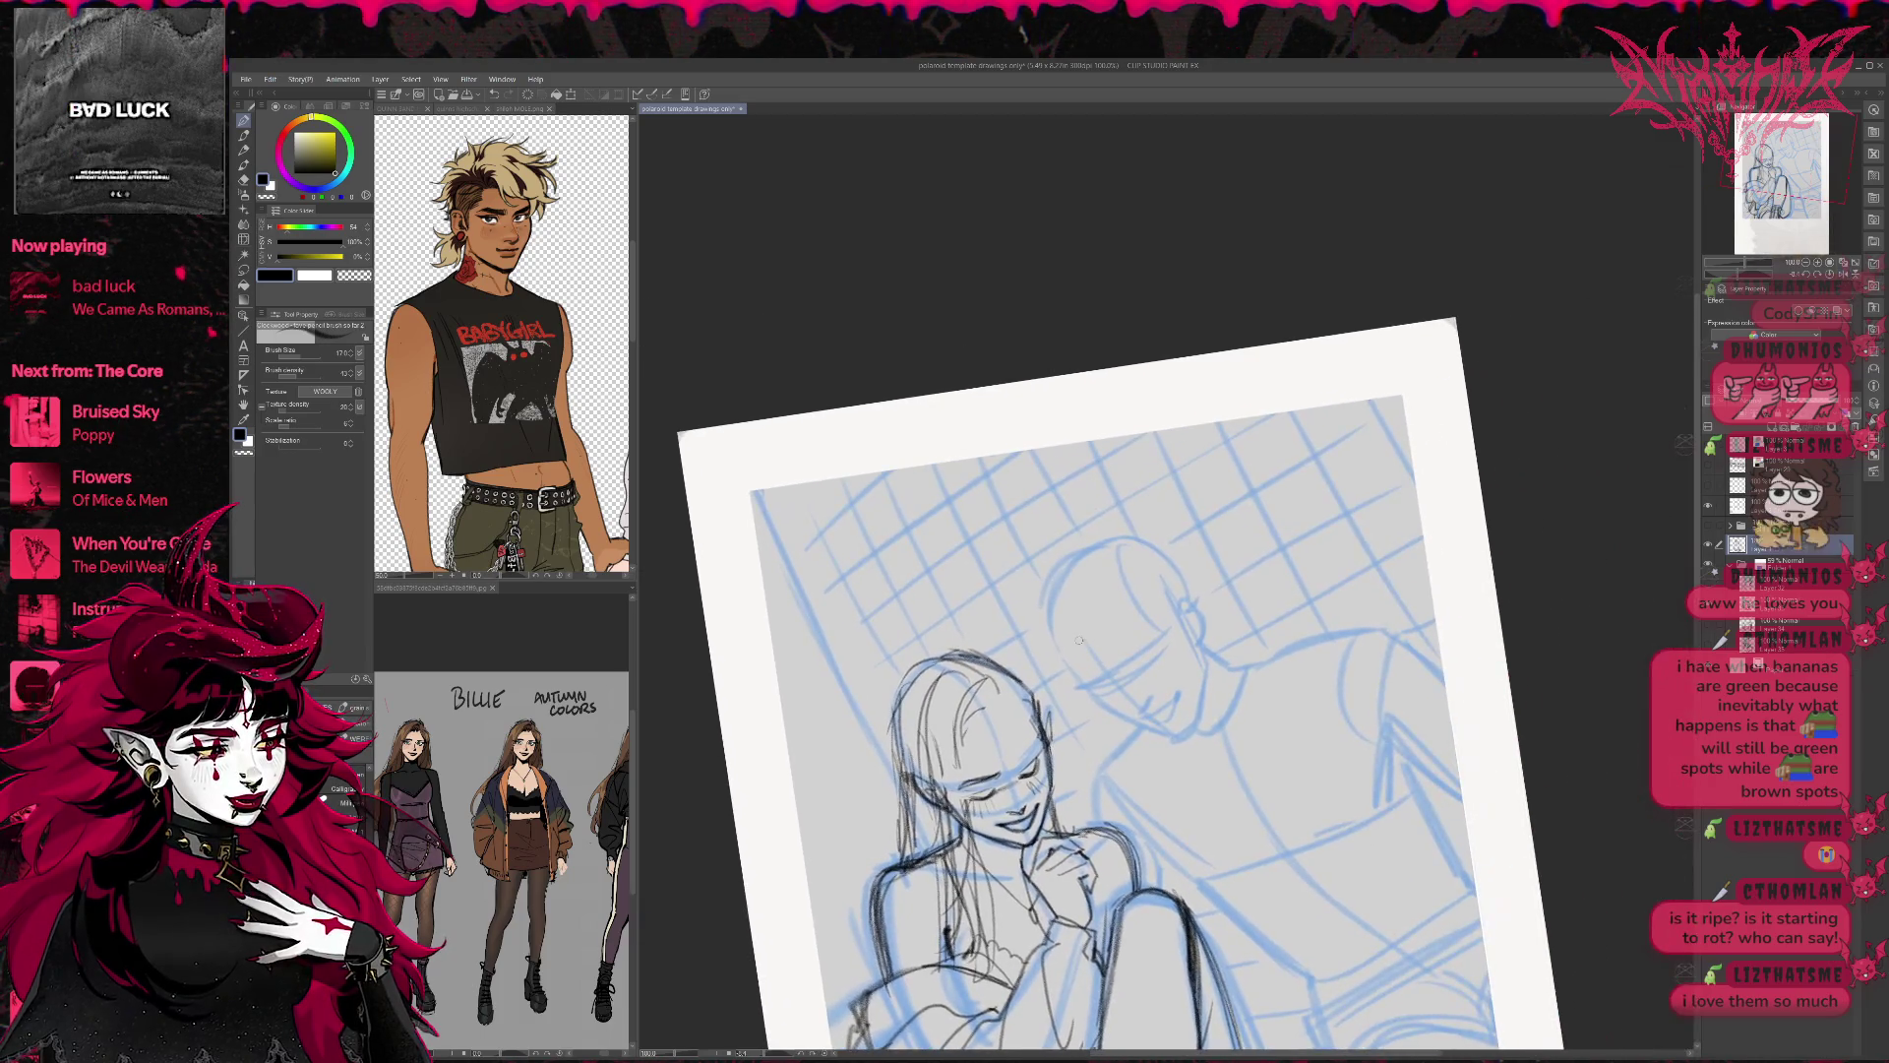
pyautogui.hotkey('ctrl', 'z')
pyautogui.hotkey('ctrl', 'z')
pyautogui.hotkey('ctrl', 'z')
pyautogui.press('r')
pyautogui.moveTo(1209, 575); pyautogui.dragTo(1199, 662)
pyautogui.press('p')
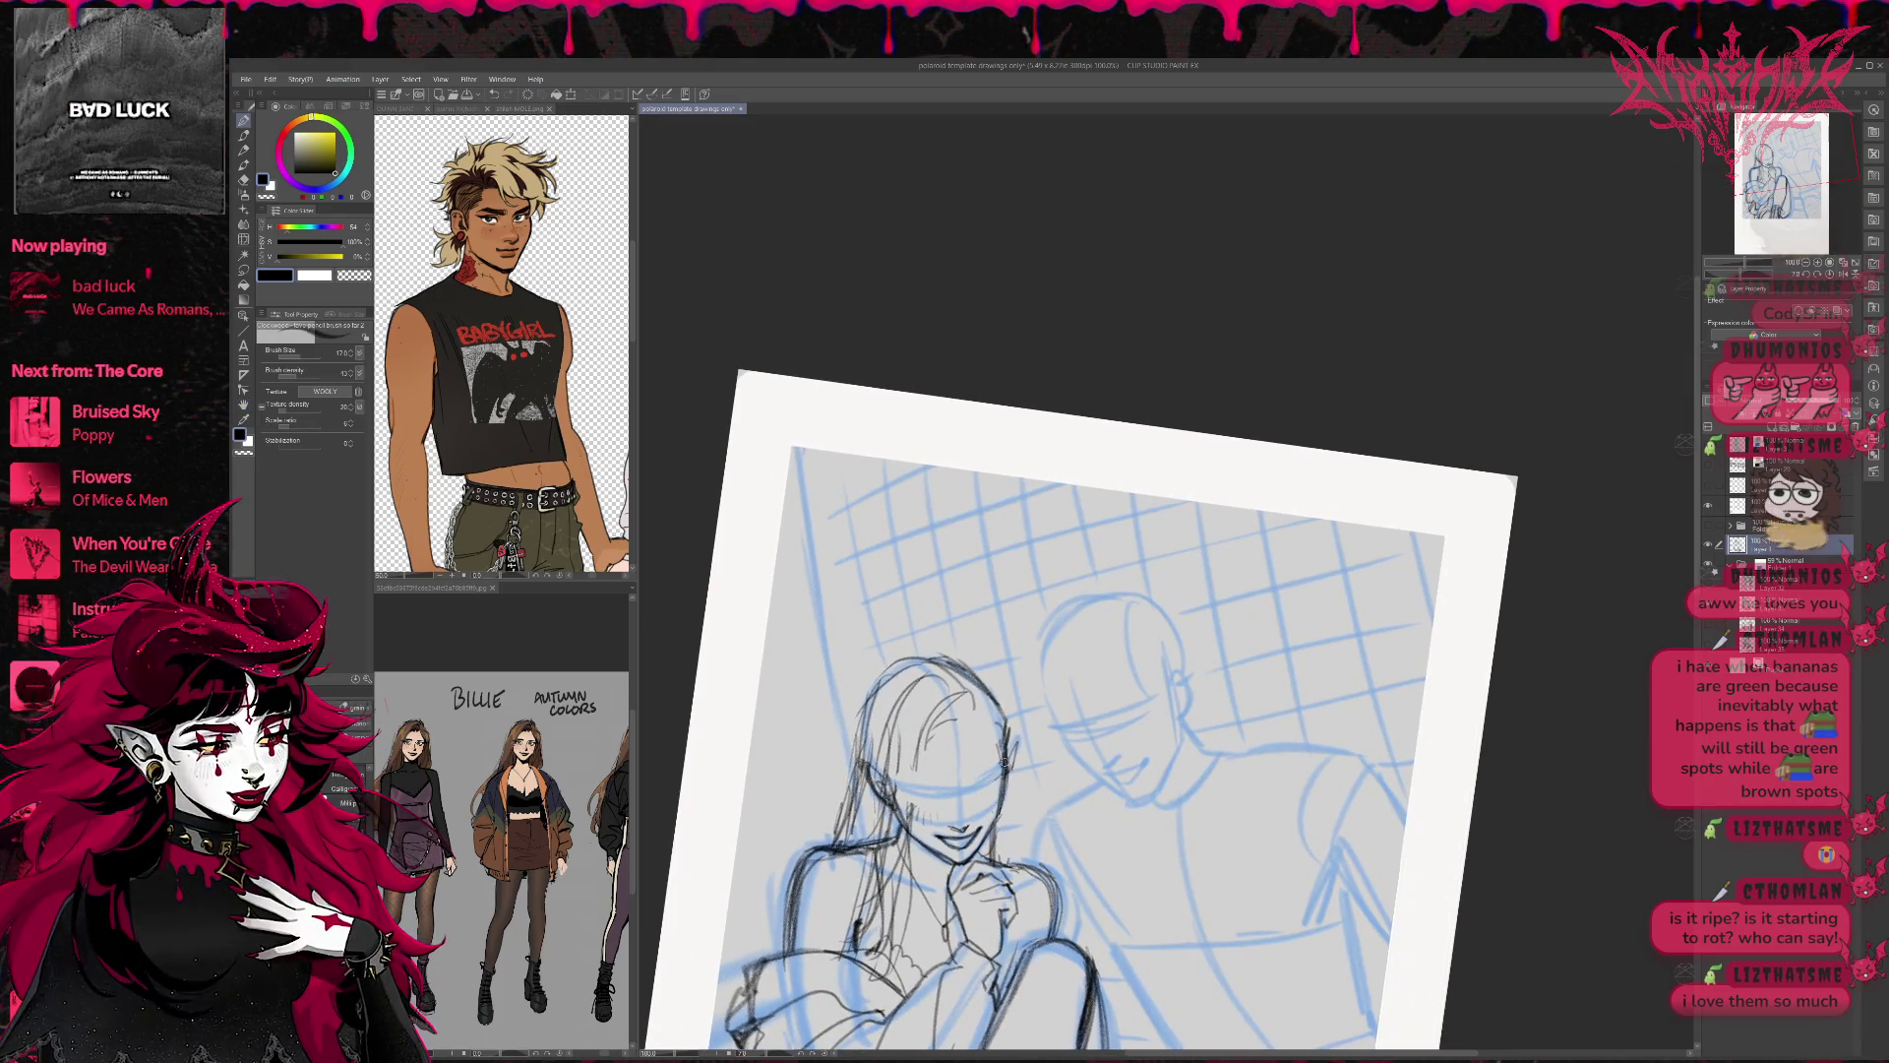
pyautogui.moveTo(946, 828); pyautogui.dragTo(979, 817)
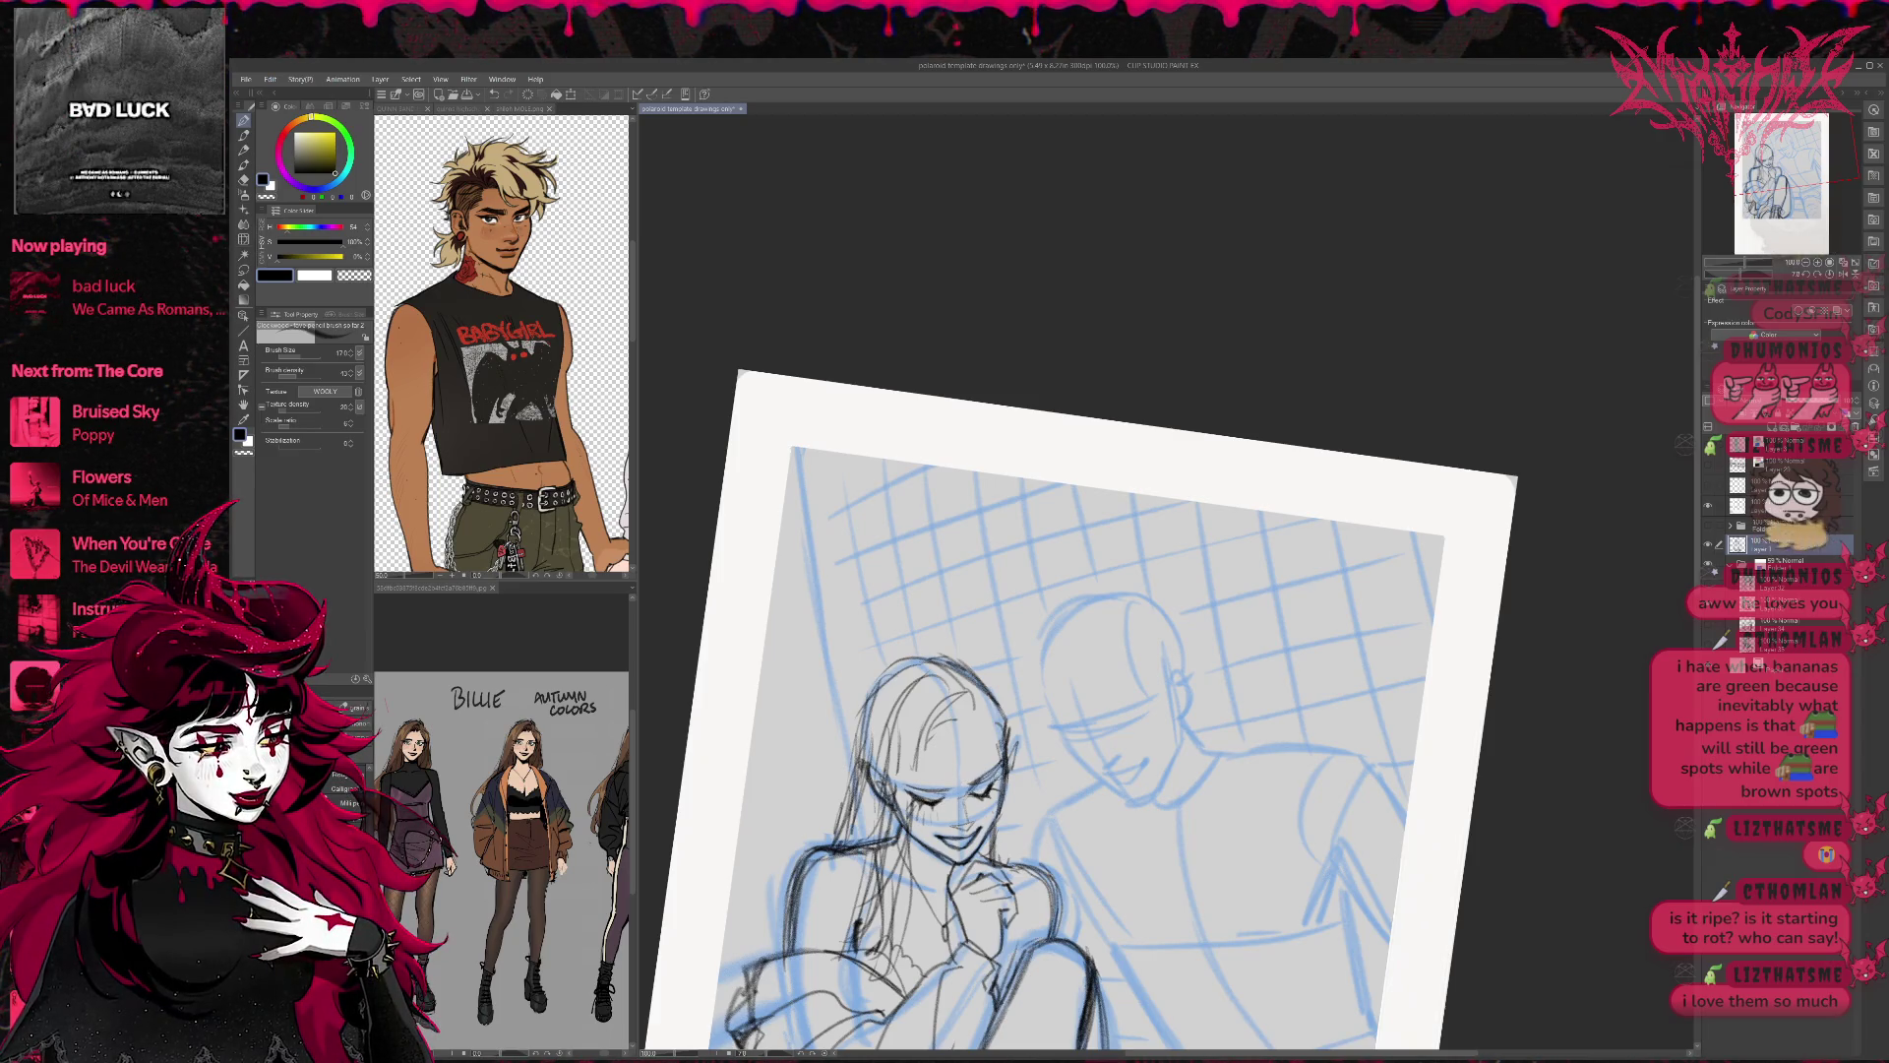
# Rotate the view upright and add a small pencil stroke by the eye and cheek.
pyautogui.press('e')
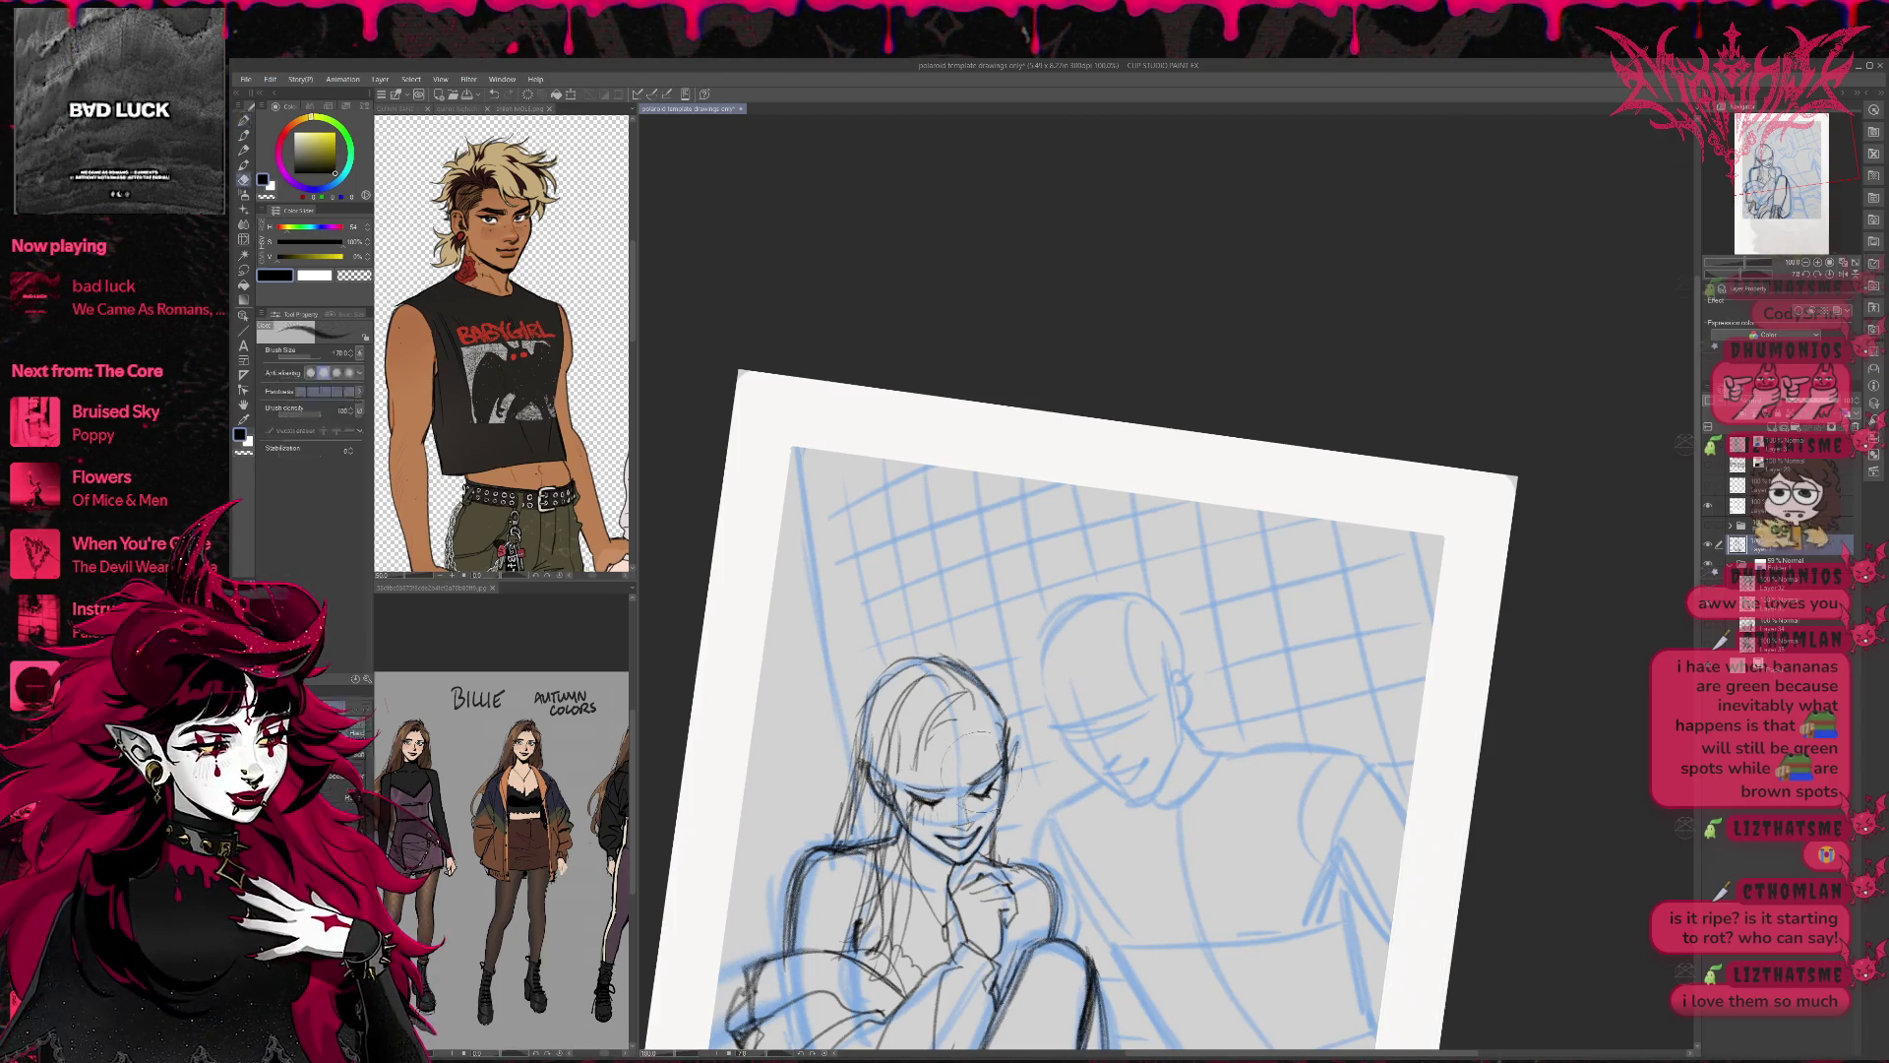
pyautogui.press('r')
pyautogui.moveTo(1092, 700)
pyautogui.mouseDown()
pyautogui.moveTo(1163, 641)
pyautogui.moveTo(944, 799)
pyautogui.mouseUp()
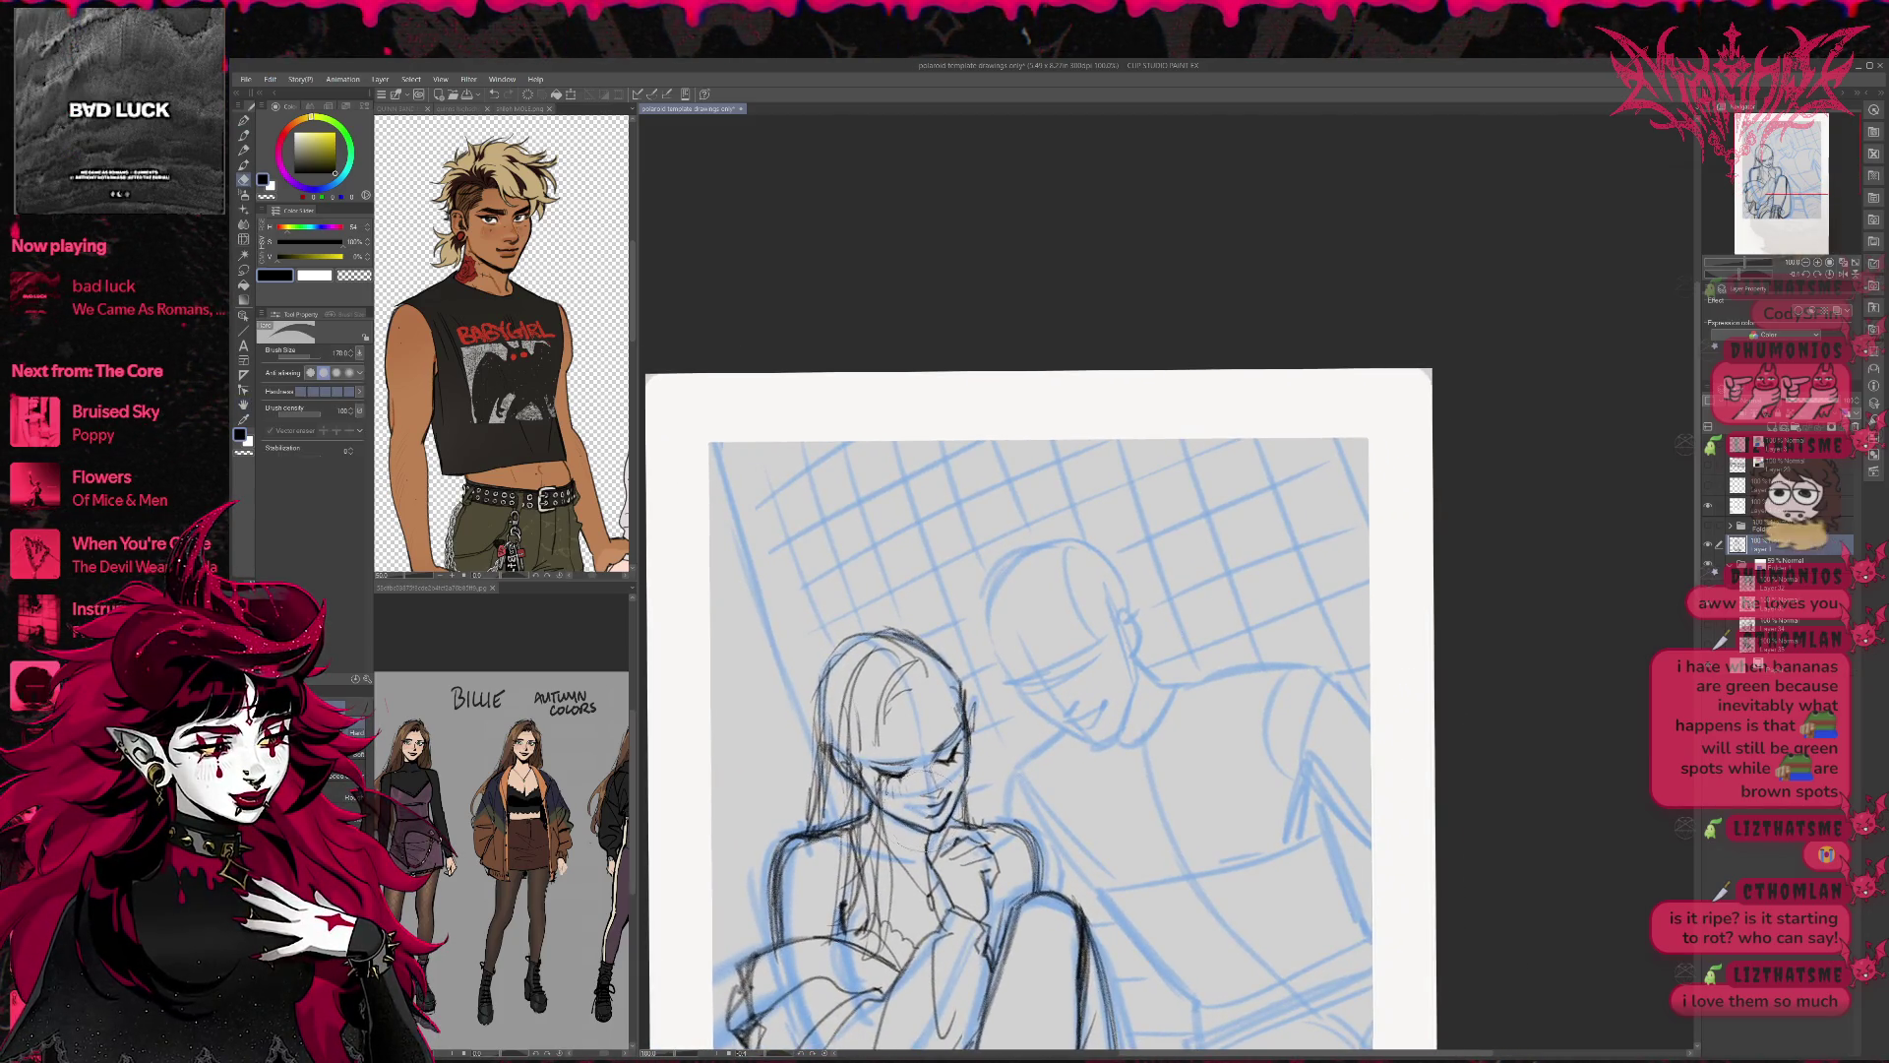
pyautogui.press('p')
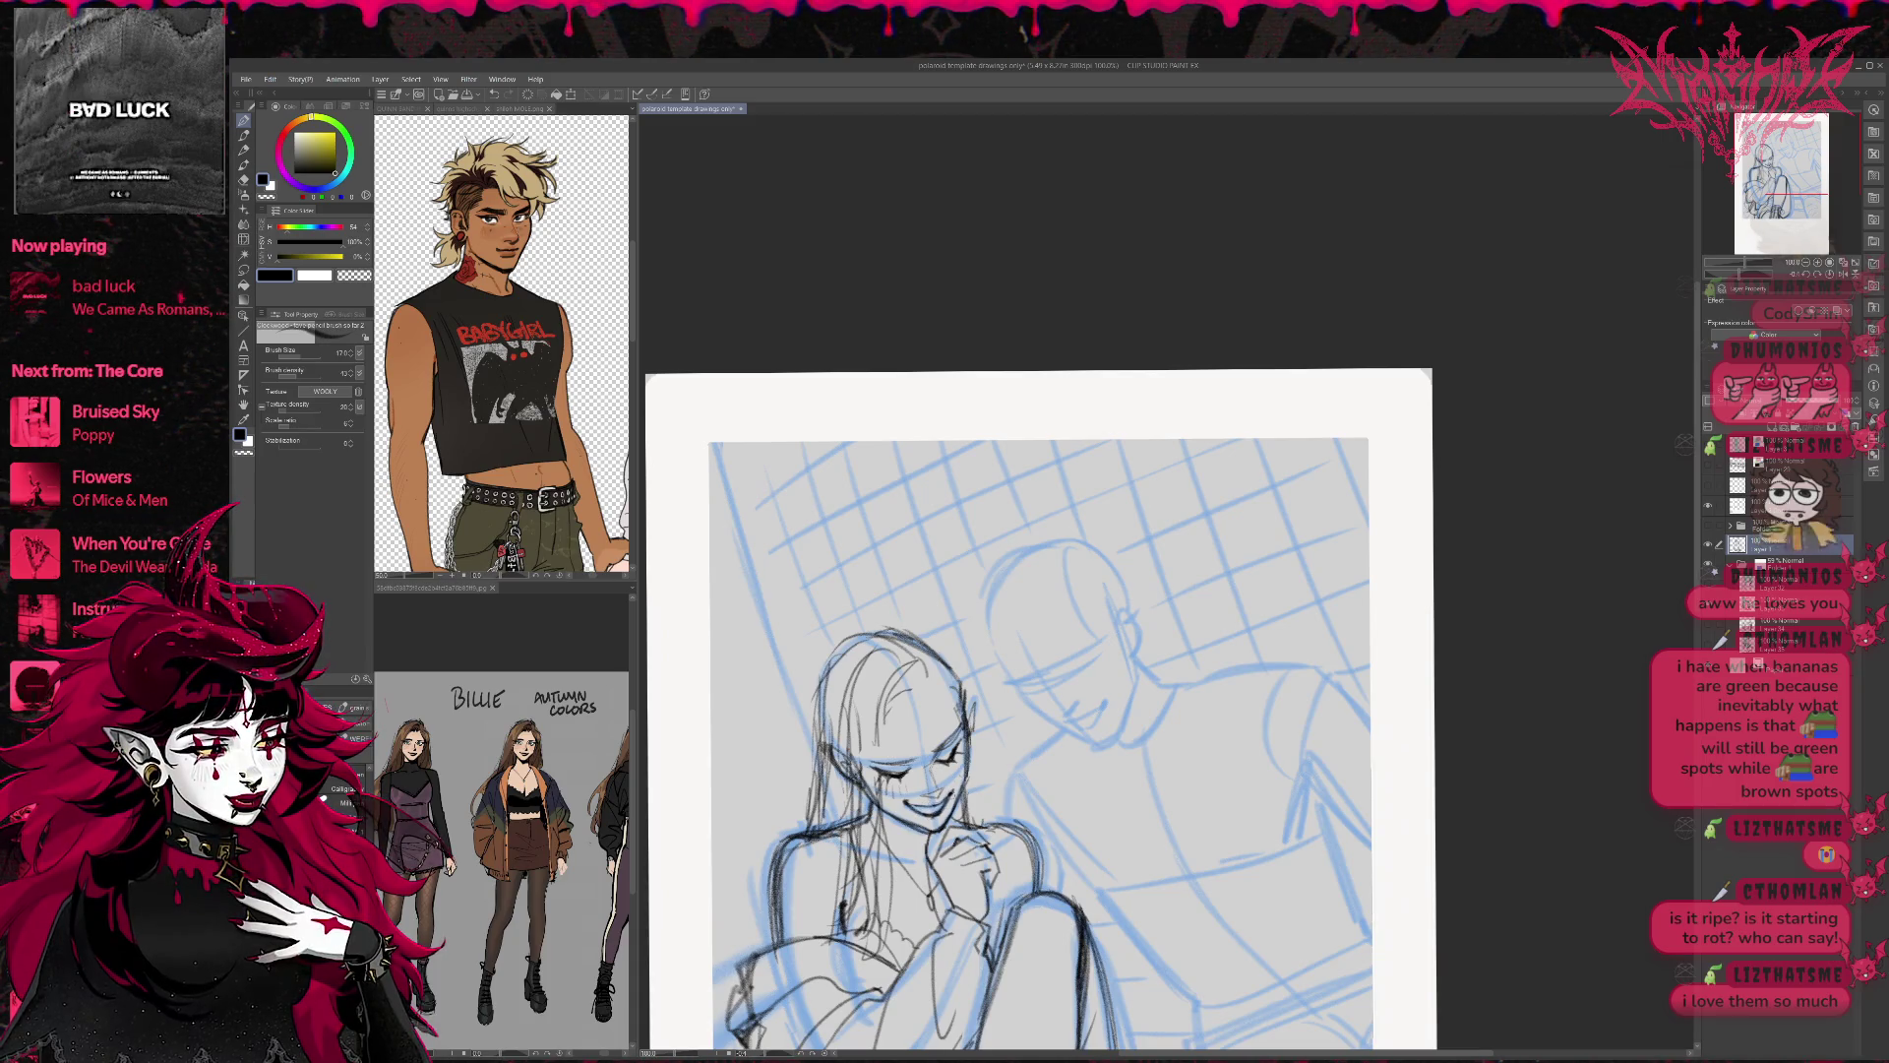
pyautogui.press('e')
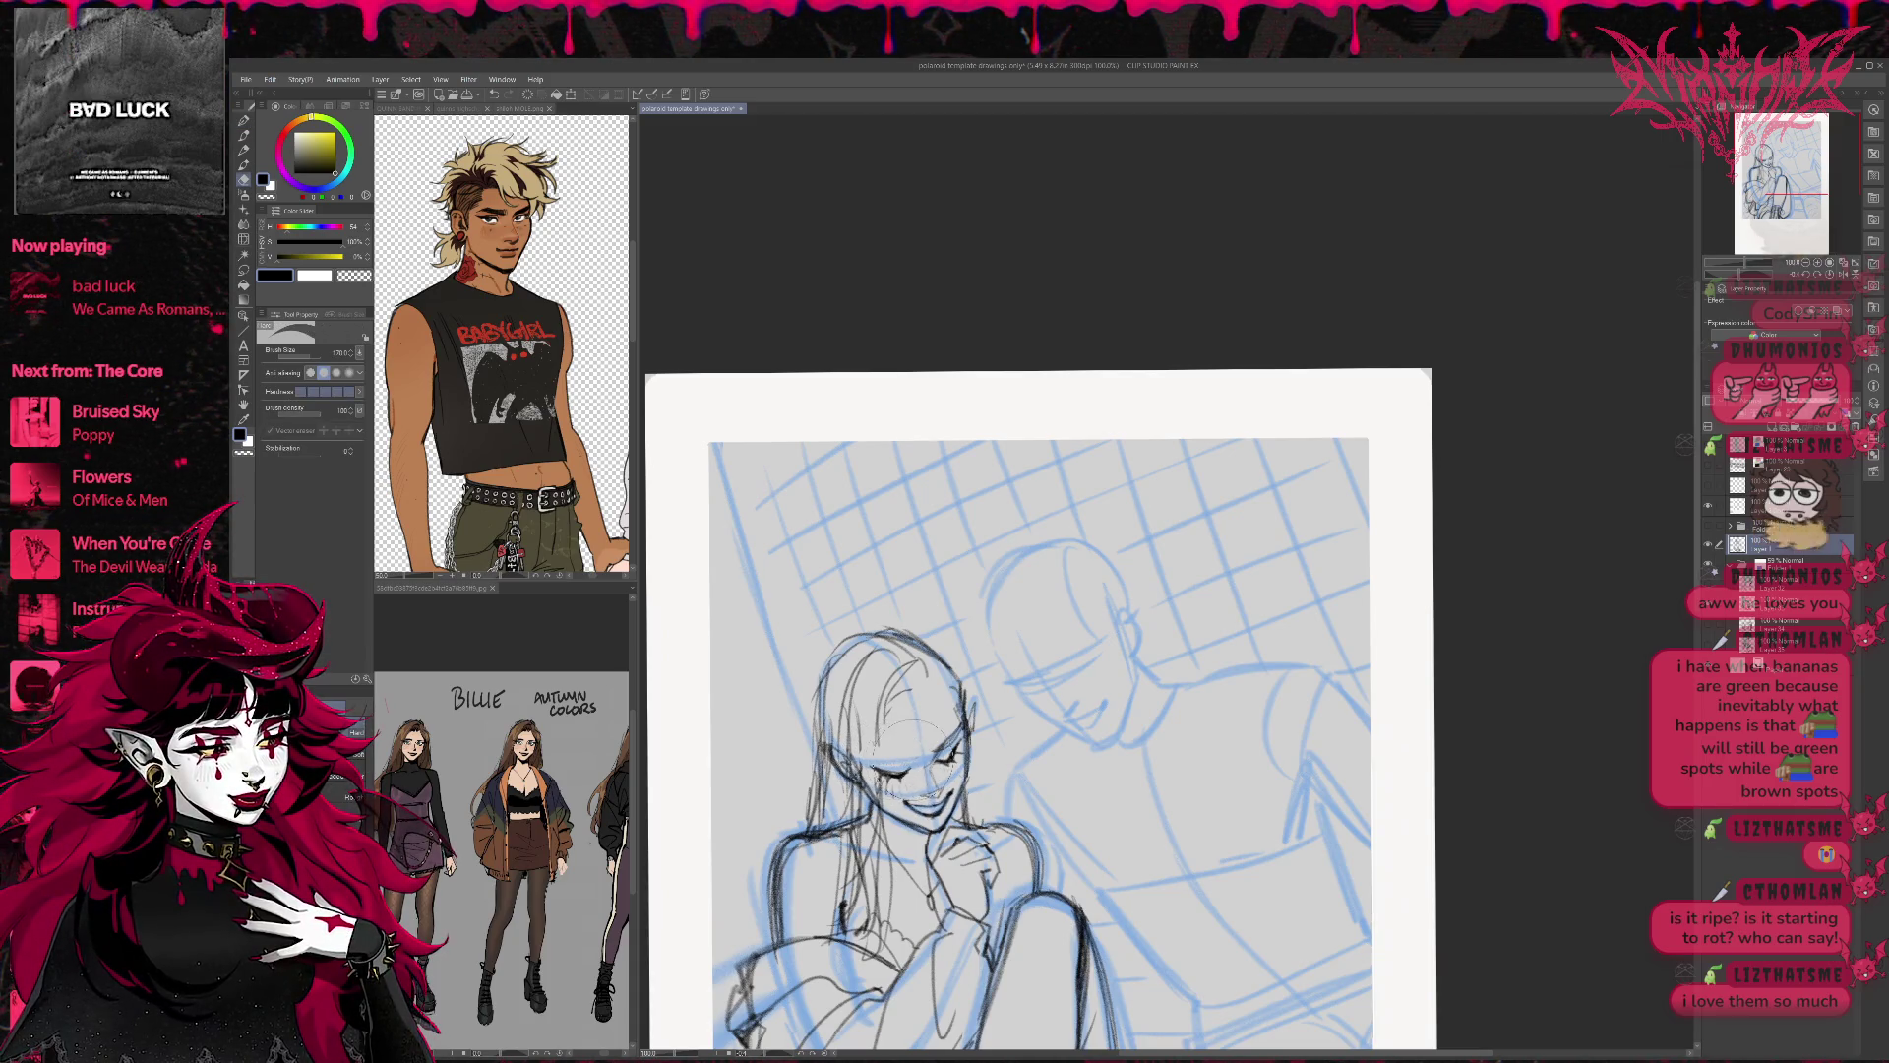
pyautogui.press('p')
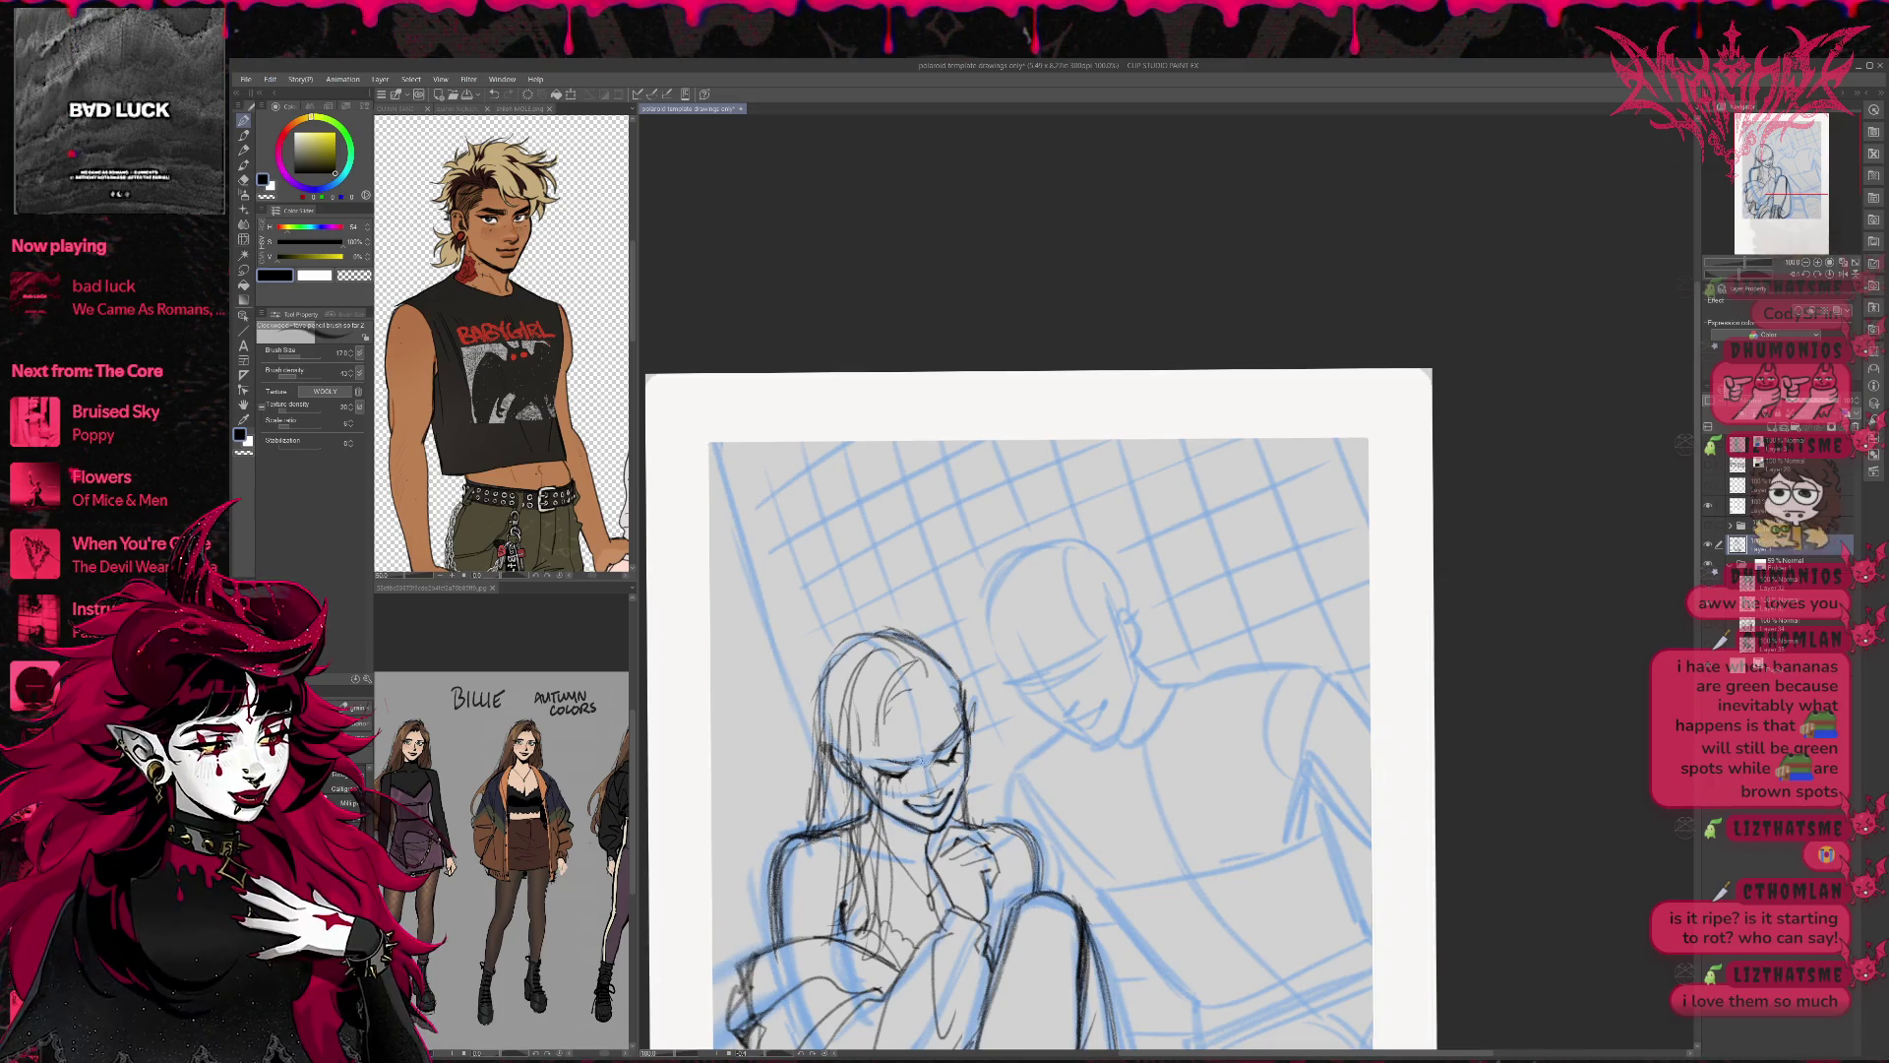
pyautogui.moveTo(945, 769)
pyautogui.mouseDown()
pyautogui.moveTo(940, 687)
pyautogui.moveTo(1043, 620)
pyautogui.moveTo(1193, 597)
pyautogui.moveTo(1141, 576)
pyautogui.mouseUp()
pyautogui.press('r')
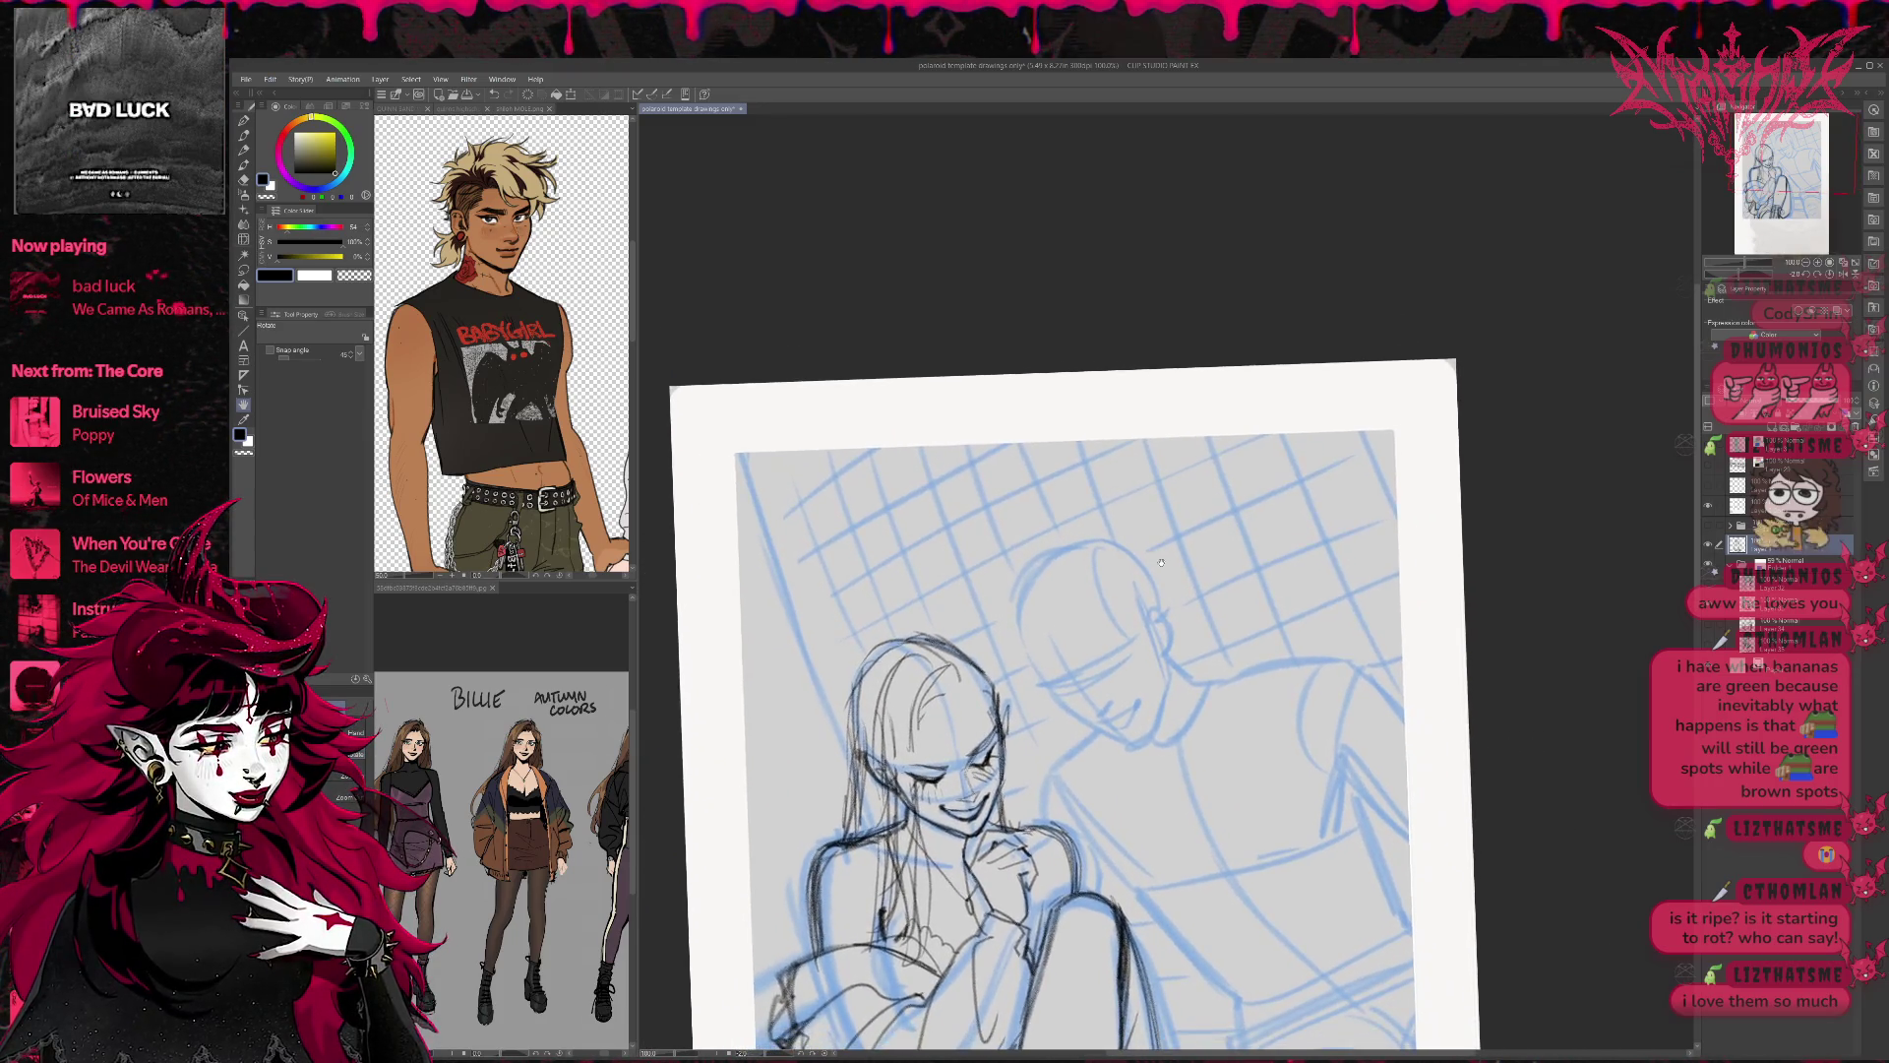
# Pan the canvas up and rotate it clockwise, ready to draw with the pencil.
pyautogui.press('p')
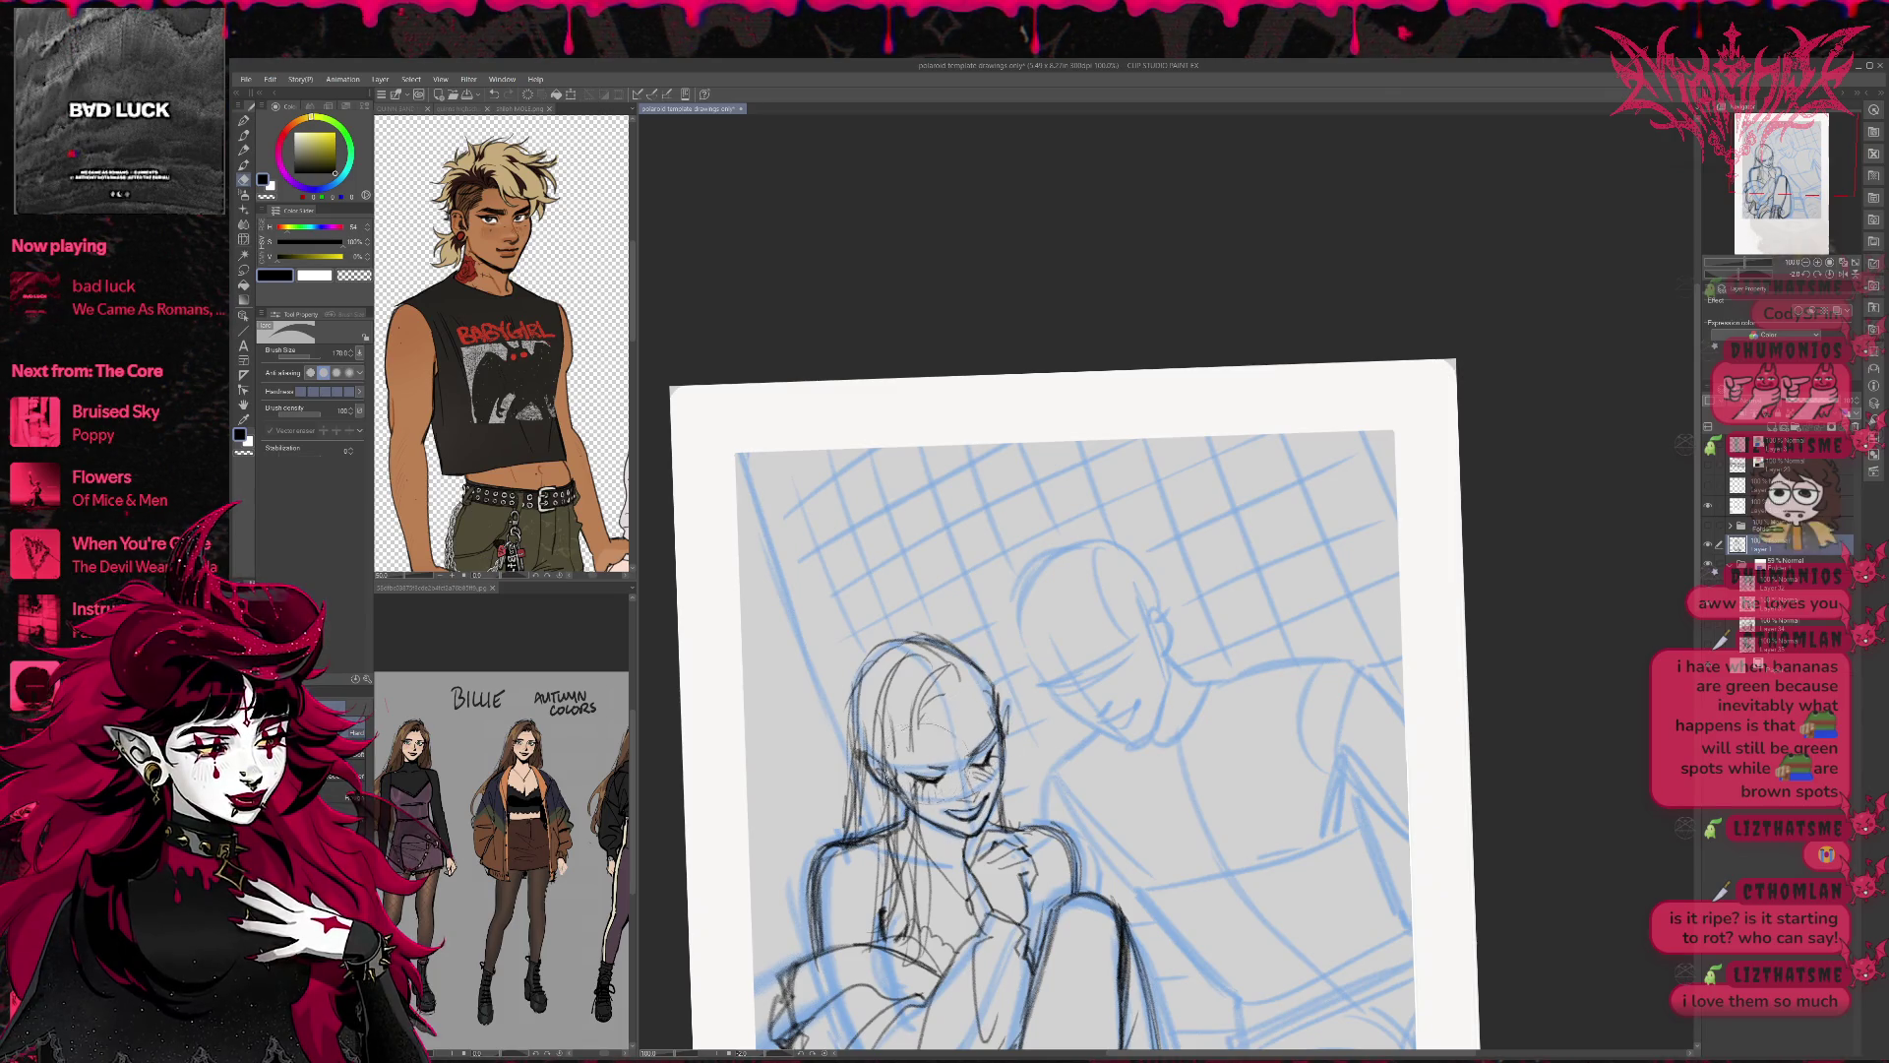
pyautogui.press('p')
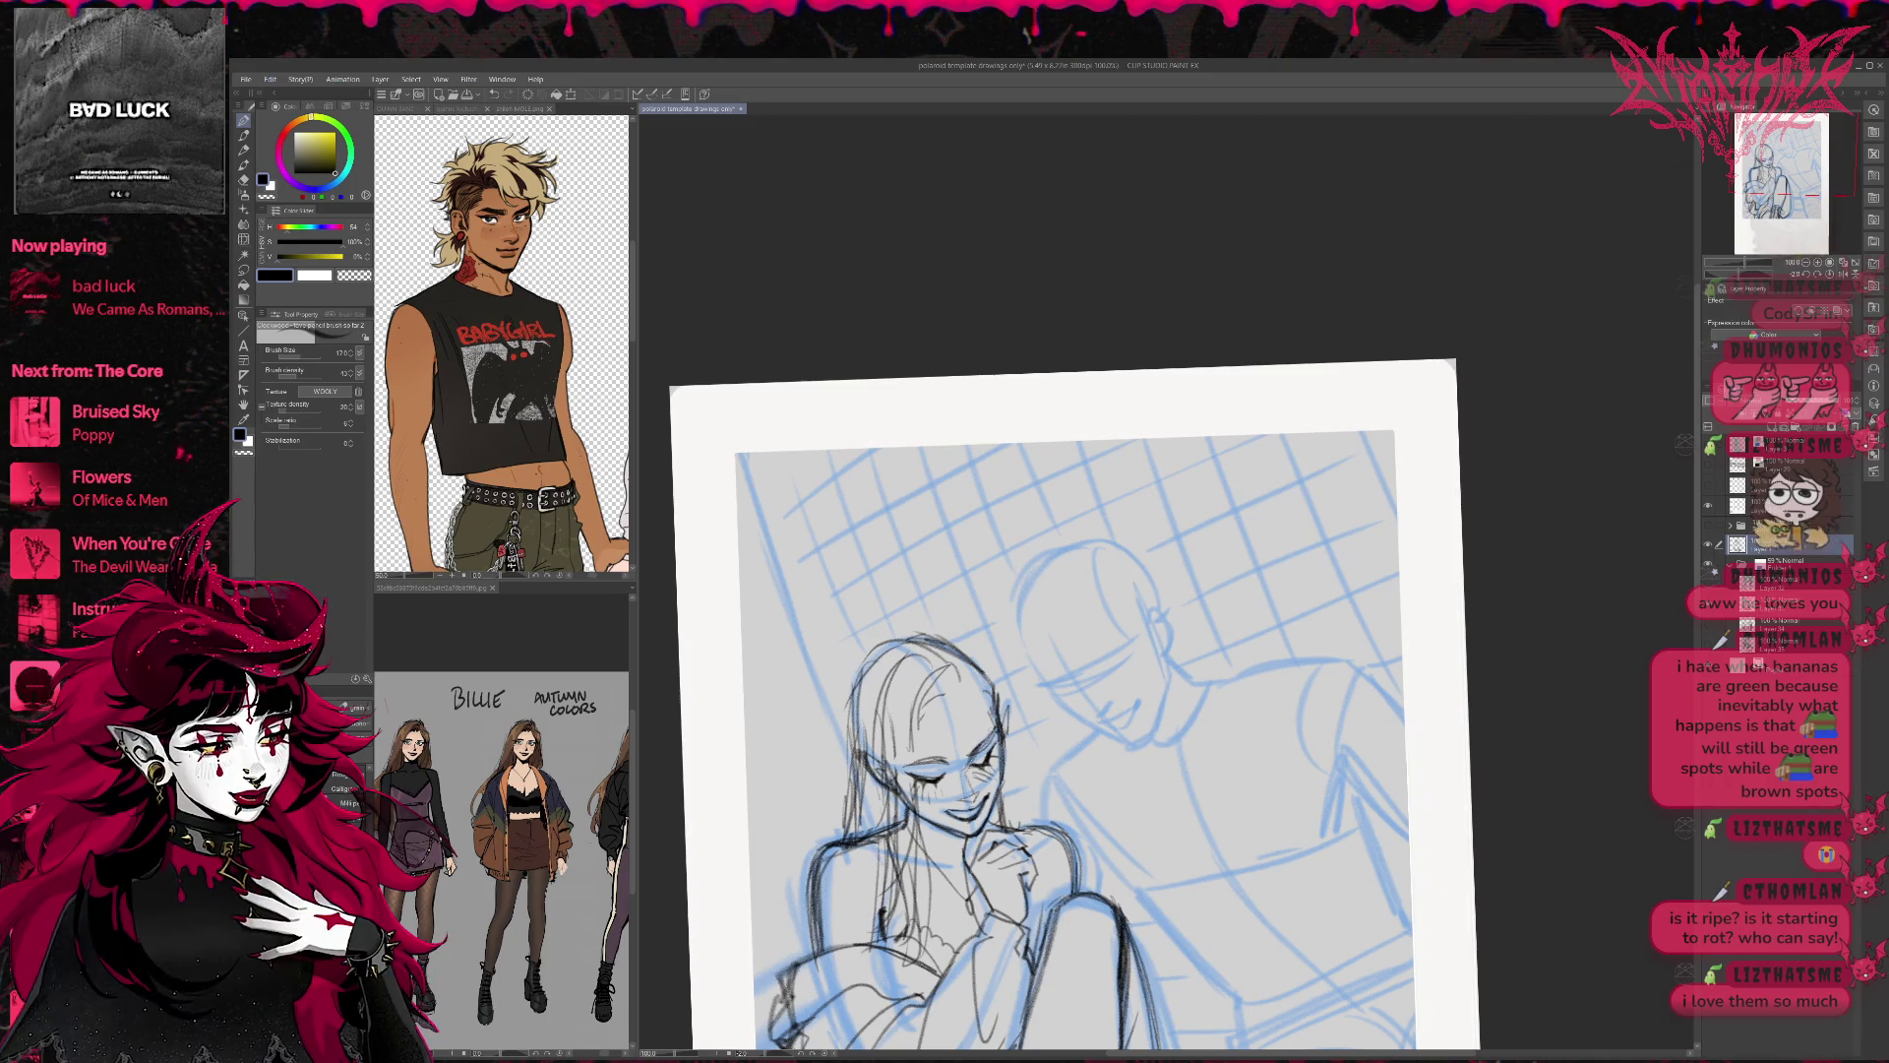
pyautogui.moveTo(1112, 839)
pyautogui.mouseDown()
pyautogui.moveTo(1083, 720)
pyautogui.moveTo(1083, 819)
pyautogui.mouseUp()
pyautogui.press('e')
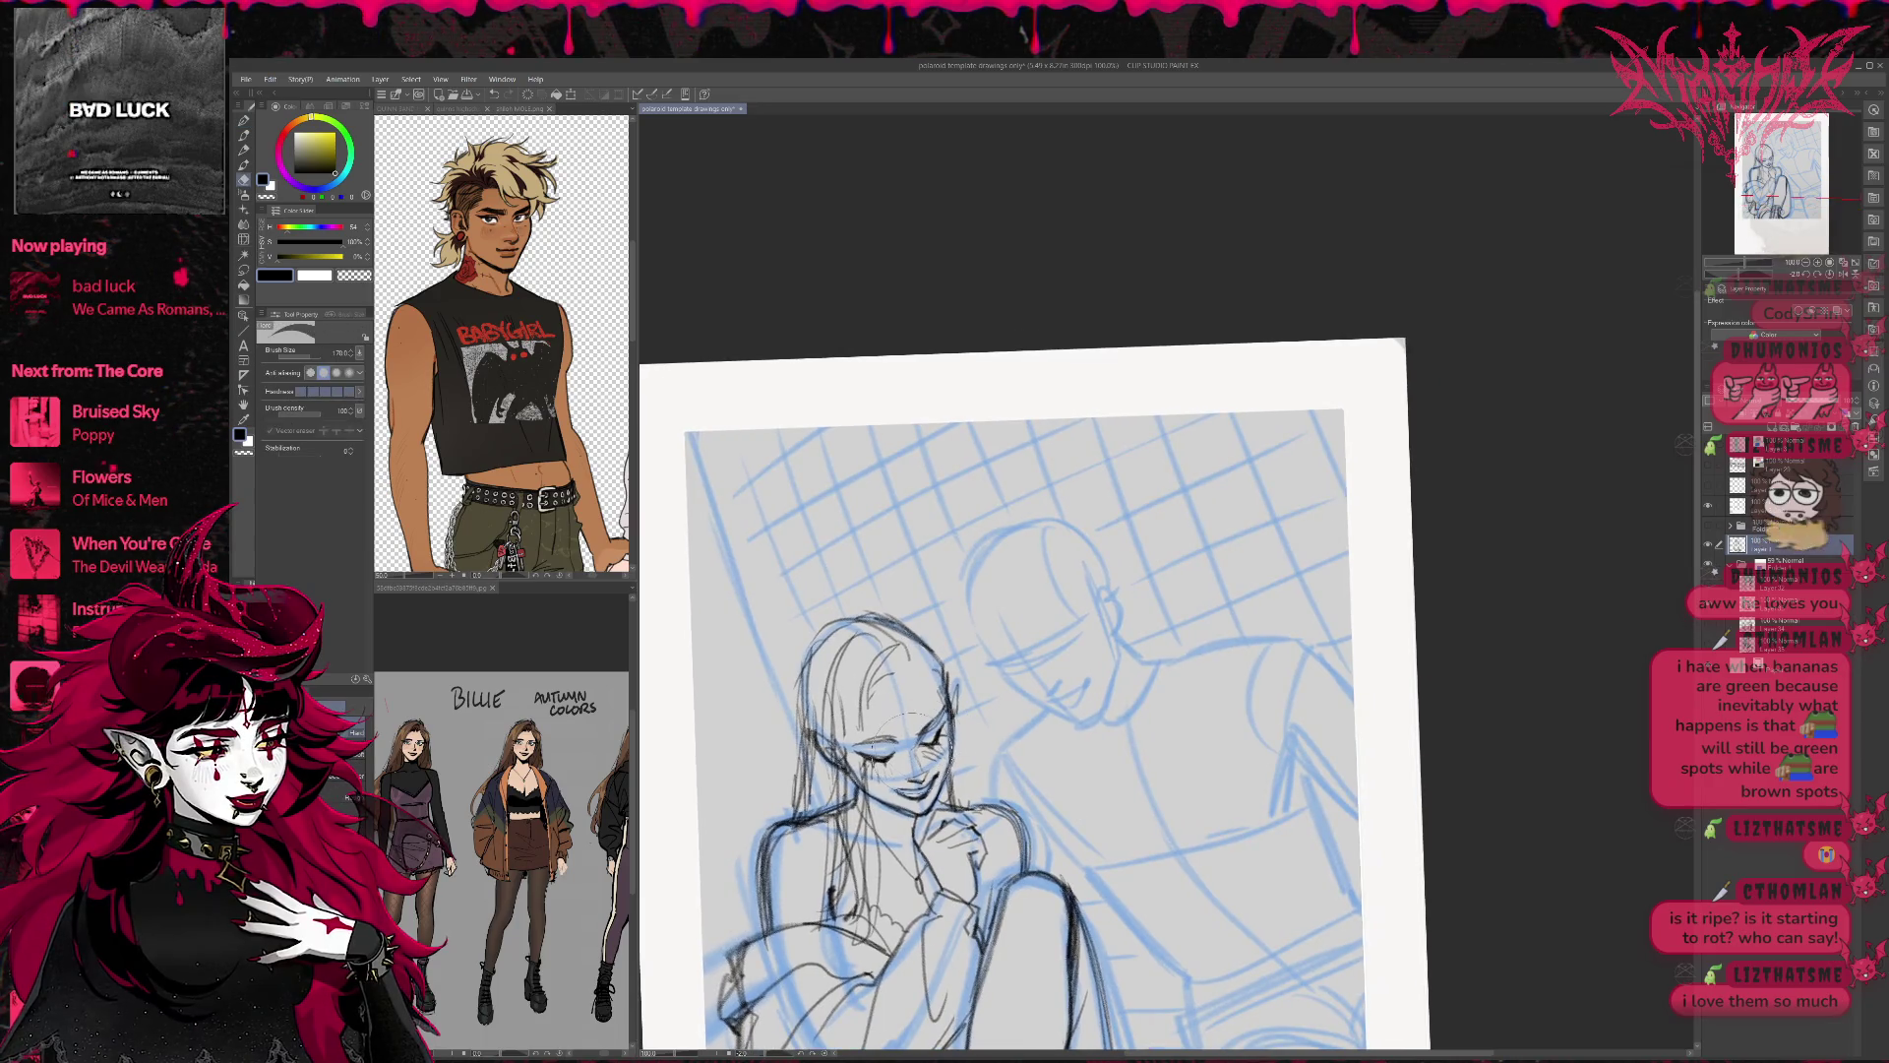
pyautogui.press('p')
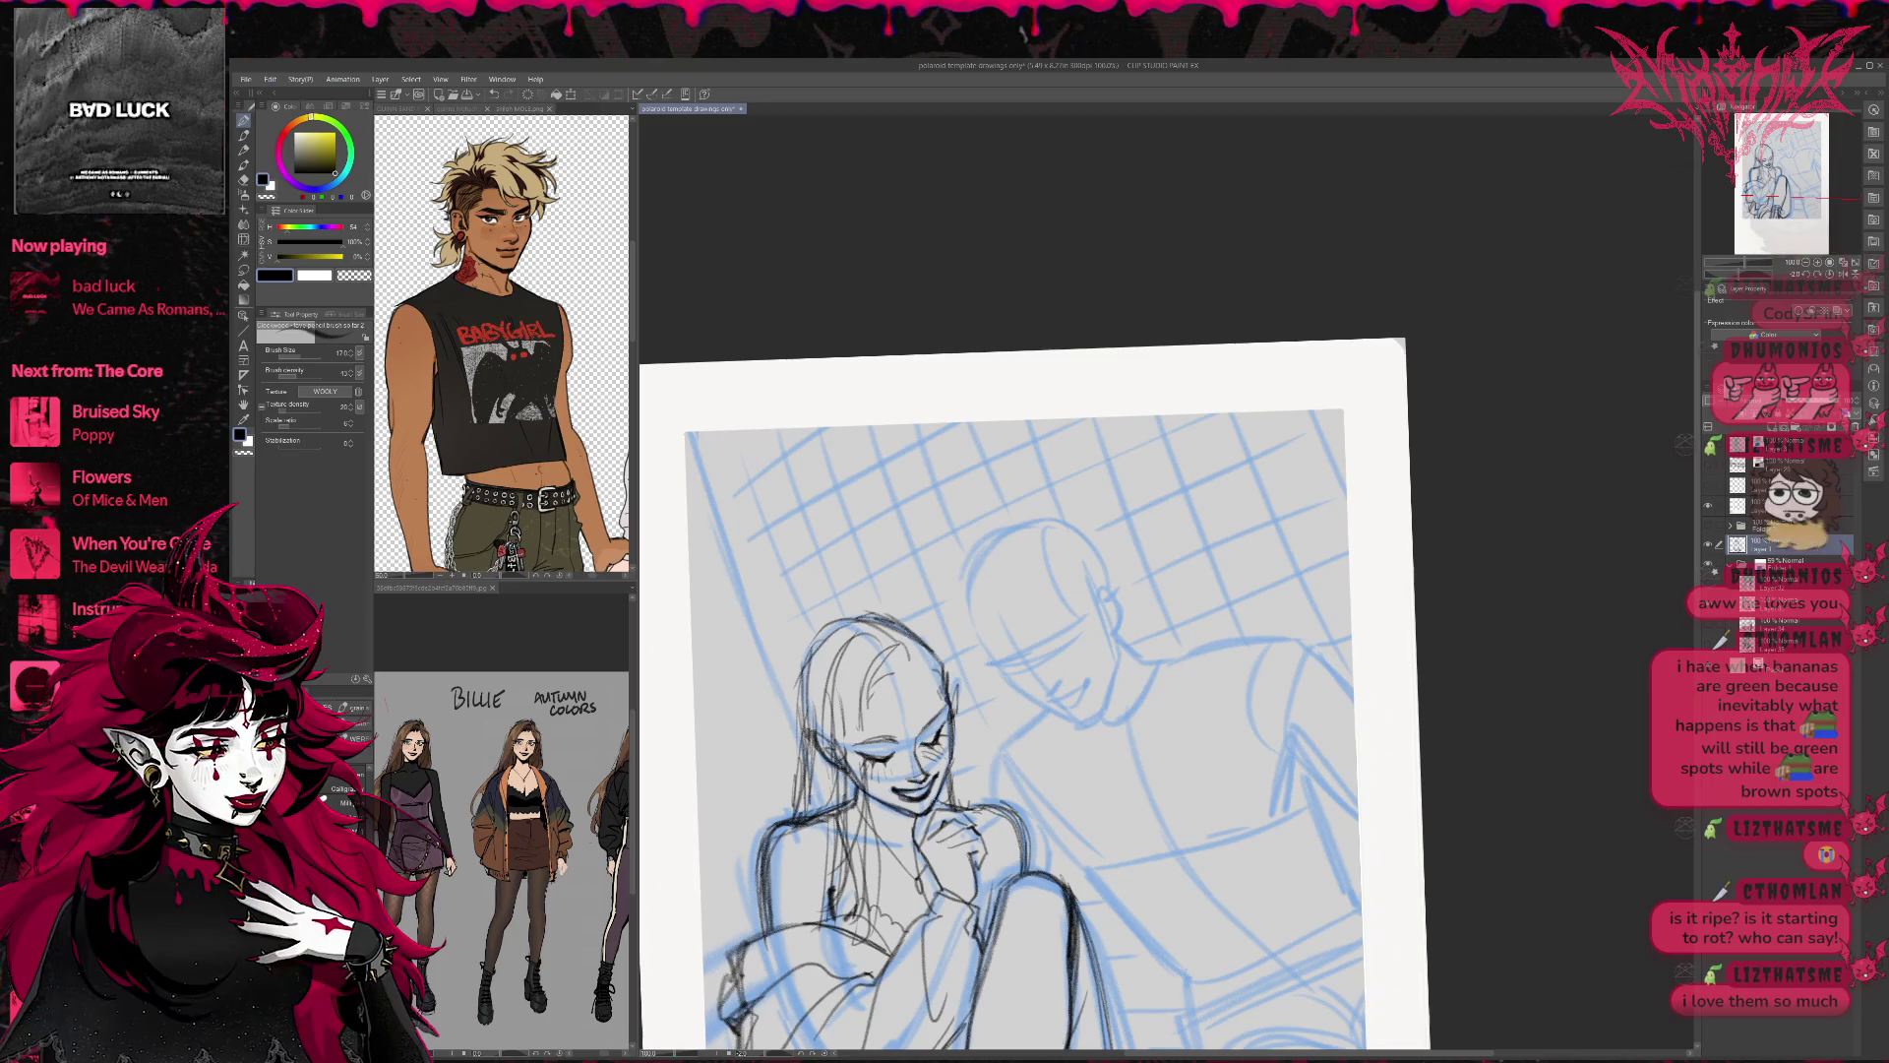
pyautogui.press('r')
pyautogui.moveTo(996, 658)
pyautogui.mouseDown()
pyautogui.moveTo(1144, 607)
pyautogui.moveTo(1082, 669)
pyautogui.mouseUp()
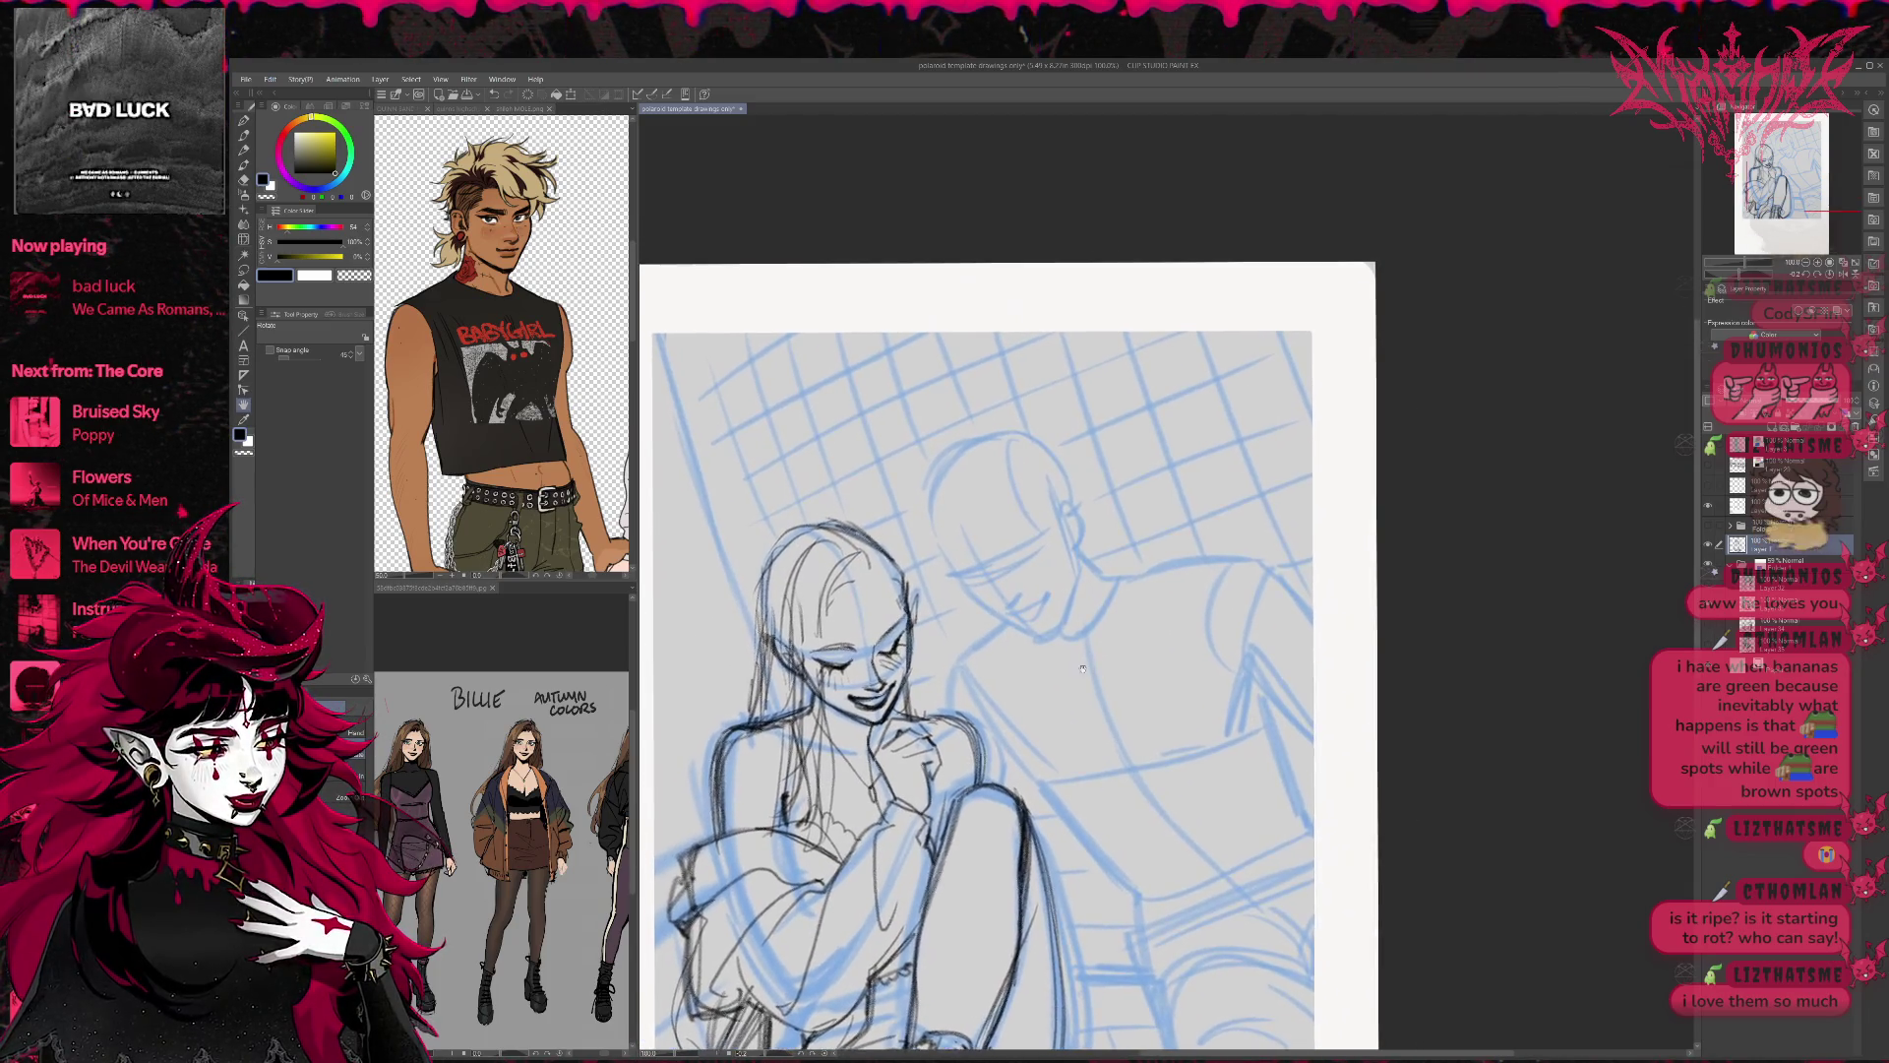
pyautogui.press('p')
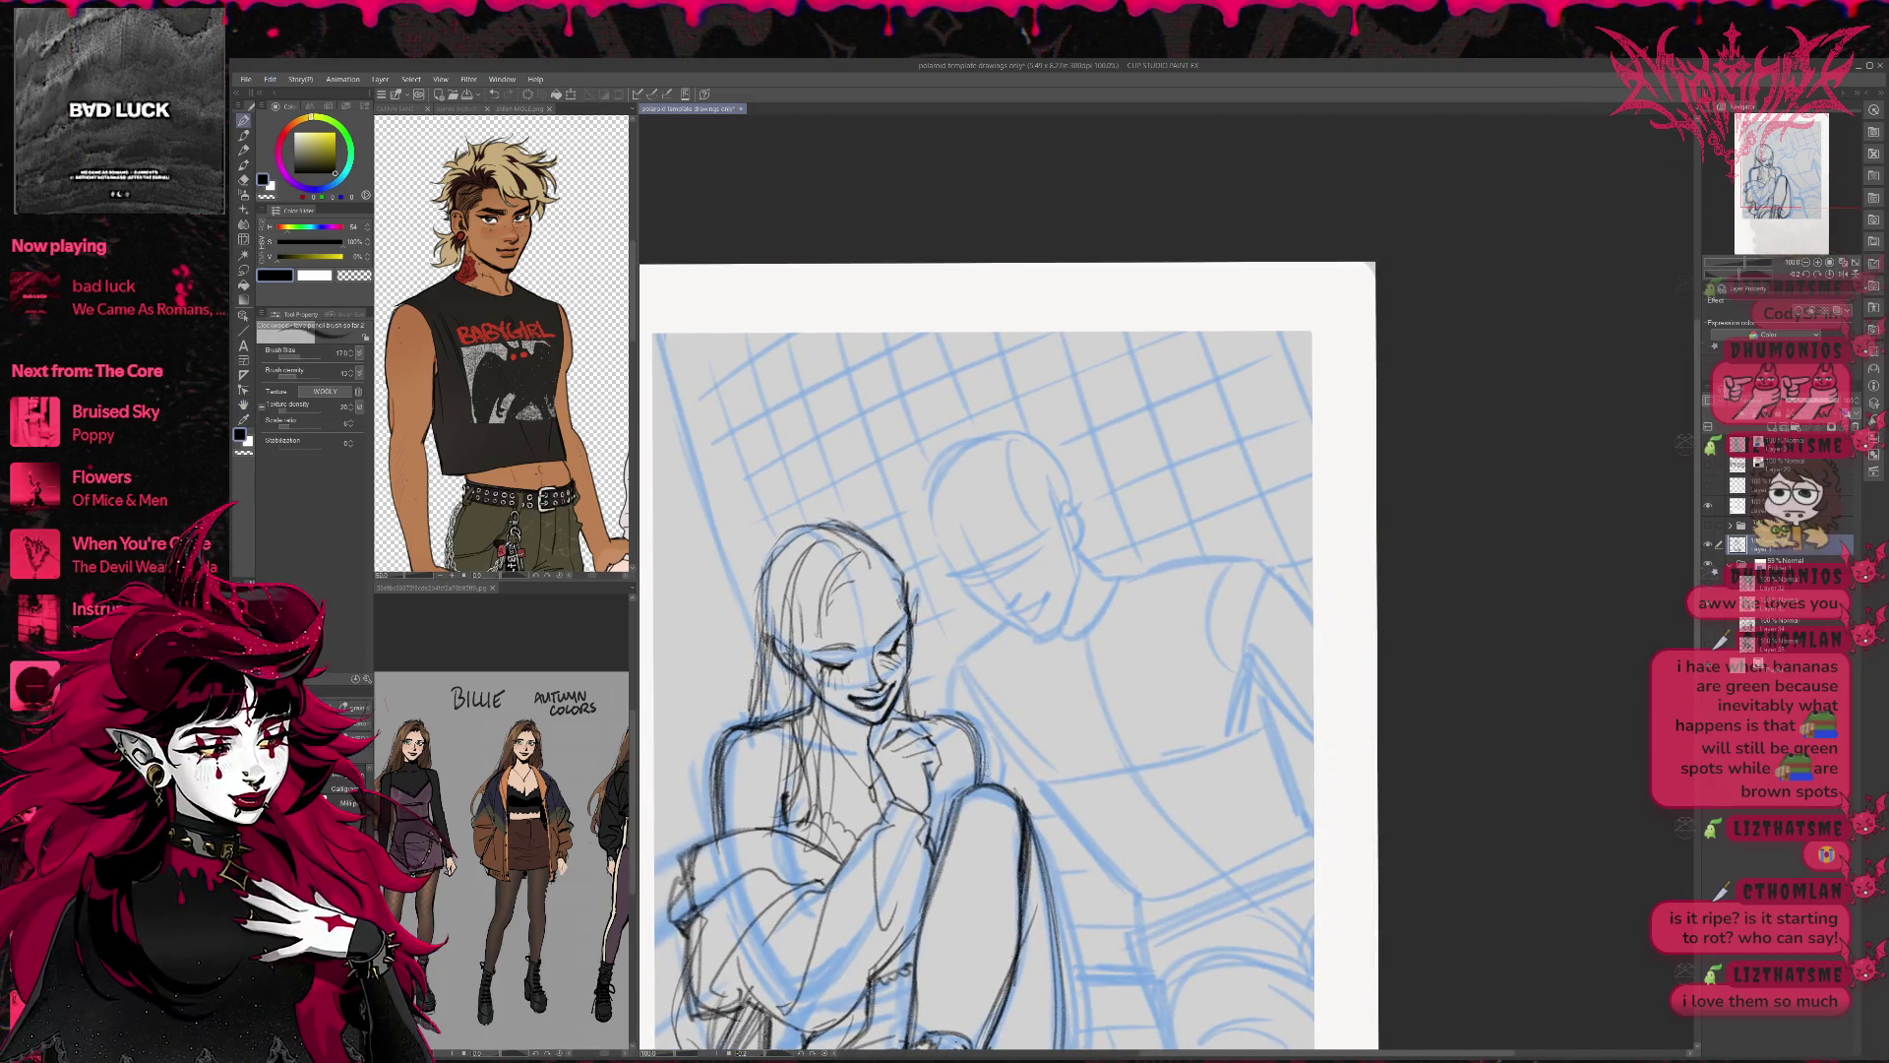
# Sketch lines by the knee and the held phone's top and side edges, undoing stray strokes.
pyautogui.moveTo(963, 777)
pyautogui.mouseDown()
pyautogui.moveTo(994, 755)
pyautogui.moveTo(1005, 782)
pyautogui.moveTo(979, 765)
pyautogui.moveTo(1009, 773)
pyautogui.moveTo(1013, 717)
pyautogui.mouseUp()
pyautogui.hotkey('ctrl', 'z')
pyautogui.moveTo(944, 731)
pyautogui.mouseDown()
pyautogui.moveTo(977, 746)
pyautogui.moveTo(957, 799)
pyautogui.mouseUp()
pyautogui.hotkey('ctrl', 'z')
pyautogui.hotkey('ctrl', 'z')
pyautogui.moveTo(1009, 736)
pyautogui.mouseDown()
pyautogui.moveTo(1002, 778)
pyautogui.moveTo(1009, 728)
pyautogui.moveTo(942, 836)
pyautogui.moveTo(951, 787)
pyautogui.moveTo(1011, 730)
pyautogui.mouseUp()
pyautogui.moveTo(1007, 728)
pyautogui.mouseDown()
pyautogui.moveTo(1002, 775)
pyautogui.moveTo(1006, 730)
pyautogui.moveTo(939, 834)
pyautogui.mouseUp()
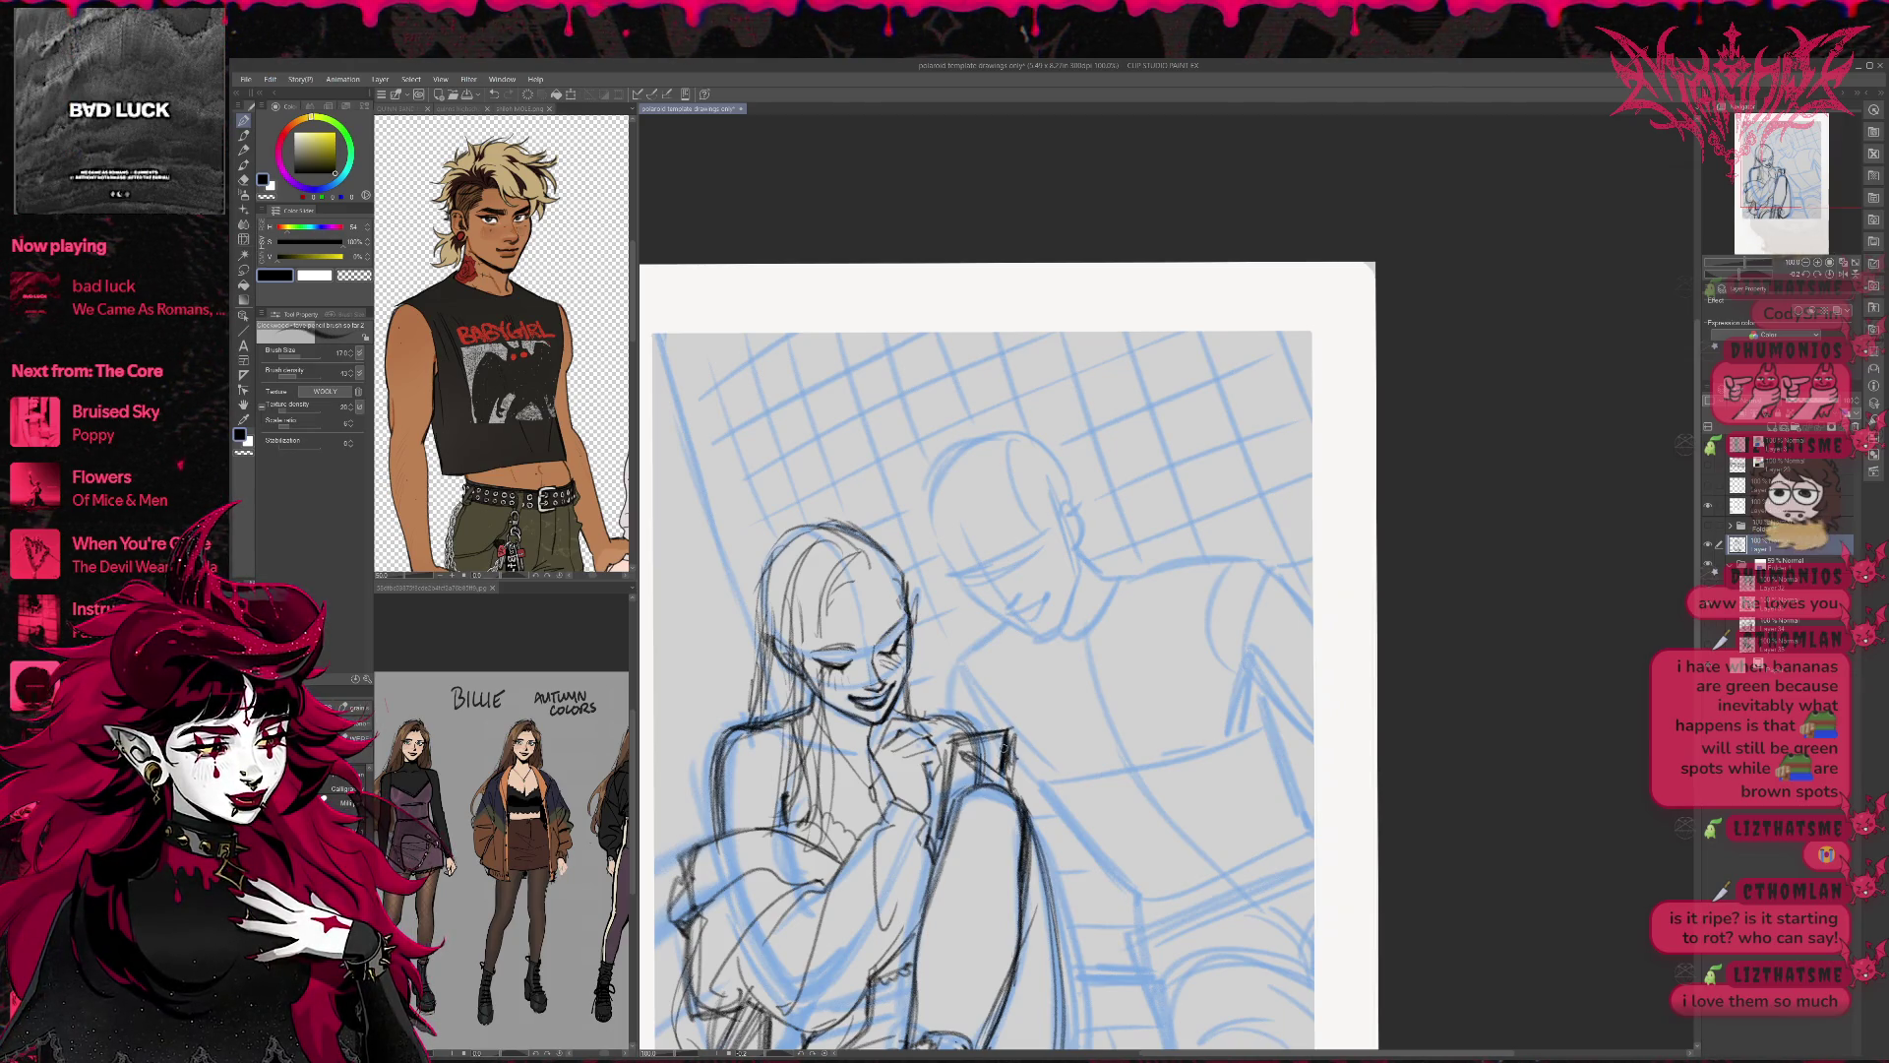
# Touch up the face lines with the eraser and pan the view down and right.
pyautogui.press('e')
pyautogui.moveTo(846, 620)
pyautogui.mouseDown()
pyautogui.moveTo(827, 649)
pyautogui.moveTo(859, 649)
pyautogui.mouseUp()
pyautogui.press('p')
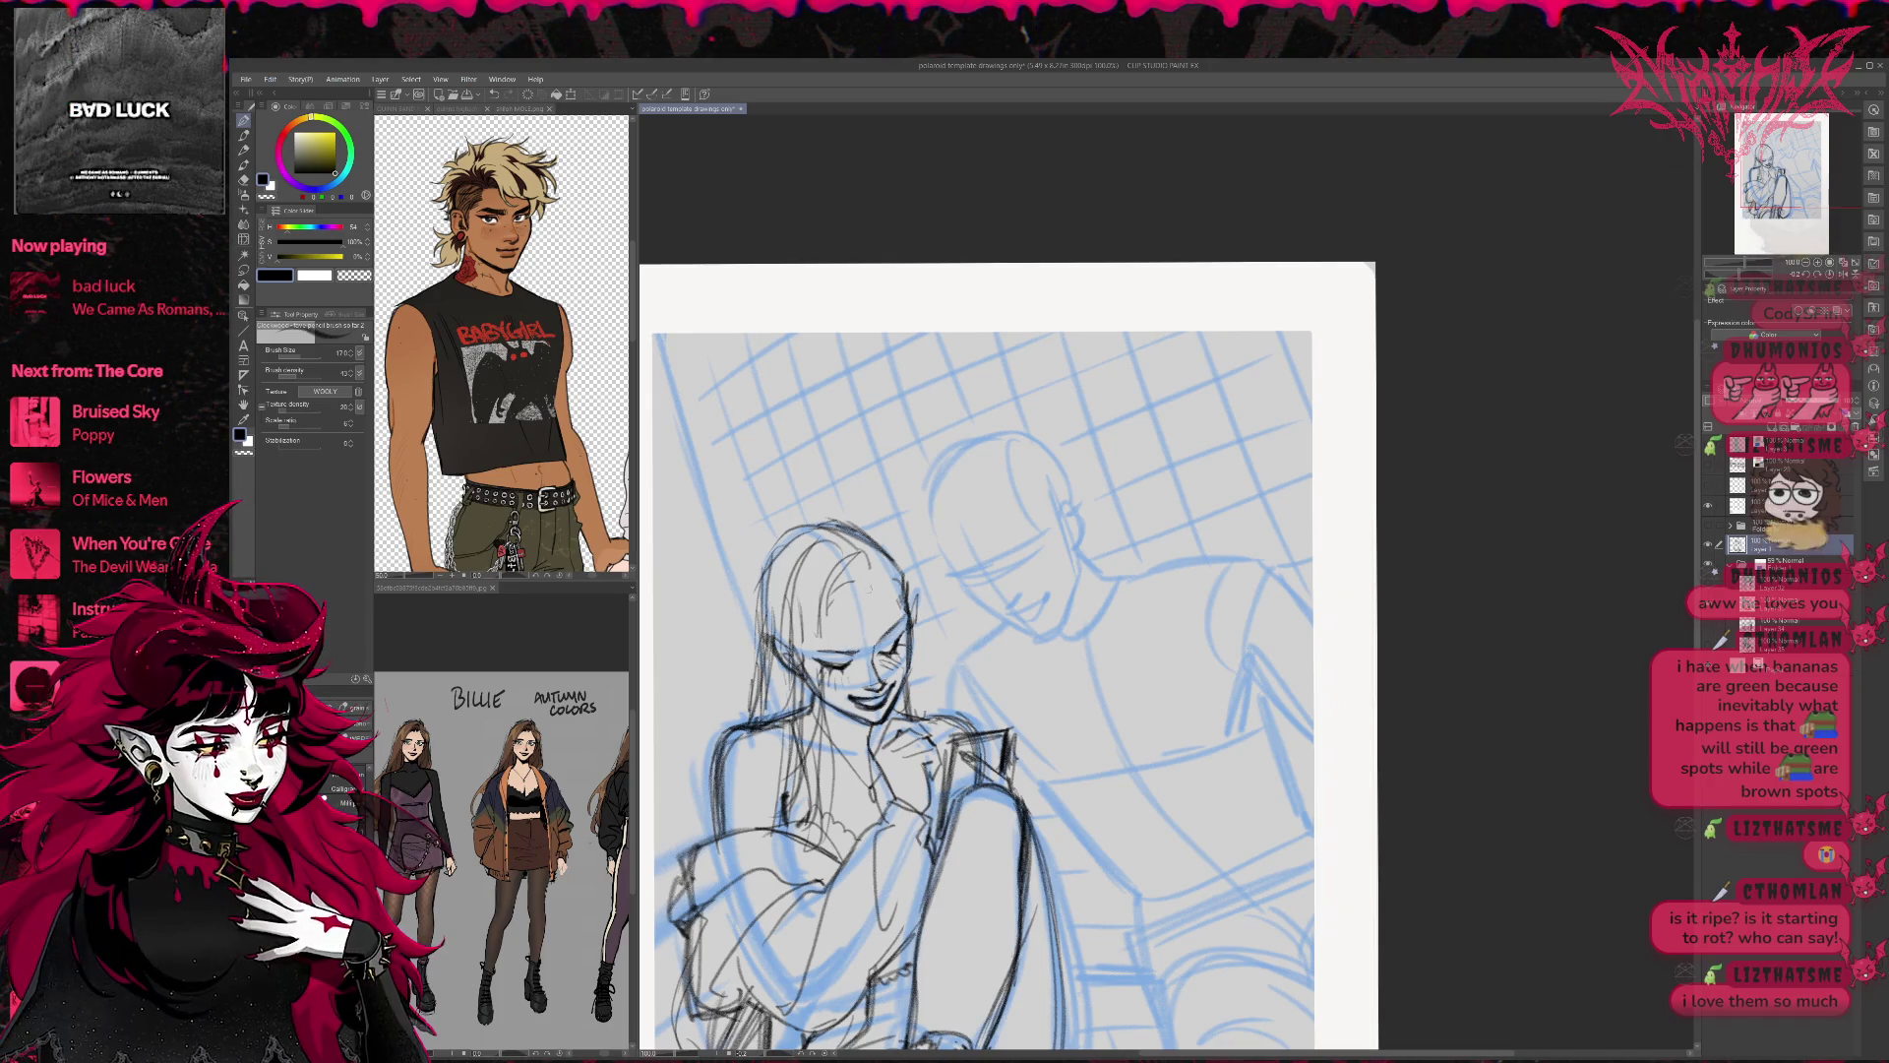
pyautogui.moveTo(869, 588); pyautogui.dragTo(905, 655)
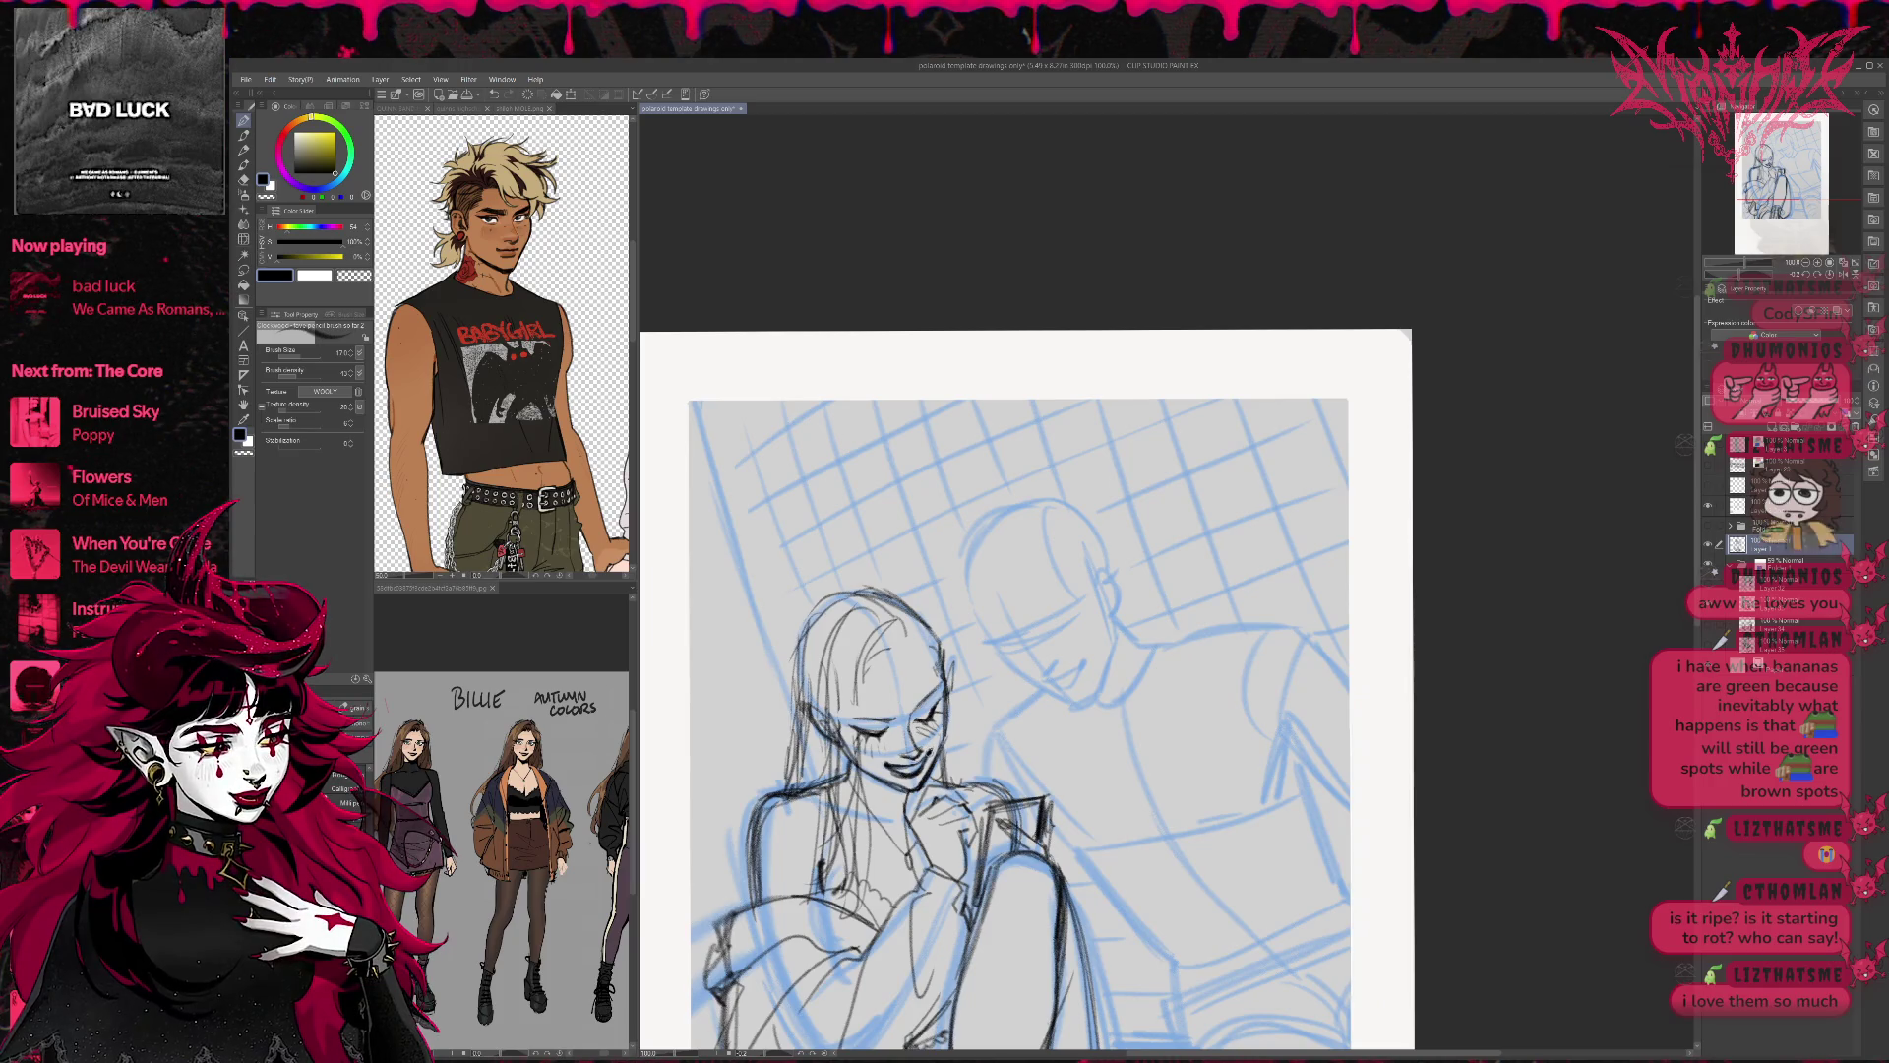
# Add dark hair strands and erase stray strands along the left side, chin and neck.
pyautogui.moveTo(861, 687); pyautogui.dragTo(852, 772)
pyautogui.moveTo(893, 632)
pyautogui.mouseDown()
pyautogui.moveTo(857, 728)
pyautogui.moveTo(862, 689)
pyautogui.moveTo(903, 655)
pyautogui.moveTo(886, 643)
pyautogui.moveTo(892, 659)
pyautogui.moveTo(905, 630)
pyautogui.moveTo(942, 646)
pyautogui.mouseUp()
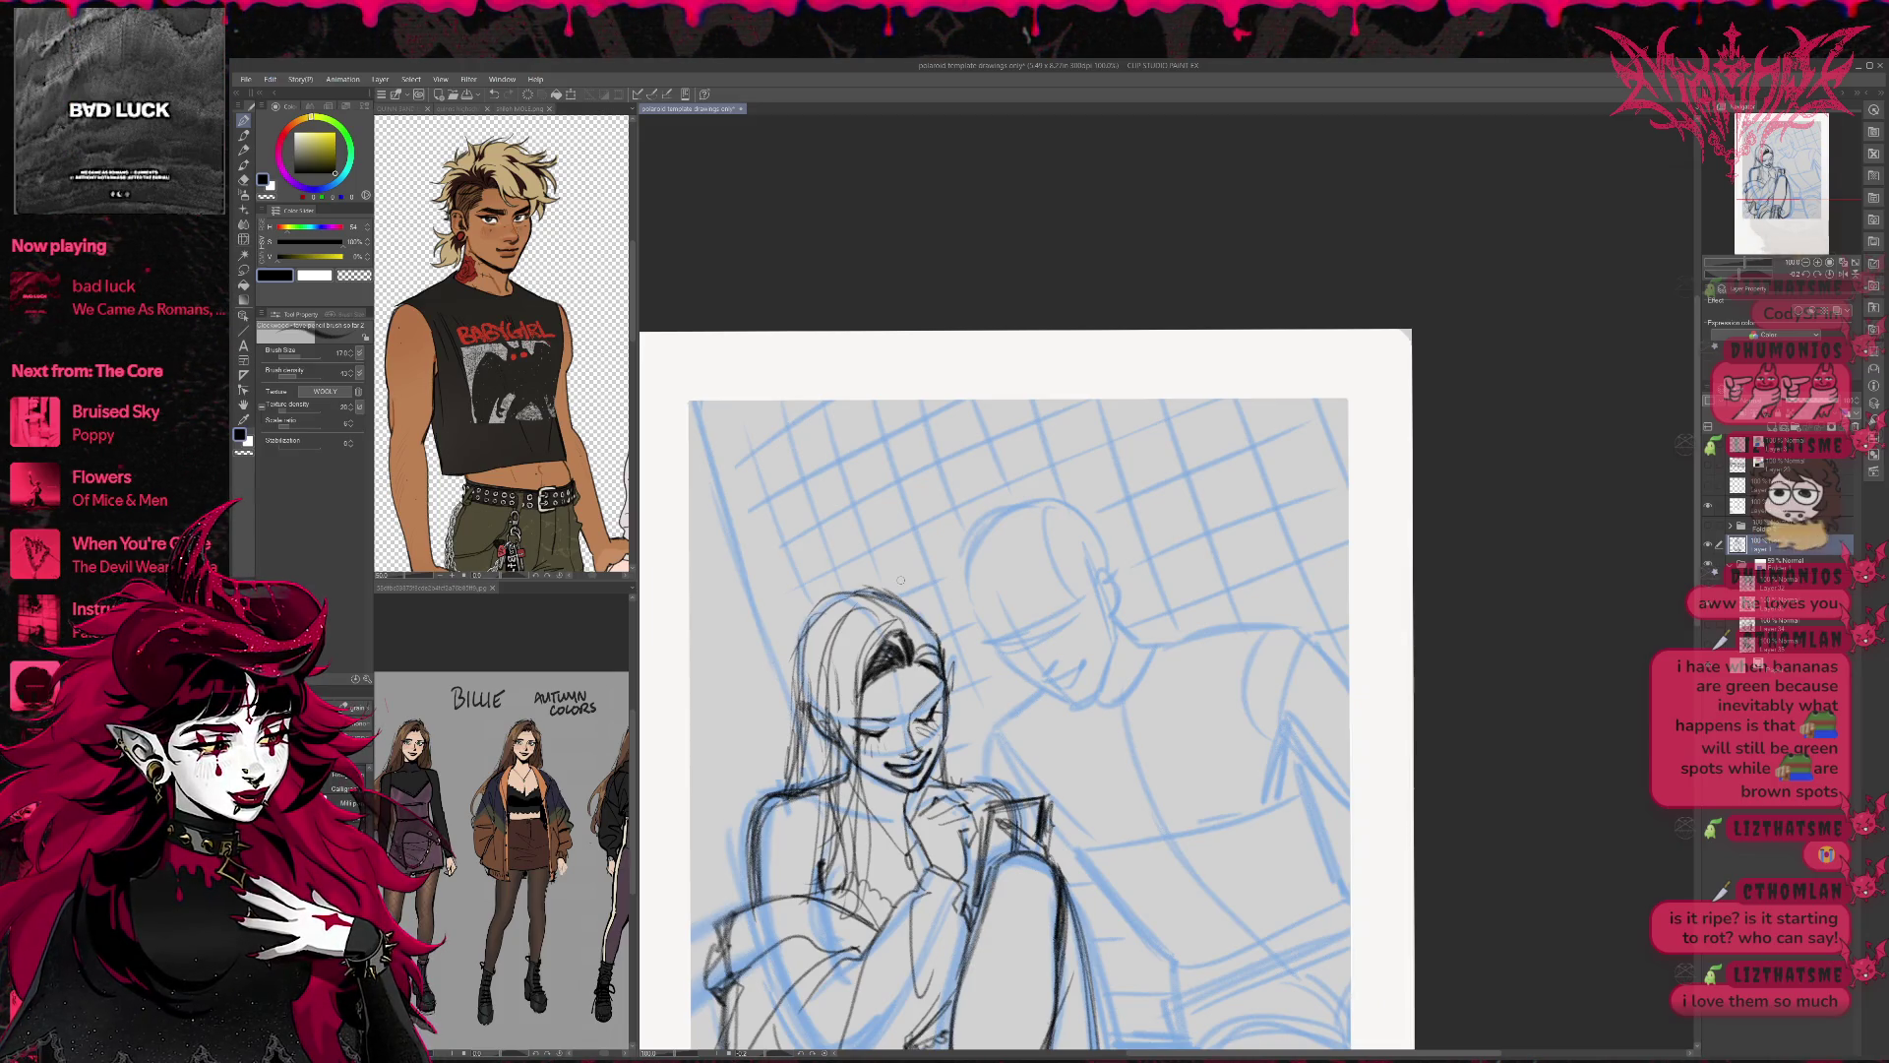
pyautogui.press('e')
pyautogui.moveTo(797, 640)
pyautogui.mouseDown()
pyautogui.moveTo(816, 728)
pyautogui.moveTo(792, 689)
pyautogui.moveTo(802, 644)
pyautogui.mouseUp()
pyautogui.moveTo(841, 816)
pyautogui.mouseDown()
pyautogui.moveTo(831, 743)
pyautogui.moveTo(836, 875)
pyautogui.mouseUp()
pyautogui.moveTo(856, 757); pyautogui.dragTo(856, 689)
pyautogui.moveTo(885, 669)
pyautogui.mouseDown()
pyautogui.moveTo(890, 640)
pyautogui.moveTo(831, 856)
pyautogui.mouseUp()
pyautogui.press('p')
# Strengthen the left edge and top of the hair with dark pencil strokes.
pyautogui.moveTo(835, 693); pyautogui.dragTo(821, 886)
pyautogui.moveTo(852, 787); pyautogui.dragTo(821, 895)
pyautogui.moveTo(852, 733)
pyautogui.mouseDown()
pyautogui.moveTo(812, 900)
pyautogui.moveTo(846, 905)
pyautogui.mouseUp()
pyautogui.moveTo(858, 694); pyautogui.dragTo(854, 900)
pyautogui.moveTo(856, 758)
pyautogui.mouseDown()
pyautogui.moveTo(898, 632)
pyautogui.moveTo(829, 708)
pyautogui.mouseUp()
pyautogui.moveTo(891, 607); pyautogui.dragTo(787, 785)
pyautogui.moveTo(838, 689); pyautogui.dragTo(802, 759)
pyautogui.moveTo(815, 645); pyautogui.dragTo(785, 785)
pyautogui.moveTo(805, 658); pyautogui.dragTo(779, 783)
pyautogui.moveTo(787, 689); pyautogui.dragTo(789, 651)
pyautogui.moveTo(799, 644)
pyautogui.mouseDown()
pyautogui.moveTo(862, 587)
pyautogui.moveTo(831, 607)
pyautogui.mouseUp()
pyautogui.moveTo(827, 612)
pyautogui.mouseDown()
pyautogui.moveTo(877, 592)
pyautogui.moveTo(794, 706)
pyautogui.mouseUp()
# Darken the cheek and jaw line and add strands to the lower left hair.
pyautogui.moveTo(806, 615); pyautogui.dragTo(787, 733)
pyautogui.moveTo(957, 758); pyautogui.dragTo(947, 782)
pyautogui.moveTo(962, 726); pyautogui.dragTo(944, 789)
pyautogui.moveTo(960, 708)
pyautogui.mouseDown()
pyautogui.moveTo(952, 780)
pyautogui.moveTo(803, 793)
pyautogui.moveTo(835, 890)
pyautogui.moveTo(773, 898)
pyautogui.moveTo(777, 962)
pyautogui.mouseUp()
pyautogui.moveTo(831, 895); pyautogui.dragTo(787, 999)
pyautogui.moveTo(842, 891)
pyautogui.mouseDown()
pyautogui.moveTo(805, 943)
pyautogui.moveTo(802, 1023)
pyautogui.mouseUp()
pyautogui.moveTo(815, 946); pyautogui.dragTo(801, 994)
pyautogui.moveTo(858, 861)
pyautogui.mouseDown()
pyautogui.moveTo(812, 947)
pyautogui.moveTo(835, 956)
pyautogui.mouseUp()
pyautogui.moveTo(864, 894); pyautogui.dragTo(854, 952)
pyautogui.moveTo(864, 807); pyautogui.dragTo(848, 922)
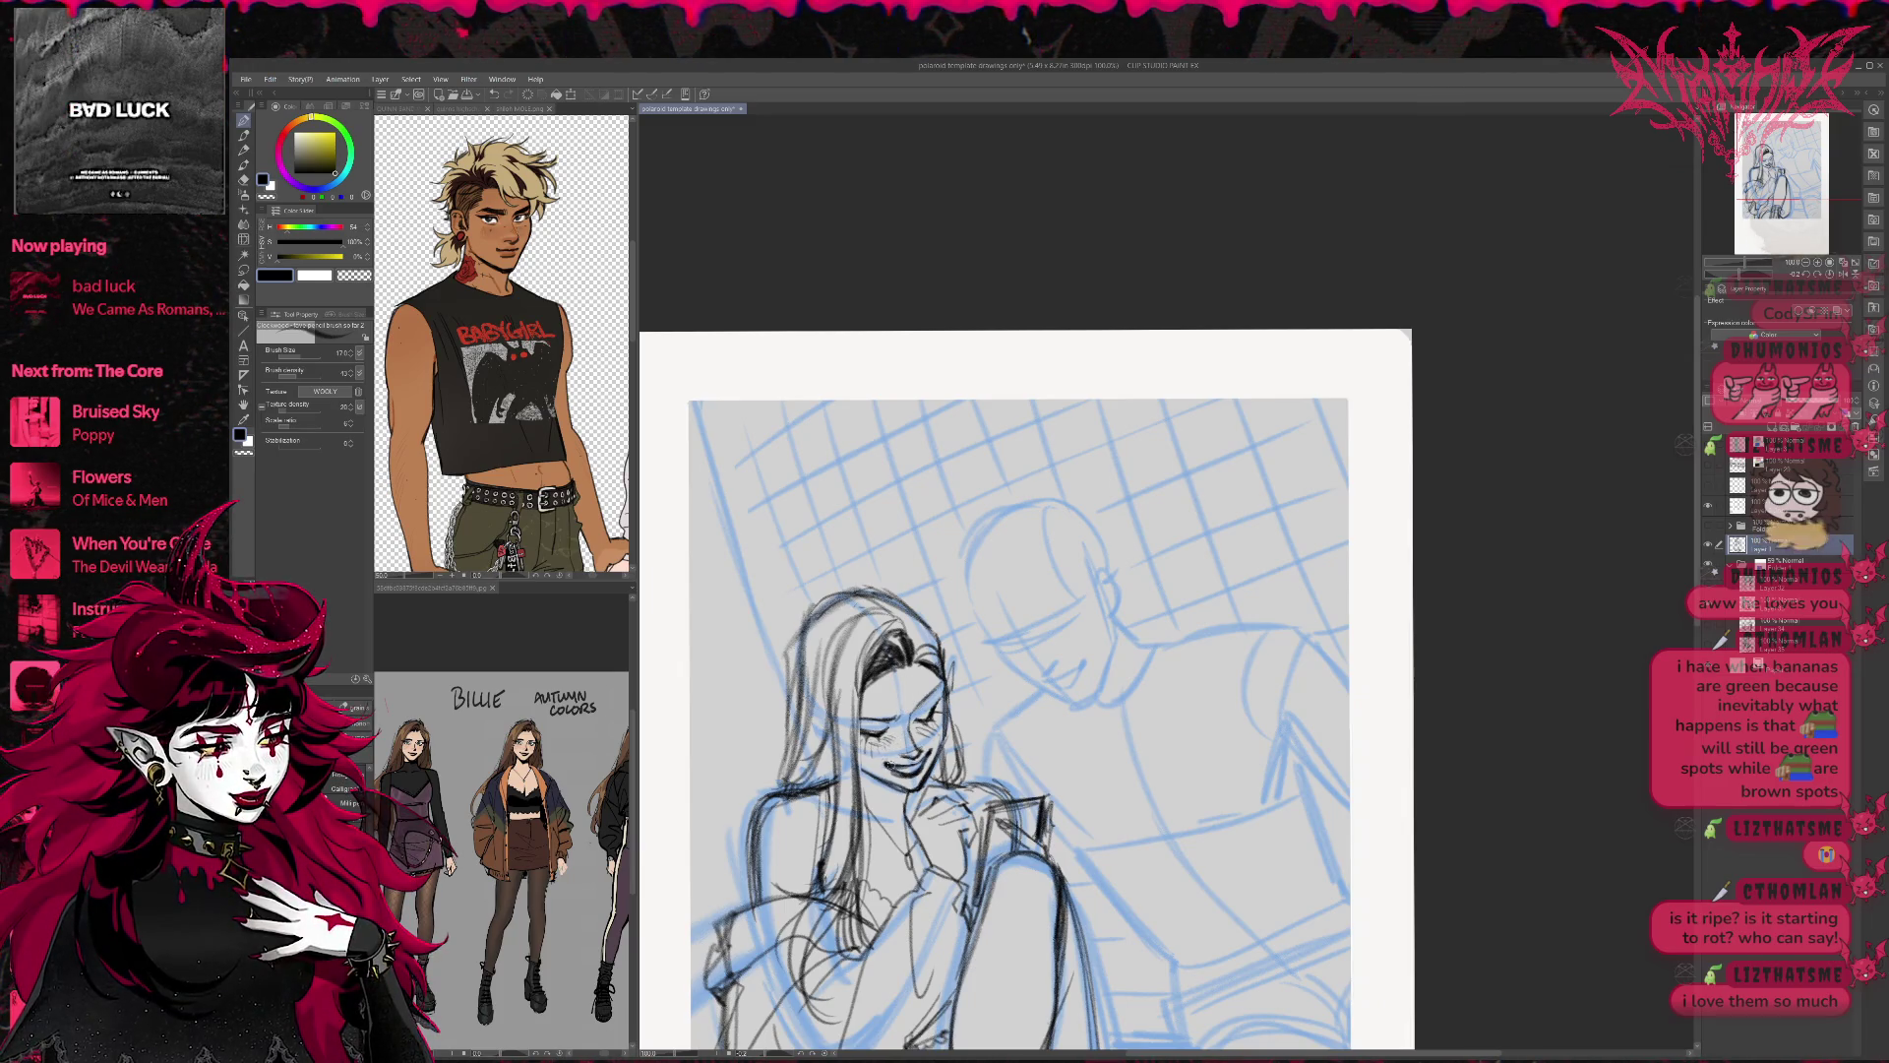
# Erase small marks near her mouth and hide the blue rough sketch layer.
pyautogui.press('e')
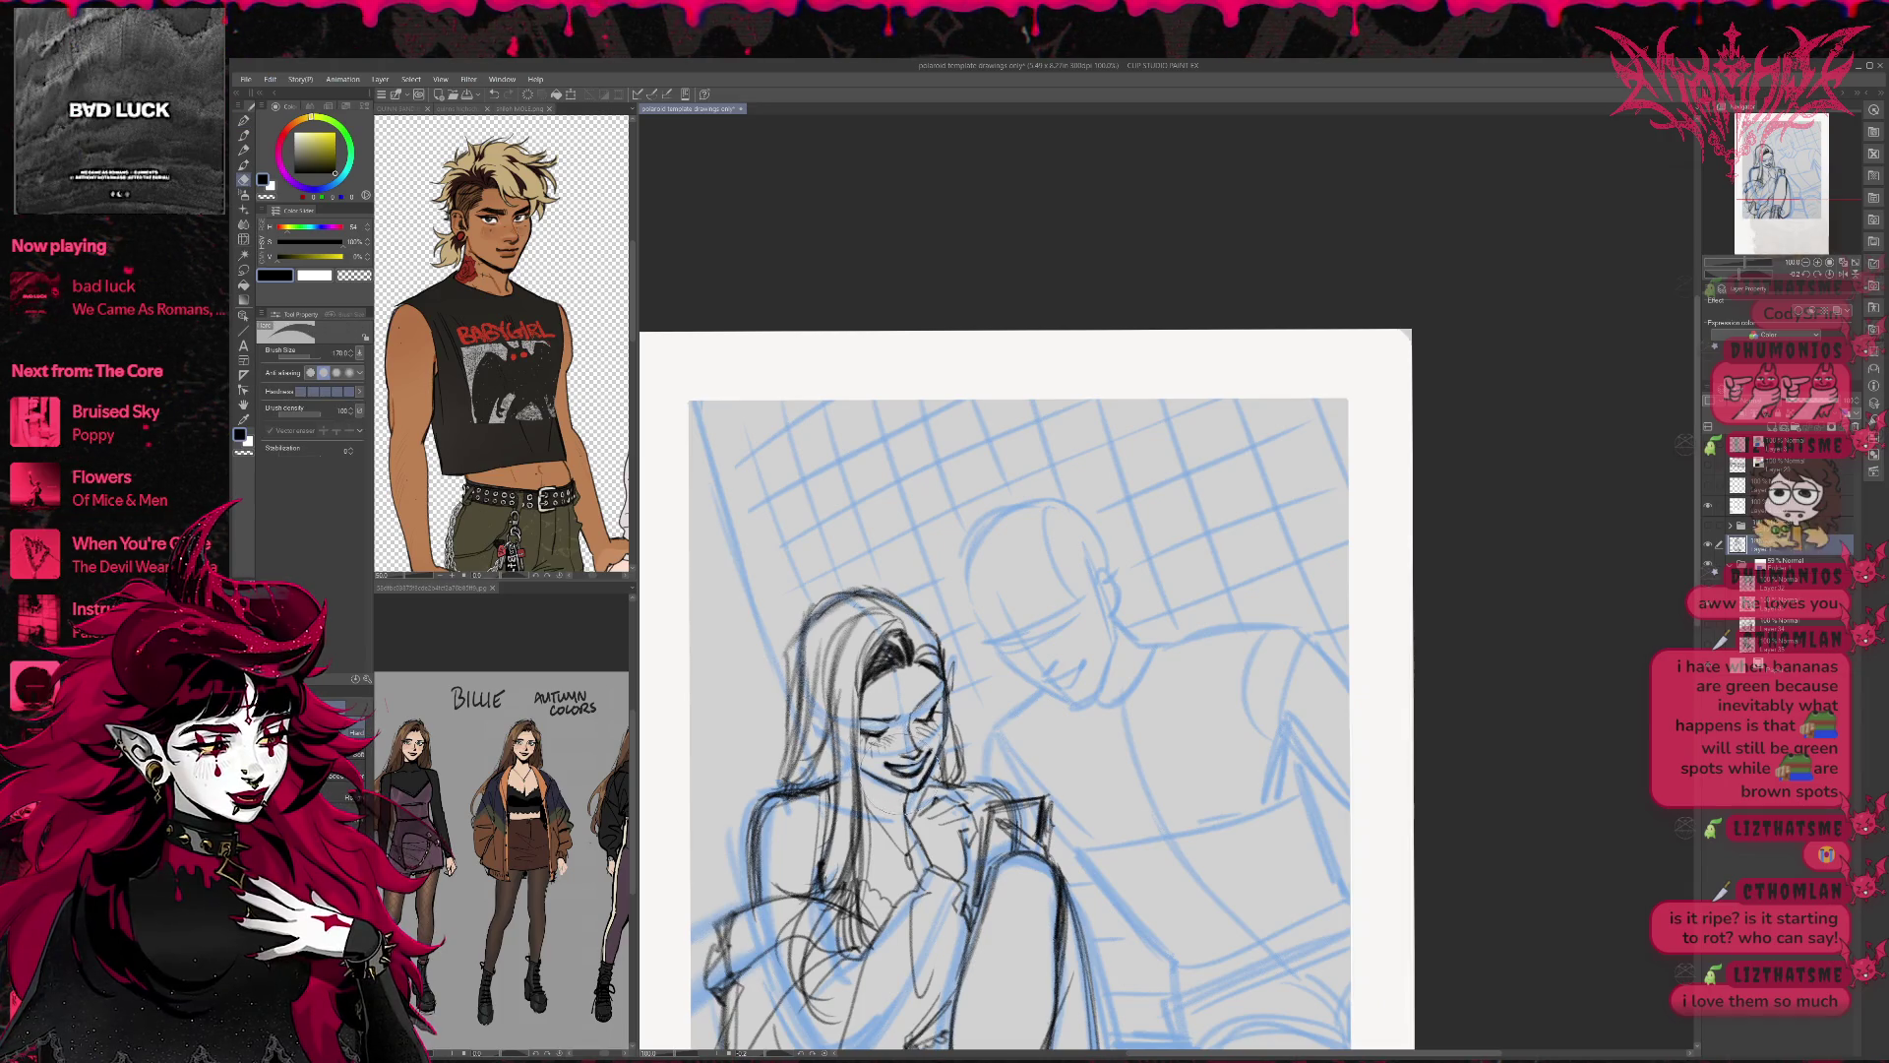
pyautogui.moveTo(886, 766); pyautogui.dragTo(901, 765)
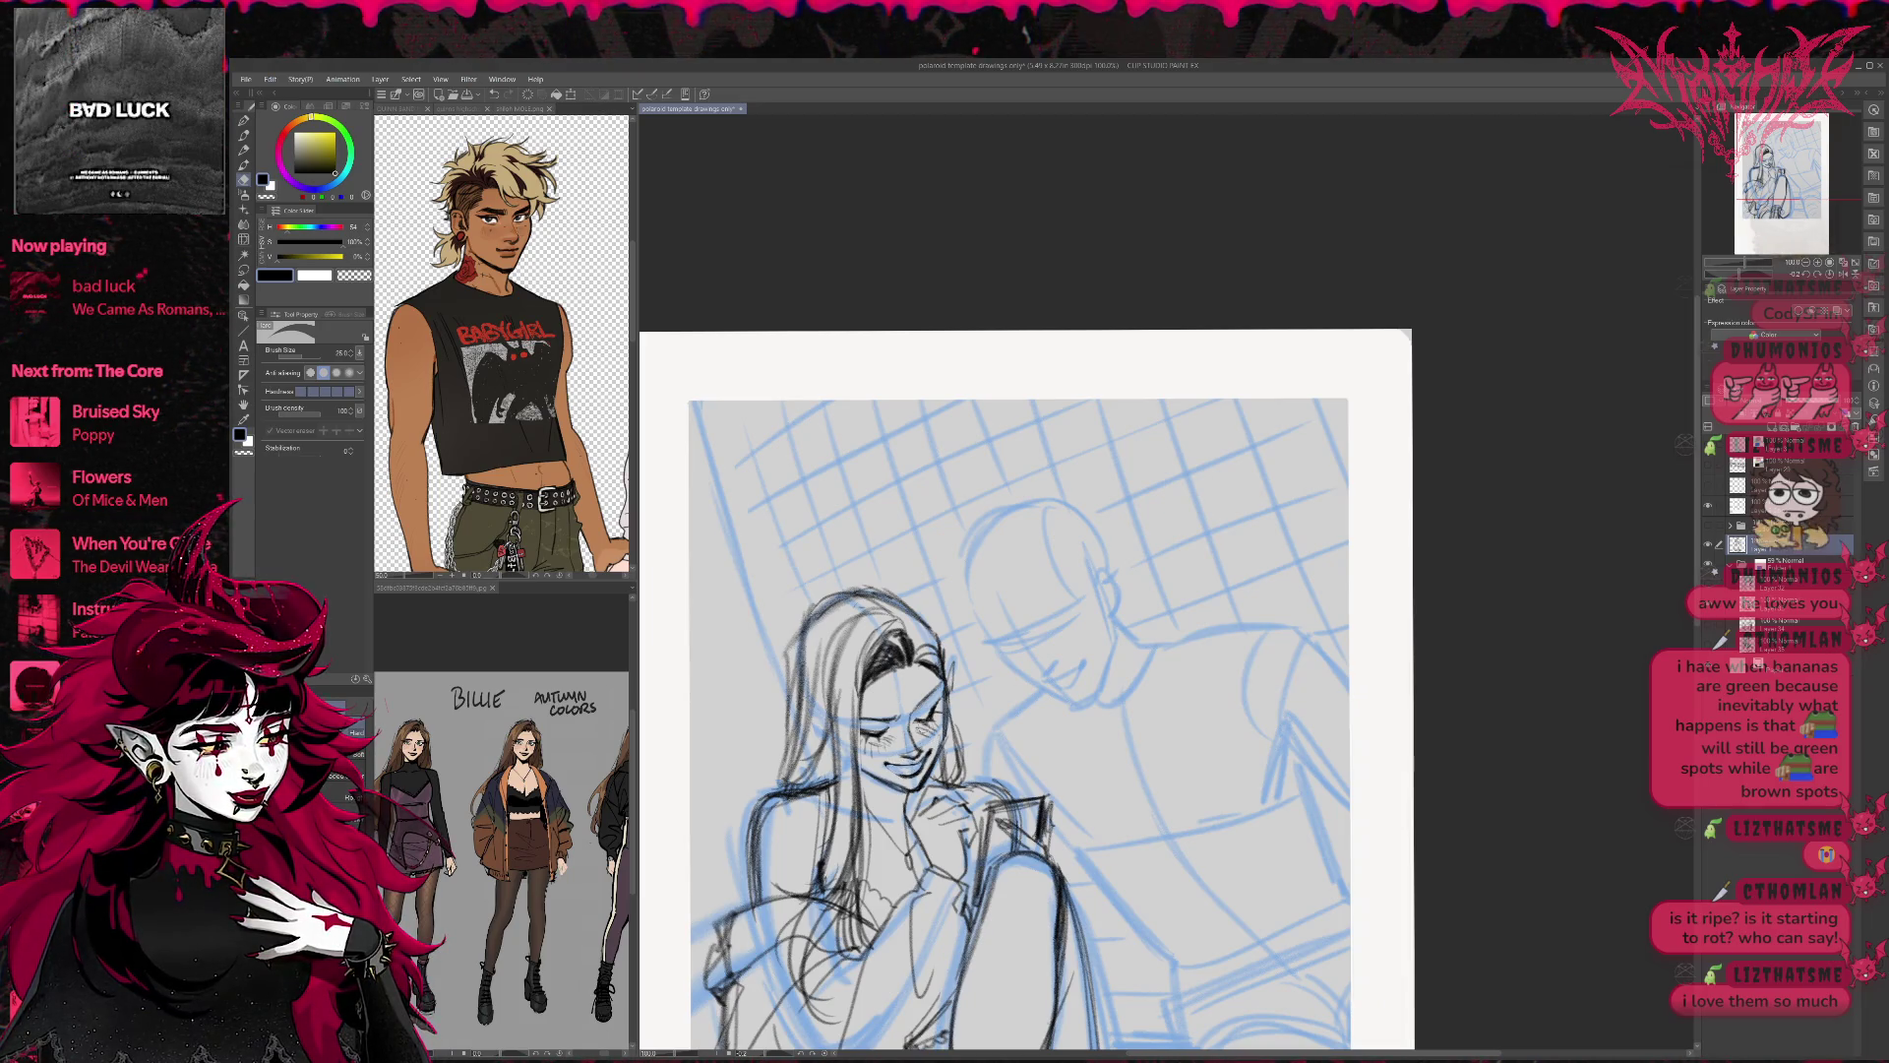
pyautogui.press('p')
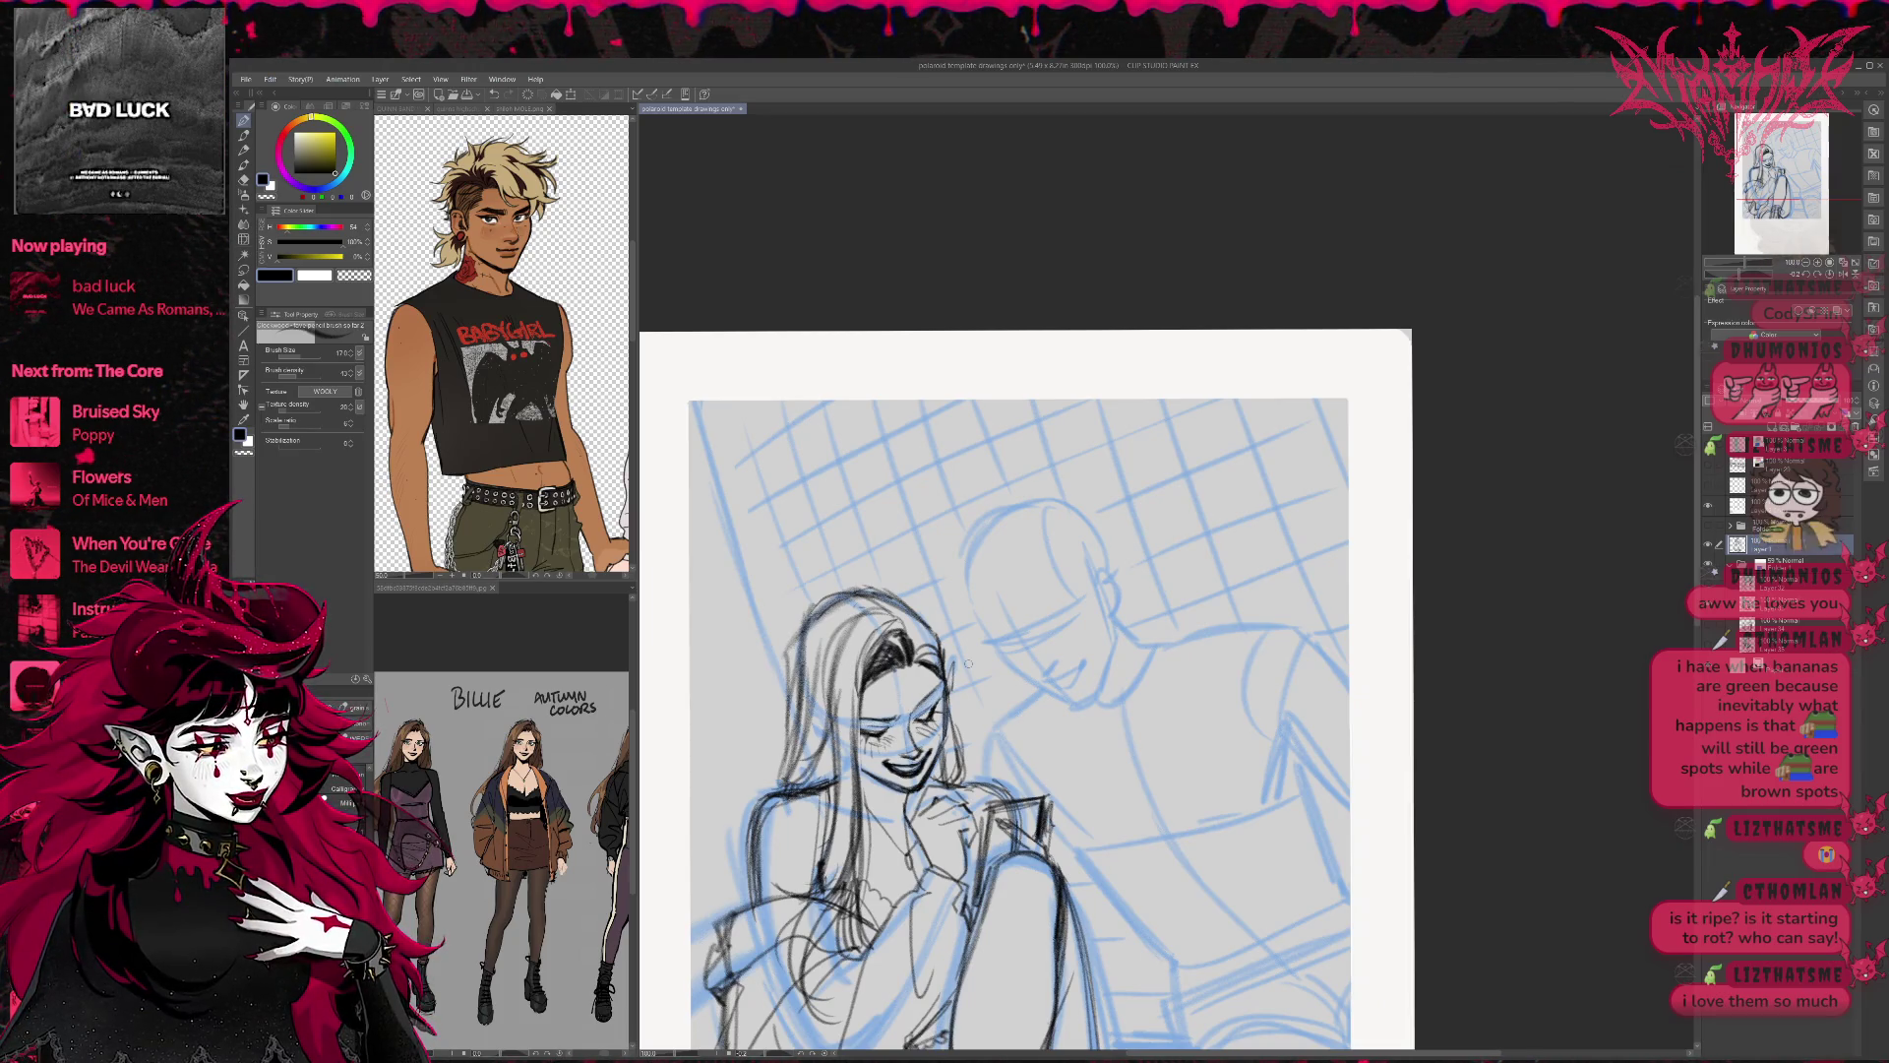
pyautogui.click(1709, 567)
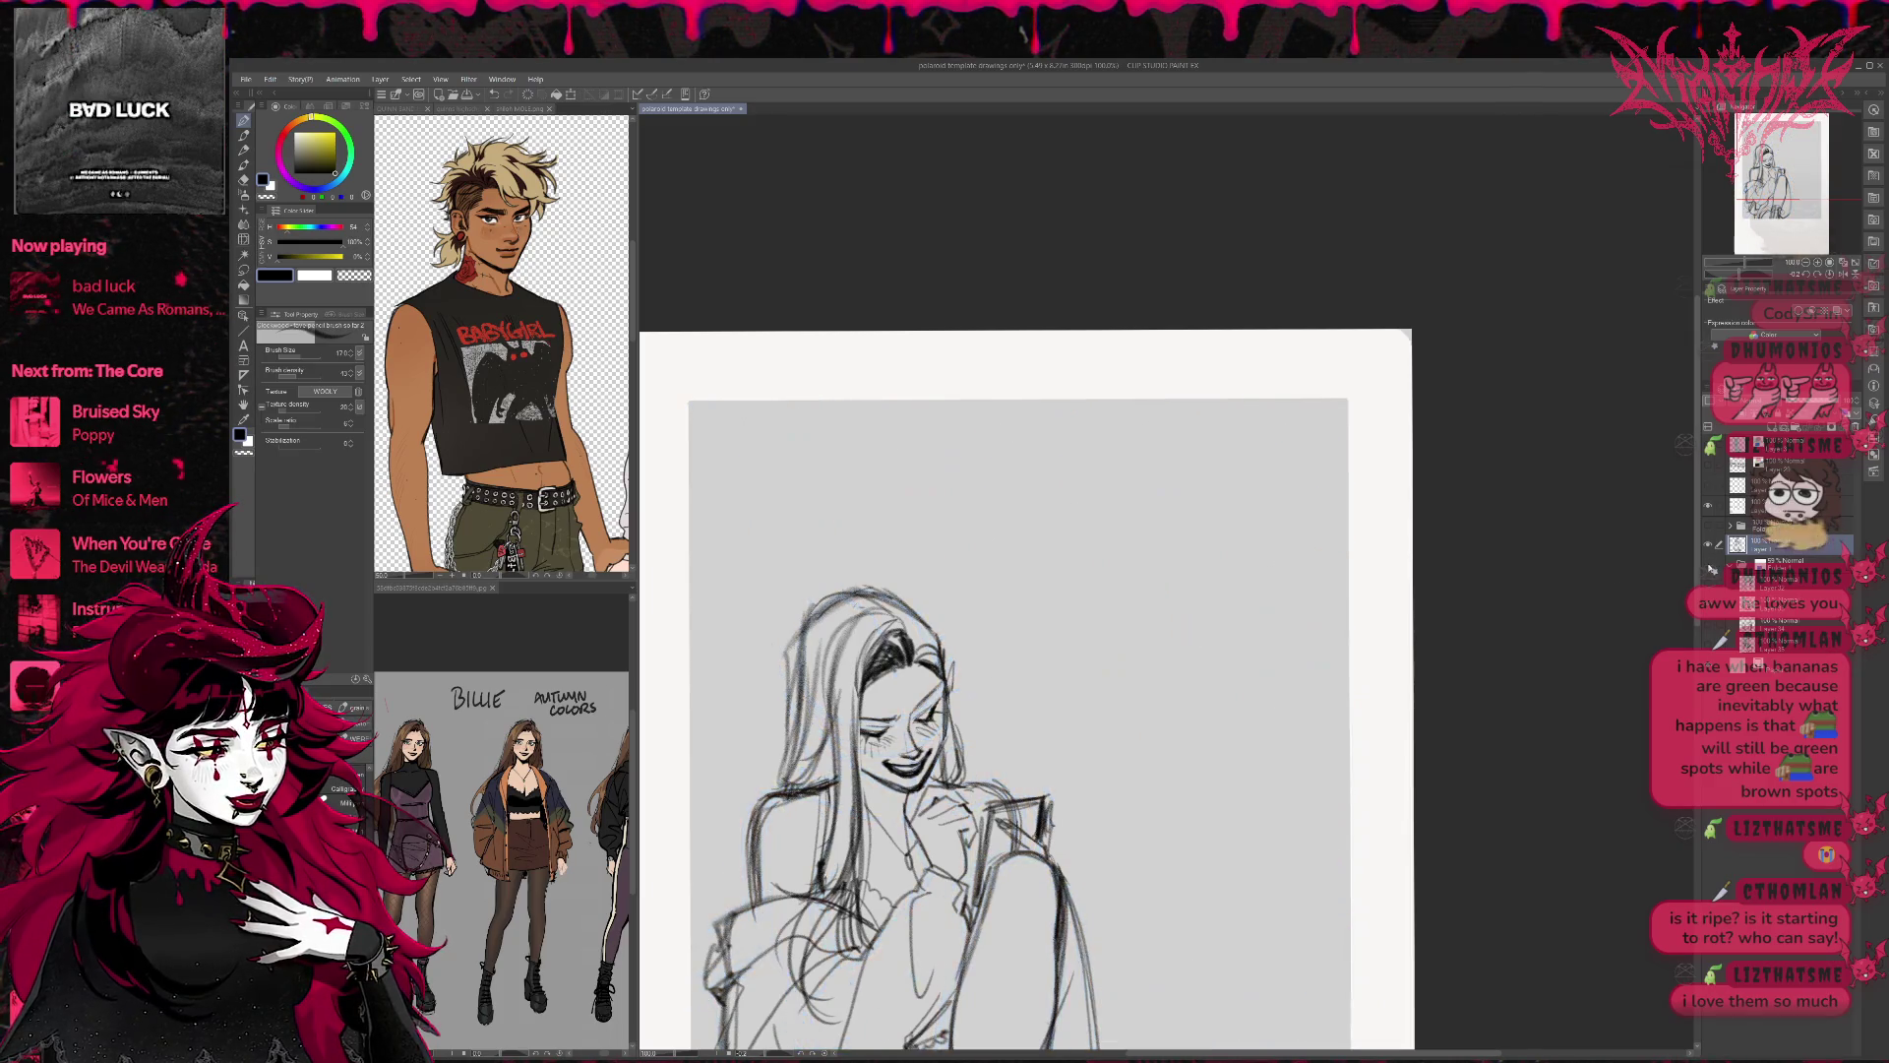
# Mirror the canvas and redo the small mark on the cheek beside the eye.
pyautogui.click(1834, 283)
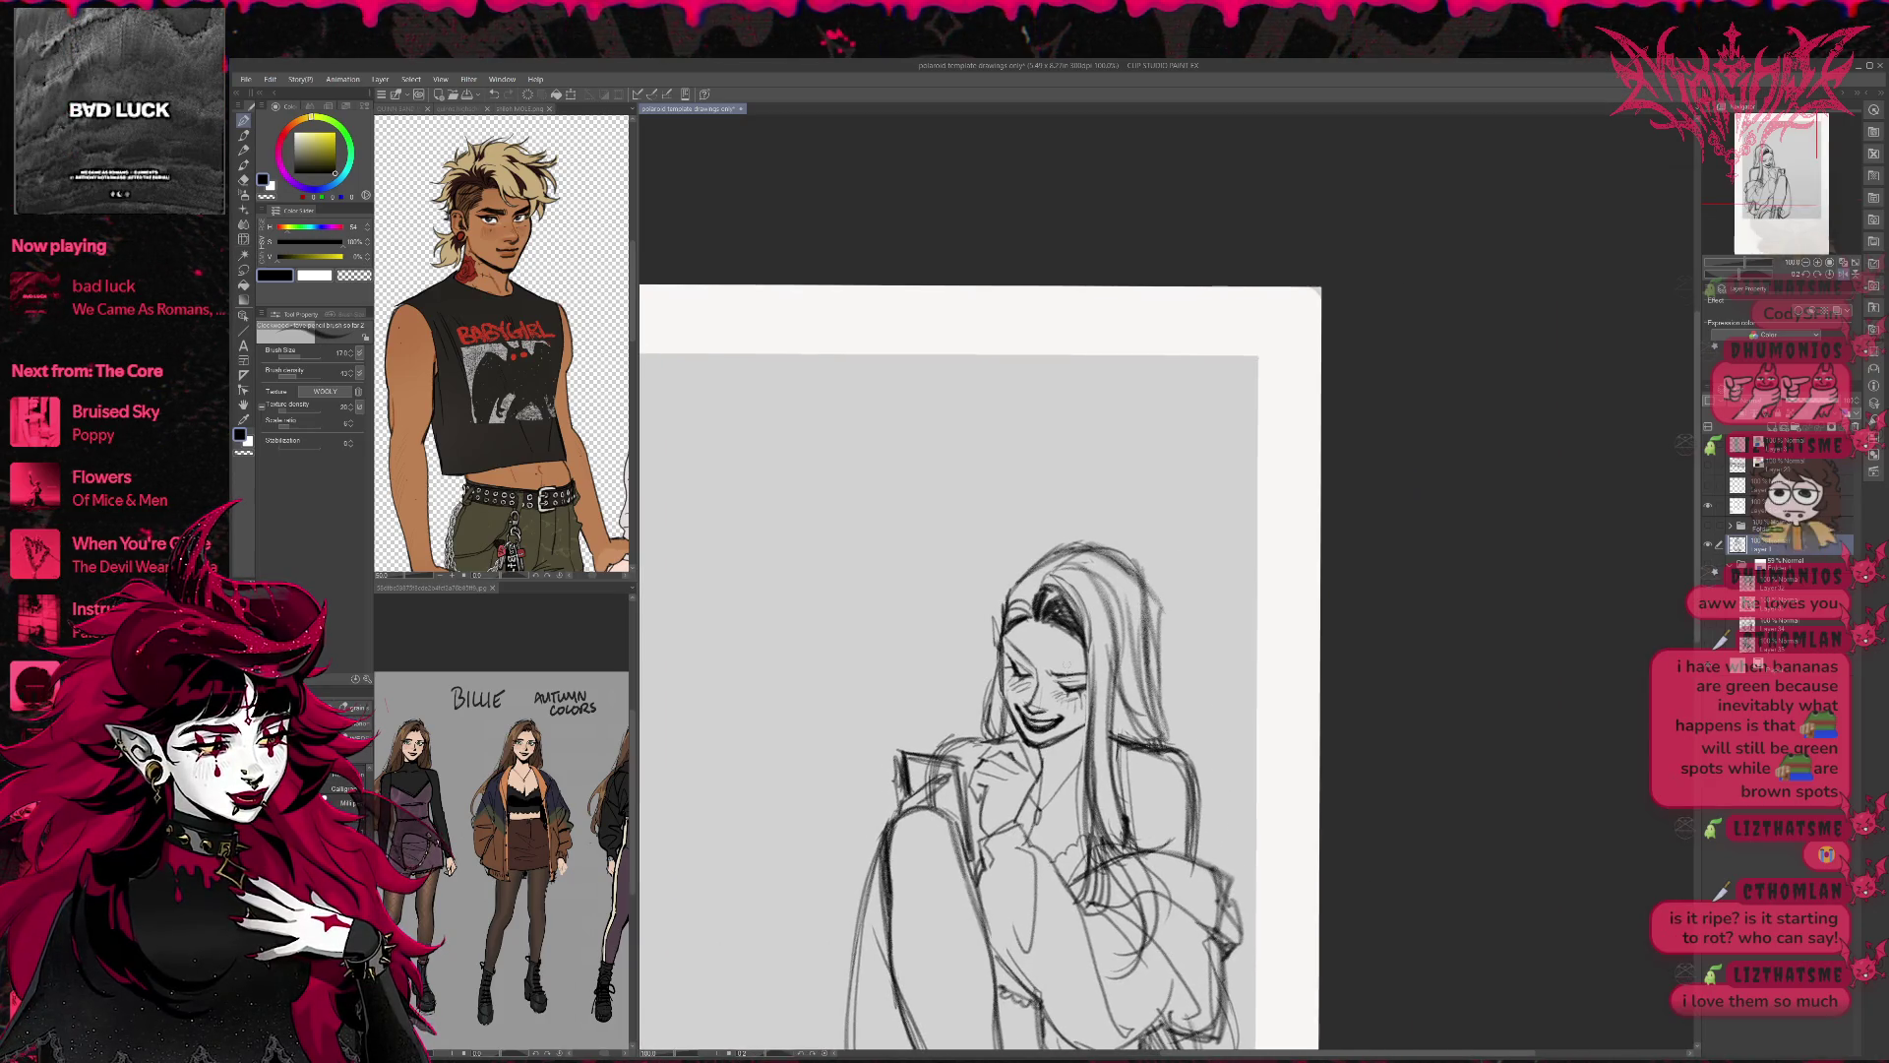
pyautogui.press('e')
pyautogui.moveTo(1063, 689); pyautogui.dragTo(1084, 686)
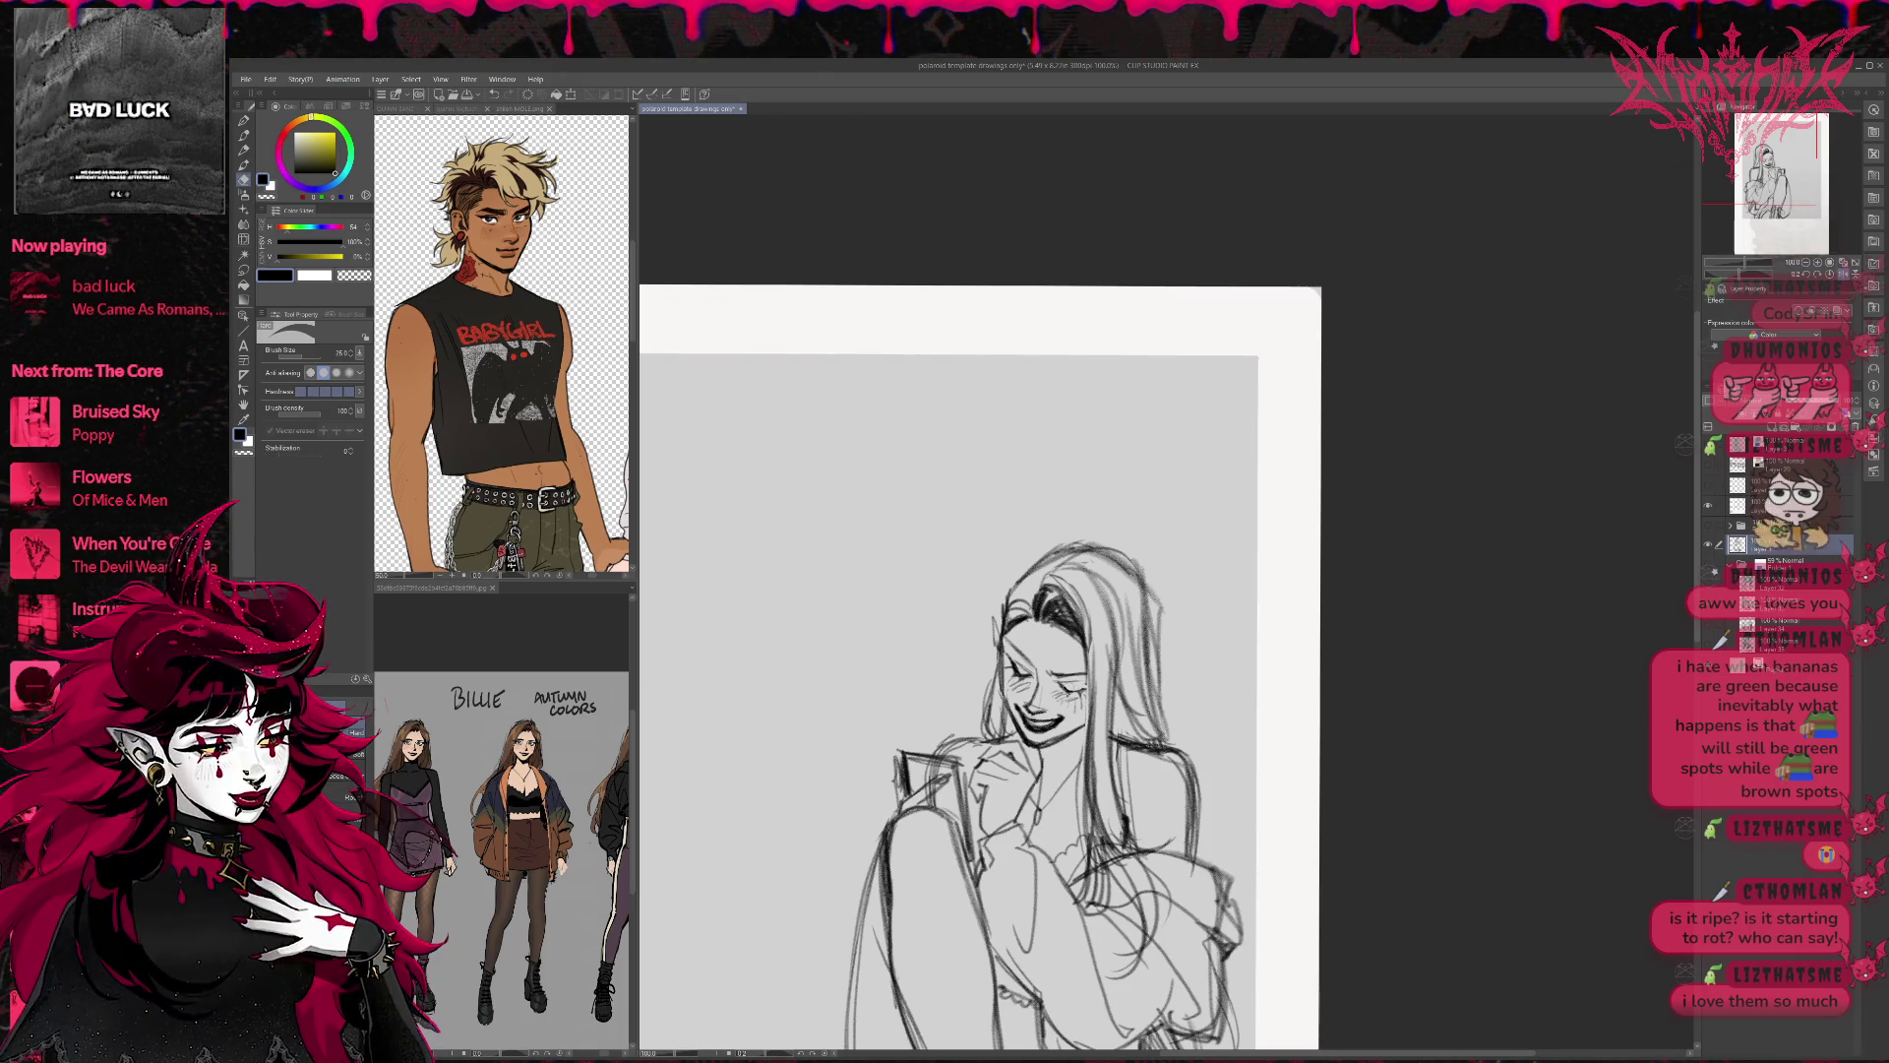
pyautogui.press('p')
pyautogui.moveTo(1058, 693); pyautogui.dragTo(1070, 685)
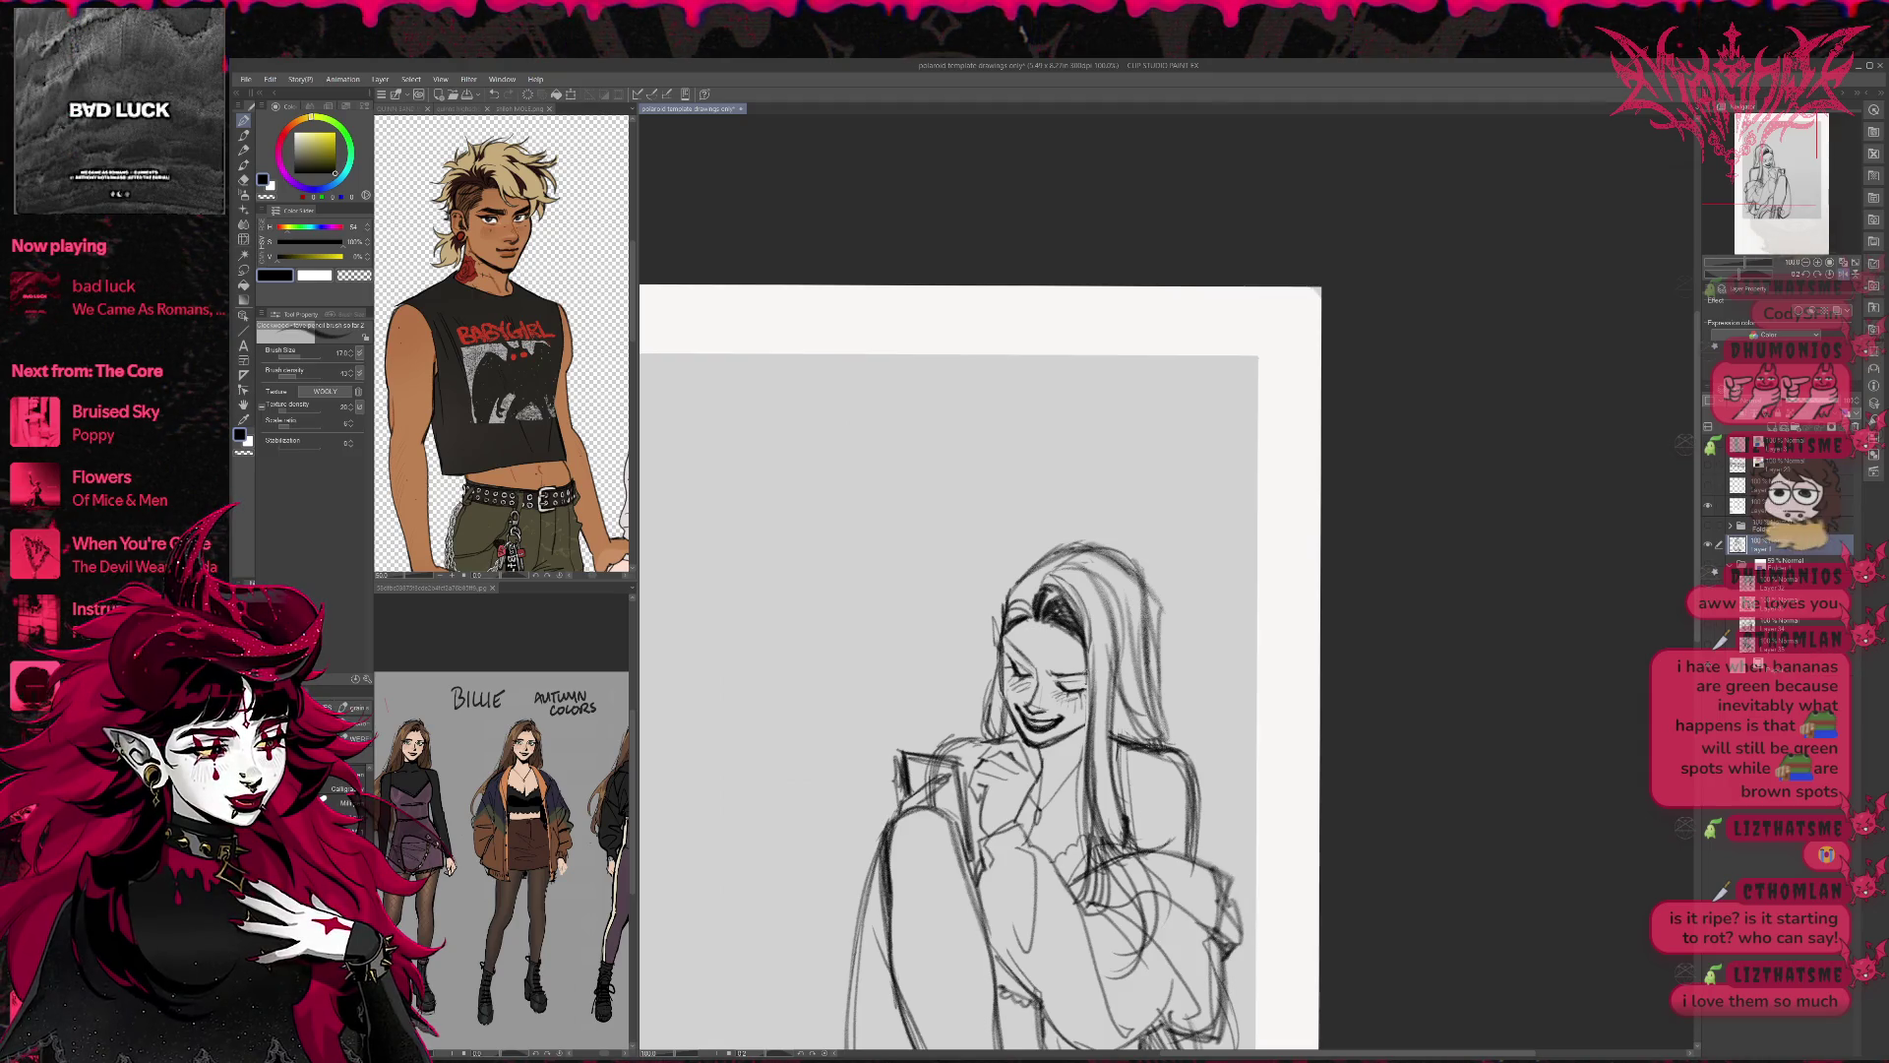
pyautogui.press('e')
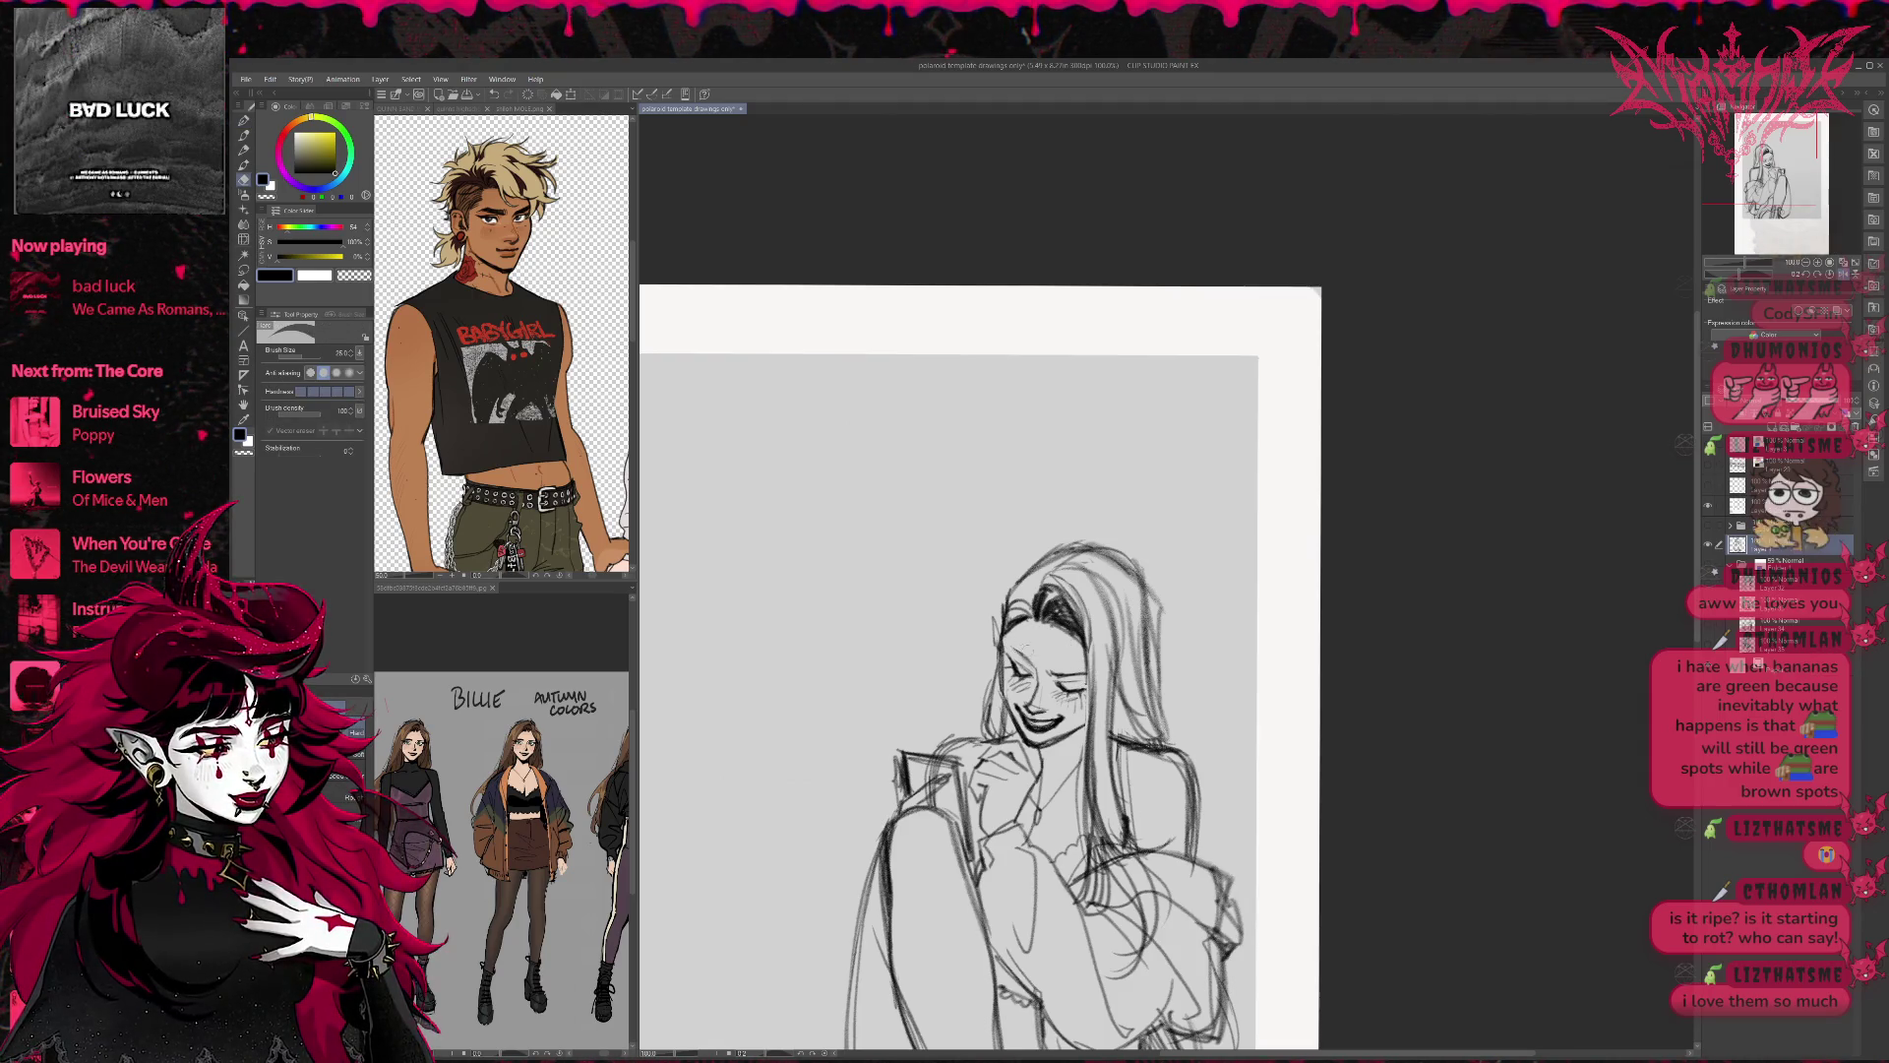
pyautogui.press('p')
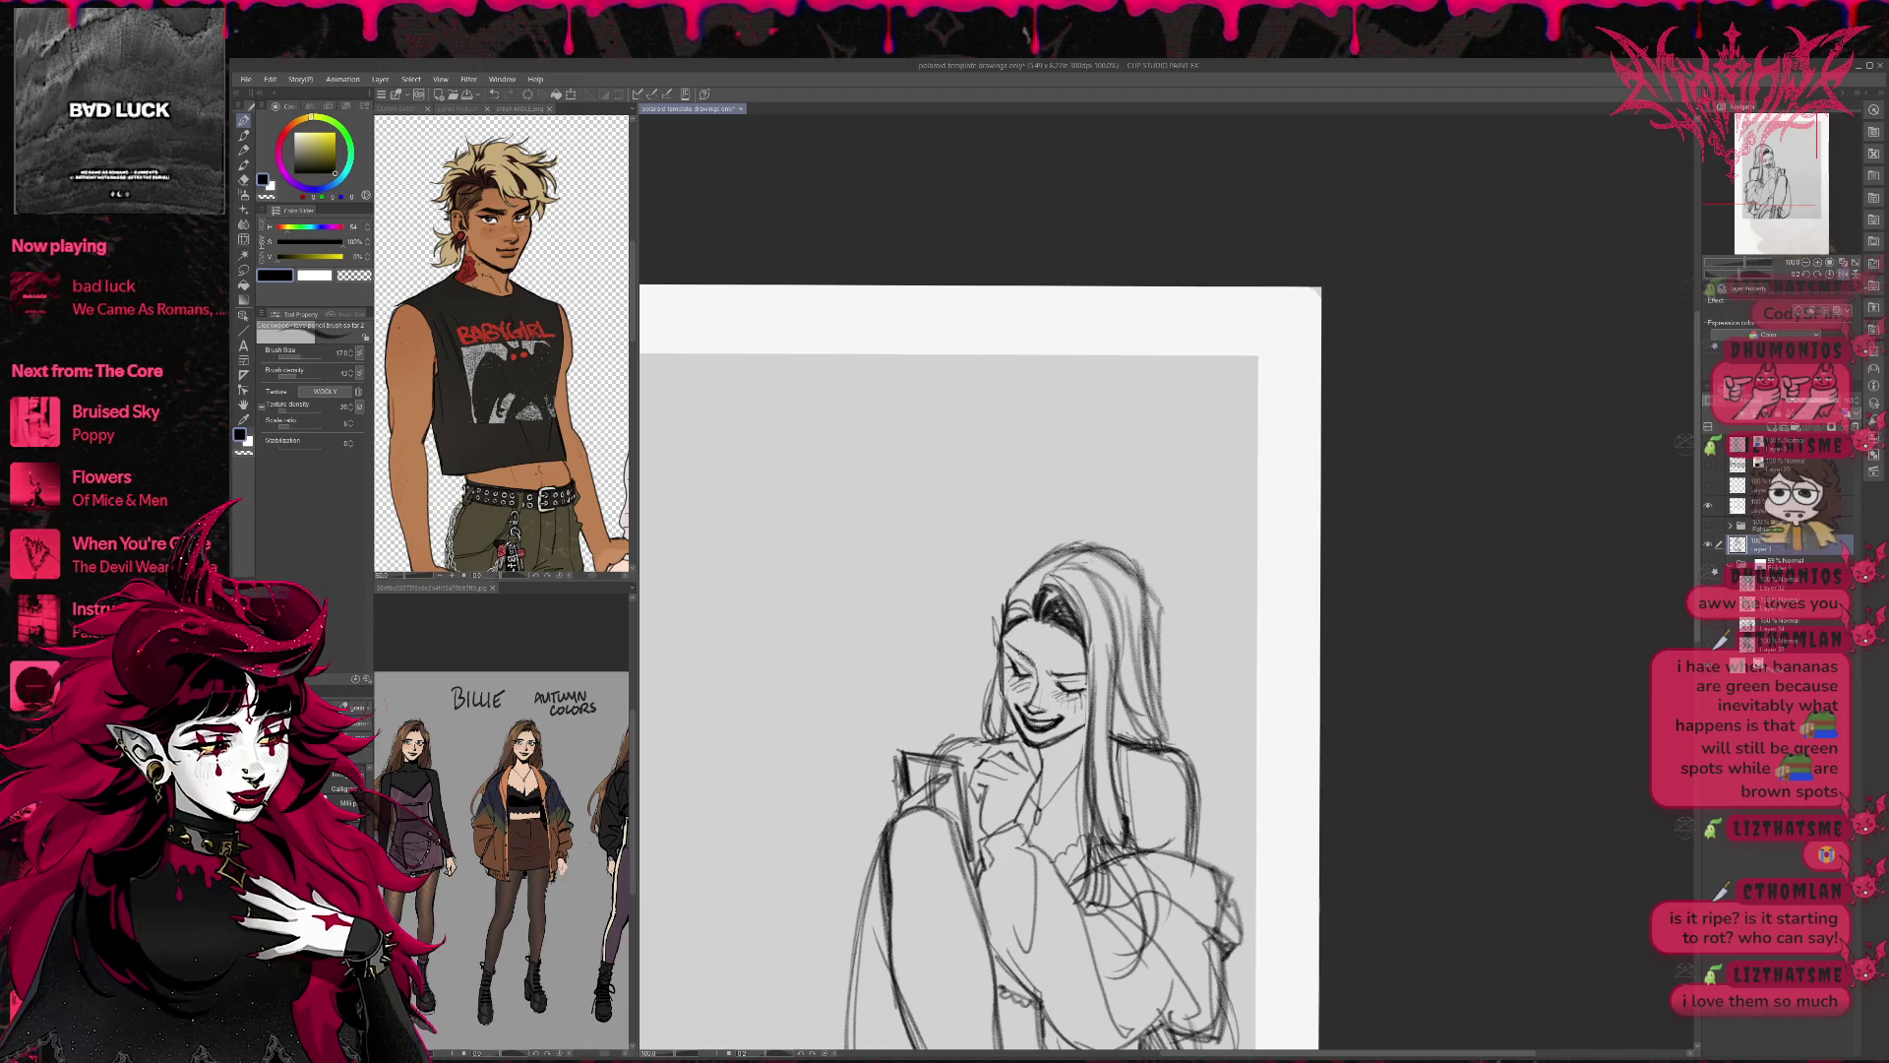
# Pan and briefly rotate the view, then mirror the canvas back.
pyautogui.moveTo(1168, 605)
pyautogui.mouseDown()
pyautogui.moveTo(1168, 487)
pyautogui.moveTo(1210, 531)
pyautogui.moveTo(1168, 487)
pyautogui.moveTo(1190, 521)
pyautogui.moveTo(1144, 544)
pyautogui.moveTo(1144, 670)
pyautogui.mouseUp()
pyautogui.press('r')
pyautogui.press('p')
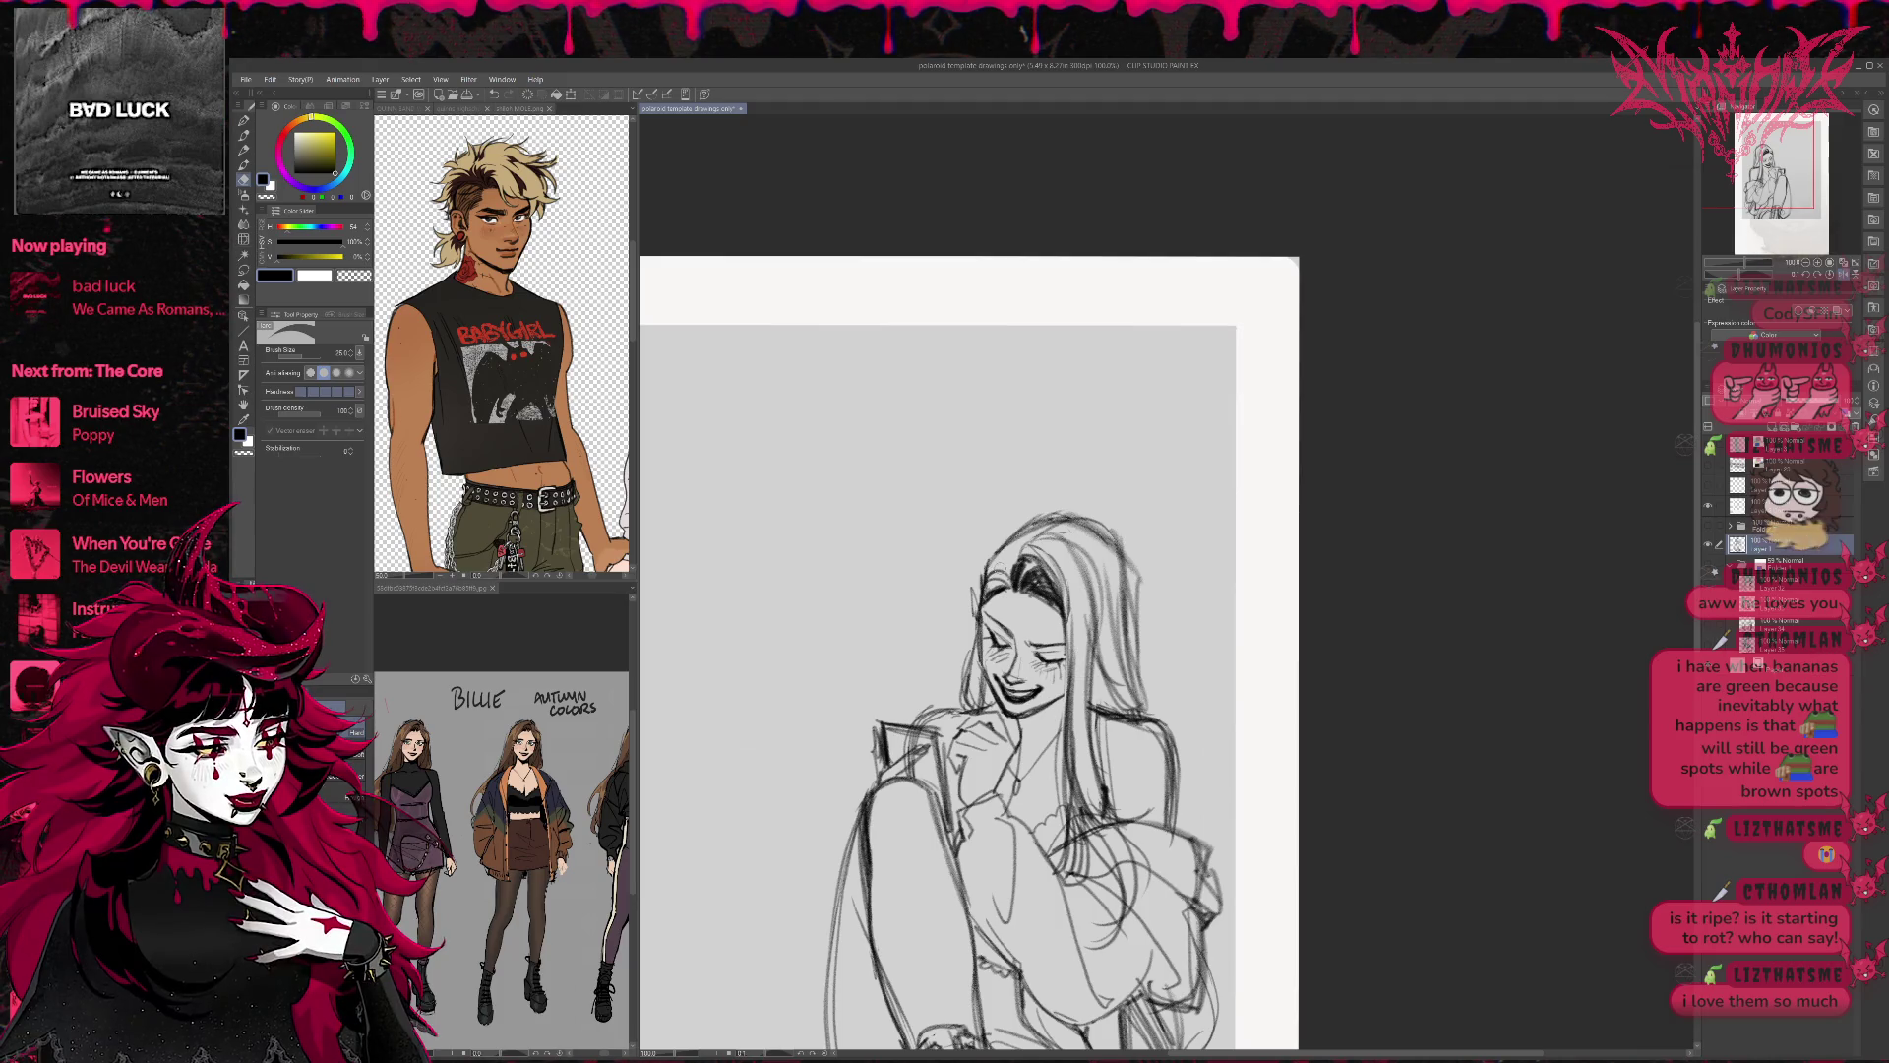
pyautogui.press('h')
pyautogui.moveTo(1398, 508); pyautogui.dragTo(1134, 505)
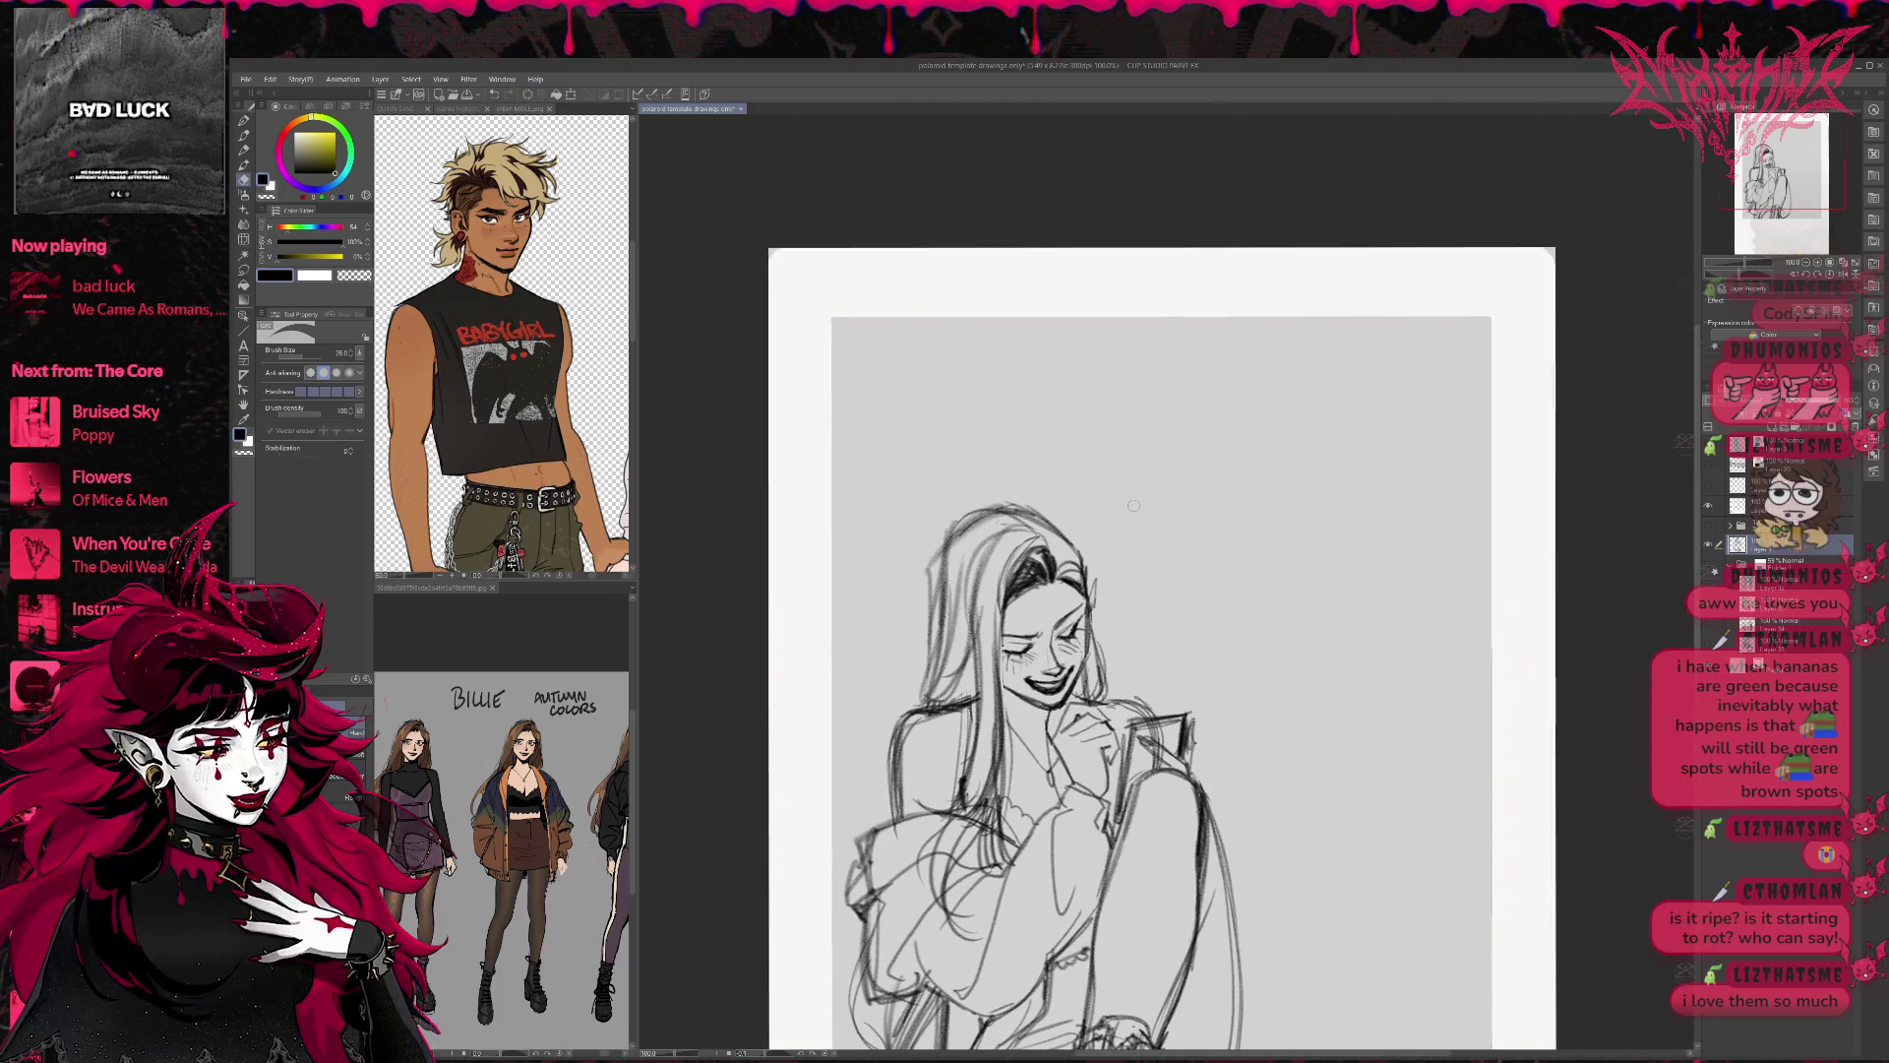
# Nudge the closed eye's shape with an enlarged Liquify brush, then tidy face lines with eraser and pencil.
pyautogui.click(243, 240)
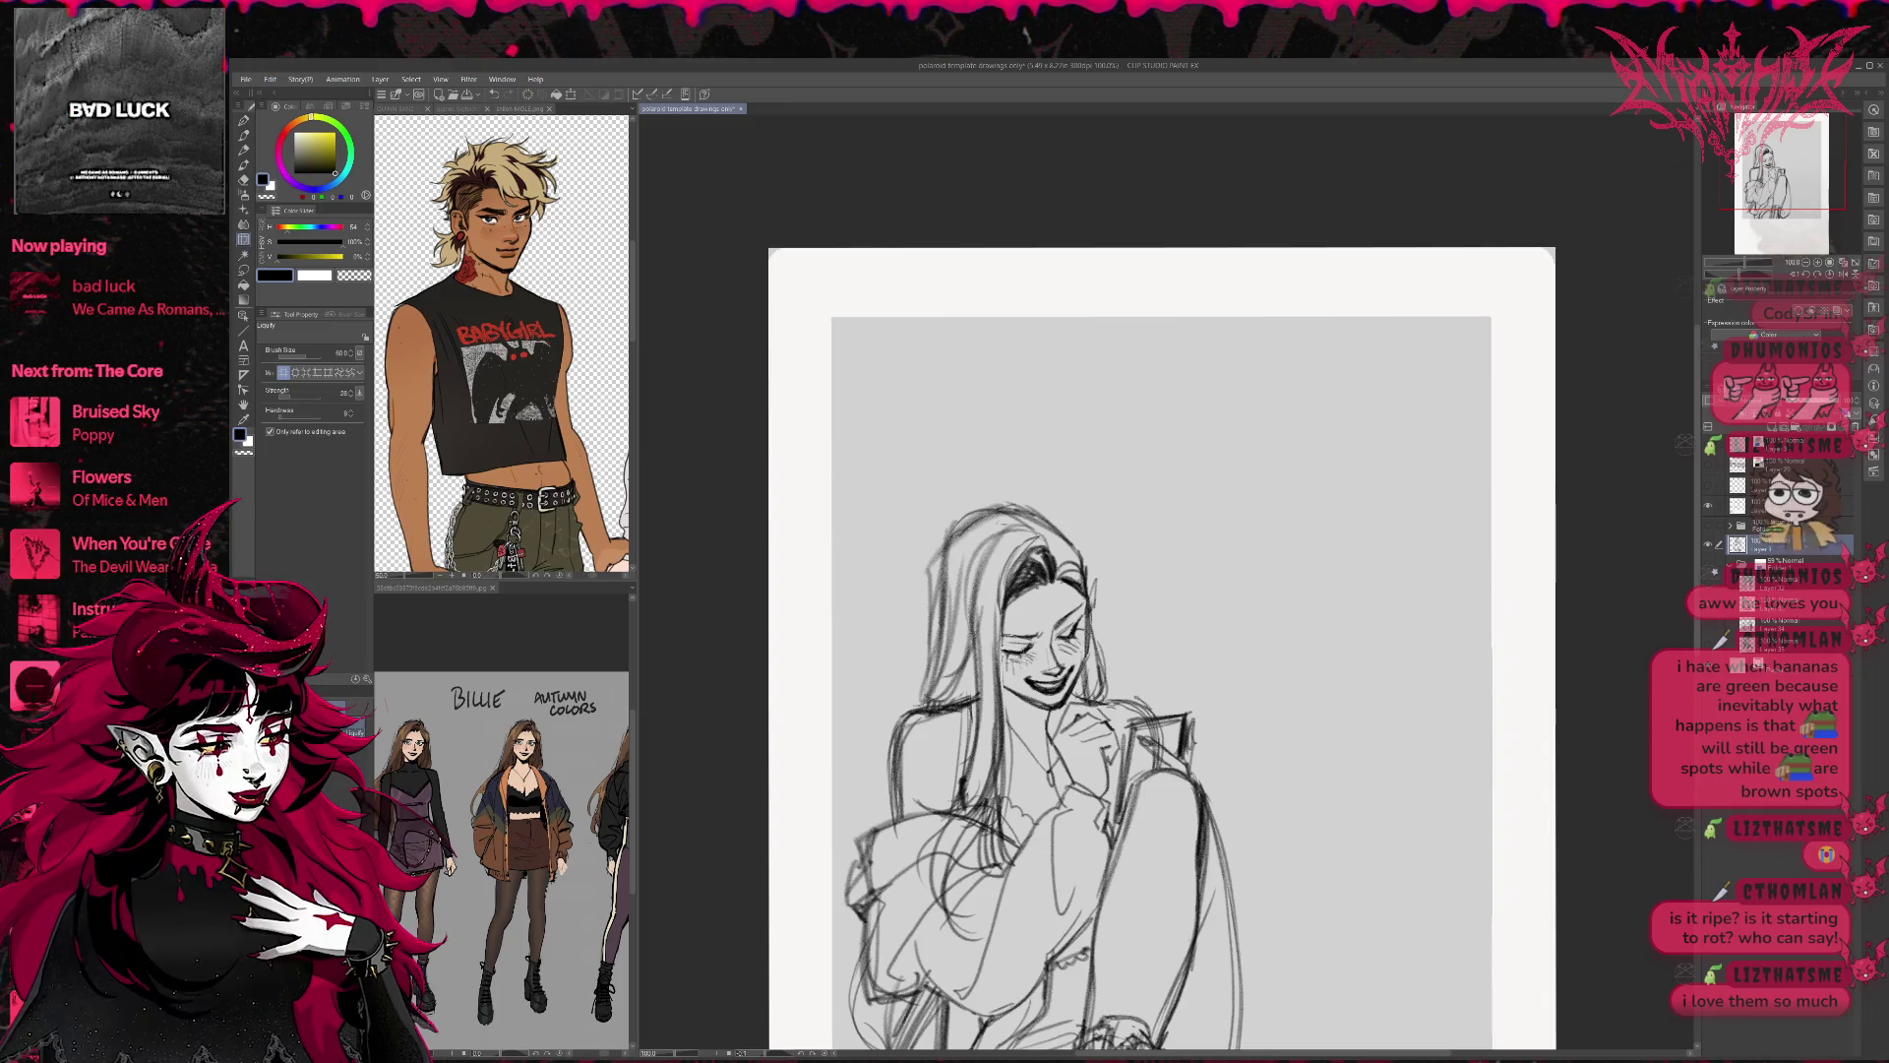
pyautogui.moveTo(1074, 625); pyautogui.dragTo(1079, 628)
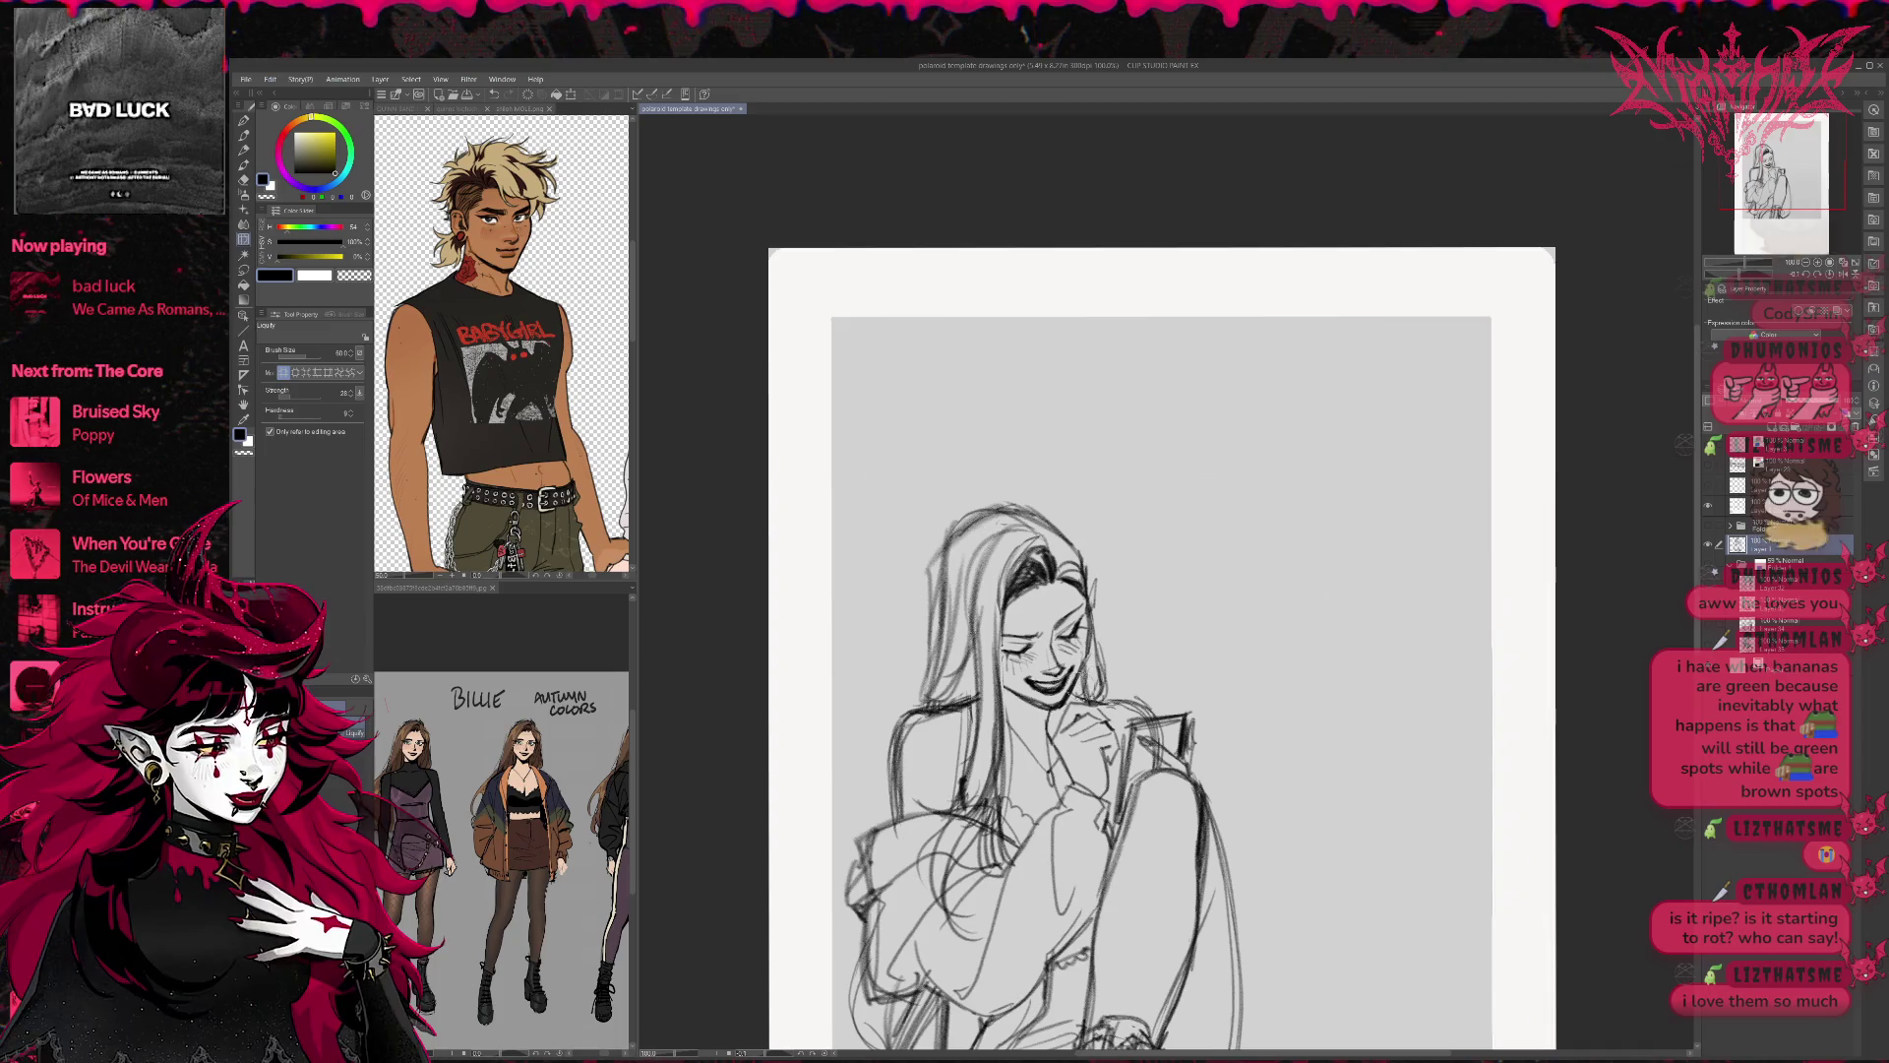
pyautogui.press(']')
pyautogui.press(']')
pyautogui.press(']')
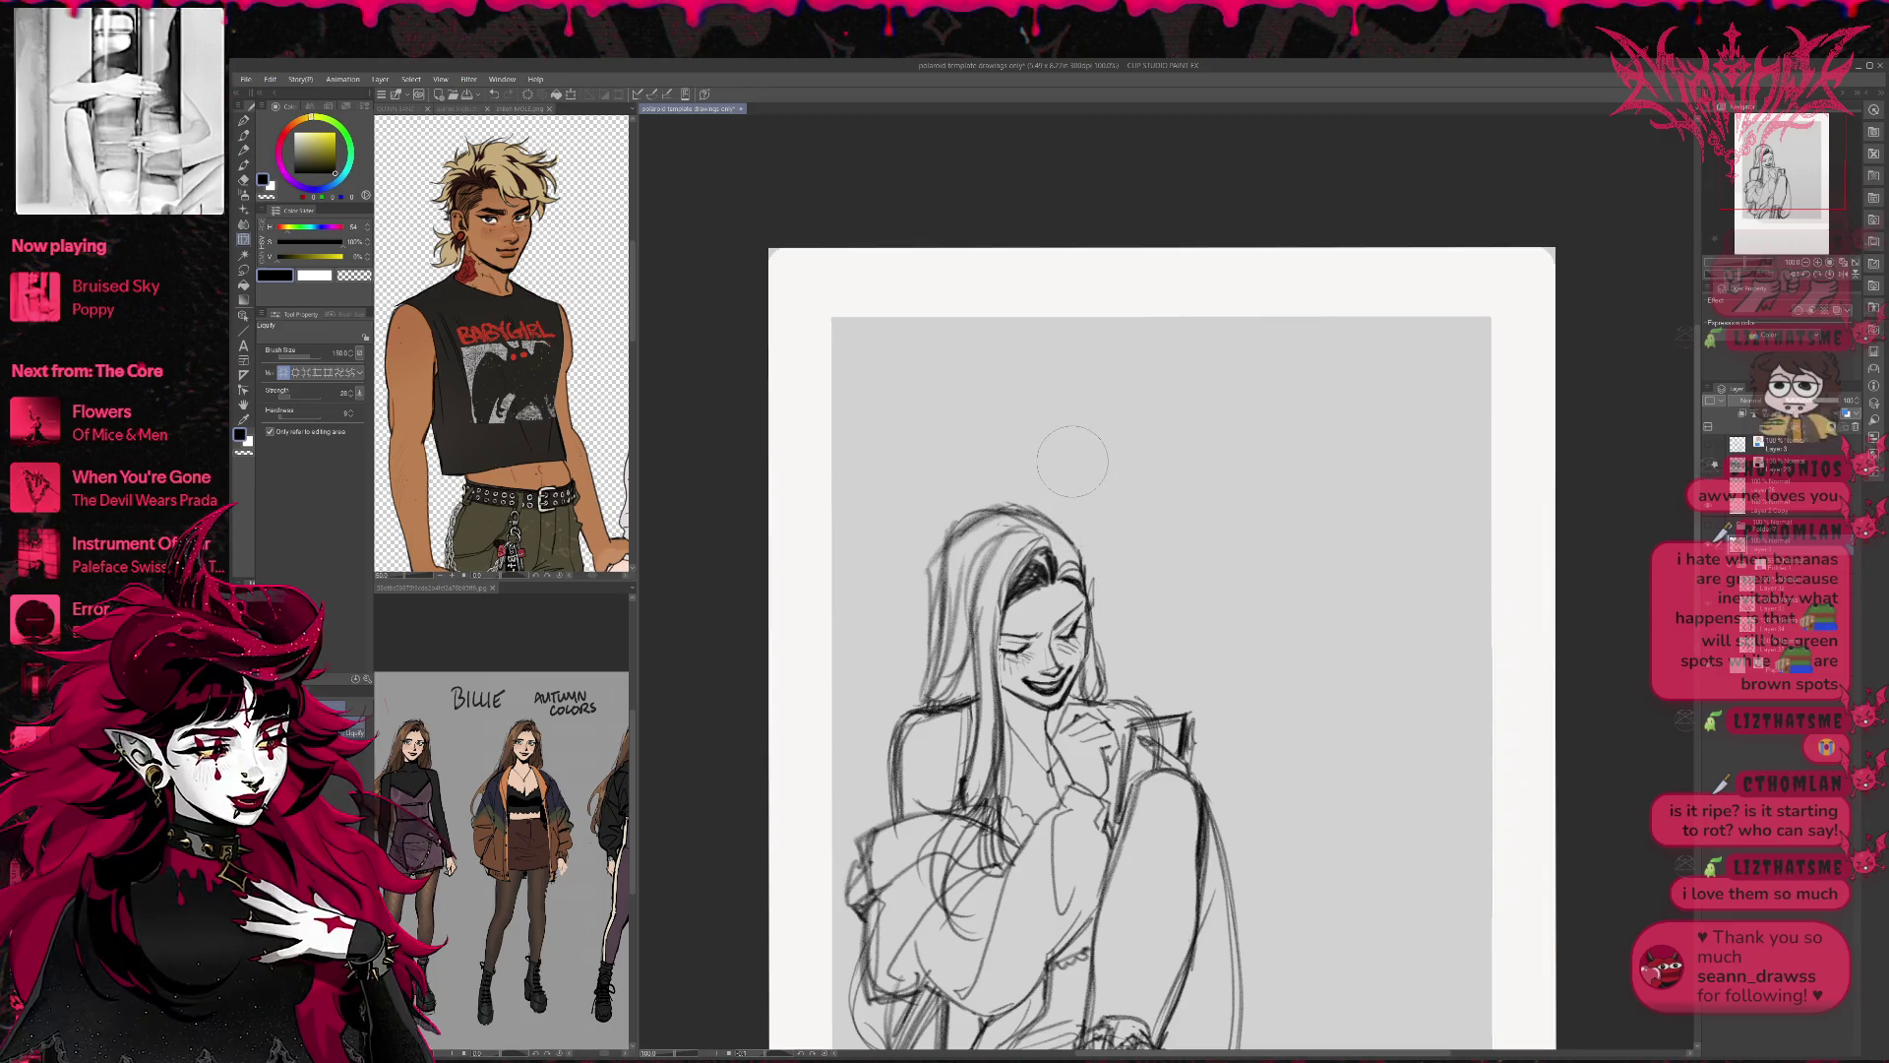
pyautogui.press('e')
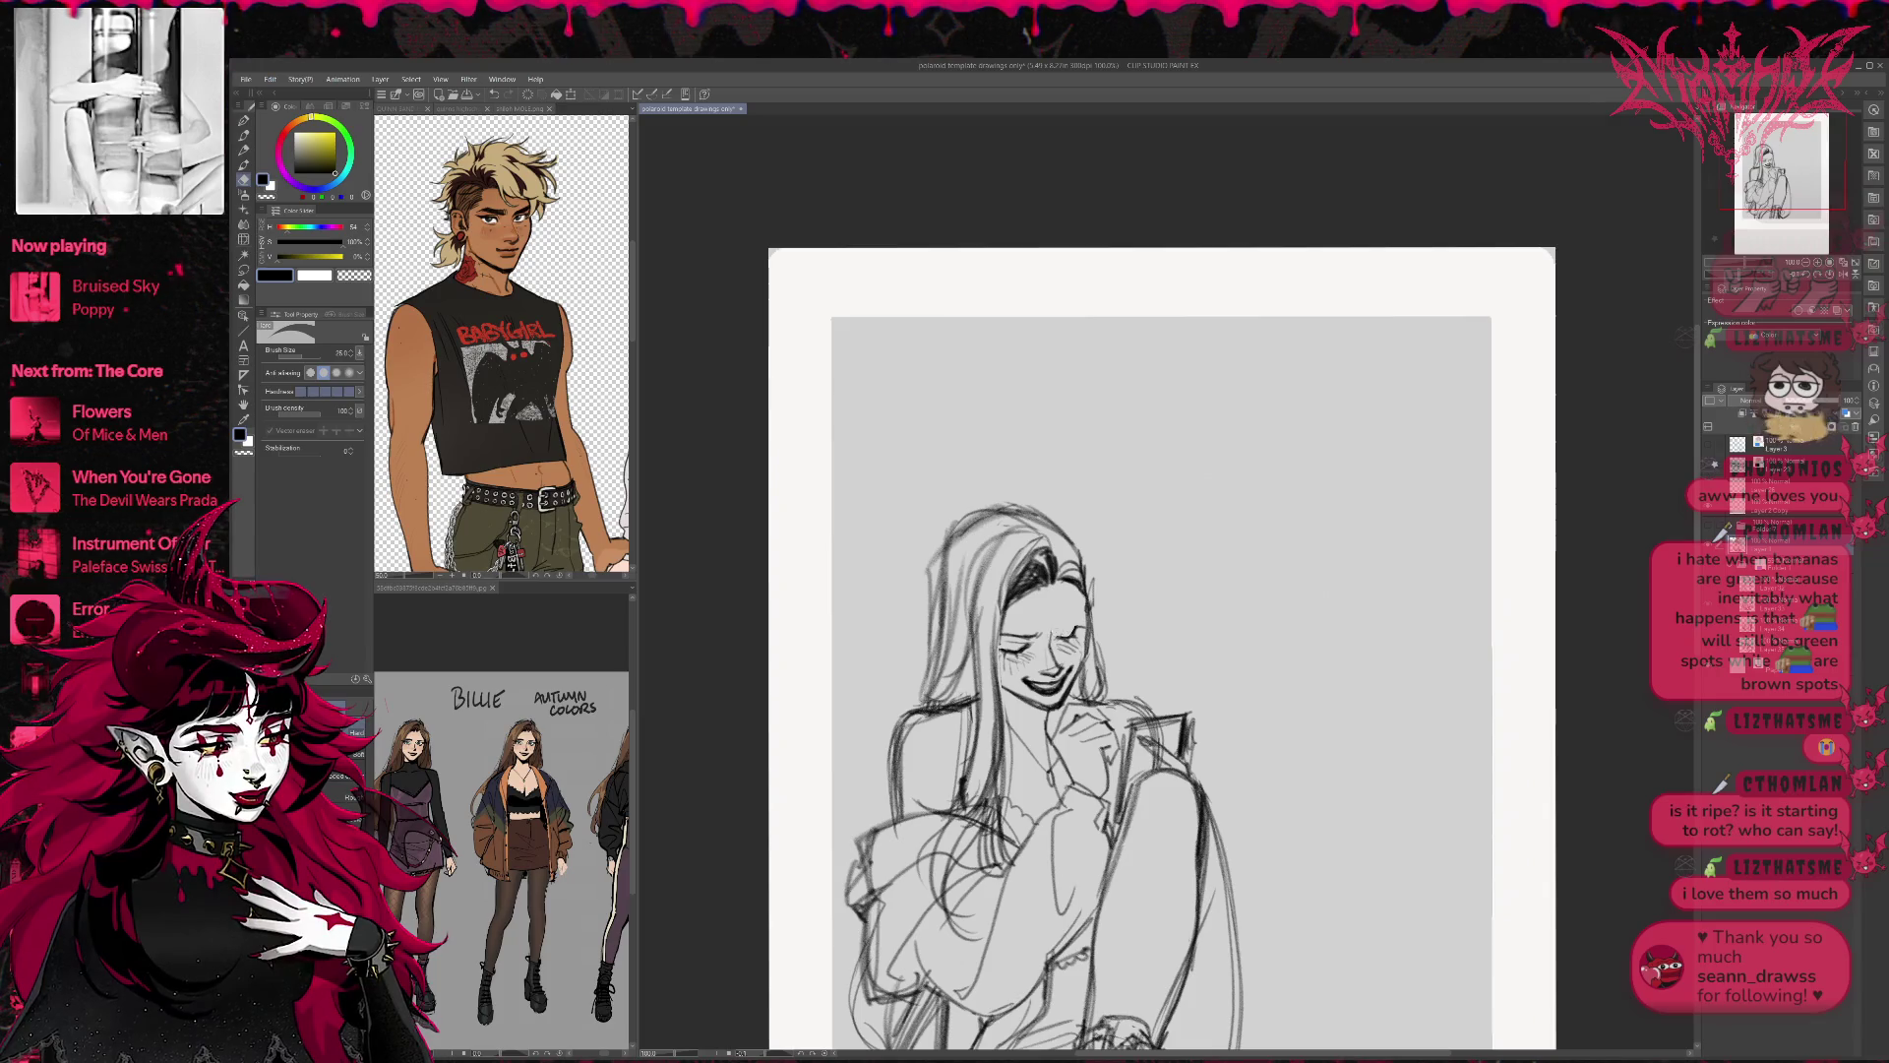
pyautogui.press('p')
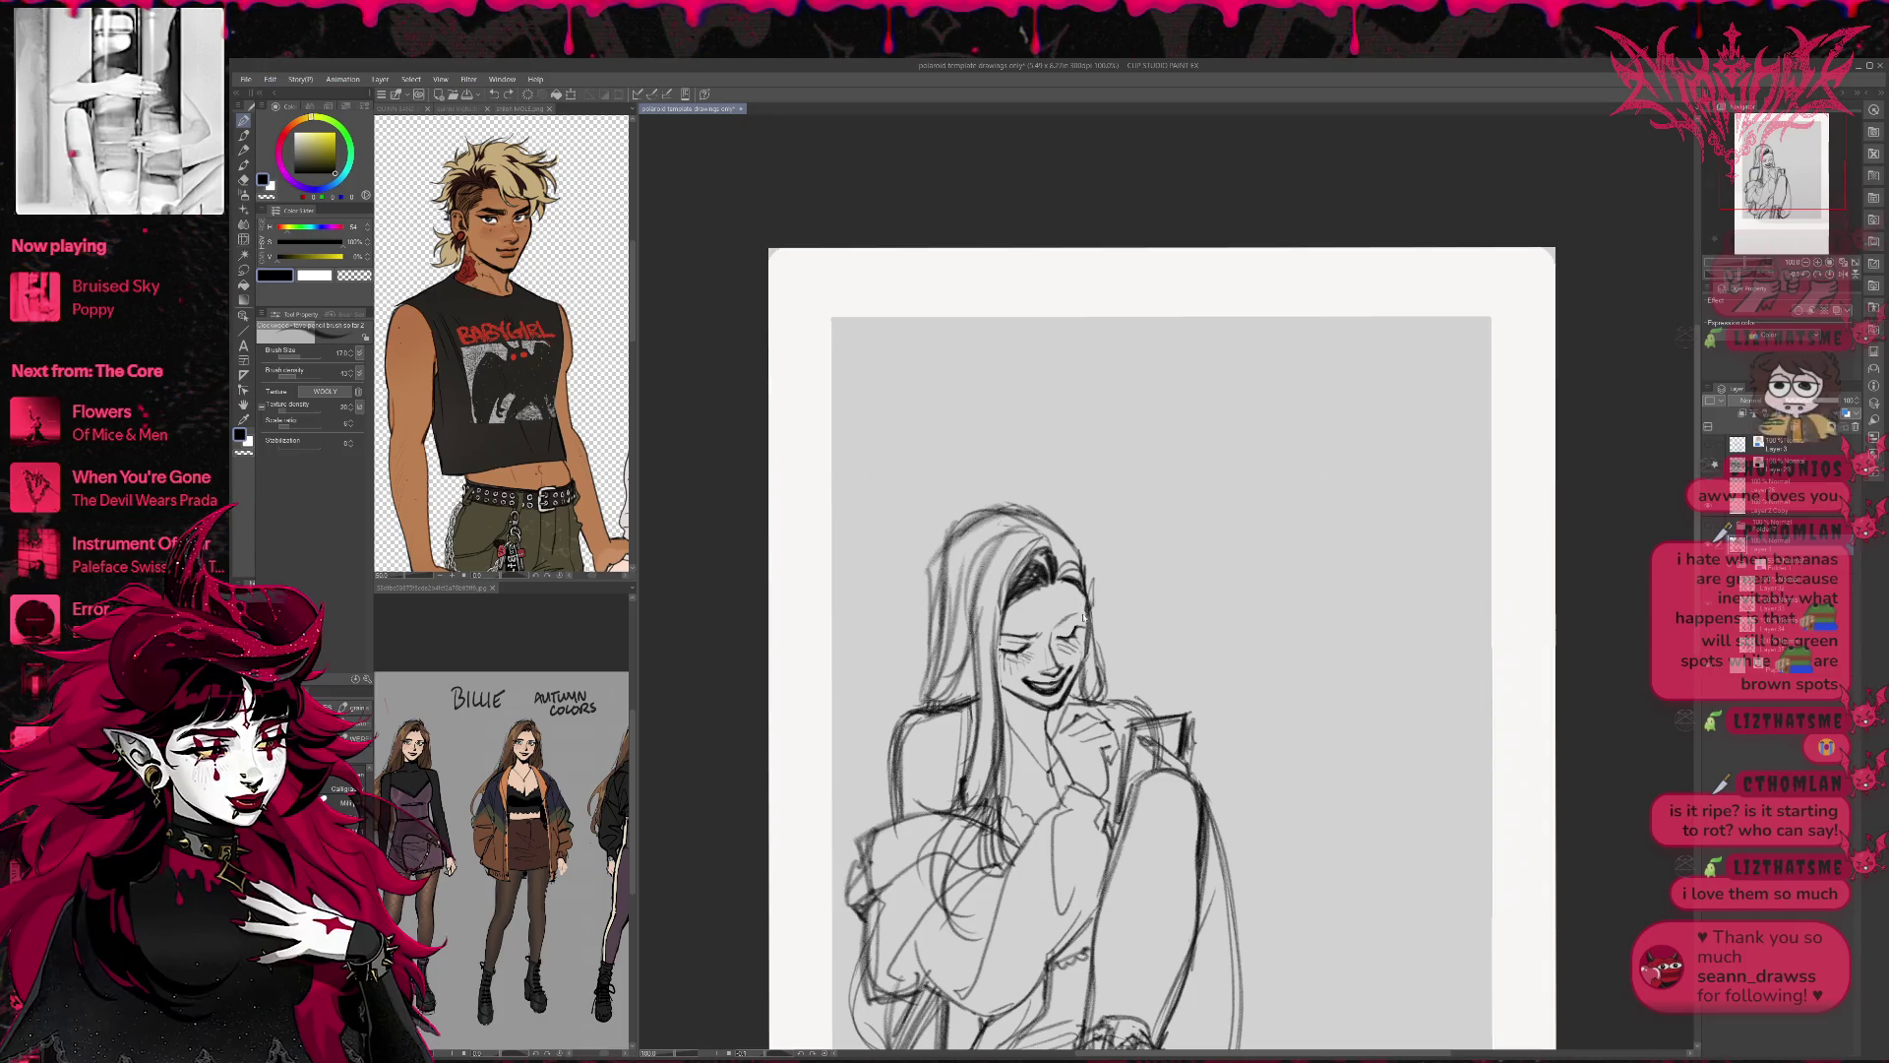
pyautogui.press('e')
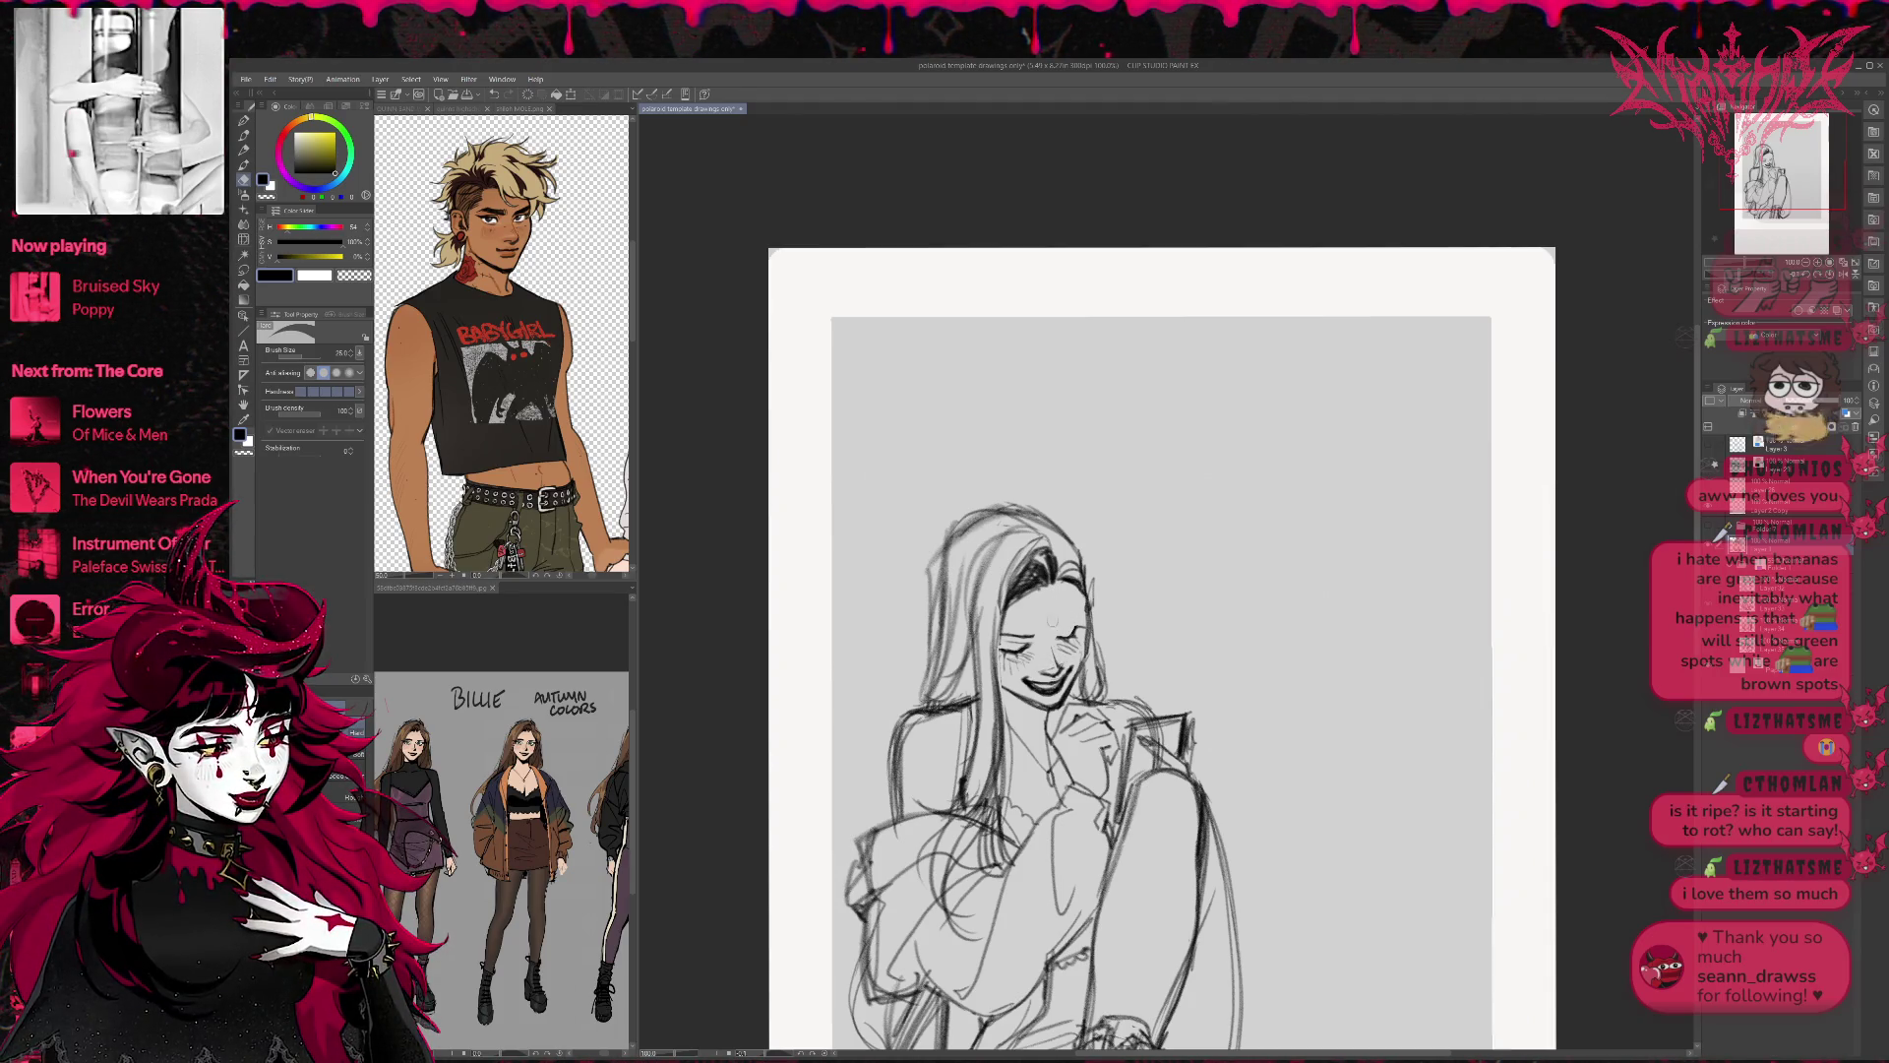
pyautogui.press('p')
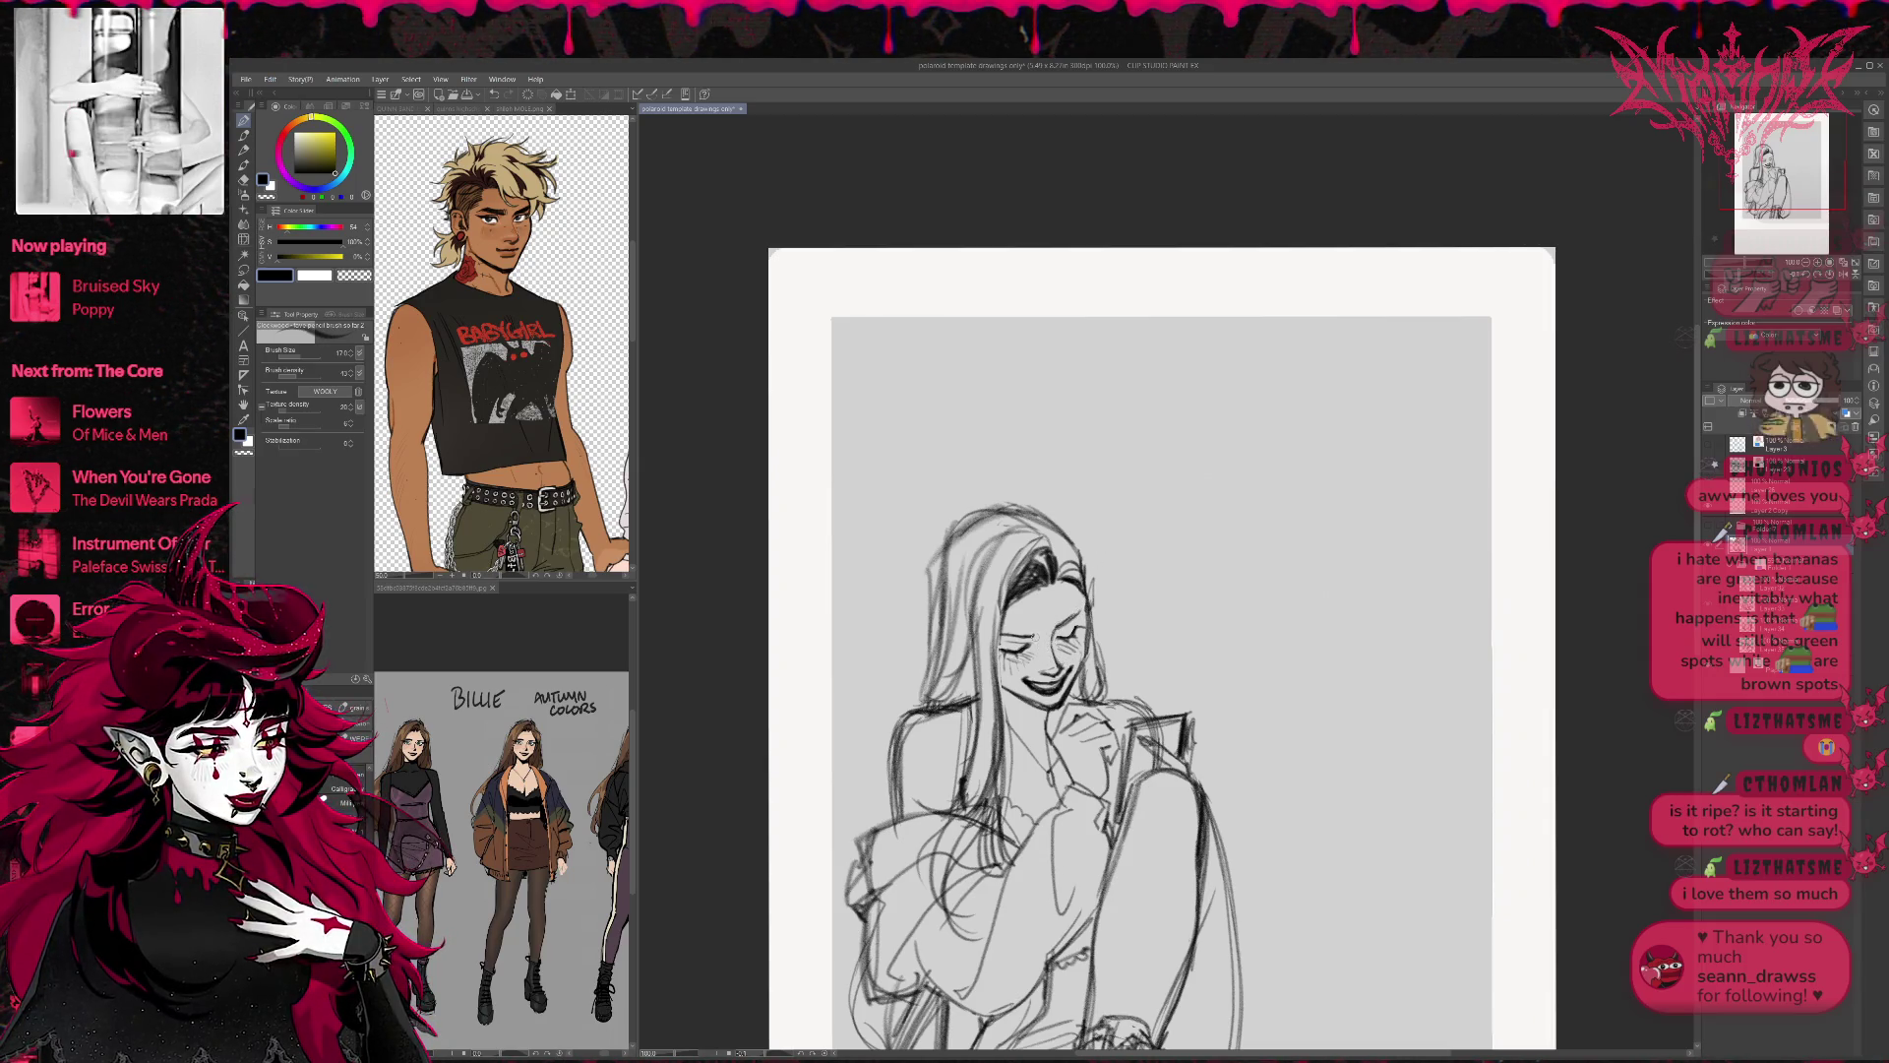
# Add a short pencil line above the girl's closed eye.
pyautogui.press('w')
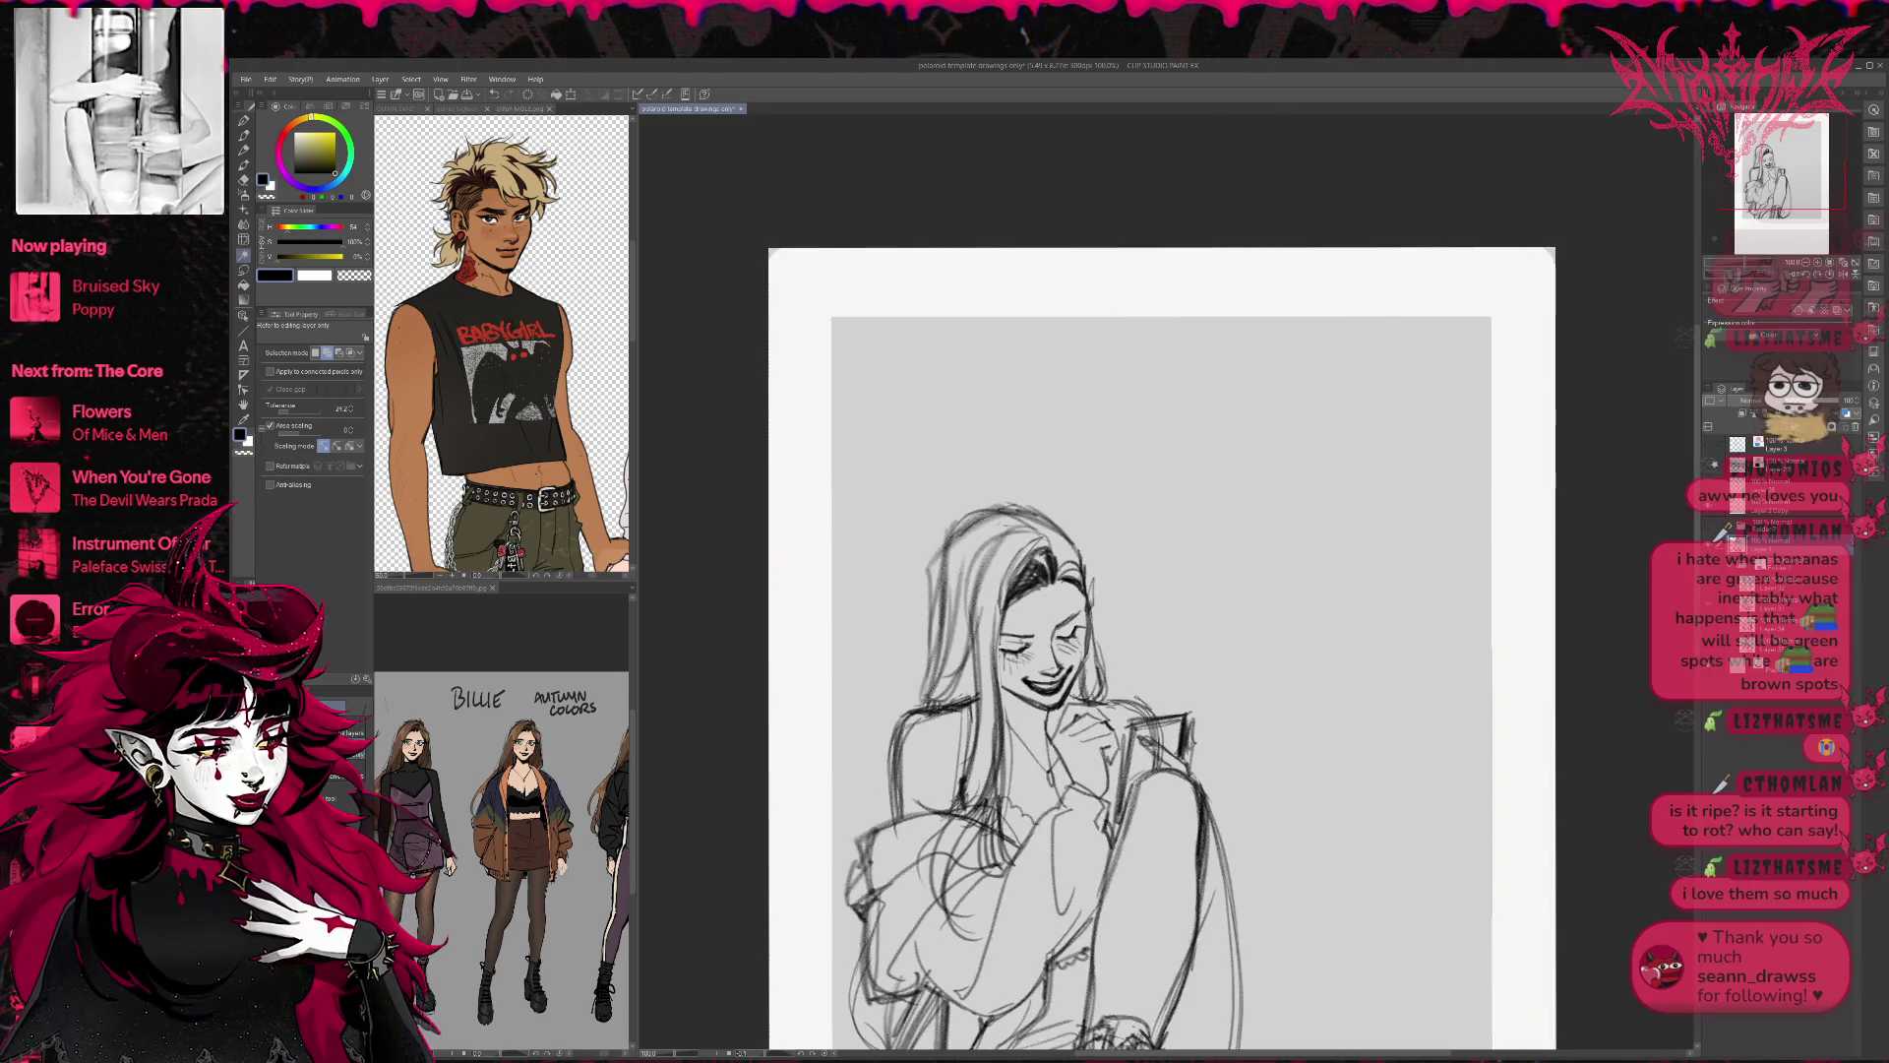
pyautogui.press('e')
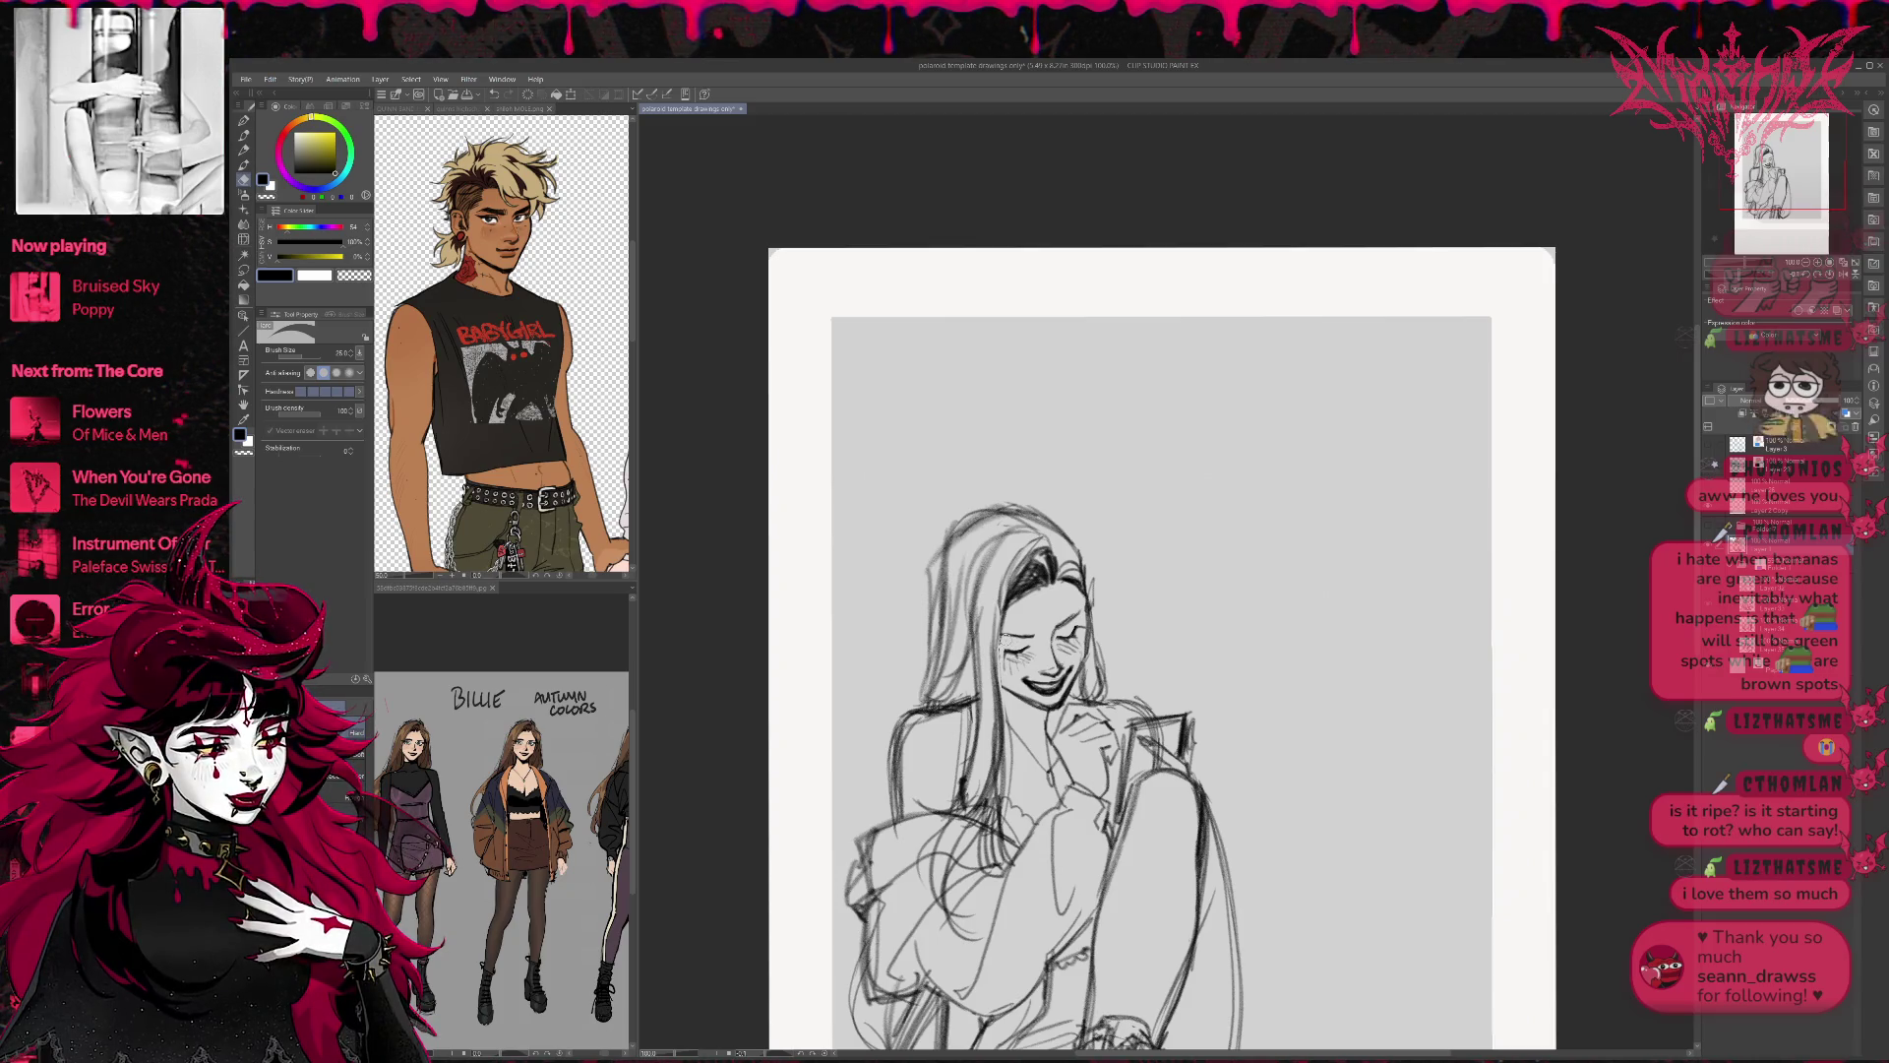
pyautogui.press('p')
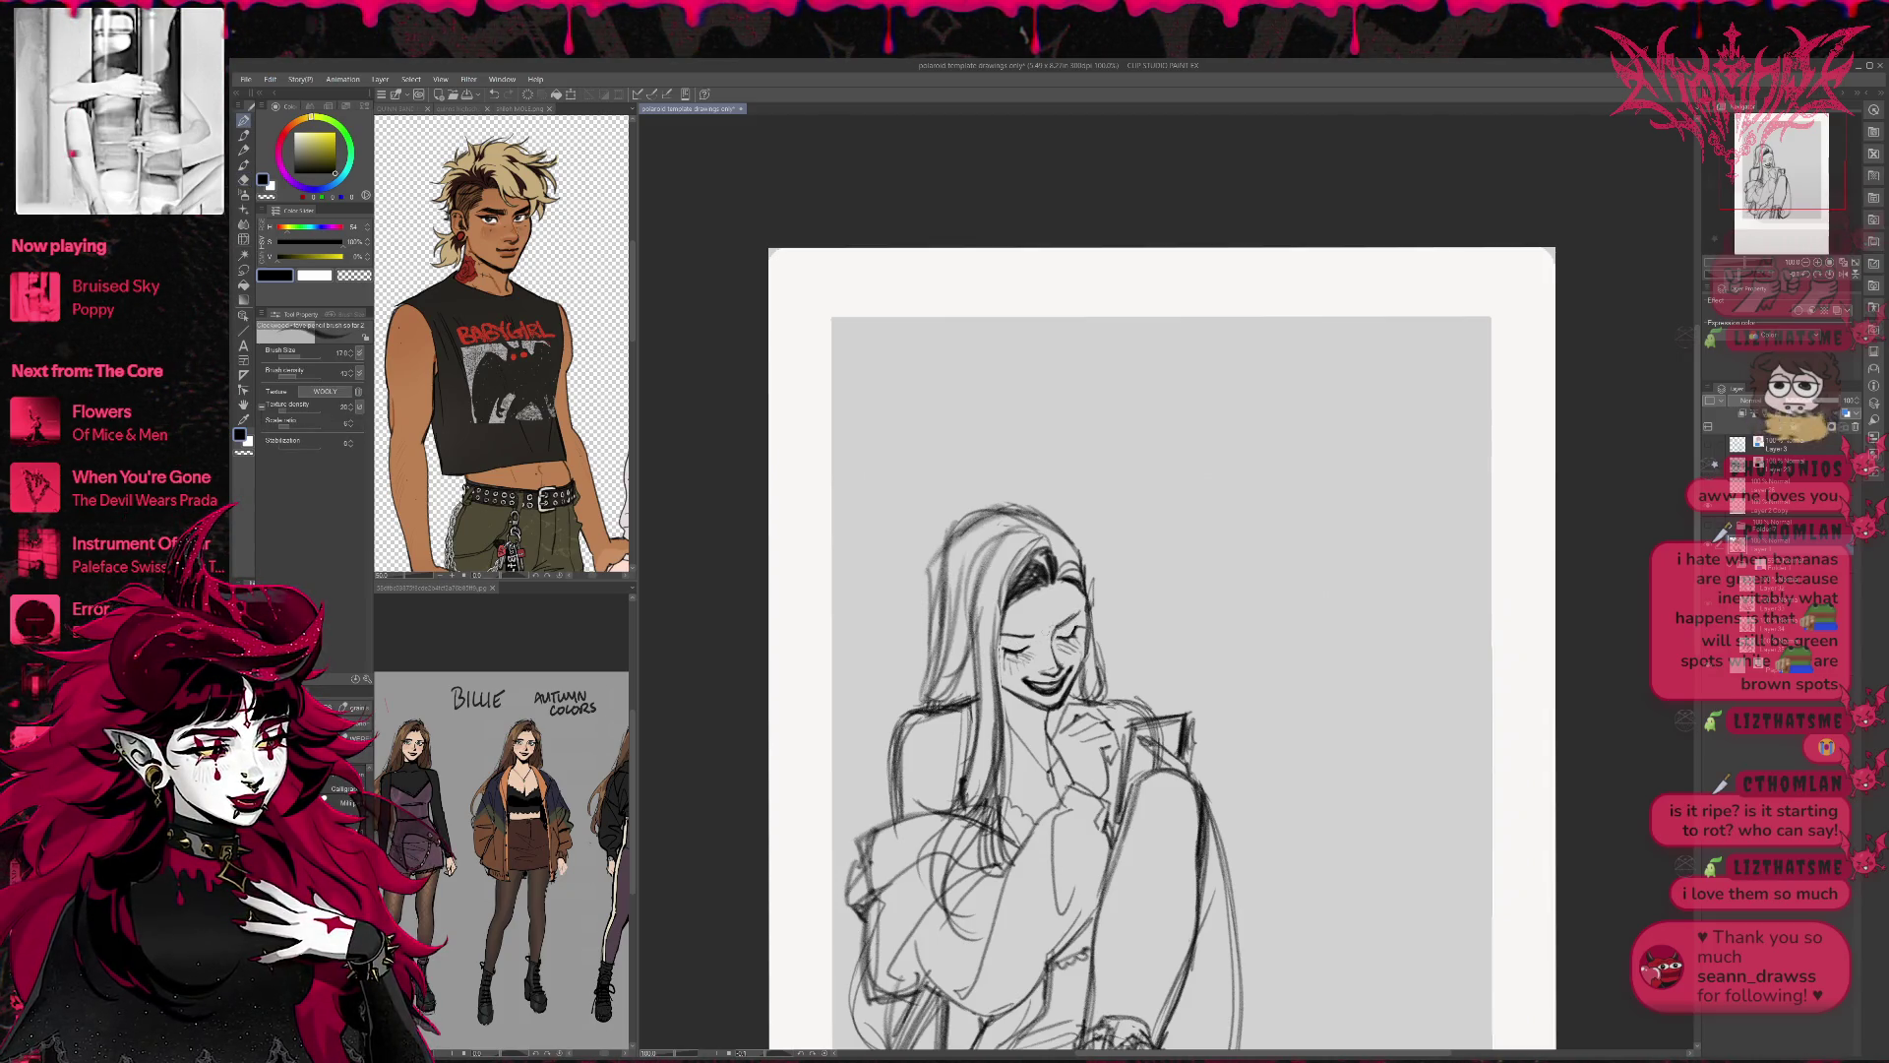
pyautogui.moveTo(1001, 641); pyautogui.dragTo(1033, 635)
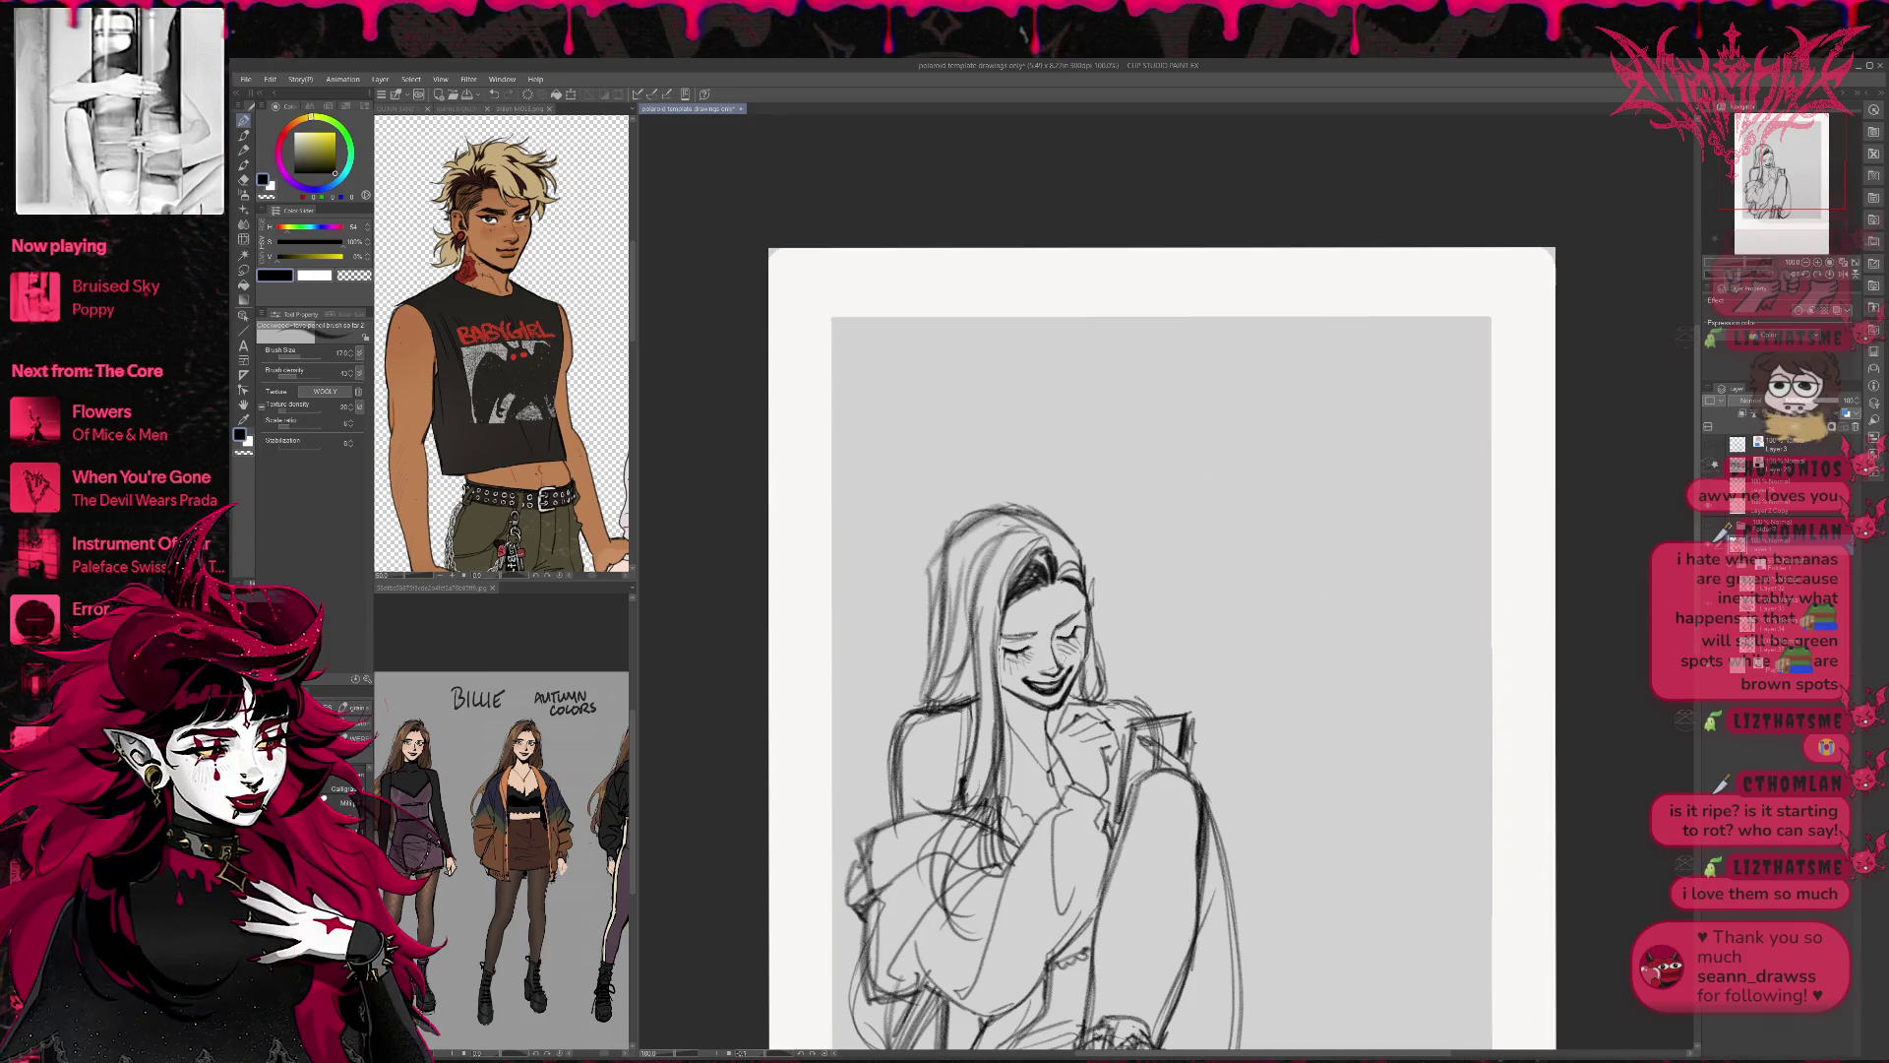
pyautogui.moveTo(1151, 689); pyautogui.dragTo(1137, 687)
# Add and clean up hair strokes, darken the hair edge along the cheek, and zoom out.
pyautogui.press('e')
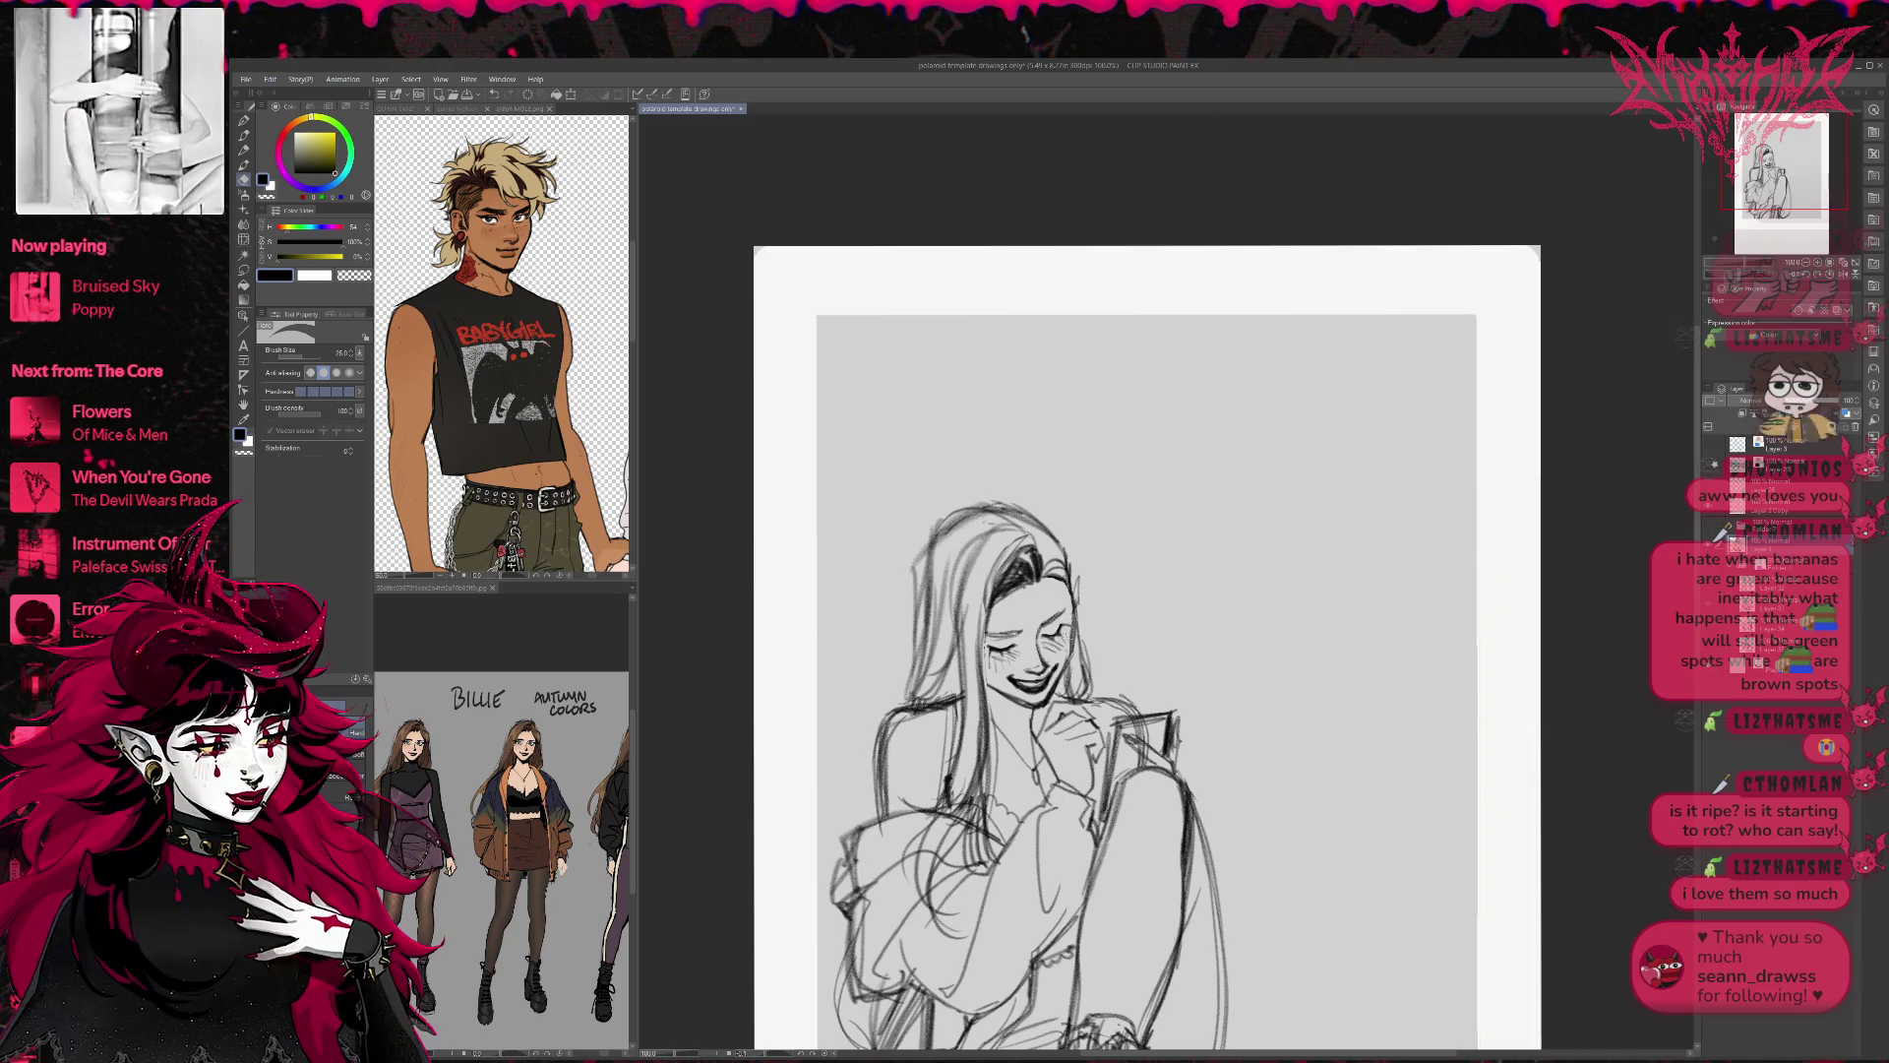
pyautogui.press('p')
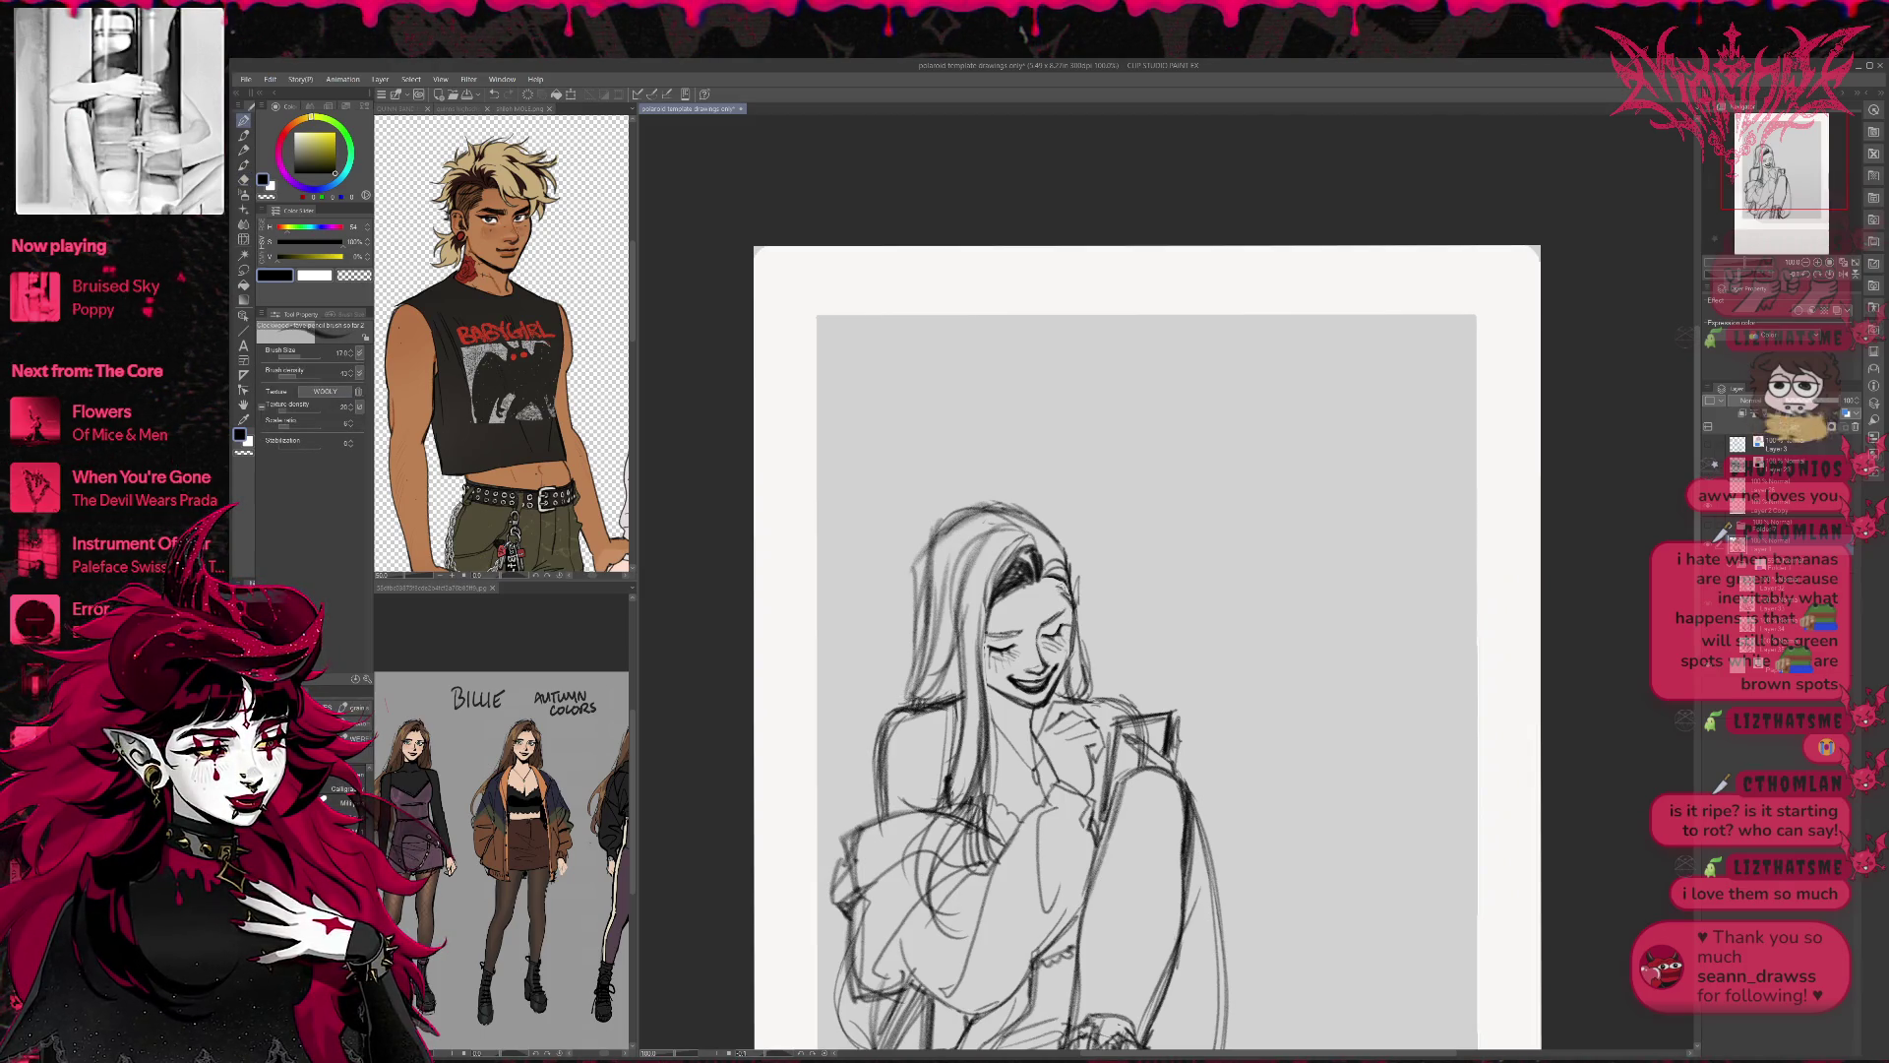
pyautogui.moveTo(1056, 577); pyautogui.dragTo(1084, 695)
pyautogui.press('e')
pyautogui.press('p')
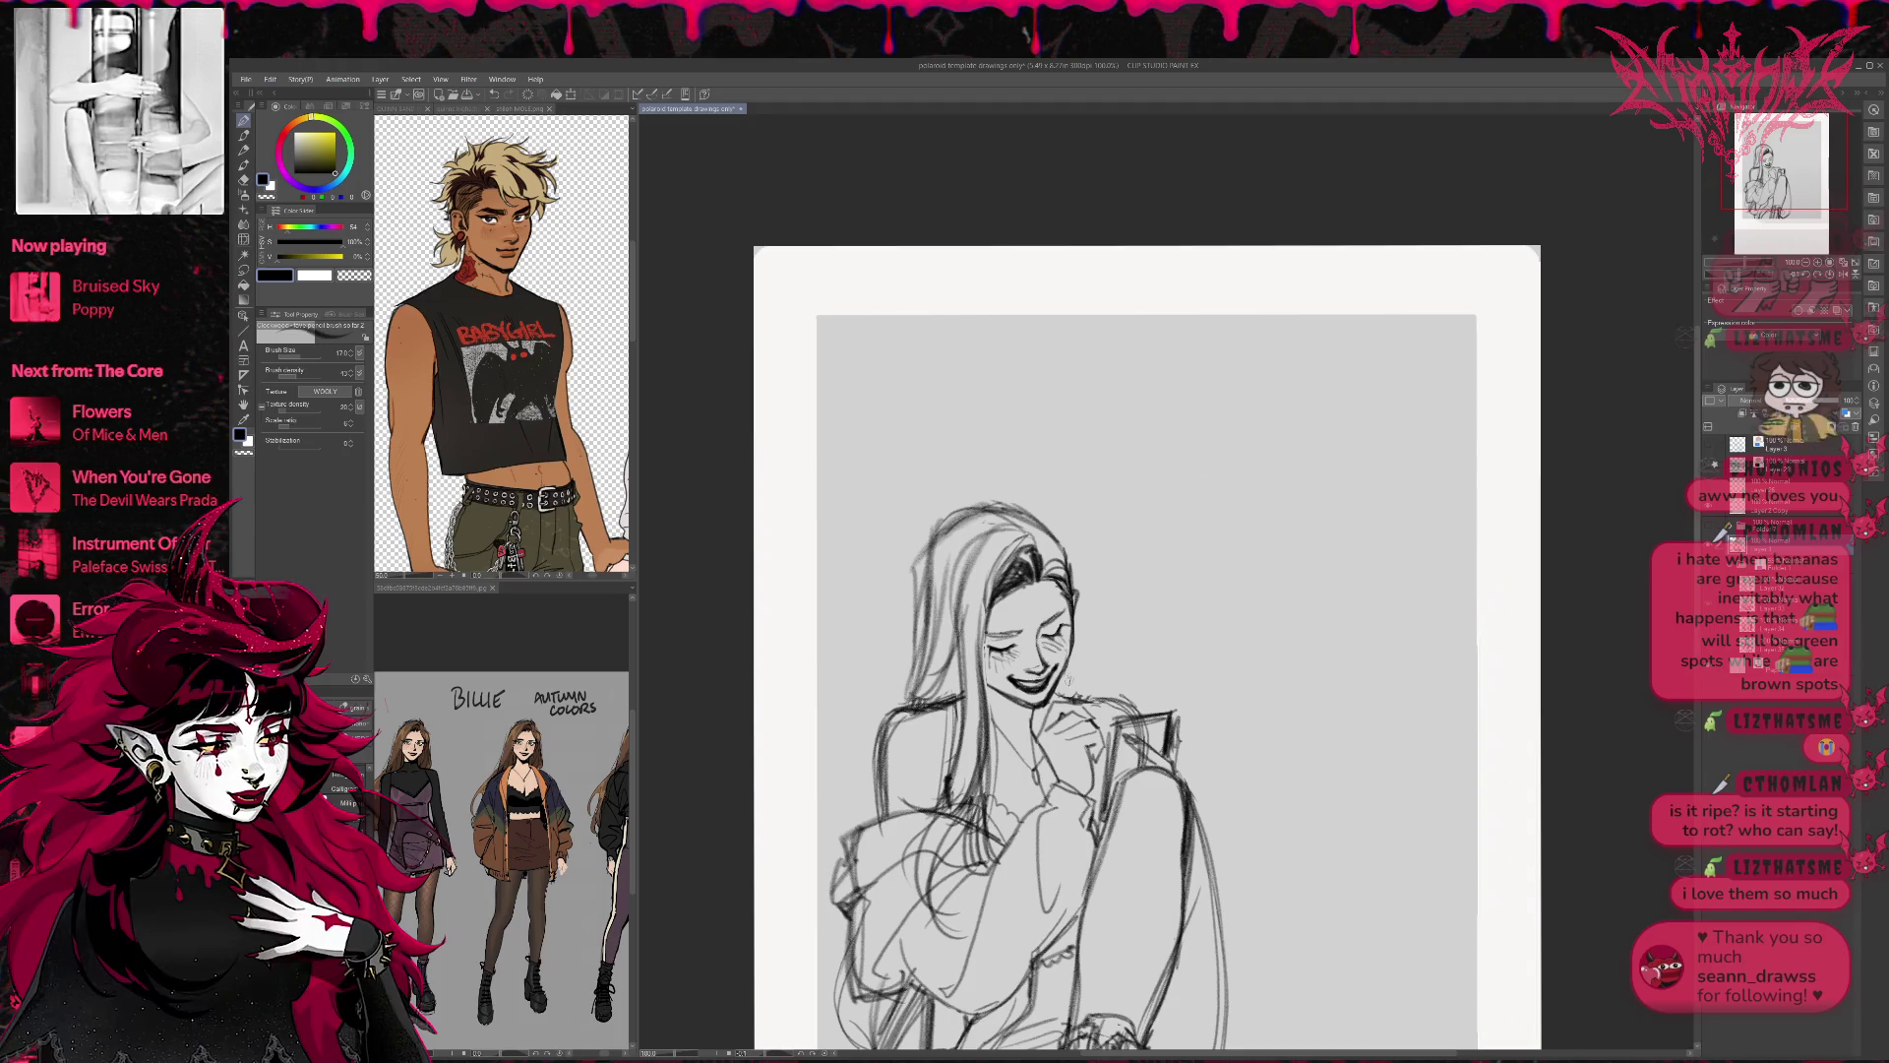
pyautogui.moveTo(1066, 664); pyautogui.dragTo(1068, 693)
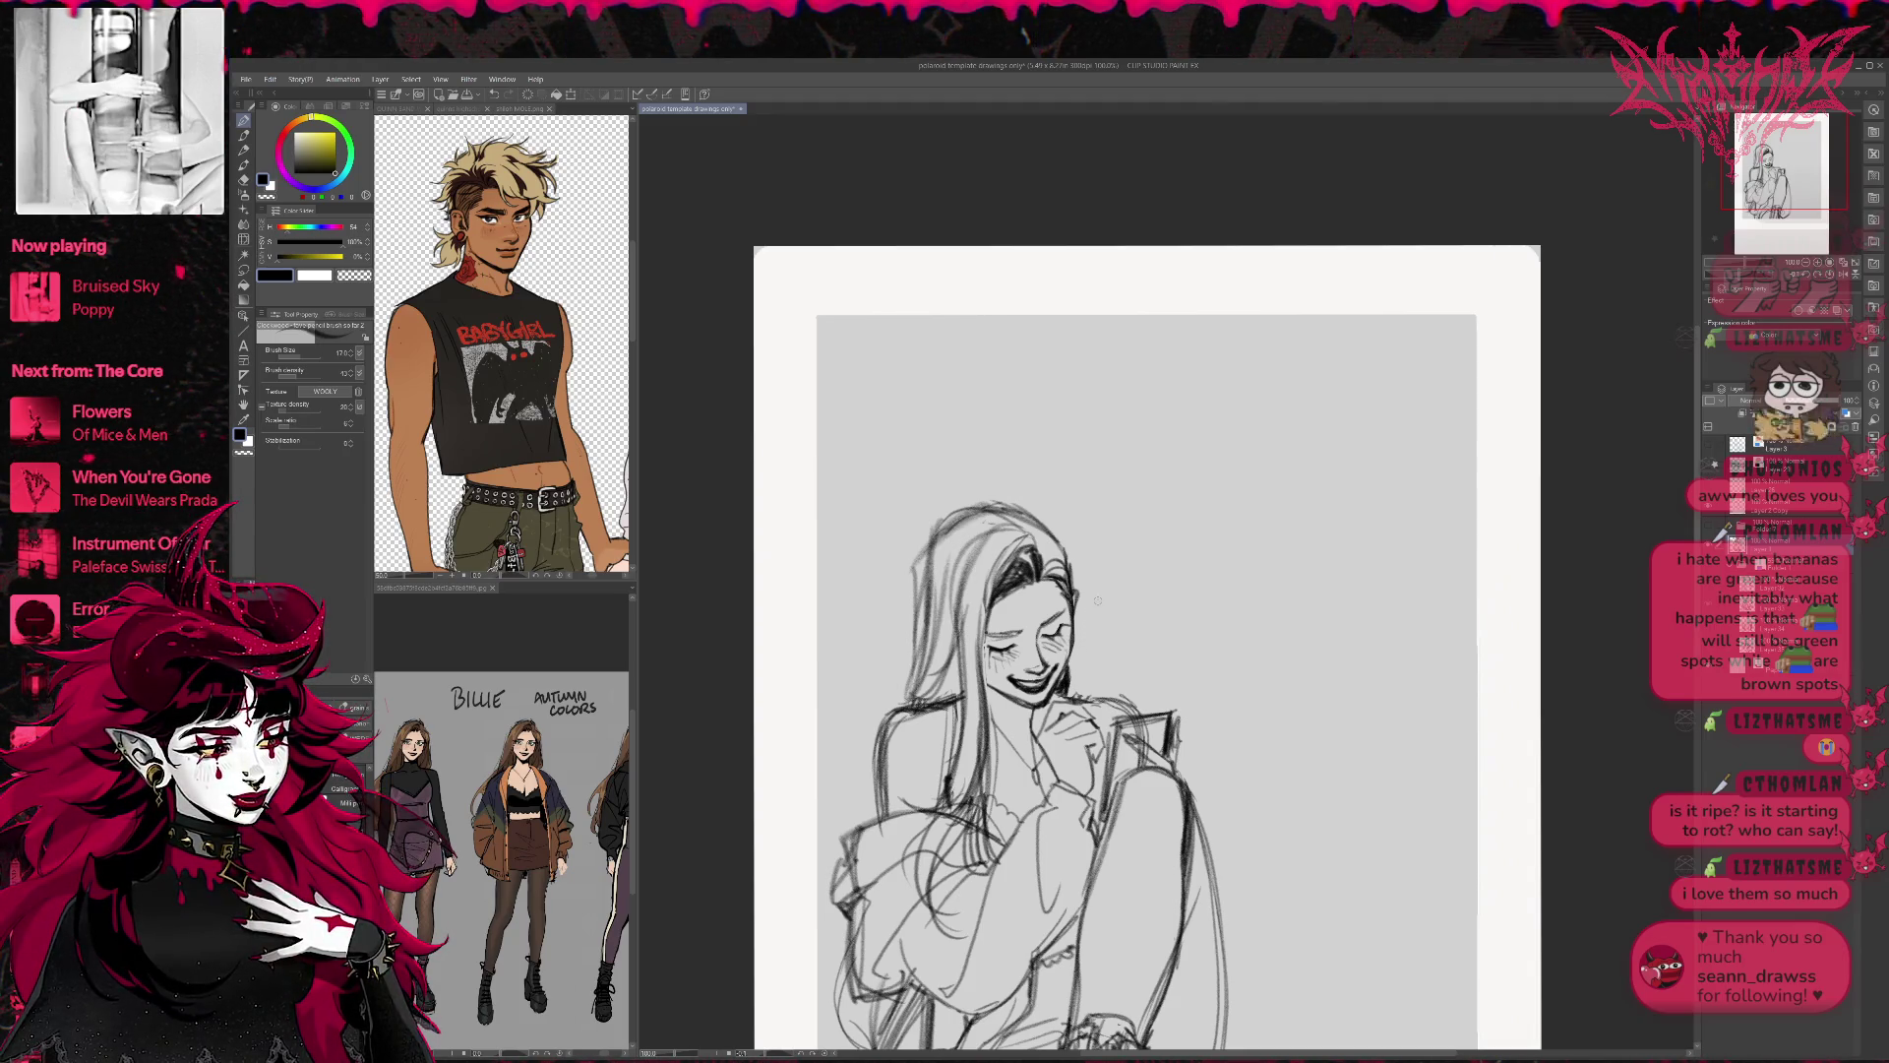
pyautogui.moveTo(1097, 600); pyautogui.dragTo(1174, 529)
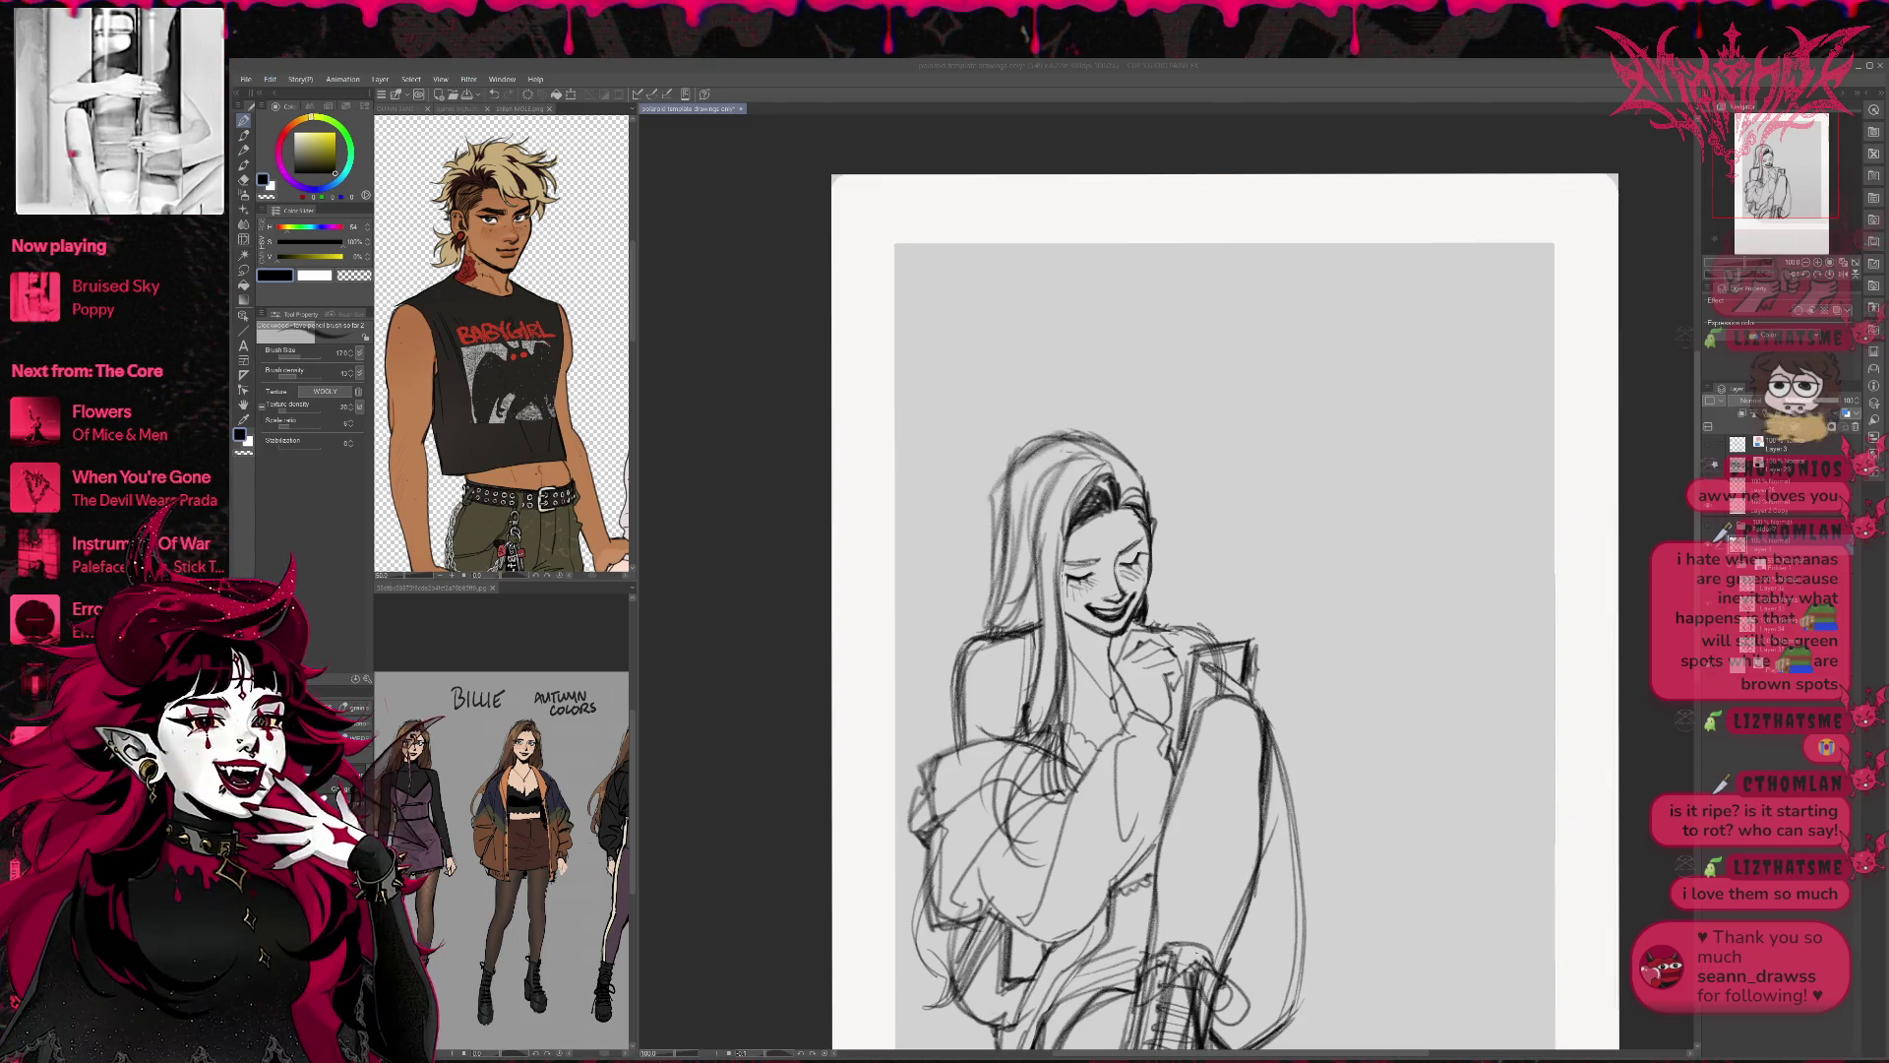
pyautogui.scroll(-2, 1151, 748)
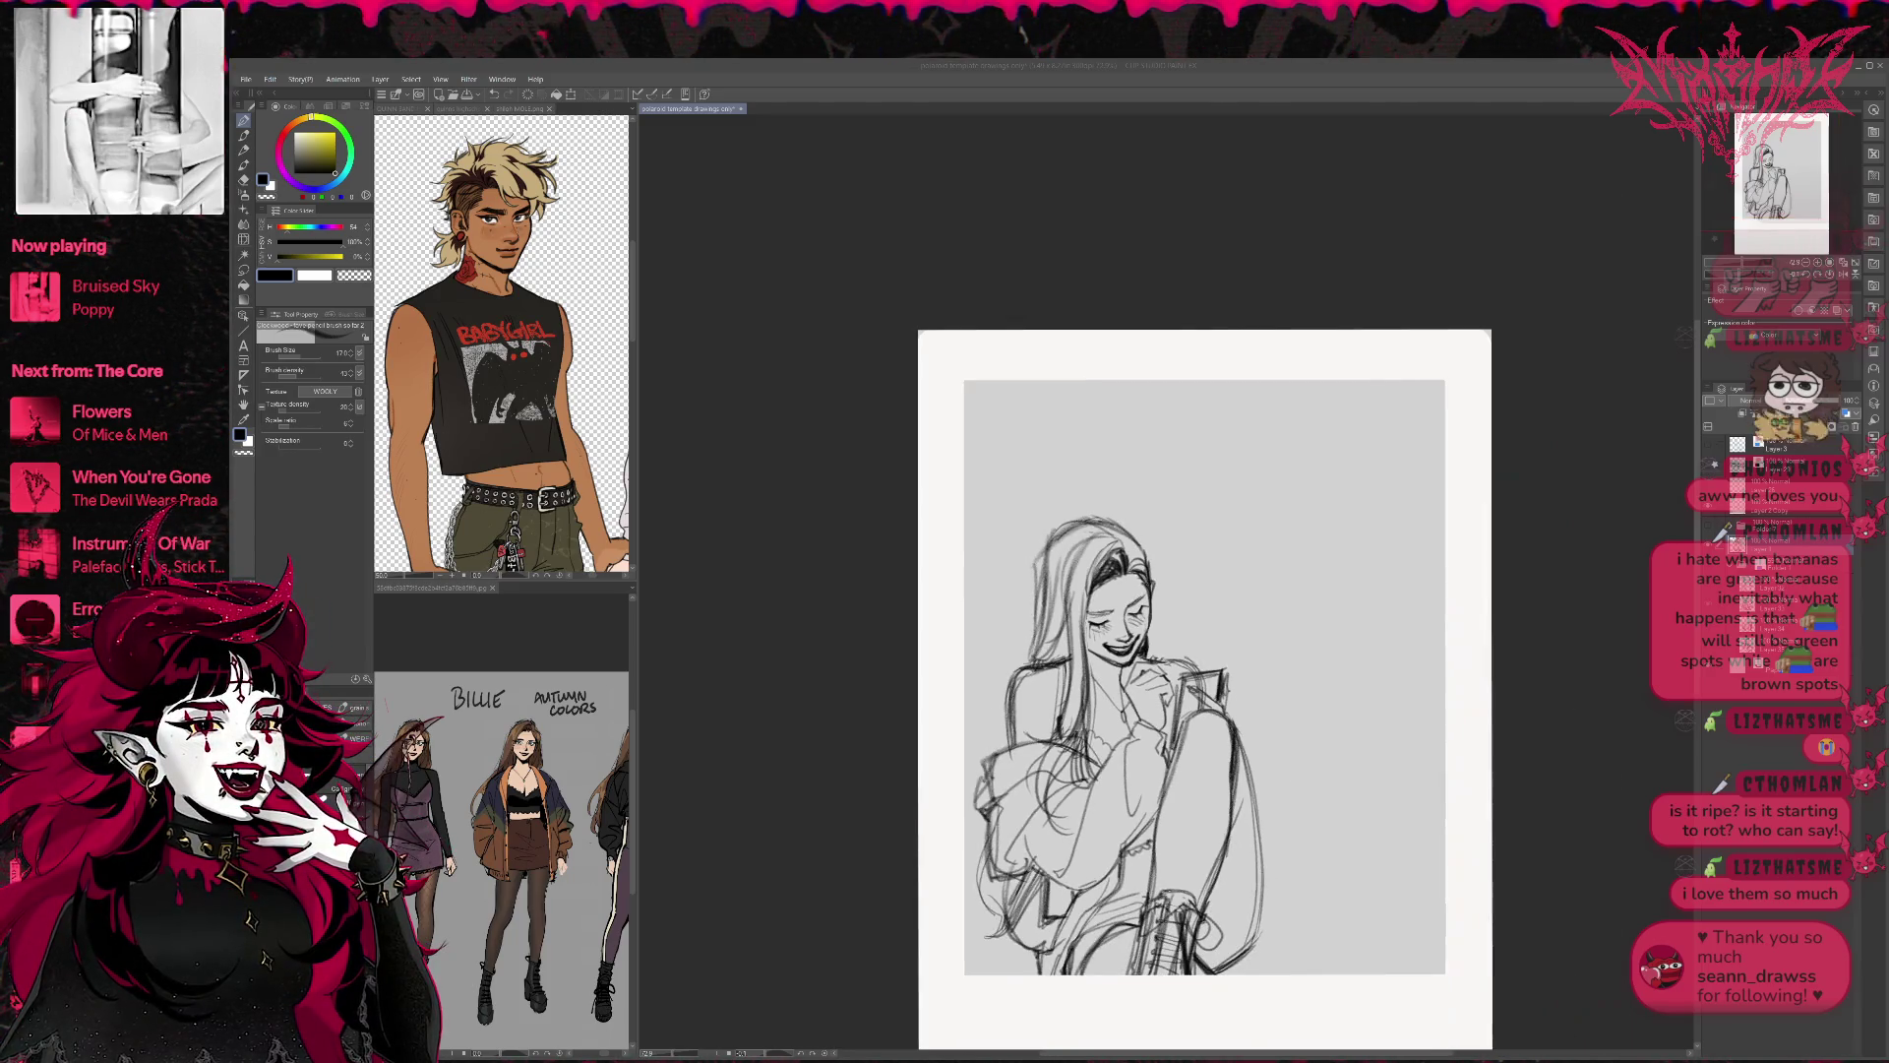
# Reveal the blue grid-and-figure rough behind the black linework, then select Liquify with a smaller brush.
pyautogui.moveTo(1742, 721); pyautogui.dragTo(1630, 621)
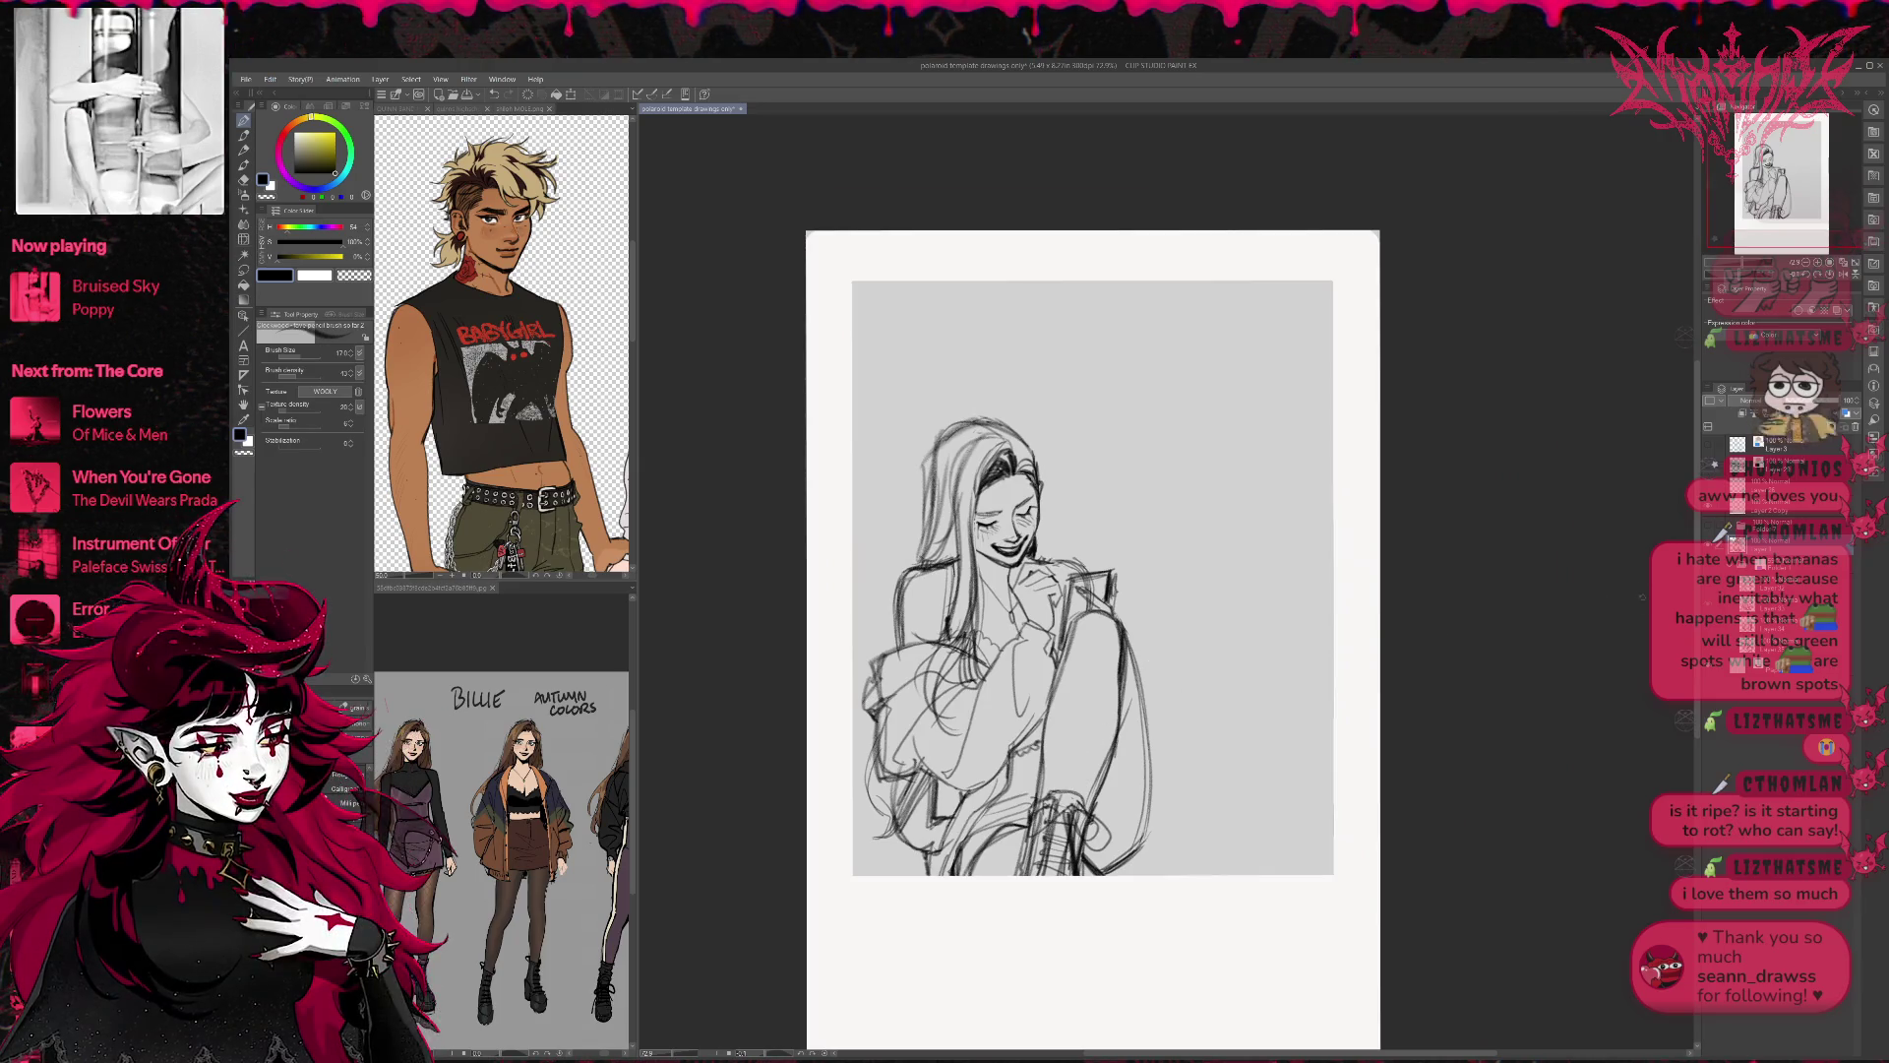
pyautogui.hotkey('ctrl', 'z')
pyautogui.scroll(-1, 1254, 609)
pyautogui.scroll(1, 1254, 609)
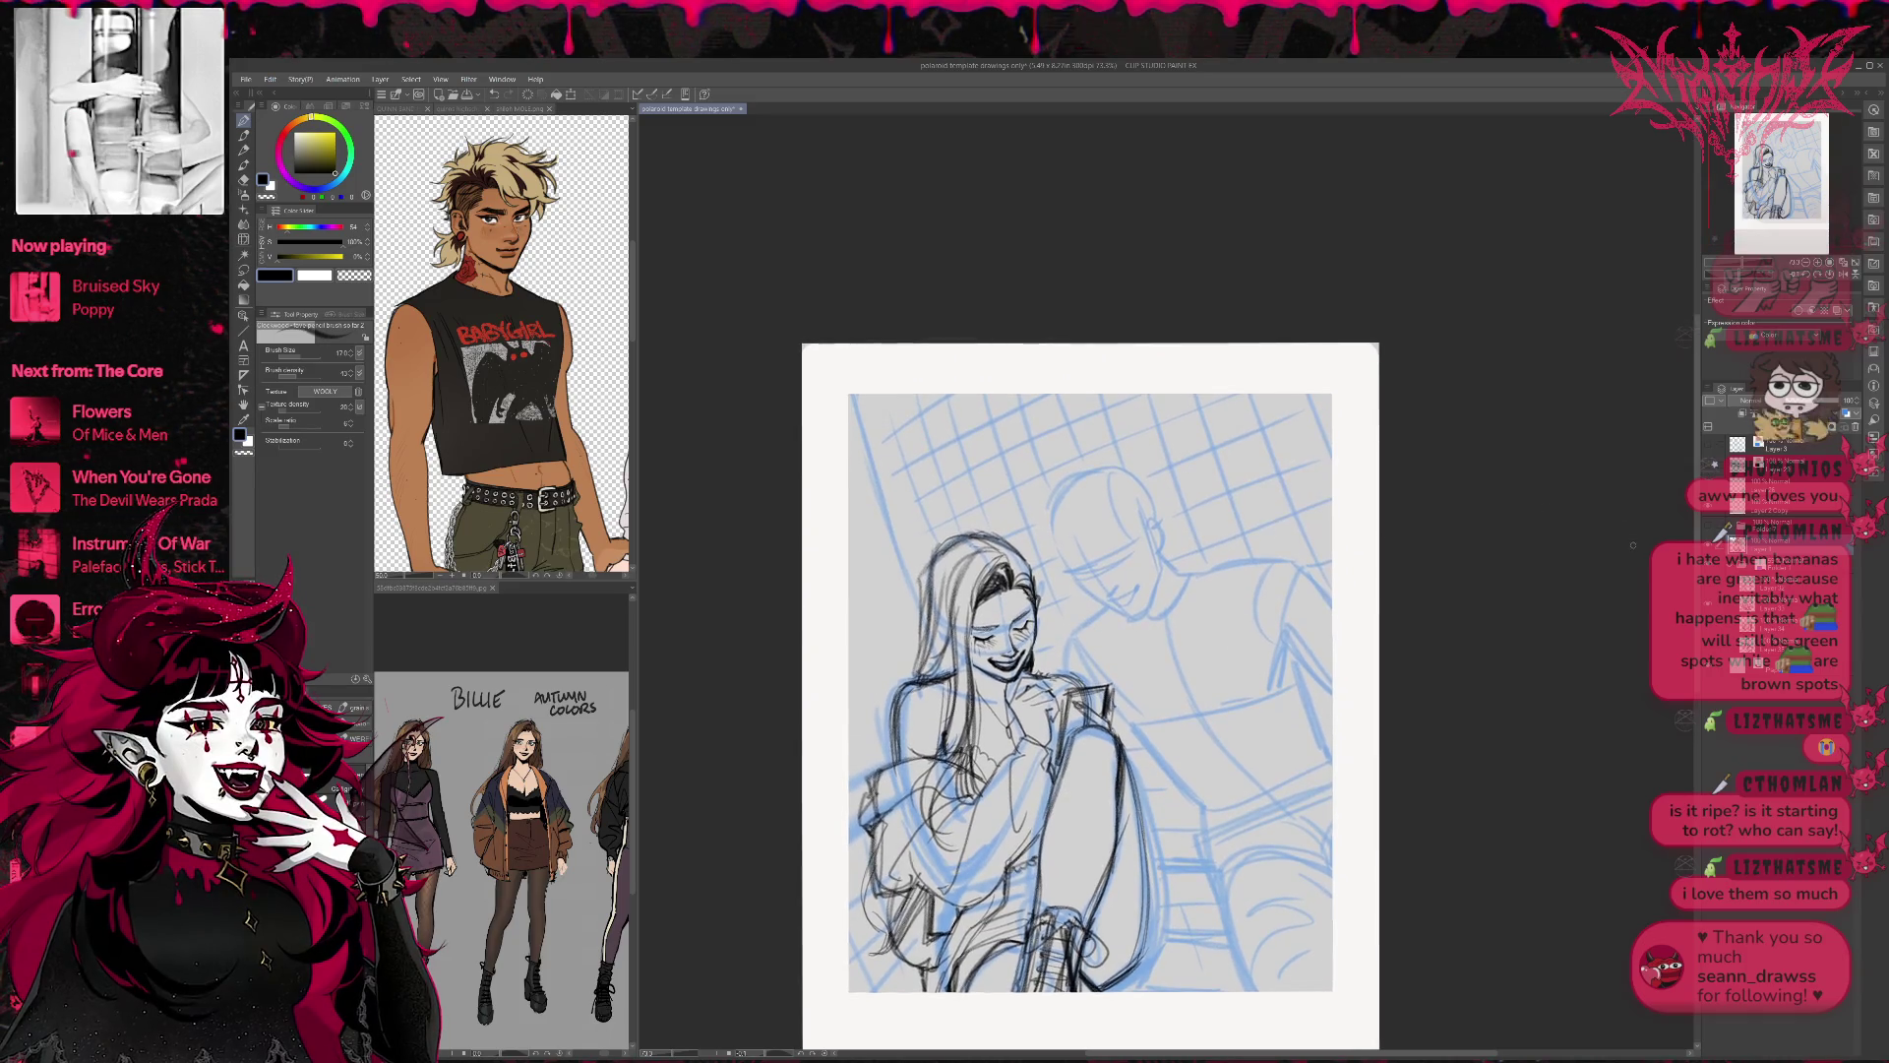
pyautogui.hotkey('ctrl', 'z')
pyautogui.hotkey('ctrl', 'y')
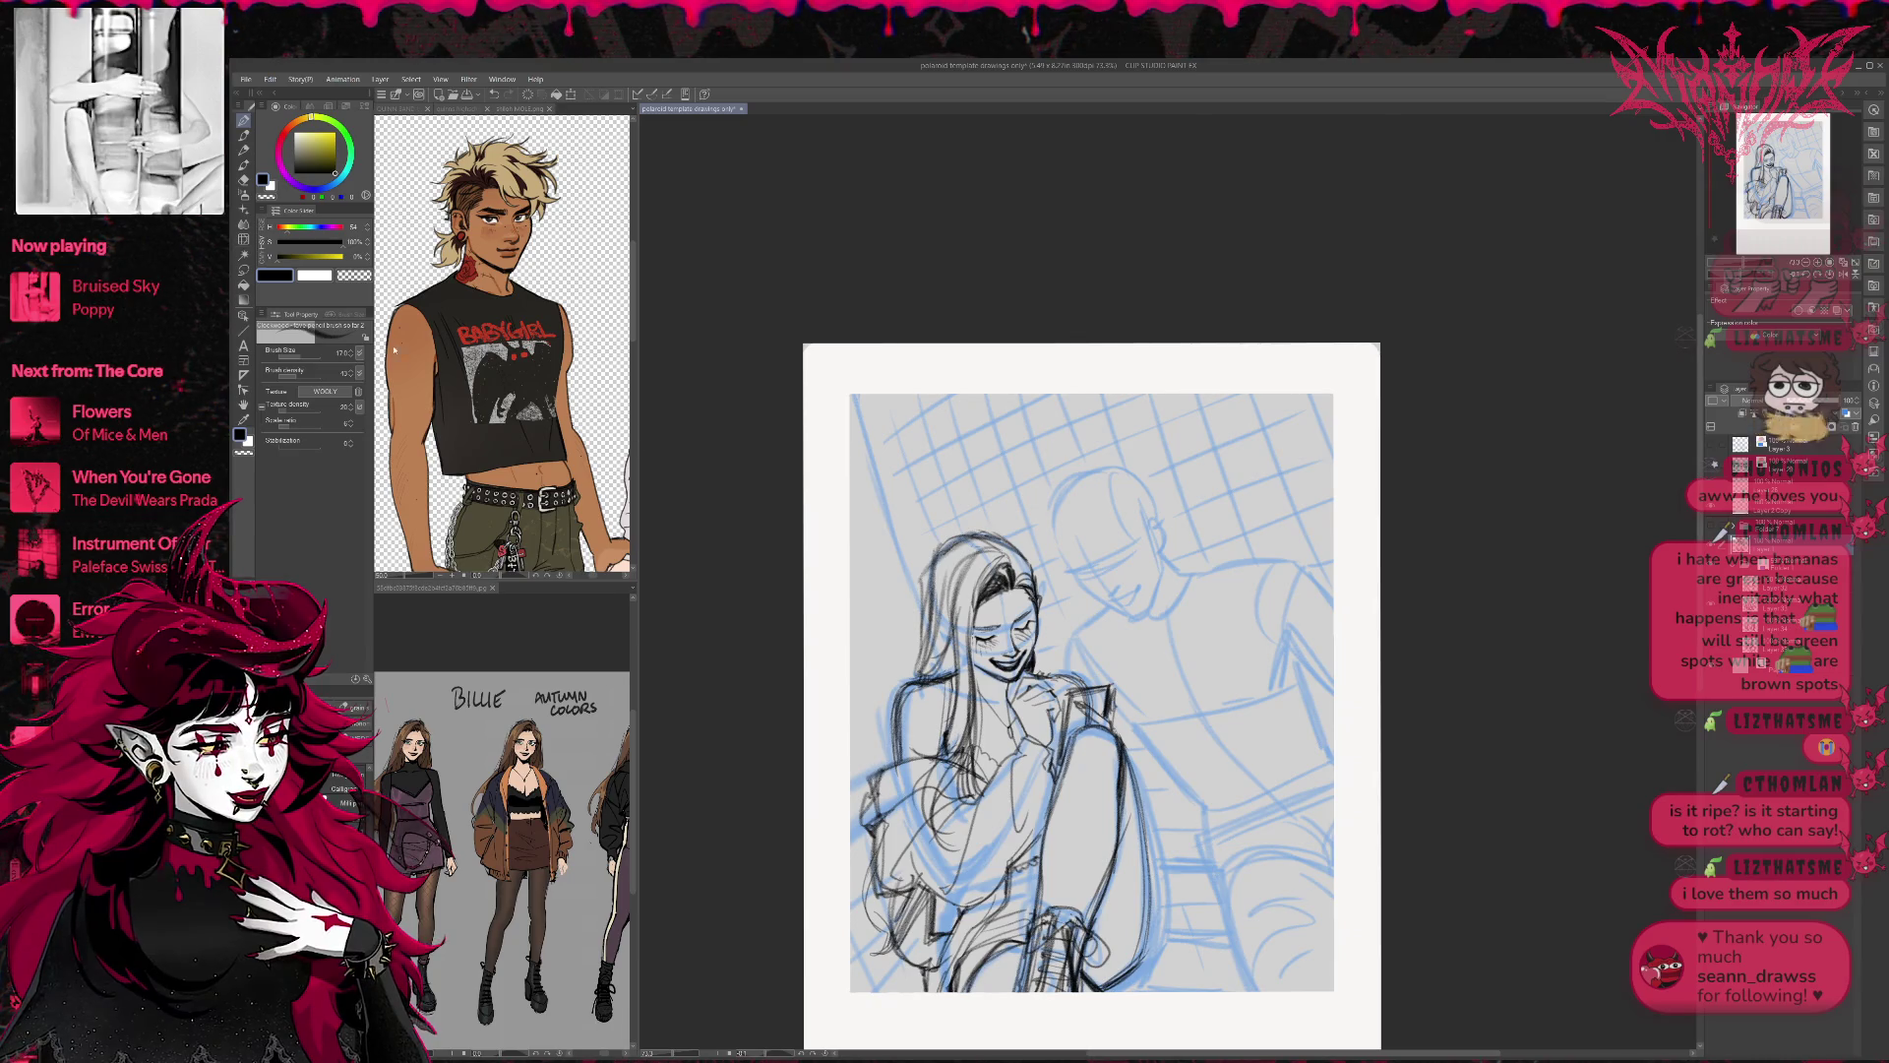
pyautogui.click(243, 238)
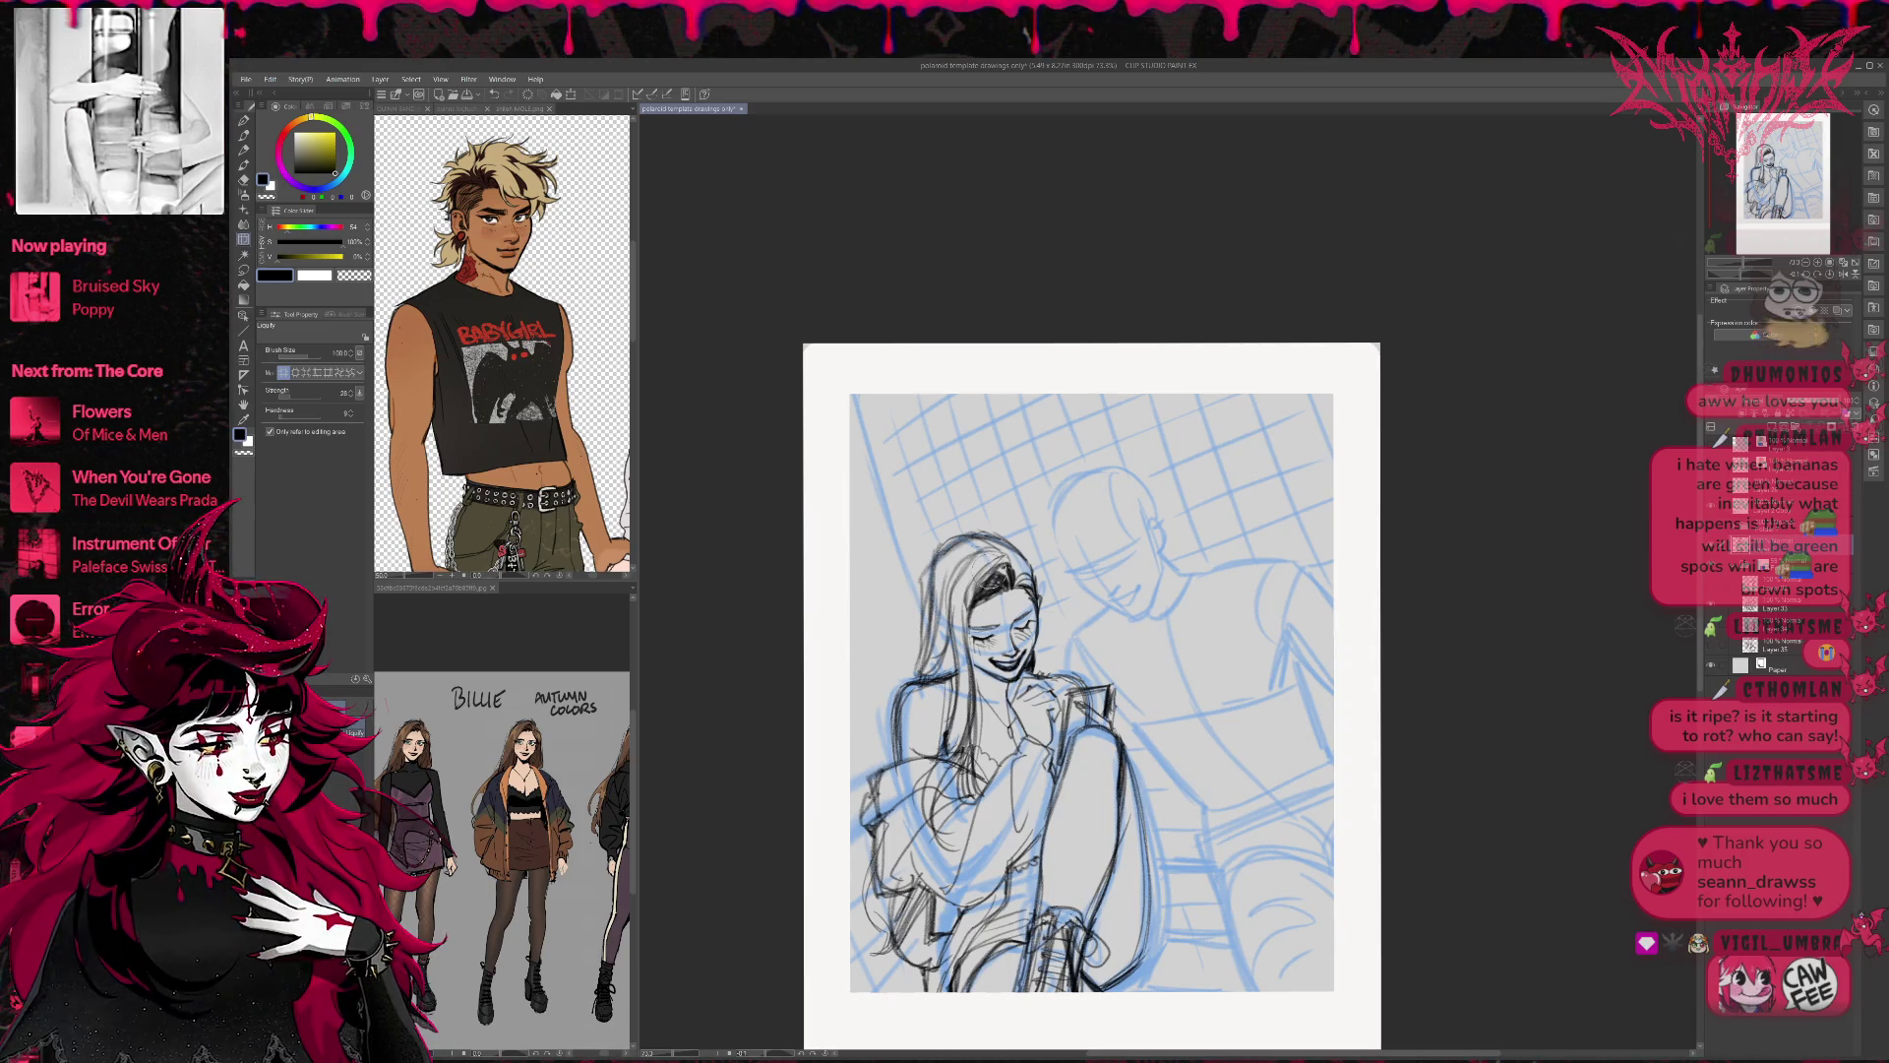
pyautogui.press('[')
pyautogui.press('[')
pyautogui.press('[')
# Liquify the girl's mouth area and push the forehead hair strands into shape.
pyautogui.press(']')
pyautogui.moveTo(999, 684); pyautogui.dragTo(1008, 669)
pyautogui.press(']')
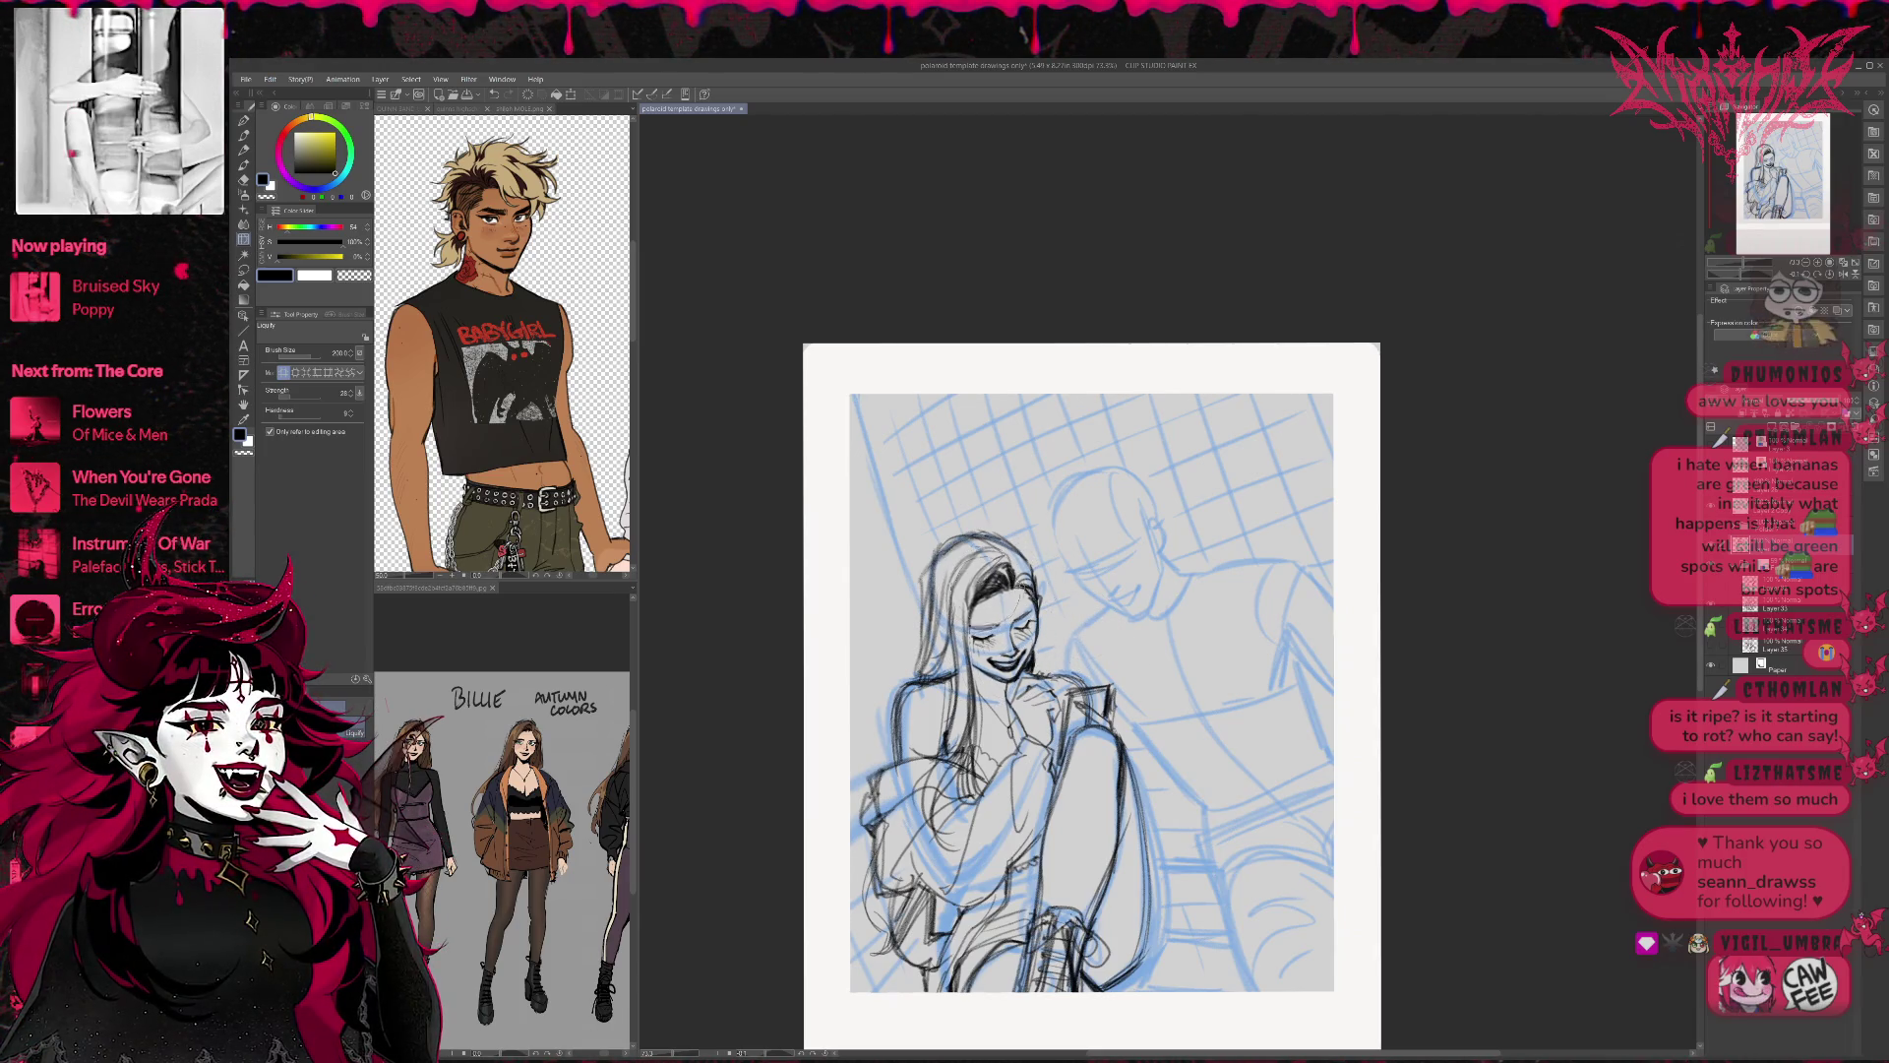
pyautogui.moveTo(1028, 595)
pyautogui.mouseDown()
pyautogui.moveTo(1018, 565)
pyautogui.moveTo(1033, 581)
pyautogui.moveTo(960, 575)
pyautogui.moveTo(969, 561)
pyautogui.moveTo(962, 582)
pyautogui.moveTo(960, 541)
pyautogui.moveTo(984, 543)
pyautogui.moveTo(969, 536)
pyautogui.moveTo(939, 571)
pyautogui.mouseUp()
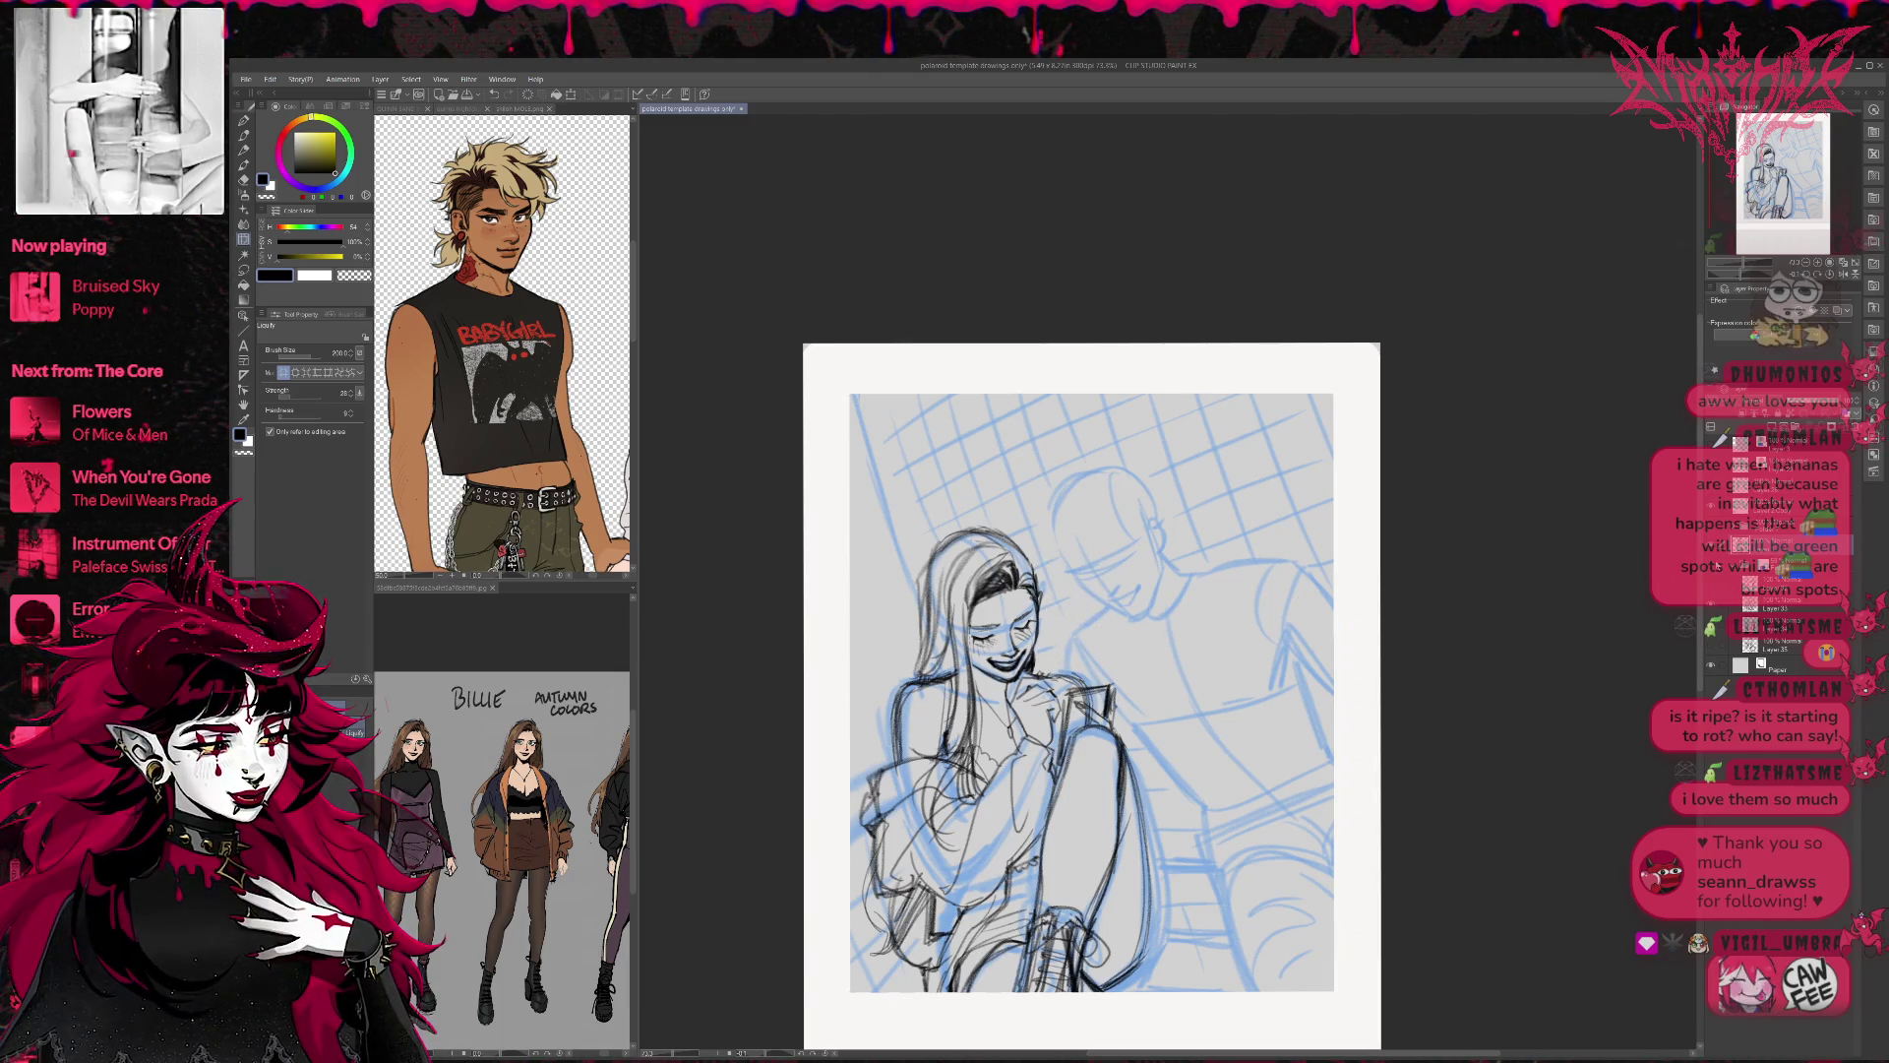
# Toggle the blue sketch layer off and on twice to compare the lines, then recentre the page.
pyautogui.click(1711, 645)
pyautogui.click(1711, 645)
pyautogui.click(1711, 644)
pyautogui.click(1711, 645)
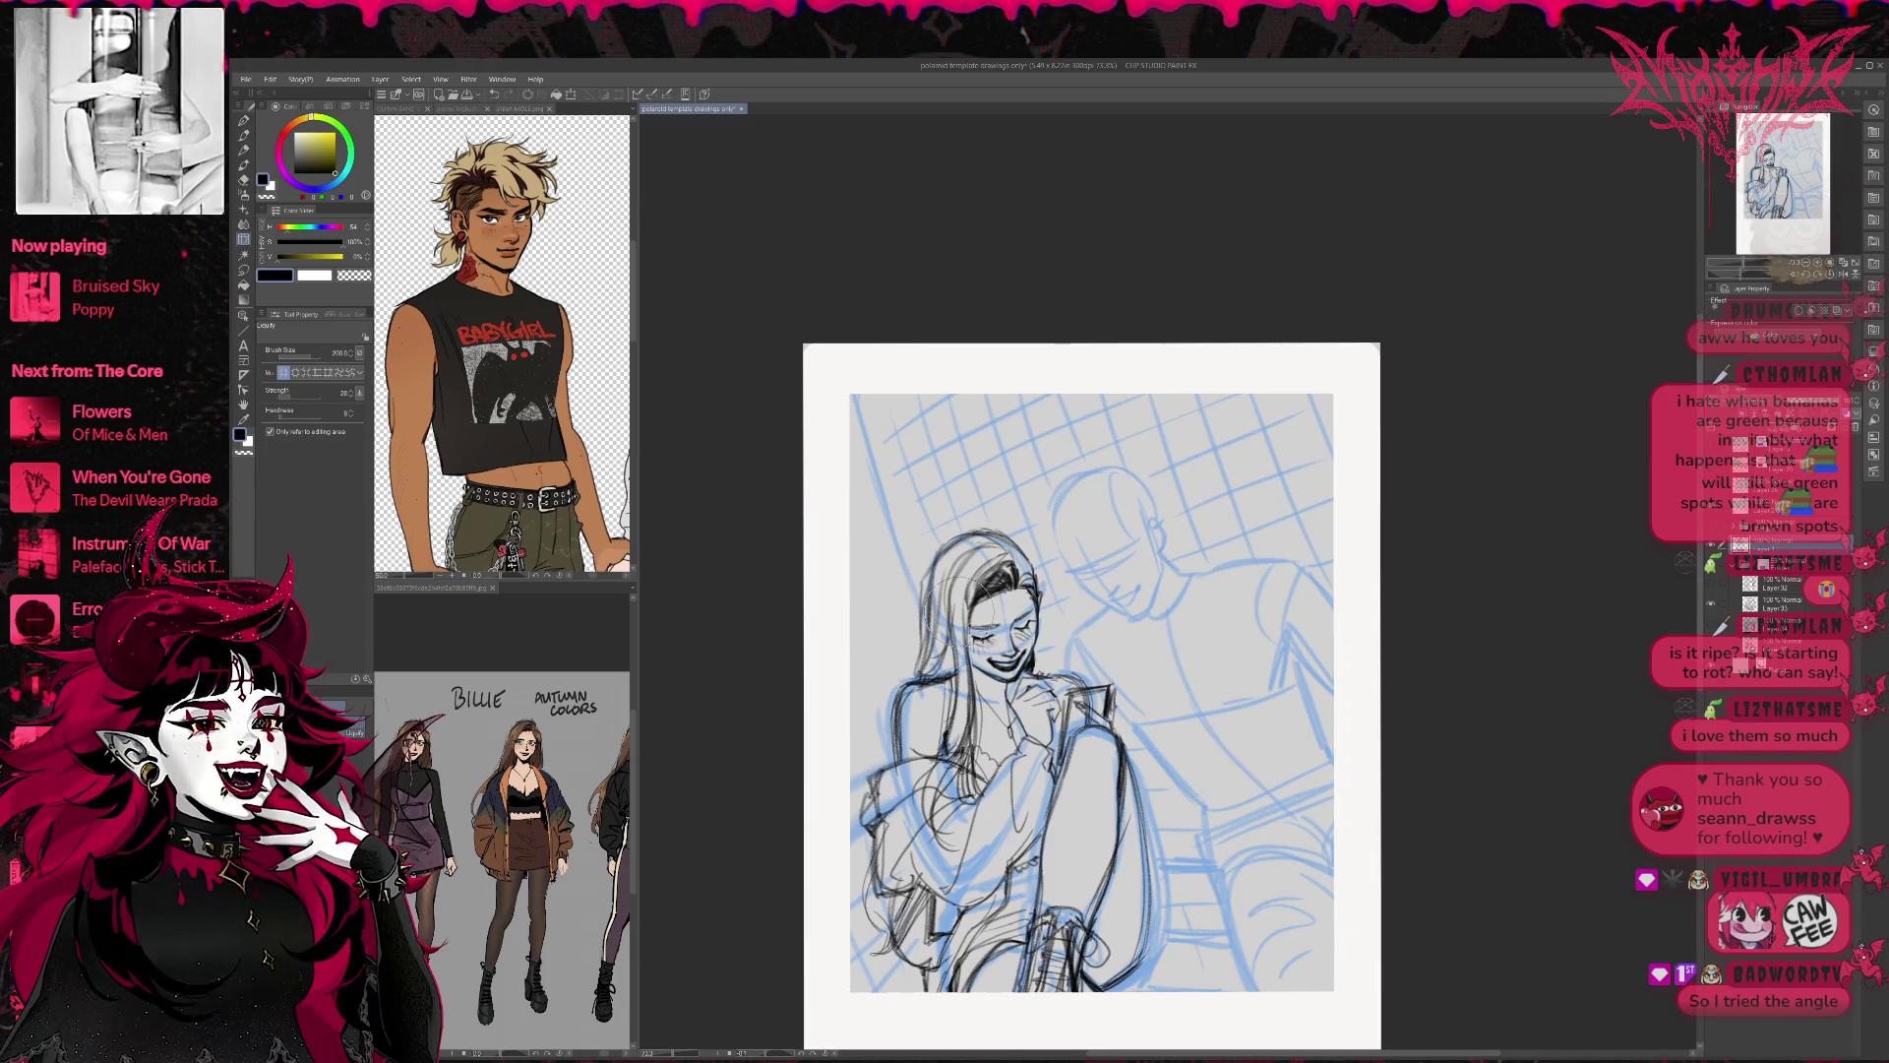
pyautogui.scroll(-3, 984, 571)
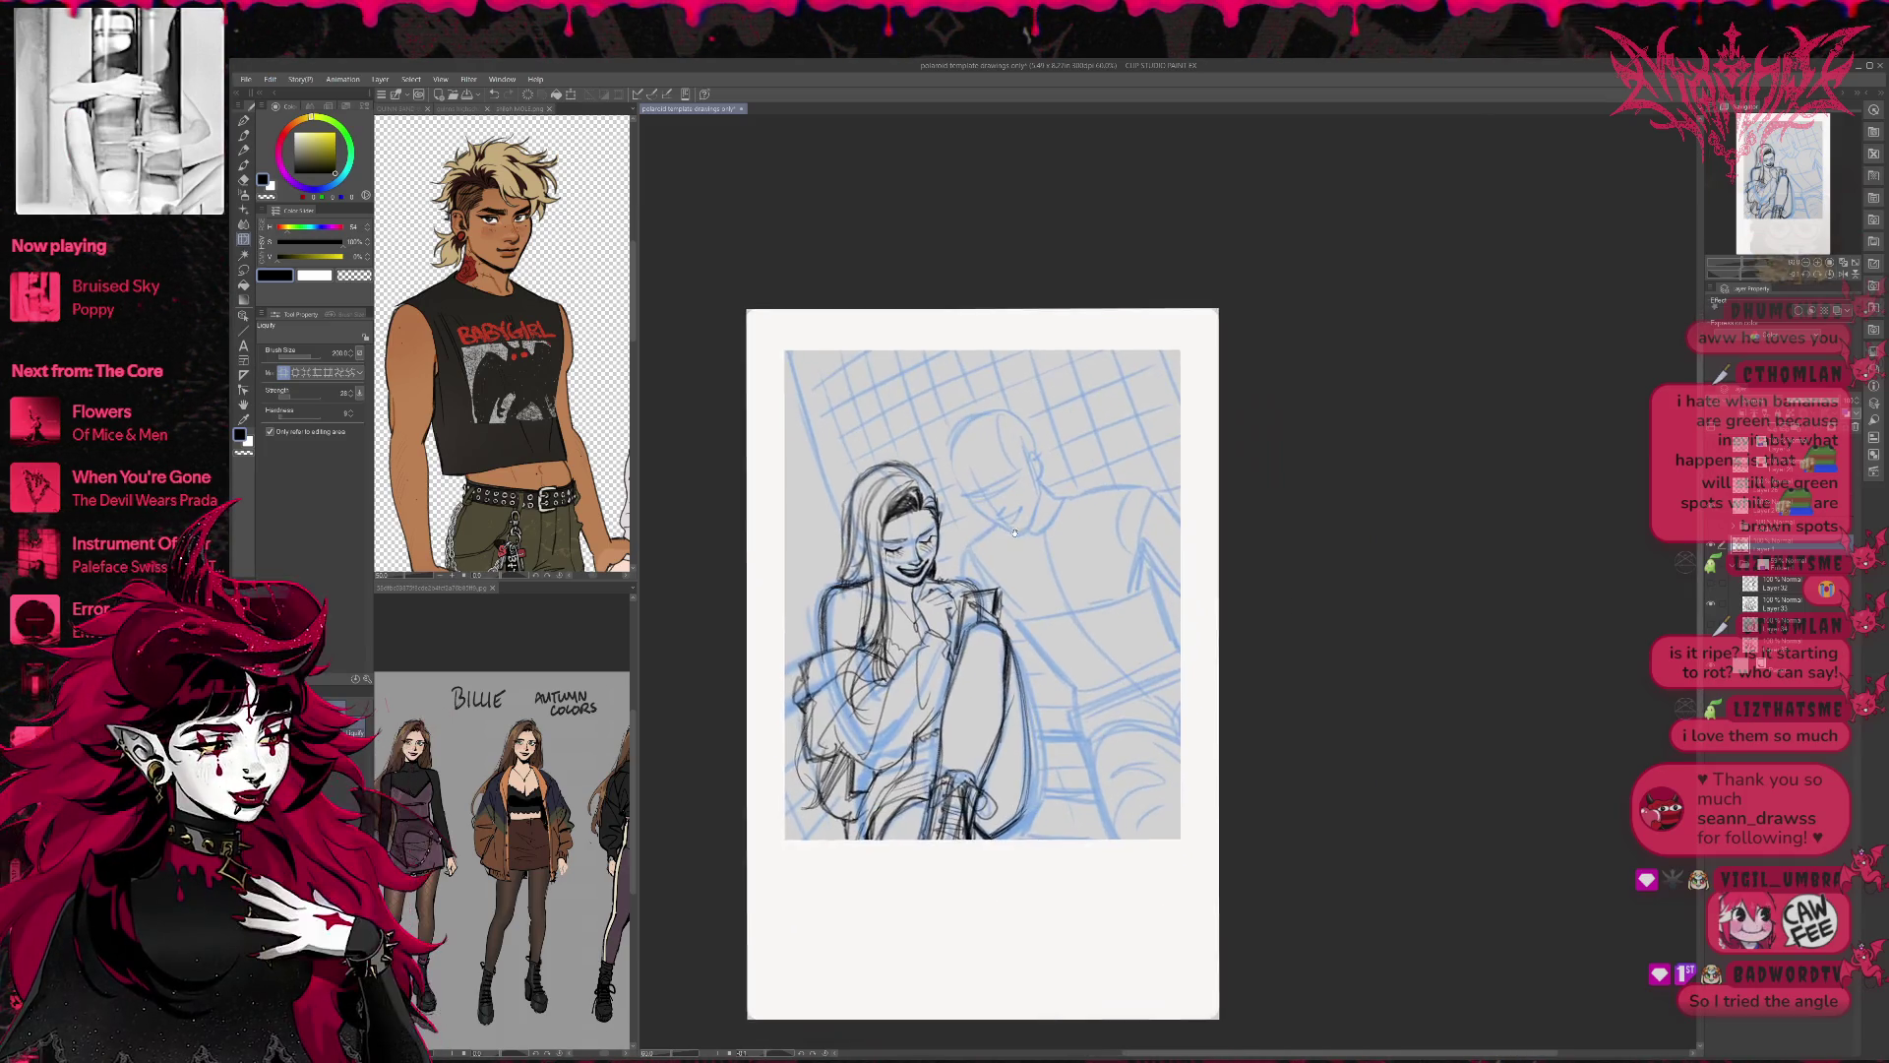
pyautogui.moveTo(1014, 532); pyautogui.dragTo(977, 509)
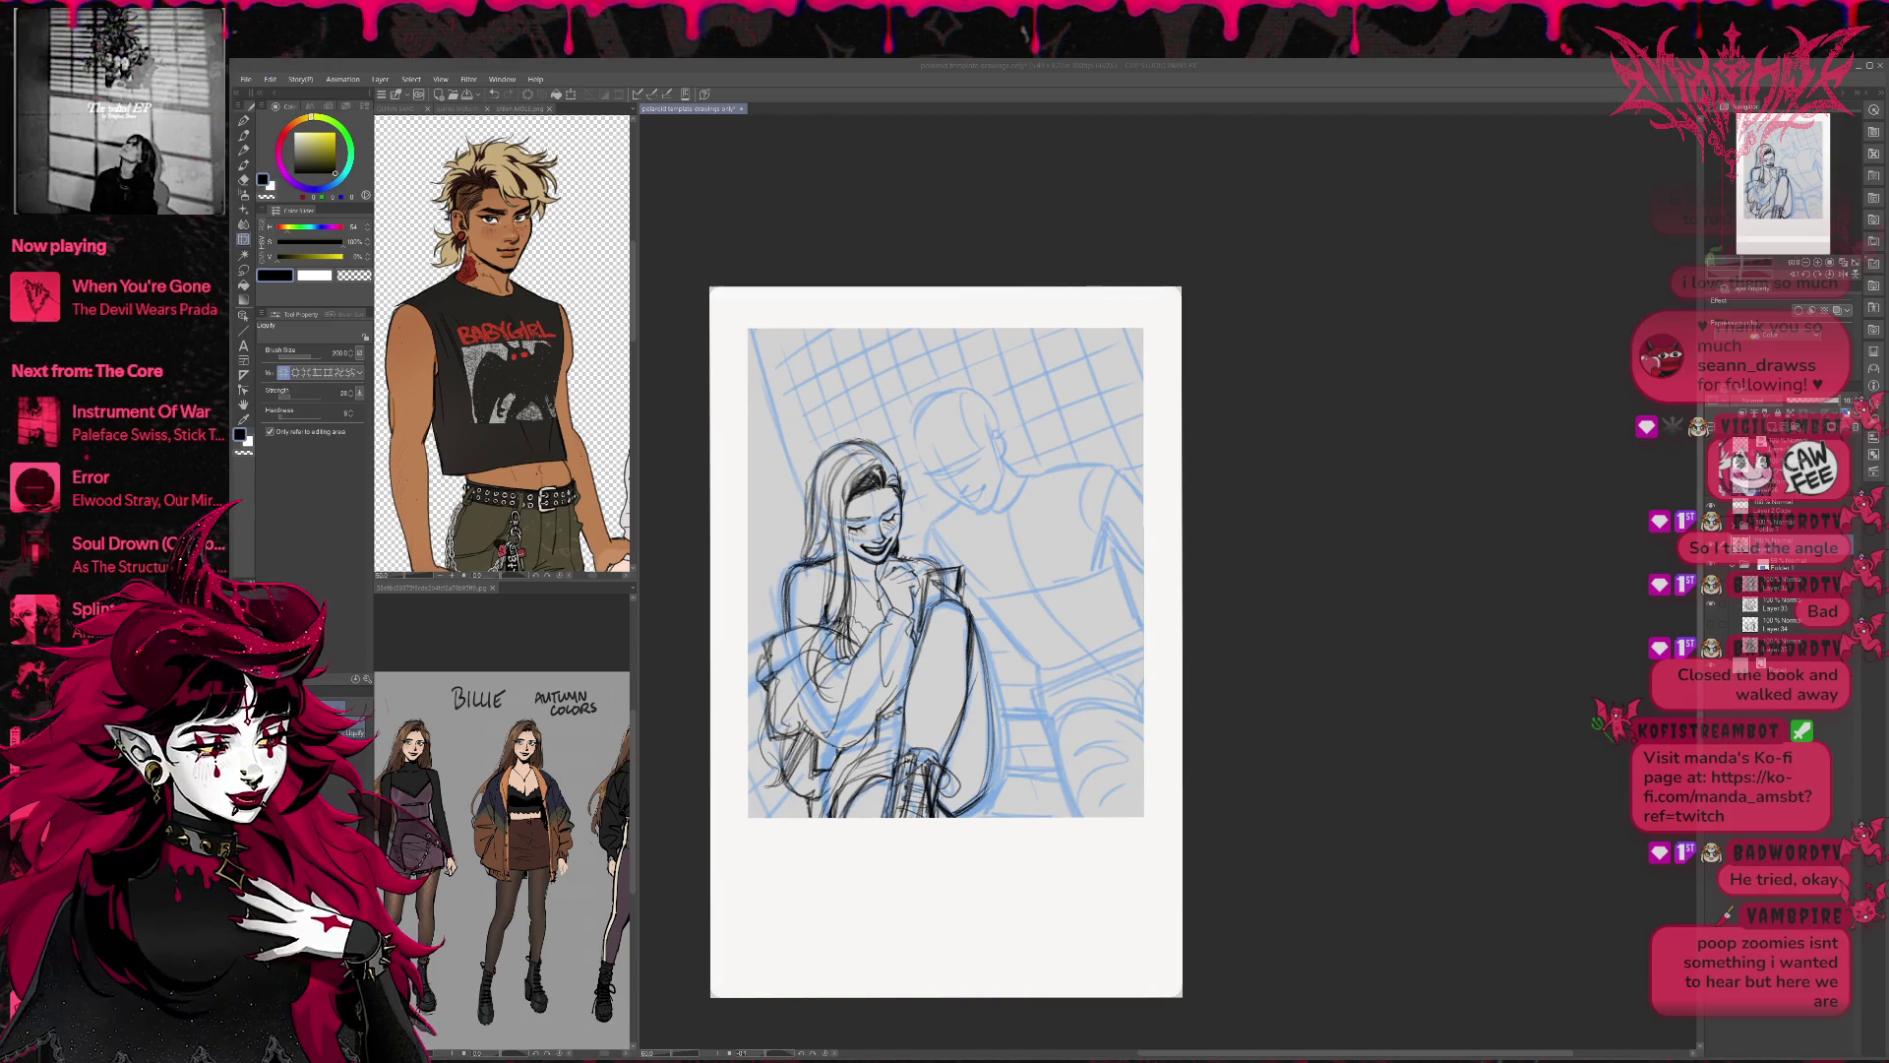
# Hide the dark lineart layer to check the drawing underneath.
pyautogui.click(1737, 584)
# Reshow the lineart and liquify the girl's face outline, checking it on a mirrored canvas.
pyautogui.click(1737, 584)
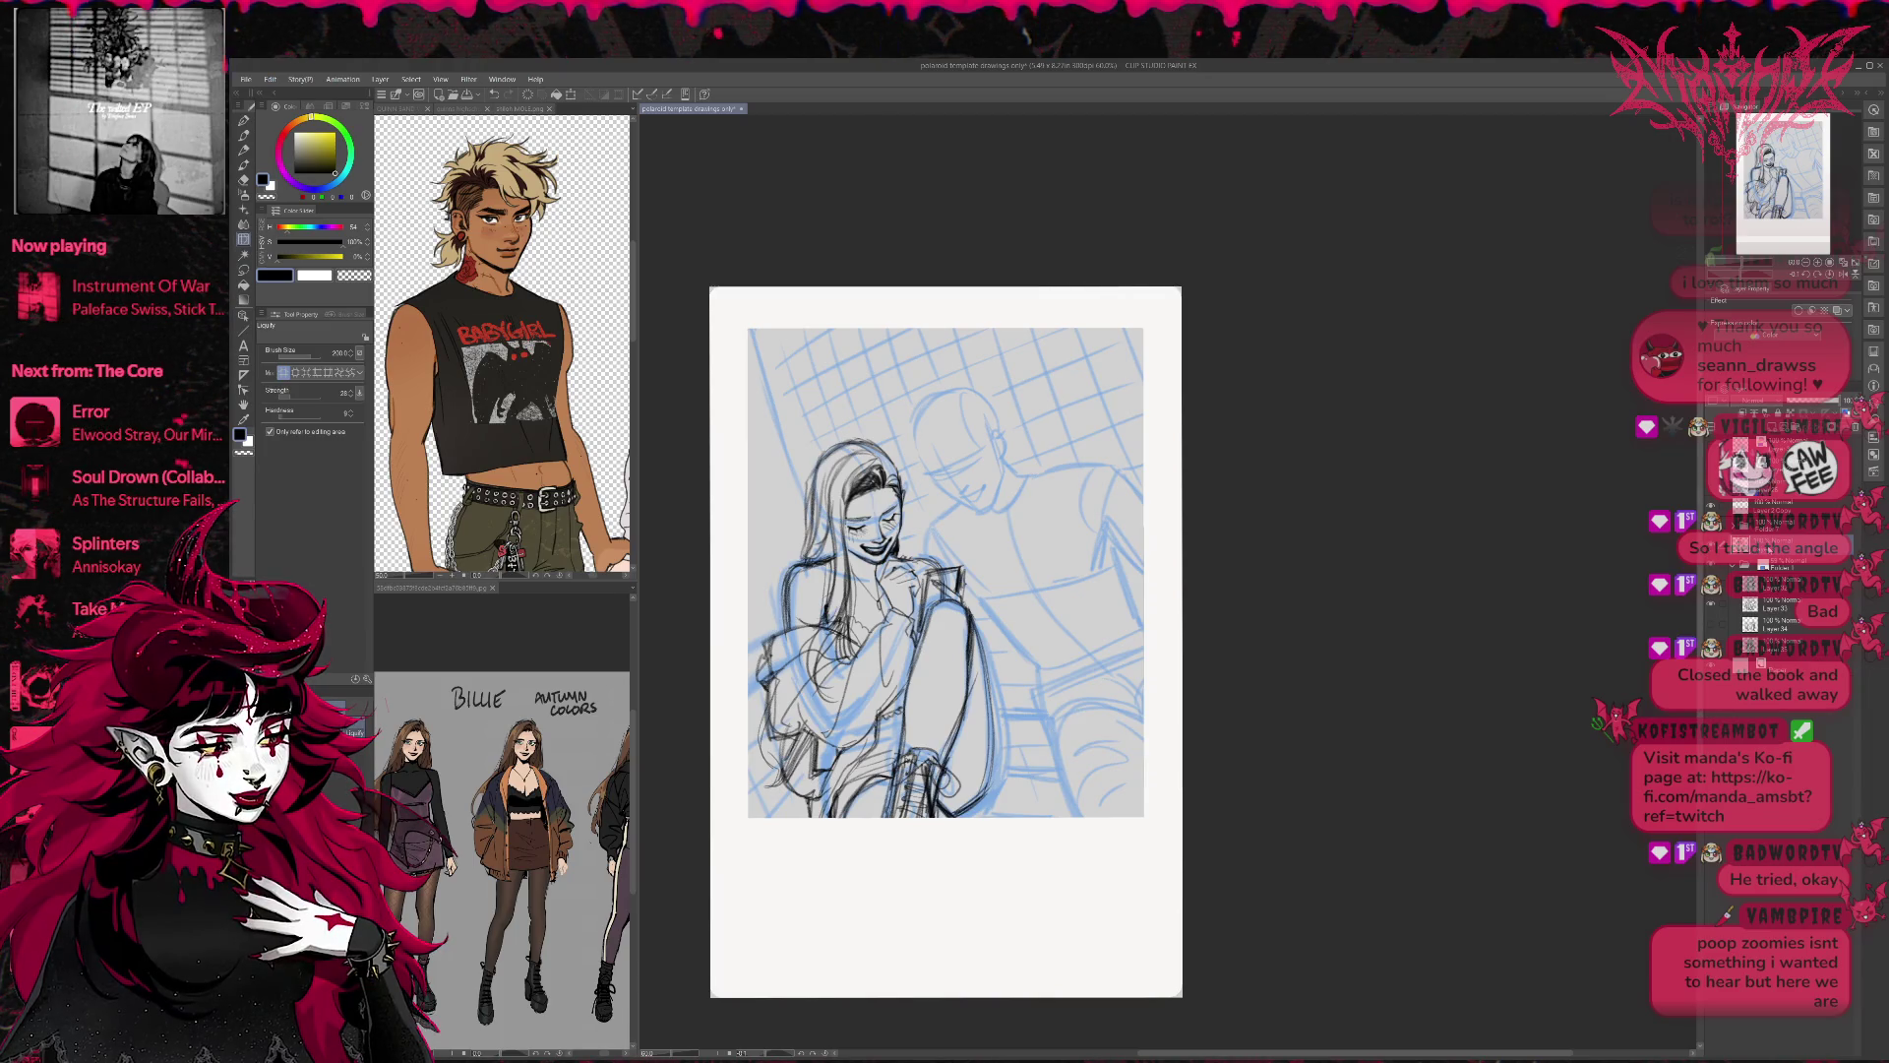
pyautogui.click(308, 372)
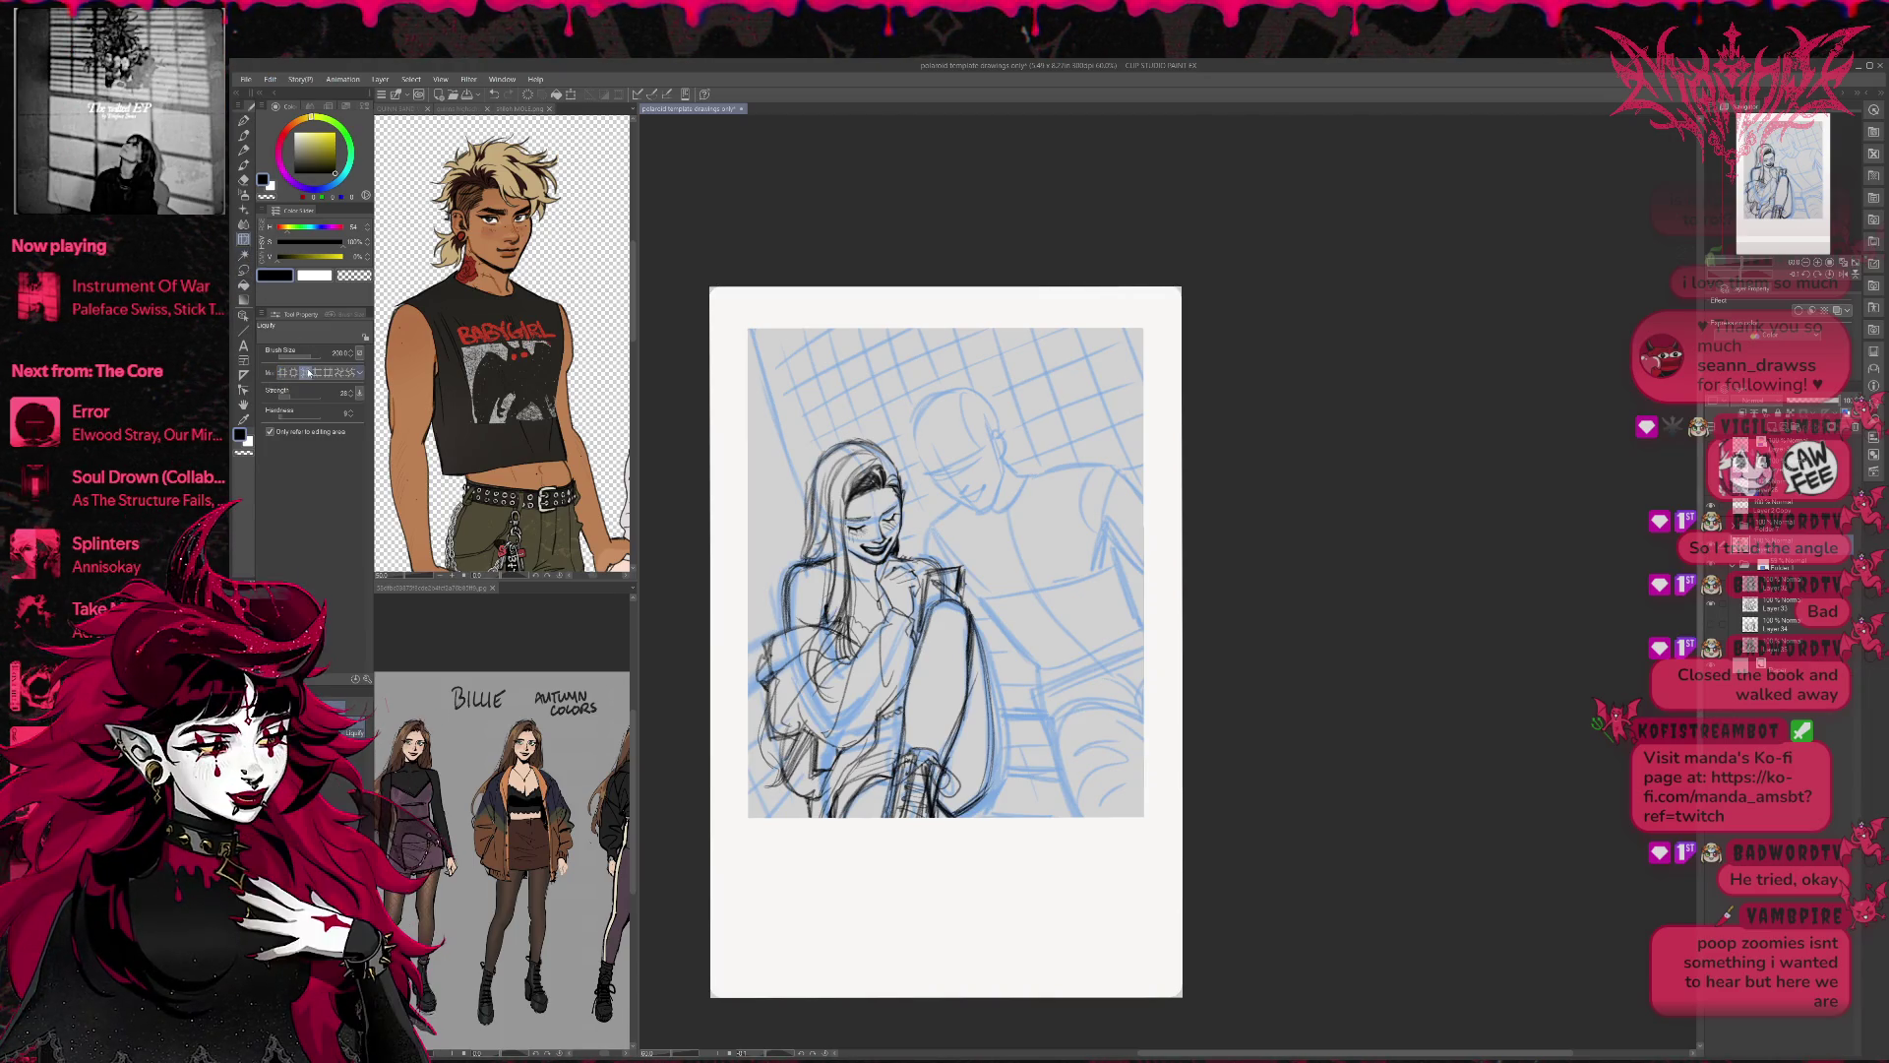
pyautogui.moveTo(865, 536); pyautogui.dragTo(883, 553)
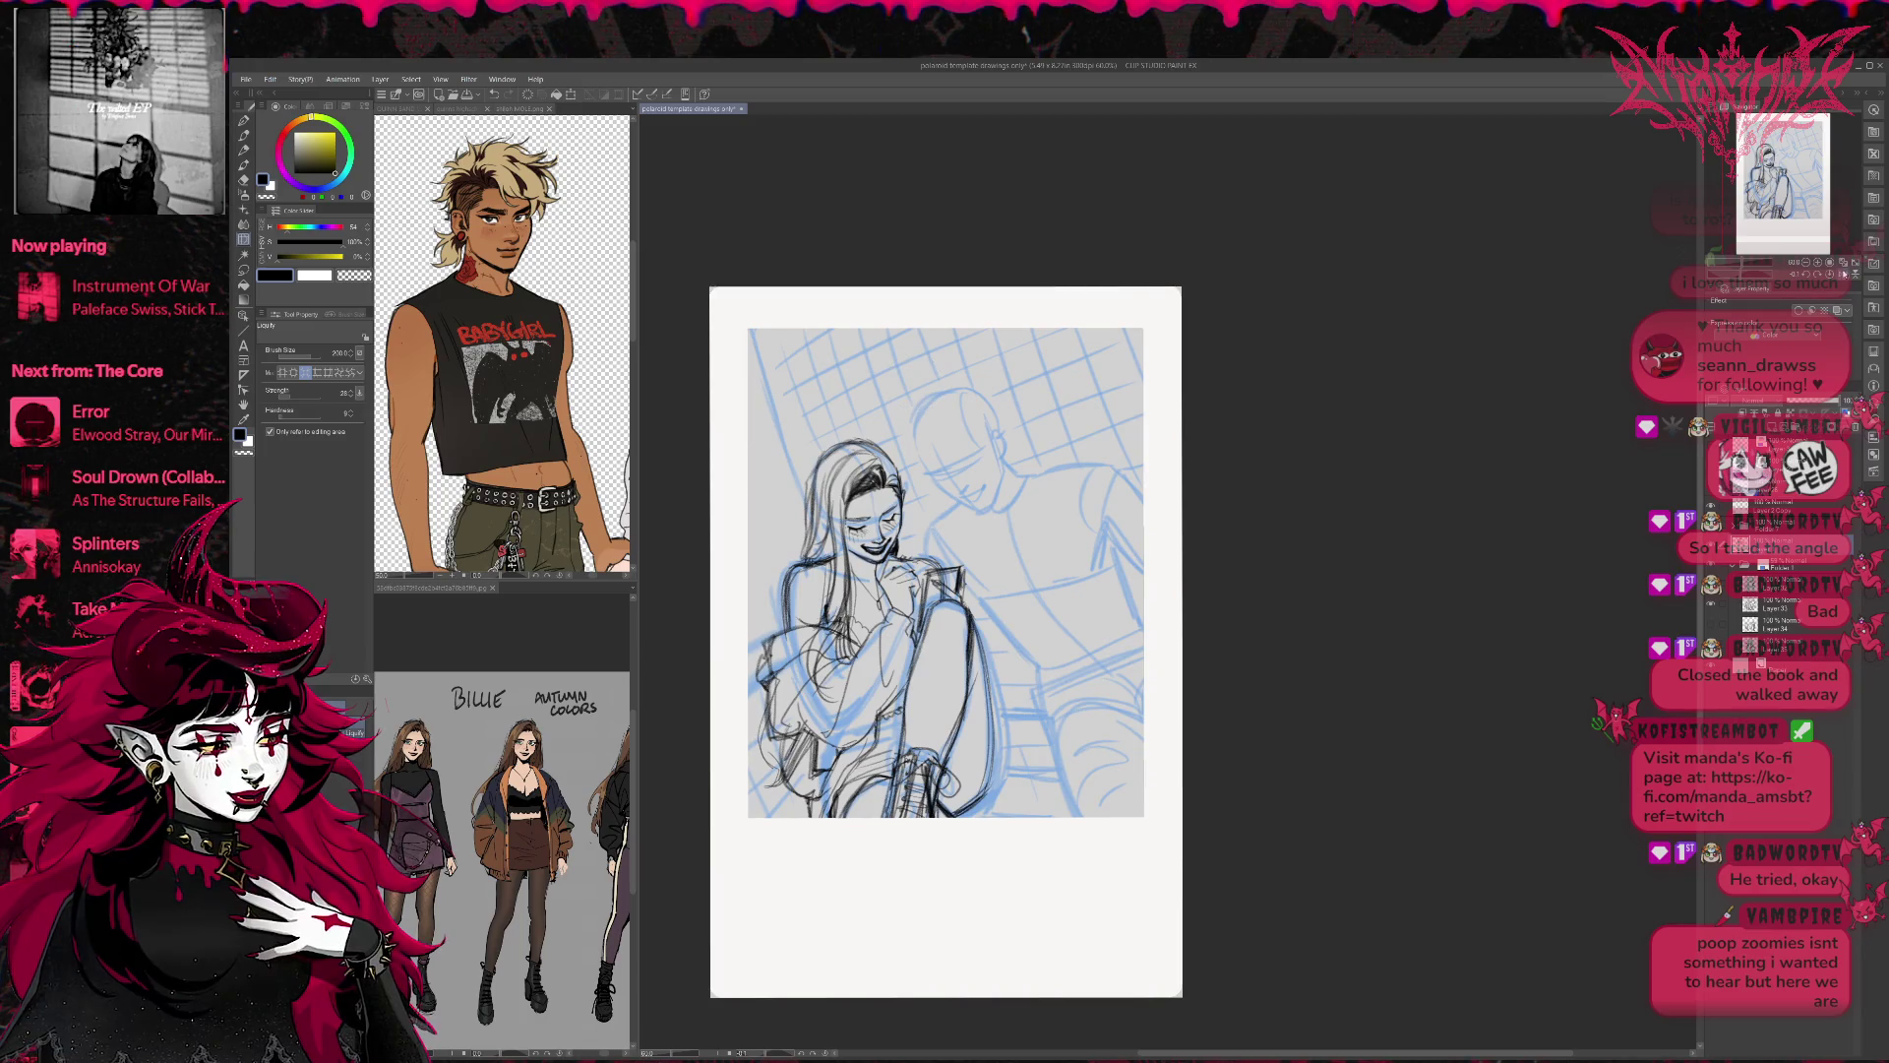
pyautogui.press('h')
pyautogui.moveTo(1549, 507); pyautogui.dragTo(1031, 654)
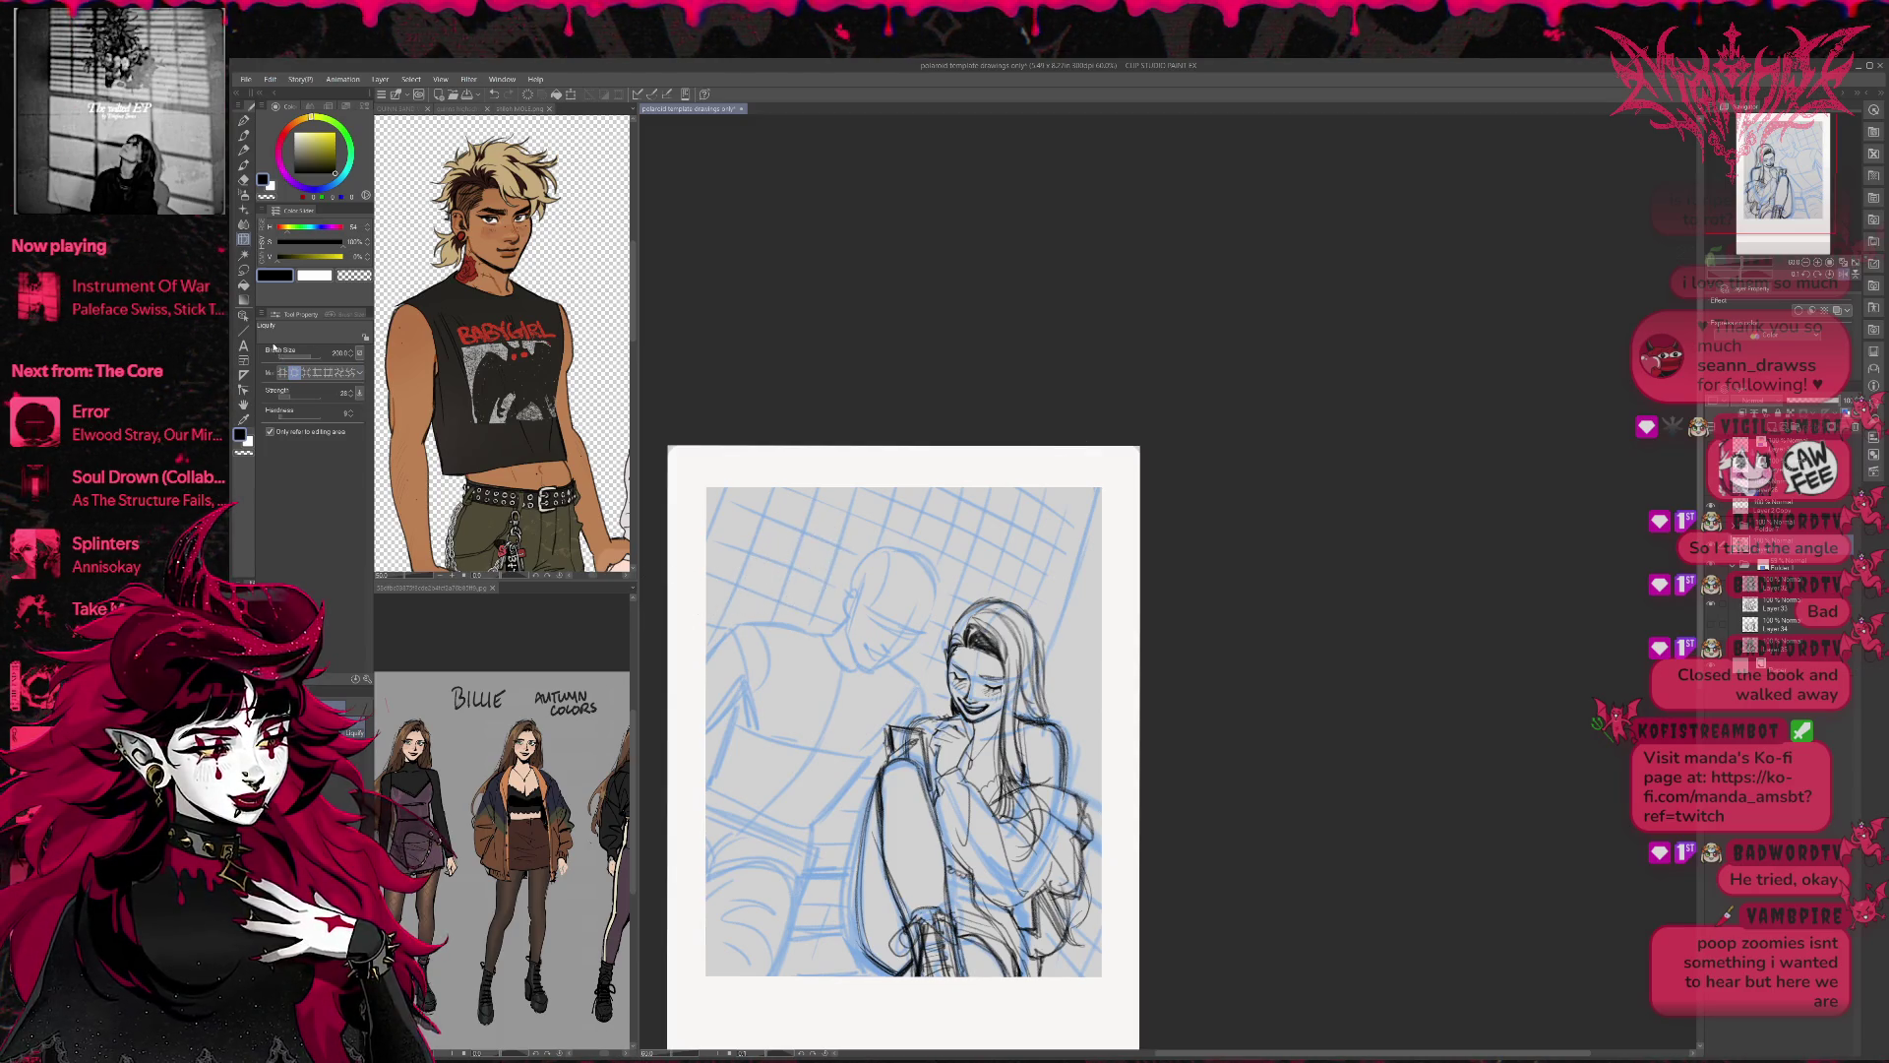
pyautogui.moveTo(952, 654); pyautogui.dragTo(984, 653)
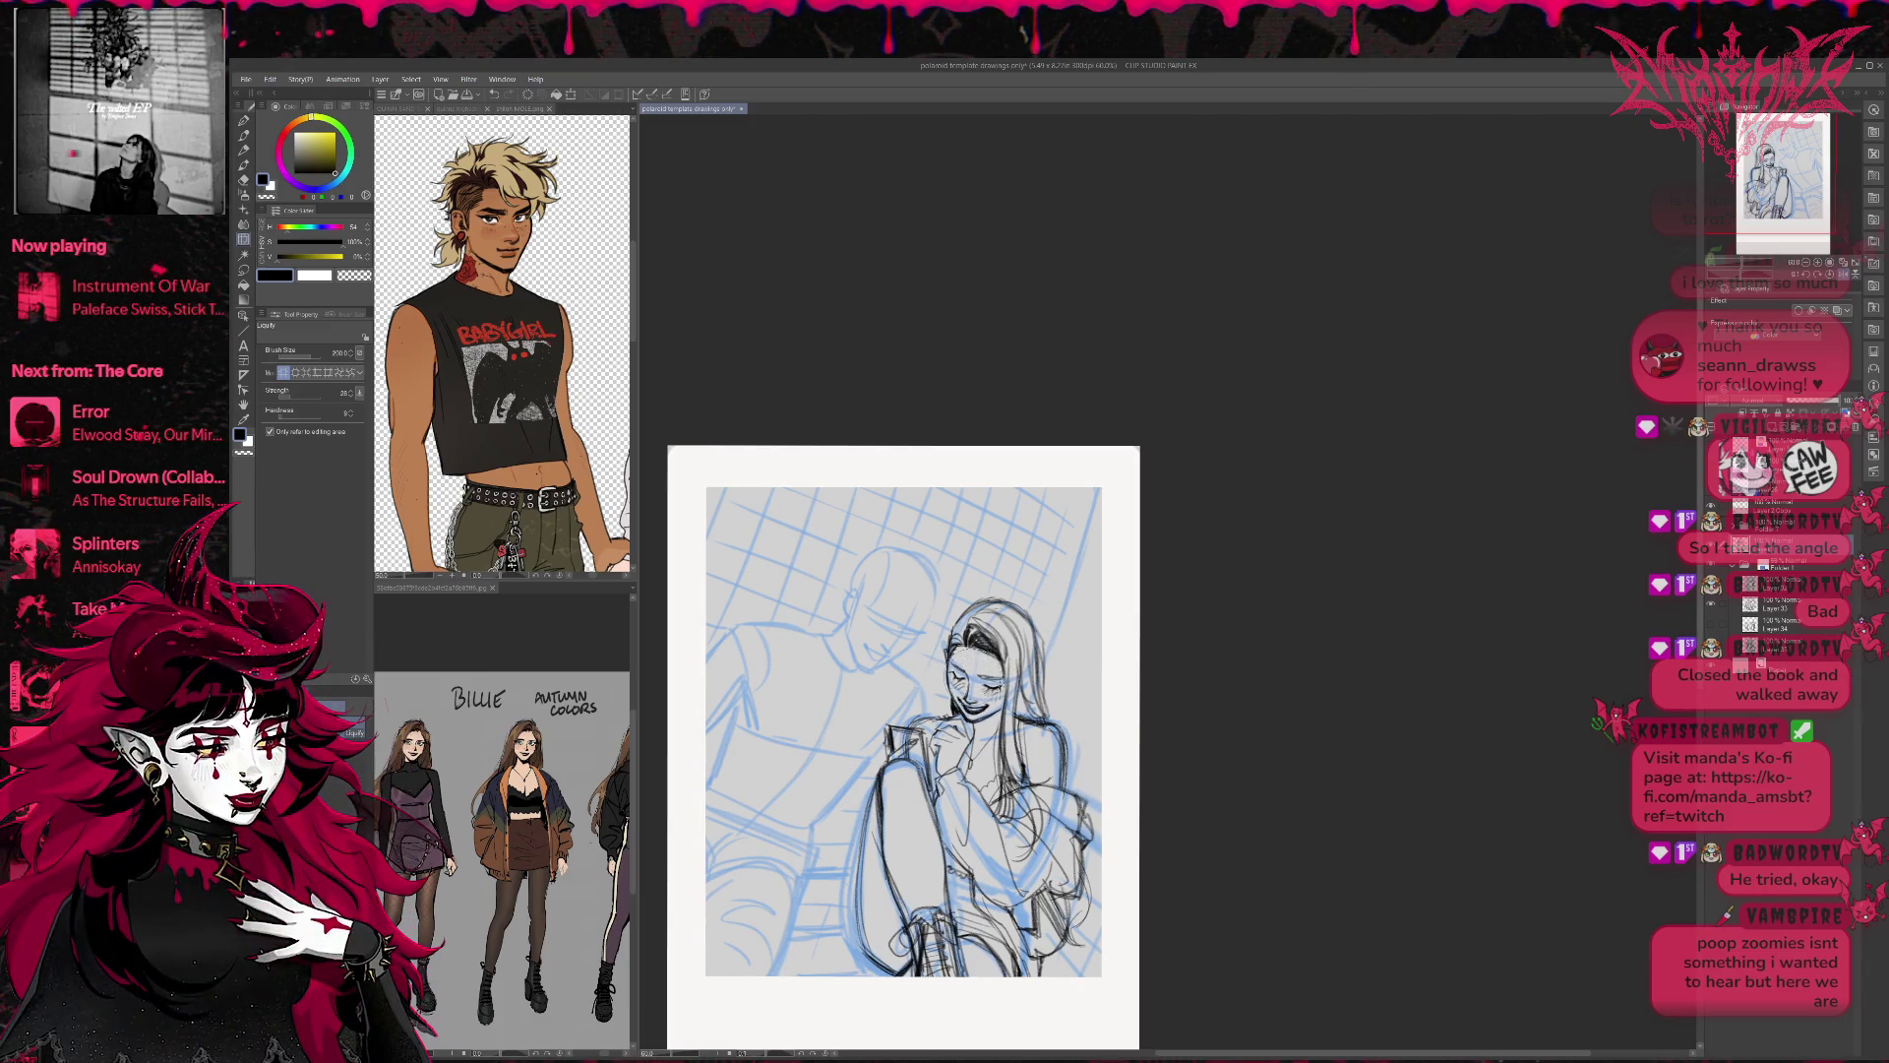
# Reduce the brush to 150, flip the view back, and erase part of the hair atop the head.
pyautogui.press('[')
pyautogui.press('[')
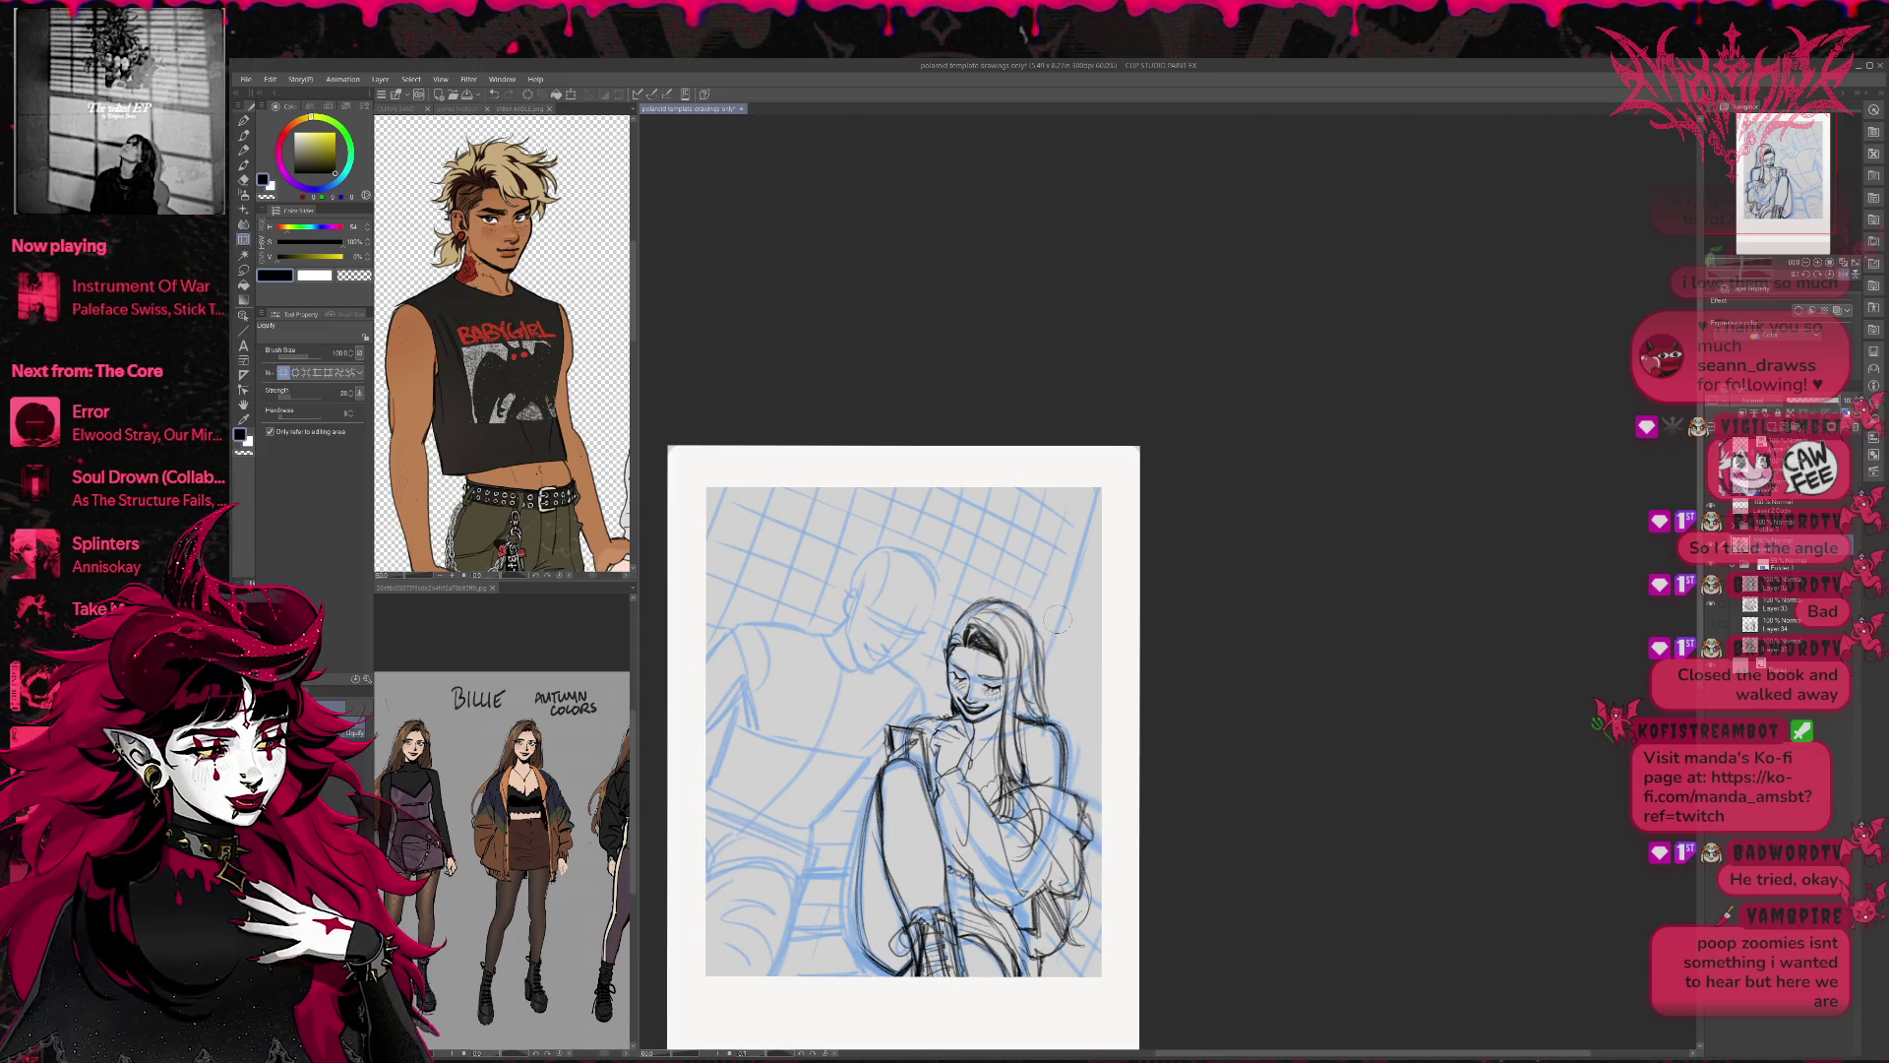
pyautogui.press('h')
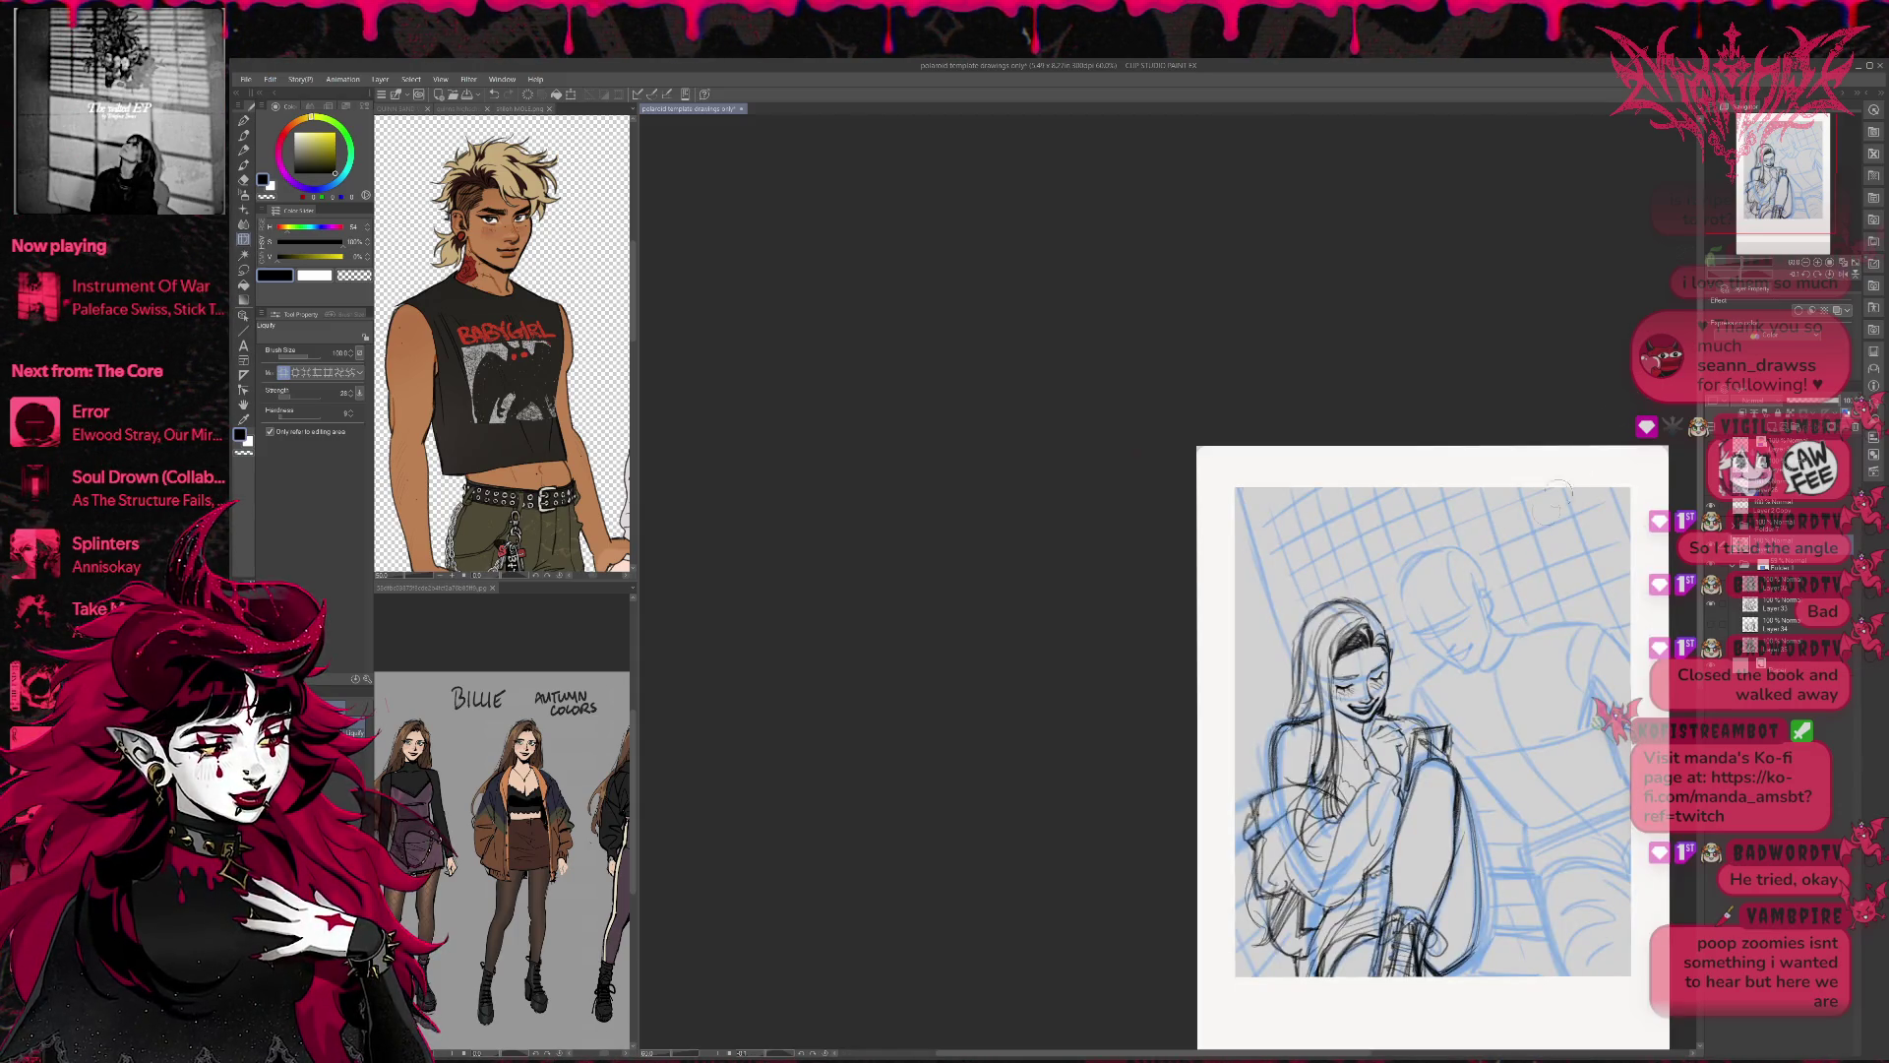
pyautogui.moveTo(1382, 608); pyautogui.dragTo(1151, 577)
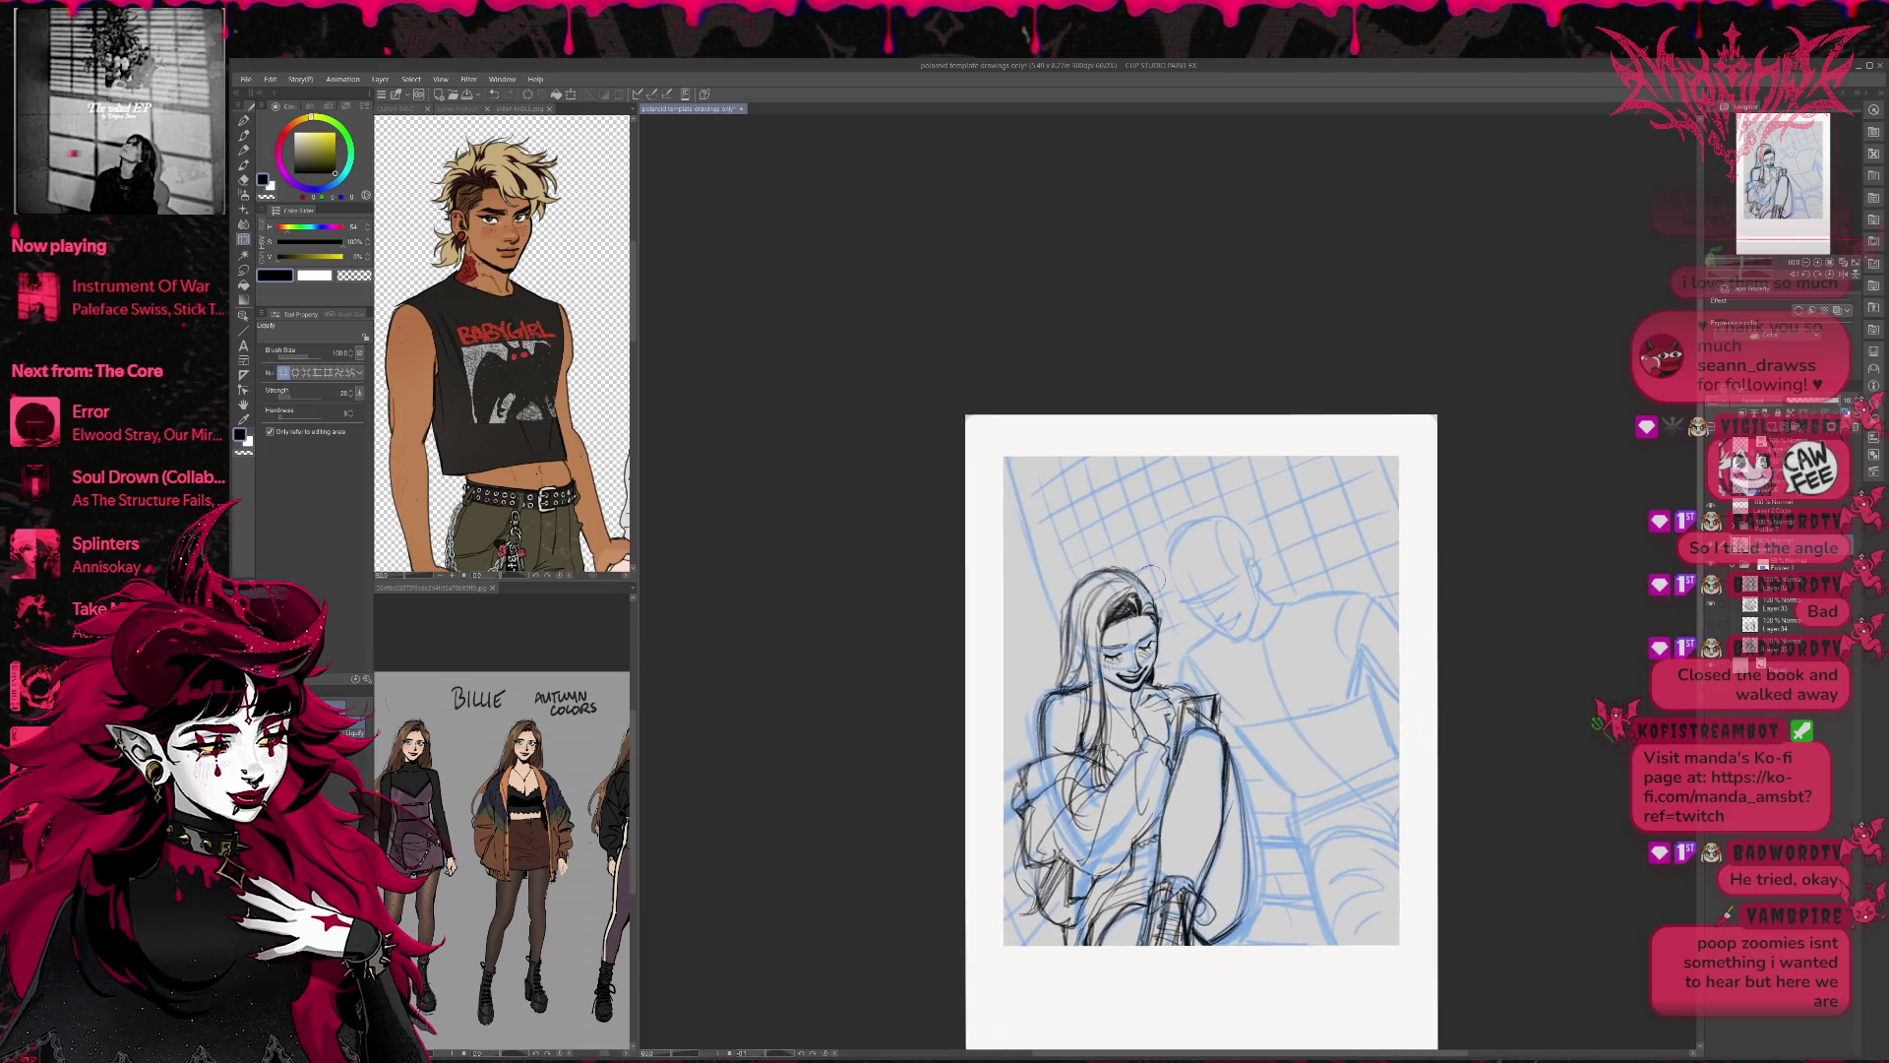
pyautogui.press('e')
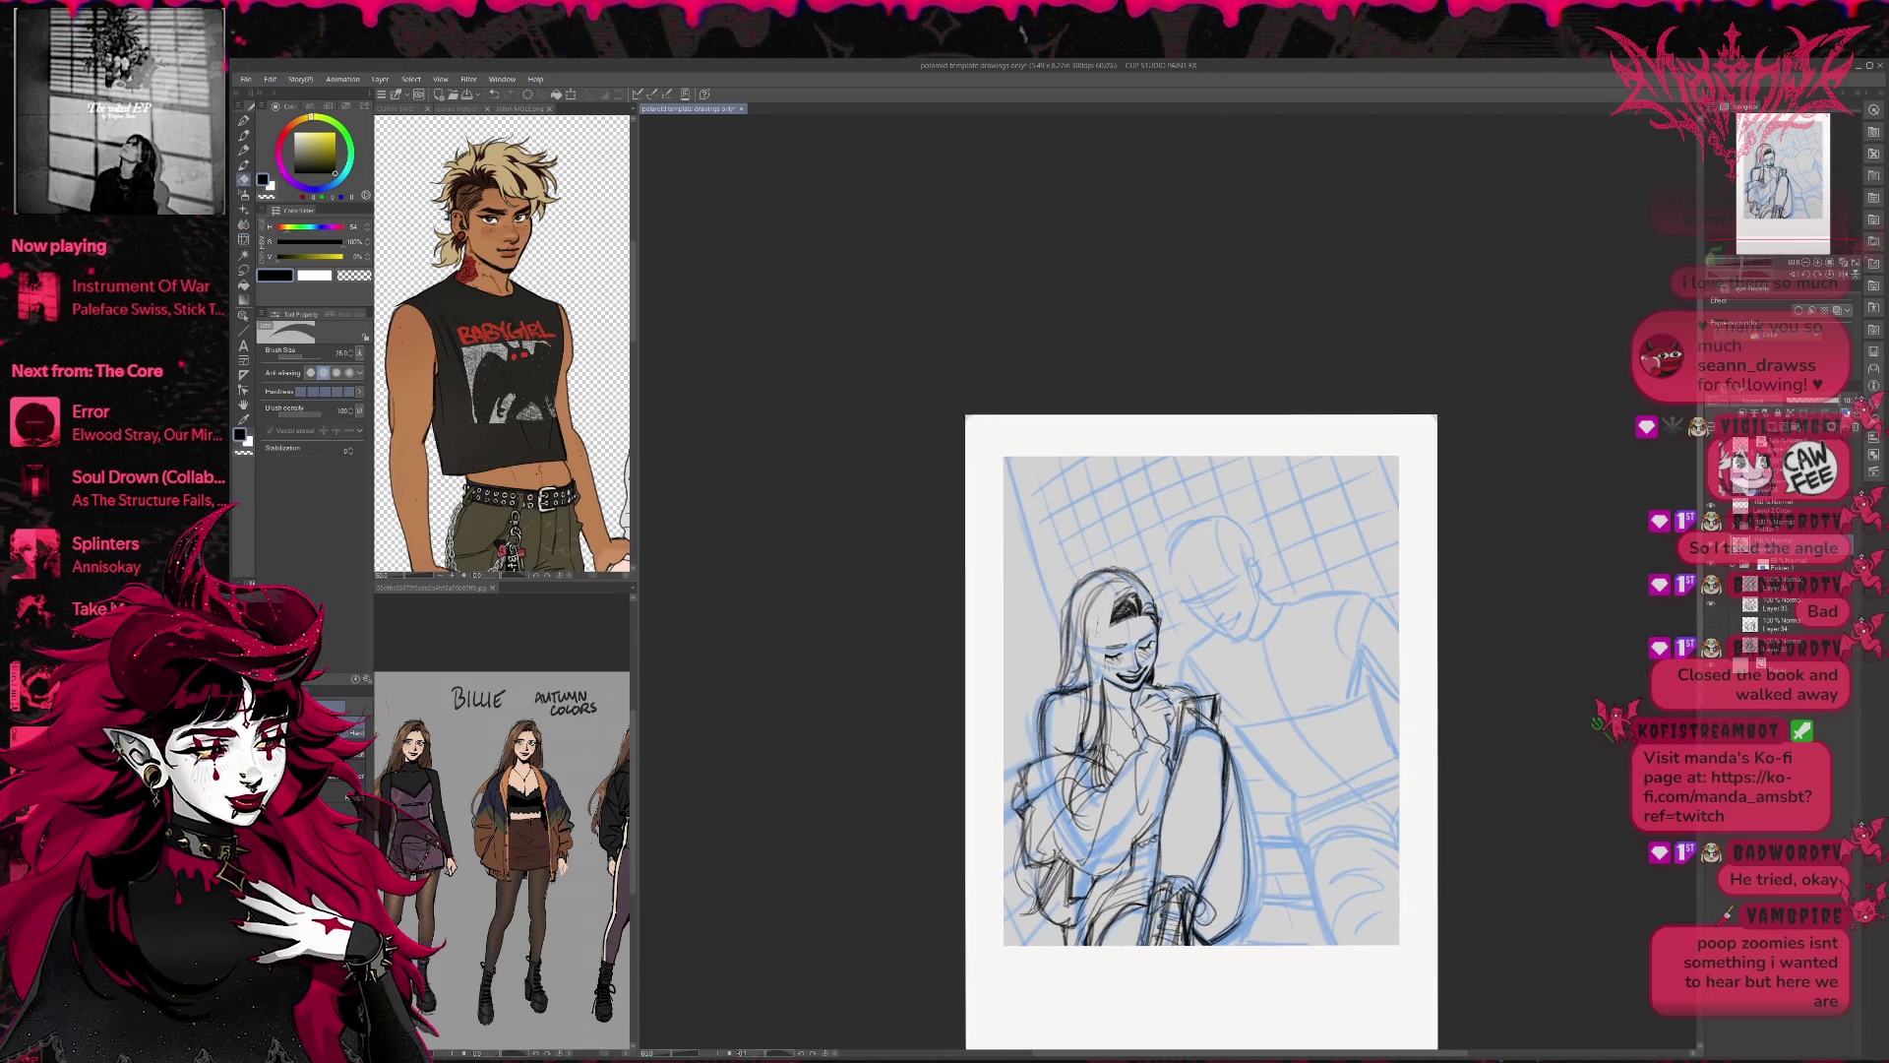
pyautogui.moveTo(1118, 592); pyautogui.dragTo(1116, 618)
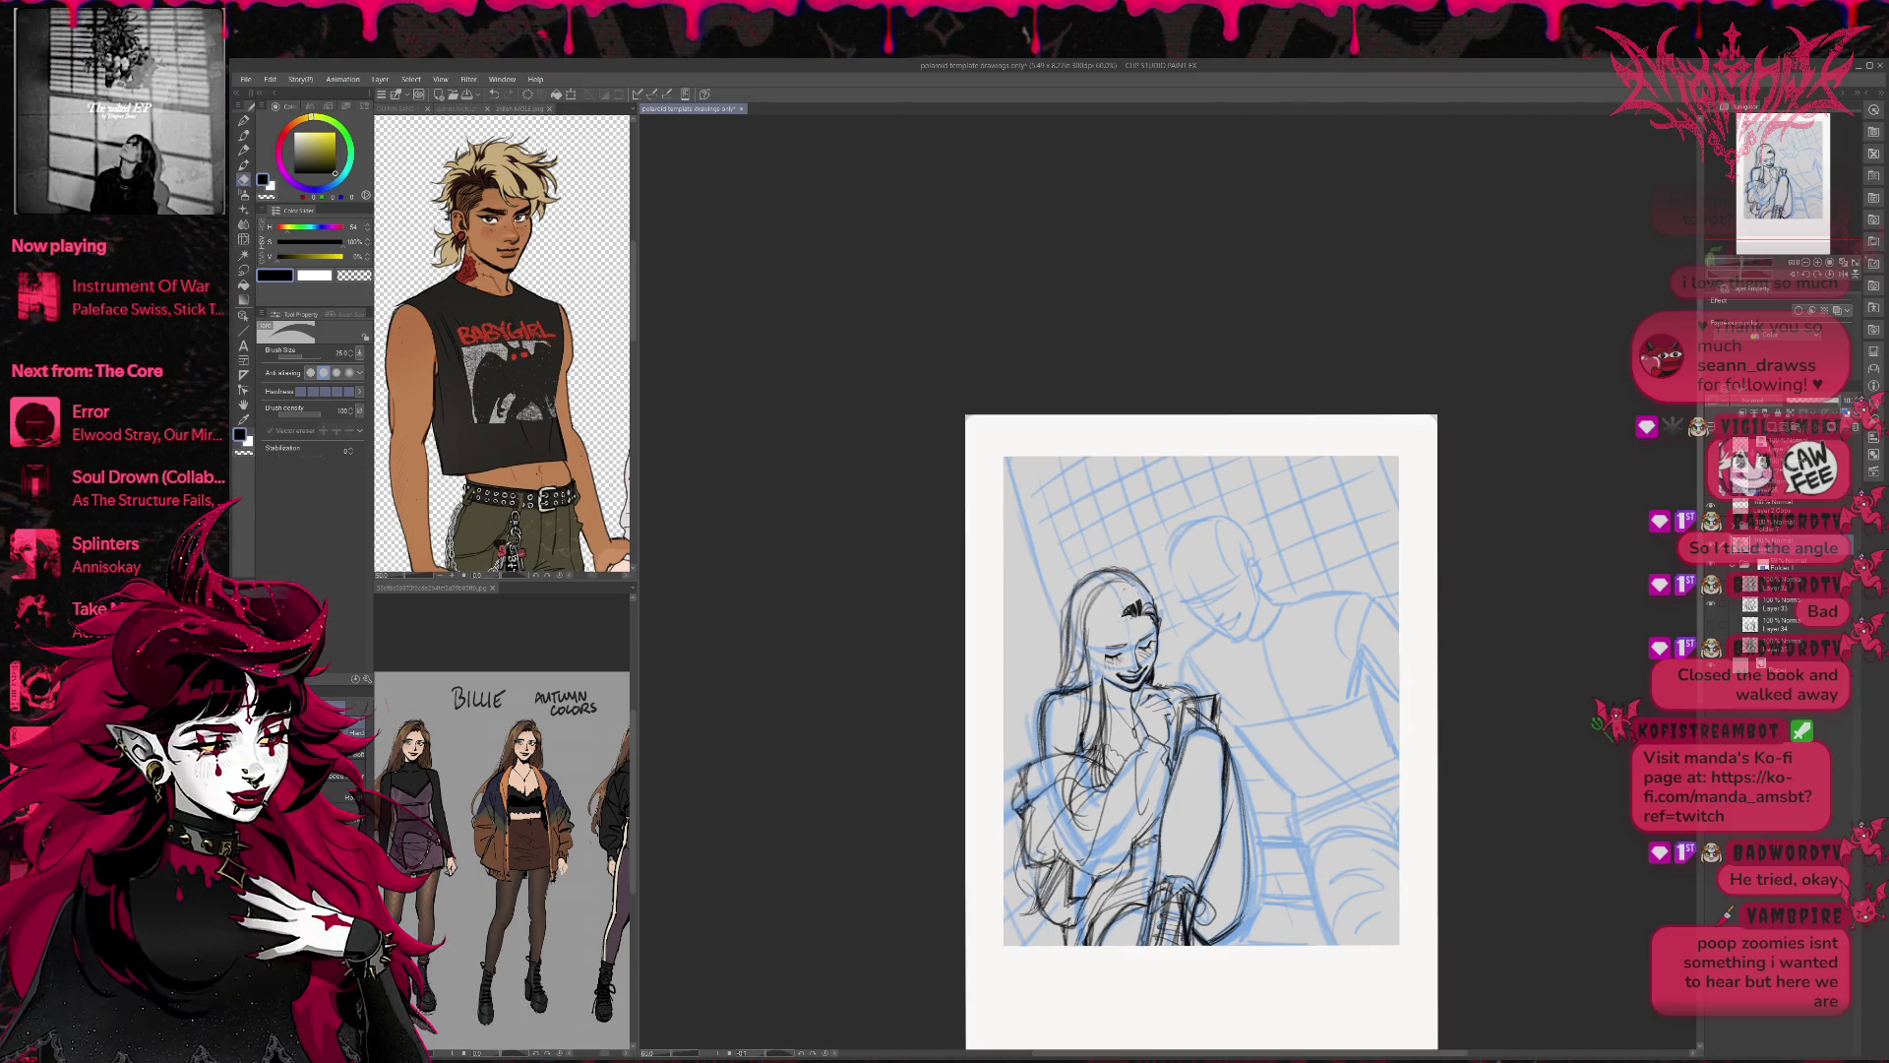
# Erase and redraw darker pencil lines on the left side of the girl's face and hair.
pyautogui.moveTo(1102, 684); pyautogui.dragTo(1102, 718)
pyautogui.press('p')
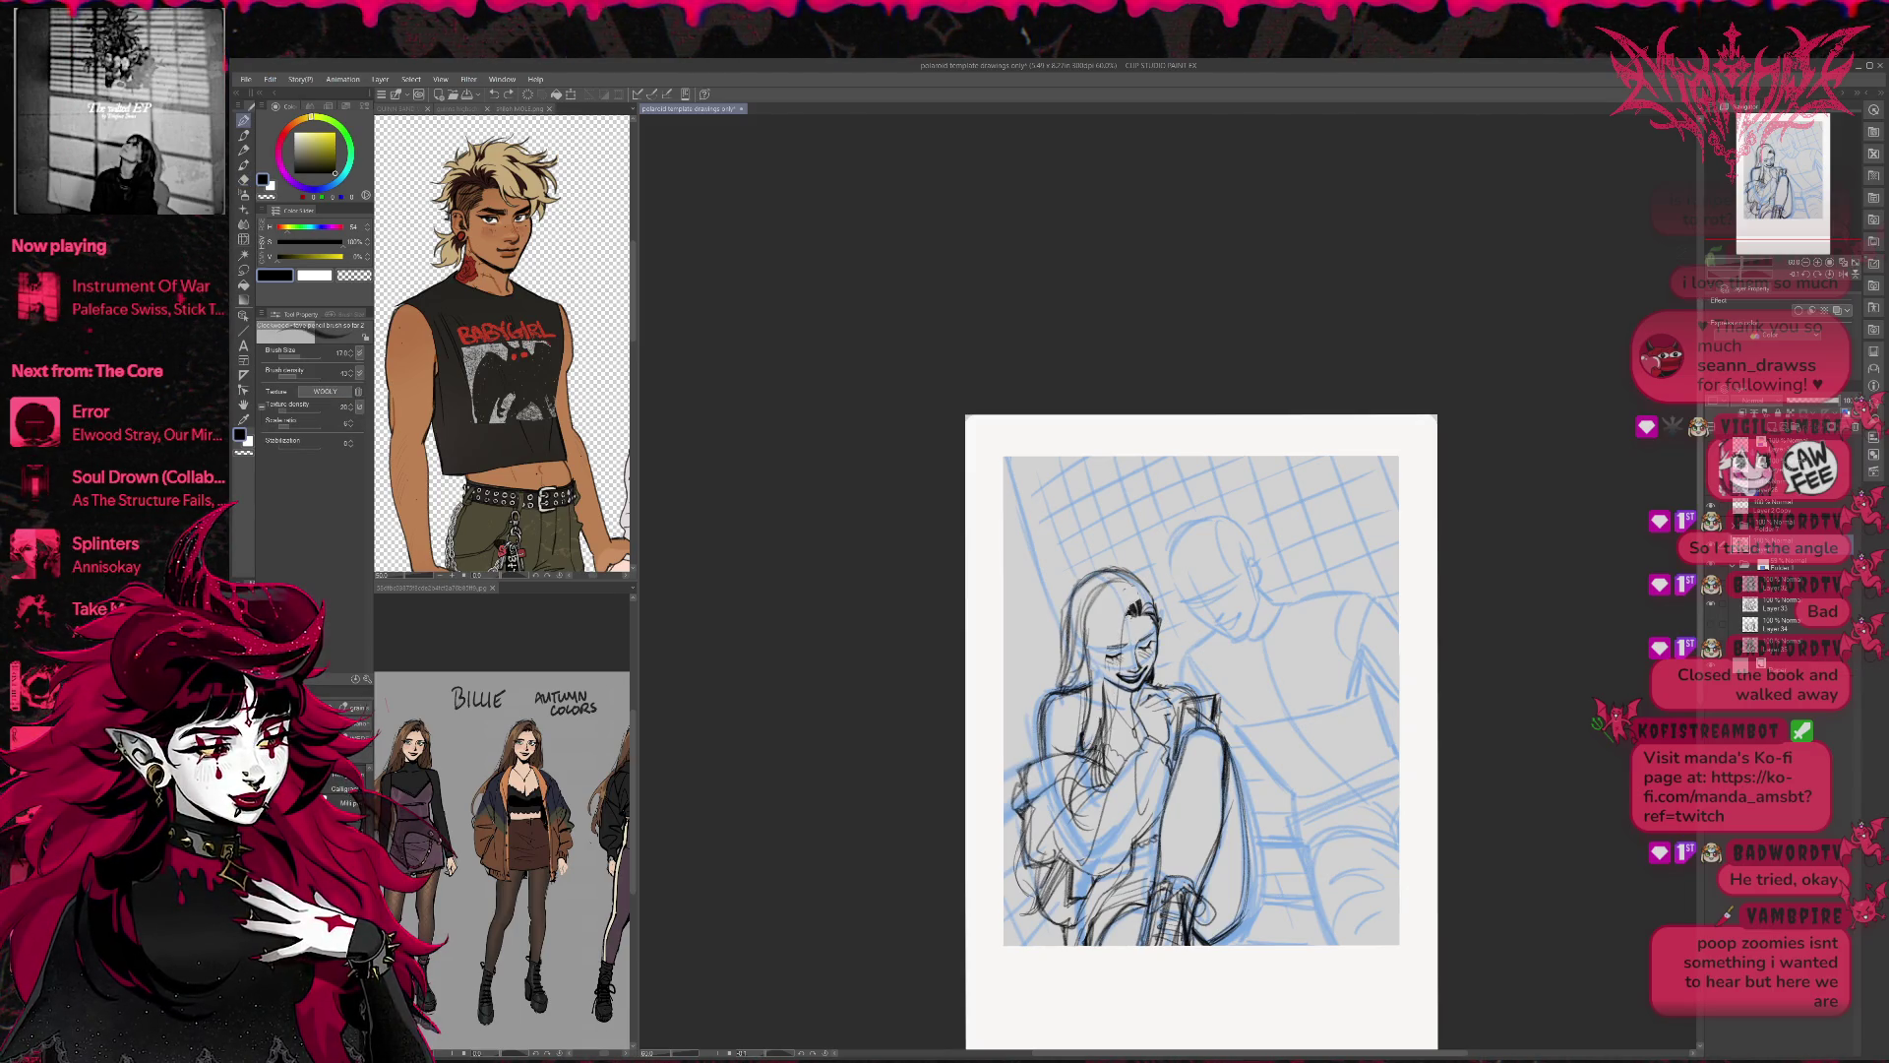
pyautogui.moveTo(1110, 662); pyautogui.dragTo(1102, 724)
pyautogui.moveTo(1117, 612); pyautogui.dragTo(1128, 588)
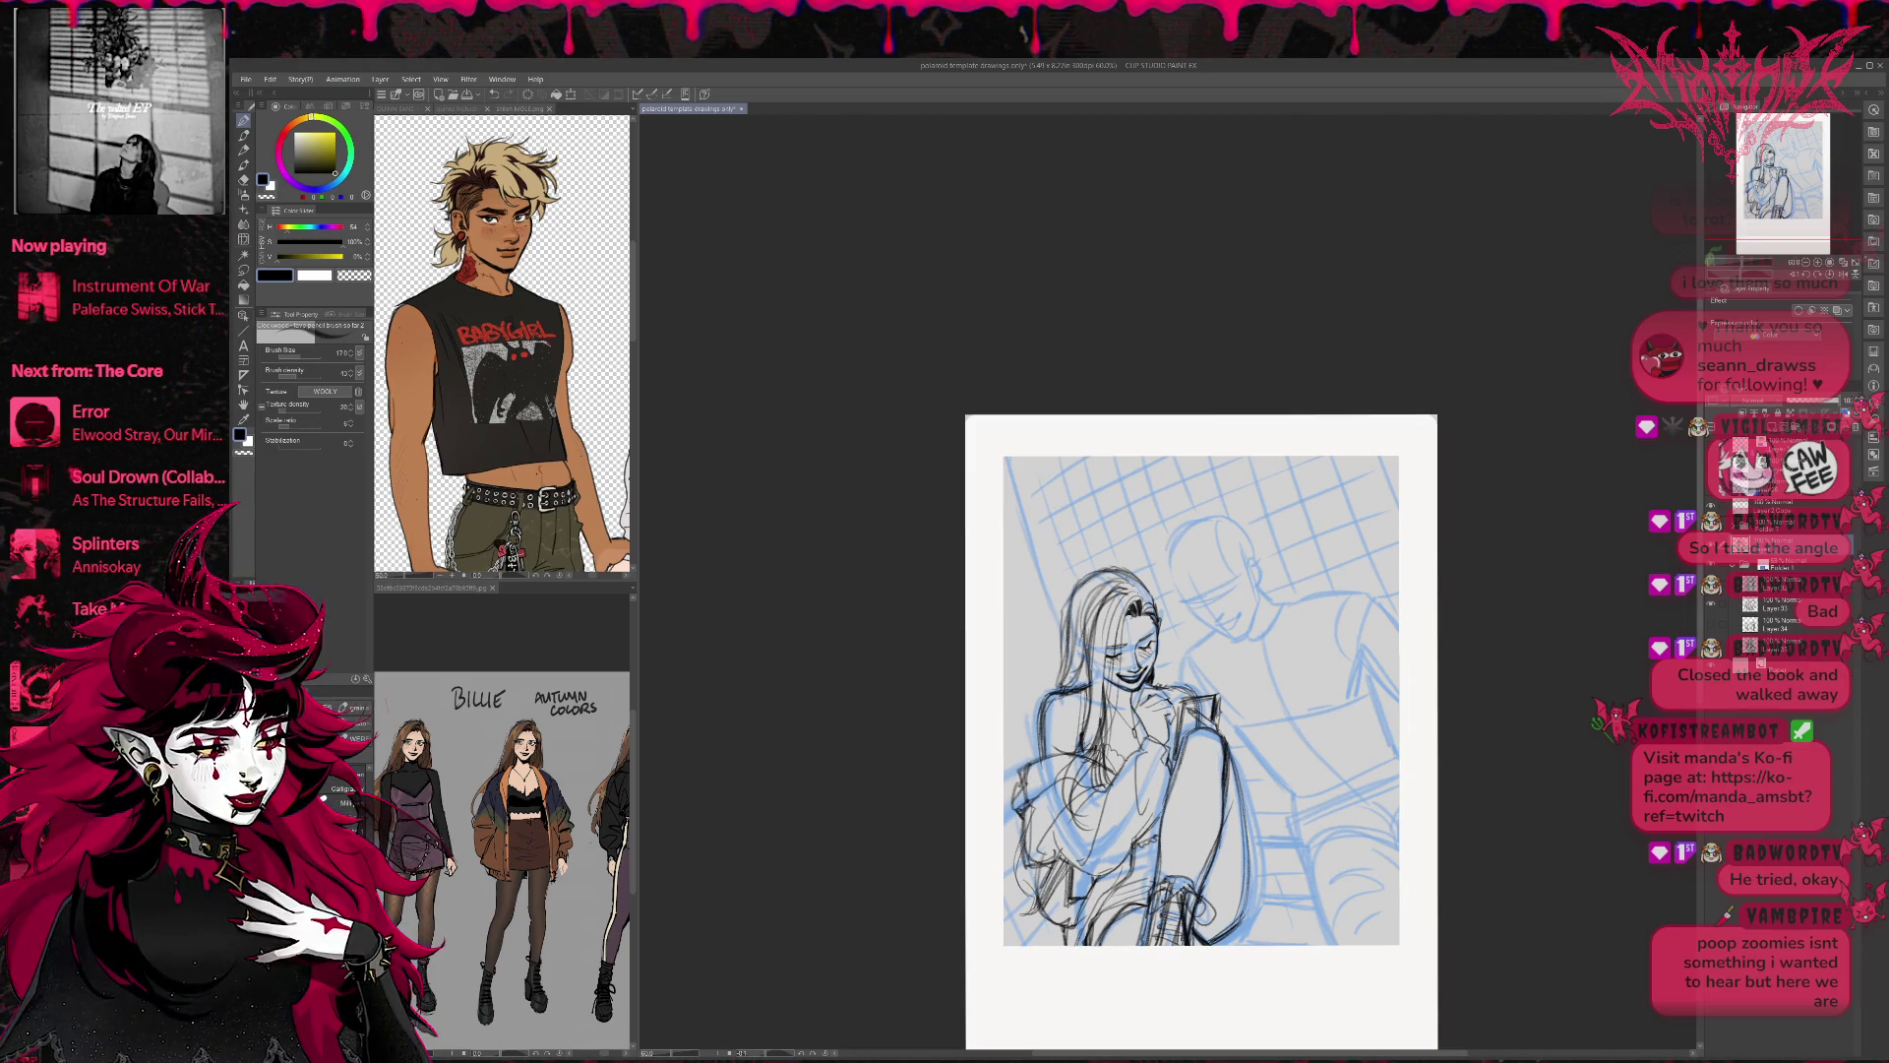
pyautogui.moveTo(1200, 689); pyautogui.dragTo(1167, 681)
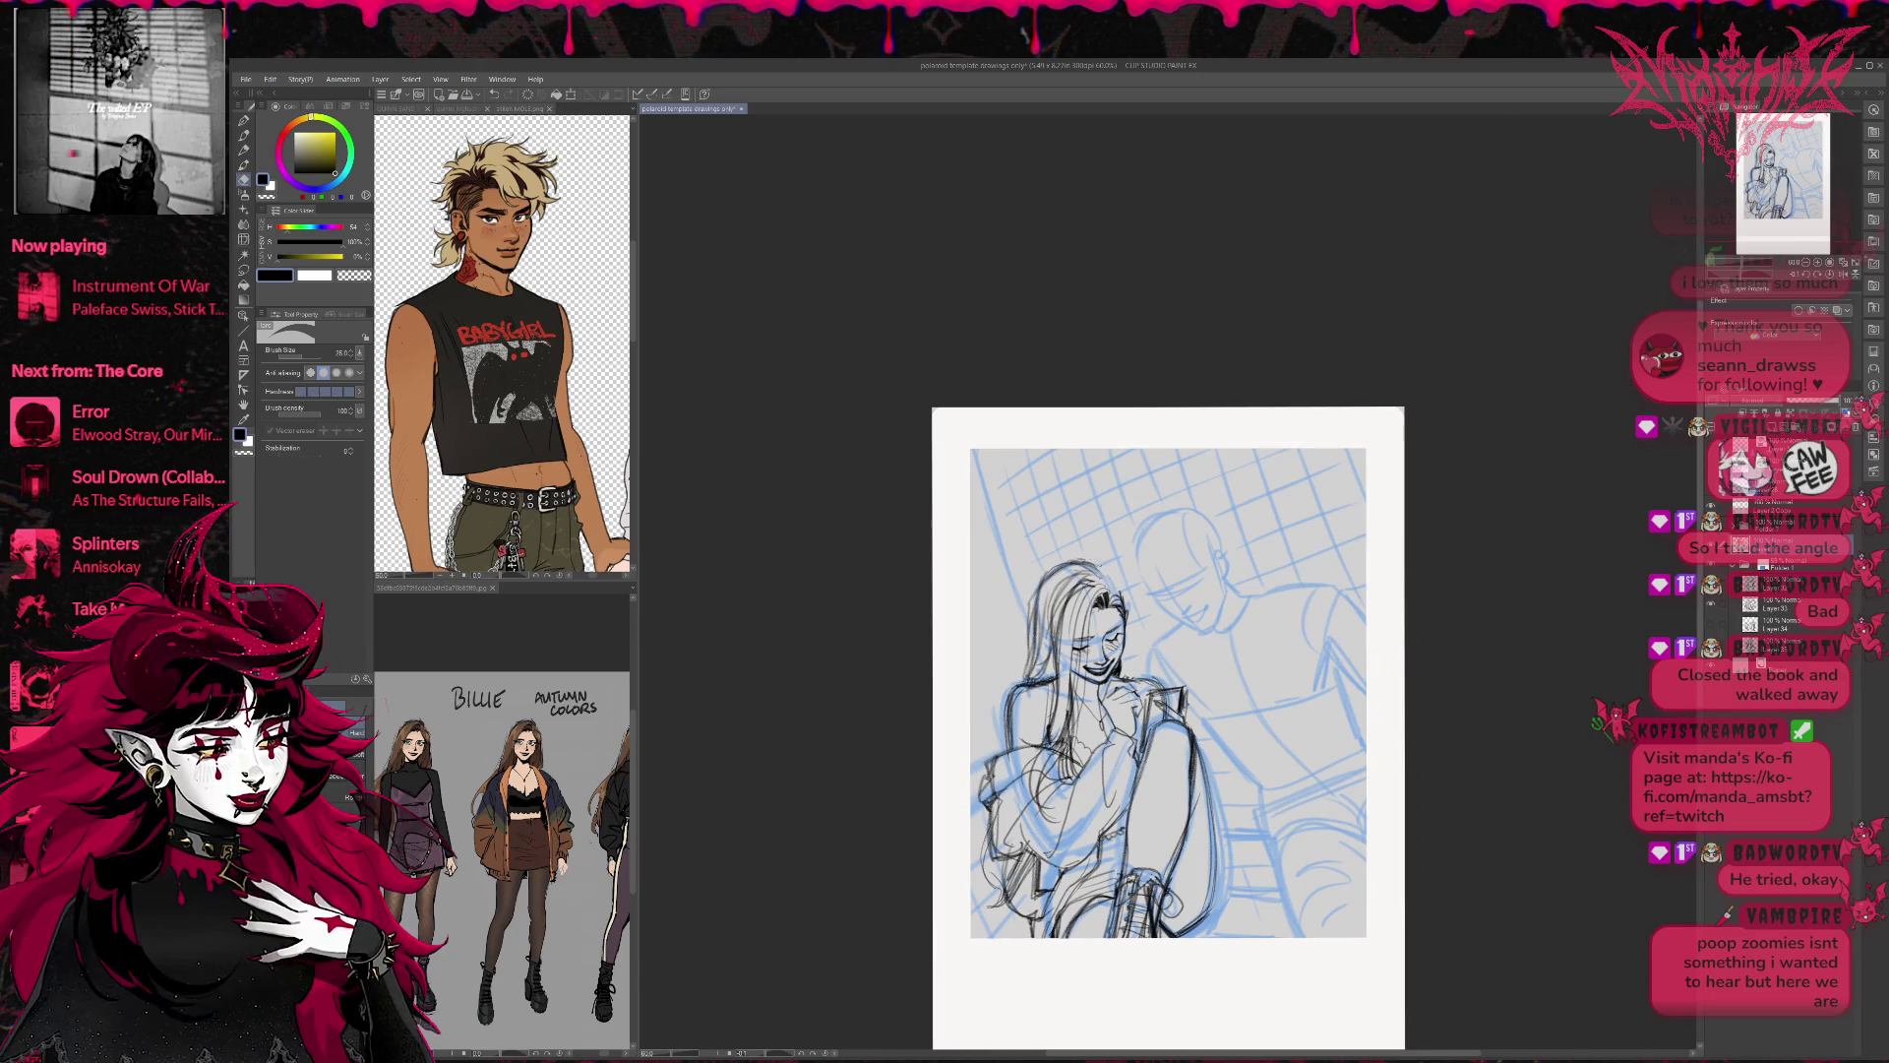
pyautogui.moveTo(1045, 572)
pyautogui.mouseDown()
pyautogui.moveTo(1031, 655)
pyautogui.moveTo(1077, 561)
pyautogui.moveTo(1027, 676)
pyautogui.moveTo(1033, 655)
pyautogui.mouseUp()
pyautogui.press('p')
pyautogui.moveTo(1080, 564)
pyautogui.mouseDown()
pyautogui.moveTo(1035, 594)
pyautogui.moveTo(1090, 562)
pyautogui.moveTo(1155, 617)
pyautogui.mouseUp()
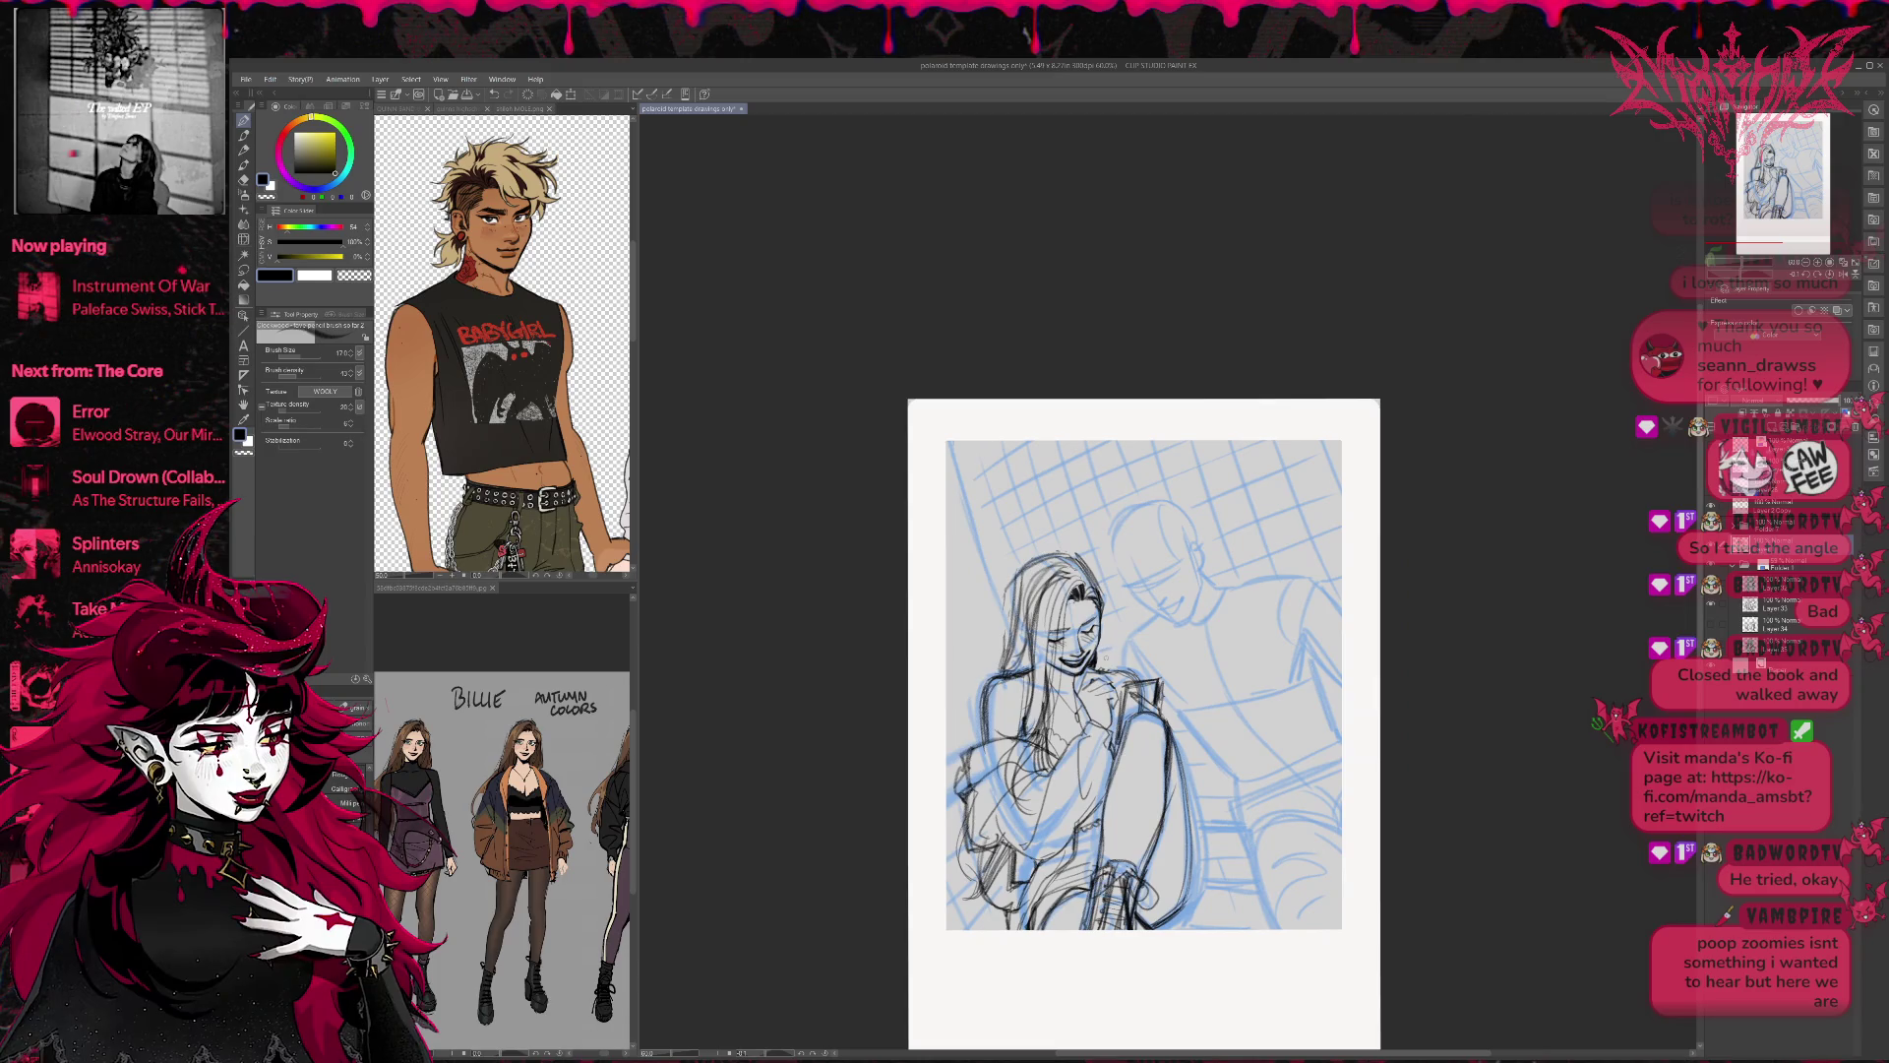
# Undo an accidental 'EE' text box, then flip the canvas back and recentre the drawing.
pyautogui.press('t')
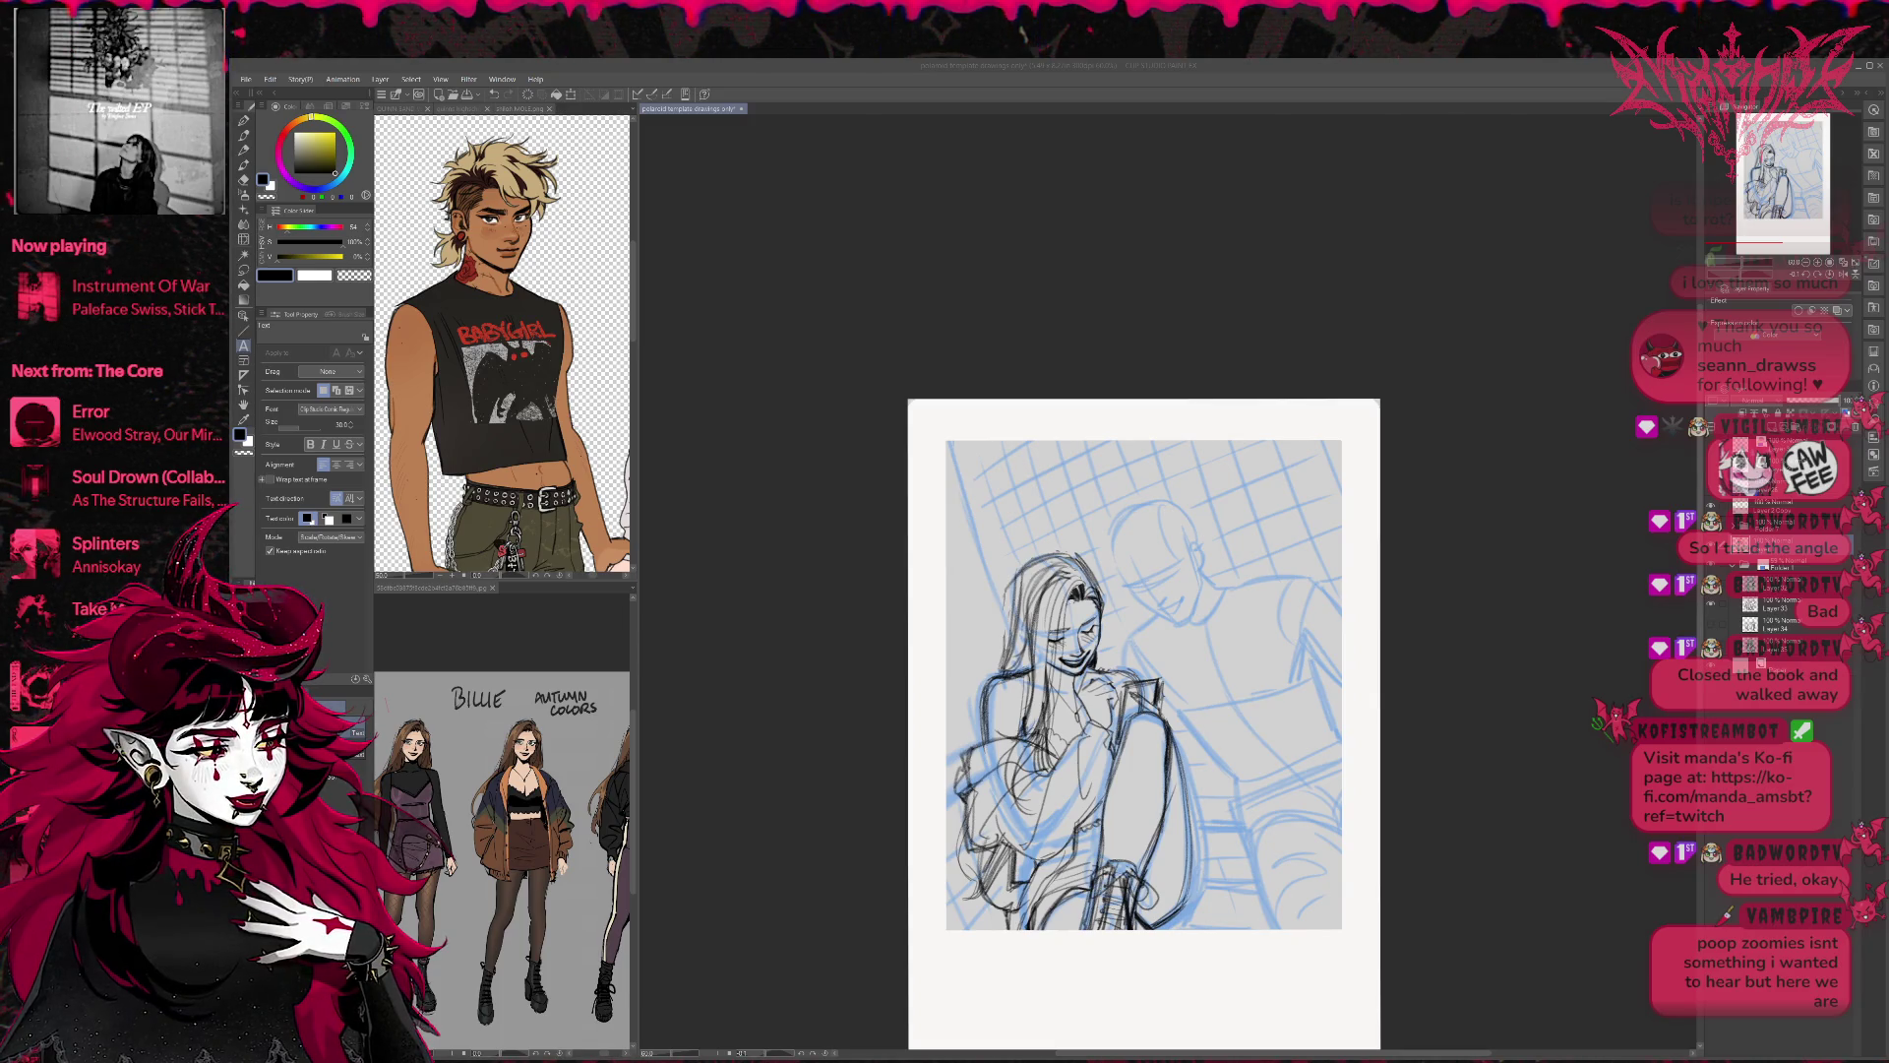
pyautogui.click(1240, 405)
pyautogui.write('EE')
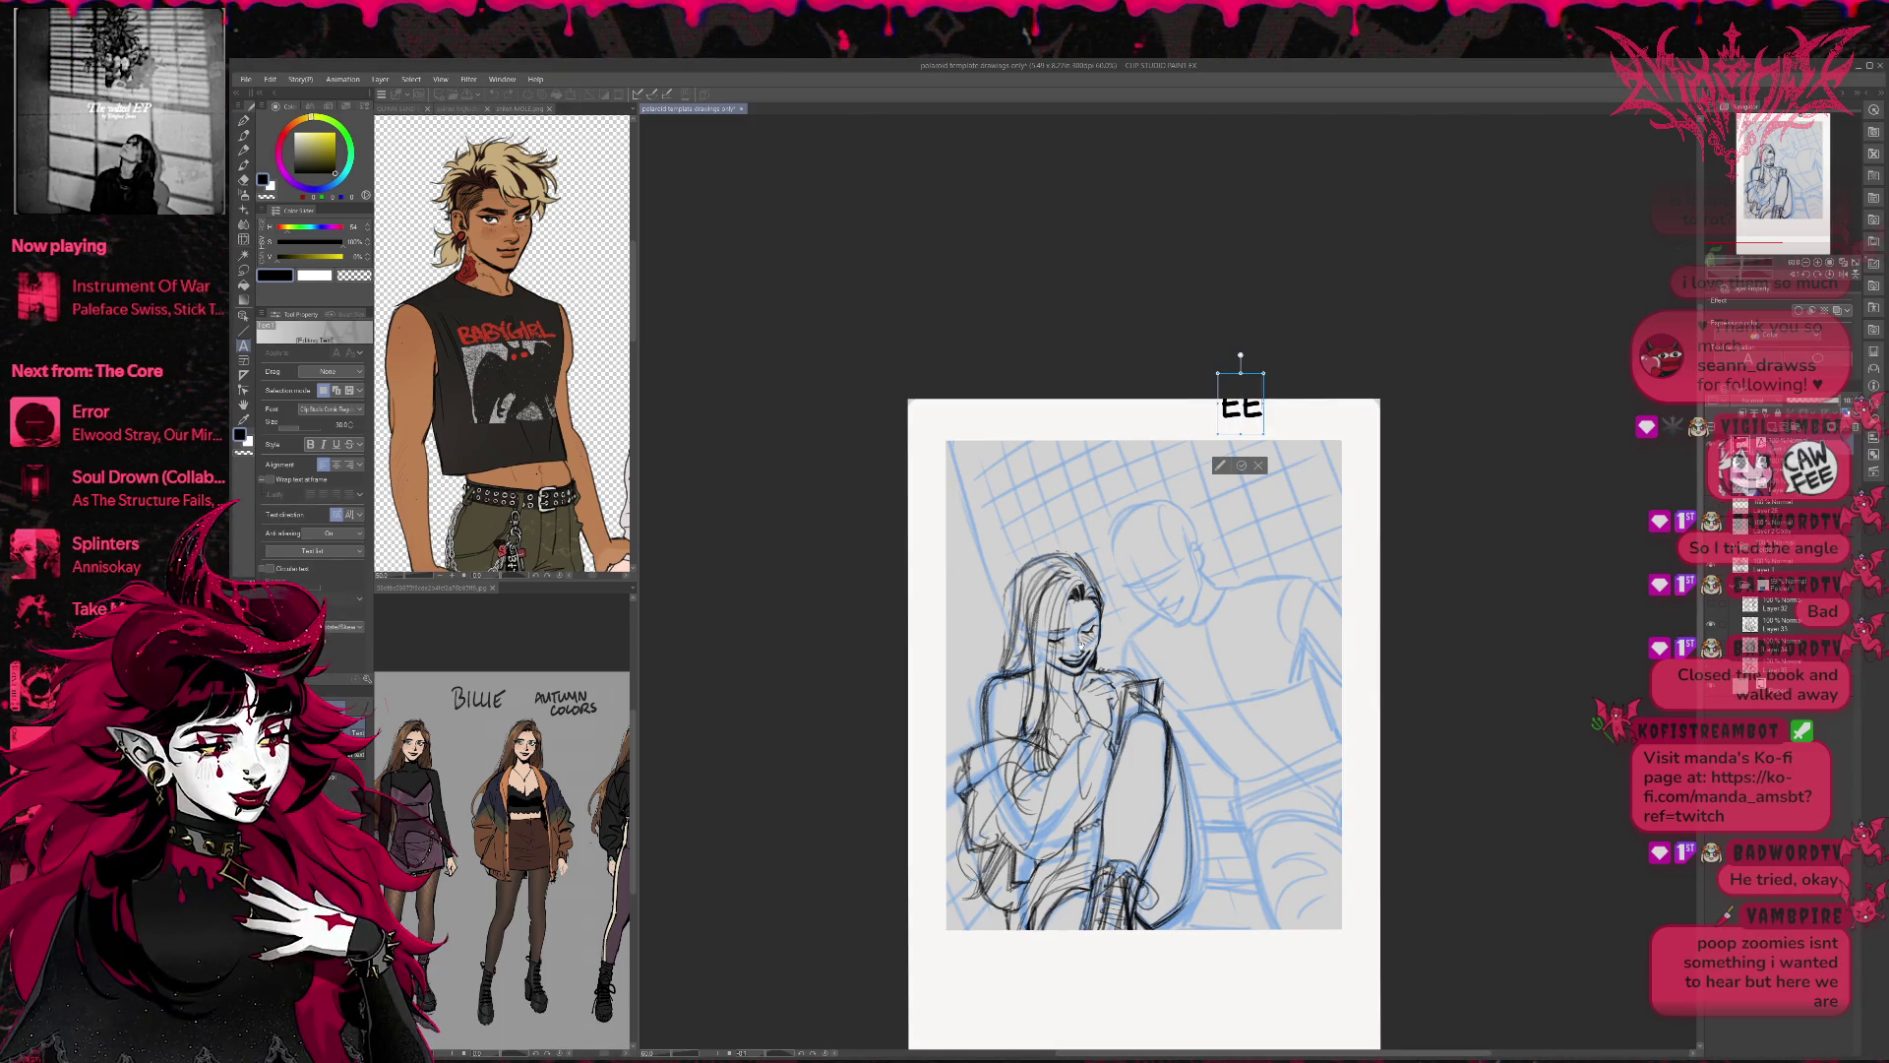
pyautogui.hotkey('ctrl', 'z')
pyautogui.press('e')
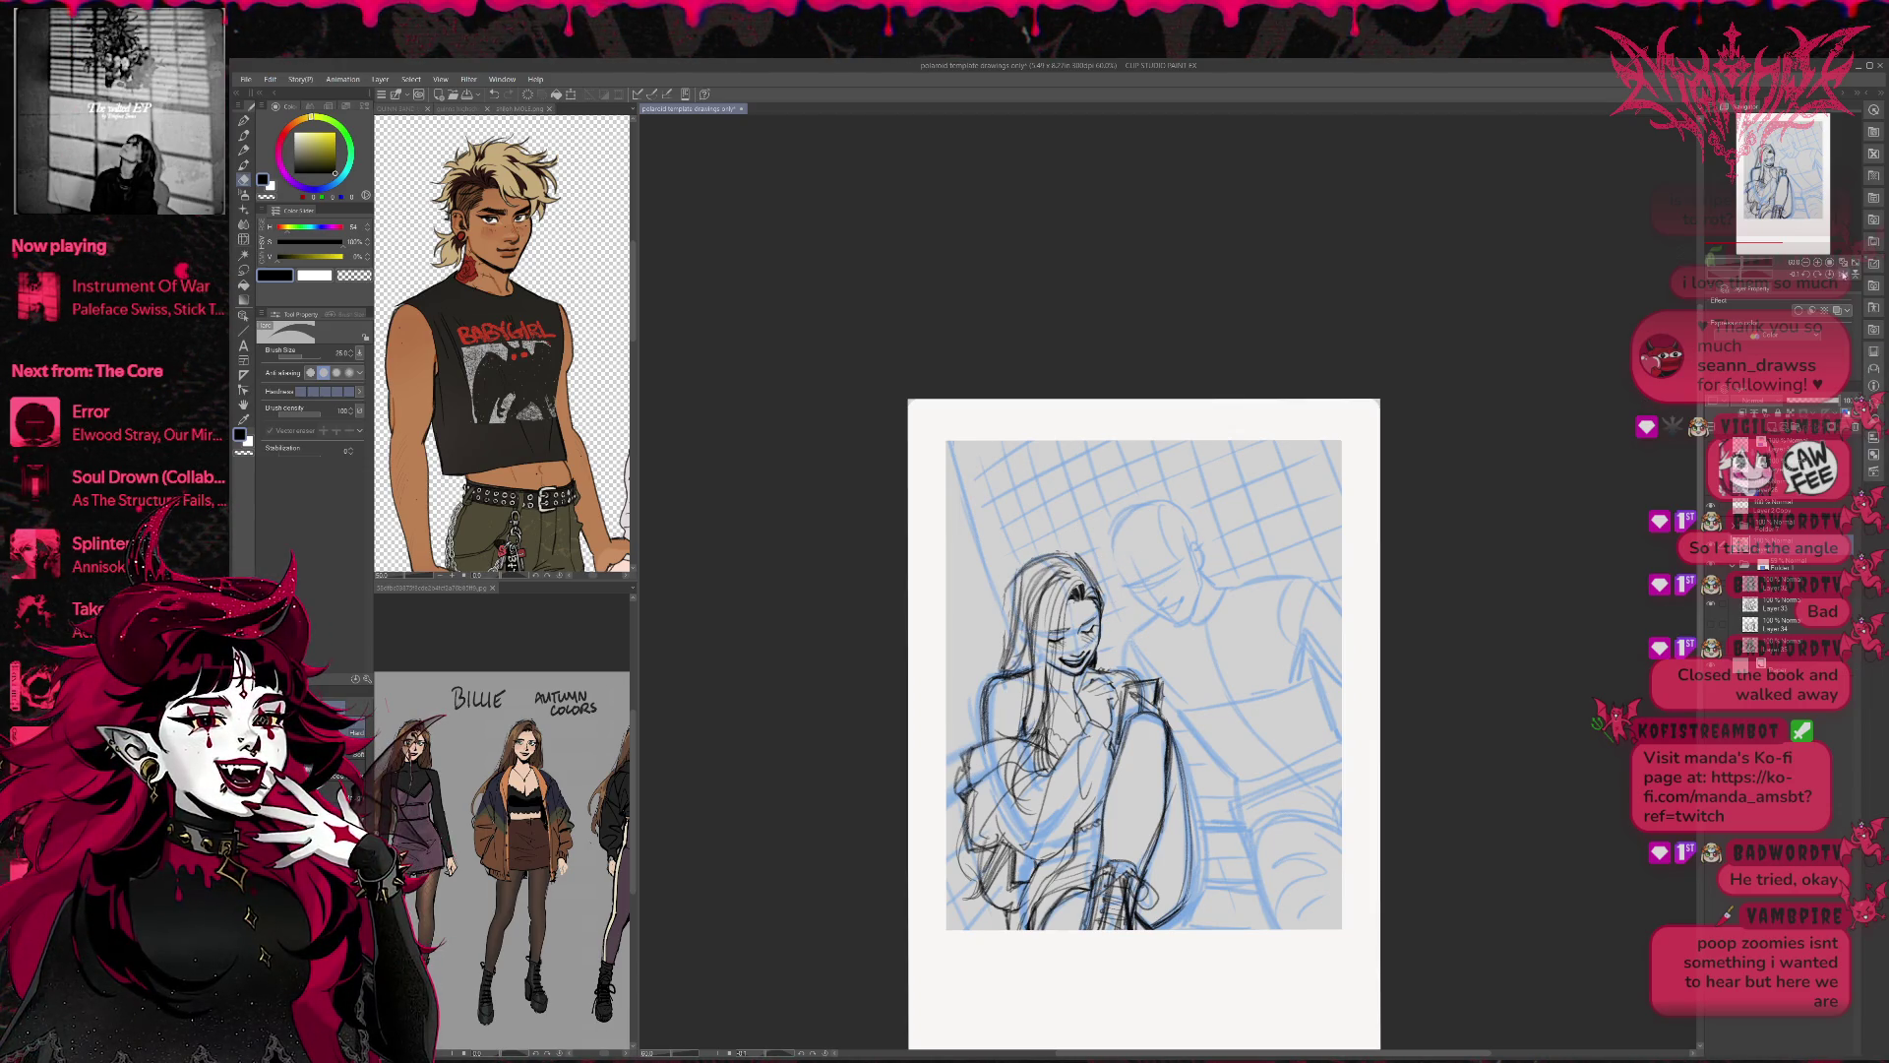
pyautogui.press('h')
pyautogui.moveTo(1509, 532); pyautogui.dragTo(1281, 505)
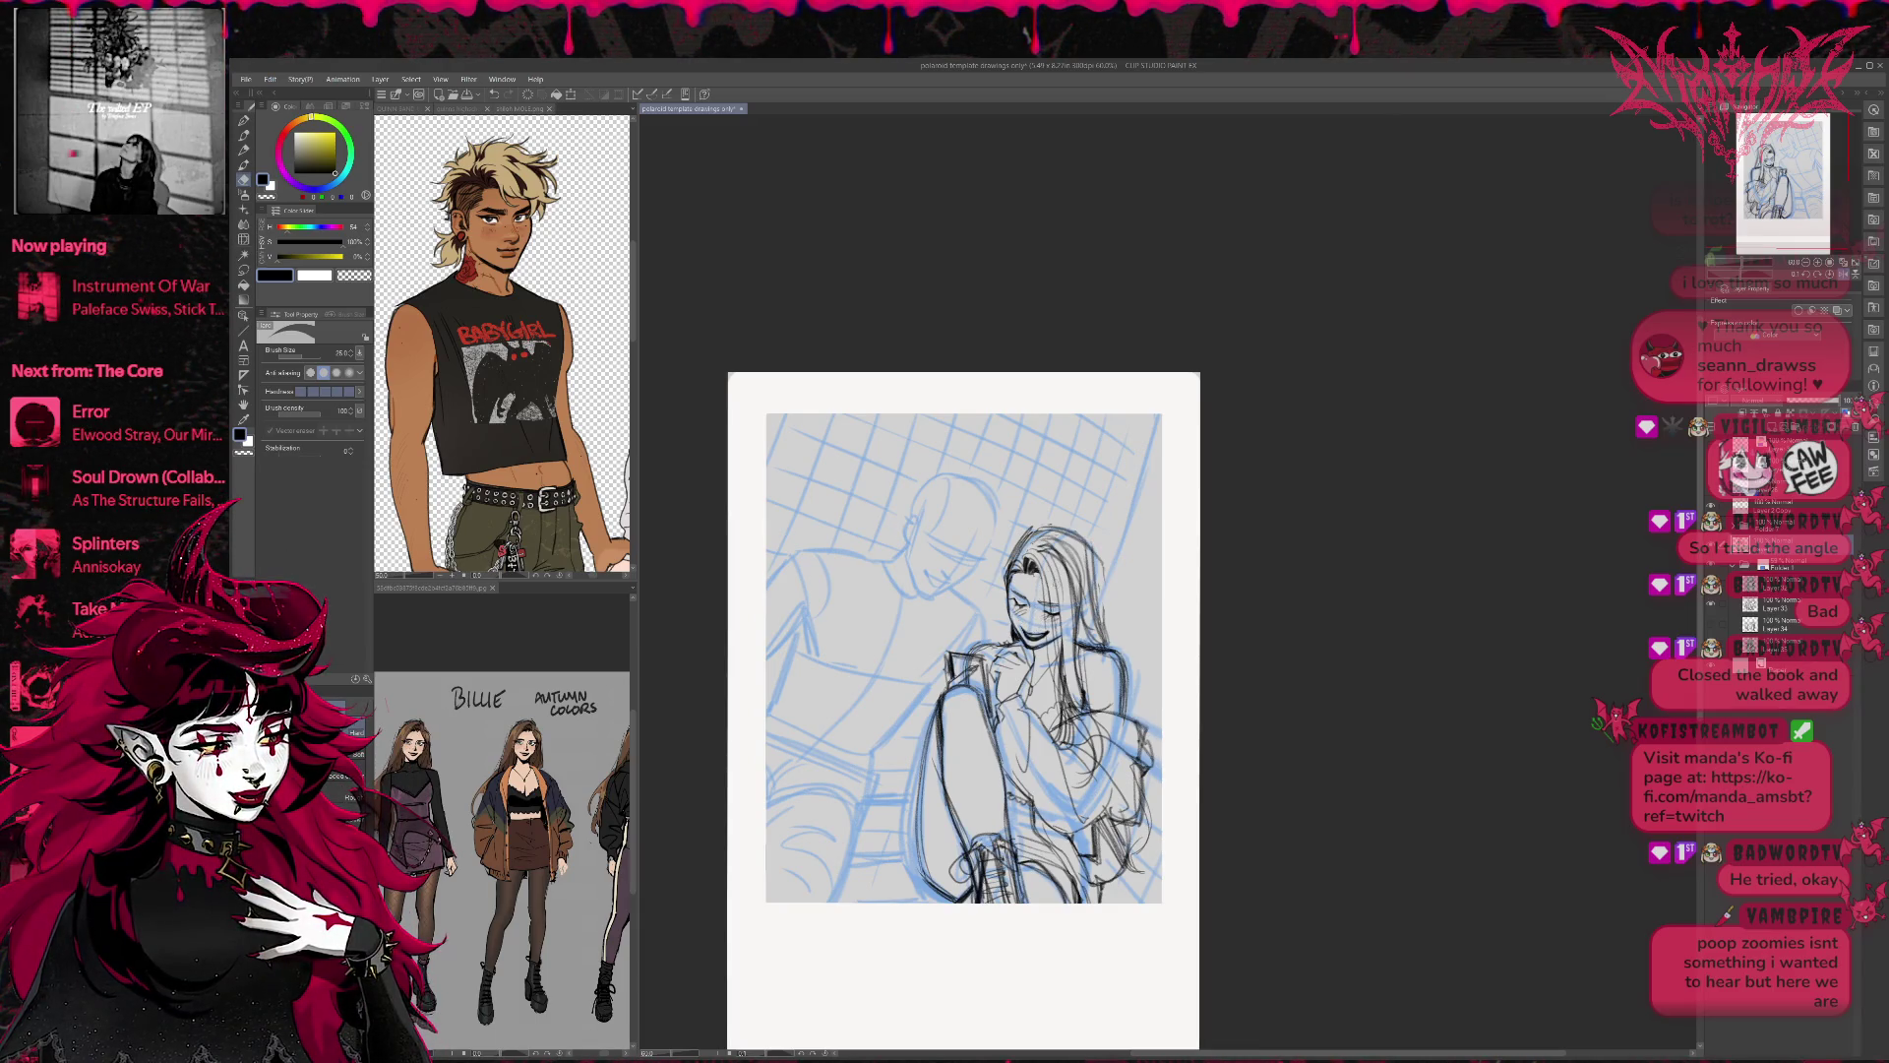
# Refine the hair and face lines with alternating pencil and eraser, then reveal the material panels.
pyautogui.press('p')
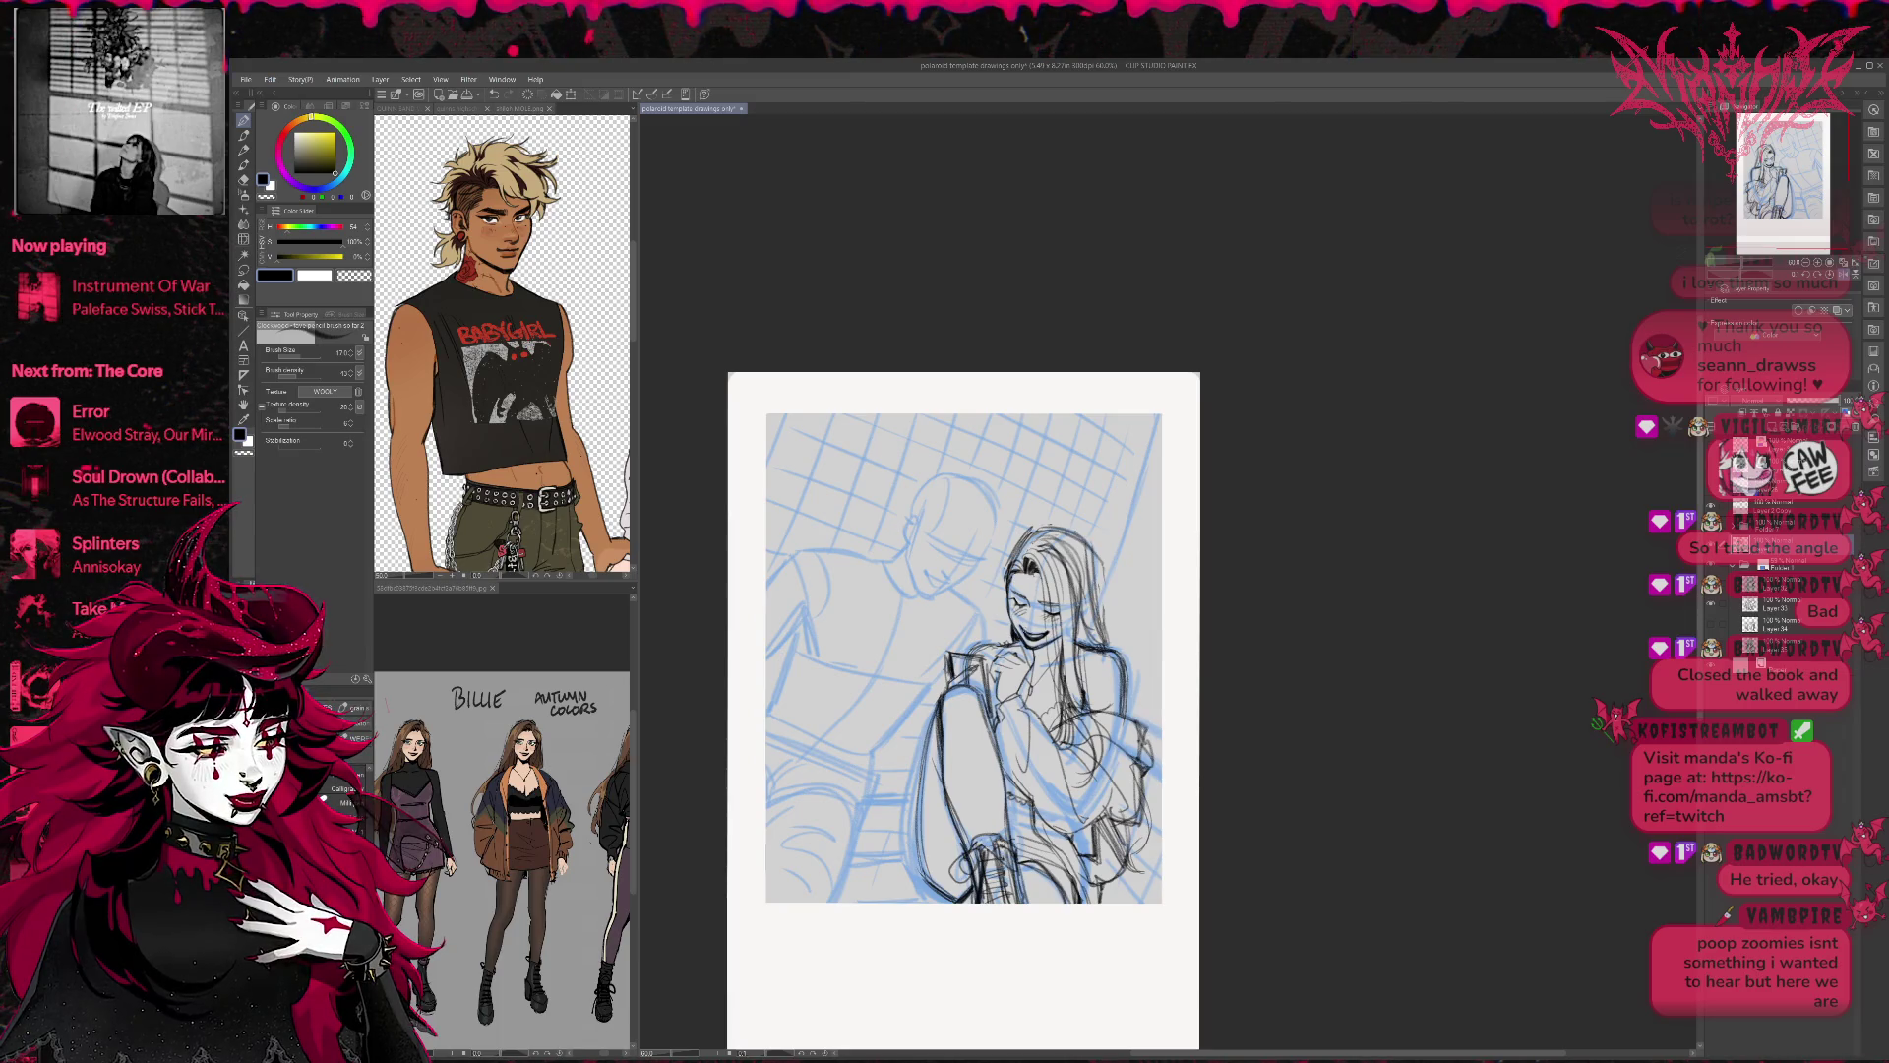
pyautogui.press('e')
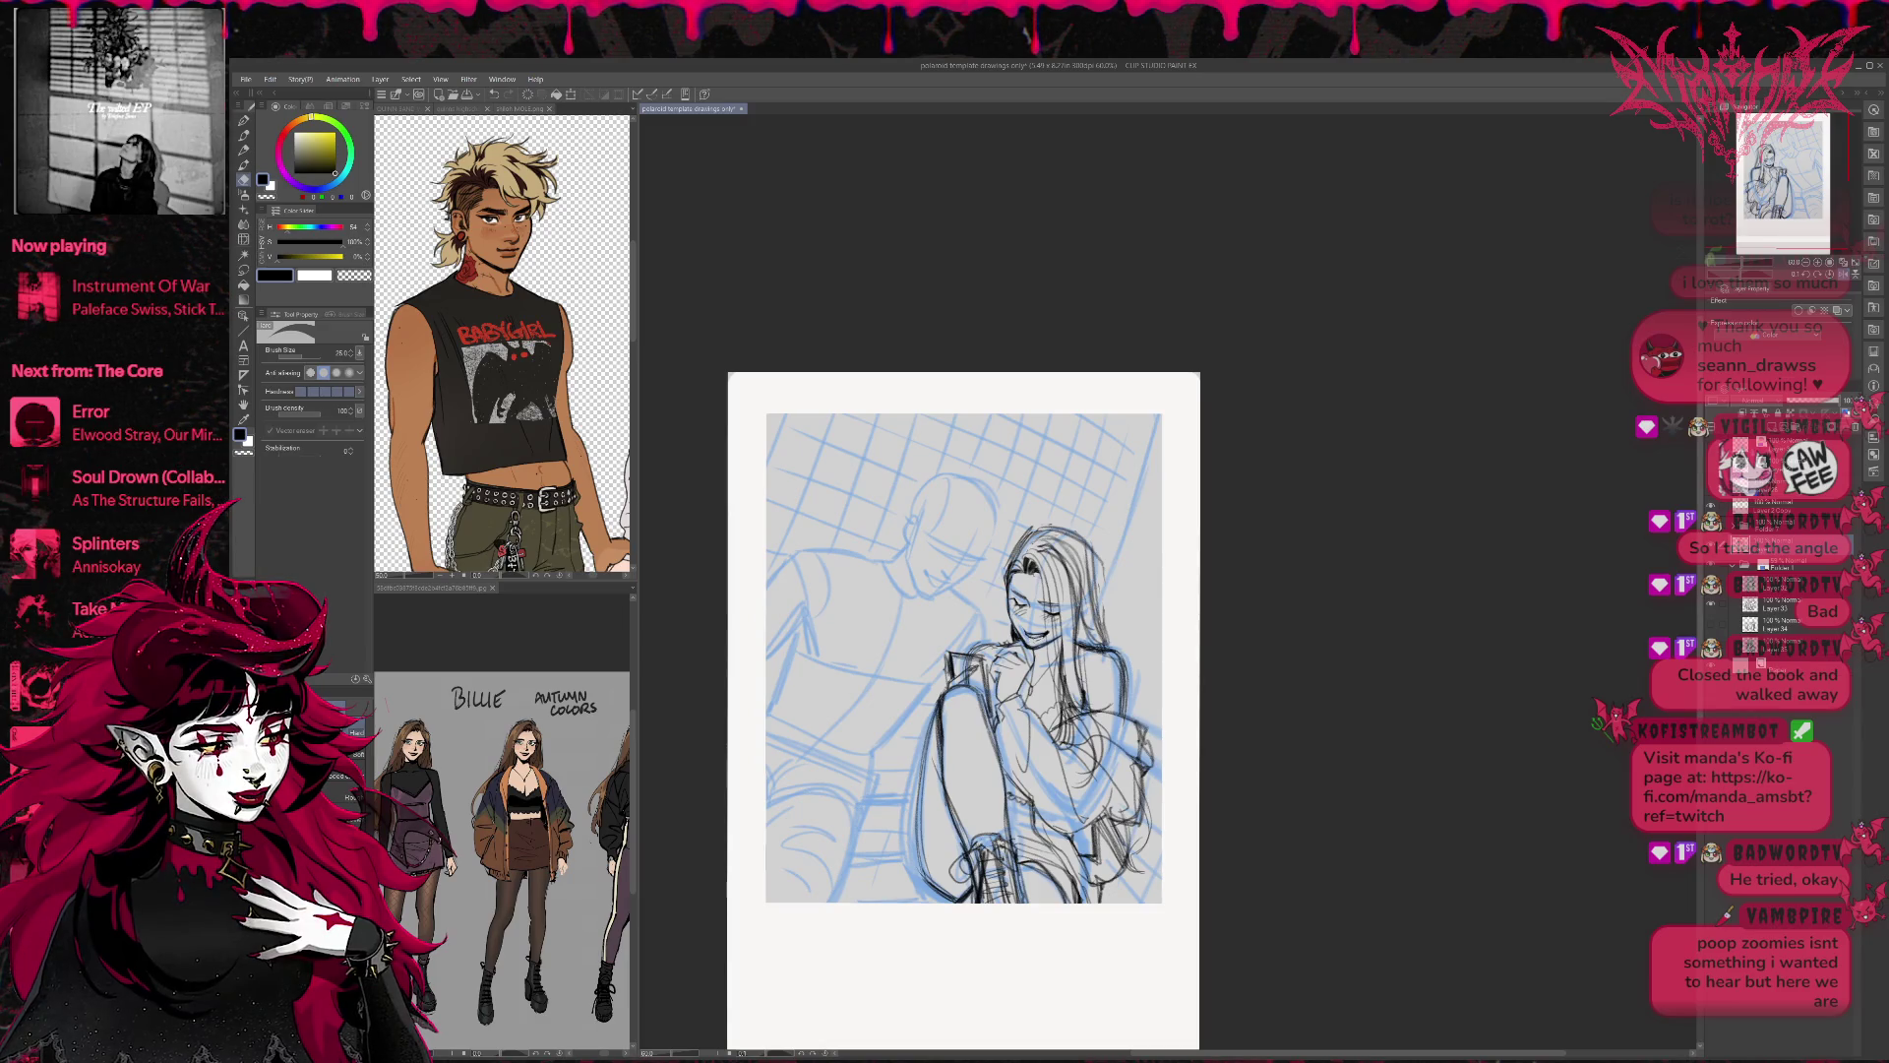
pyautogui.press('p')
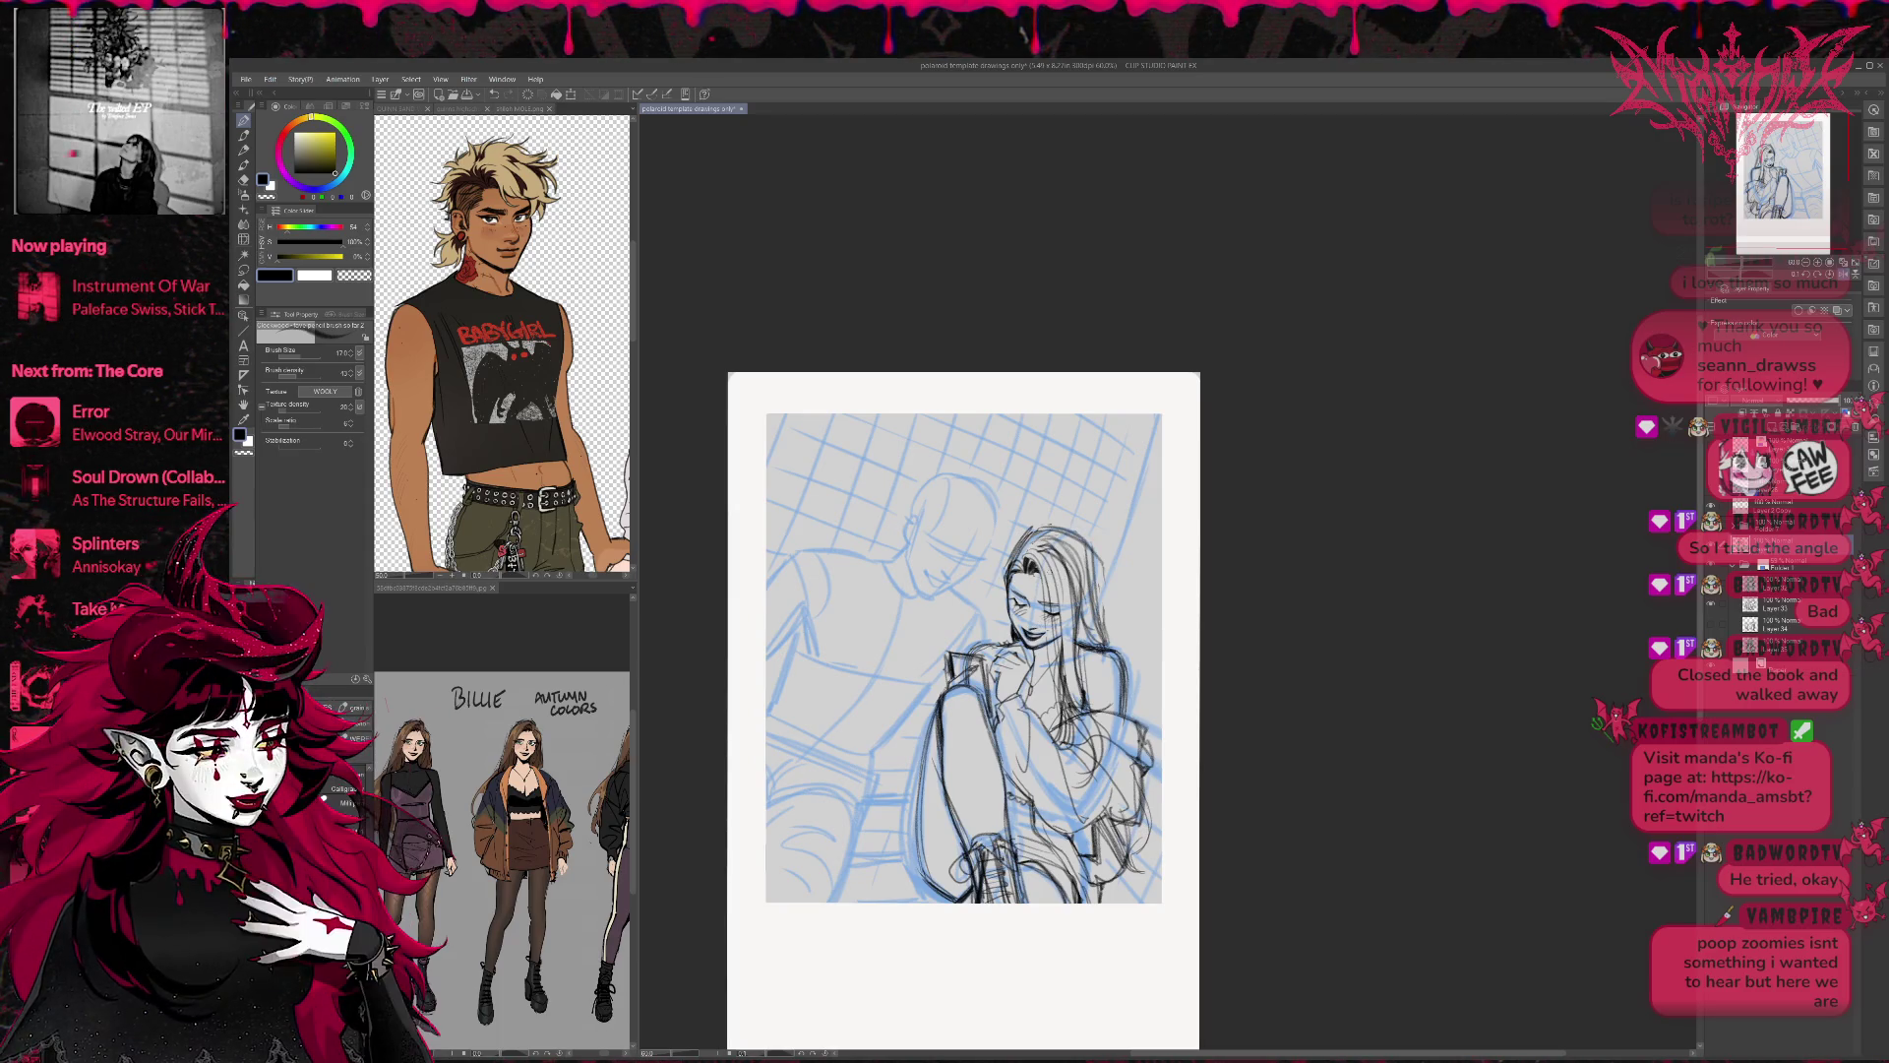
pyautogui.press('e')
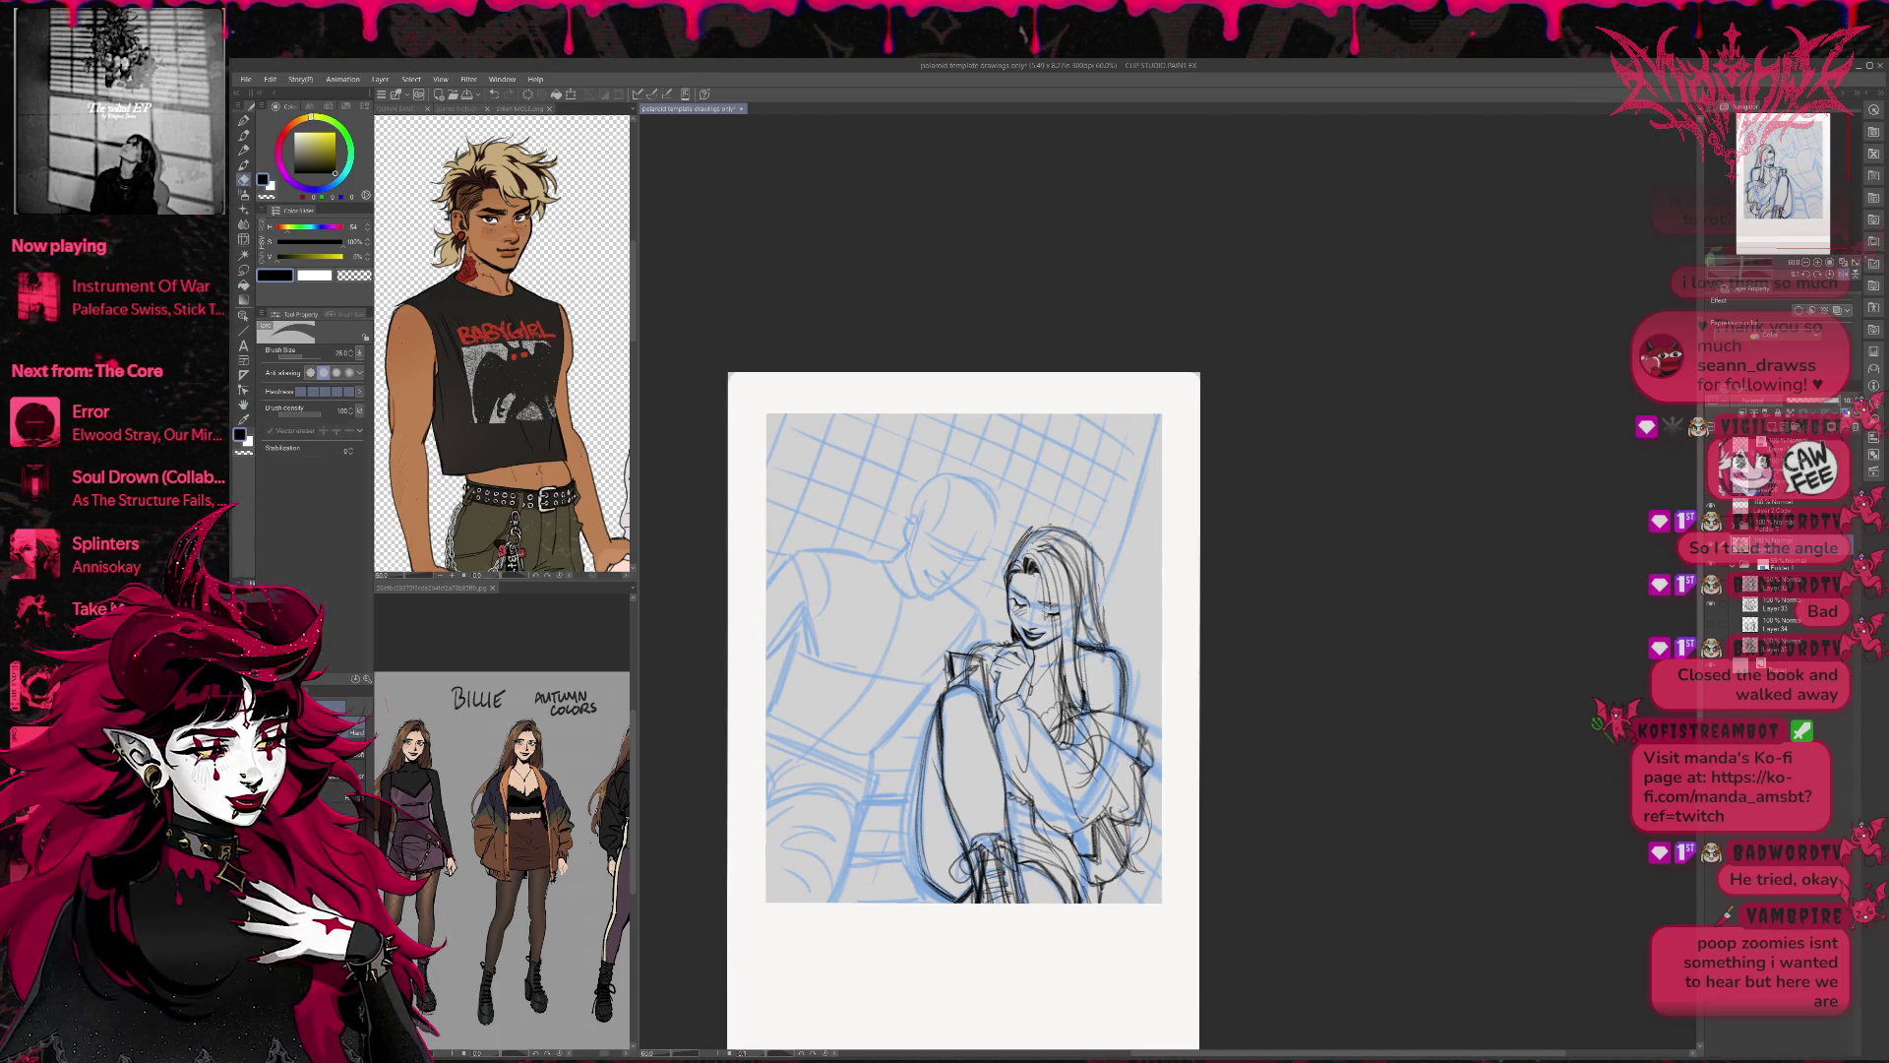
pyautogui.press('p')
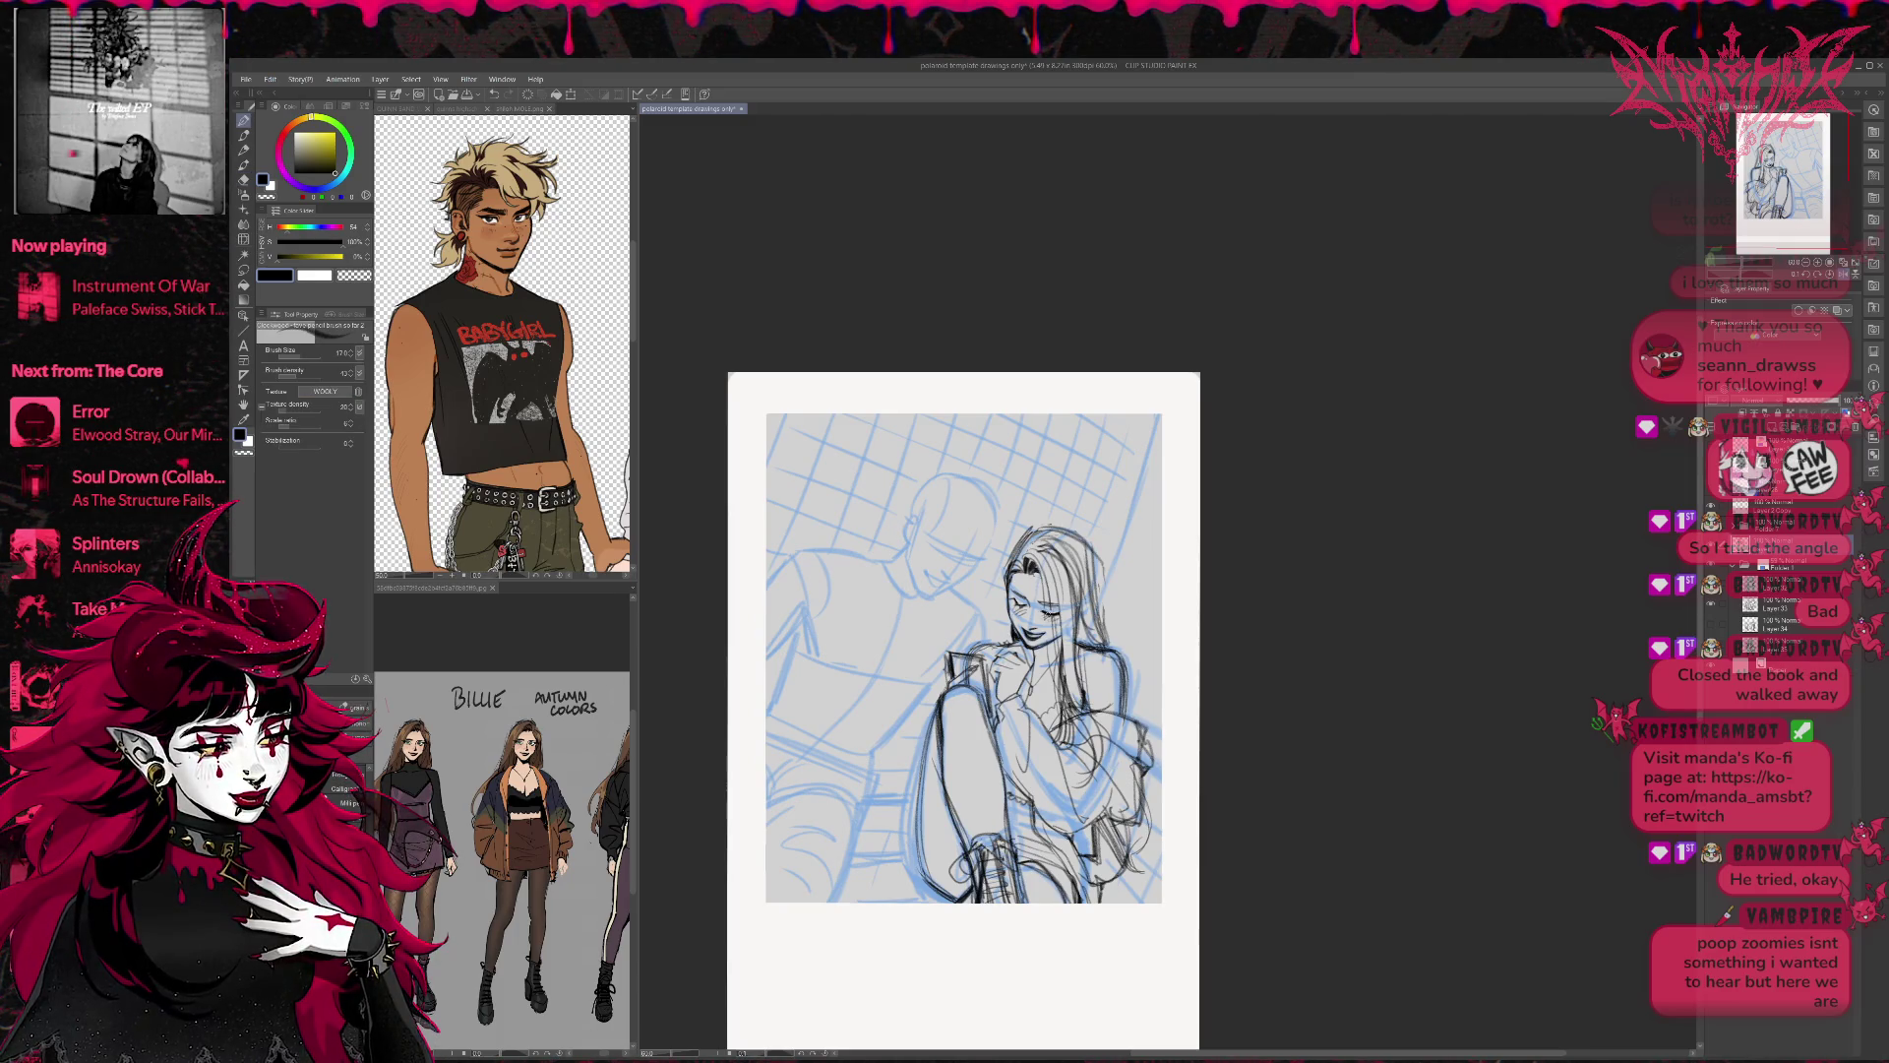
pyautogui.press('e')
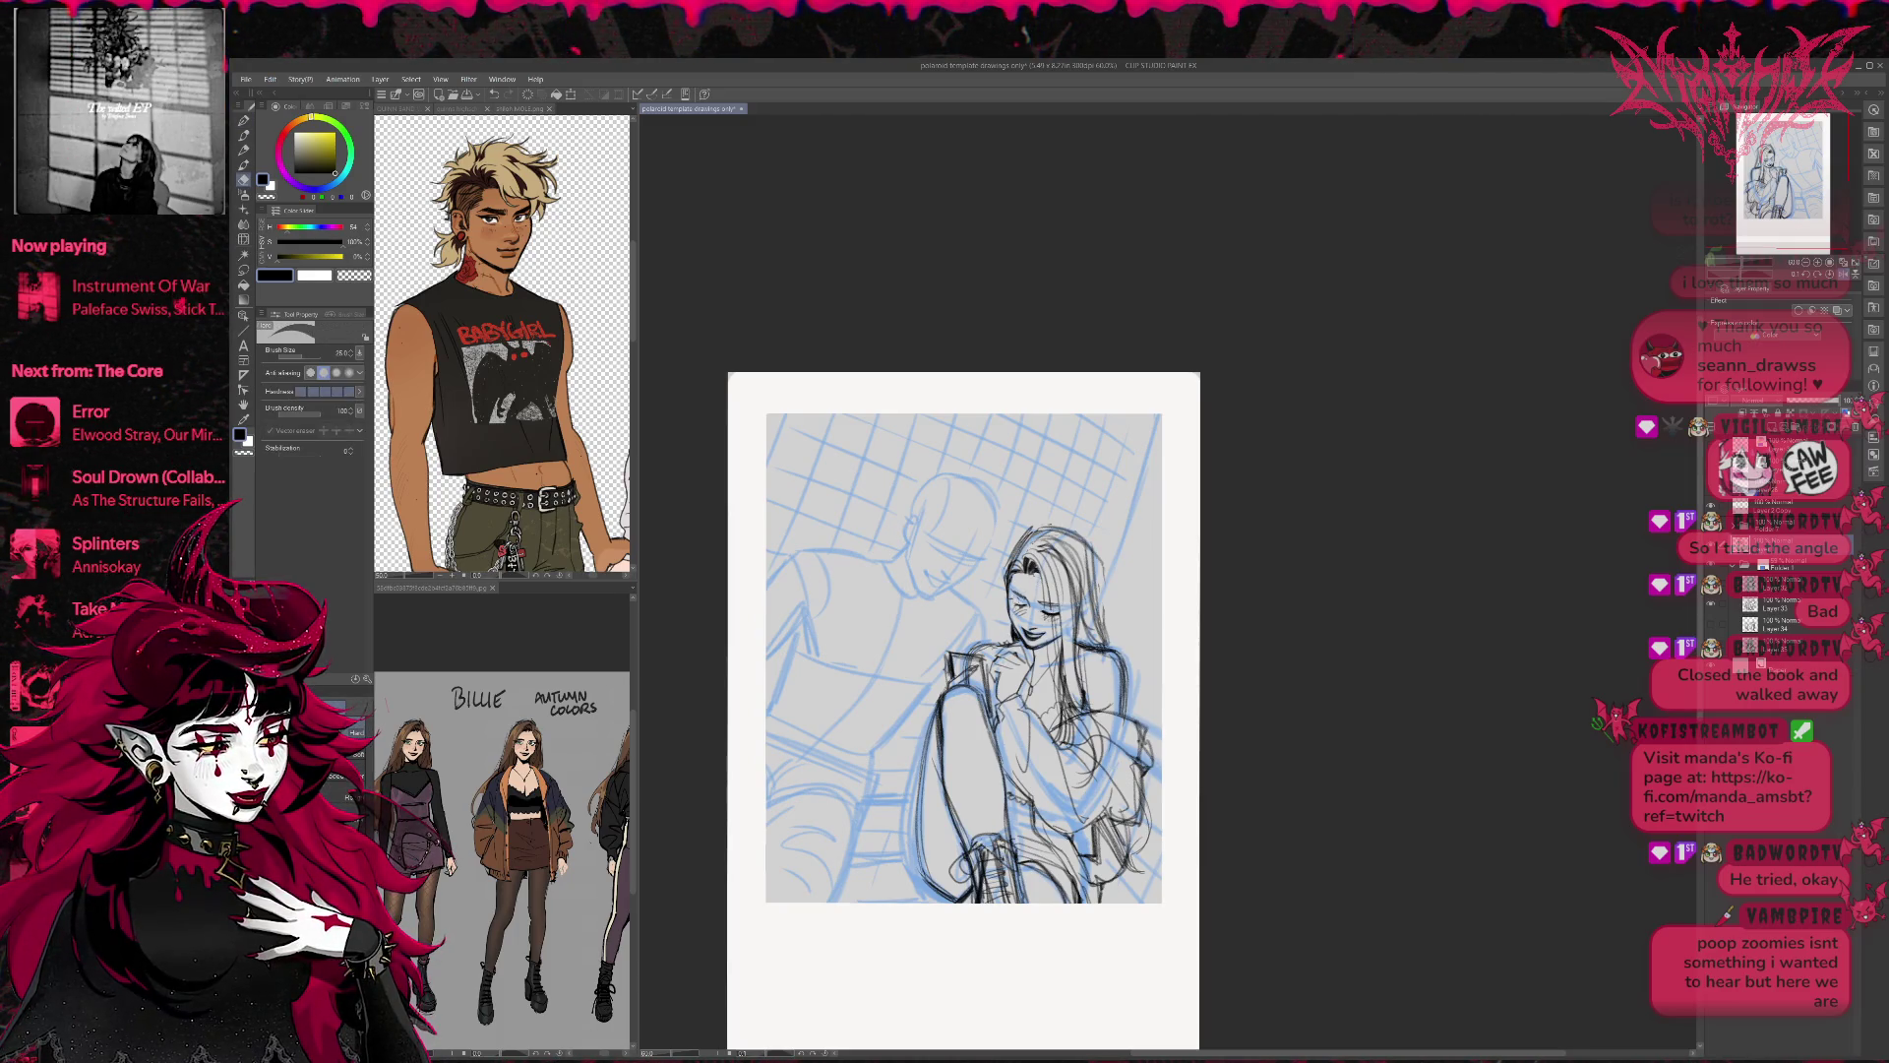
pyautogui.press('p')
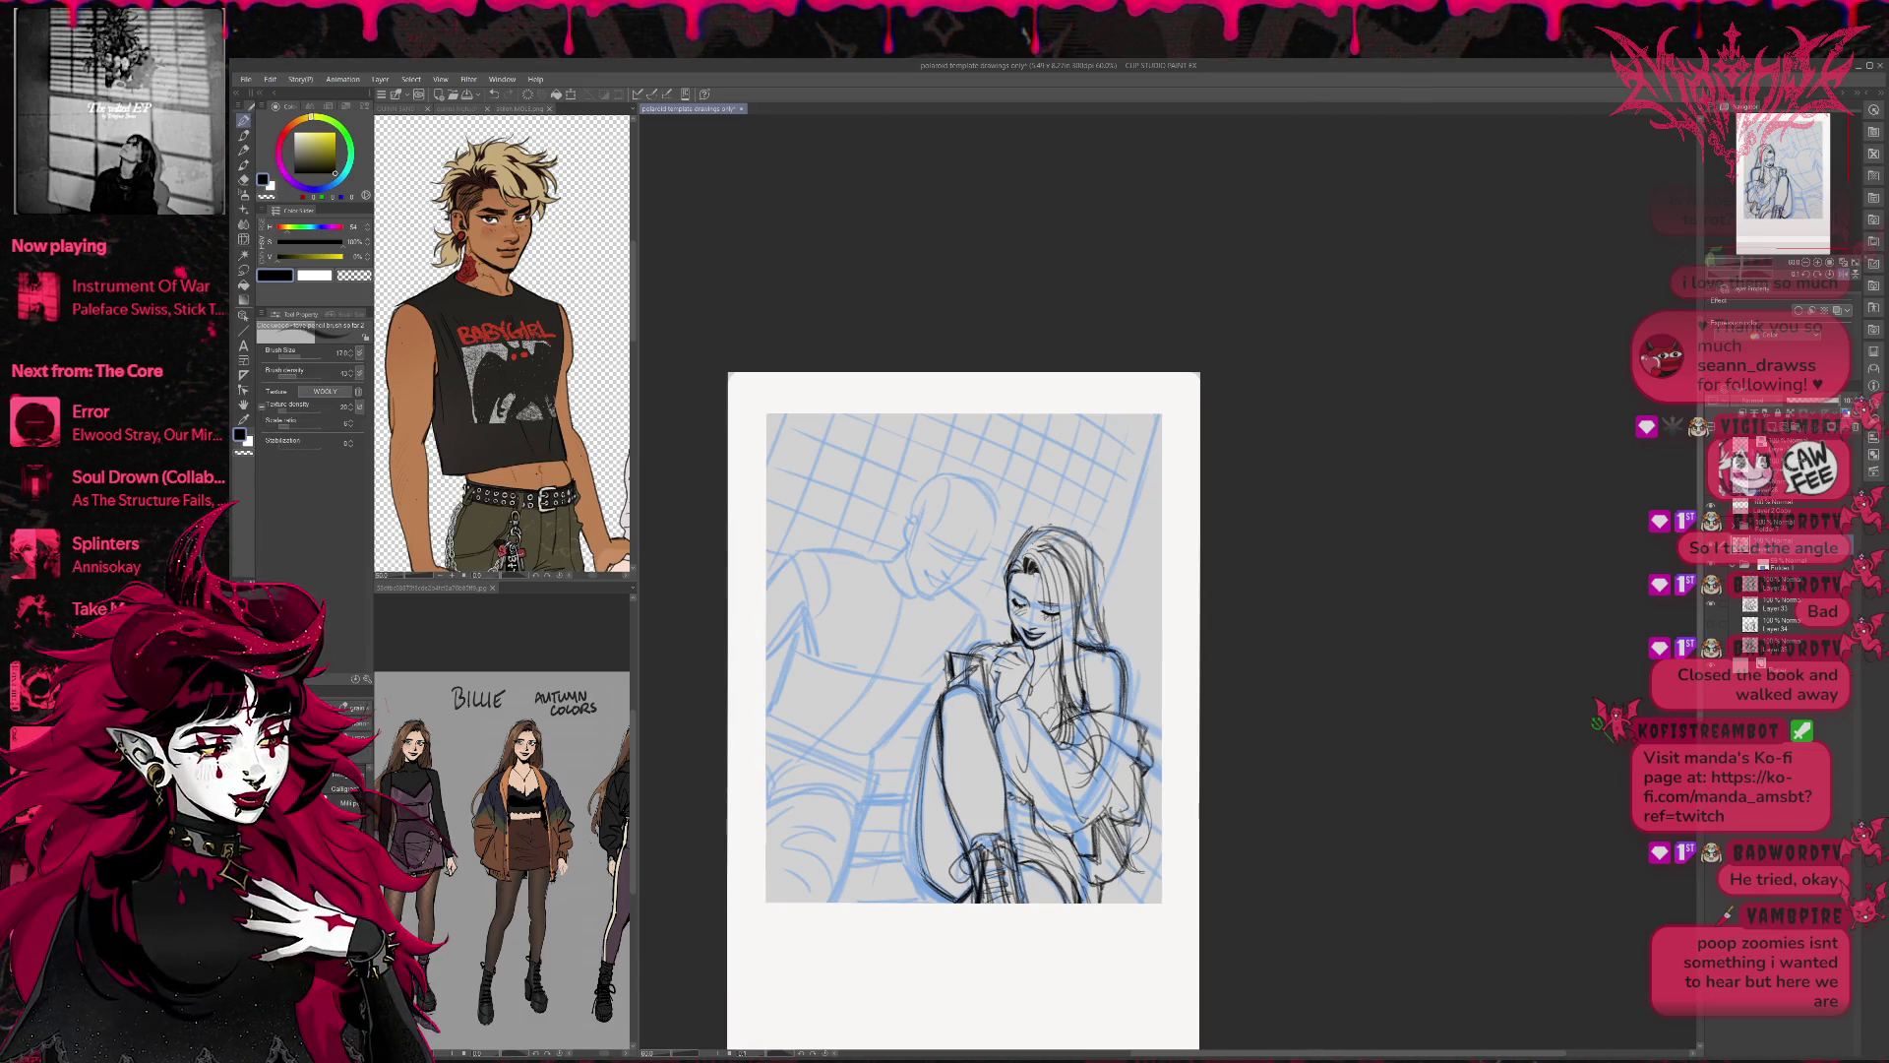
pyautogui.press('e')
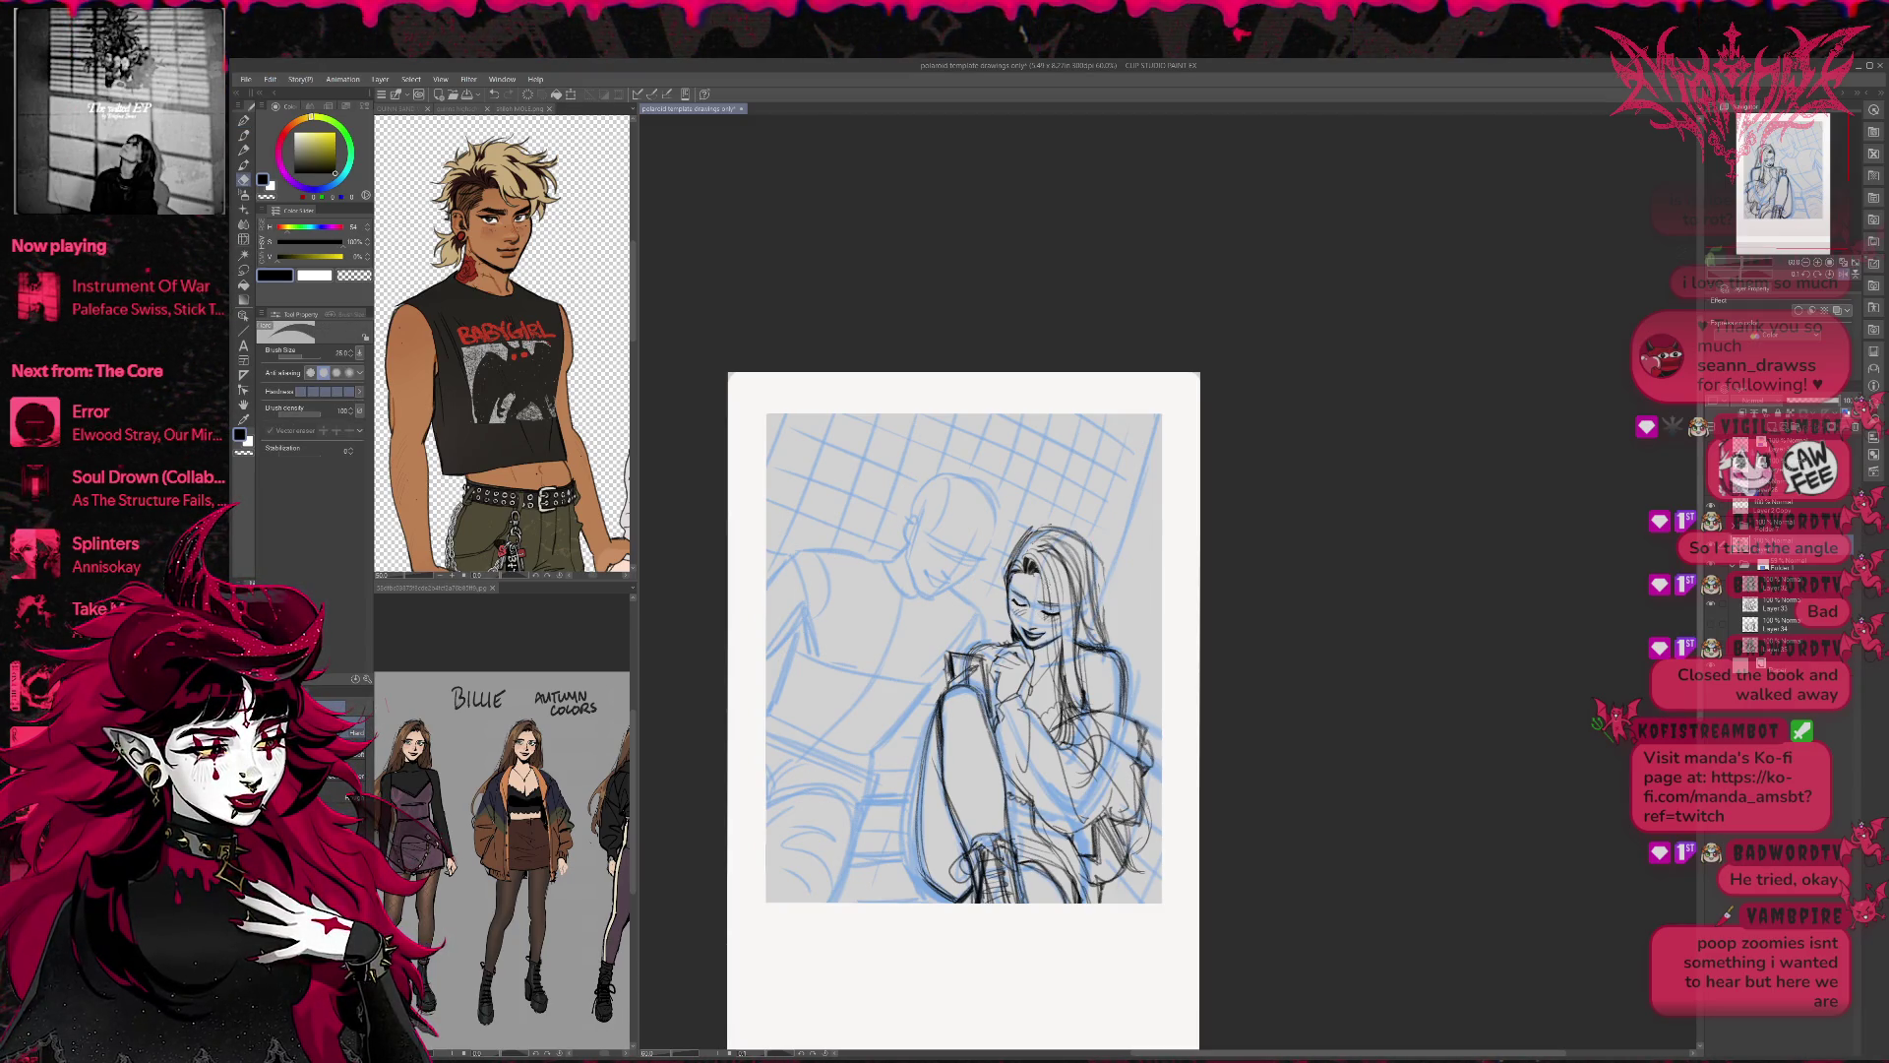
pyautogui.press('r')
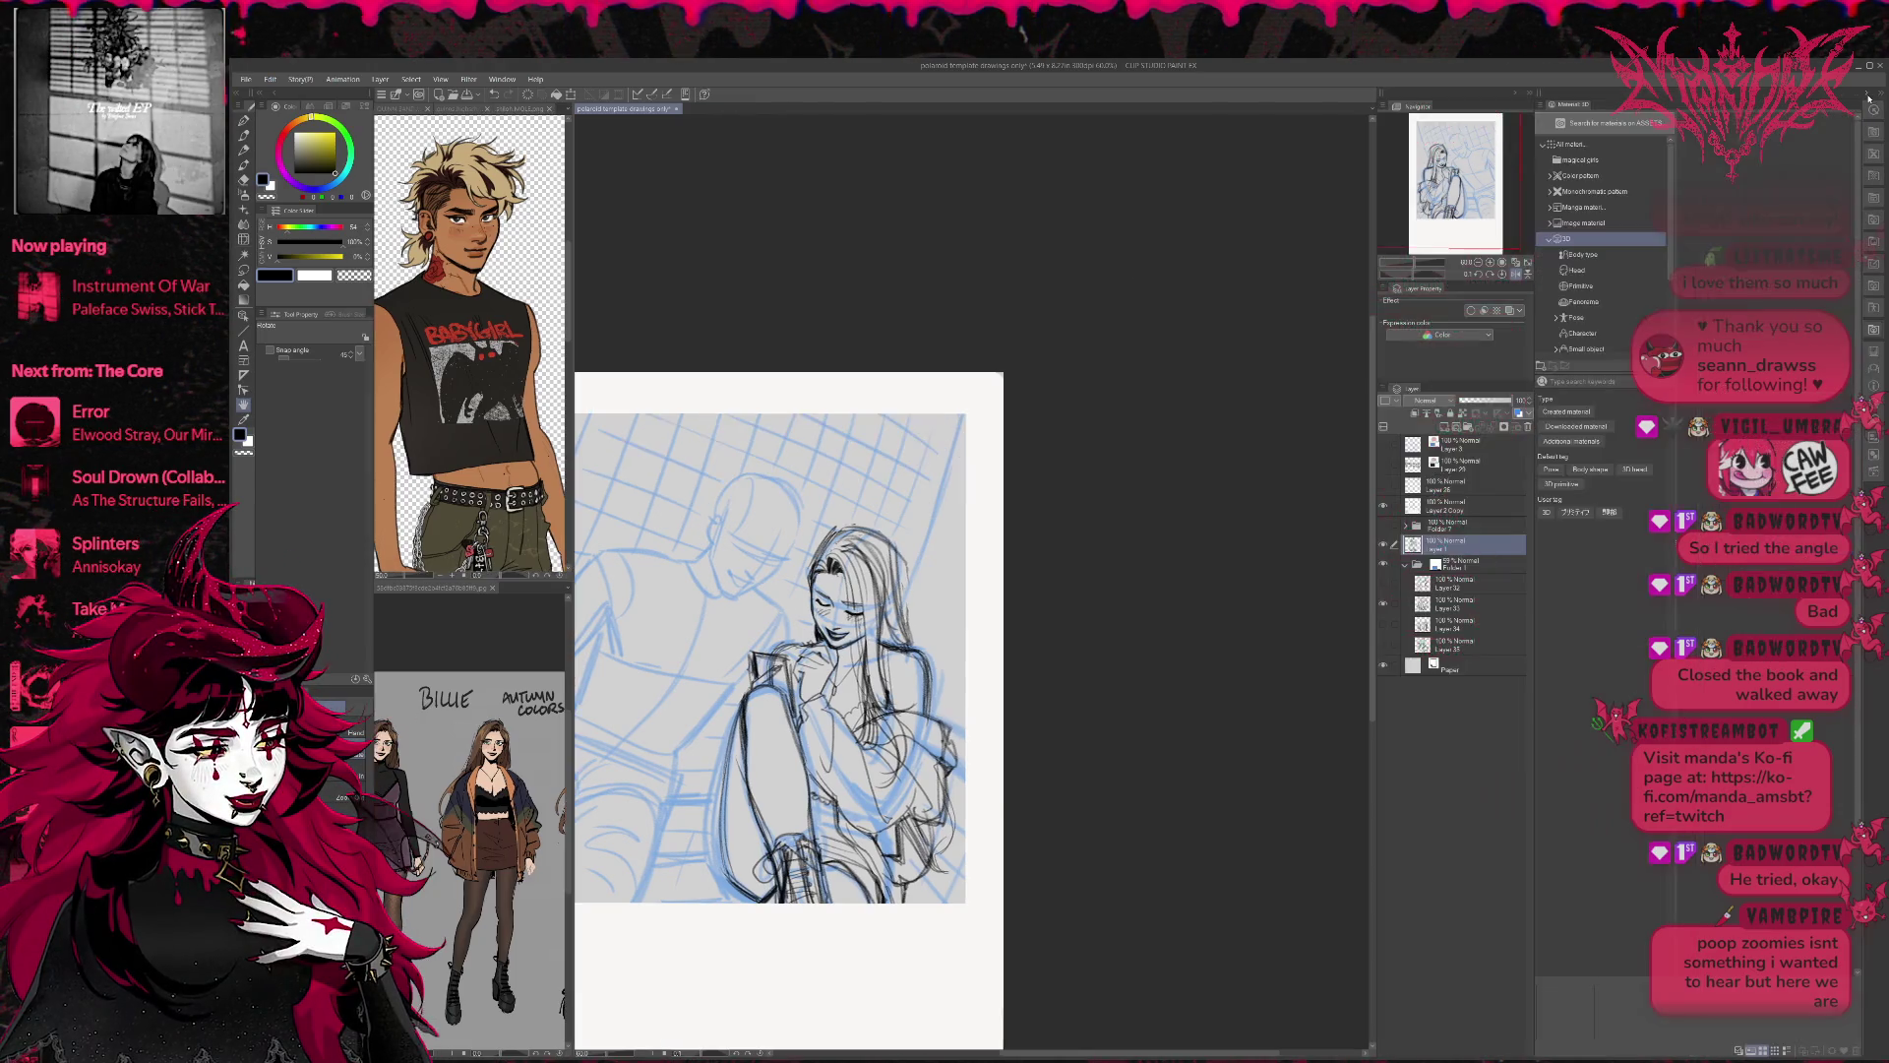
pyautogui.click(1867, 182)
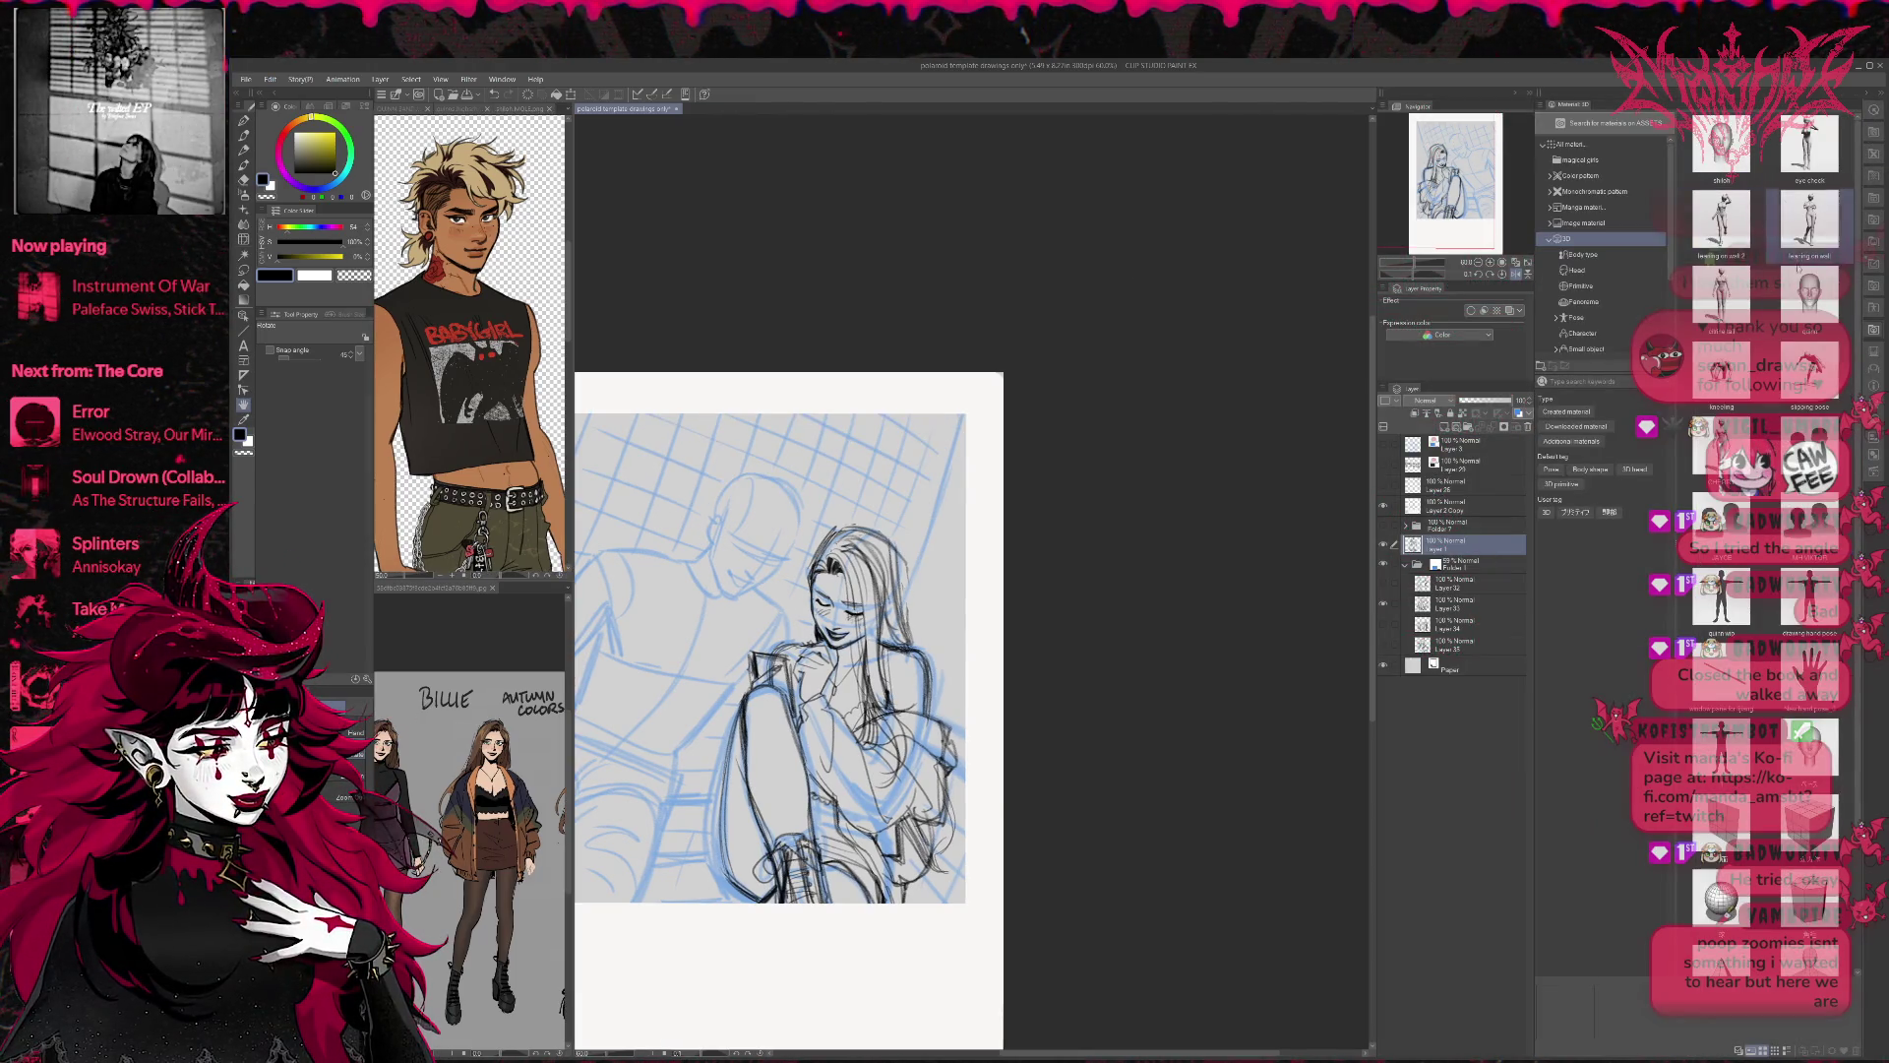
# Drop the 3D head material onto the canvas and shrink it up-left near the sketch.
pyautogui.scroll(-2, 1778, 648)
pyautogui.scroll(2, 1766, 492)
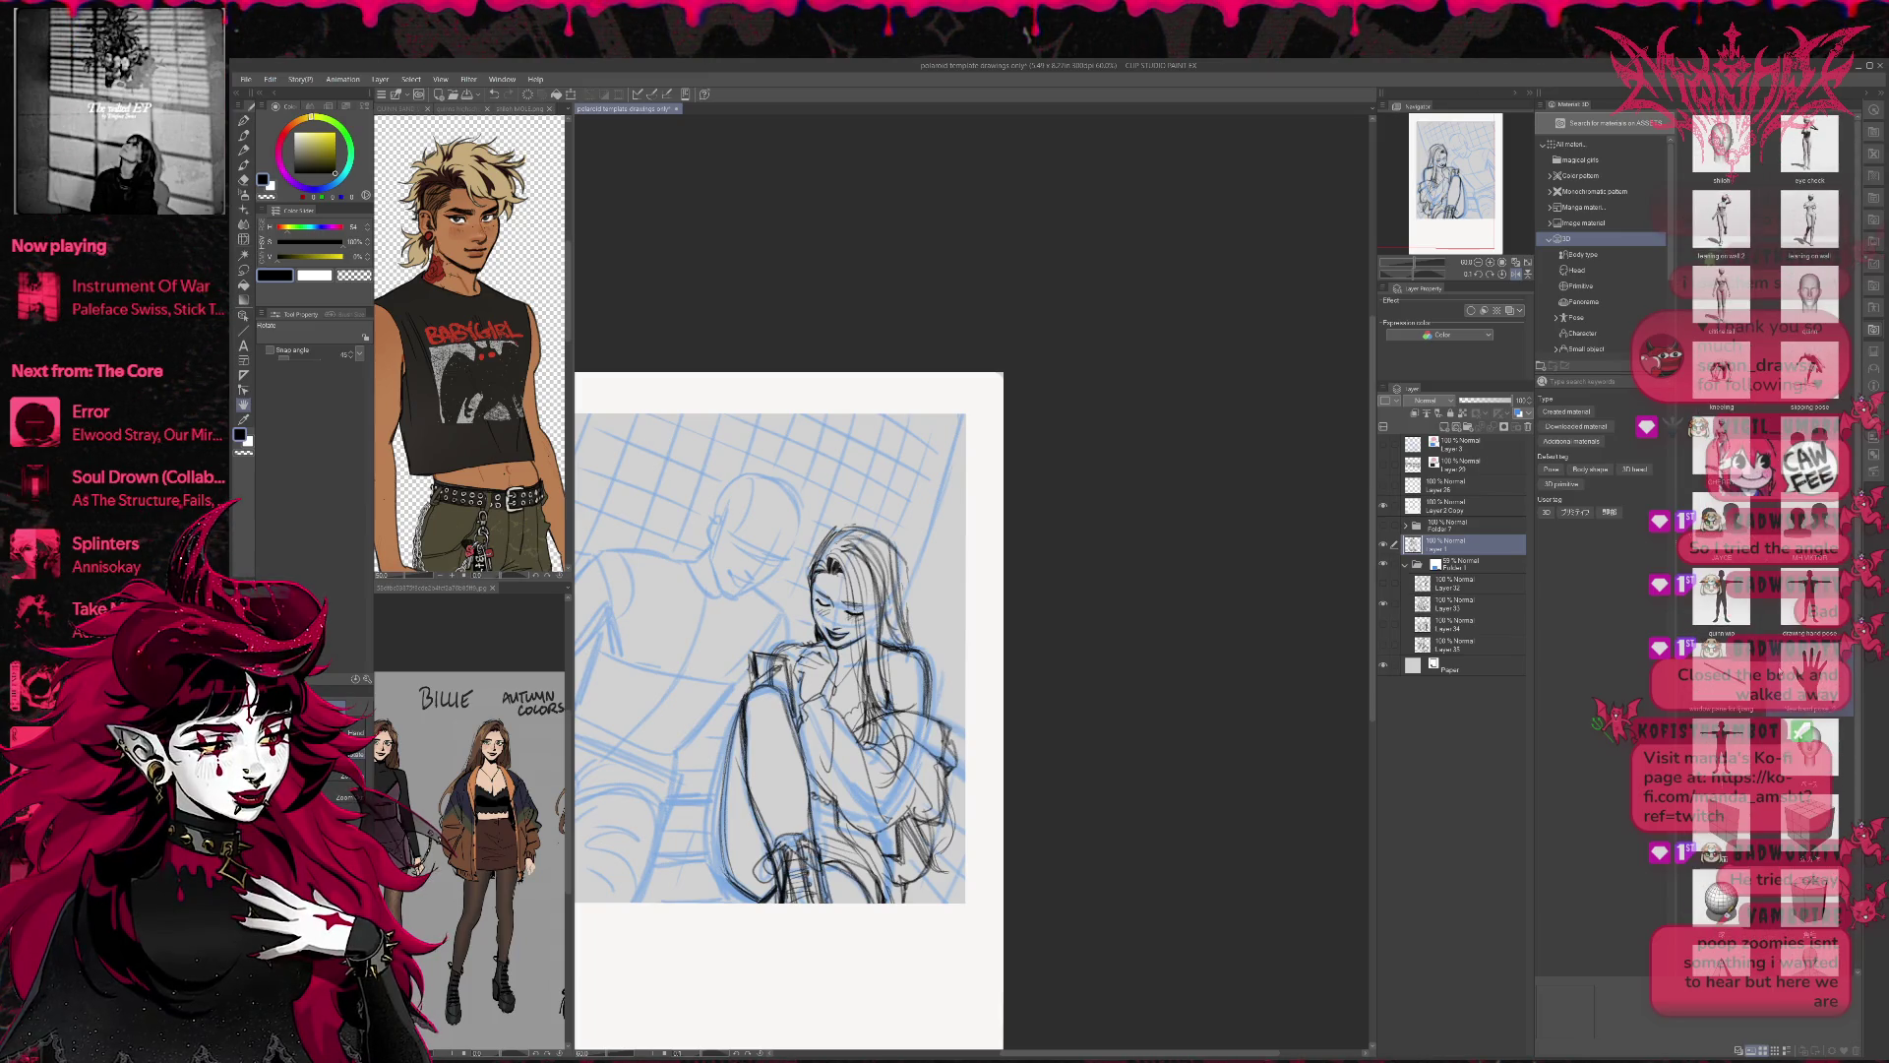
pyautogui.click(1810, 754)
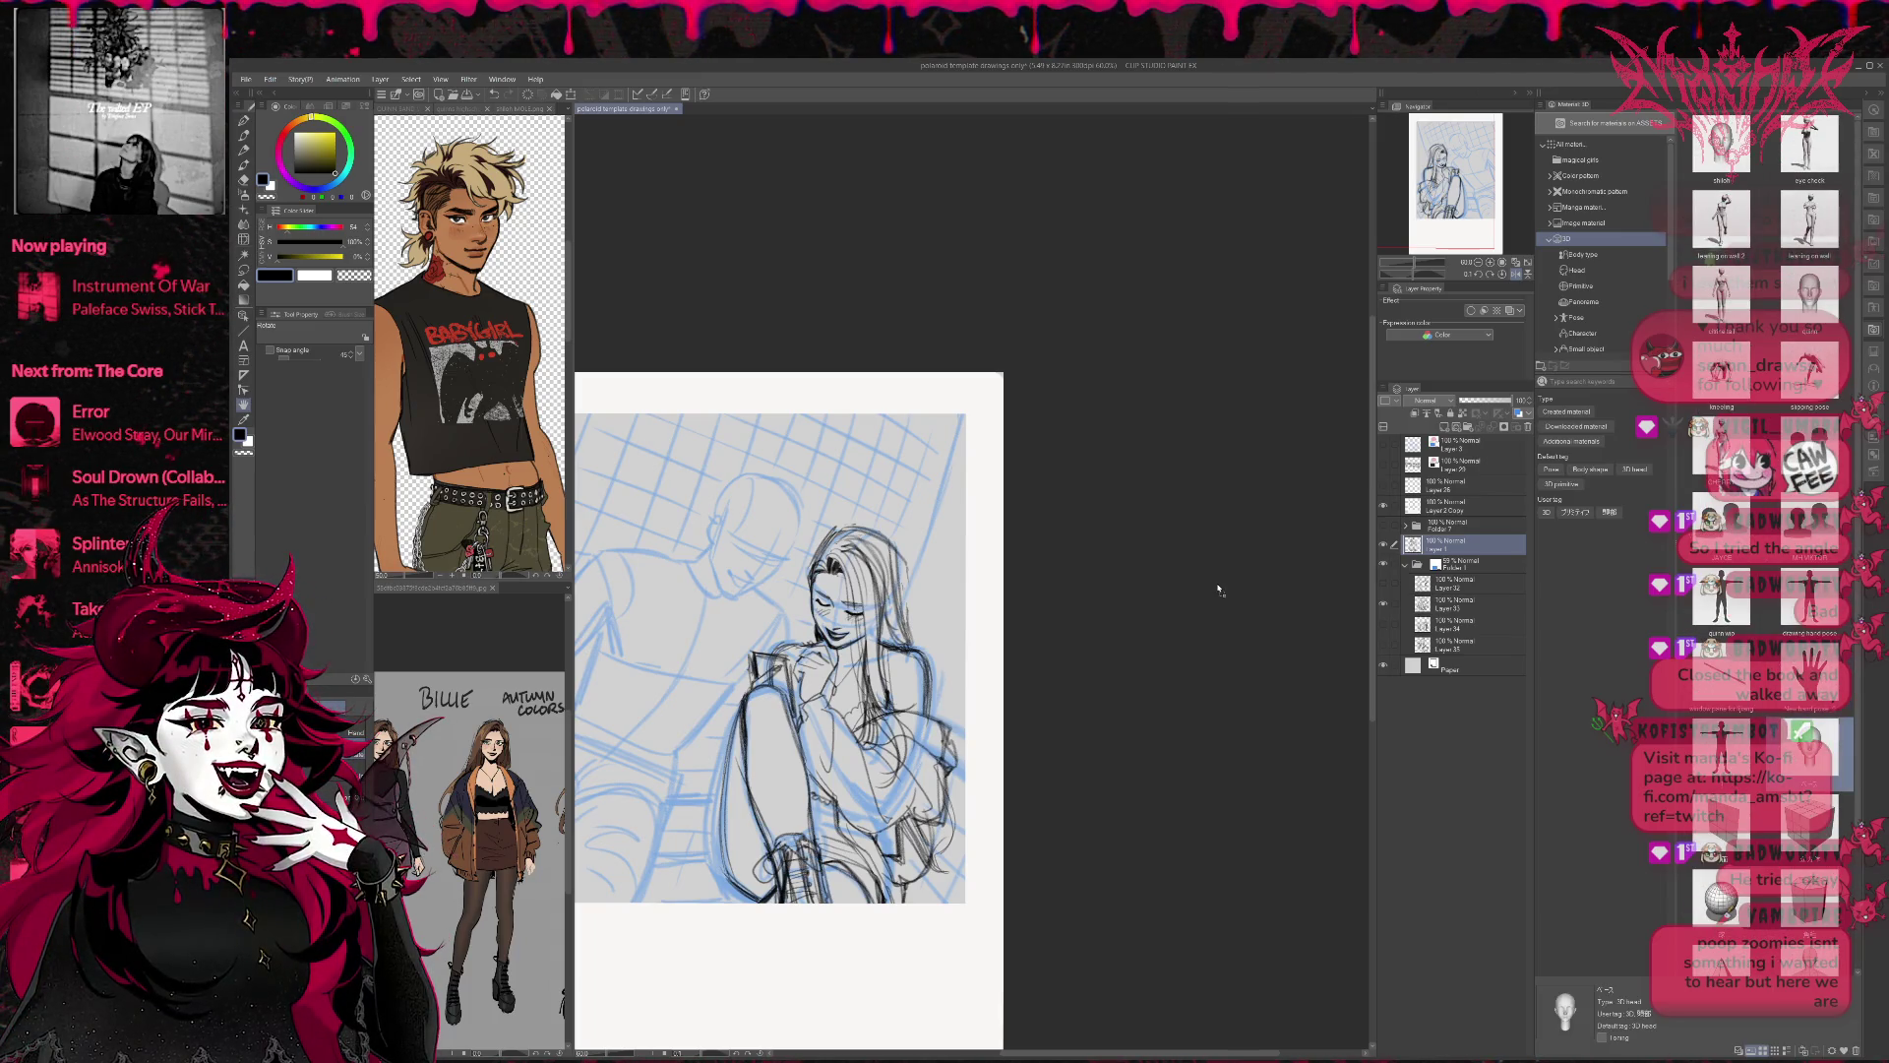
pyautogui.moveTo(762, 523); pyautogui.dragTo(759, 522)
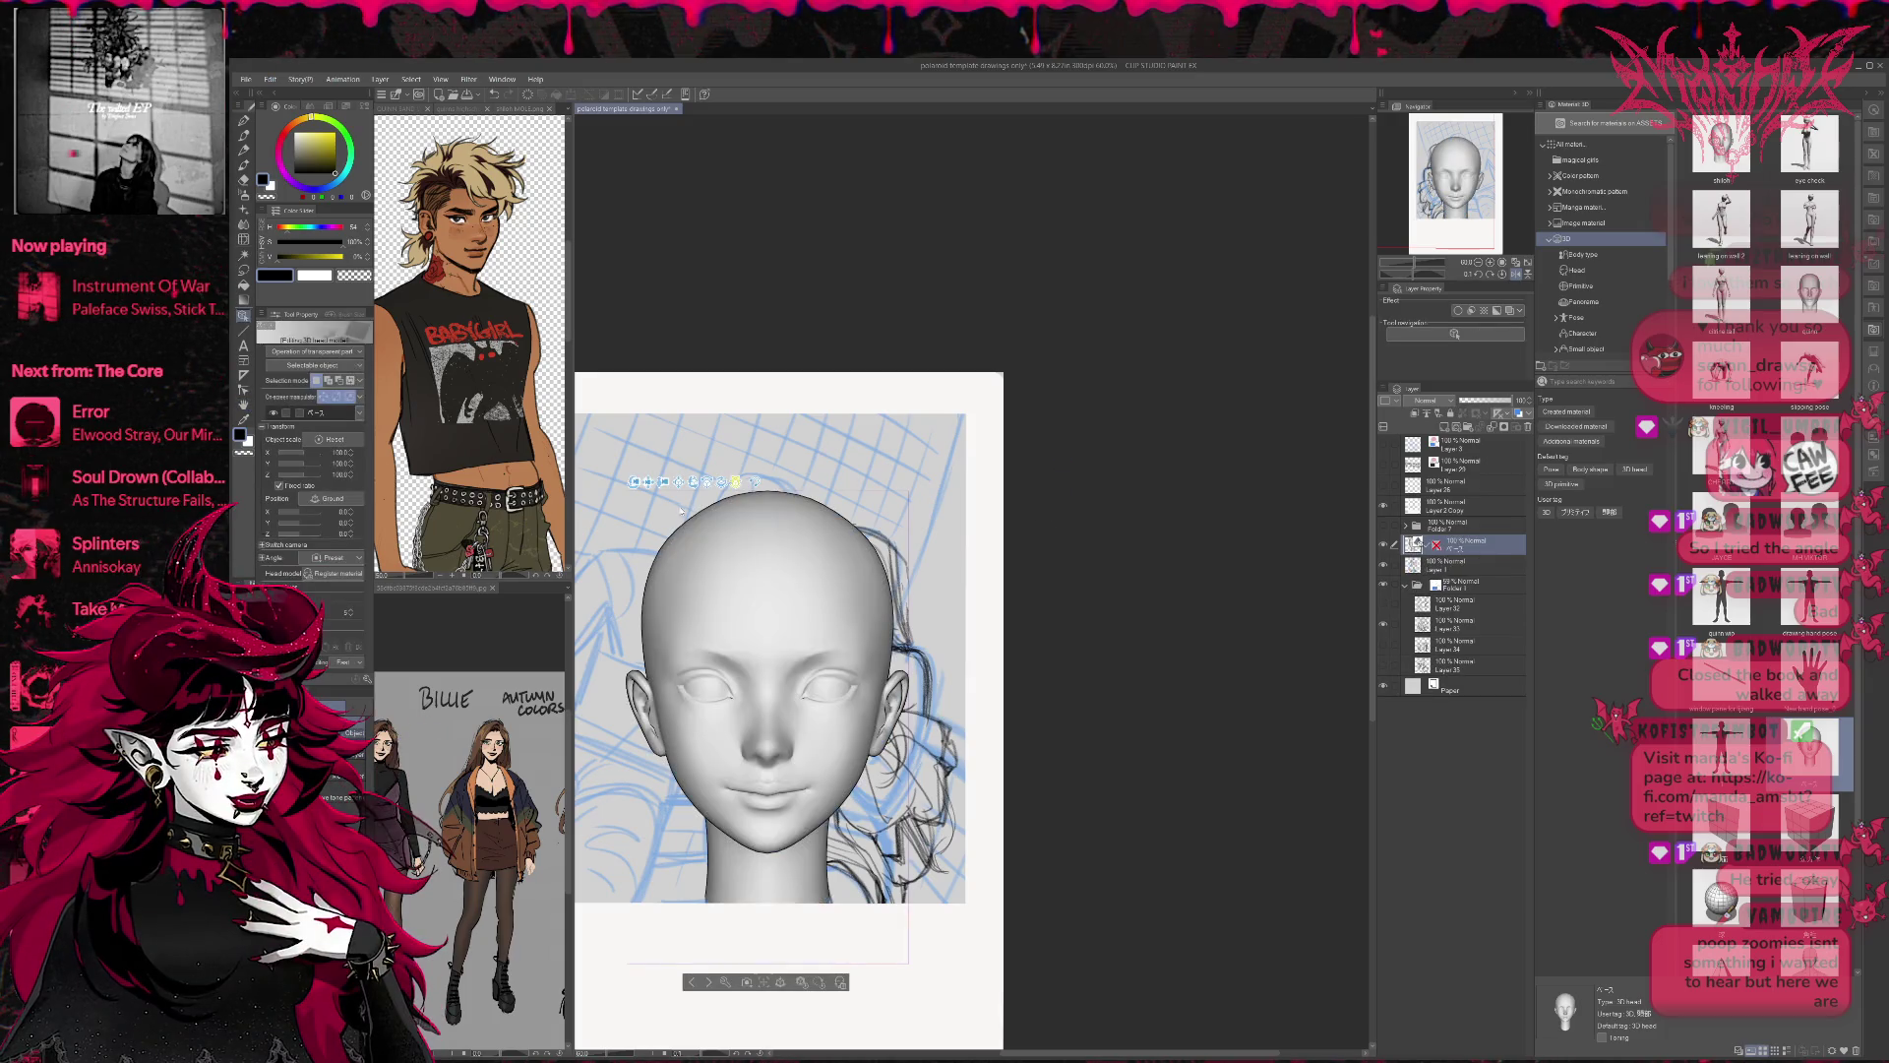
pyautogui.moveTo(665, 482)
pyautogui.mouseDown()
pyautogui.moveTo(729, 675)
pyautogui.moveTo(807, 662)
pyautogui.moveTo(784, 661)
pyautogui.moveTo(800, 683)
pyautogui.moveTo(778, 659)
pyautogui.mouseUp()
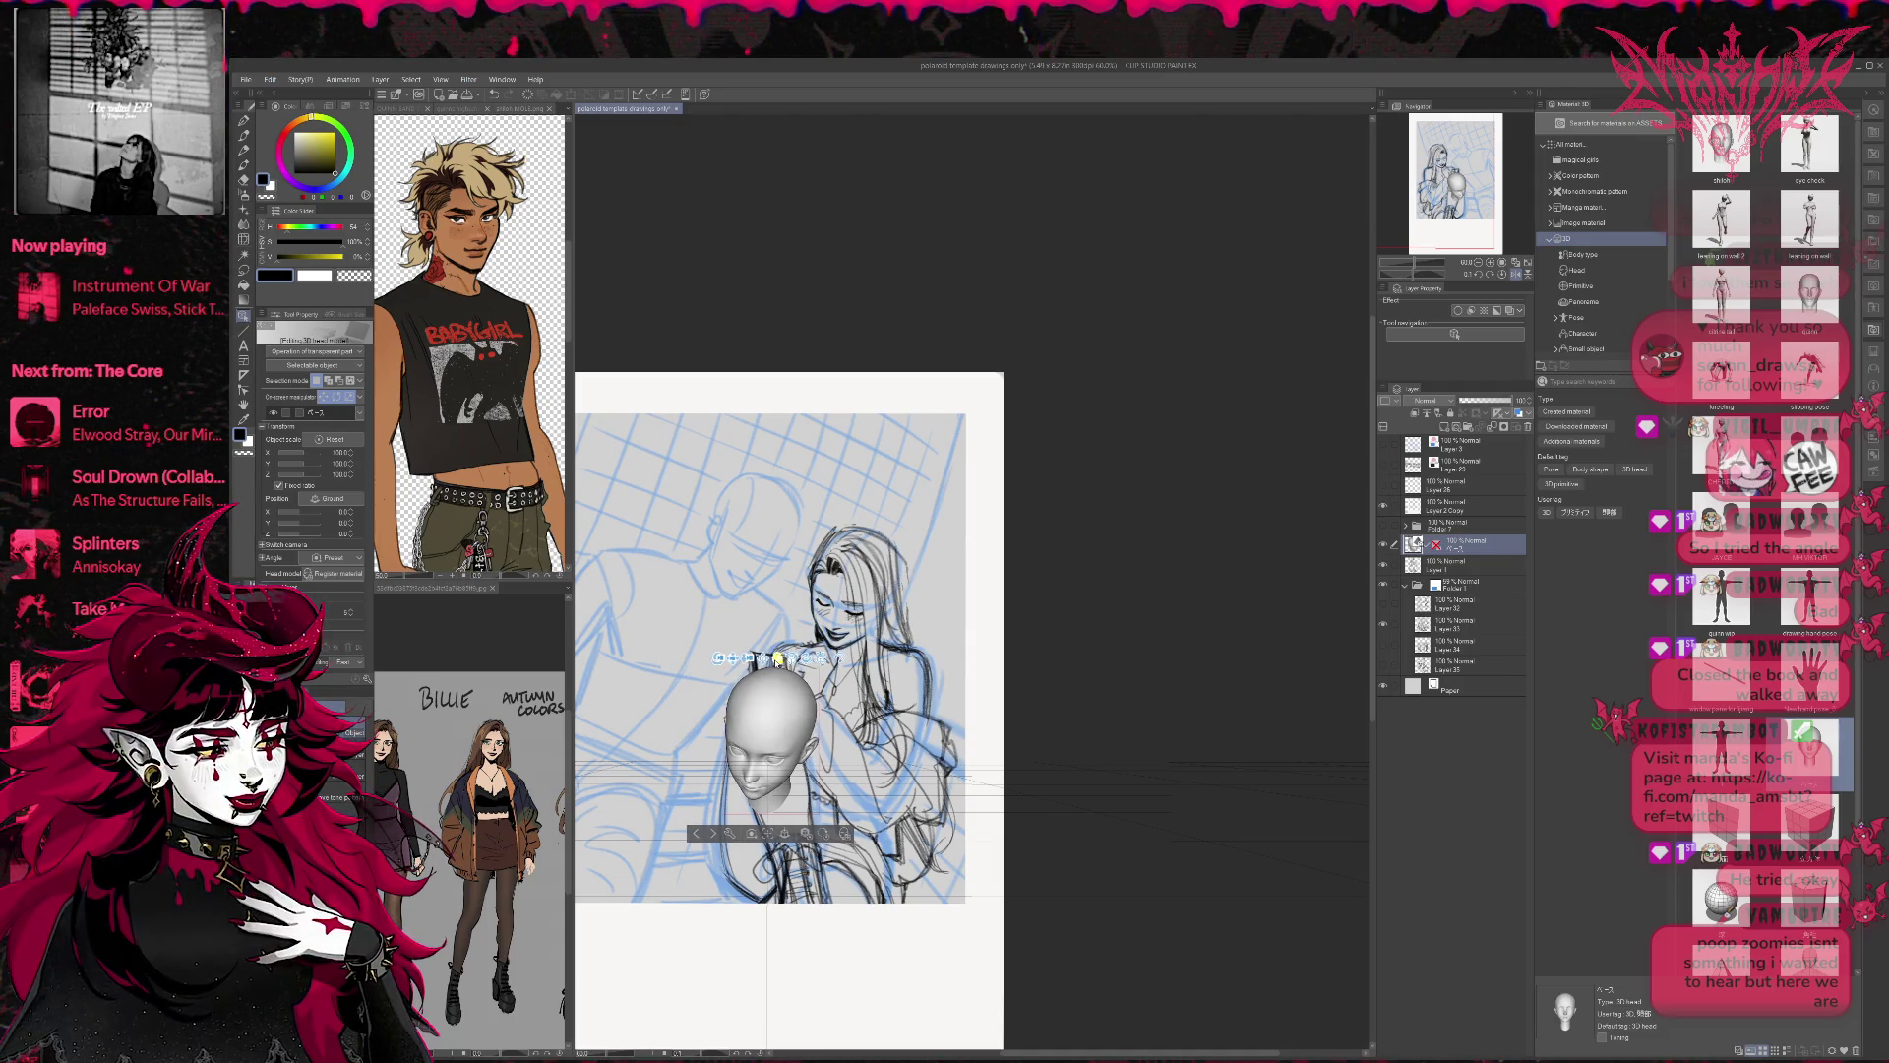
pyautogui.moveTo(778, 659)
pyautogui.mouseDown()
pyautogui.moveTo(639, 546)
pyautogui.moveTo(650, 532)
pyautogui.mouseUp()
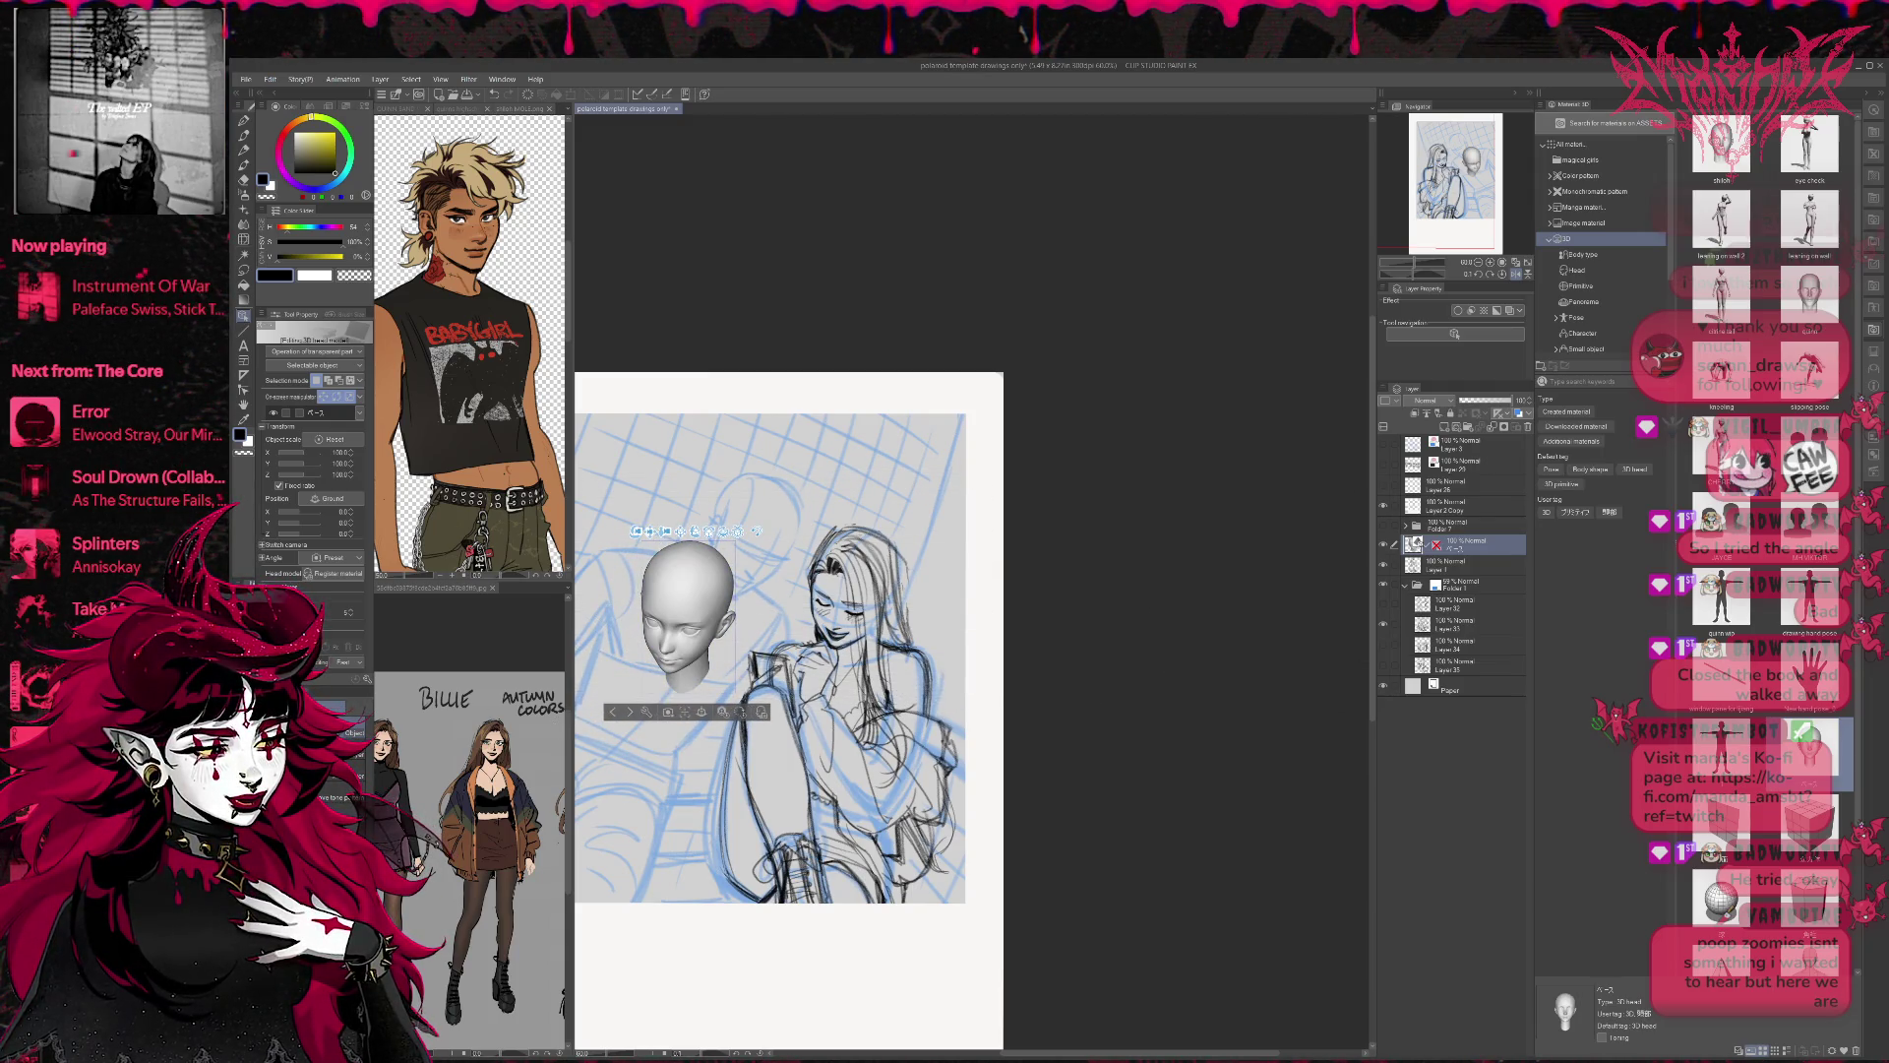
# Resize, turn and tilt the 3D head so it sits just left of the girl's face.
pyautogui.moveTo(646, 712); pyautogui.dragTo(618, 668)
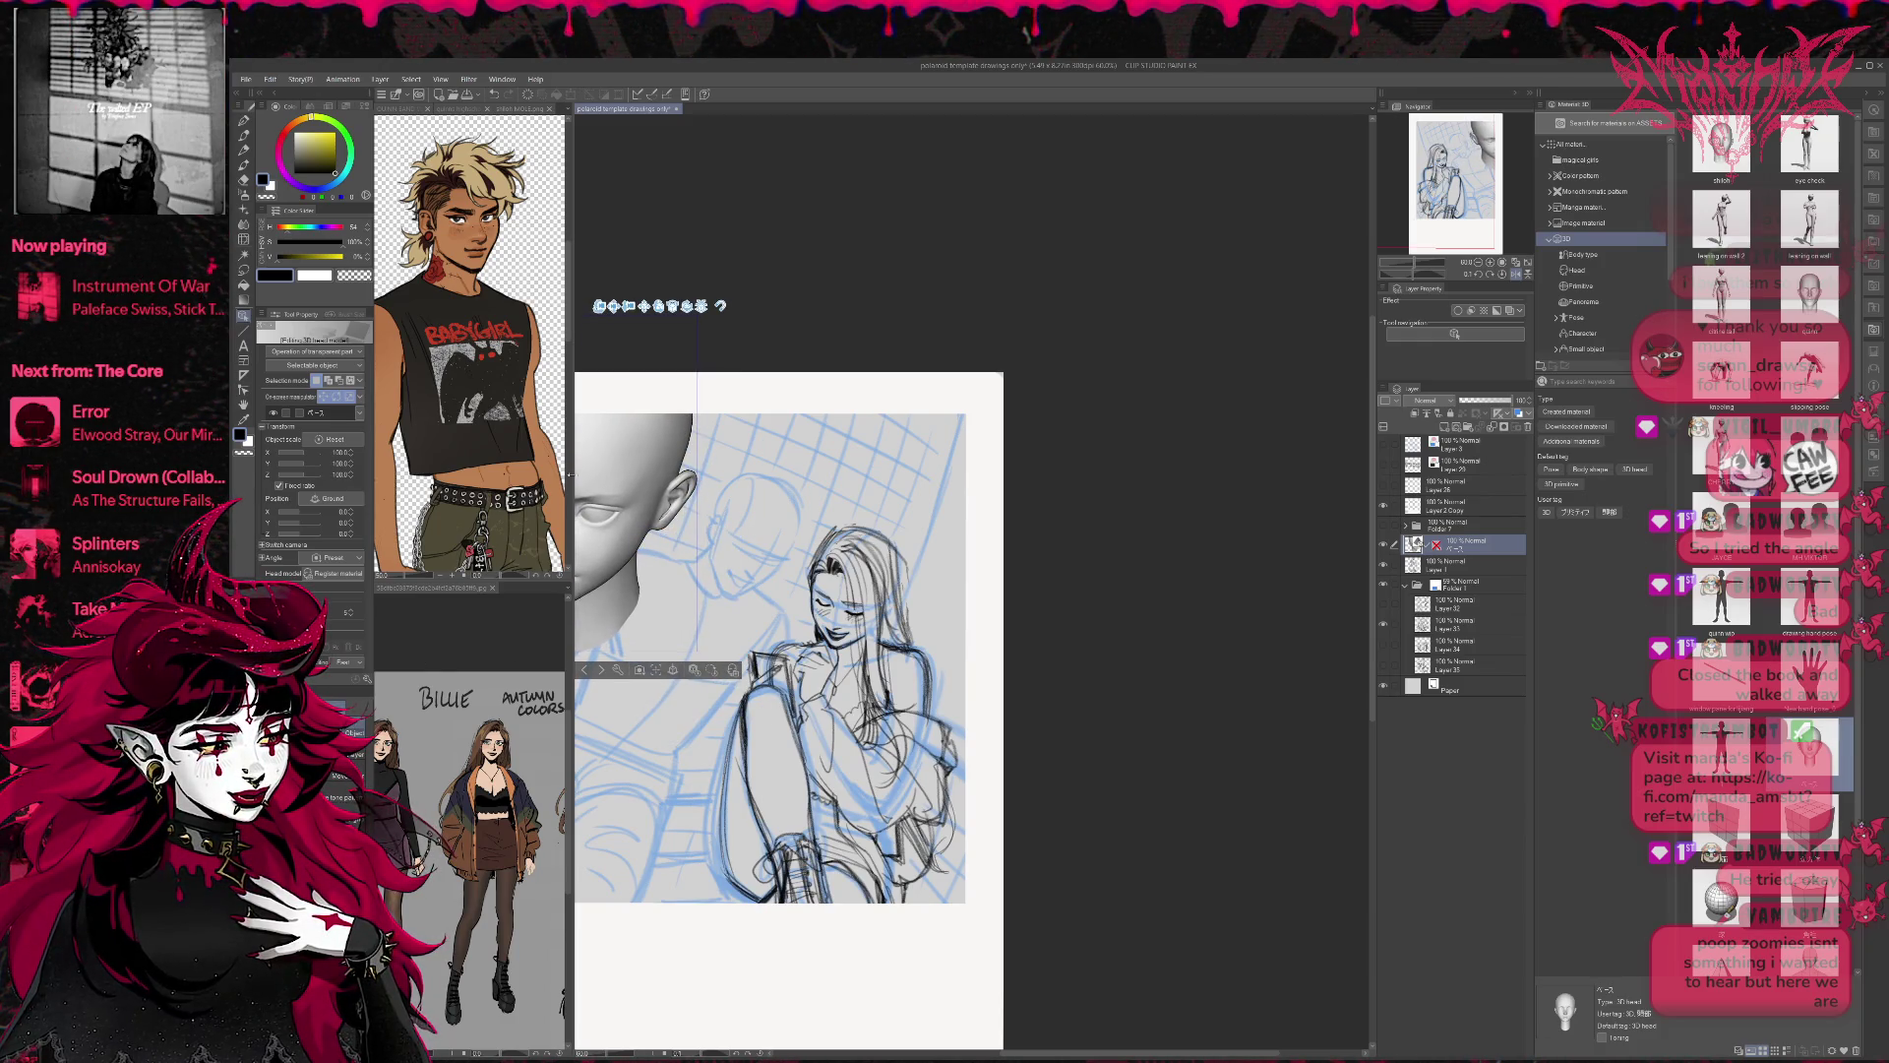
pyautogui.moveTo(645, 418)
pyautogui.mouseDown()
pyautogui.moveTo(743, 477)
pyautogui.moveTo(683, 398)
pyautogui.mouseUp()
pyautogui.moveTo(728, 679); pyautogui.dragTo(688, 603)
pyautogui.click(701, 626)
pyautogui.click(728, 682)
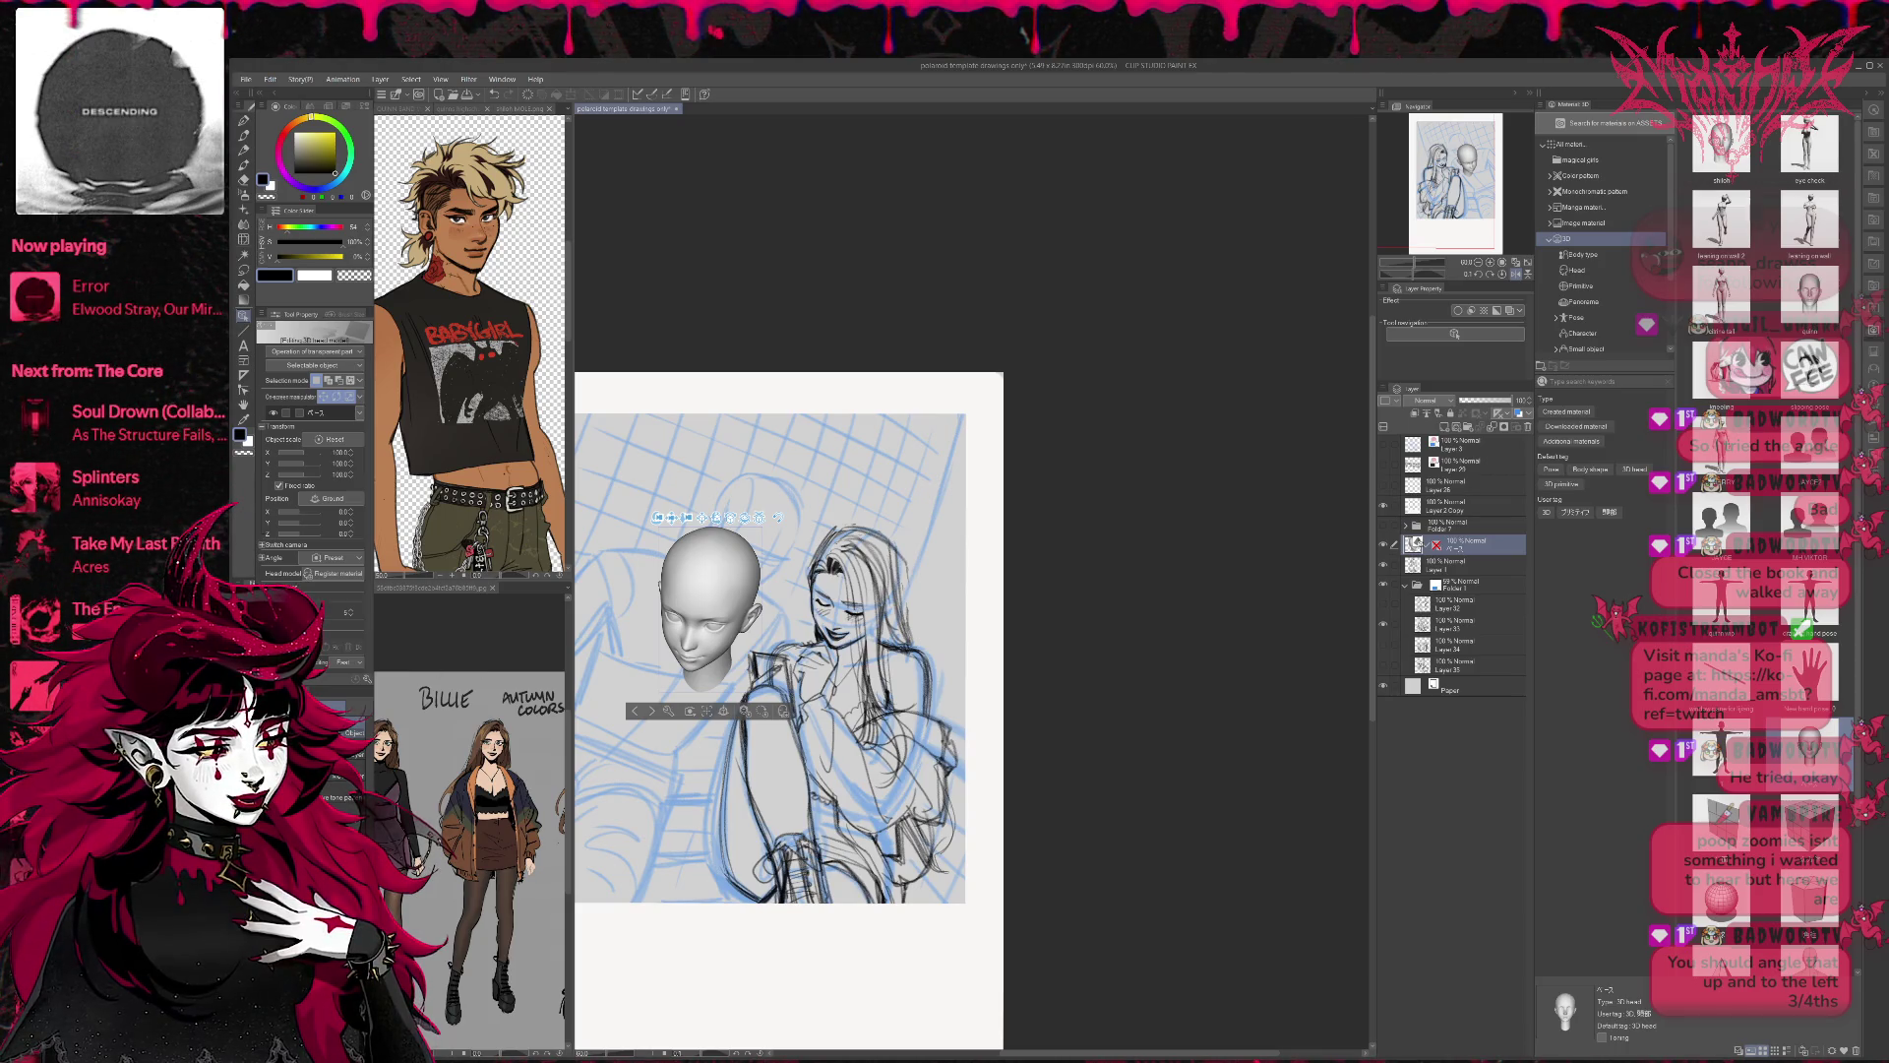
pyautogui.scroll(3, 698, 590)
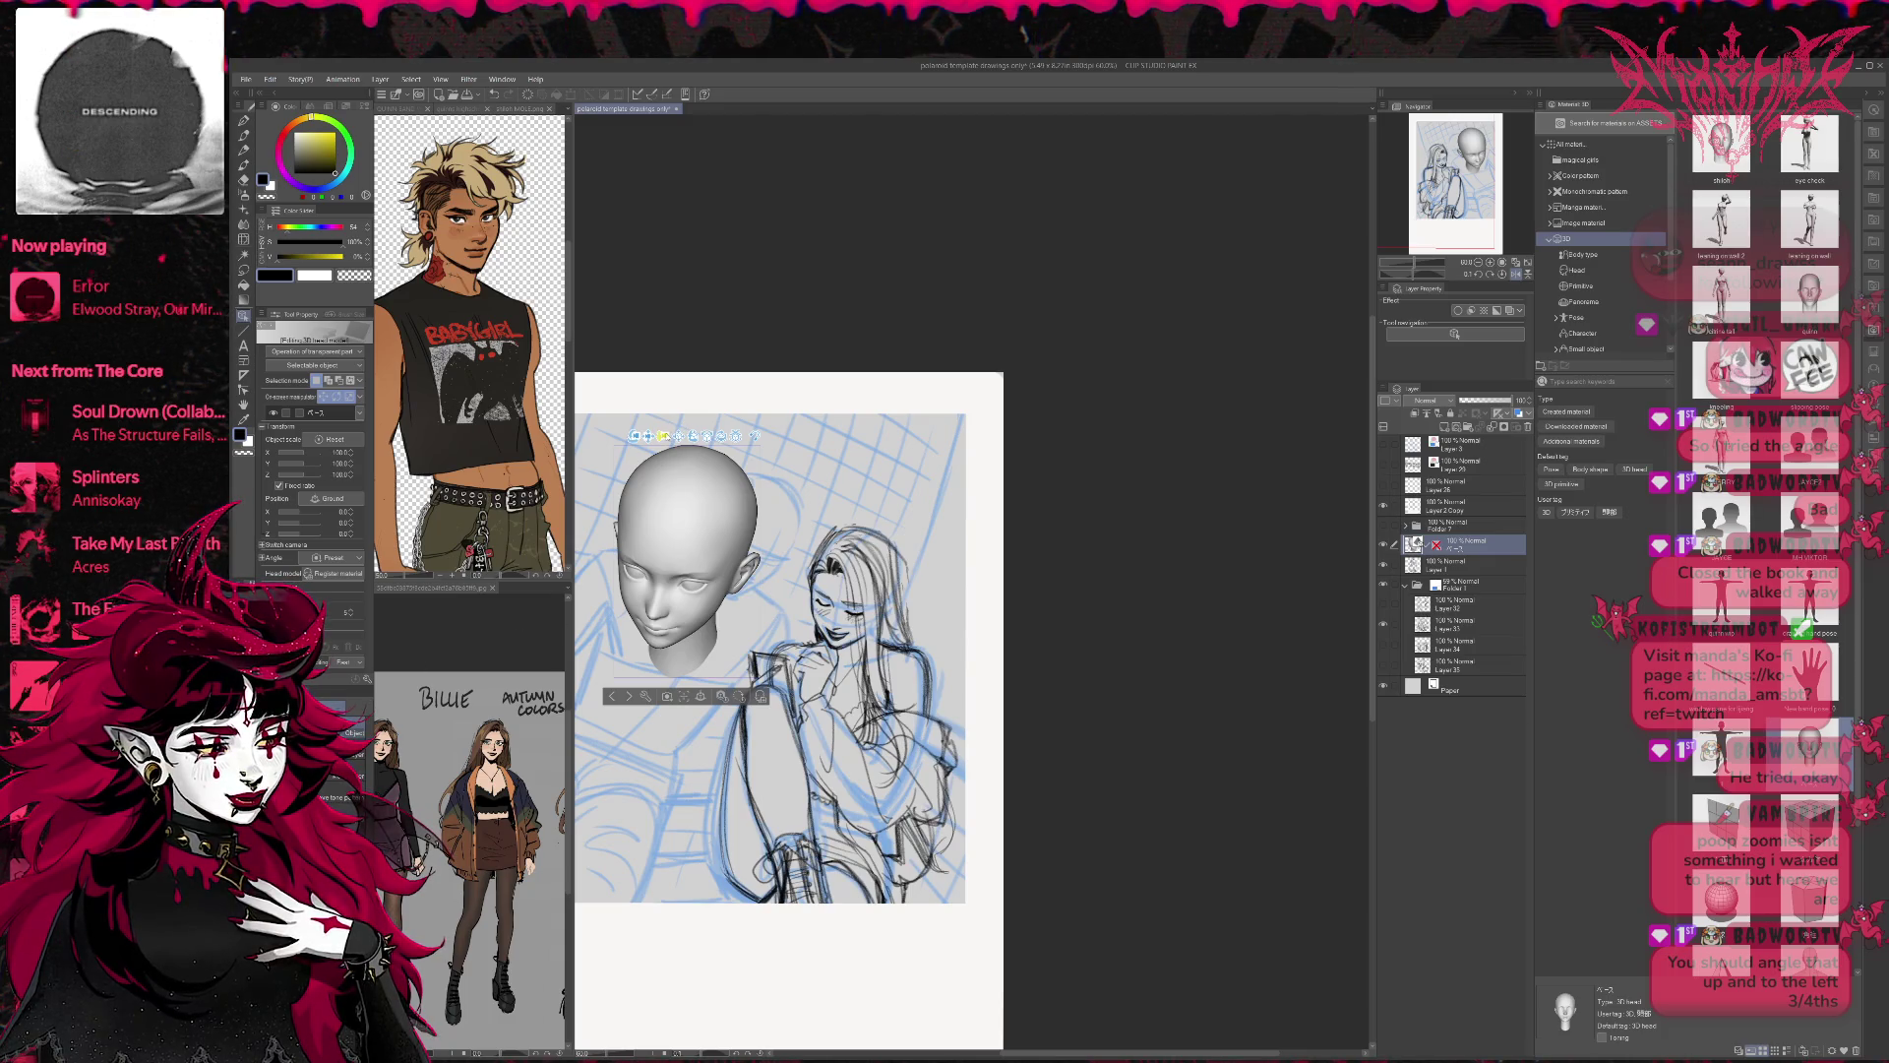
pyautogui.scroll(-3, 678, 395)
pyautogui.scroll(-2, 678, 394)
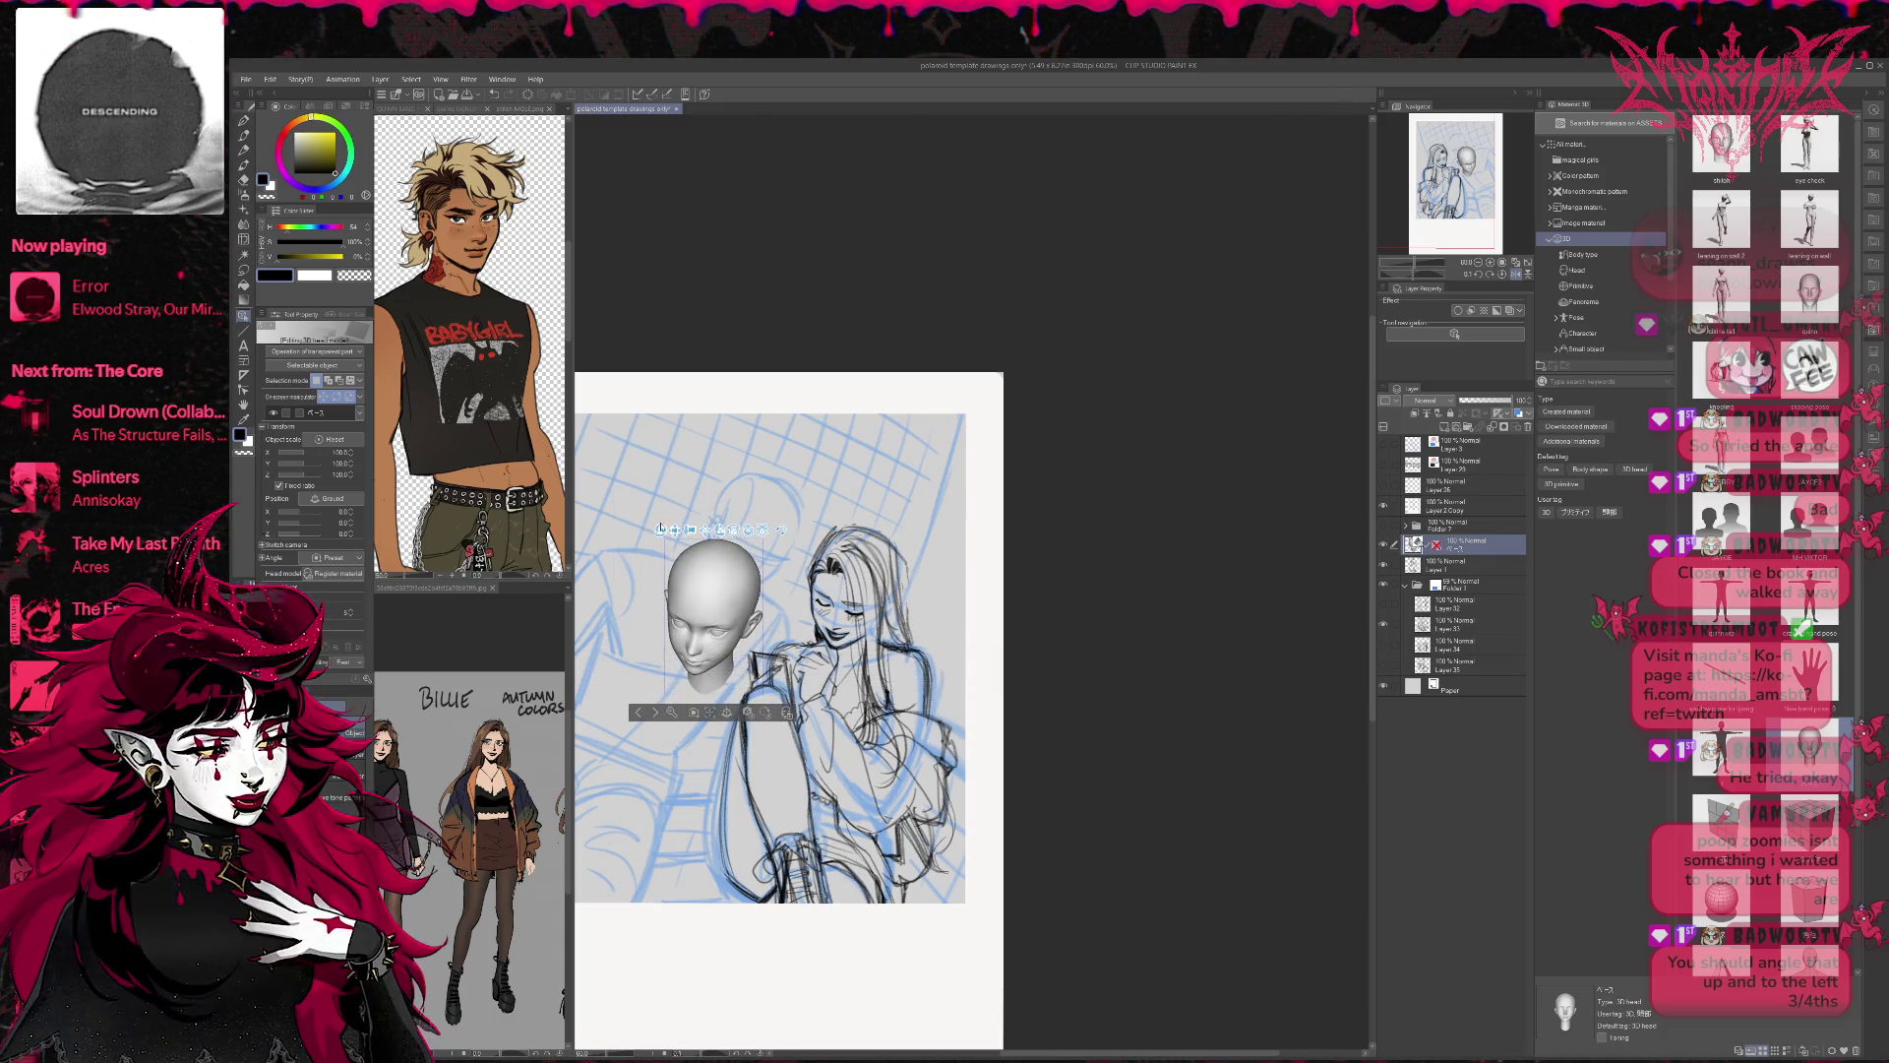
pyautogui.moveTo(673, 522); pyautogui.dragTo(669, 518)
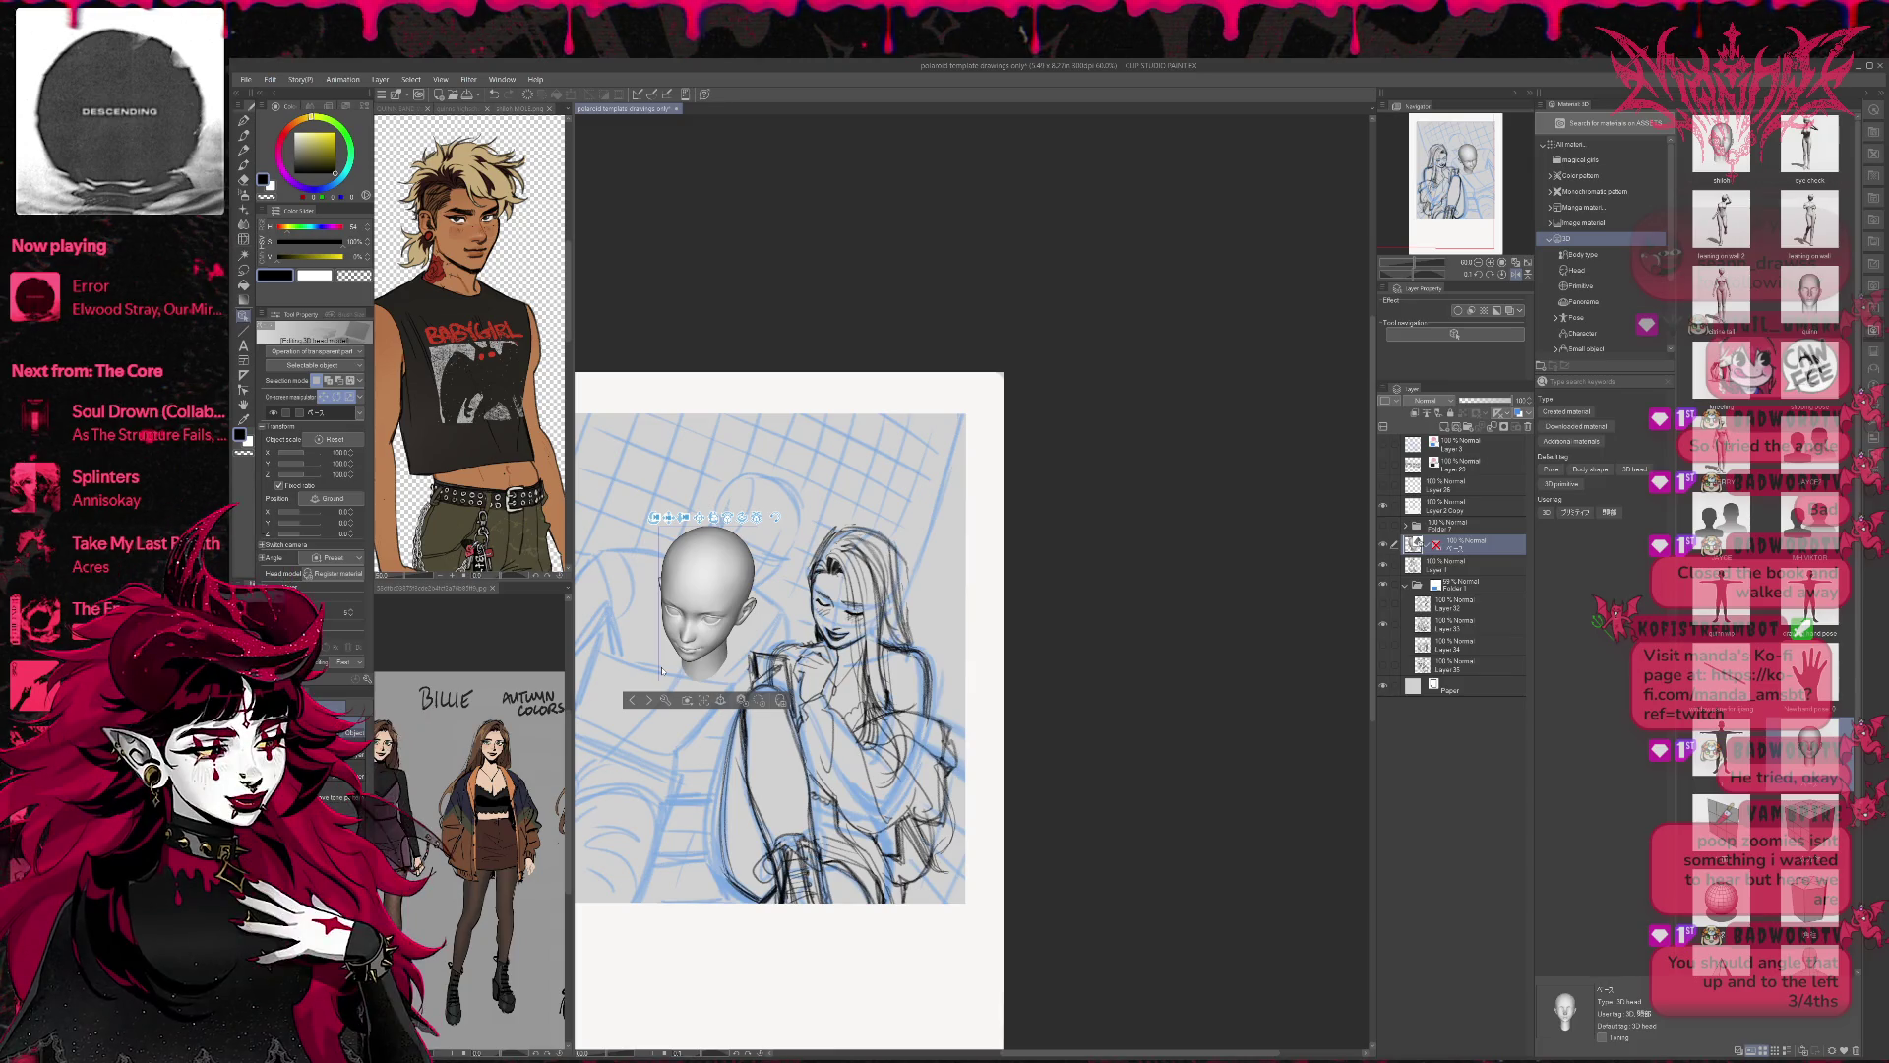
pyautogui.click(1454, 562)
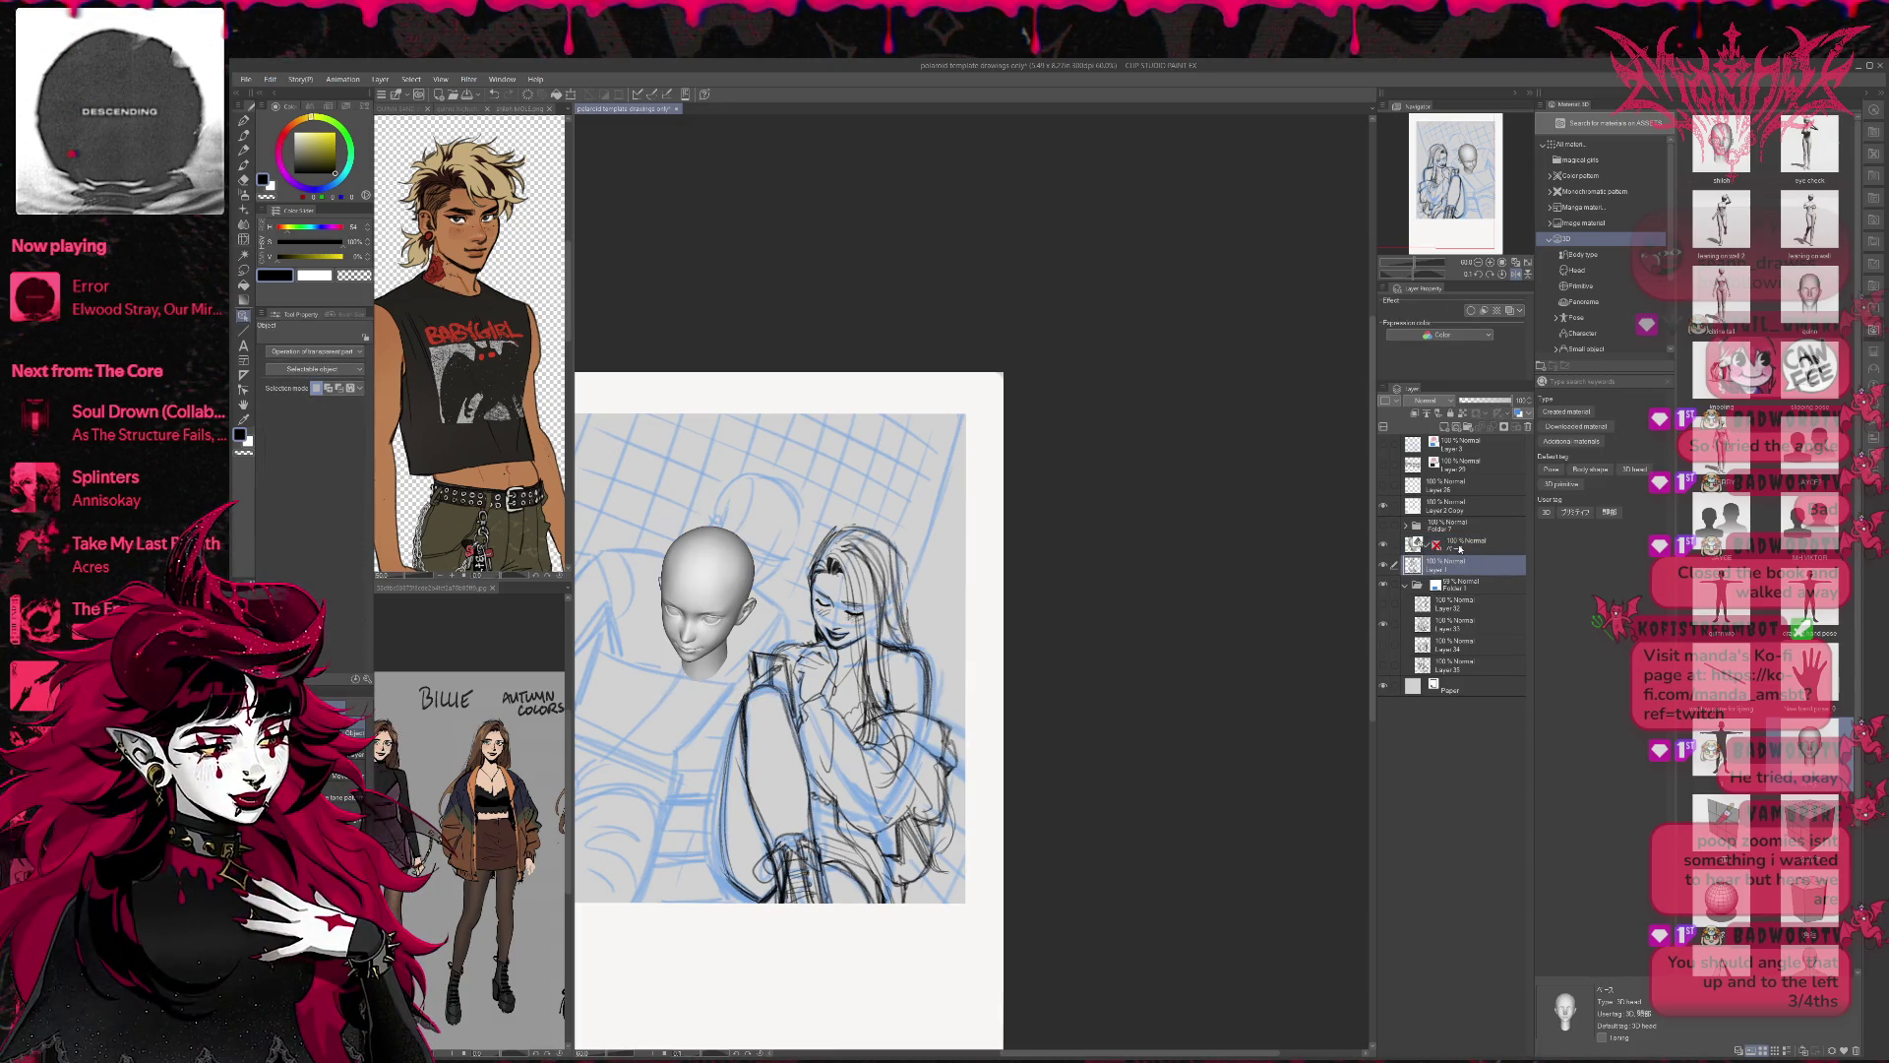
# On a new layer, pencil a head circle with construction lines above the 3D head, hiding the blue underdrawing.
pyautogui.hotkey('ctrl', 'shift', 'n')
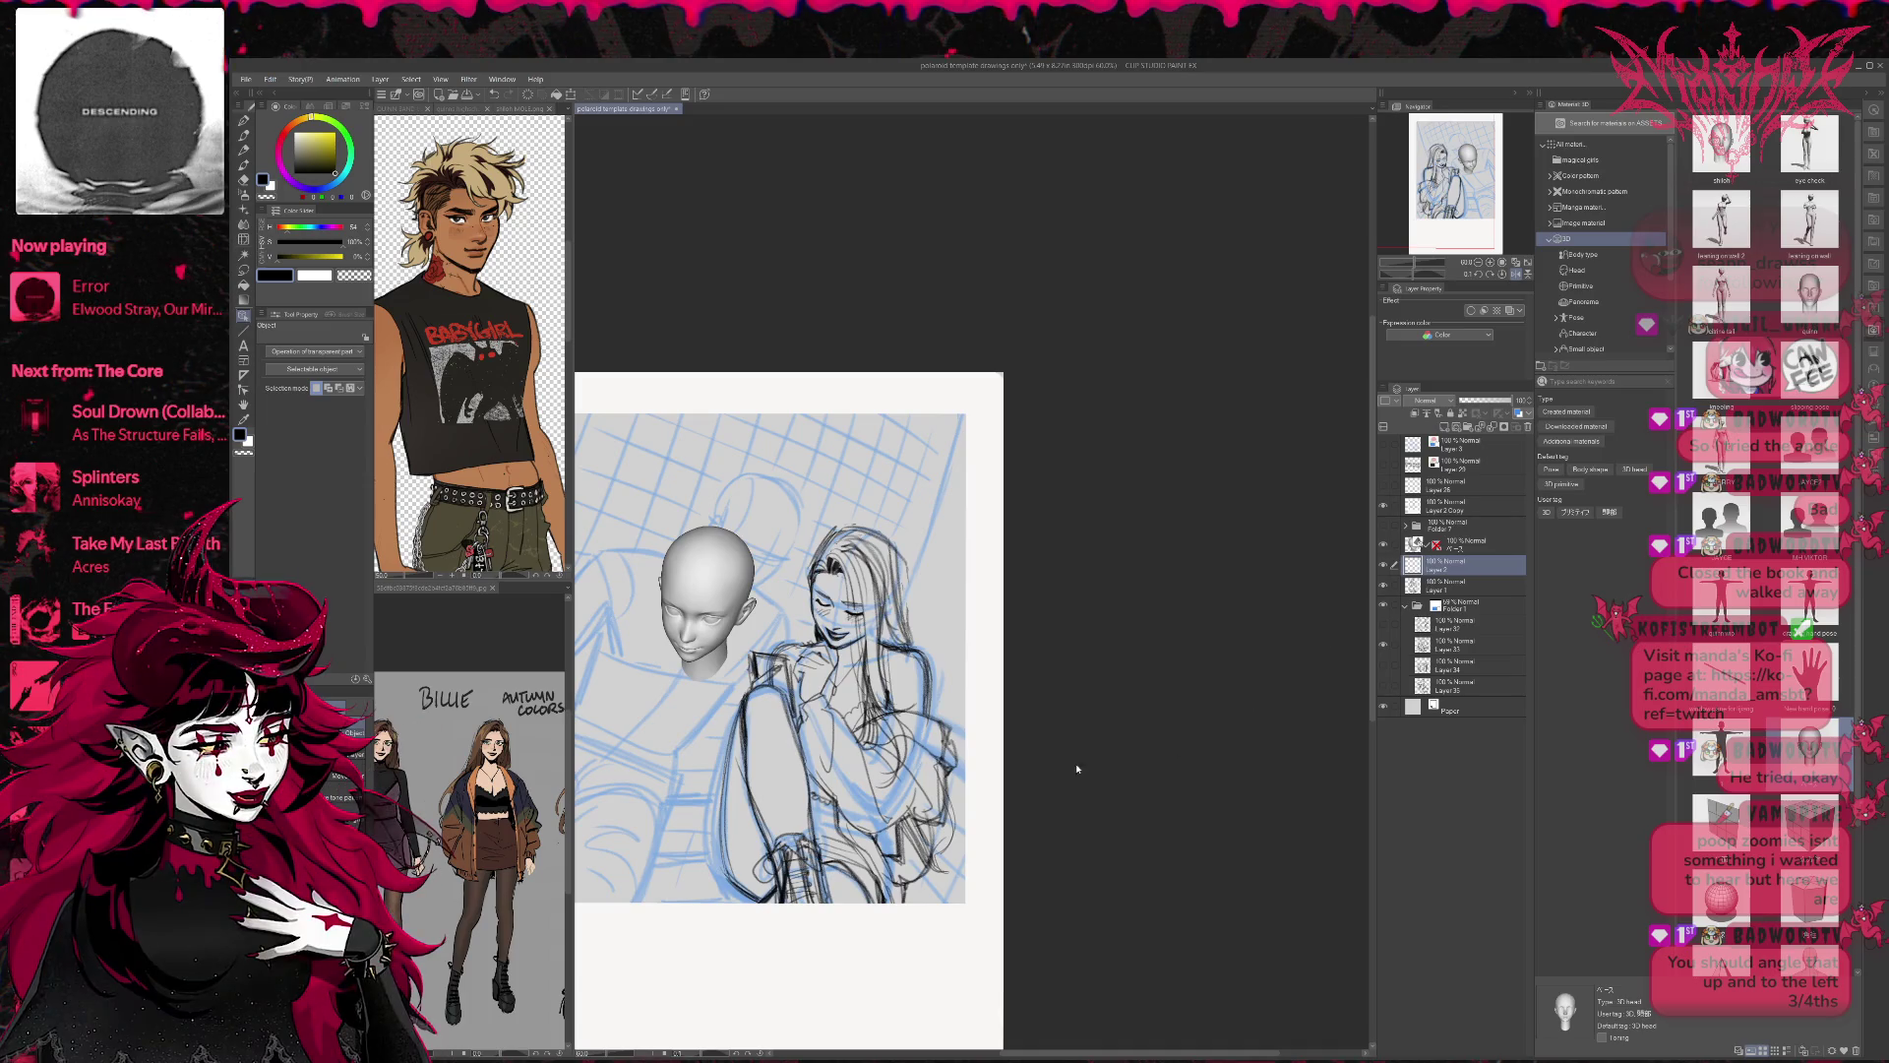
pyautogui.moveTo(793, 518); pyautogui.dragTo(970, 547)
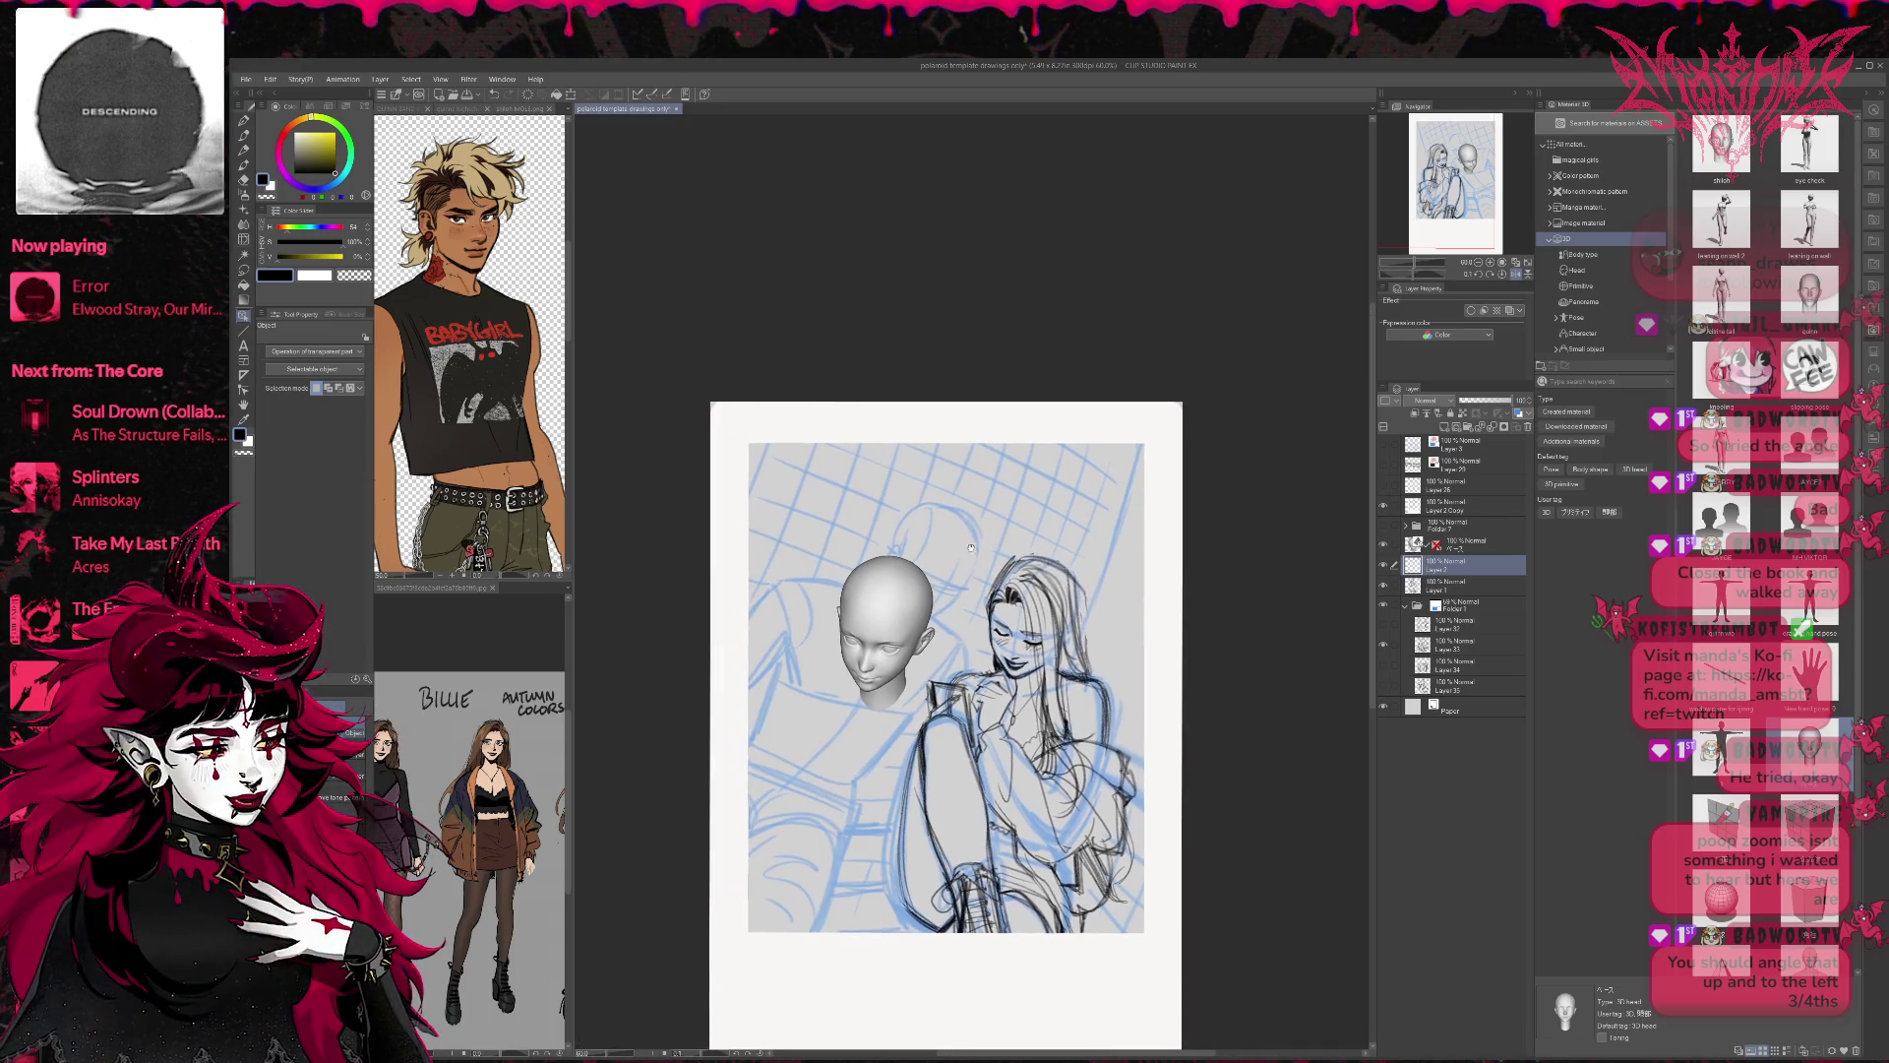
pyautogui.press('p')
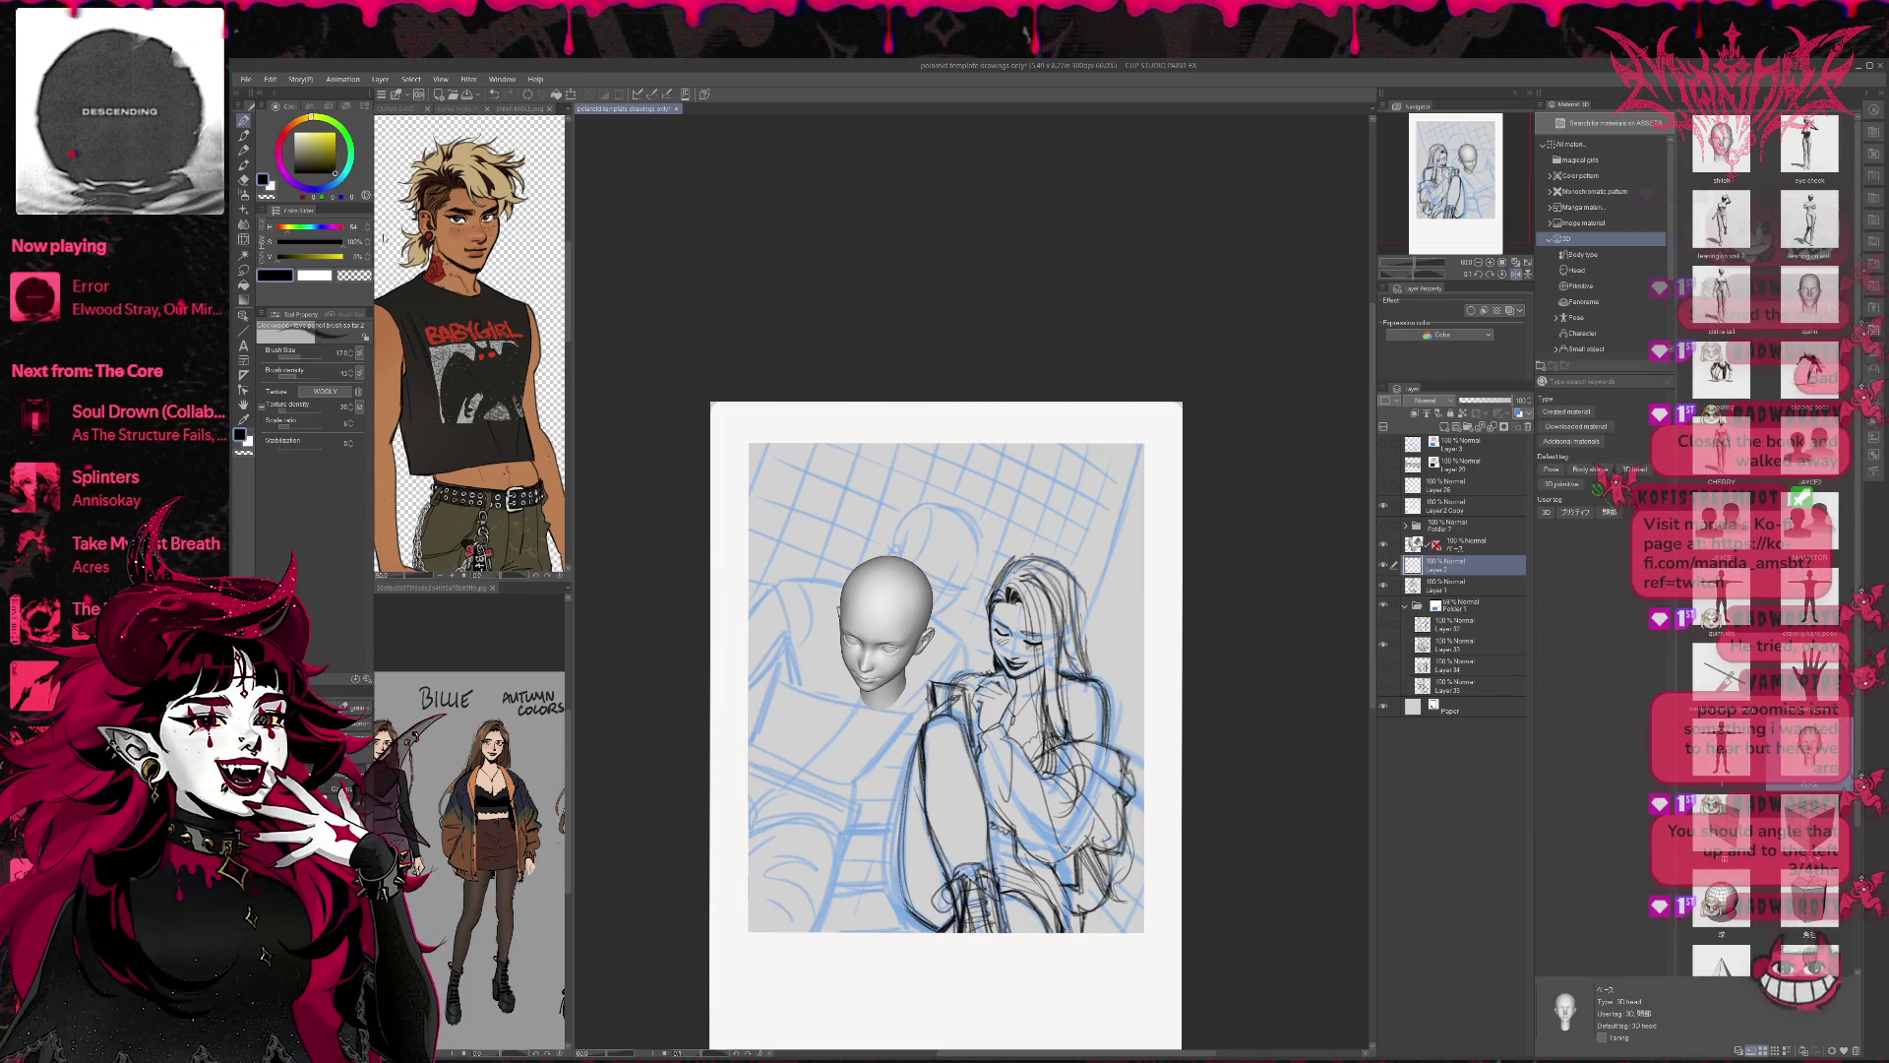
pyautogui.moveTo(805, 540)
pyautogui.mouseDown()
pyautogui.moveTo(866, 492)
pyautogui.moveTo(831, 532)
pyautogui.mouseUp()
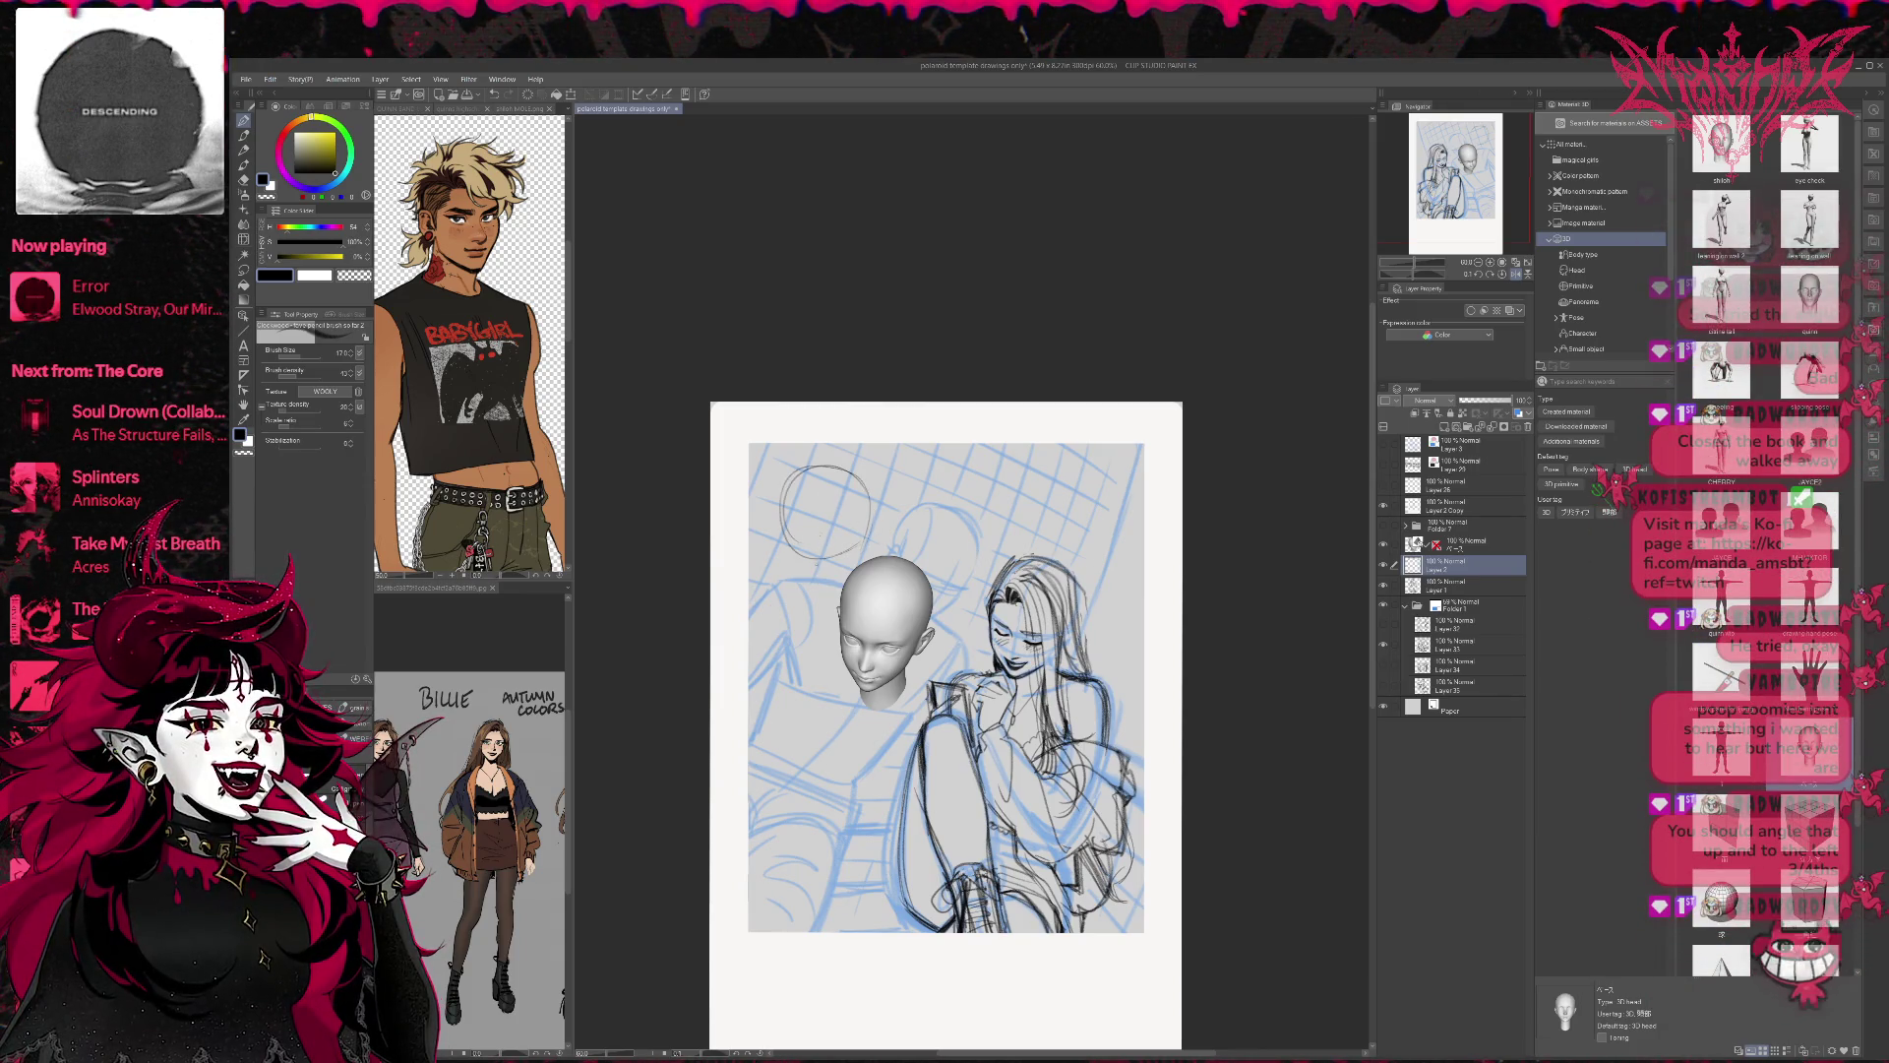
pyautogui.moveTo(768, 475); pyautogui.dragTo(772, 447)
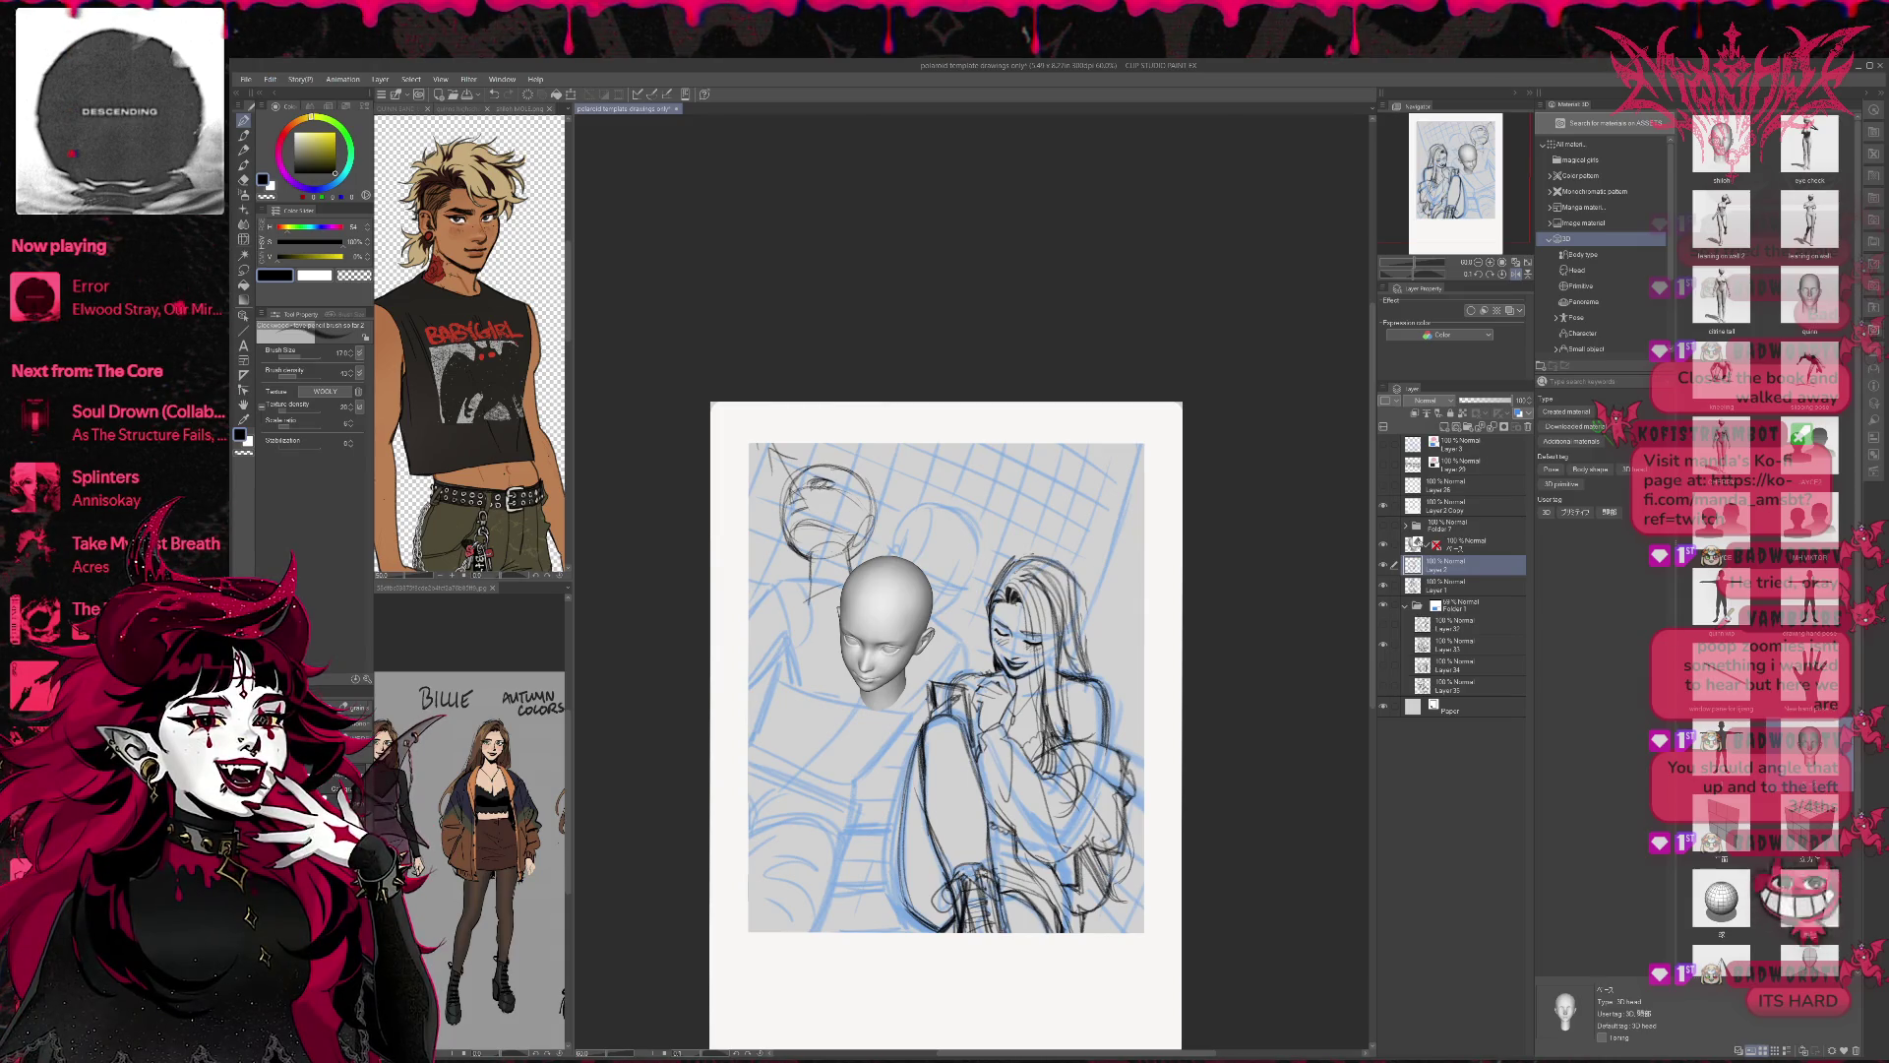
pyautogui.moveTo(842, 486); pyautogui.dragTo(851, 511)
pyautogui.moveTo(824, 519); pyautogui.dragTo(874, 529)
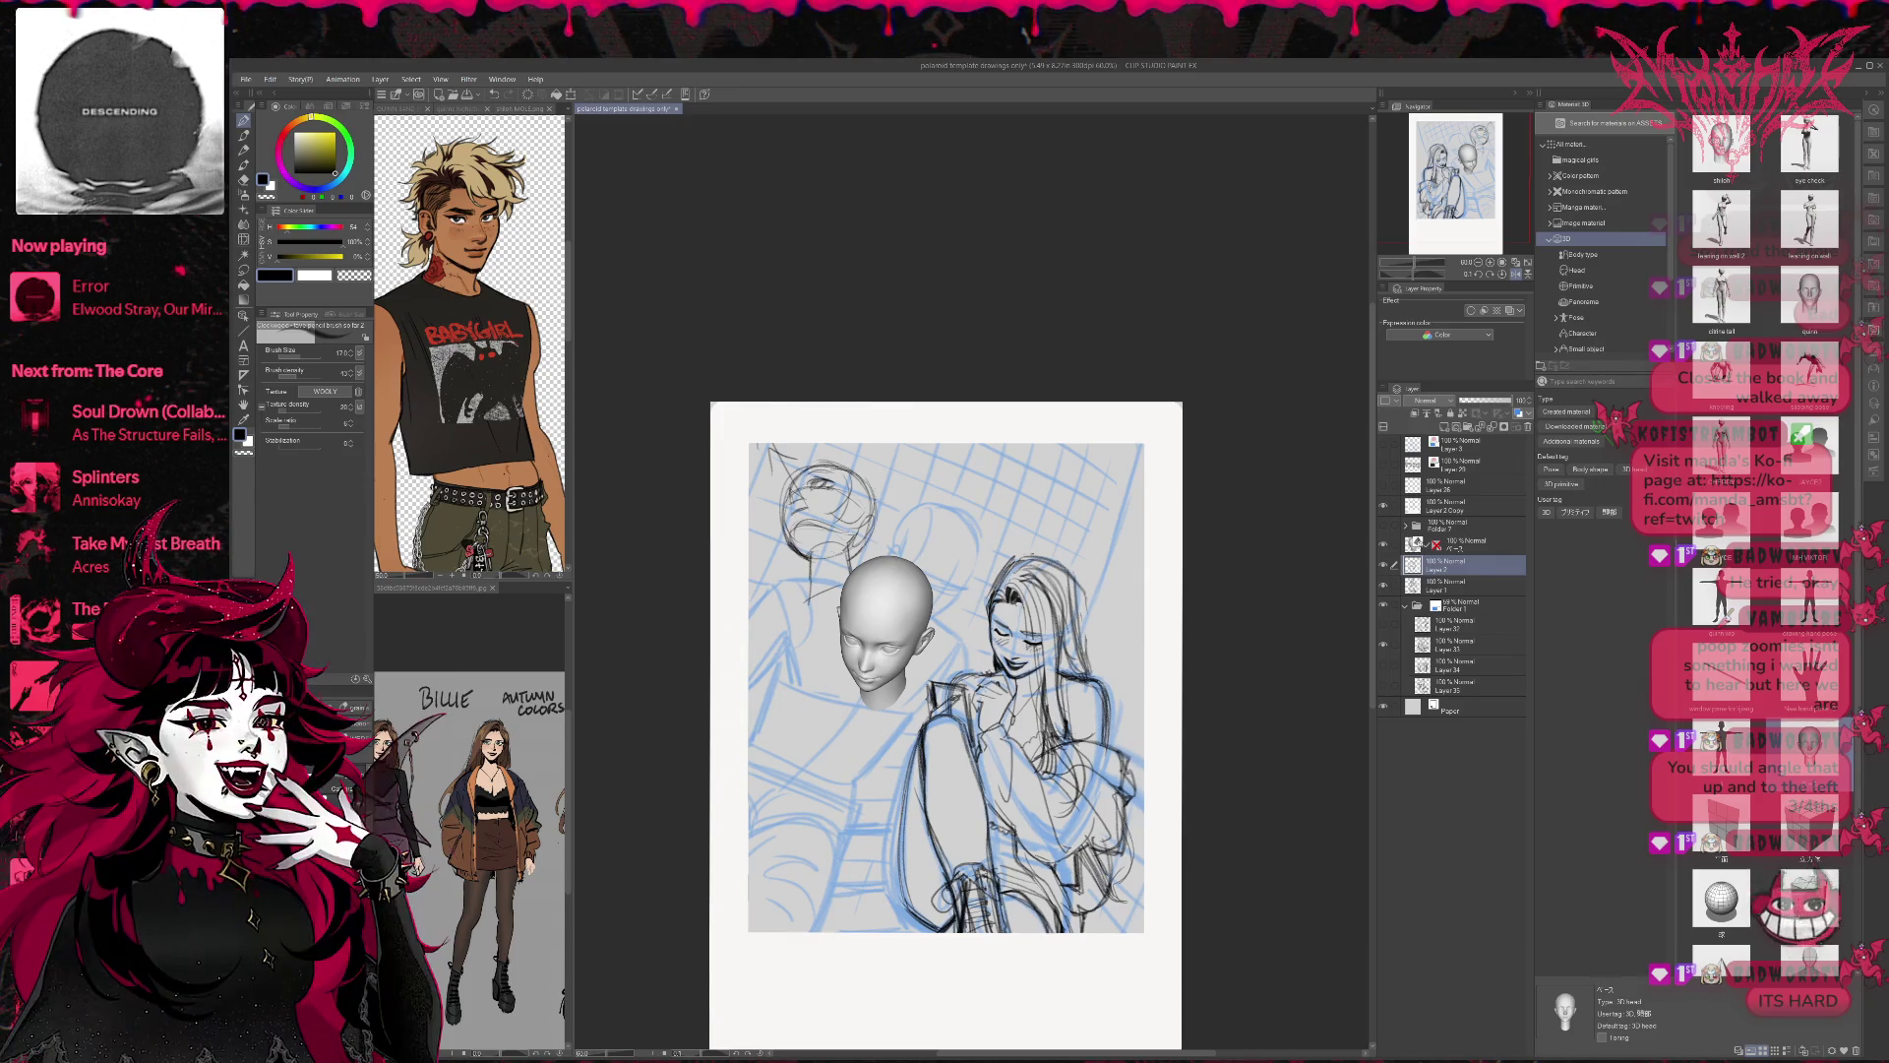
pyautogui.moveTo(854, 515)
pyautogui.mouseDown()
pyautogui.moveTo(878, 532)
pyautogui.moveTo(915, 514)
pyautogui.mouseUp()
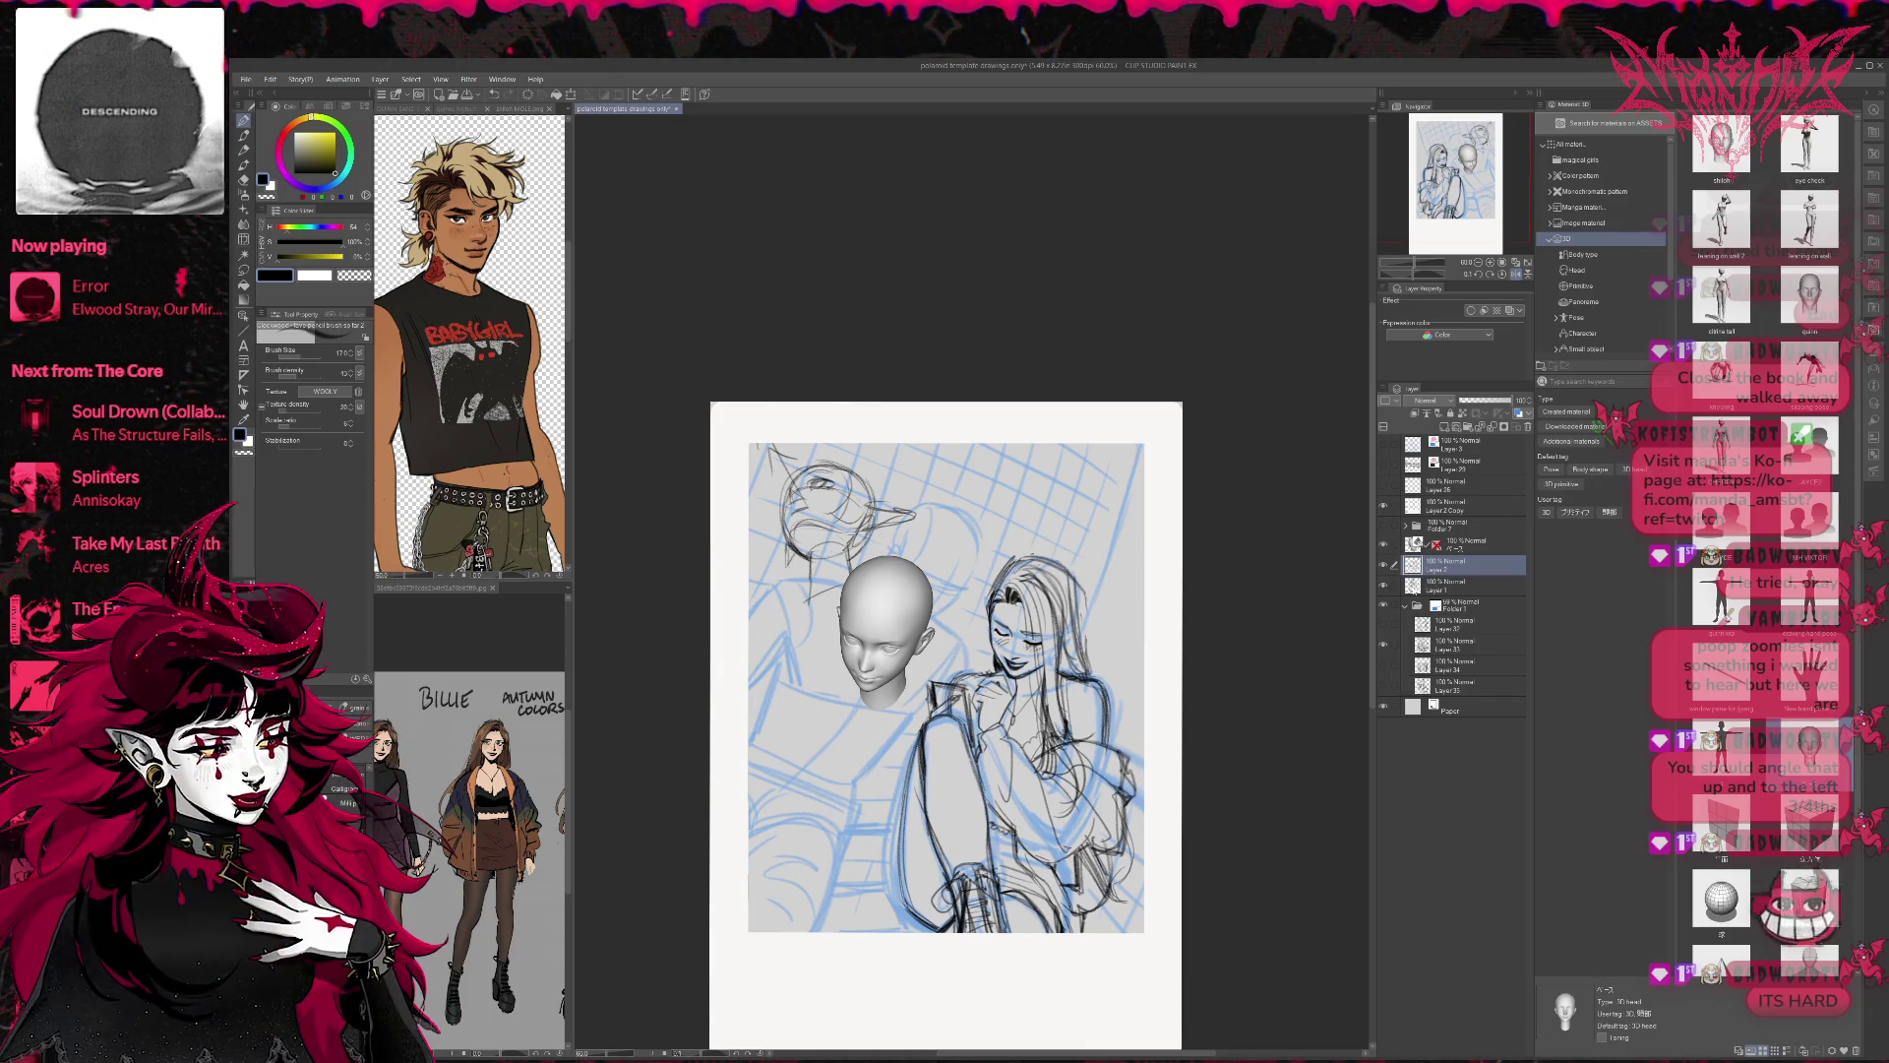
pyautogui.click(1383, 606)
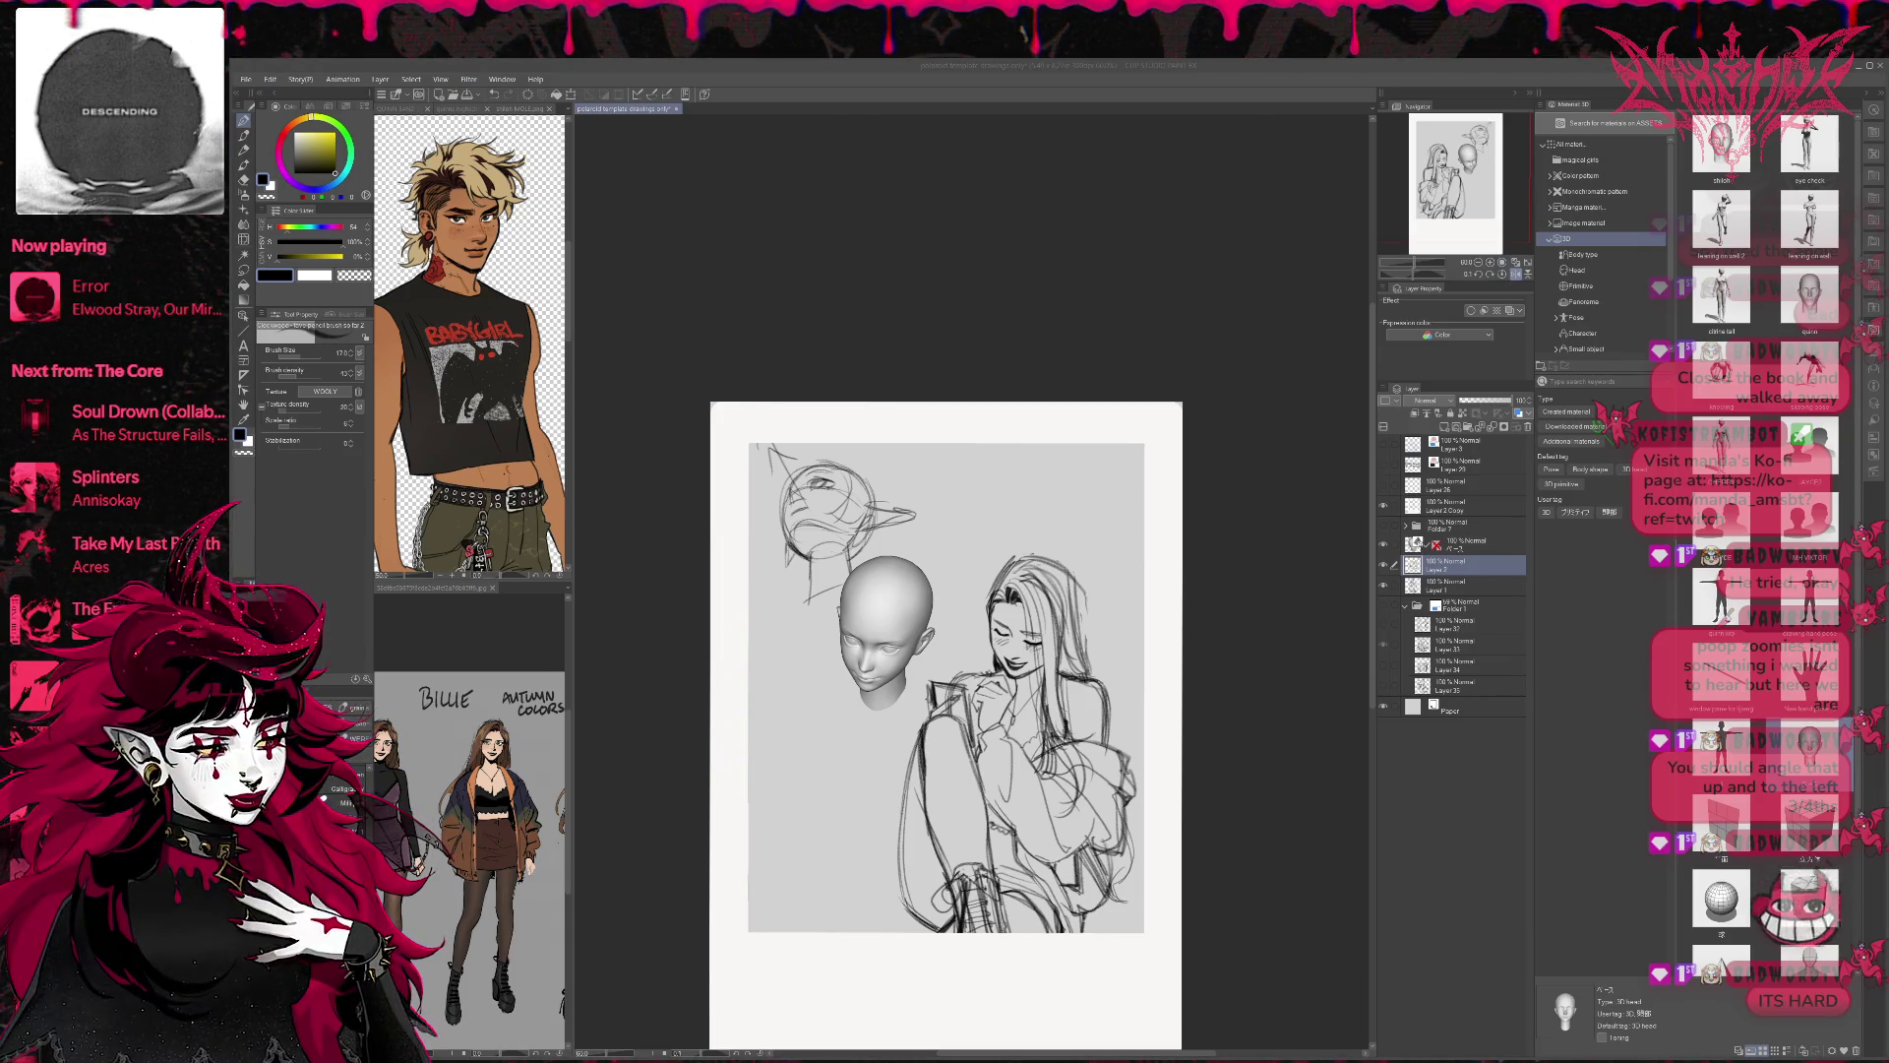
# Zoom in on the head sketch, tint it blue and add a new line layer above it.
pyautogui.click(1505, 274)
pyautogui.click(1502, 264)
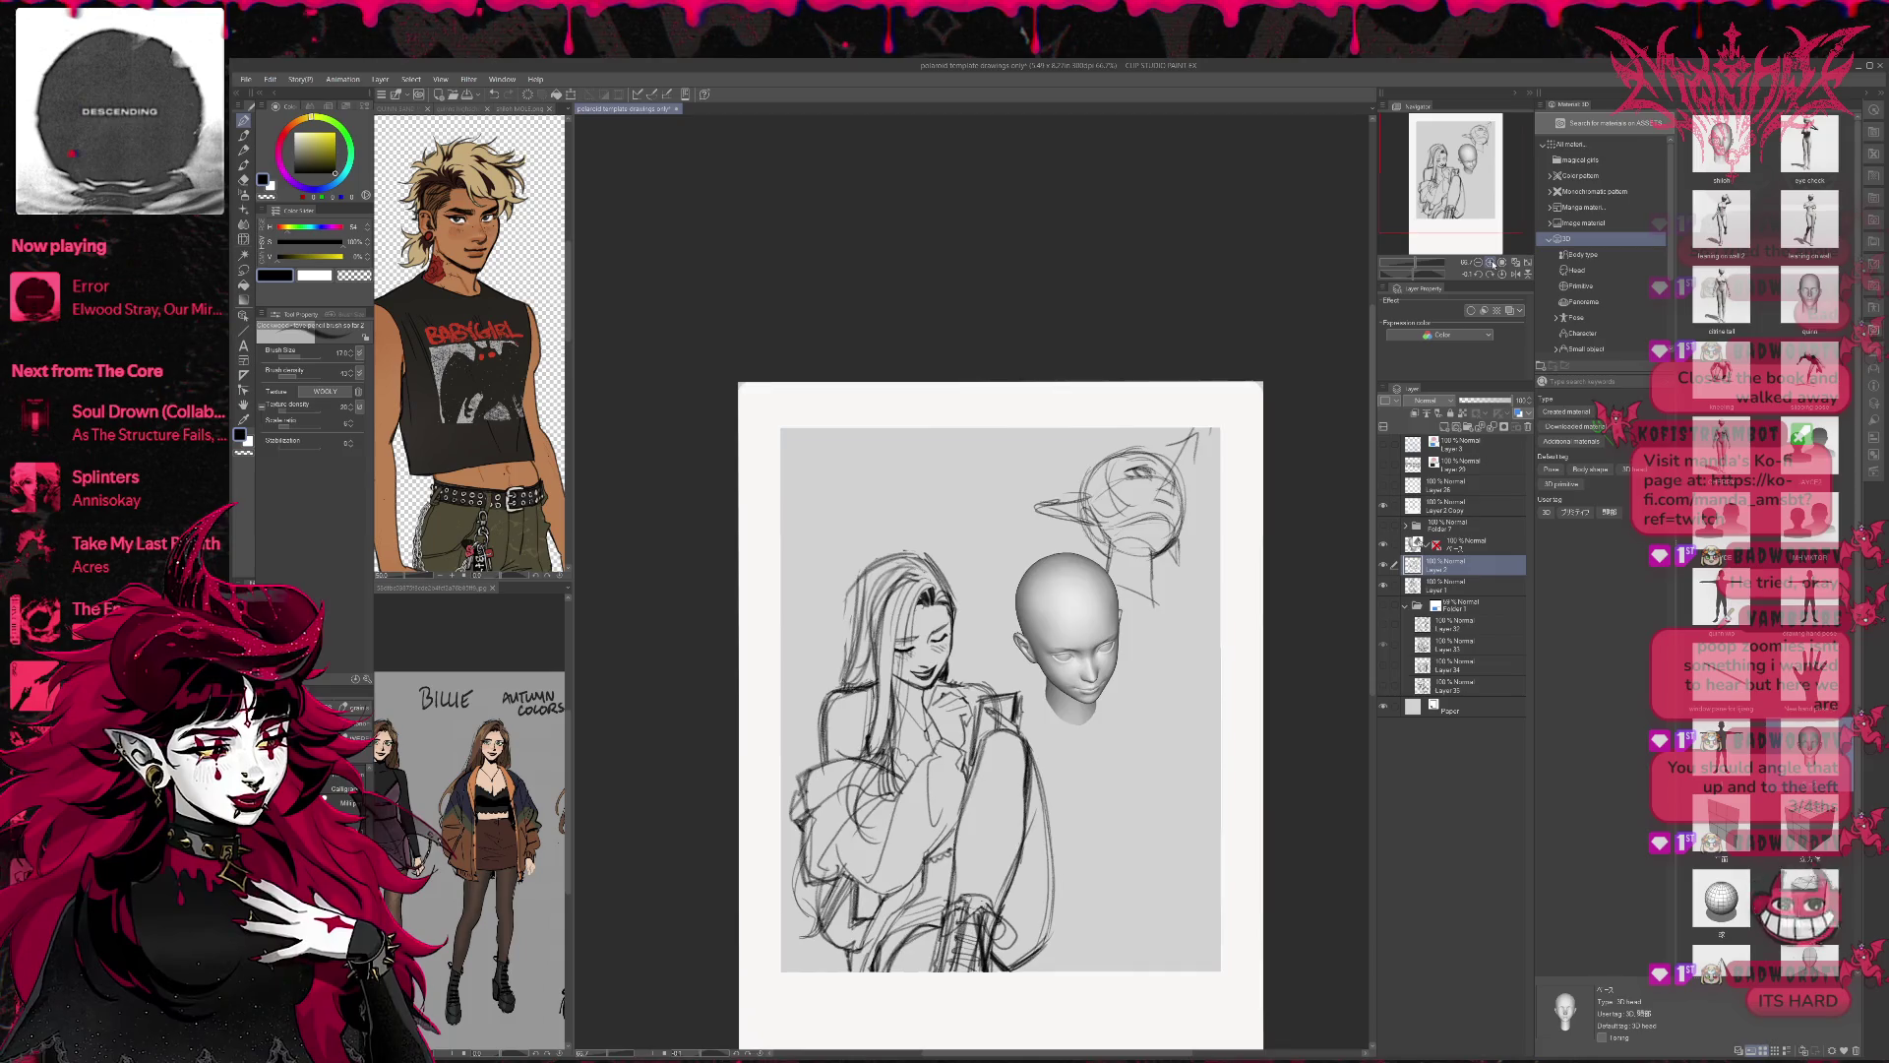
pyautogui.click(1502, 264)
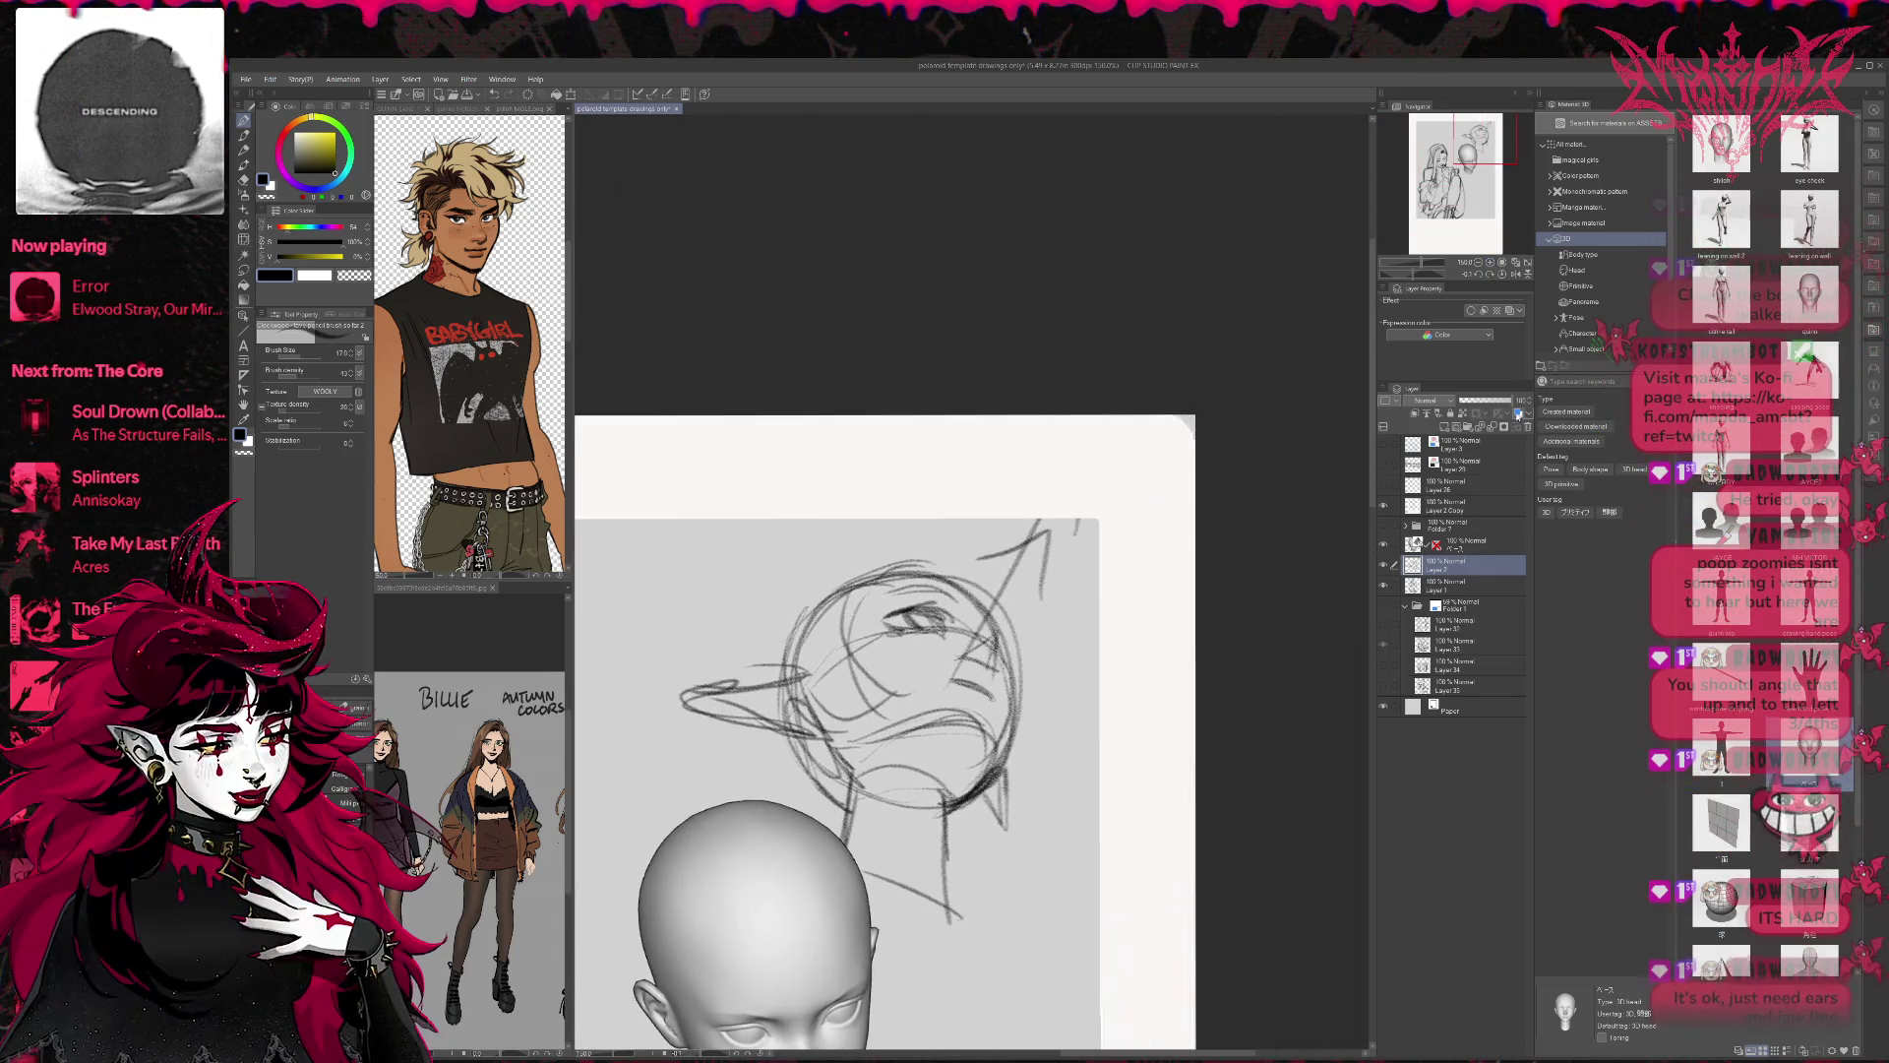
pyautogui.click(1510, 309)
pyautogui.click(1446, 429)
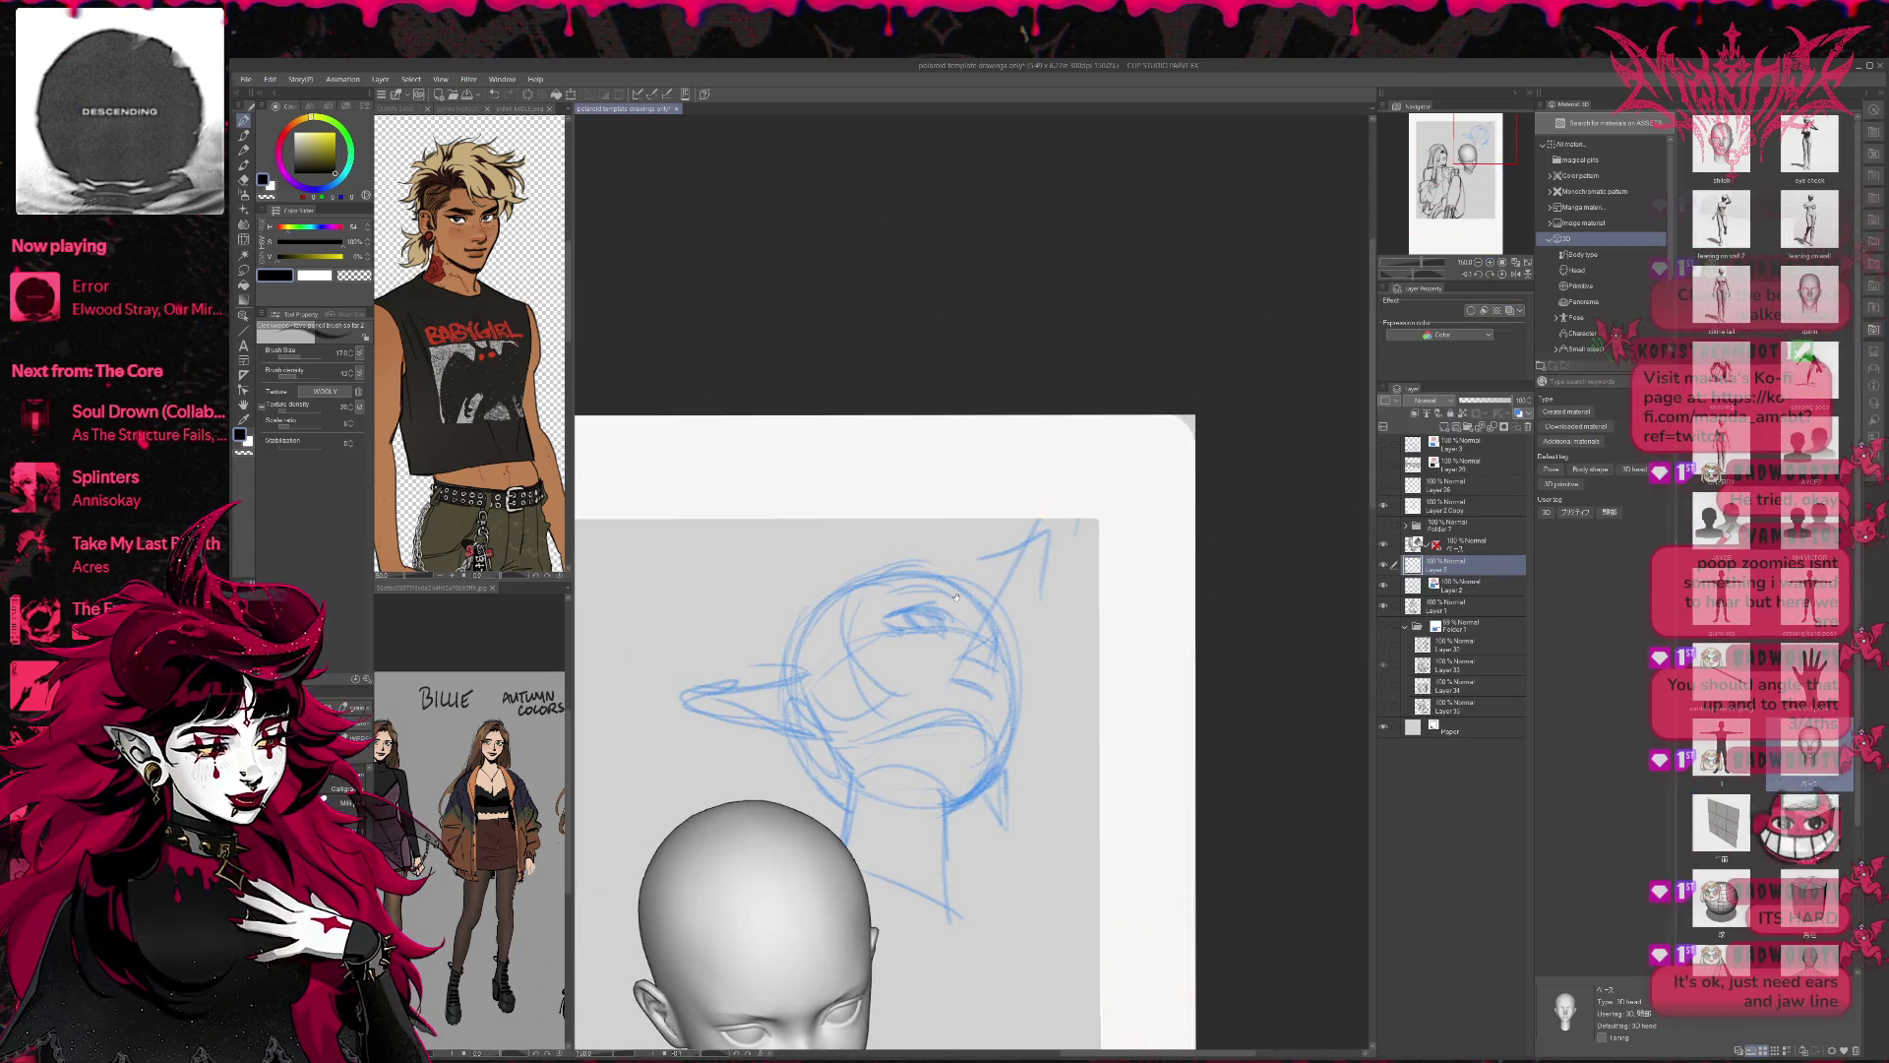
pyautogui.moveTo(964, 612); pyautogui.dragTo(989, 589)
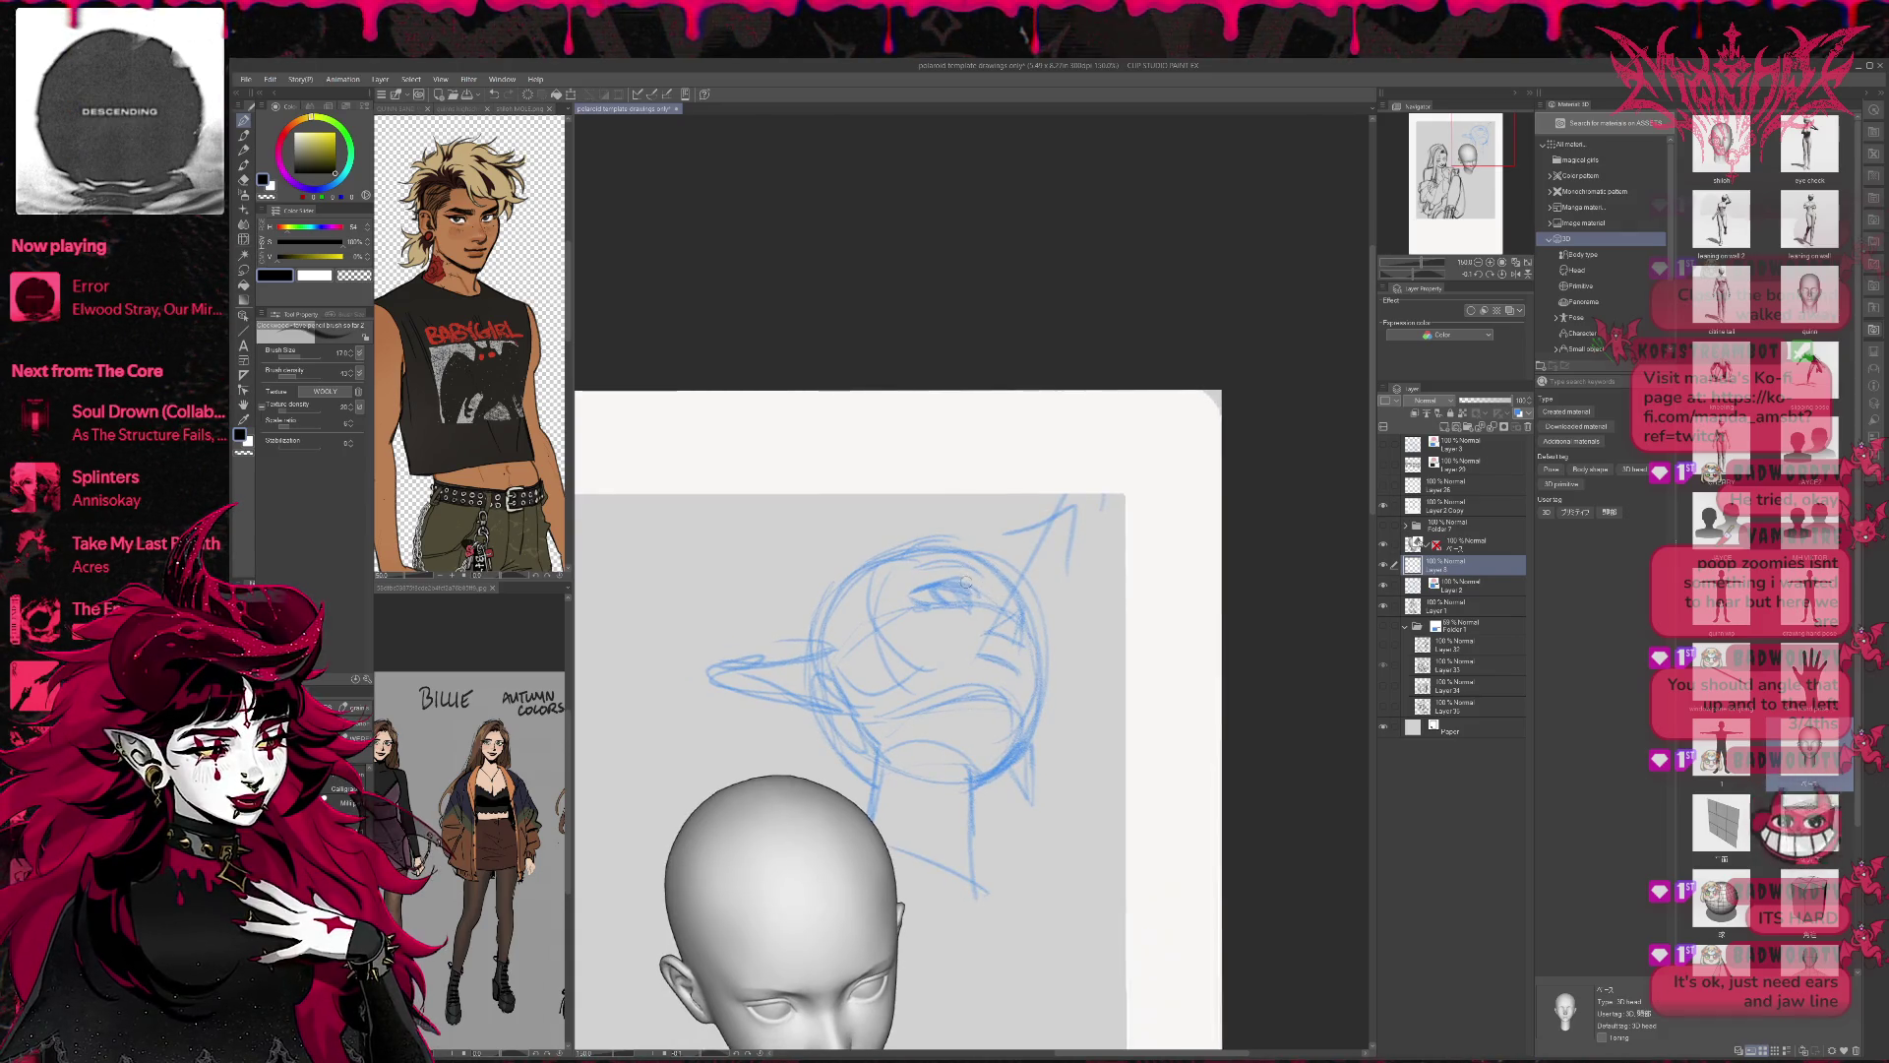
# Ink the eye, mouth, brow arc and cheek-to-jaw line in dark pencil.
pyautogui.moveTo(913, 592)
pyautogui.mouseDown()
pyautogui.moveTo(964, 581)
pyautogui.moveTo(972, 604)
pyautogui.moveTo(901, 592)
pyautogui.moveTo(965, 598)
pyautogui.mouseUp()
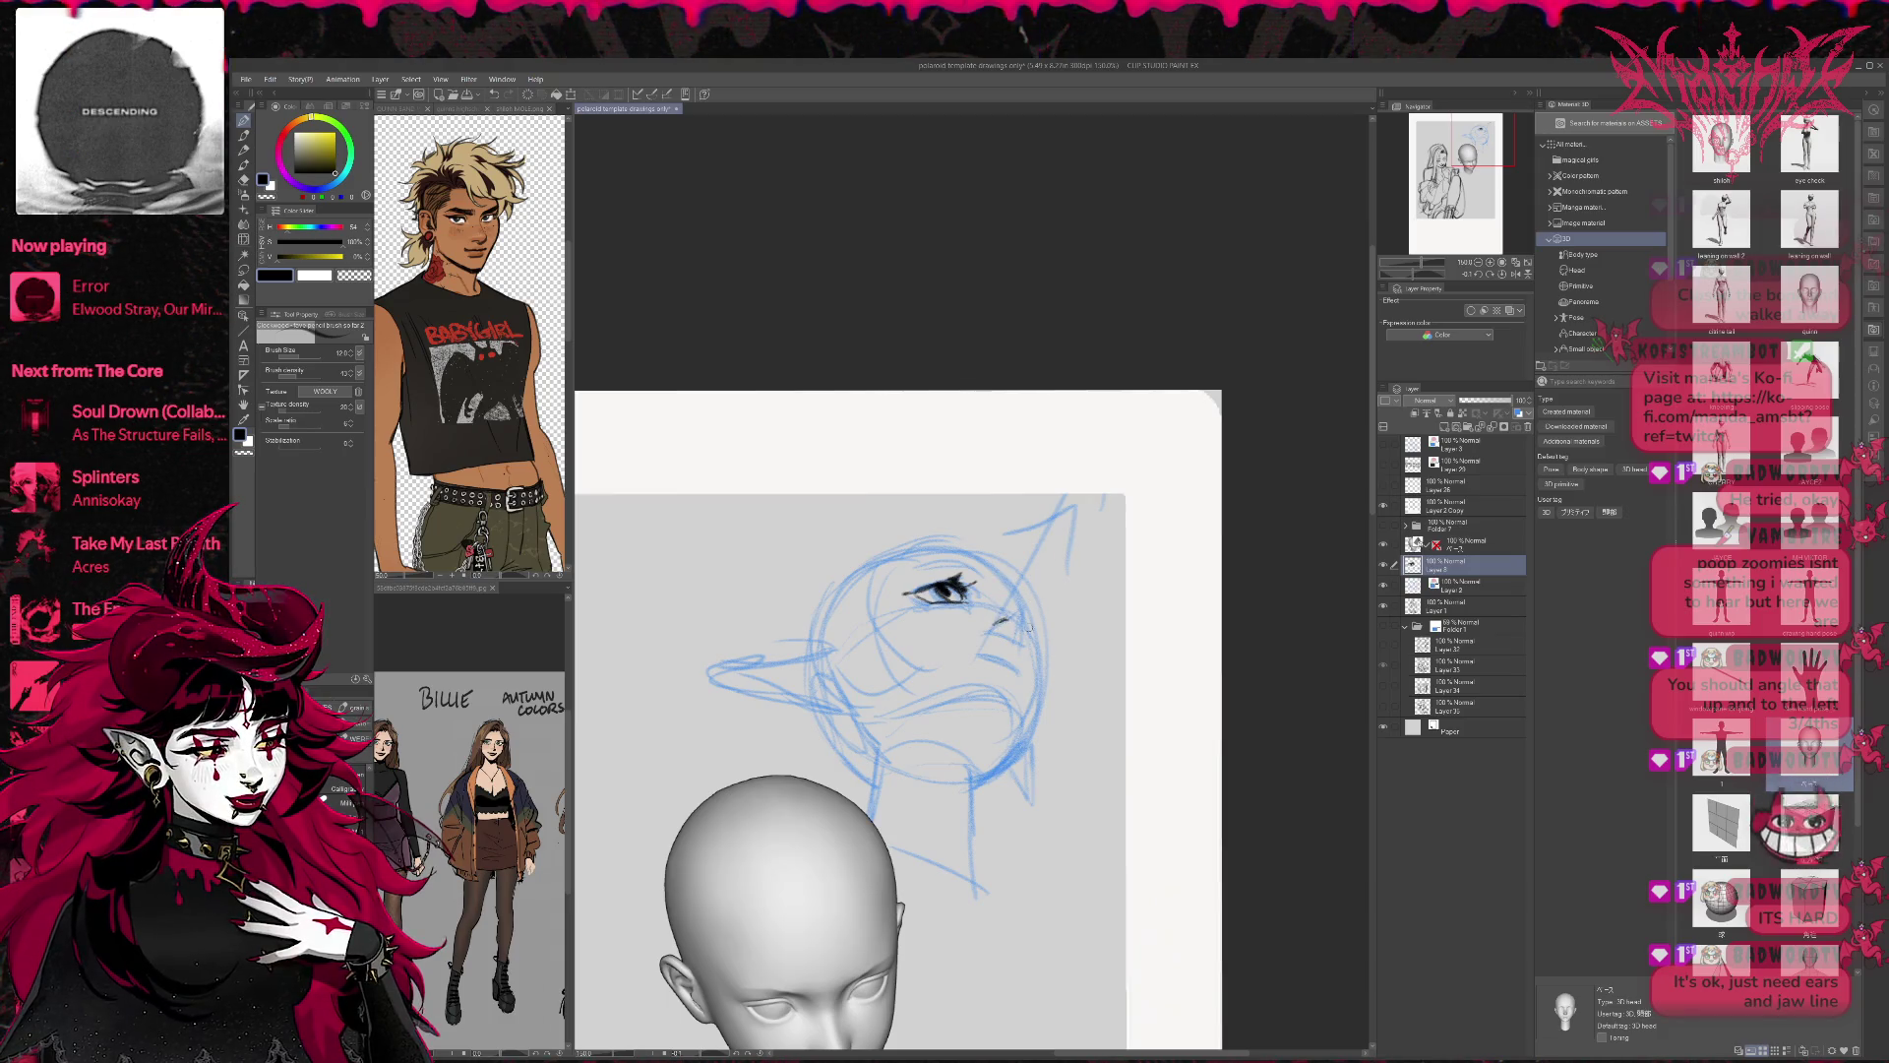
pyautogui.moveTo(1023, 607); pyautogui.dragTo(1018, 631)
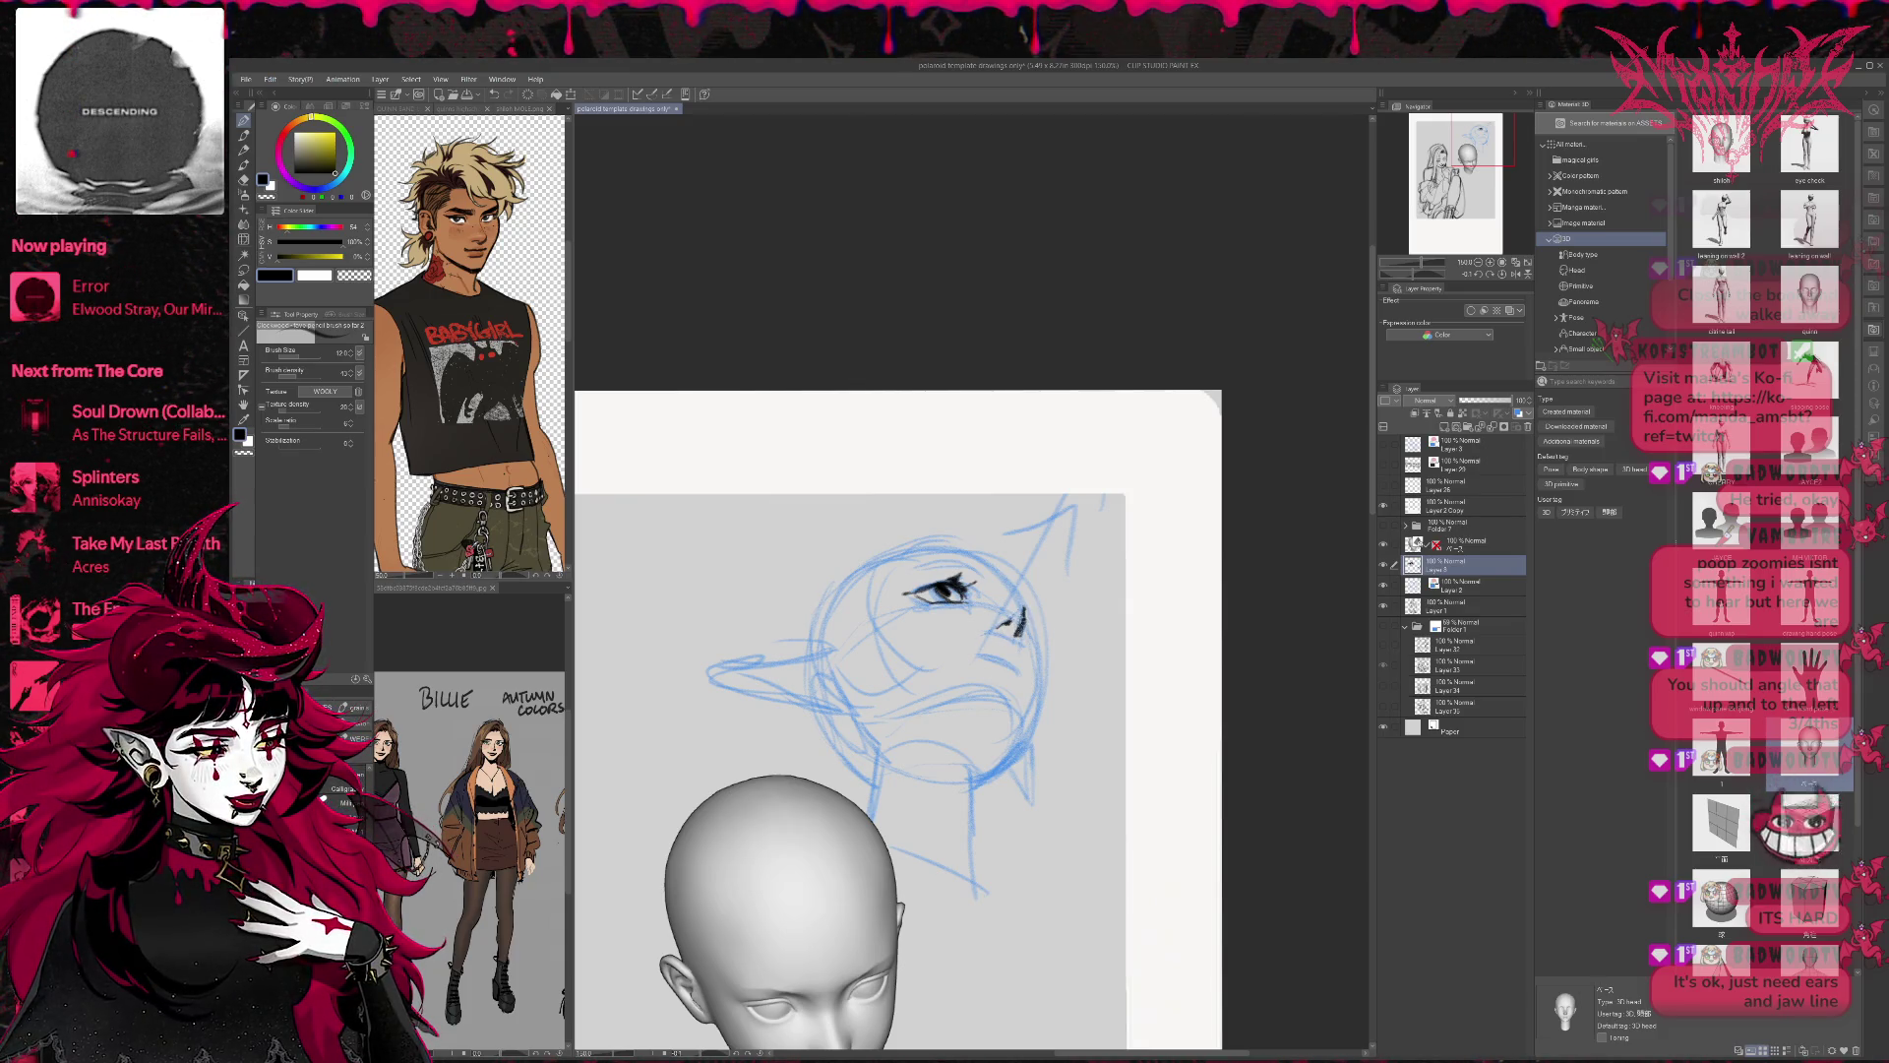
pyautogui.moveTo(974, 650)
pyautogui.mouseDown()
pyautogui.moveTo(1026, 667)
pyautogui.moveTo(1029, 643)
pyautogui.mouseUp()
pyautogui.moveTo(1021, 647); pyautogui.dragTo(1025, 669)
pyautogui.moveTo(1091, 552); pyautogui.dragTo(1010, 588)
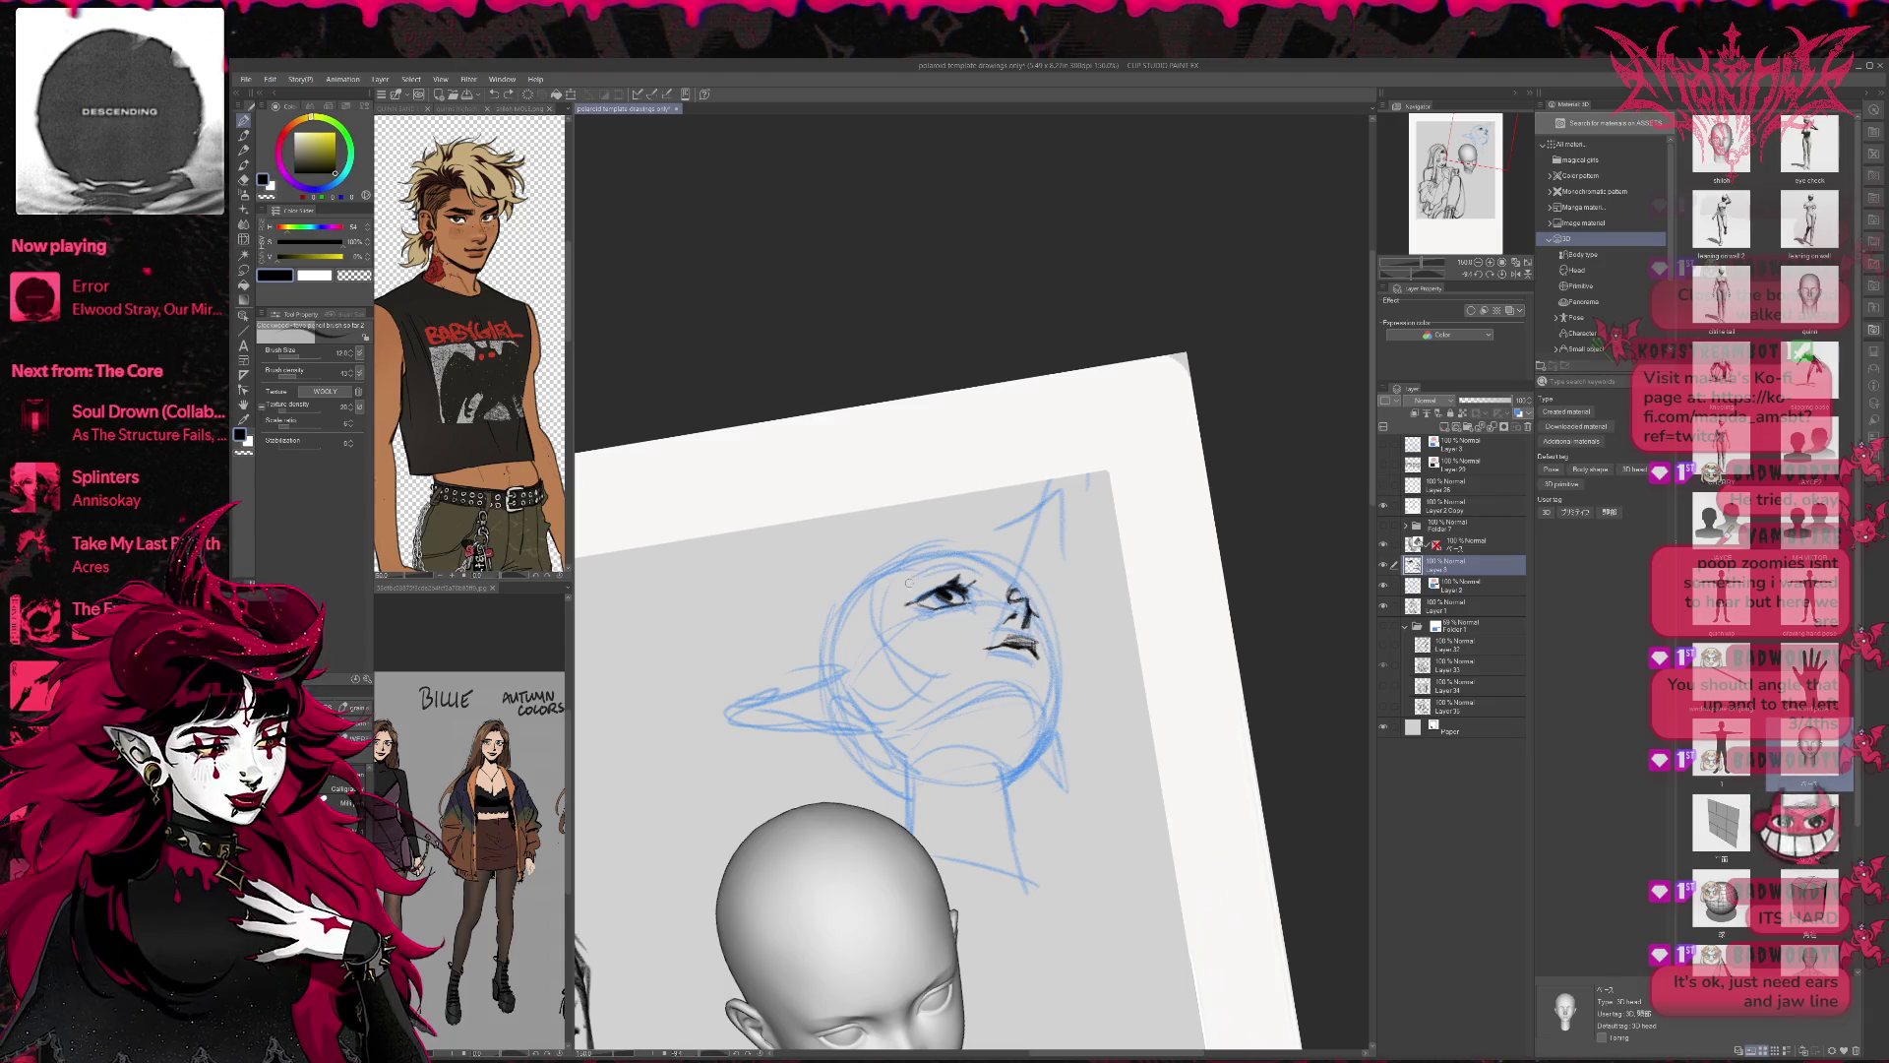
pyautogui.moveTo(911, 578)
pyautogui.mouseDown()
pyautogui.moveTo(967, 568)
pyautogui.moveTo(1044, 601)
pyautogui.mouseUp()
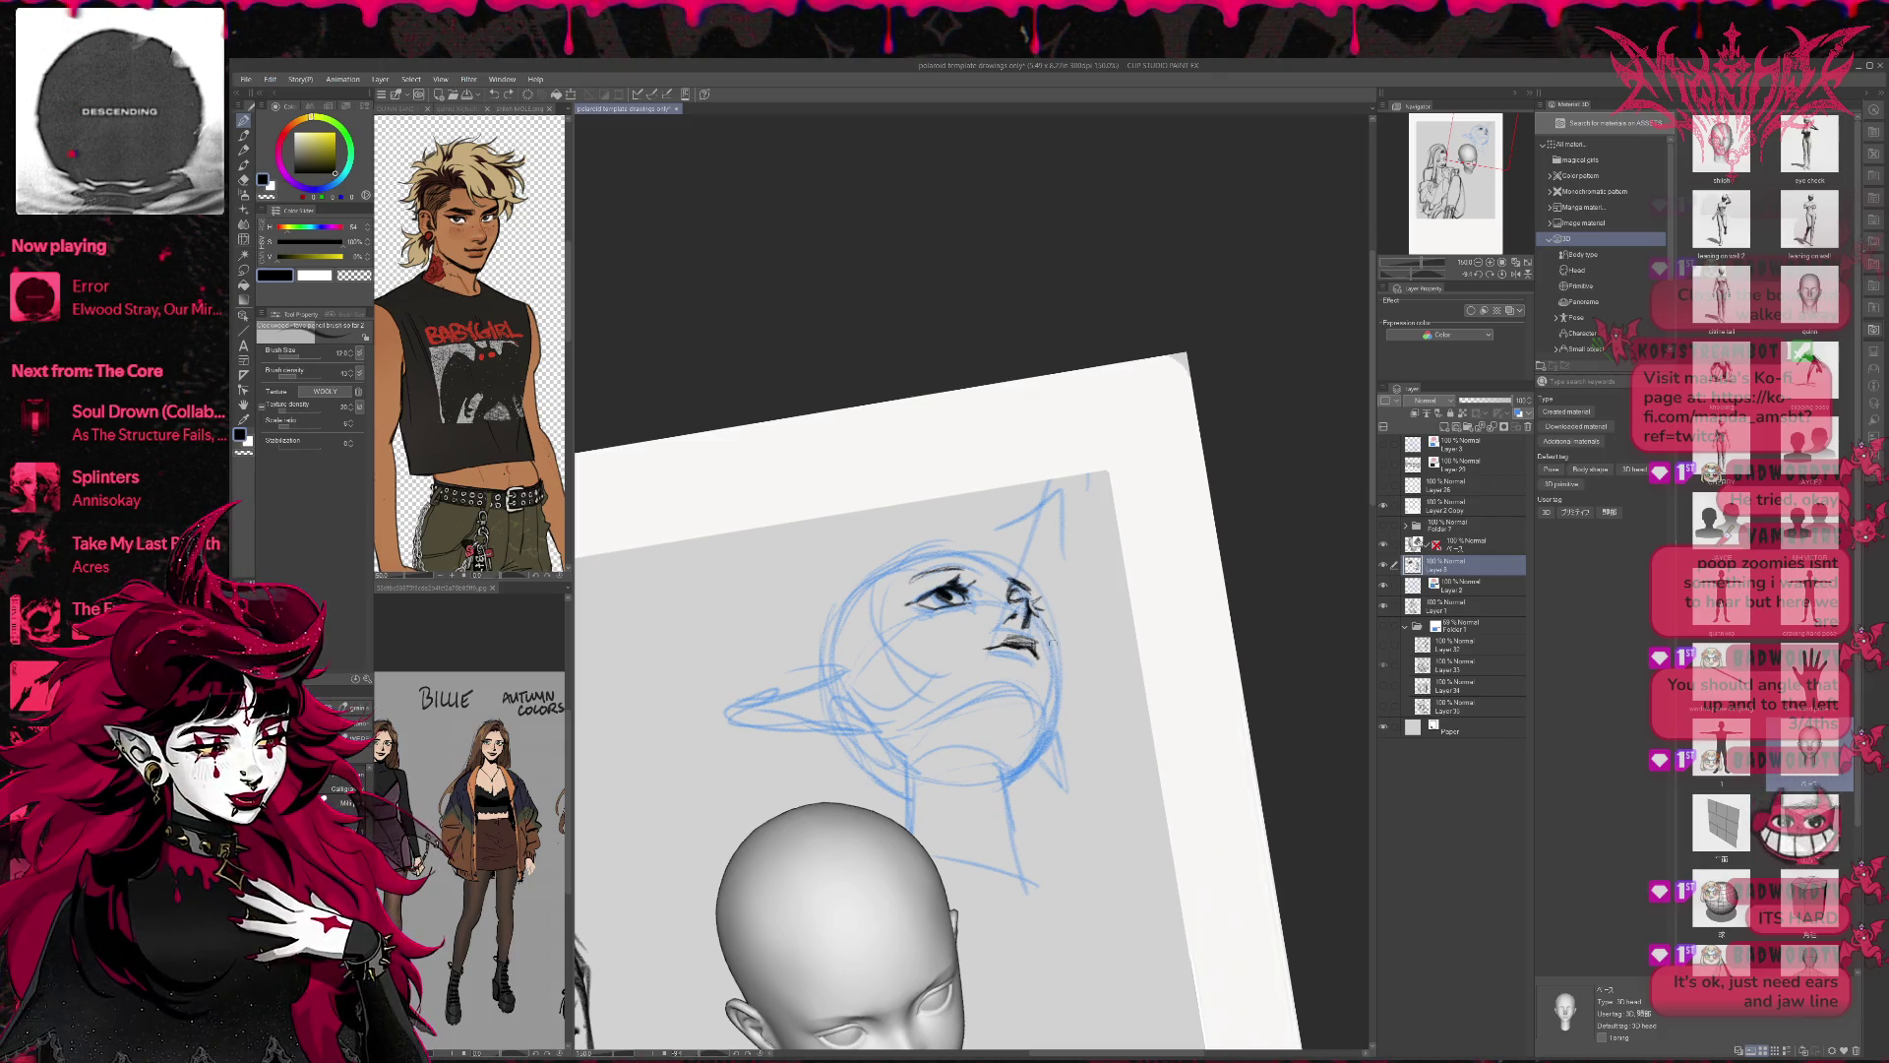
pyautogui.moveTo(1041, 626); pyautogui.dragTo(1055, 724)
pyautogui.moveTo(1051, 659); pyautogui.dragTo(1043, 722)
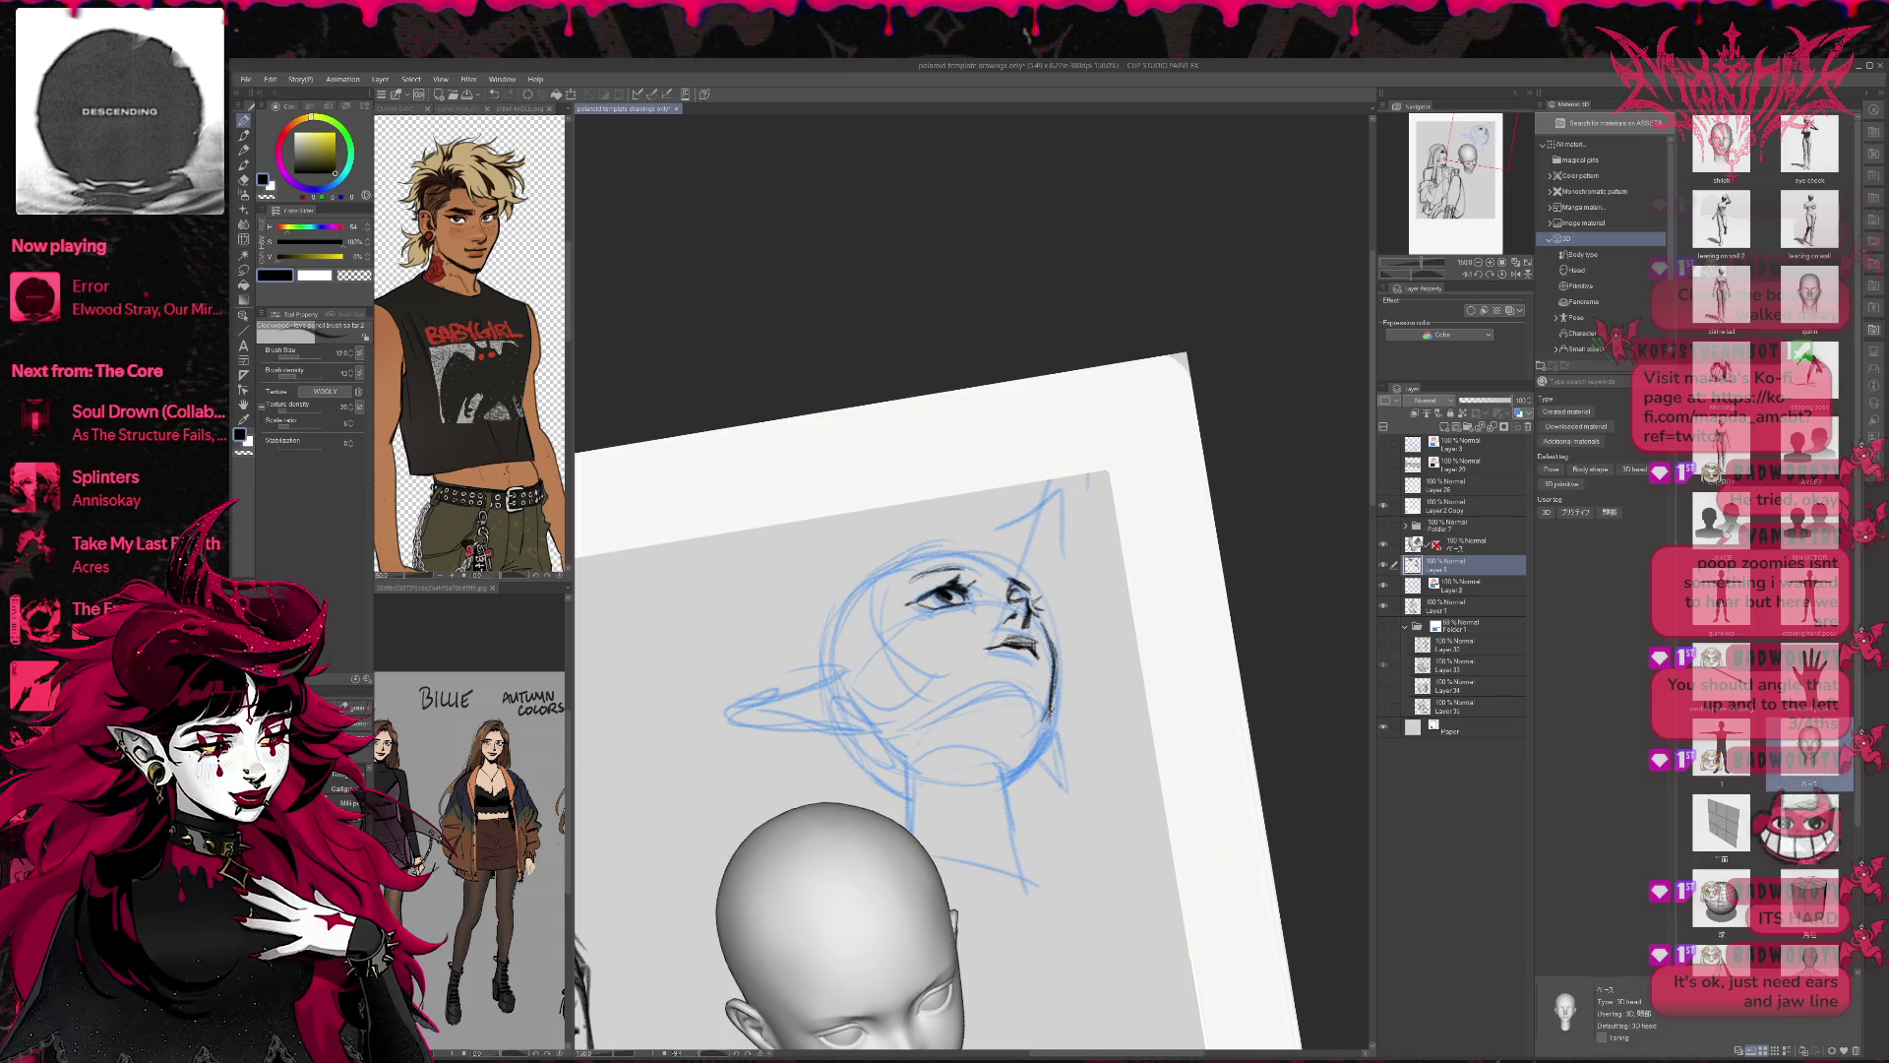
# Unflip and level the view, then ink the lower jaw line with small eraser fixes.
pyautogui.click(1516, 273)
pyautogui.press('r')
pyautogui.moveTo(1122, 571); pyautogui.dragTo(1162, 462)
pyautogui.press('p')
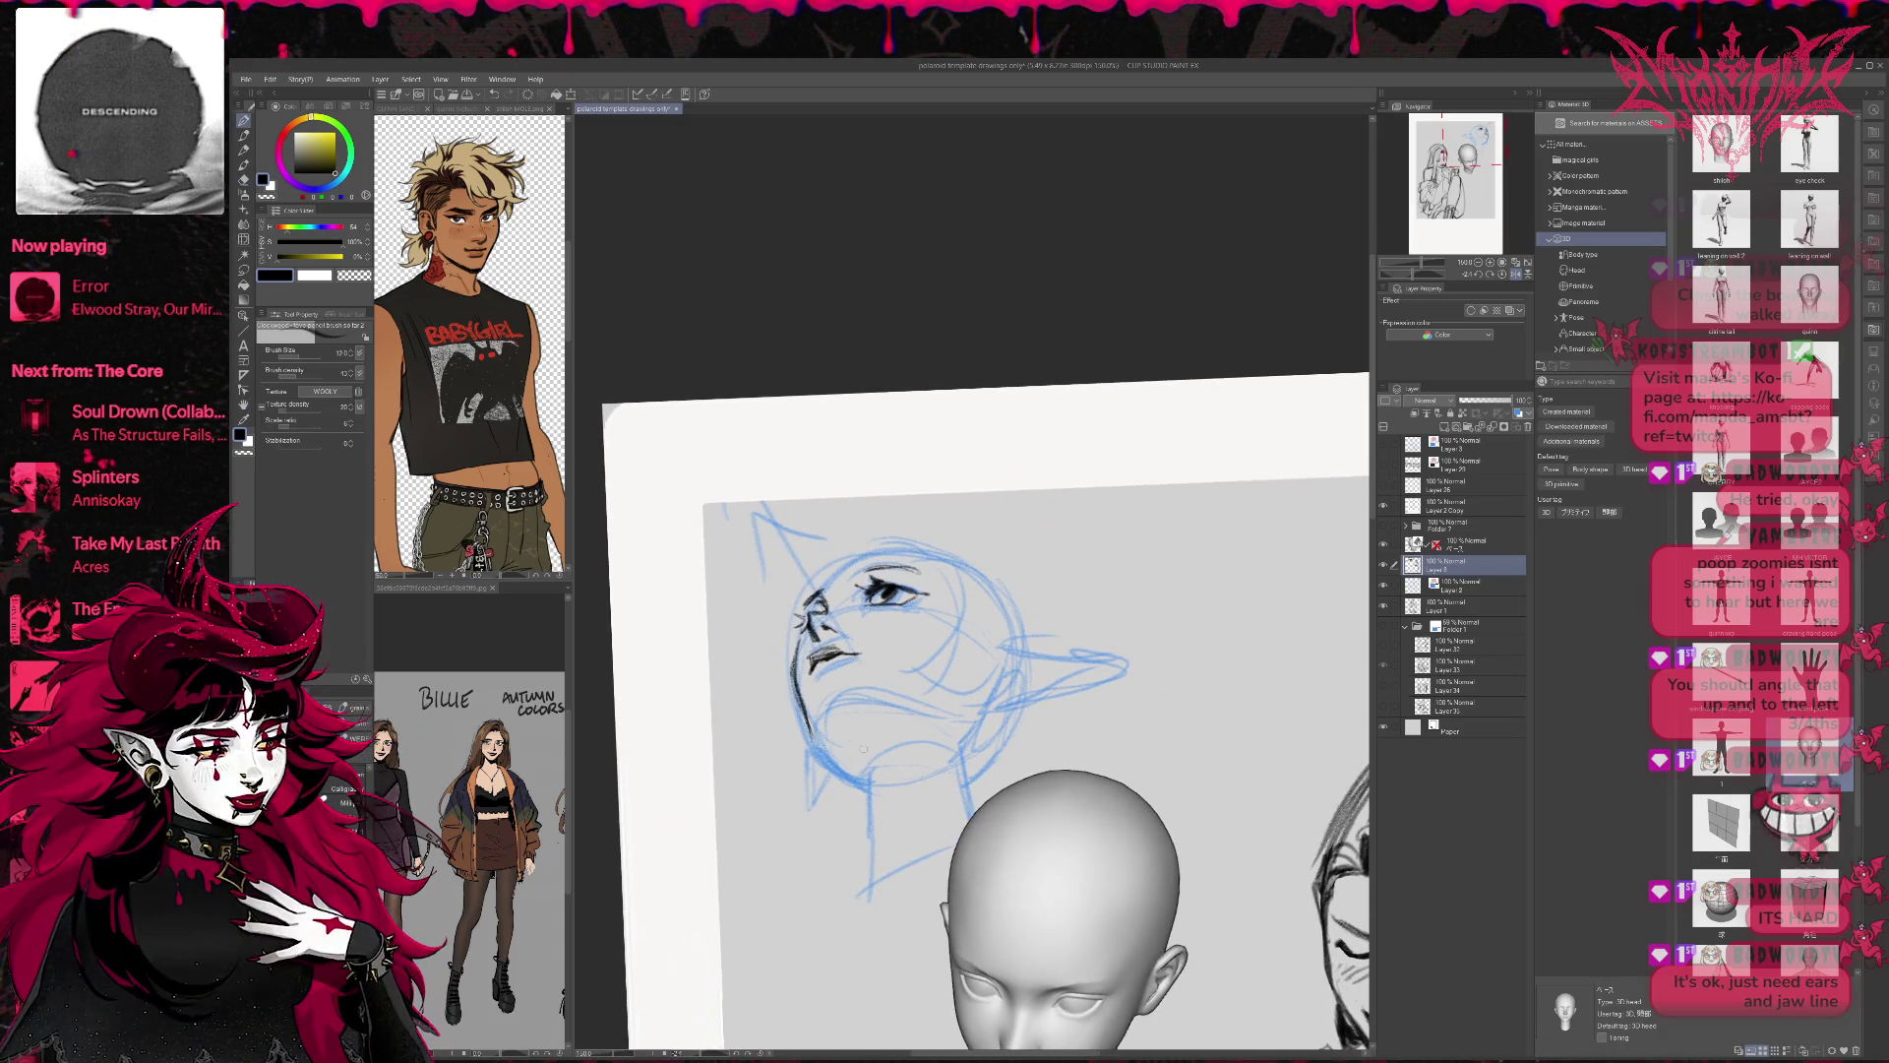
pyautogui.moveTo(805, 725); pyautogui.dragTo(854, 760)
pyautogui.press('e')
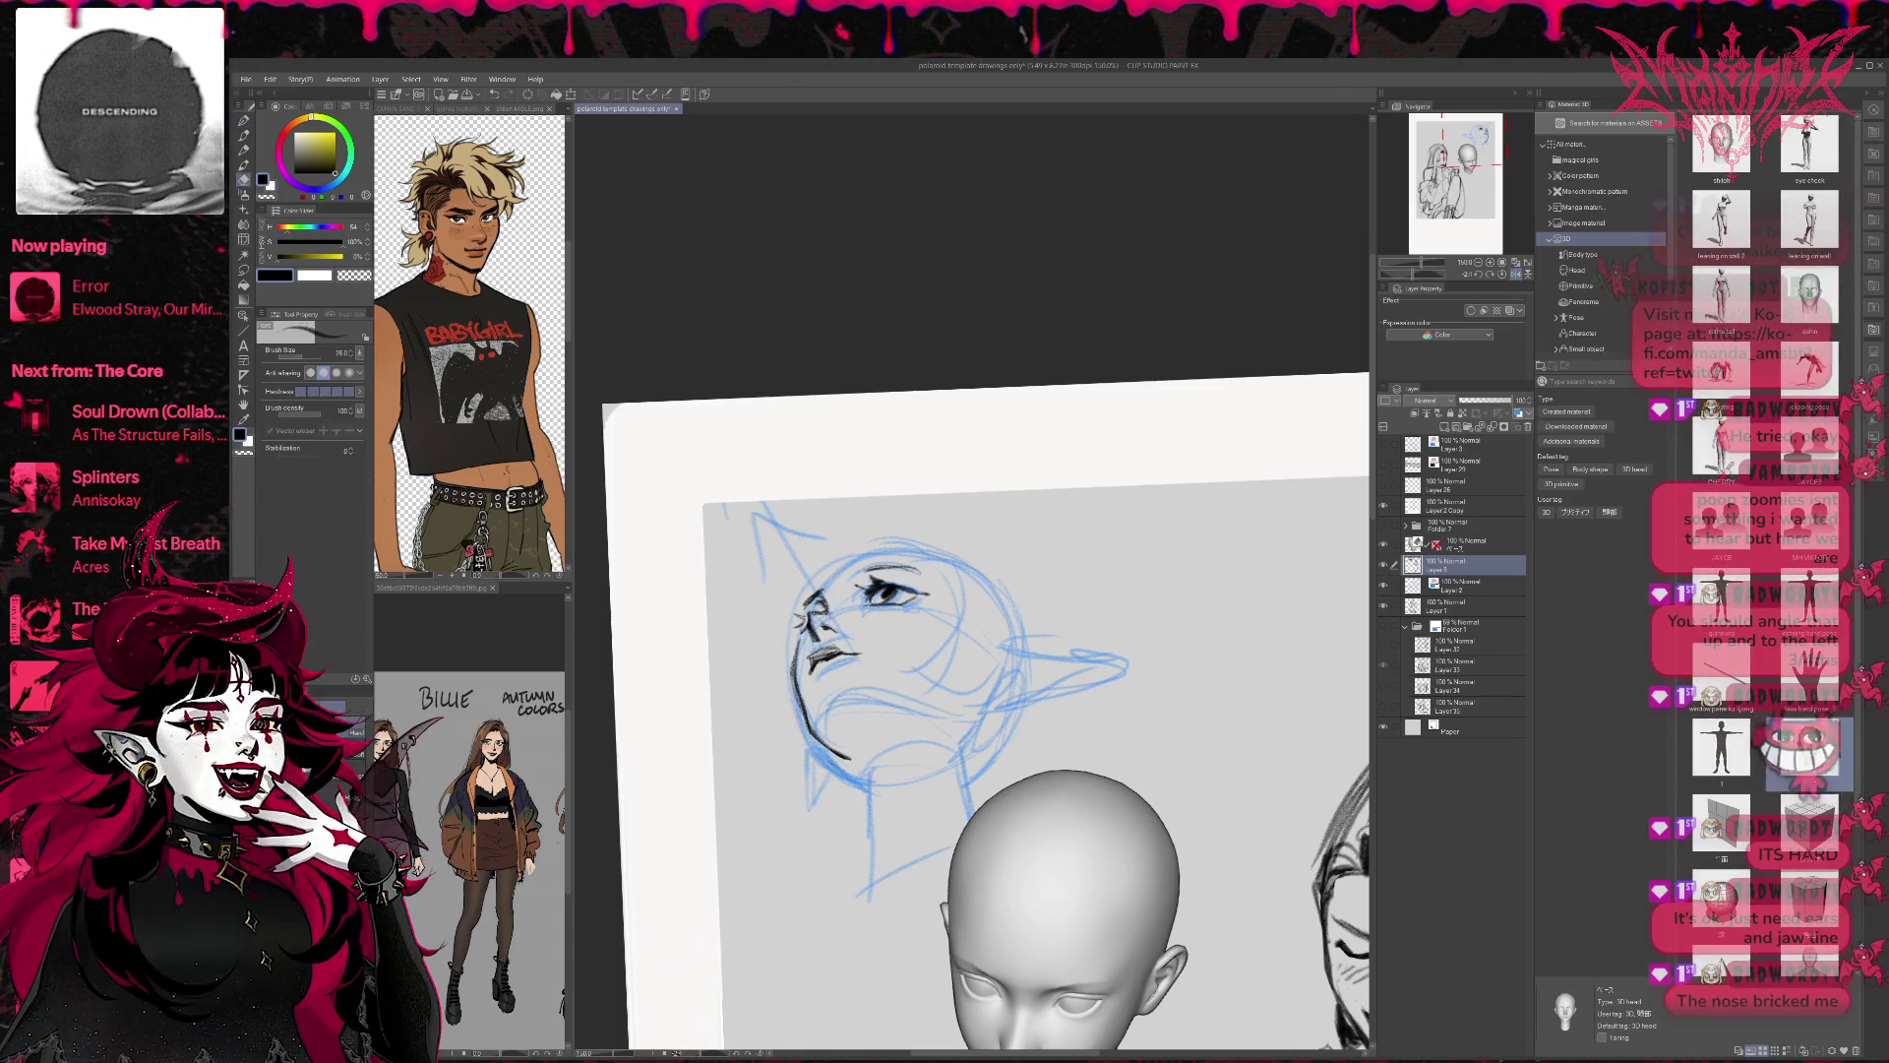
pyautogui.press('p')
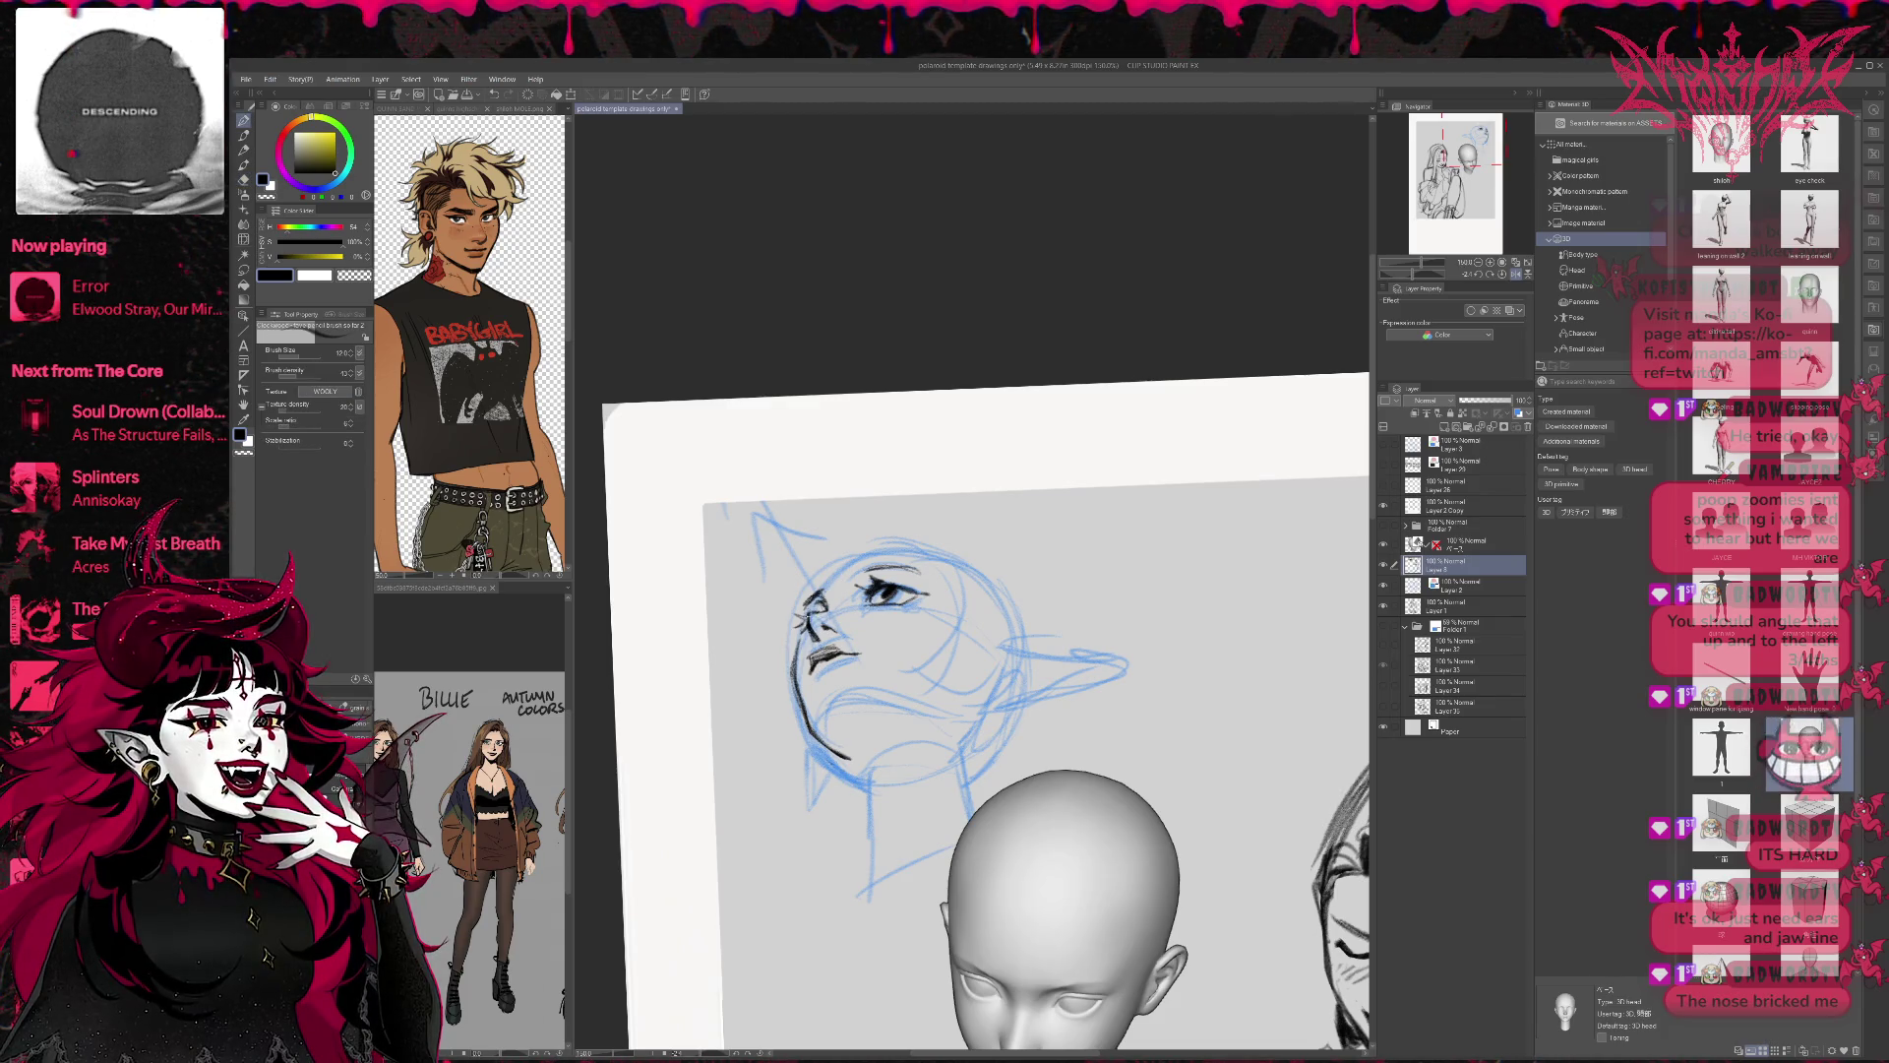
pyautogui.press('e')
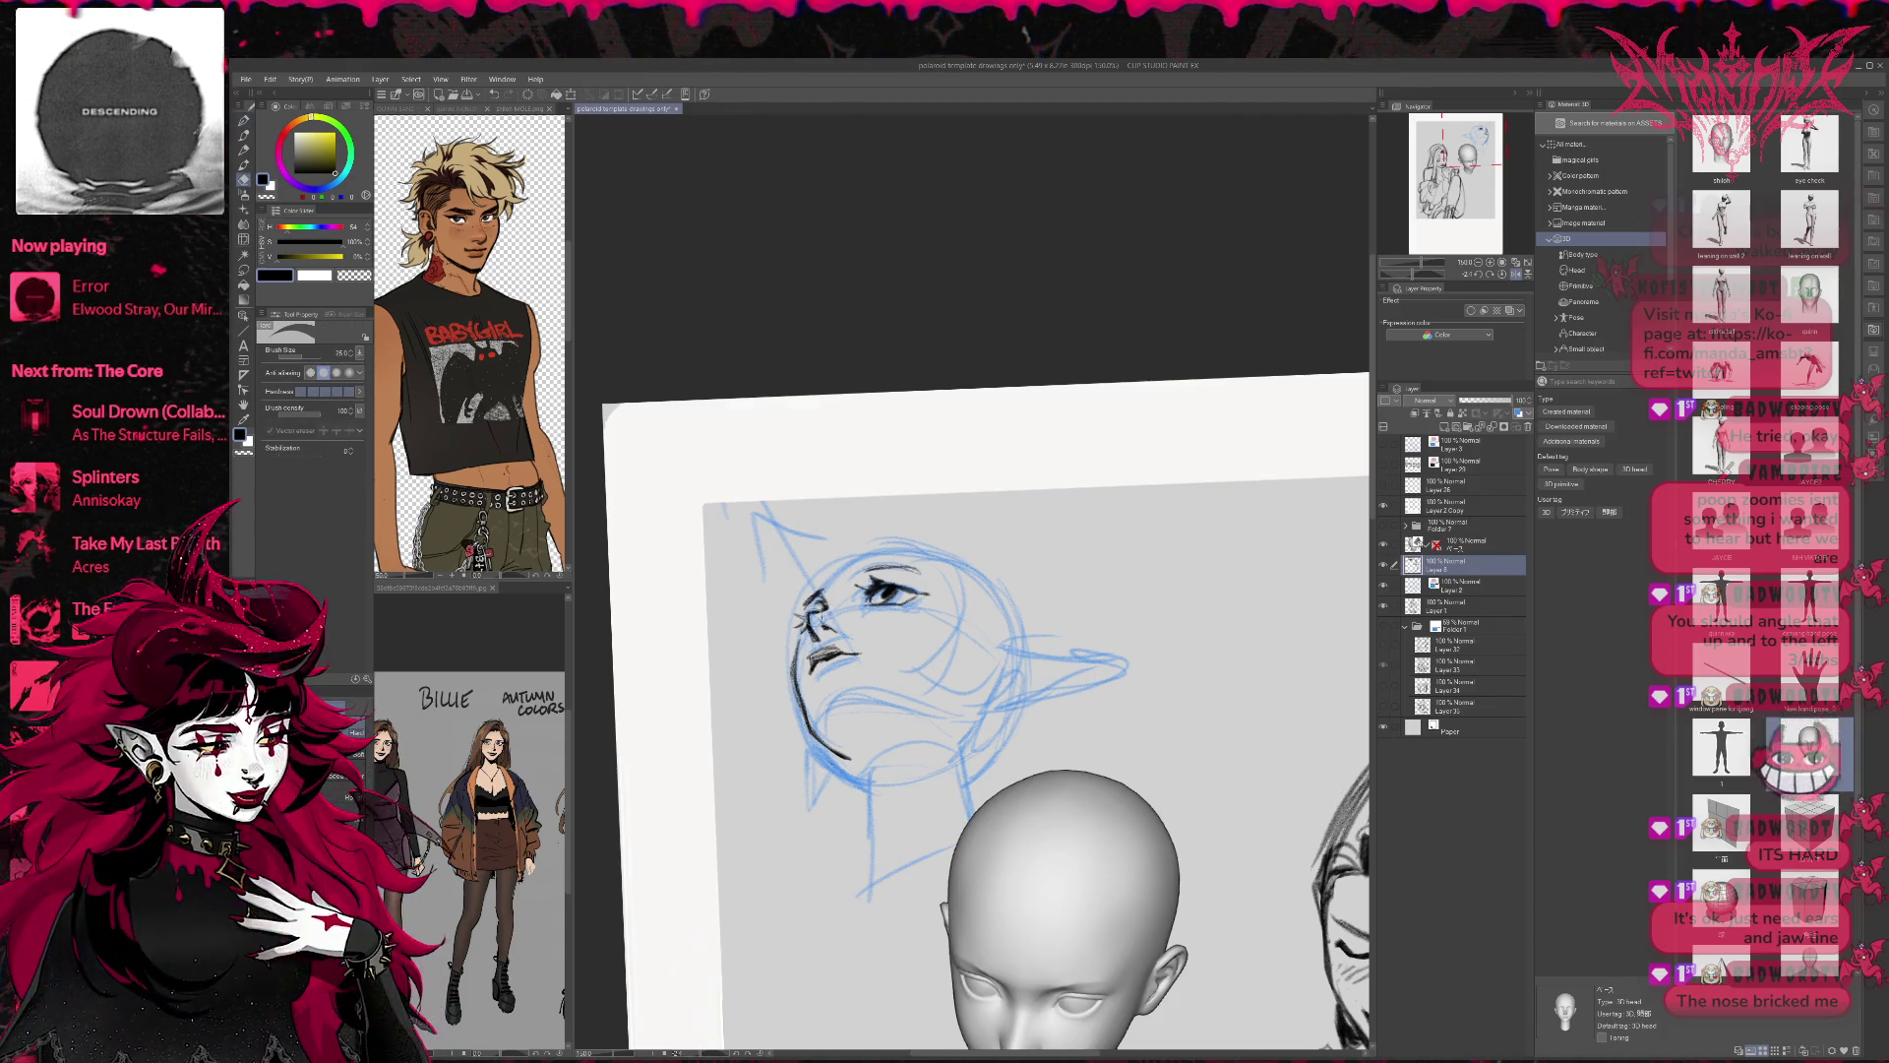
pyautogui.press('p')
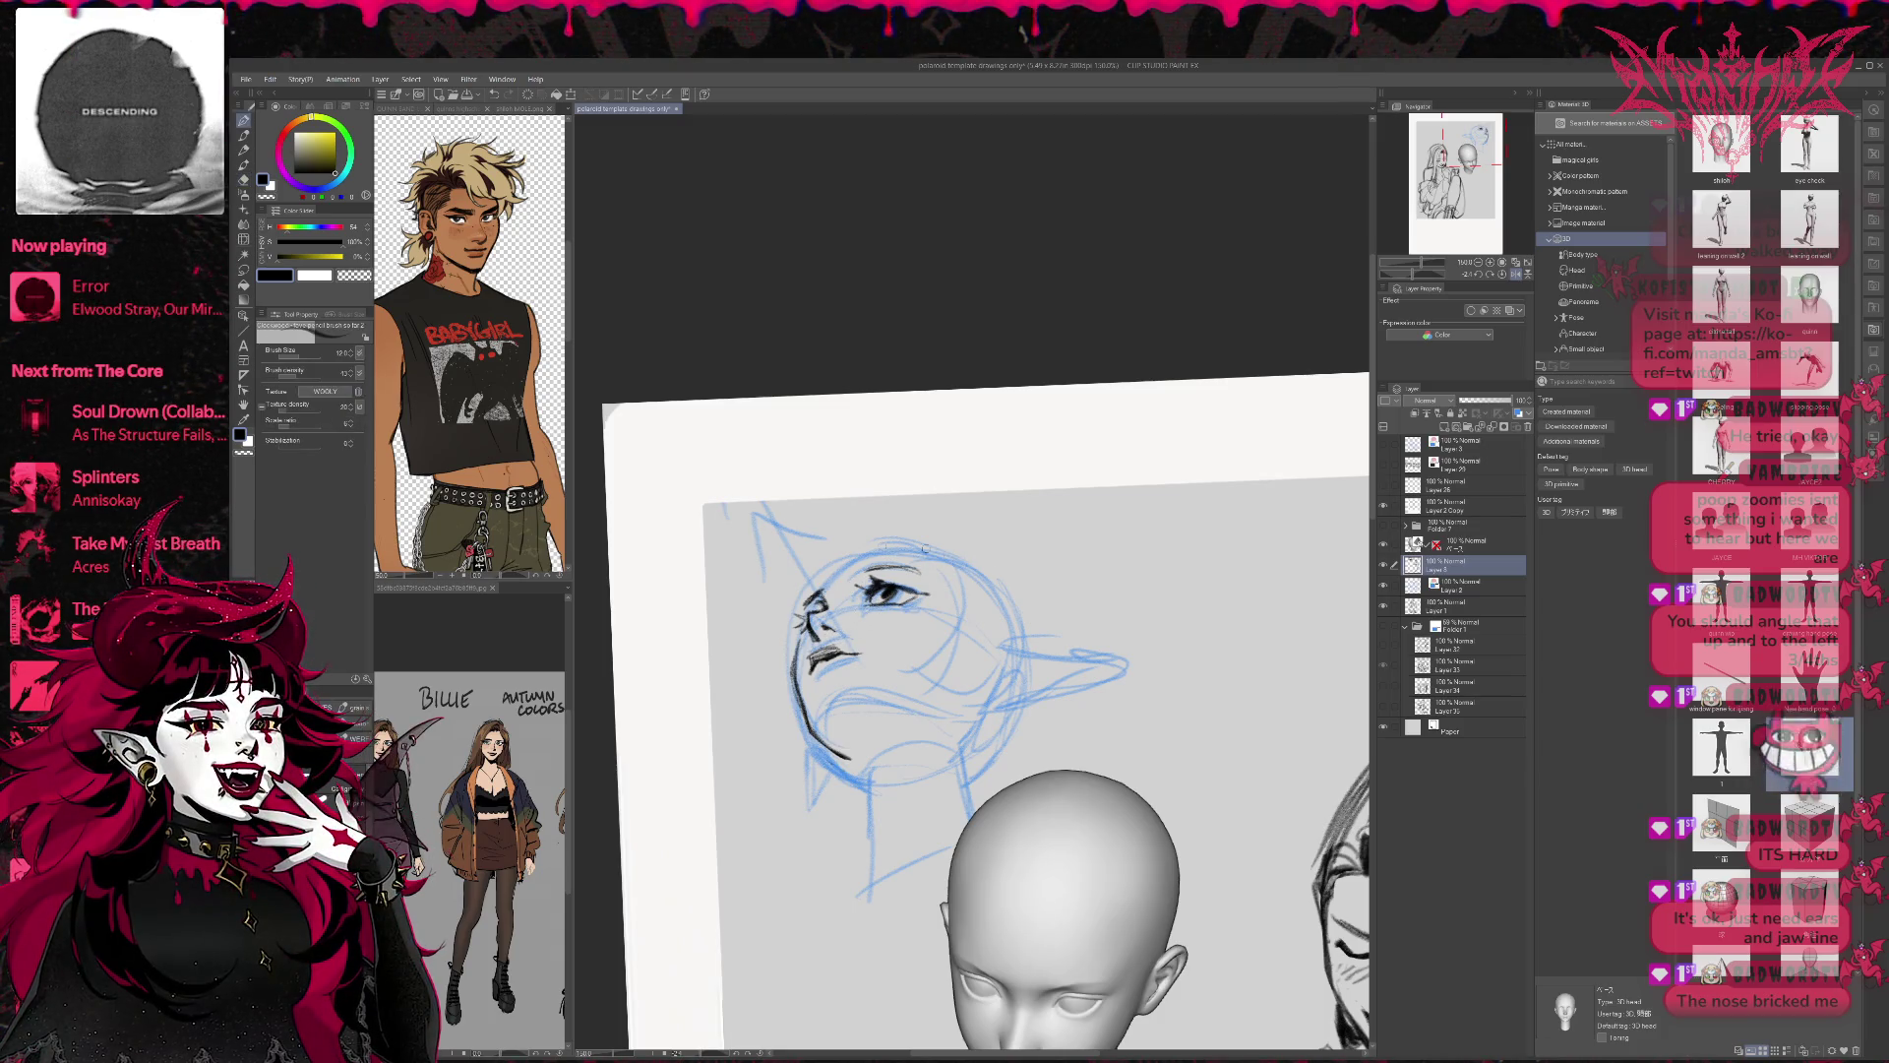
# Draw the top arc and right side of the head down toward the jaw.
pyautogui.moveTo(916, 547); pyautogui.dragTo(967, 610)
pyautogui.moveTo(812, 597)
pyautogui.mouseDown()
pyautogui.moveTo(844, 558)
pyautogui.moveTo(935, 538)
pyautogui.mouseUp()
pyautogui.moveTo(829, 568); pyautogui.dragTo(811, 540)
pyautogui.moveTo(938, 563)
pyautogui.mouseDown()
pyautogui.moveTo(981, 602)
pyautogui.moveTo(956, 677)
pyautogui.mouseUp()
pyautogui.moveTo(979, 608); pyautogui.dragTo(945, 679)
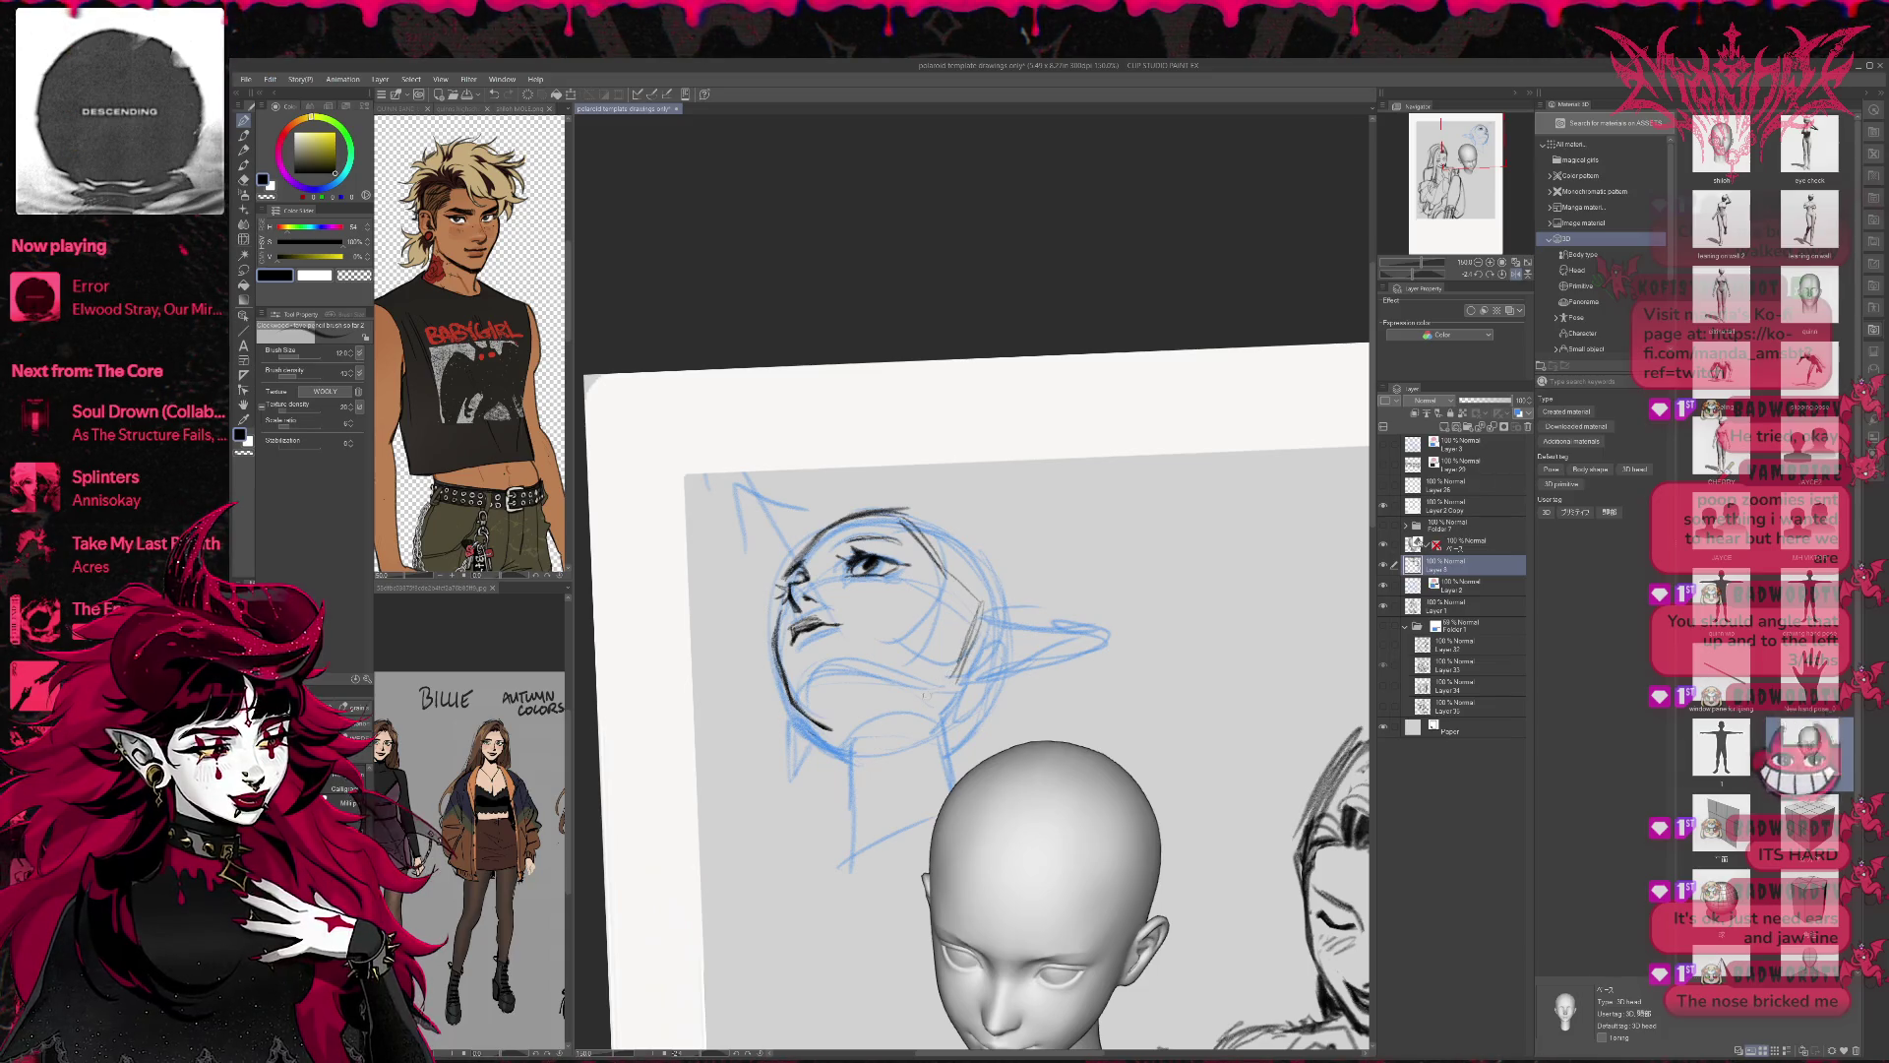
pyautogui.hotkey('ctrl', 'z')
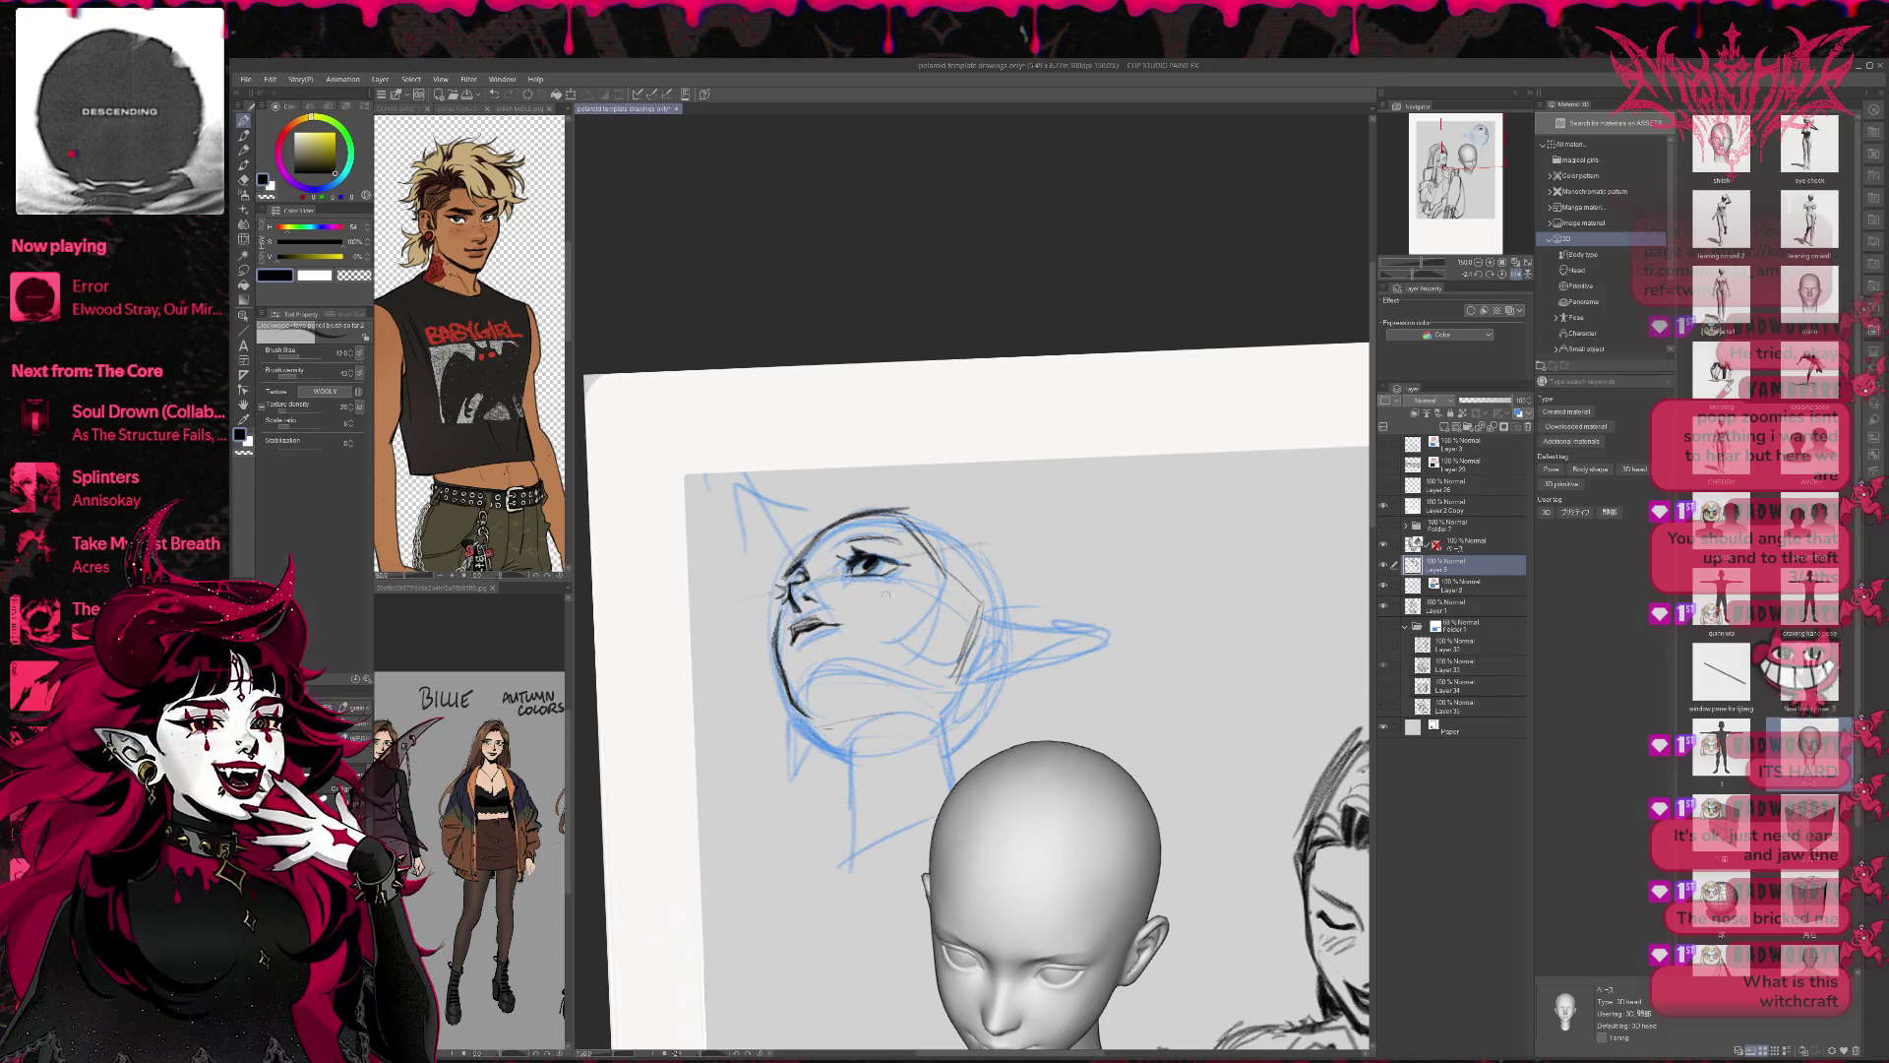
# Hatch shading along the jaw and add short strokes along the jawline.
pyautogui.moveTo(797, 636); pyautogui.dragTo(918, 606)
pyautogui.moveTo(775, 732)
pyautogui.mouseDown()
pyautogui.moveTo(990, 678)
pyautogui.moveTo(998, 694)
pyautogui.mouseUp()
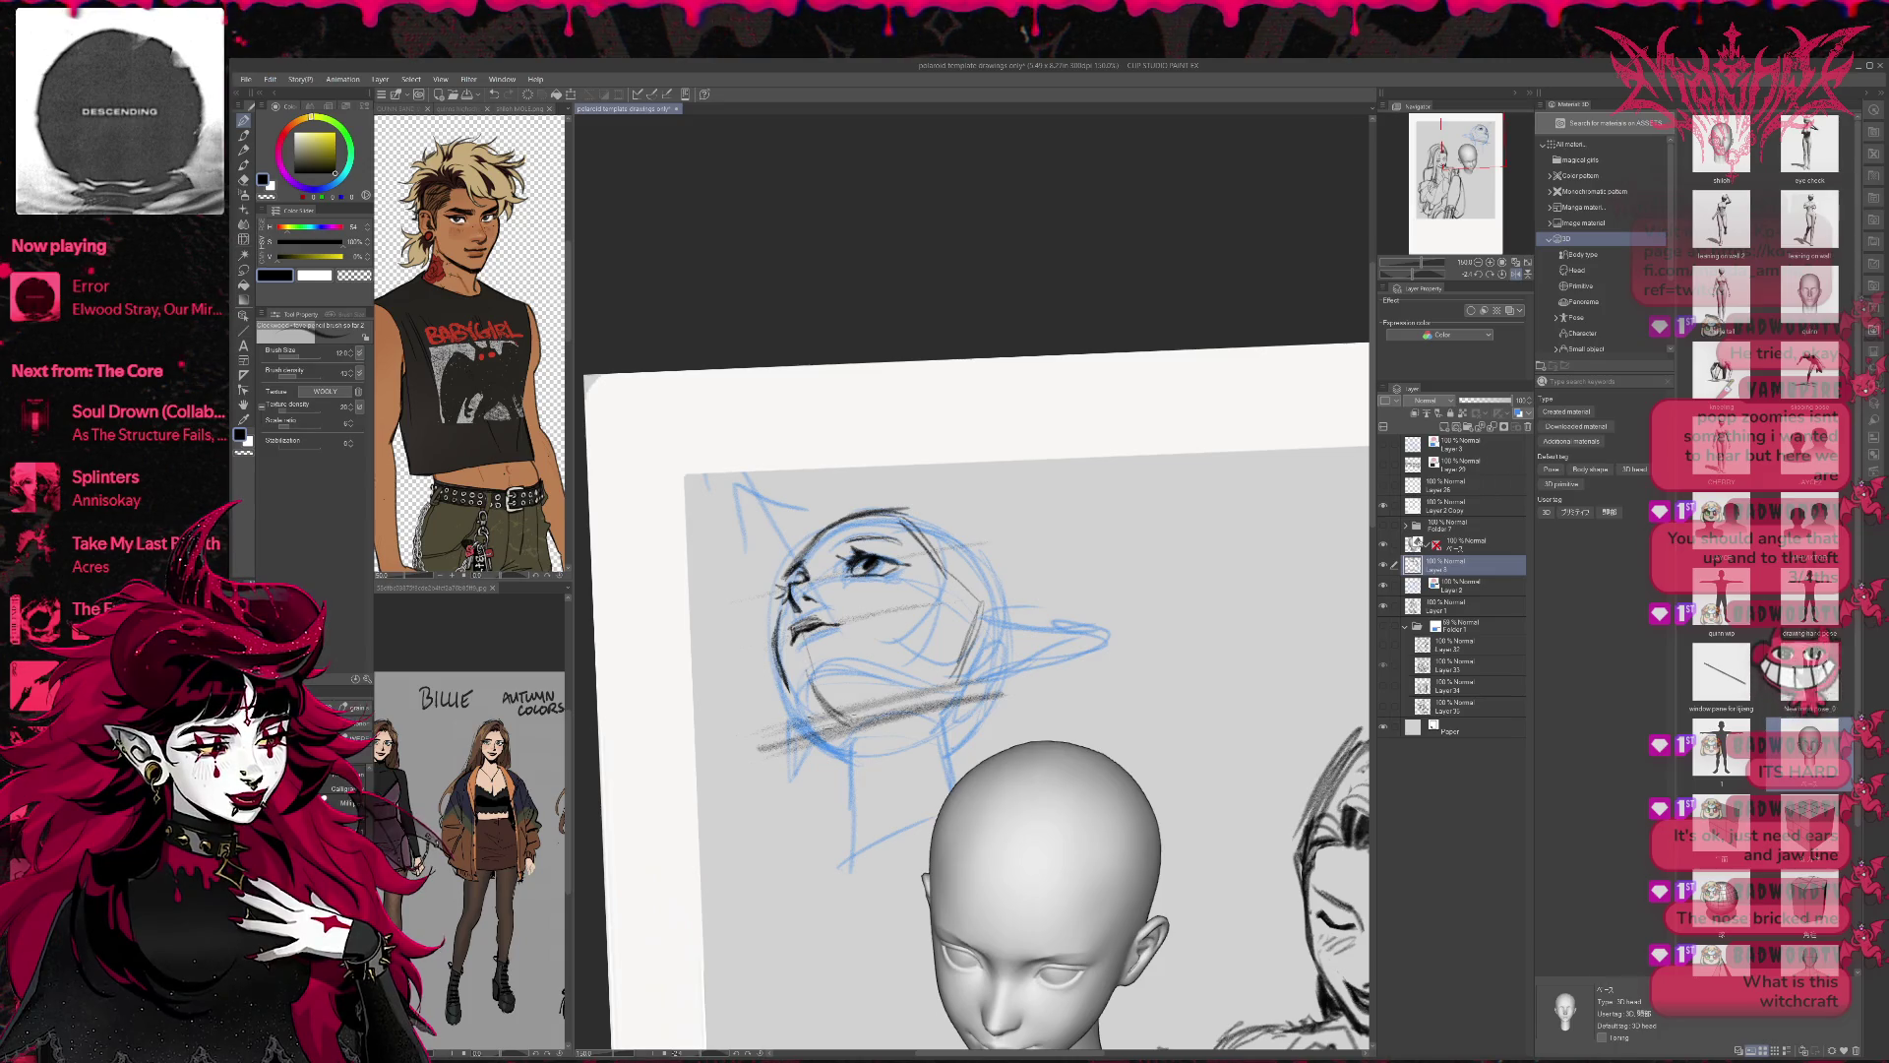
pyautogui.press('e')
pyautogui.press('p')
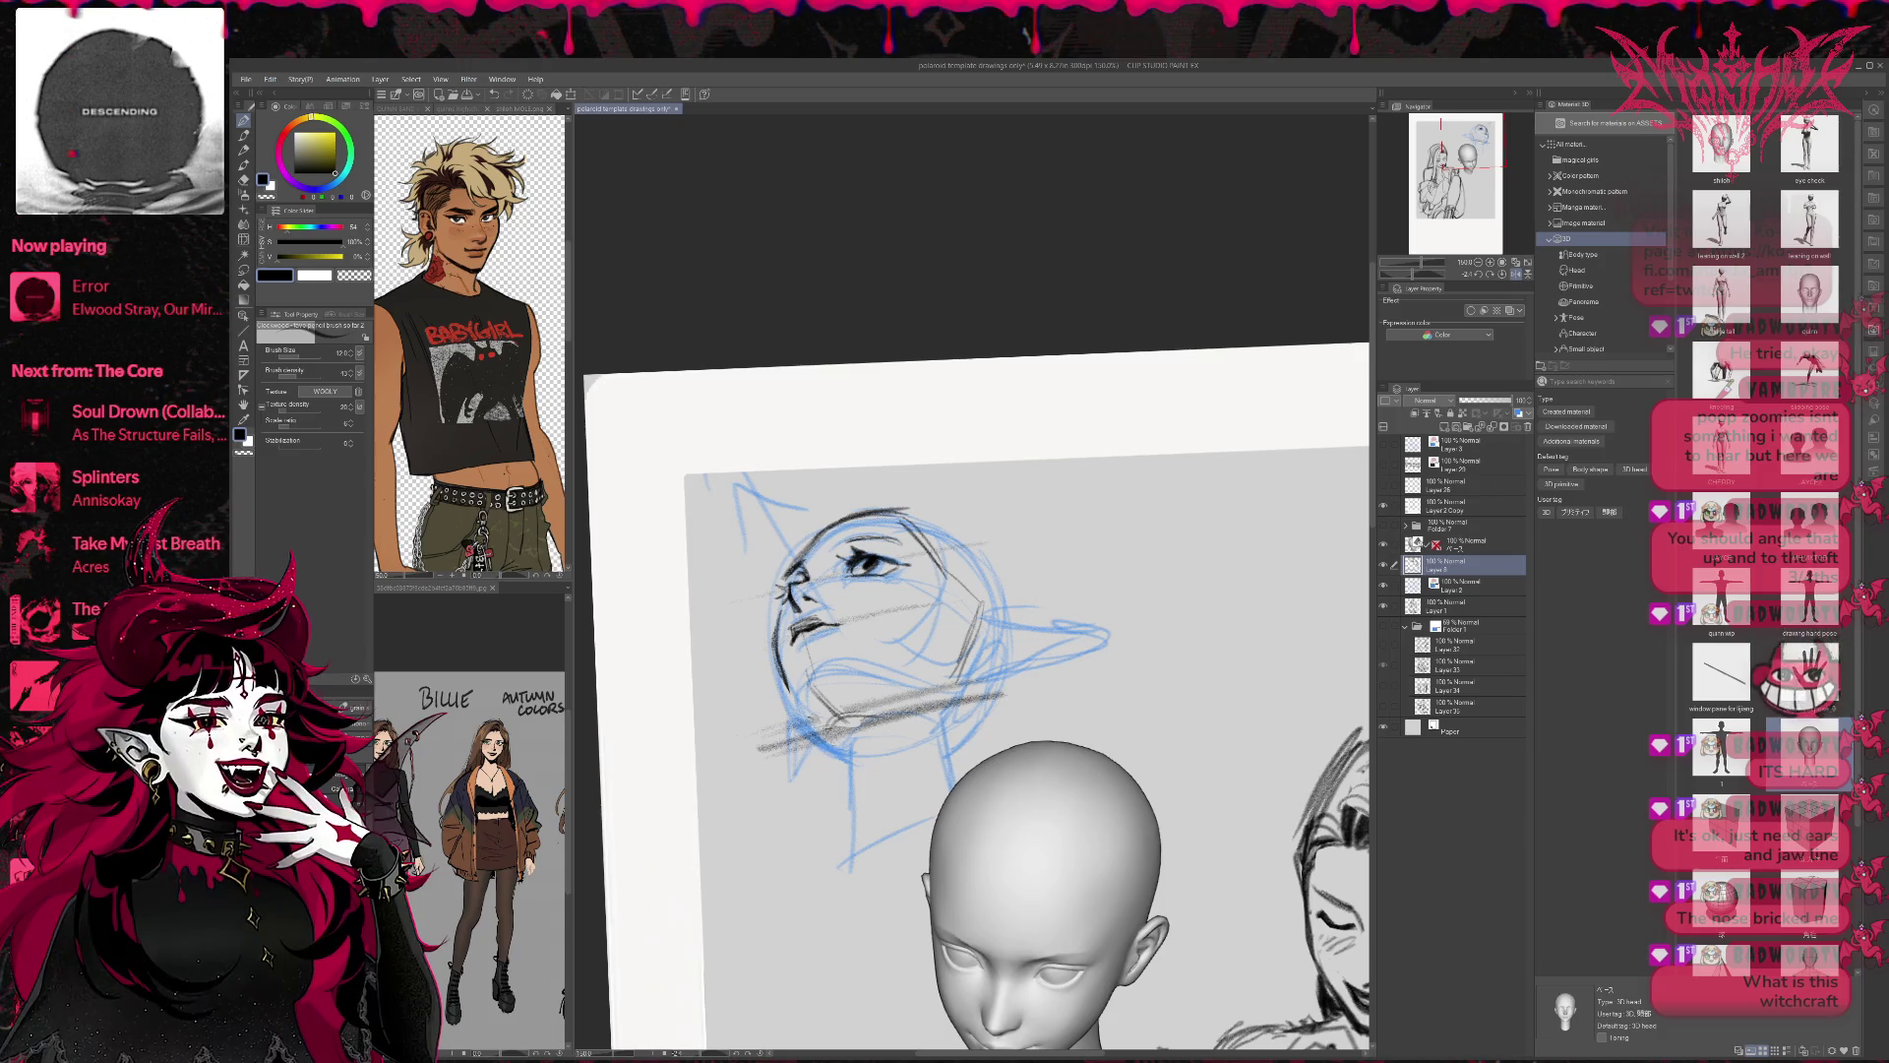
pyautogui.moveTo(959, 684)
pyautogui.mouseDown()
pyautogui.moveTo(921, 715)
pyautogui.moveTo(790, 719)
pyautogui.mouseUp()
# Draw the neck line and erase part of the jawline strokes.
pyautogui.press('e')
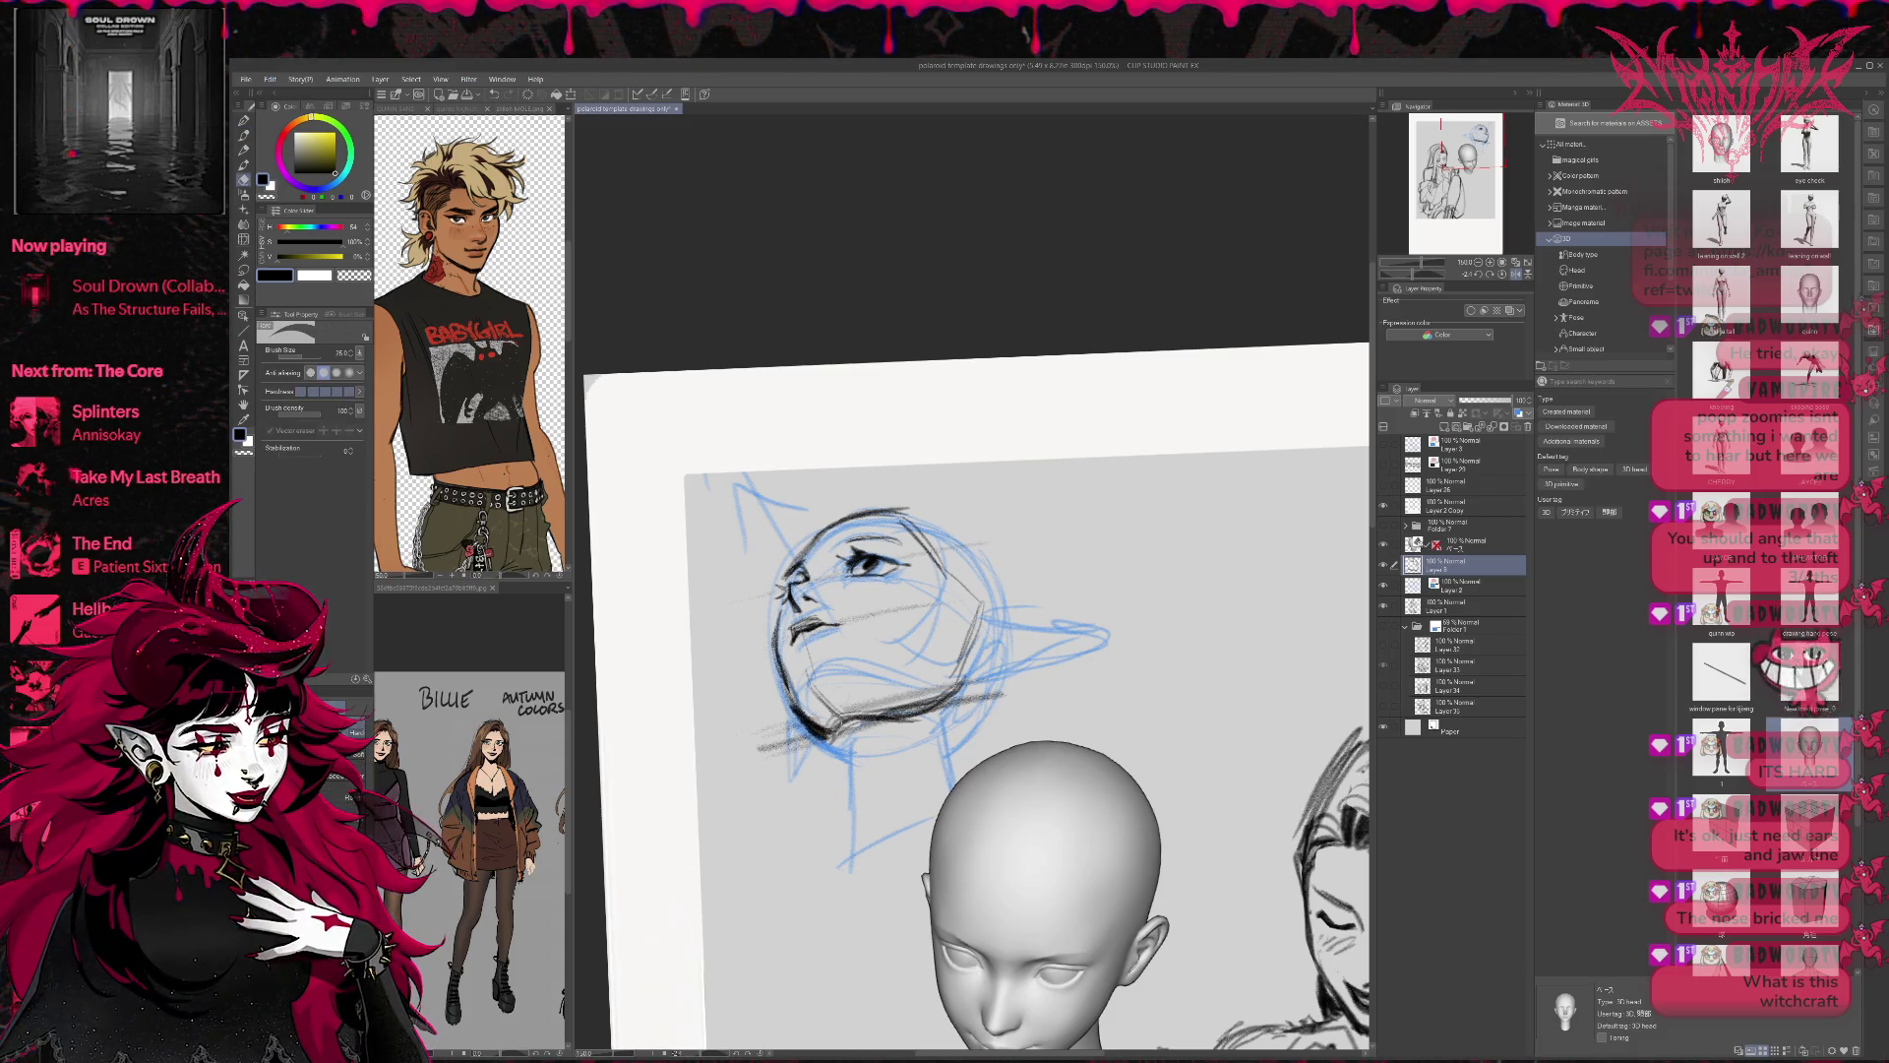
pyautogui.press('p')
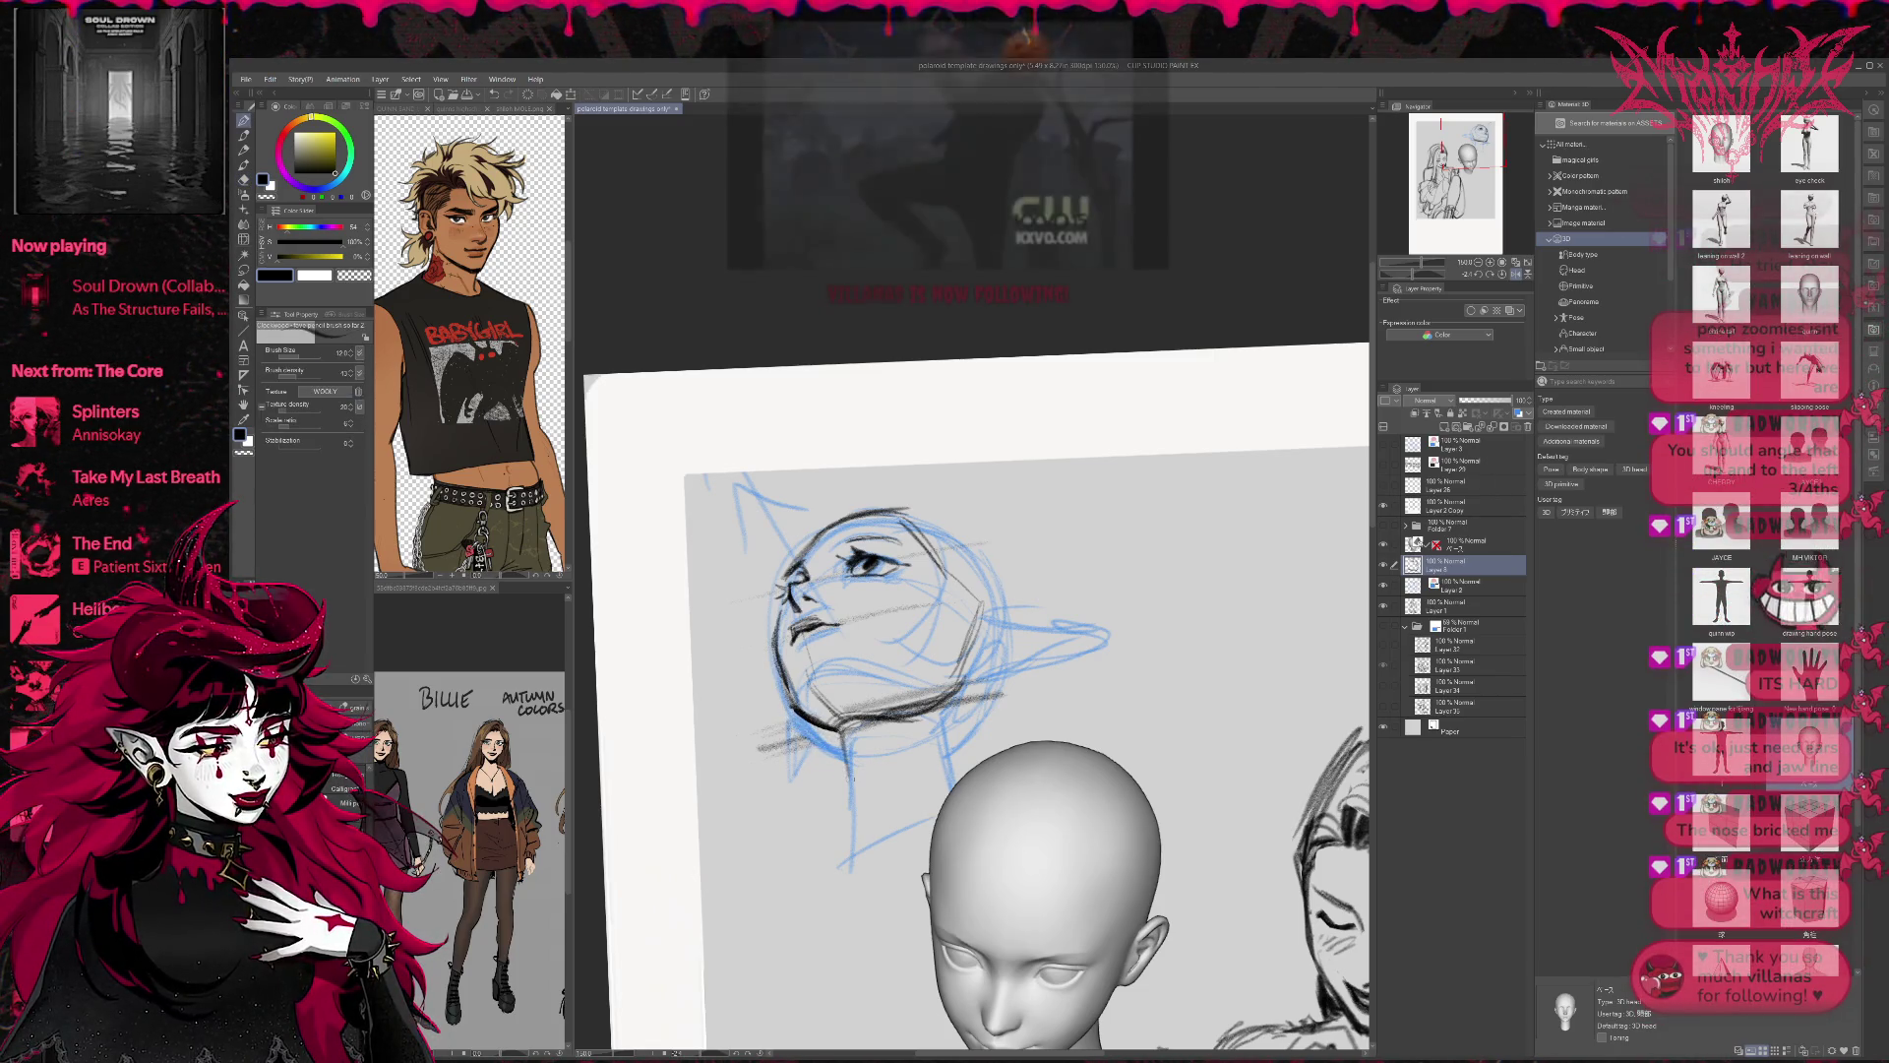
pyautogui.moveTo(839, 733); pyautogui.dragTo(844, 846)
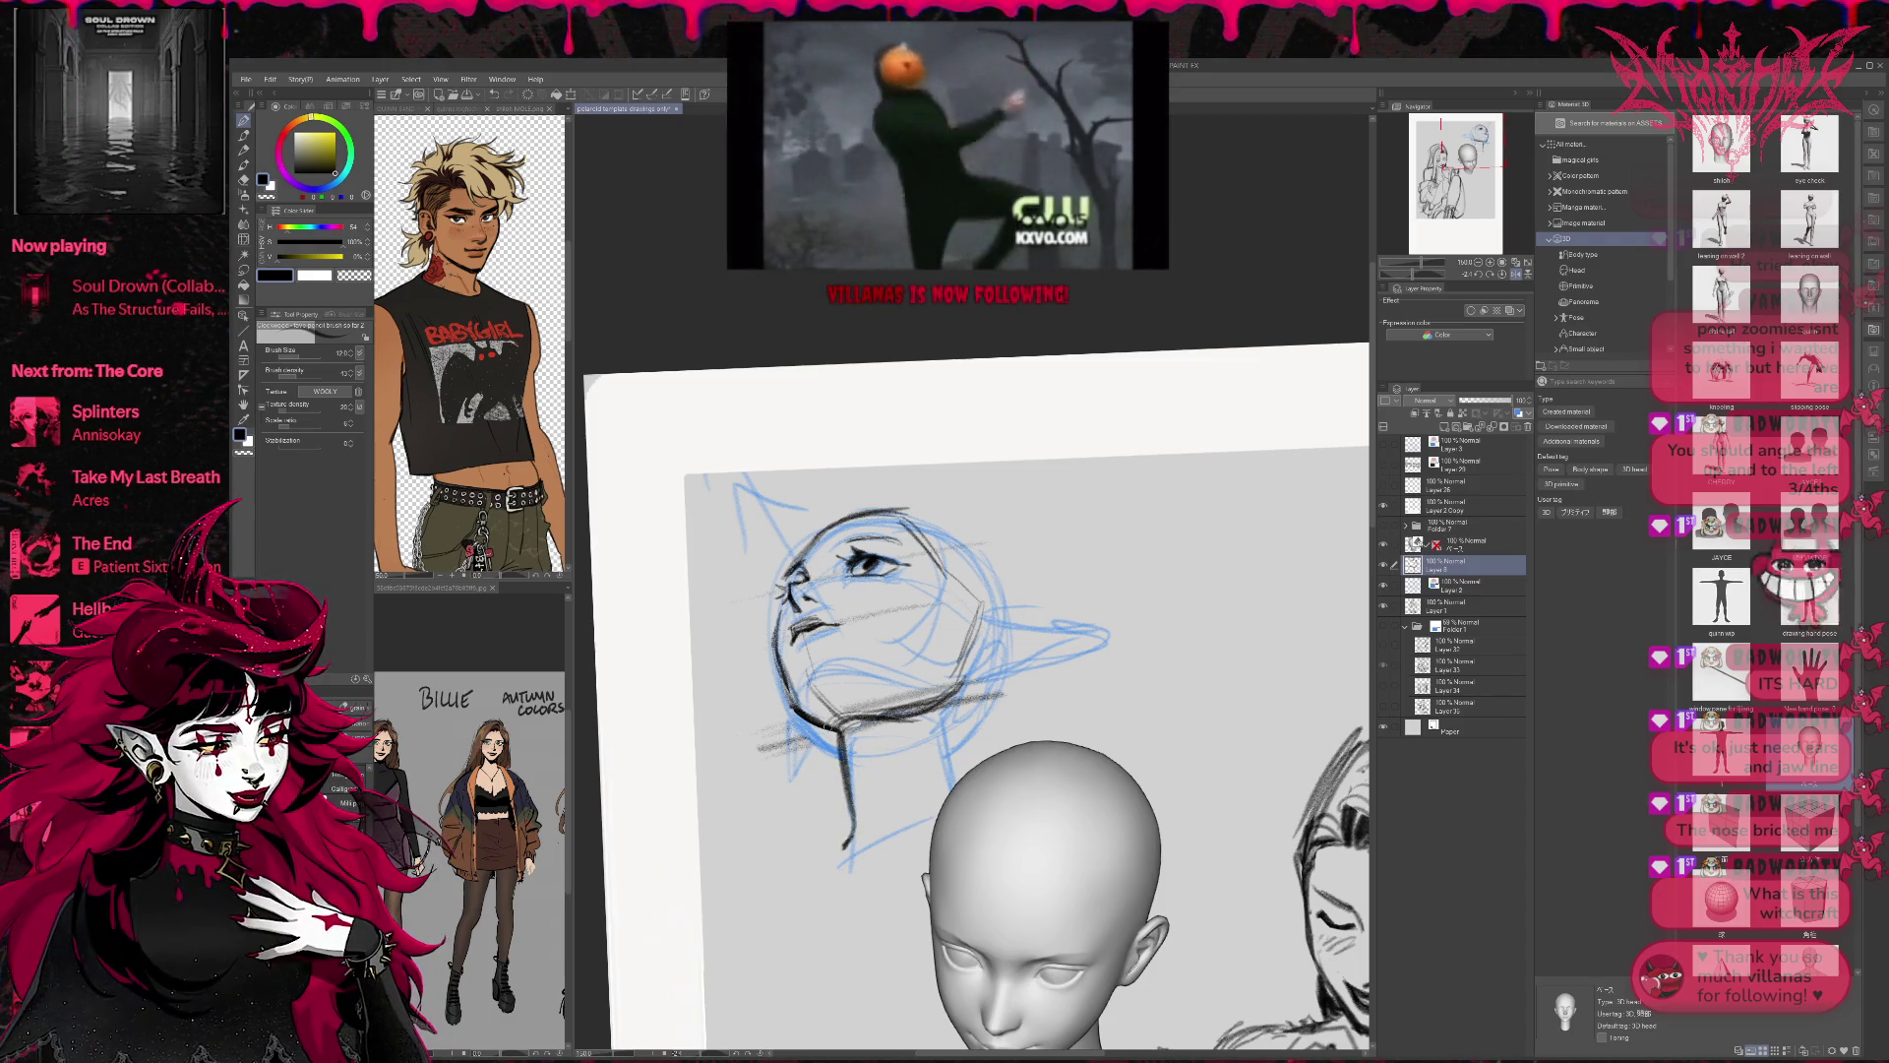
pyautogui.press('e')
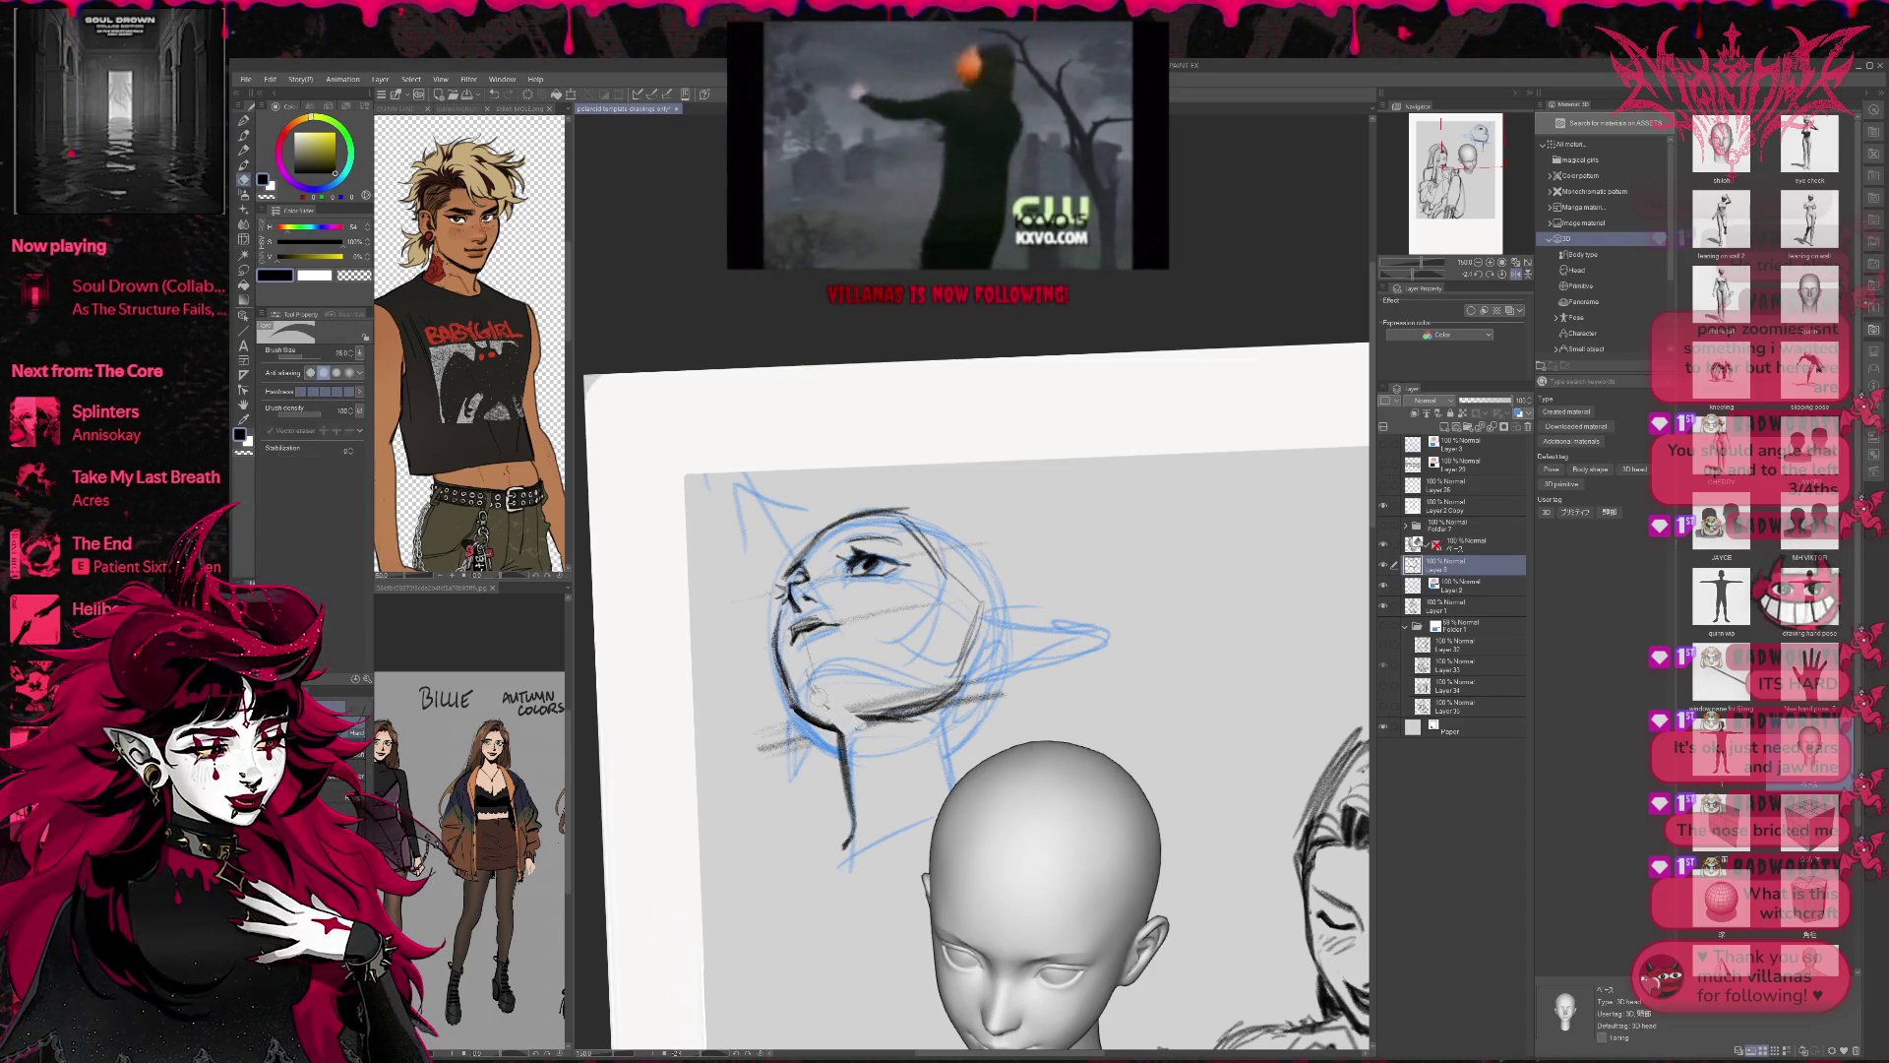
pyautogui.moveTo(934, 701); pyautogui.dragTo(884, 710)
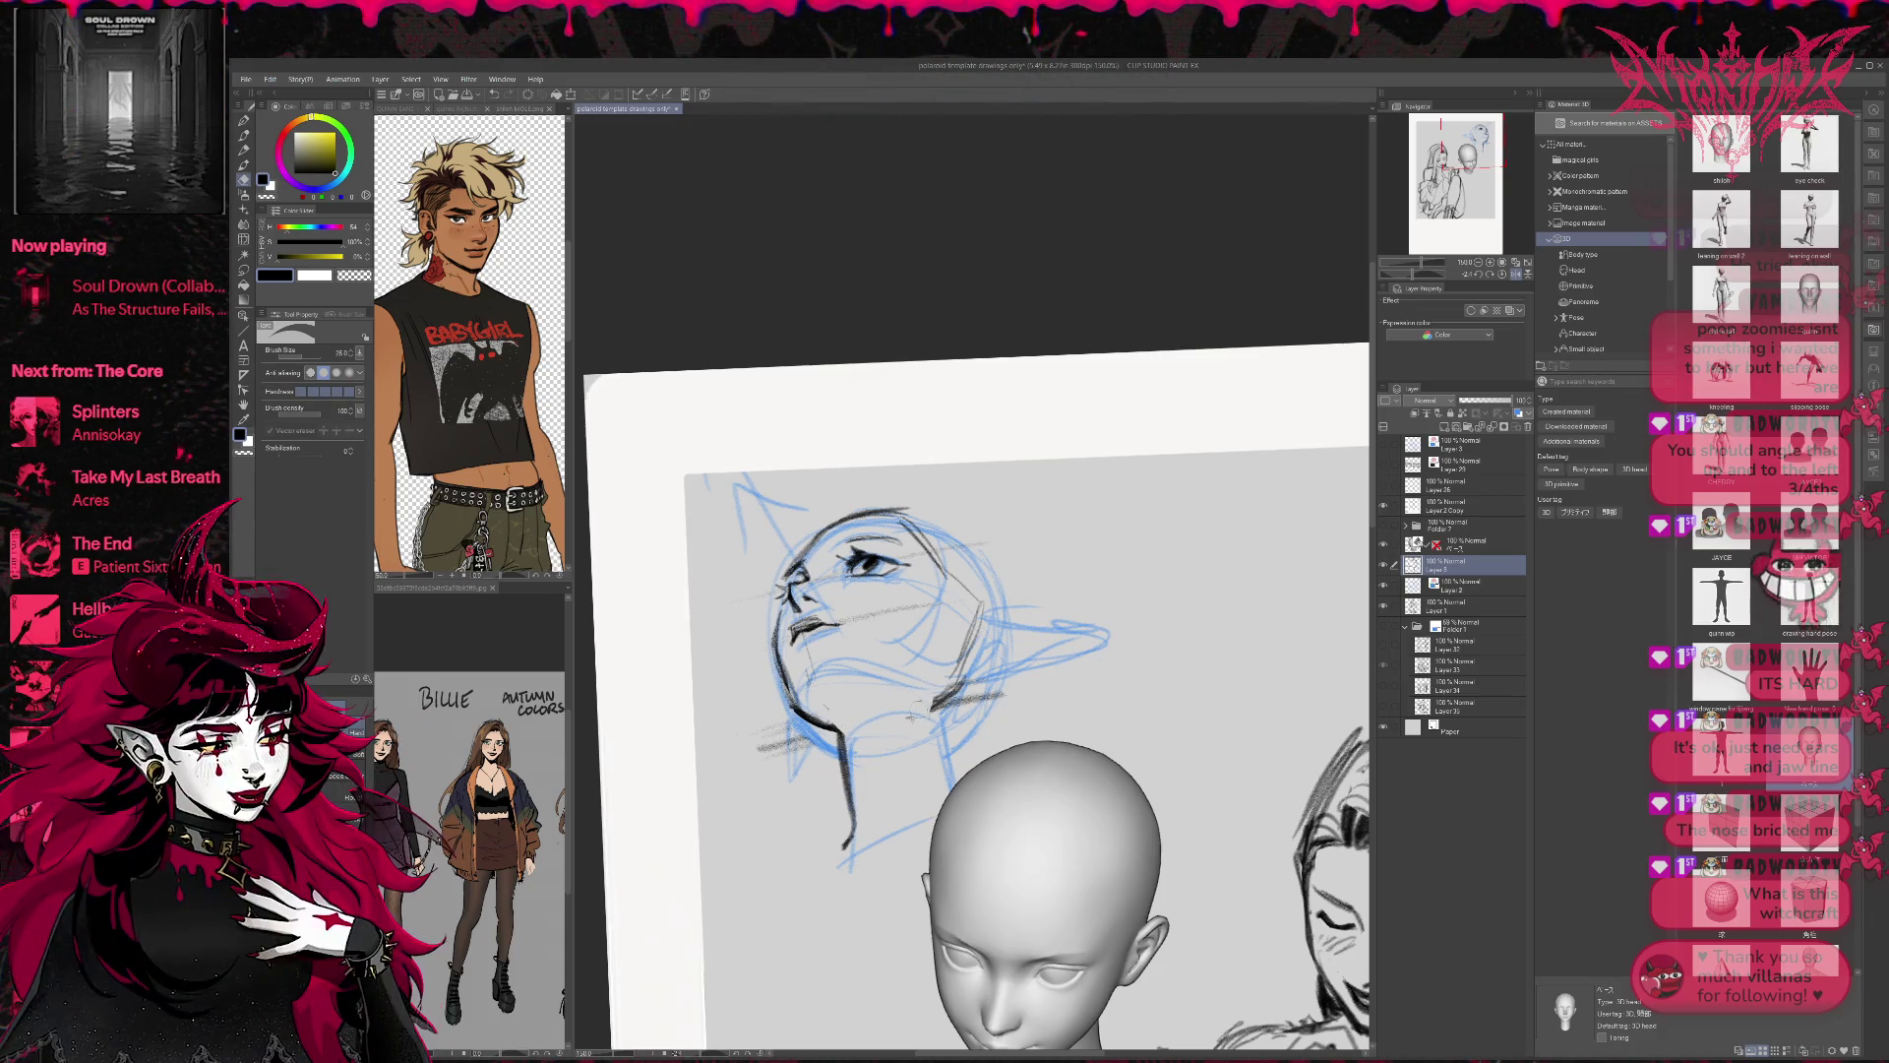
# Pencil a dark stroke along the jaw.
pyautogui.press('p')
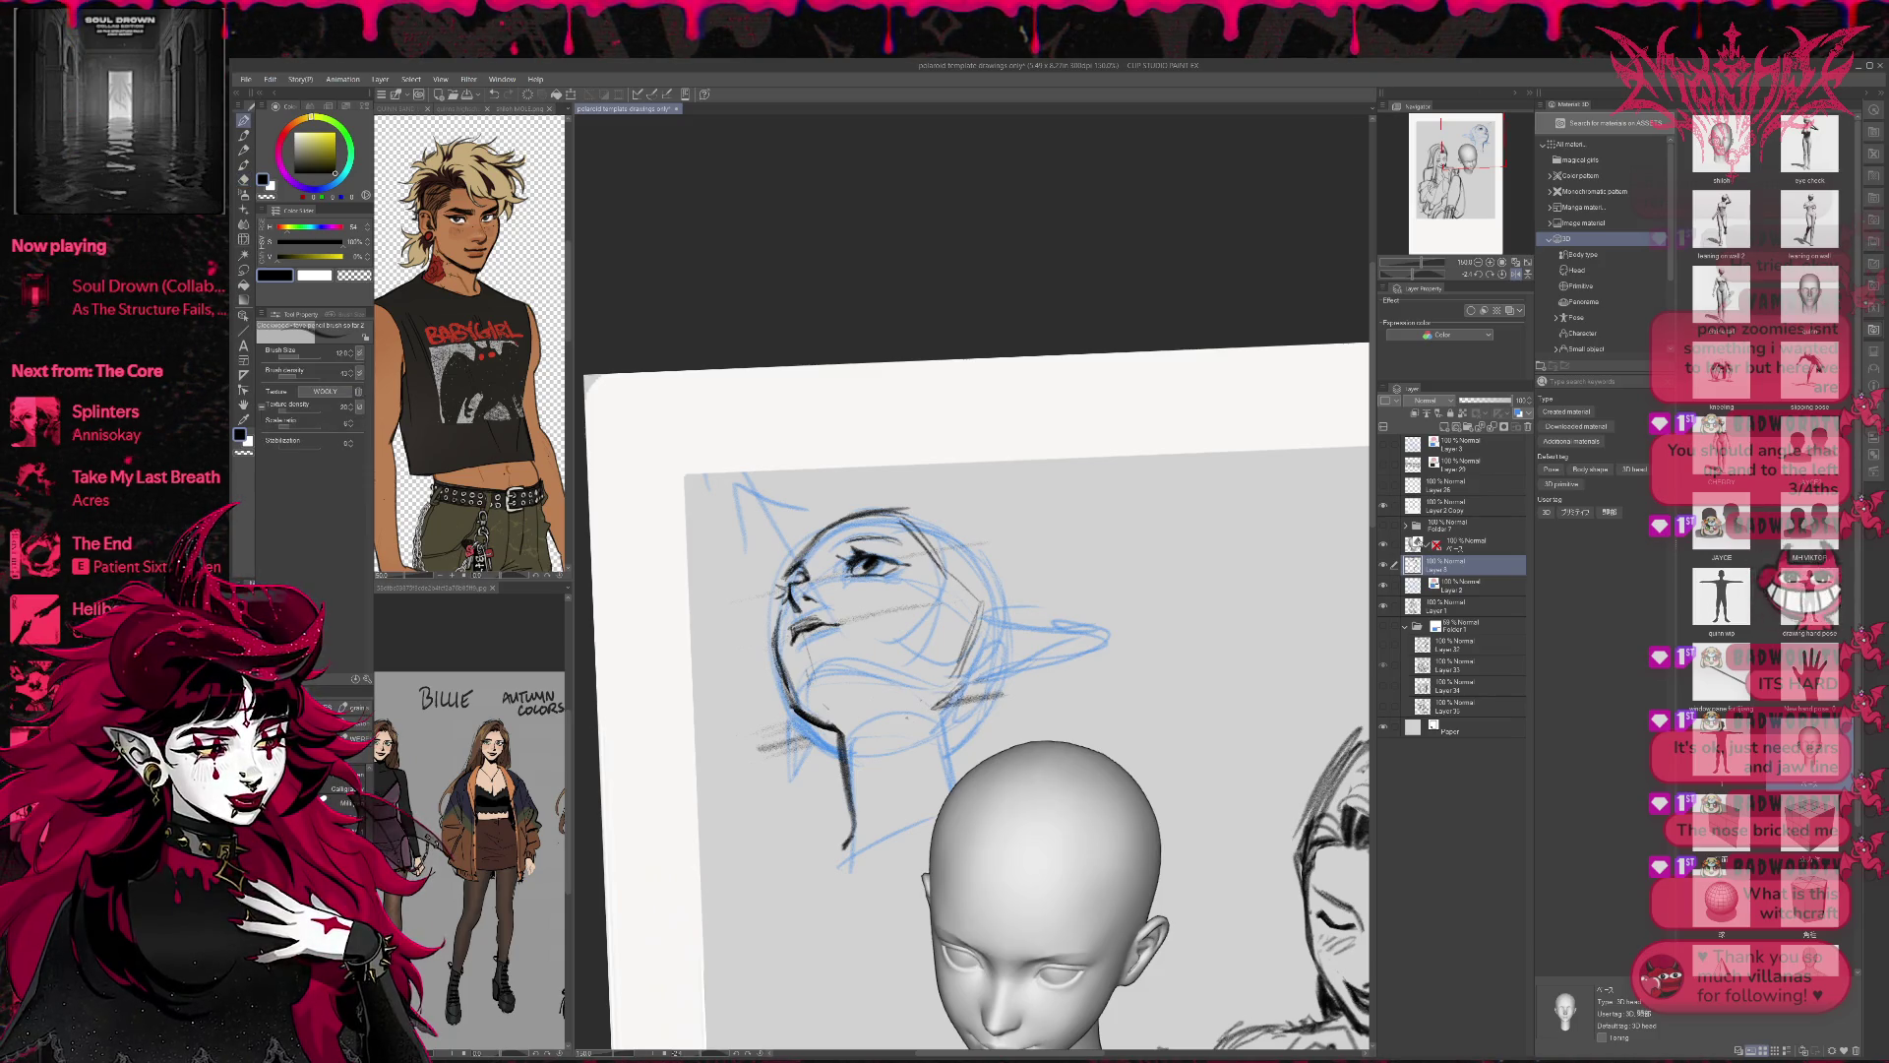
pyautogui.press('e')
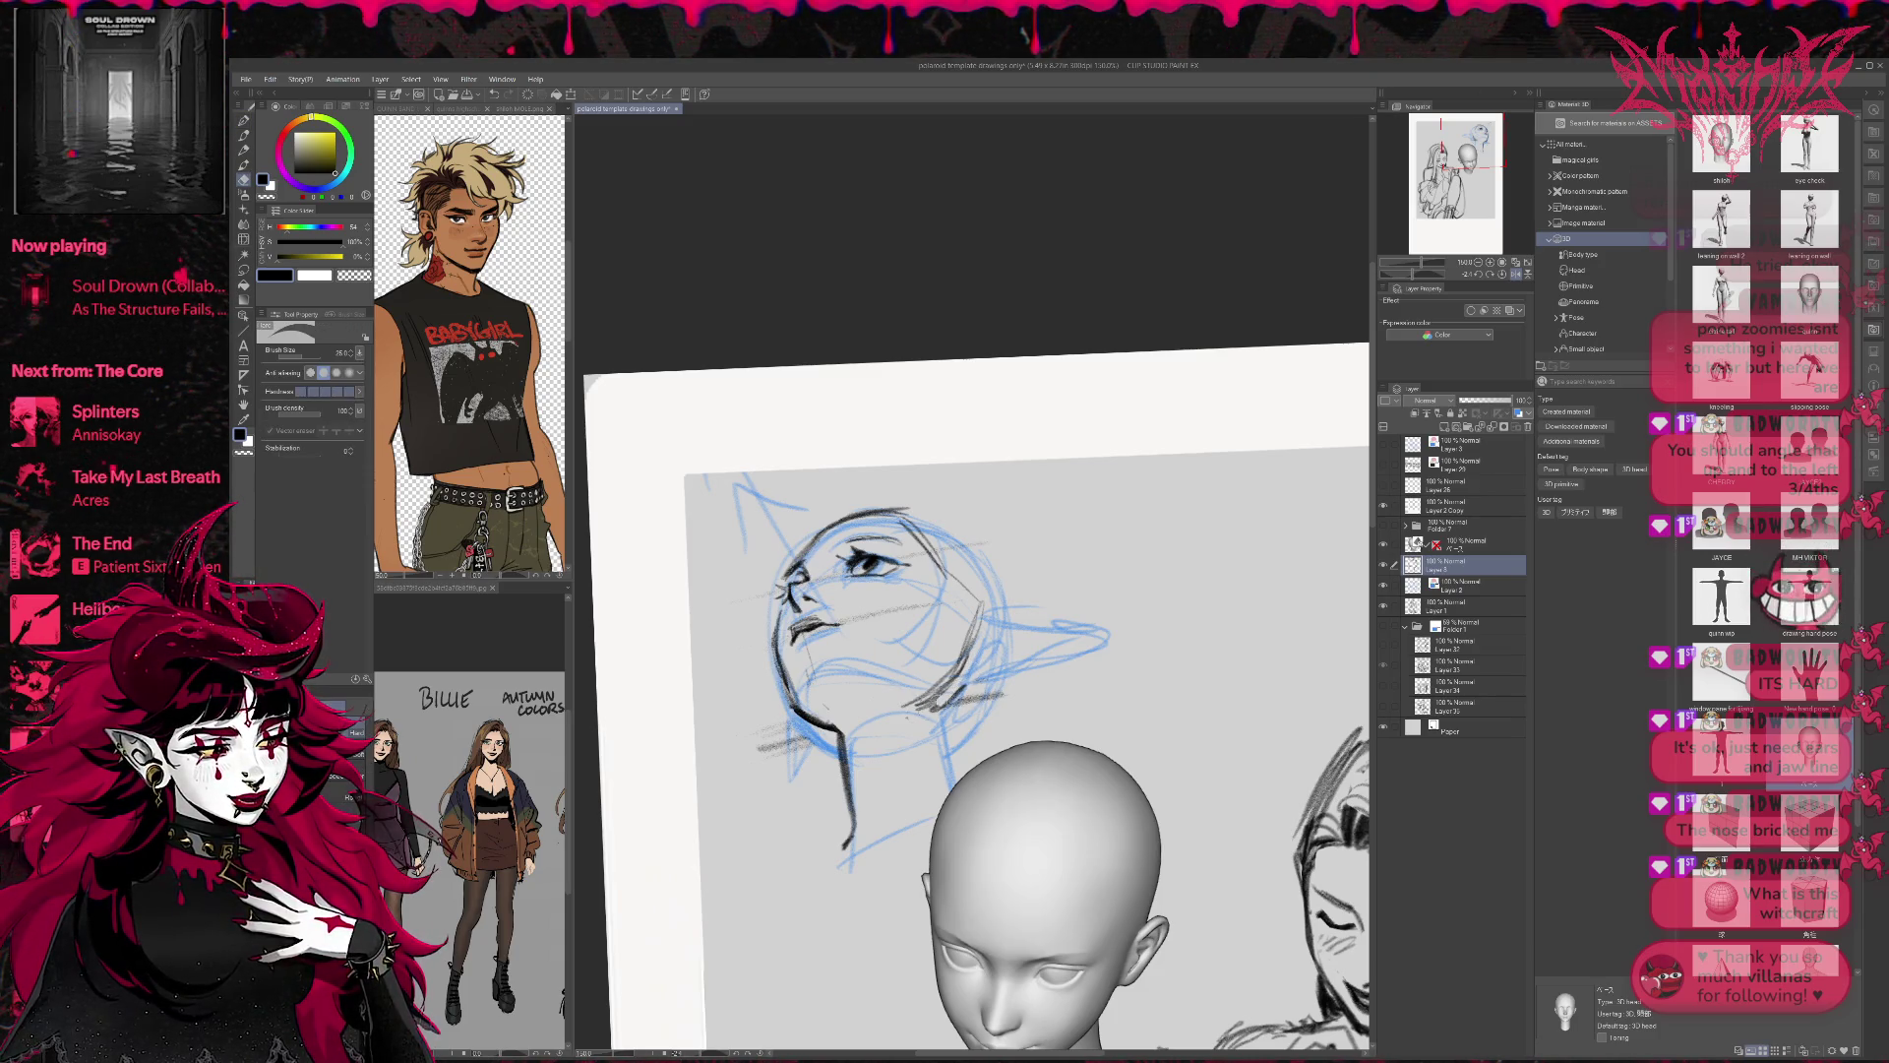
pyautogui.press('p')
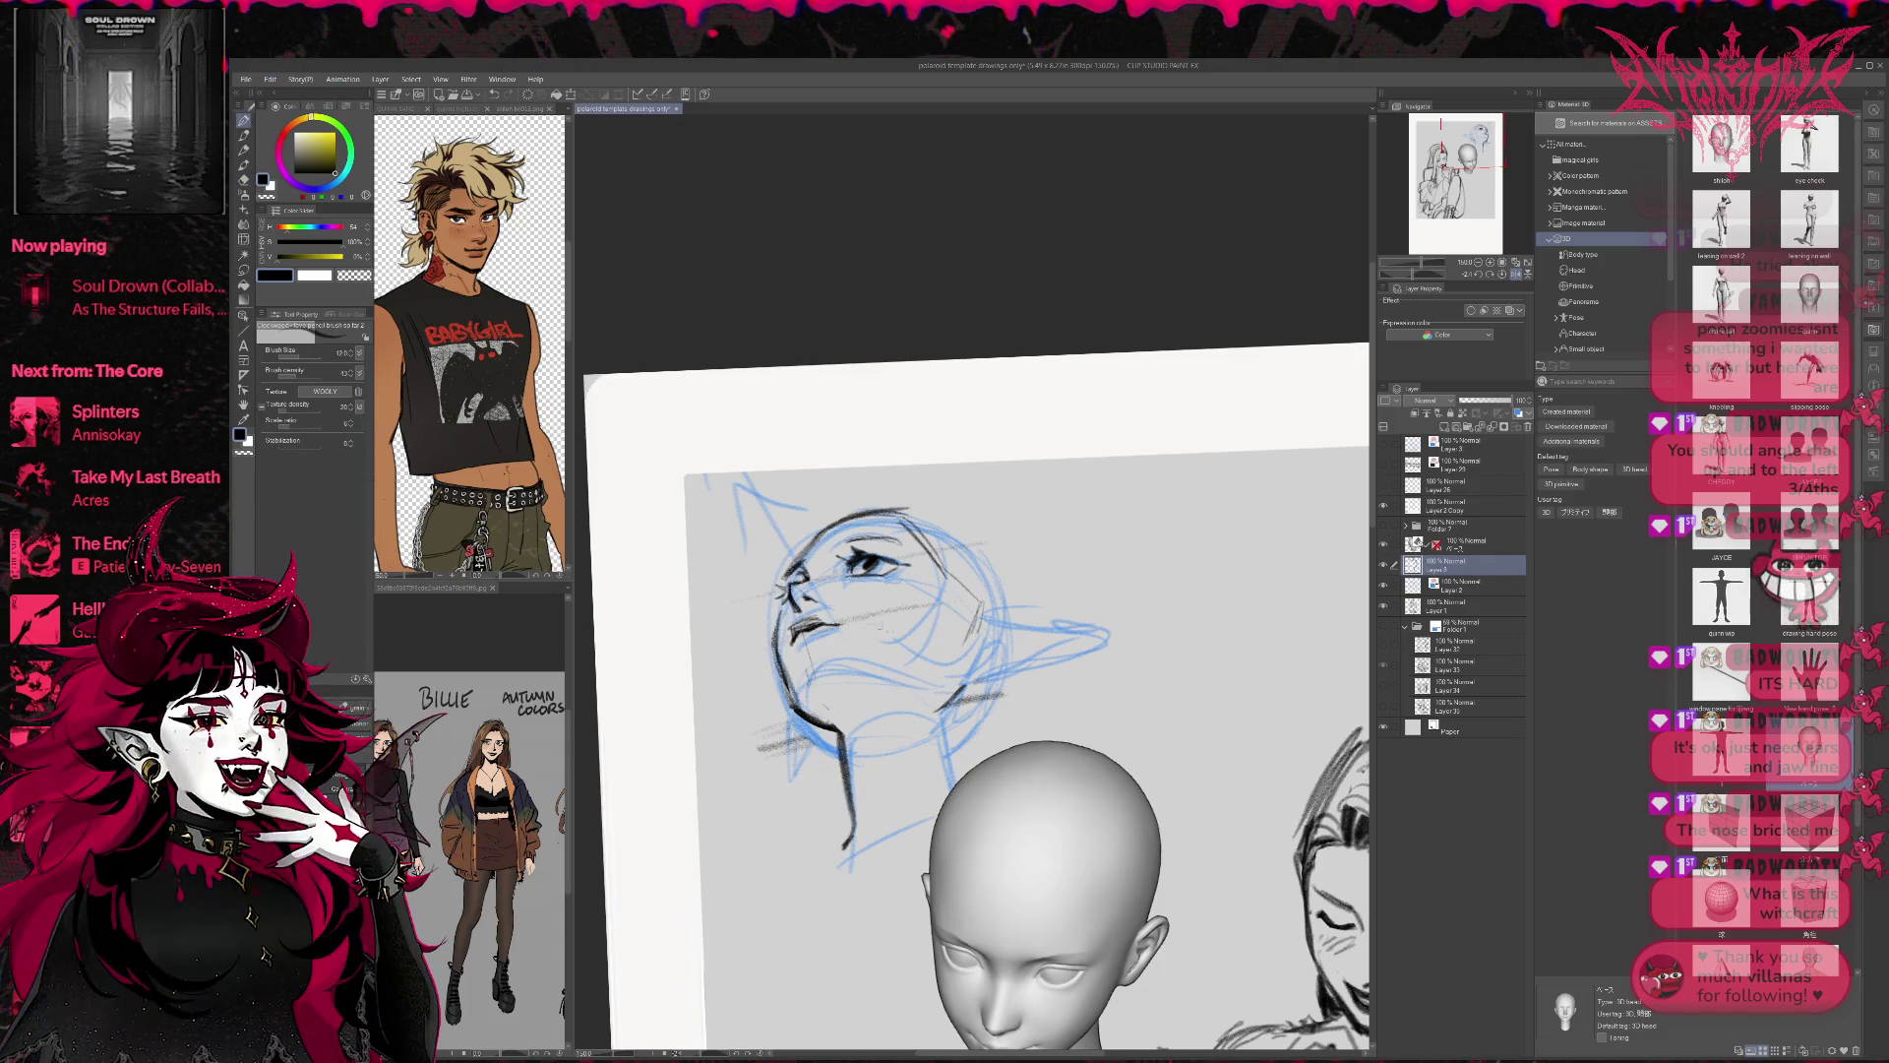
pyautogui.moveTo(966, 655); pyautogui.dragTo(941, 692)
pyautogui.press('e')
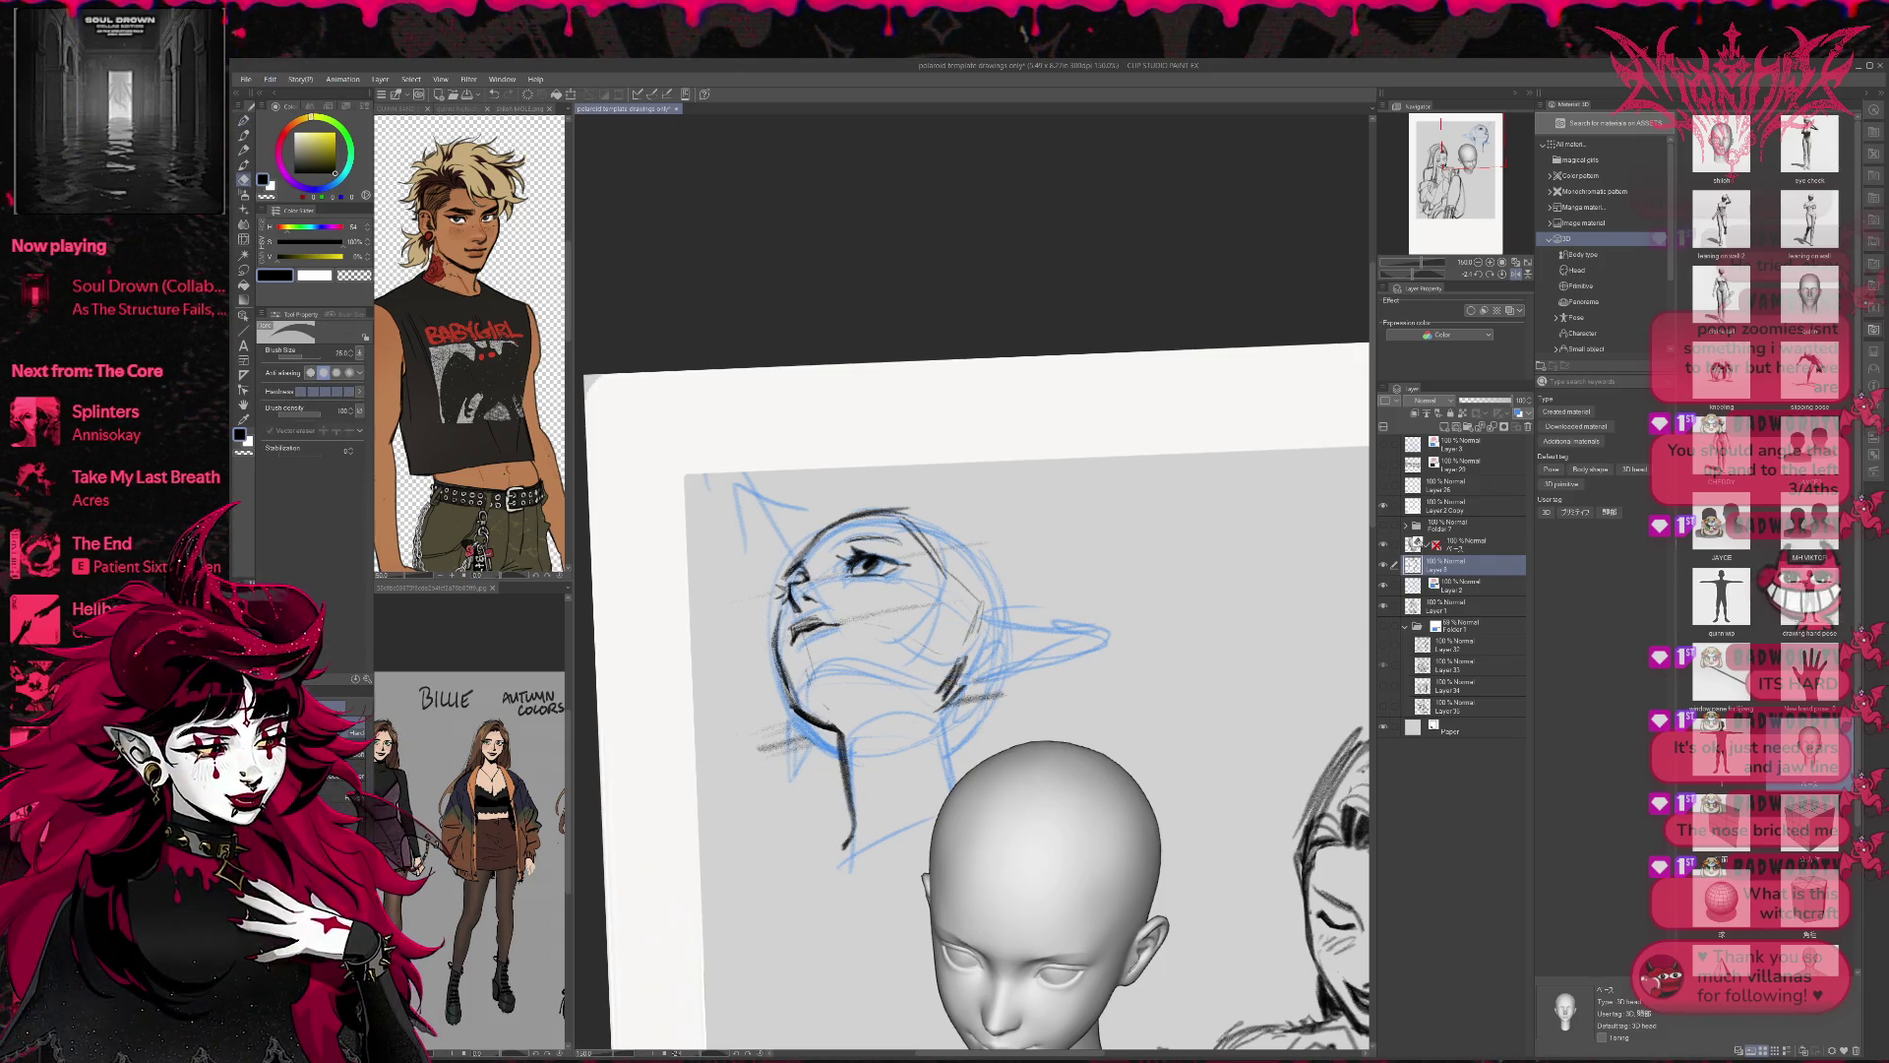
pyautogui.press('p')
# Draw the pointed elf ear outline, extending its tip and closing its lower edge.
pyautogui.moveTo(959, 667)
pyautogui.mouseDown()
pyautogui.moveTo(985, 603)
pyautogui.moveTo(1101, 604)
pyautogui.moveTo(965, 679)
pyautogui.mouseUp()
pyautogui.hotkey('ctrl', 'z')
pyautogui.hotkey('ctrl', 'z')
pyautogui.moveTo(976, 610)
pyautogui.mouseDown()
pyautogui.moveTo(1120, 615)
pyautogui.moveTo(992, 674)
pyautogui.mouseUp()
pyautogui.moveTo(1119, 625); pyautogui.dragTo(992, 675)
pyautogui.moveTo(983, 605); pyautogui.dragTo(1145, 618)
pyautogui.moveTo(1147, 620)
pyautogui.mouseDown()
pyautogui.moveTo(897, 700)
pyautogui.moveTo(943, 742)
pyautogui.mouseUp()
# Darken the jaw, lower ear and back-of-head lines.
pyautogui.press('e')
pyautogui.press('p')
pyautogui.moveTo(993, 700); pyautogui.dragTo(940, 736)
pyautogui.moveTo(1004, 687); pyautogui.dragTo(938, 742)
pyautogui.moveTo(1005, 657); pyautogui.dragTo(999, 682)
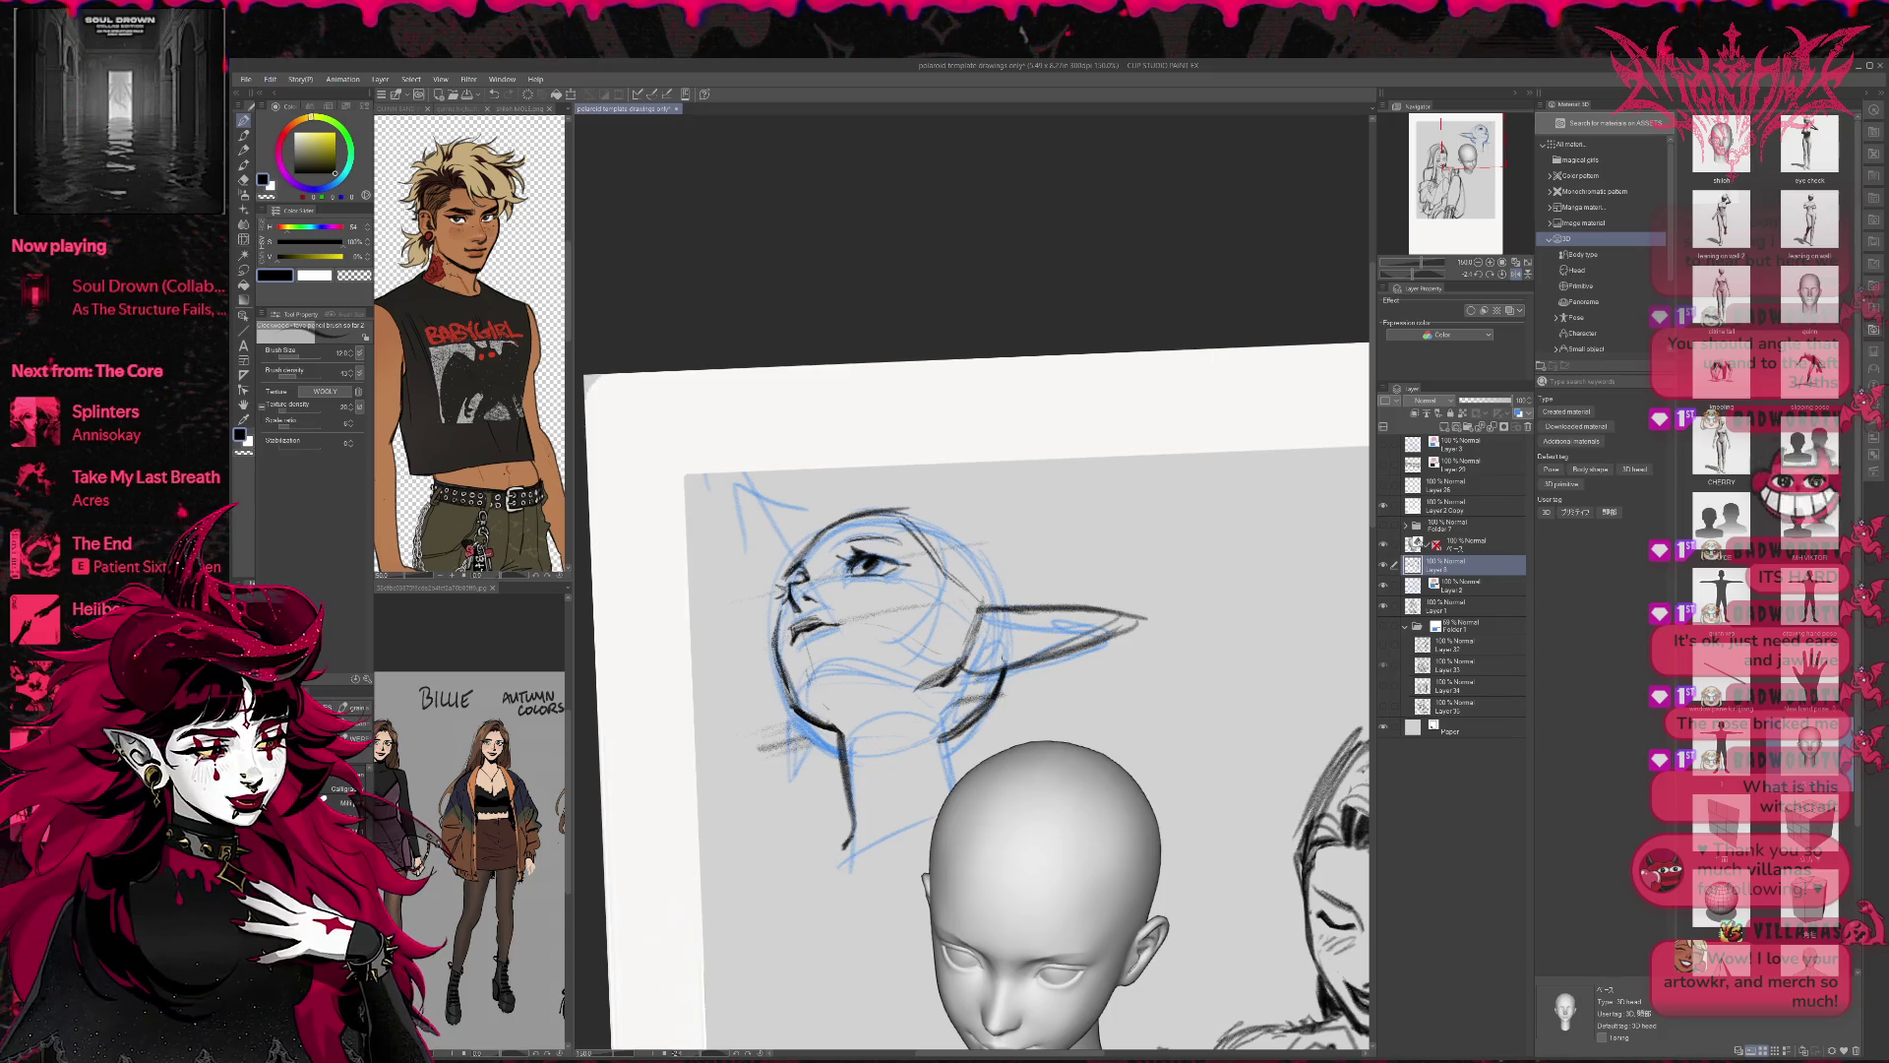
pyautogui.moveTo(911, 515)
pyautogui.mouseDown()
pyautogui.moveTo(1003, 585)
pyautogui.moveTo(988, 578)
pyautogui.mouseUp()
pyautogui.moveTo(952, 713)
pyautogui.mouseDown()
pyautogui.moveTo(939, 782)
pyautogui.moveTo(950, 697)
pyautogui.moveTo(949, 787)
pyautogui.mouseUp()
pyautogui.press('e')
pyautogui.press('p')
pyautogui.moveTo(964, 754); pyautogui.dragTo(950, 792)
# Touch up the chin-neck join, trim the mouth strokes, and hide the blue rough sketch layer.
pyautogui.press('e')
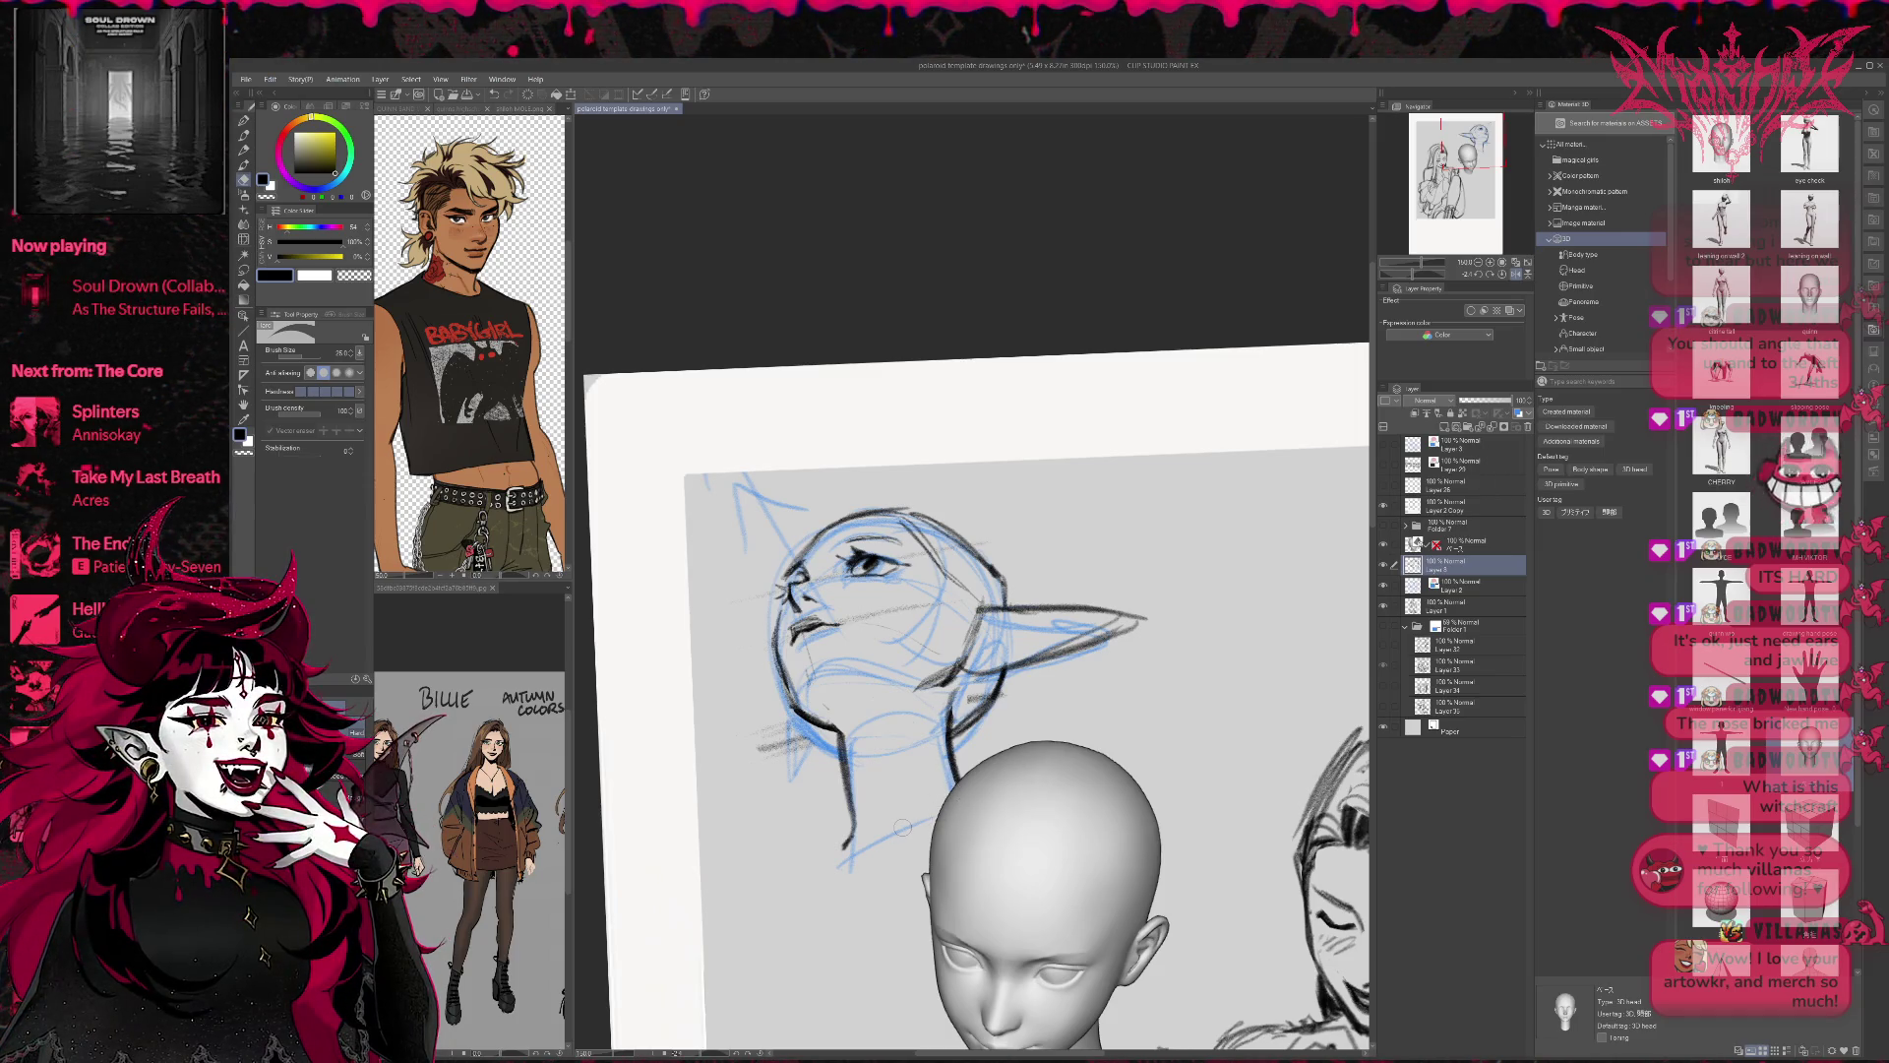
pyautogui.press('p')
pyautogui.press('e')
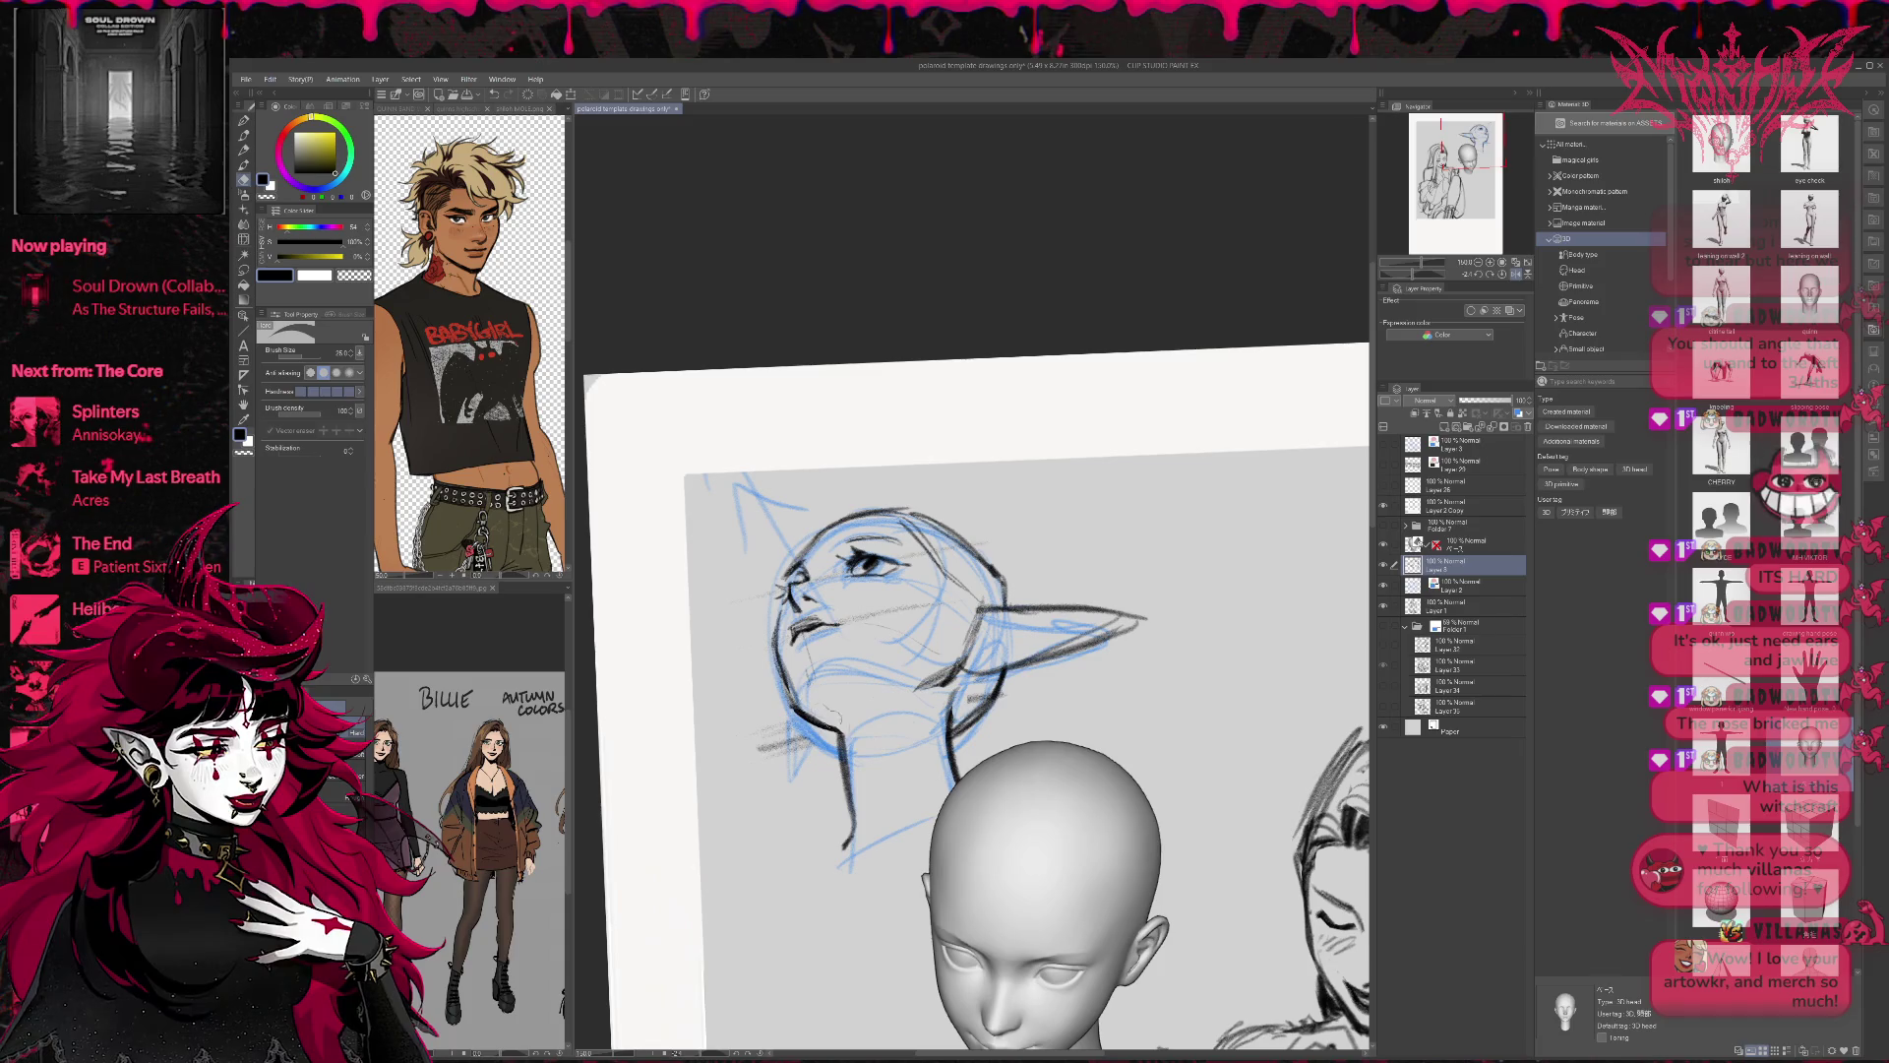
pyautogui.press('p')
pyautogui.moveTo(819, 709)
pyautogui.mouseDown()
pyautogui.moveTo(843, 766)
pyautogui.moveTo(844, 717)
pyautogui.mouseUp()
pyautogui.press('e')
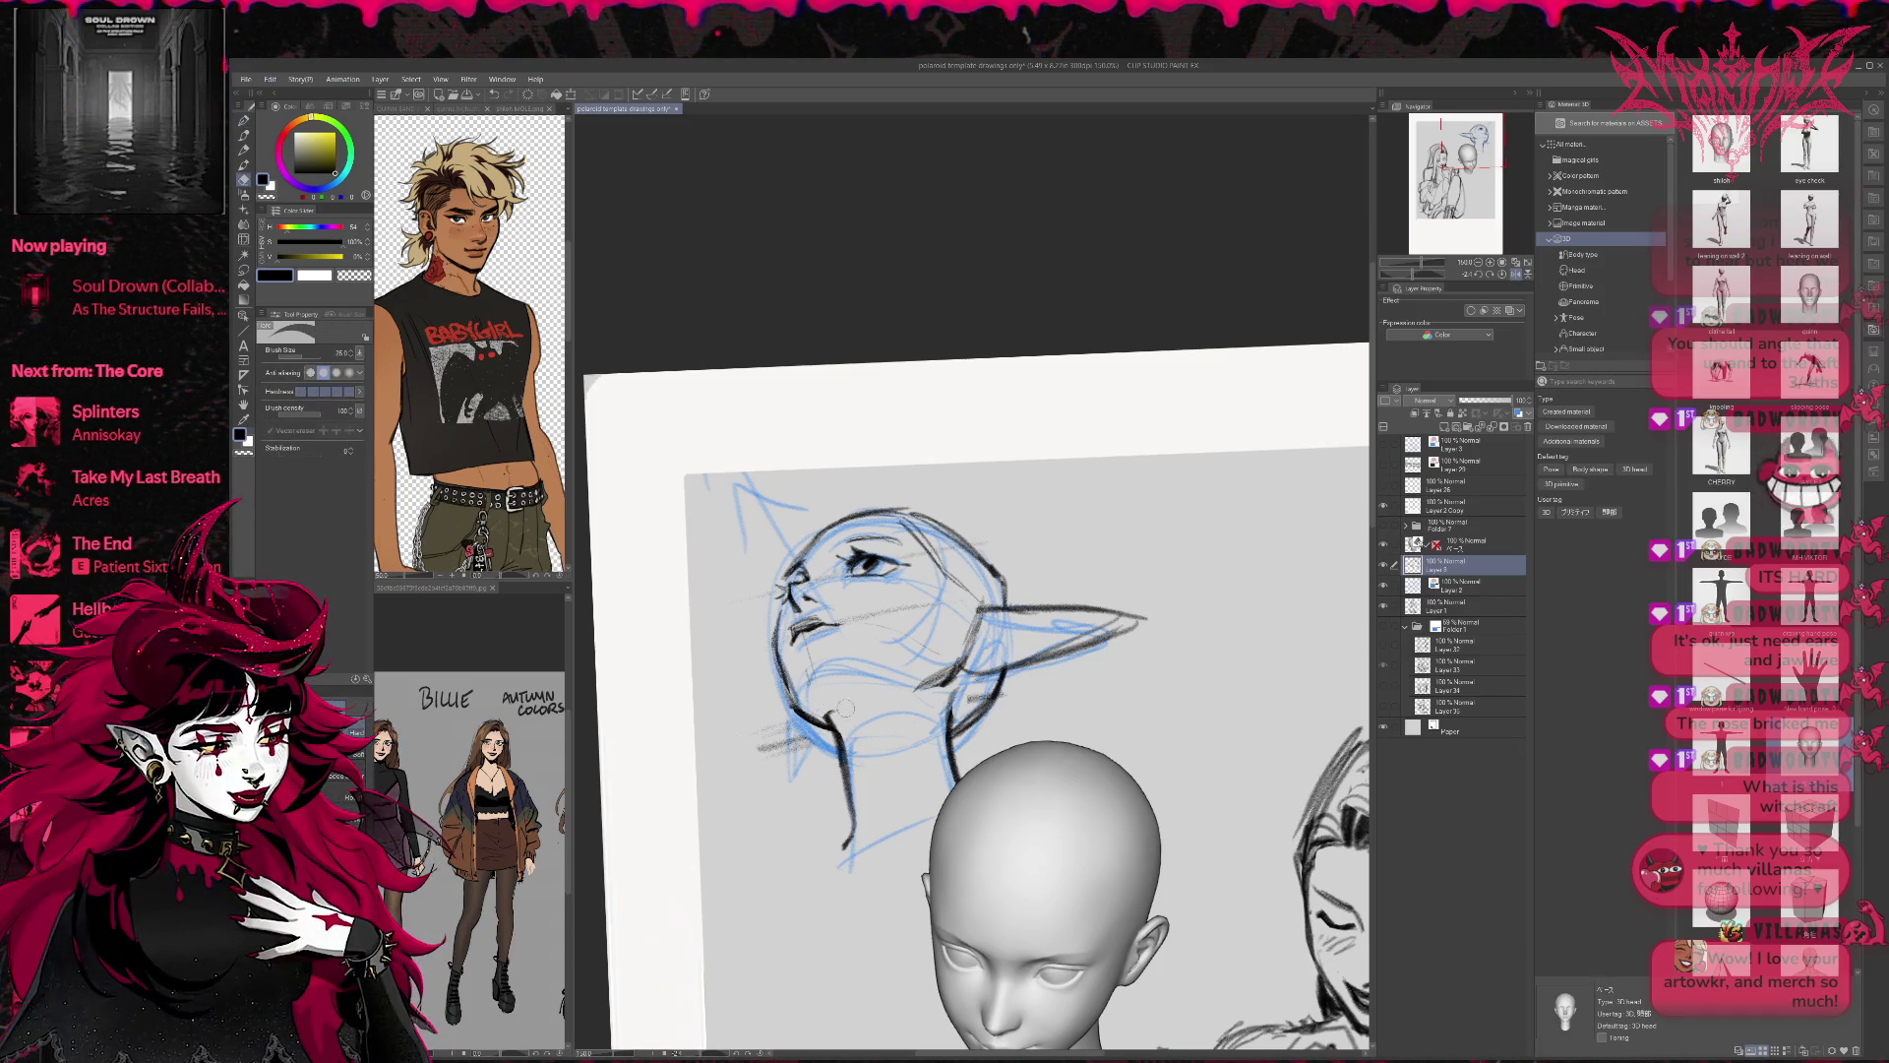
pyautogui.moveTo(799, 632); pyautogui.dragTo(826, 630)
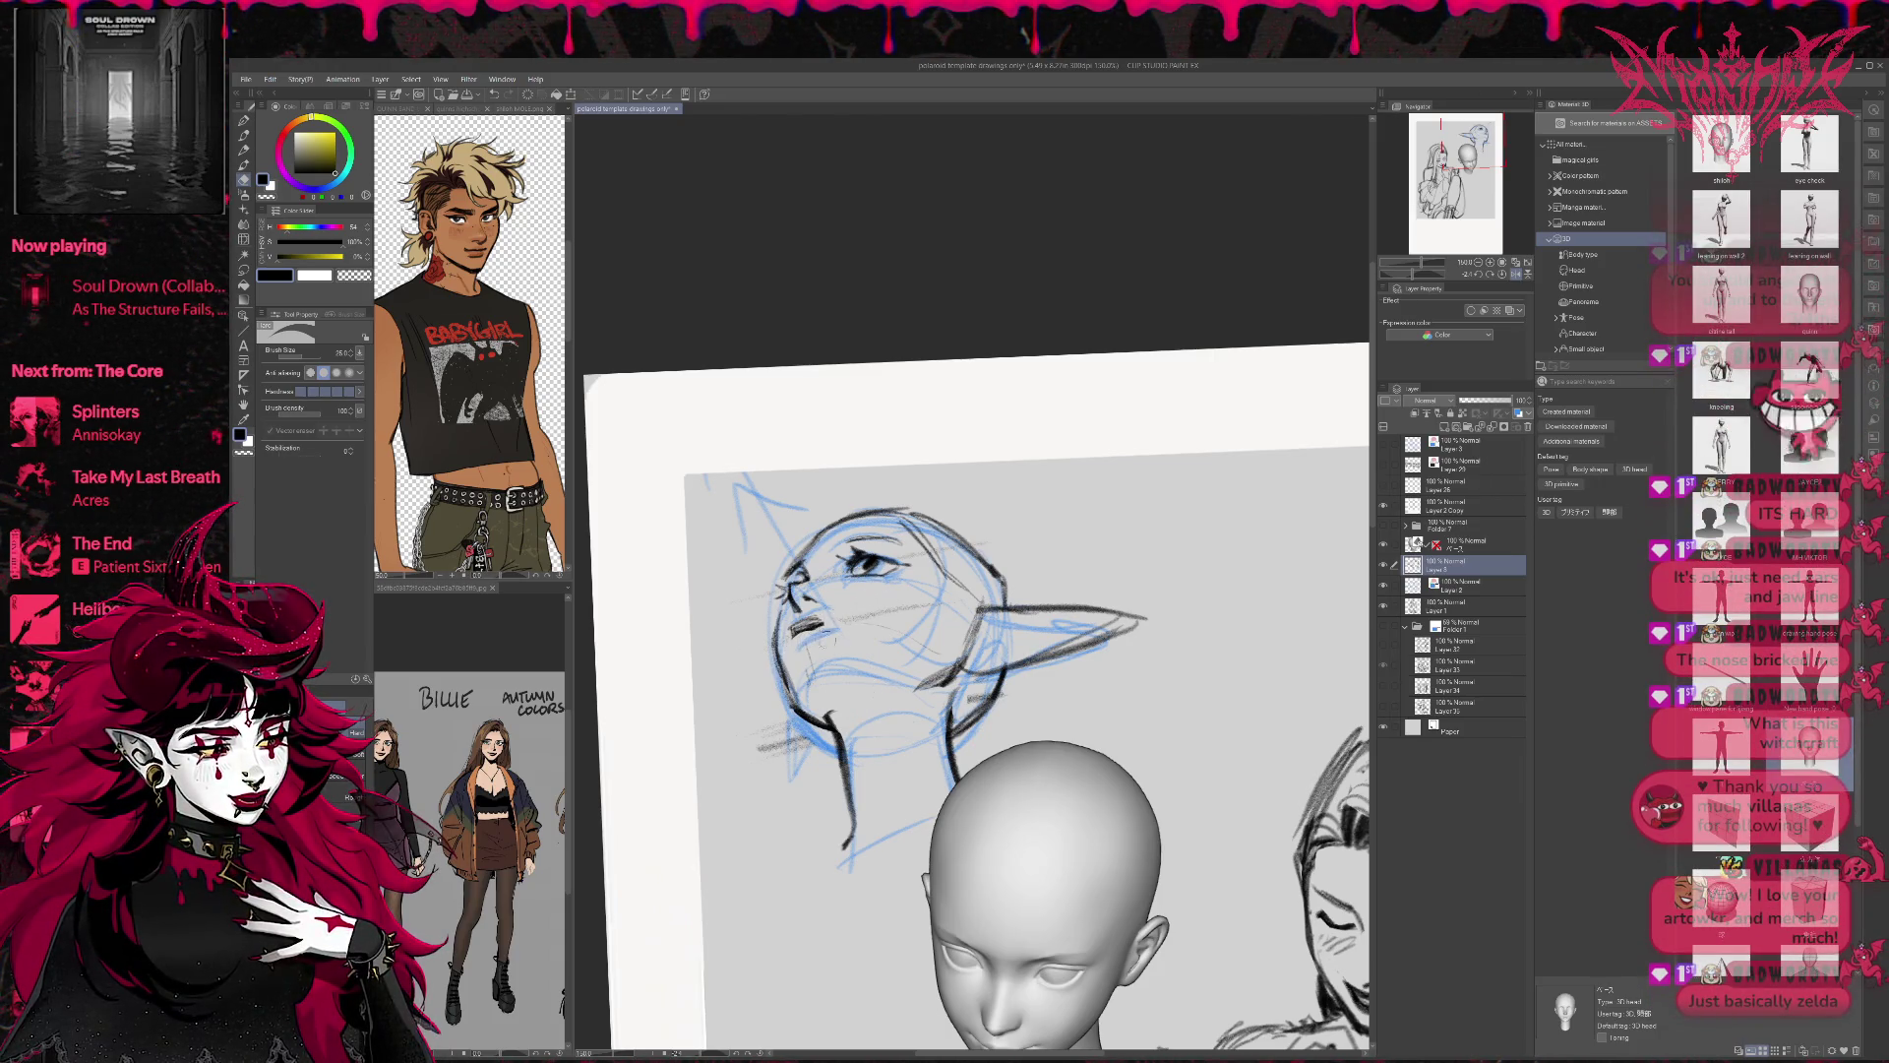
pyautogui.click(1384, 585)
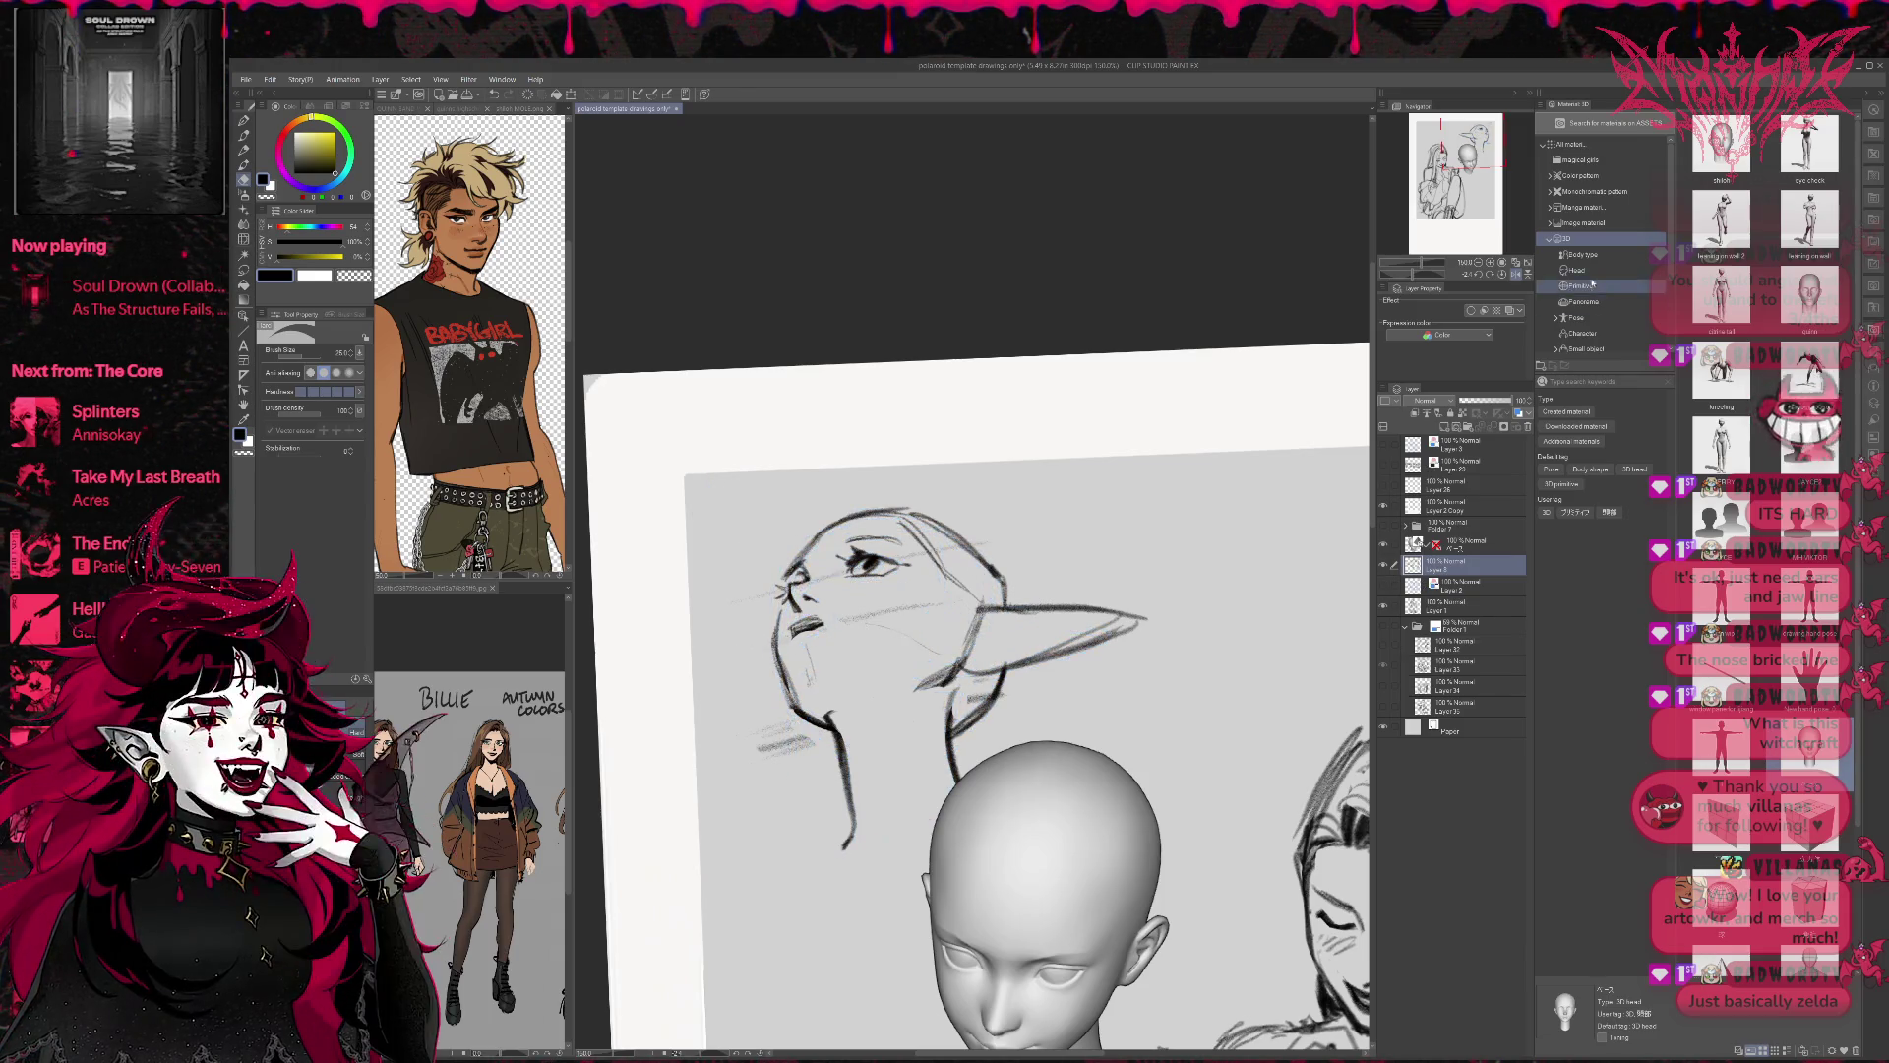
# In a mirrored view, refine the mouth lines and erase the lower neck line.
pyautogui.press('h')
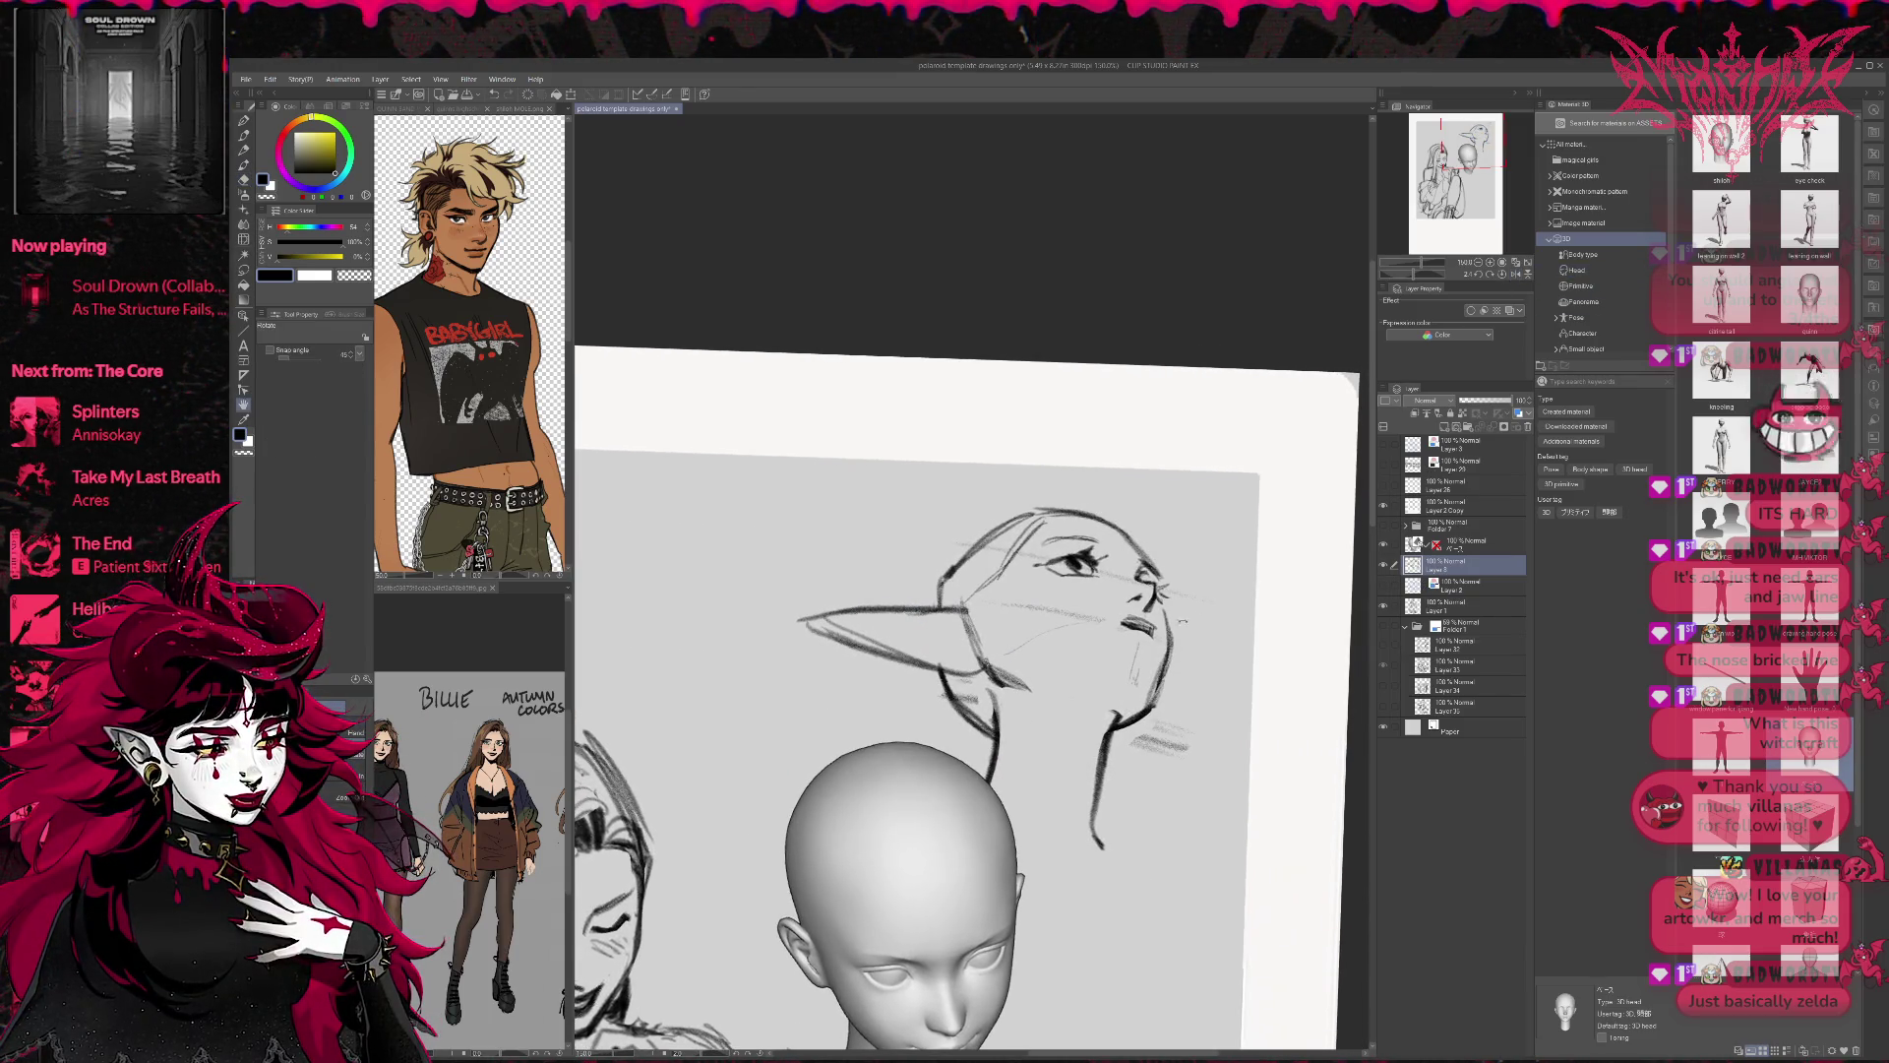
pyautogui.press('p')
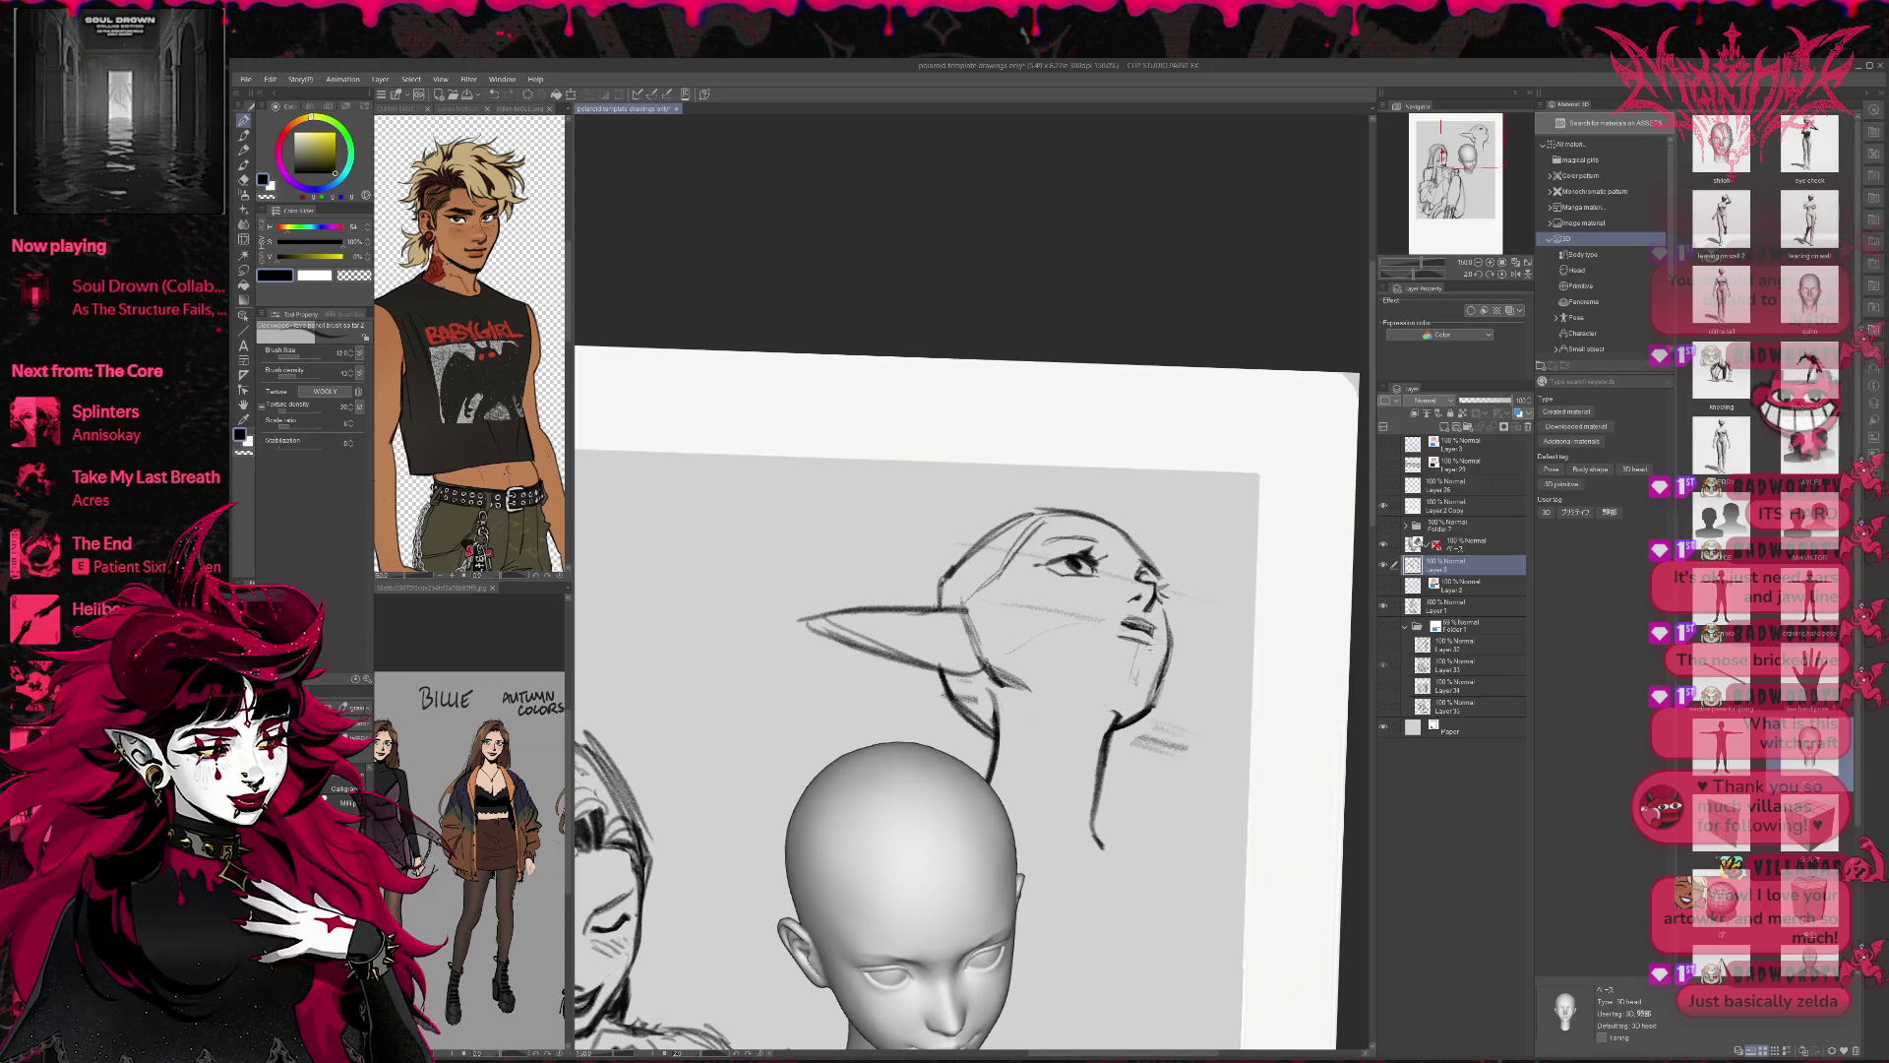
pyautogui.moveTo(1112, 630)
pyautogui.mouseDown()
pyautogui.moveTo(1149, 628)
pyautogui.moveTo(1155, 647)
pyautogui.moveTo(1135, 644)
pyautogui.mouseUp()
pyautogui.press('e')
pyautogui.press('p')
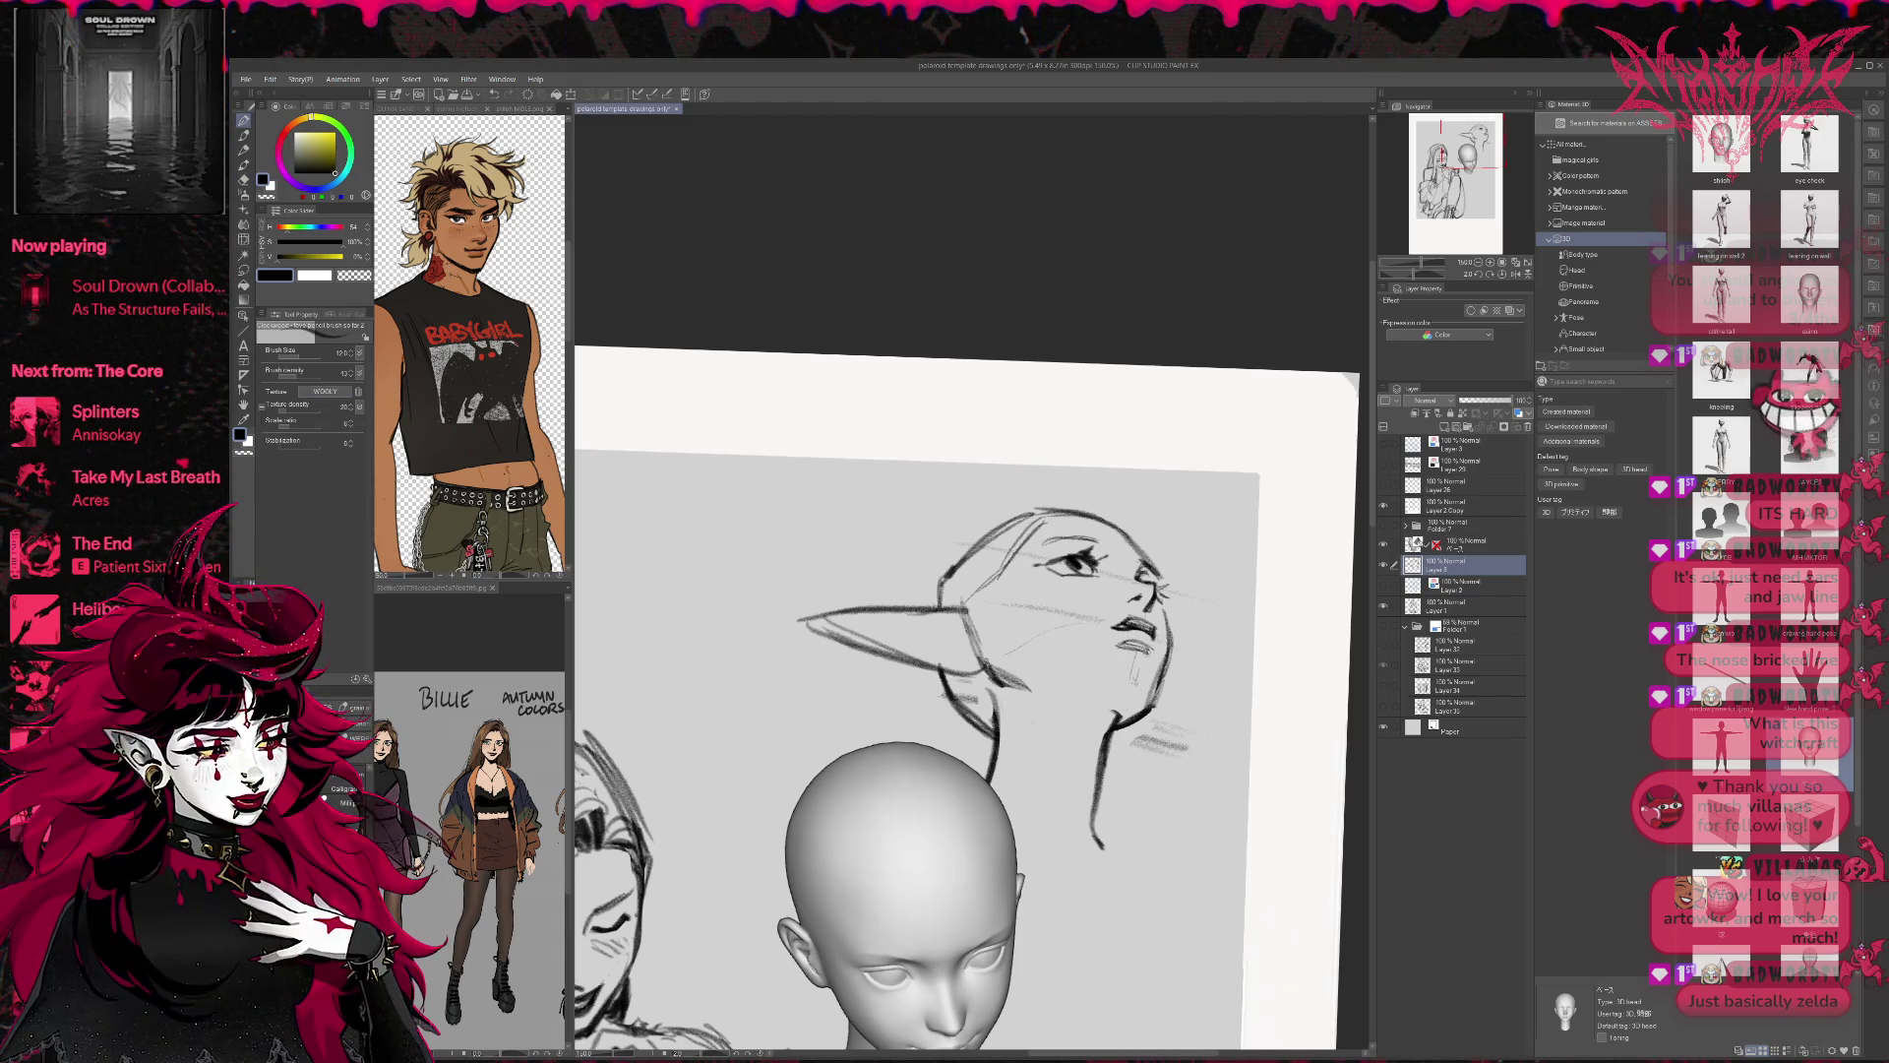
pyautogui.press('e')
pyautogui.moveTo(1120, 714); pyautogui.dragTo(1106, 867)
pyautogui.press('p')
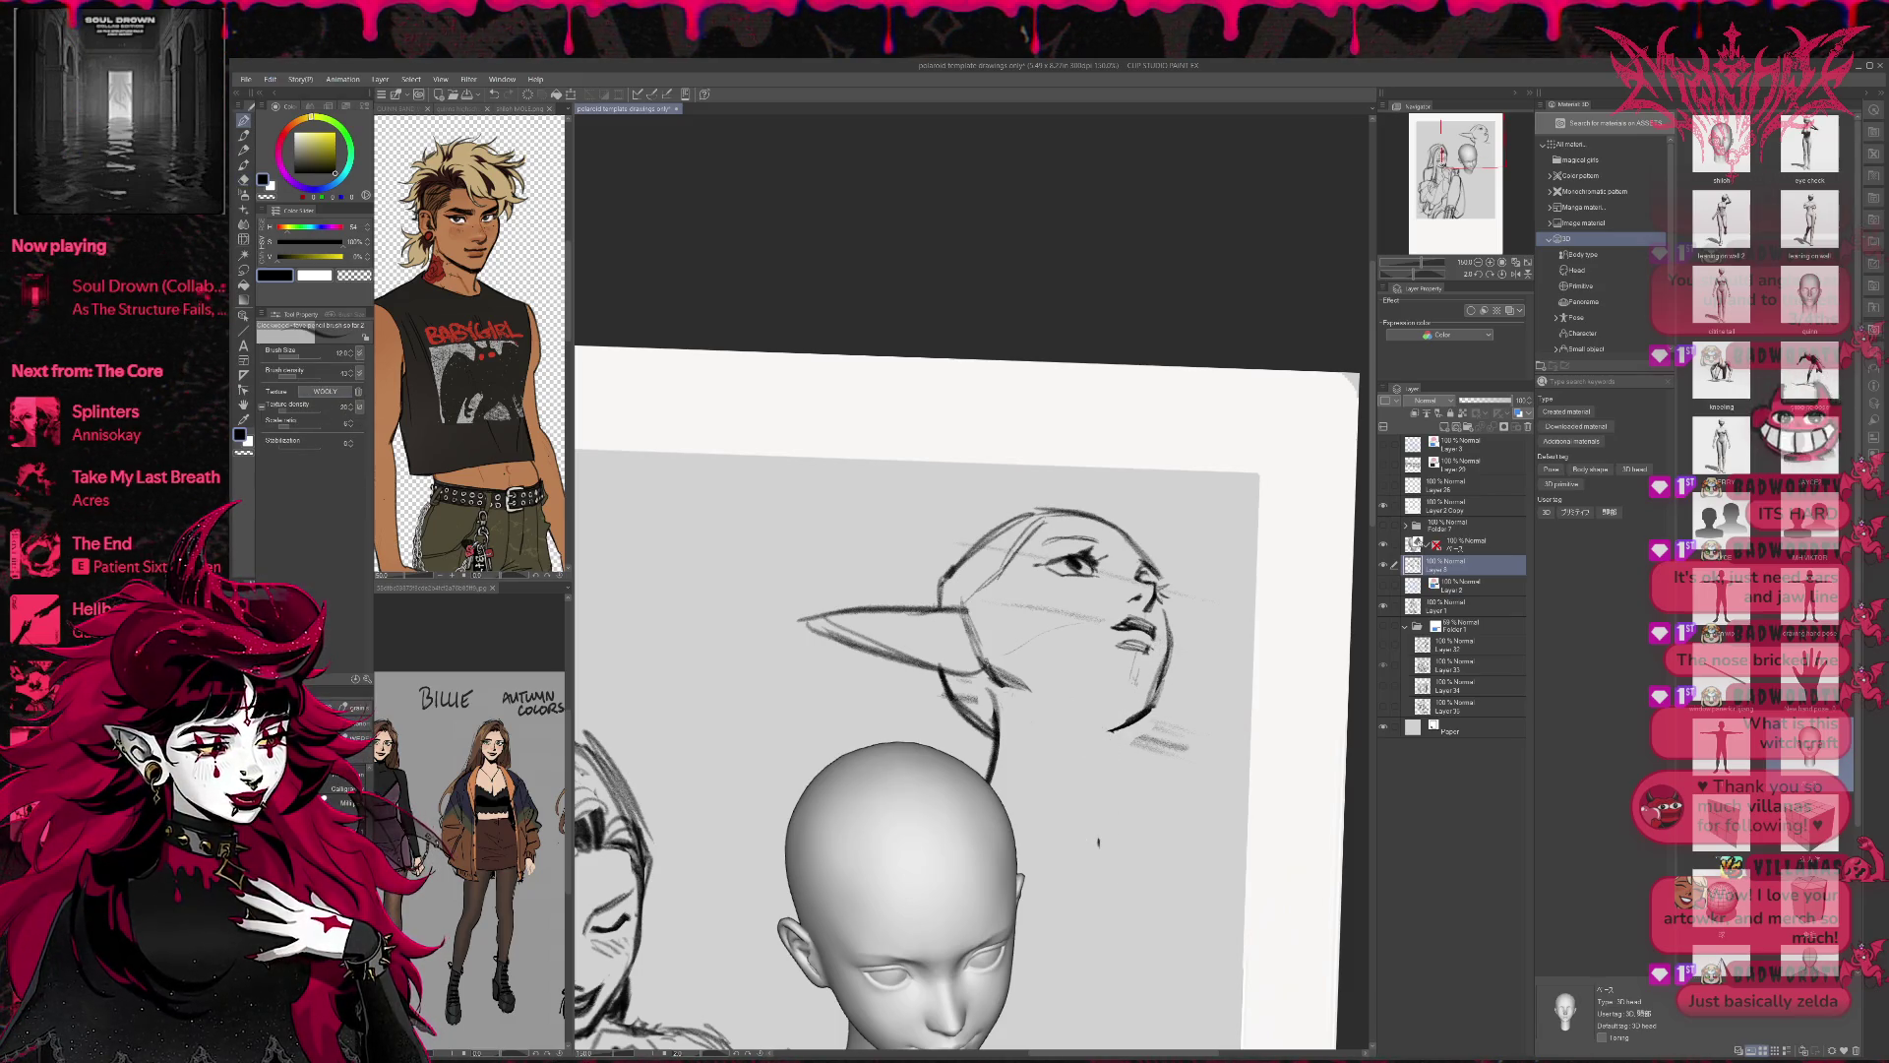
# Restore the view, add a new layer above Layer 3, and stroke in the chin.
pyautogui.press('h')
pyautogui.press('r')
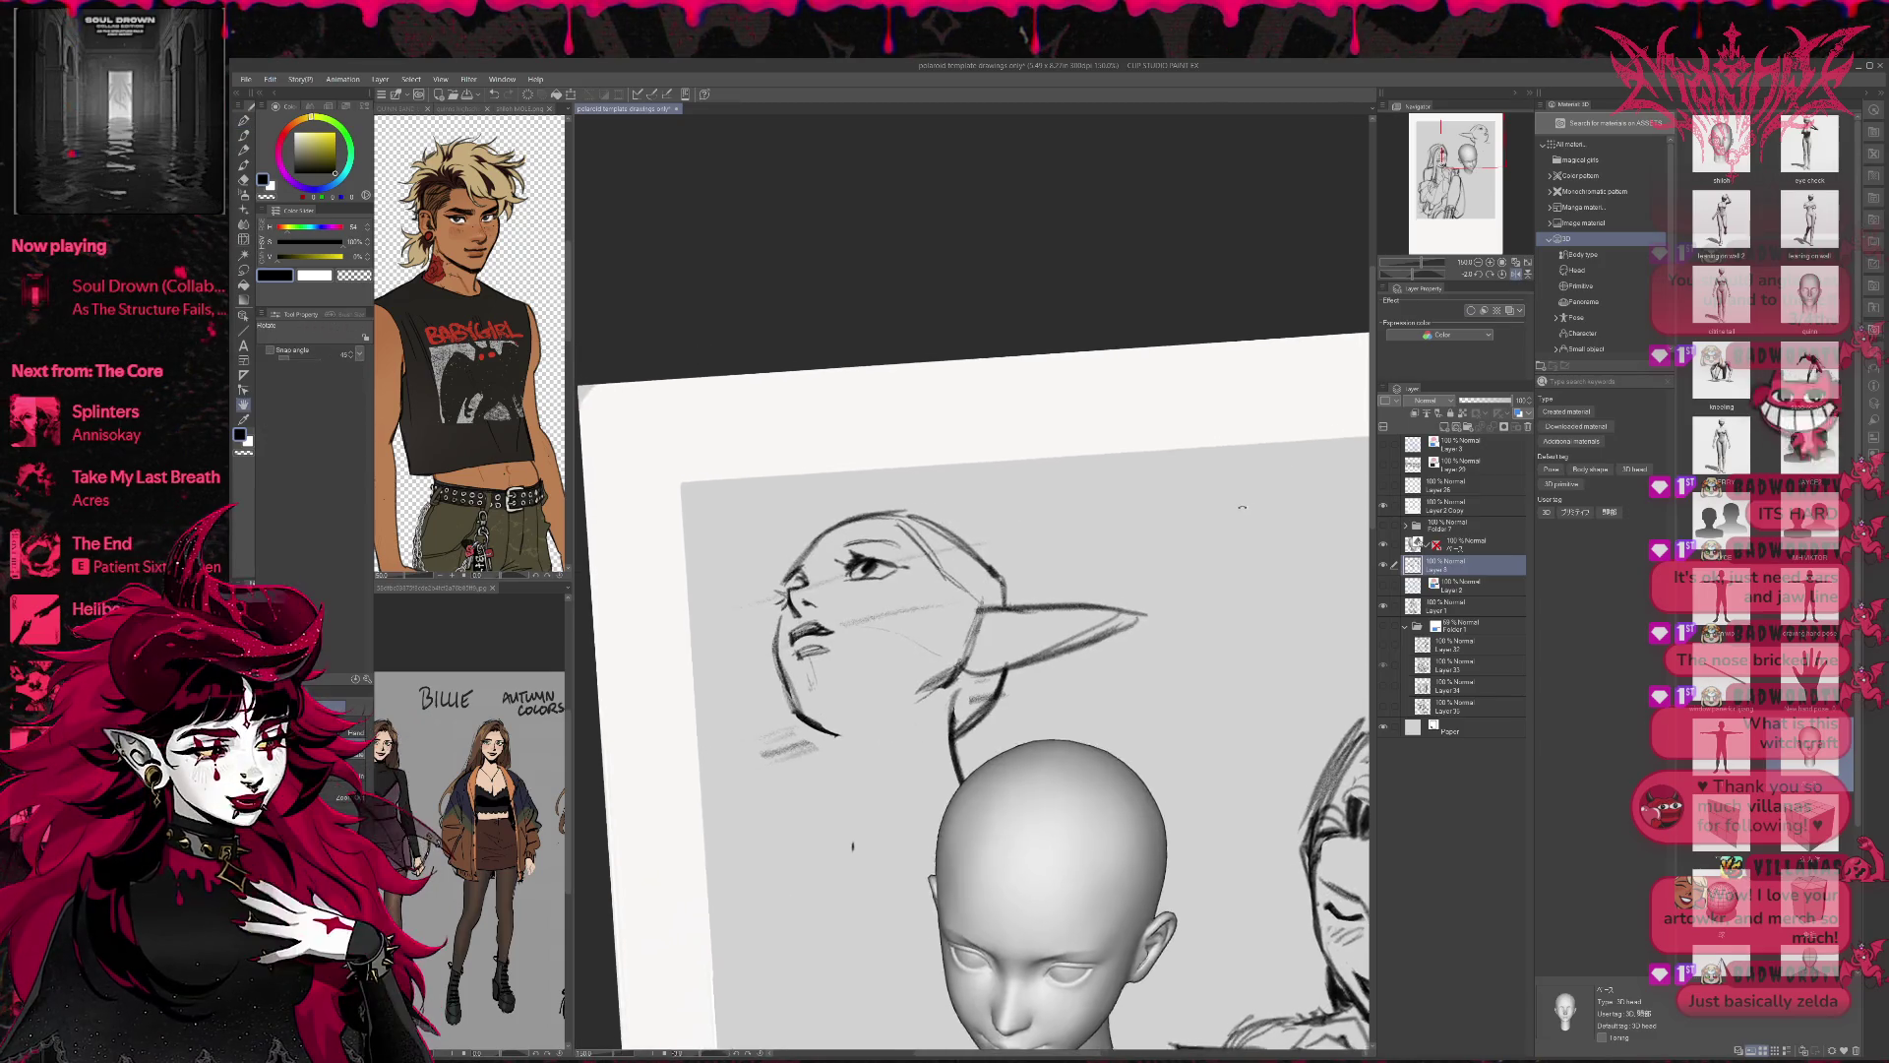
pyautogui.moveTo(1242, 506); pyautogui.dragTo(1223, 505)
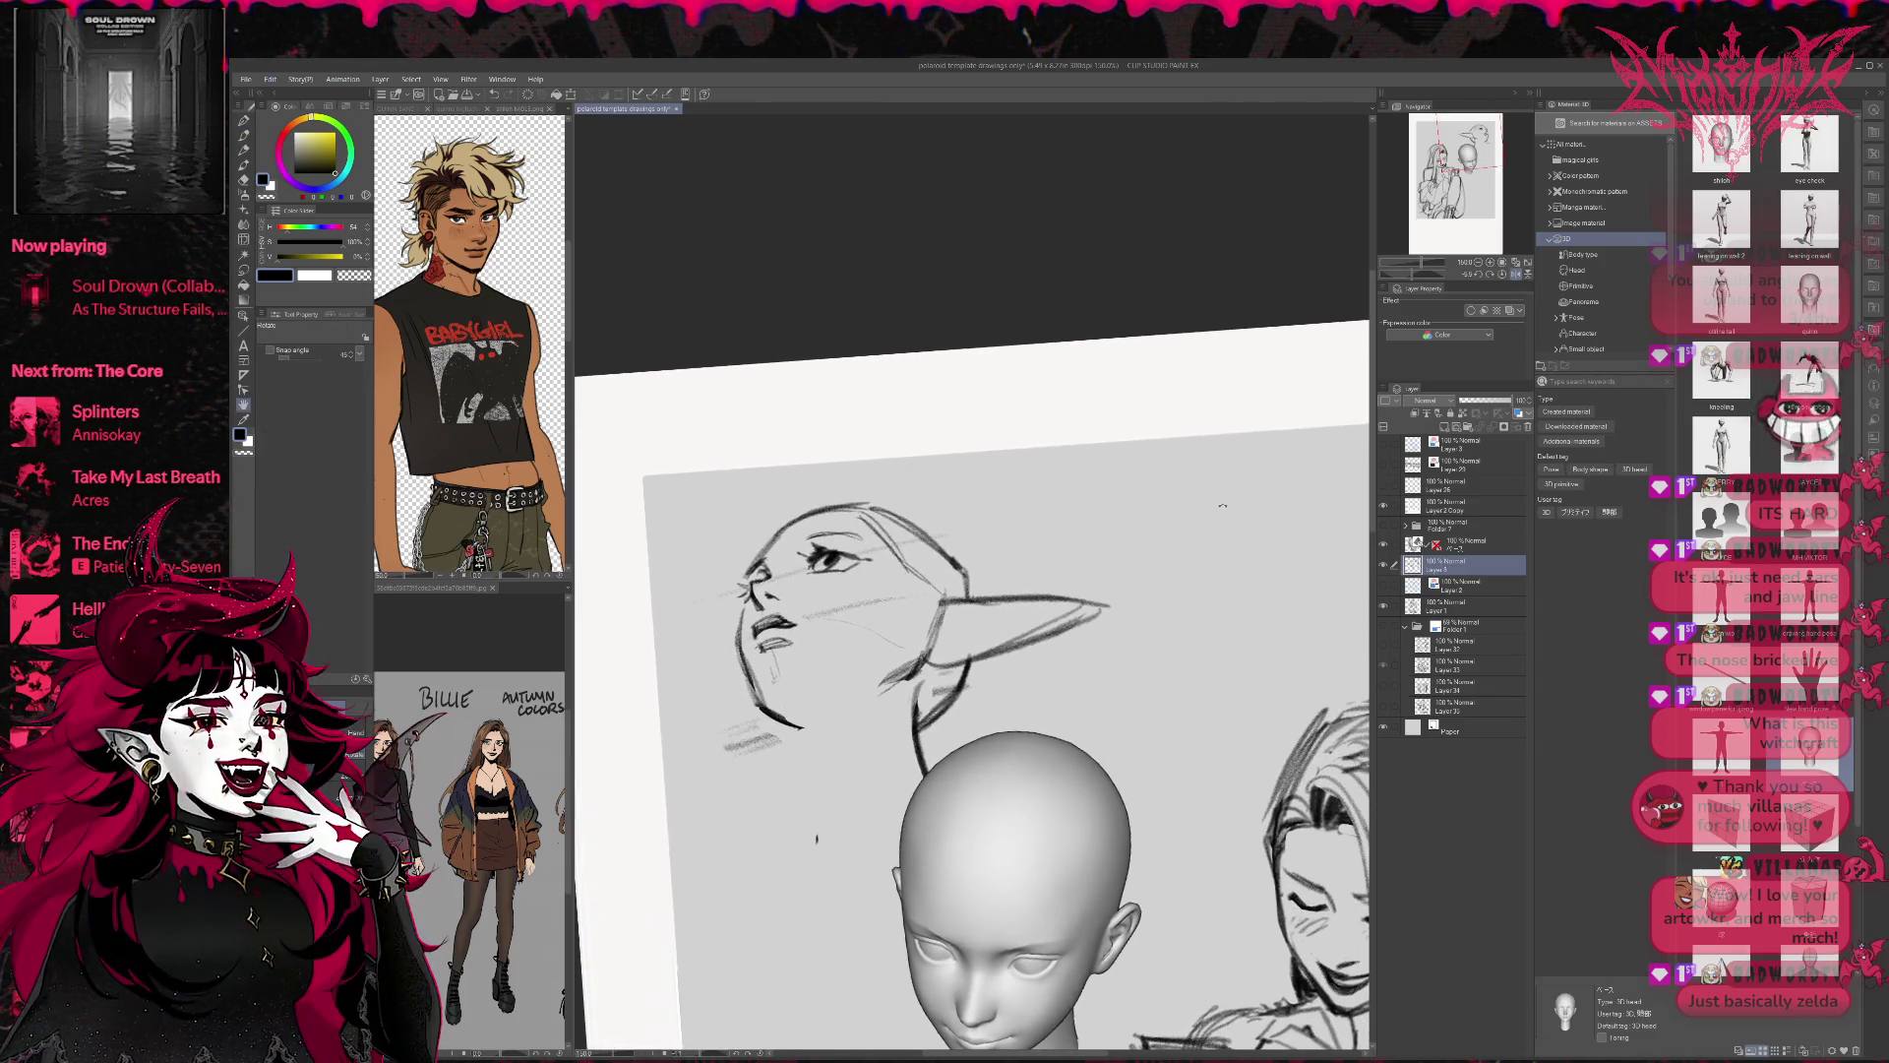
pyautogui.press('e')
pyautogui.press('p')
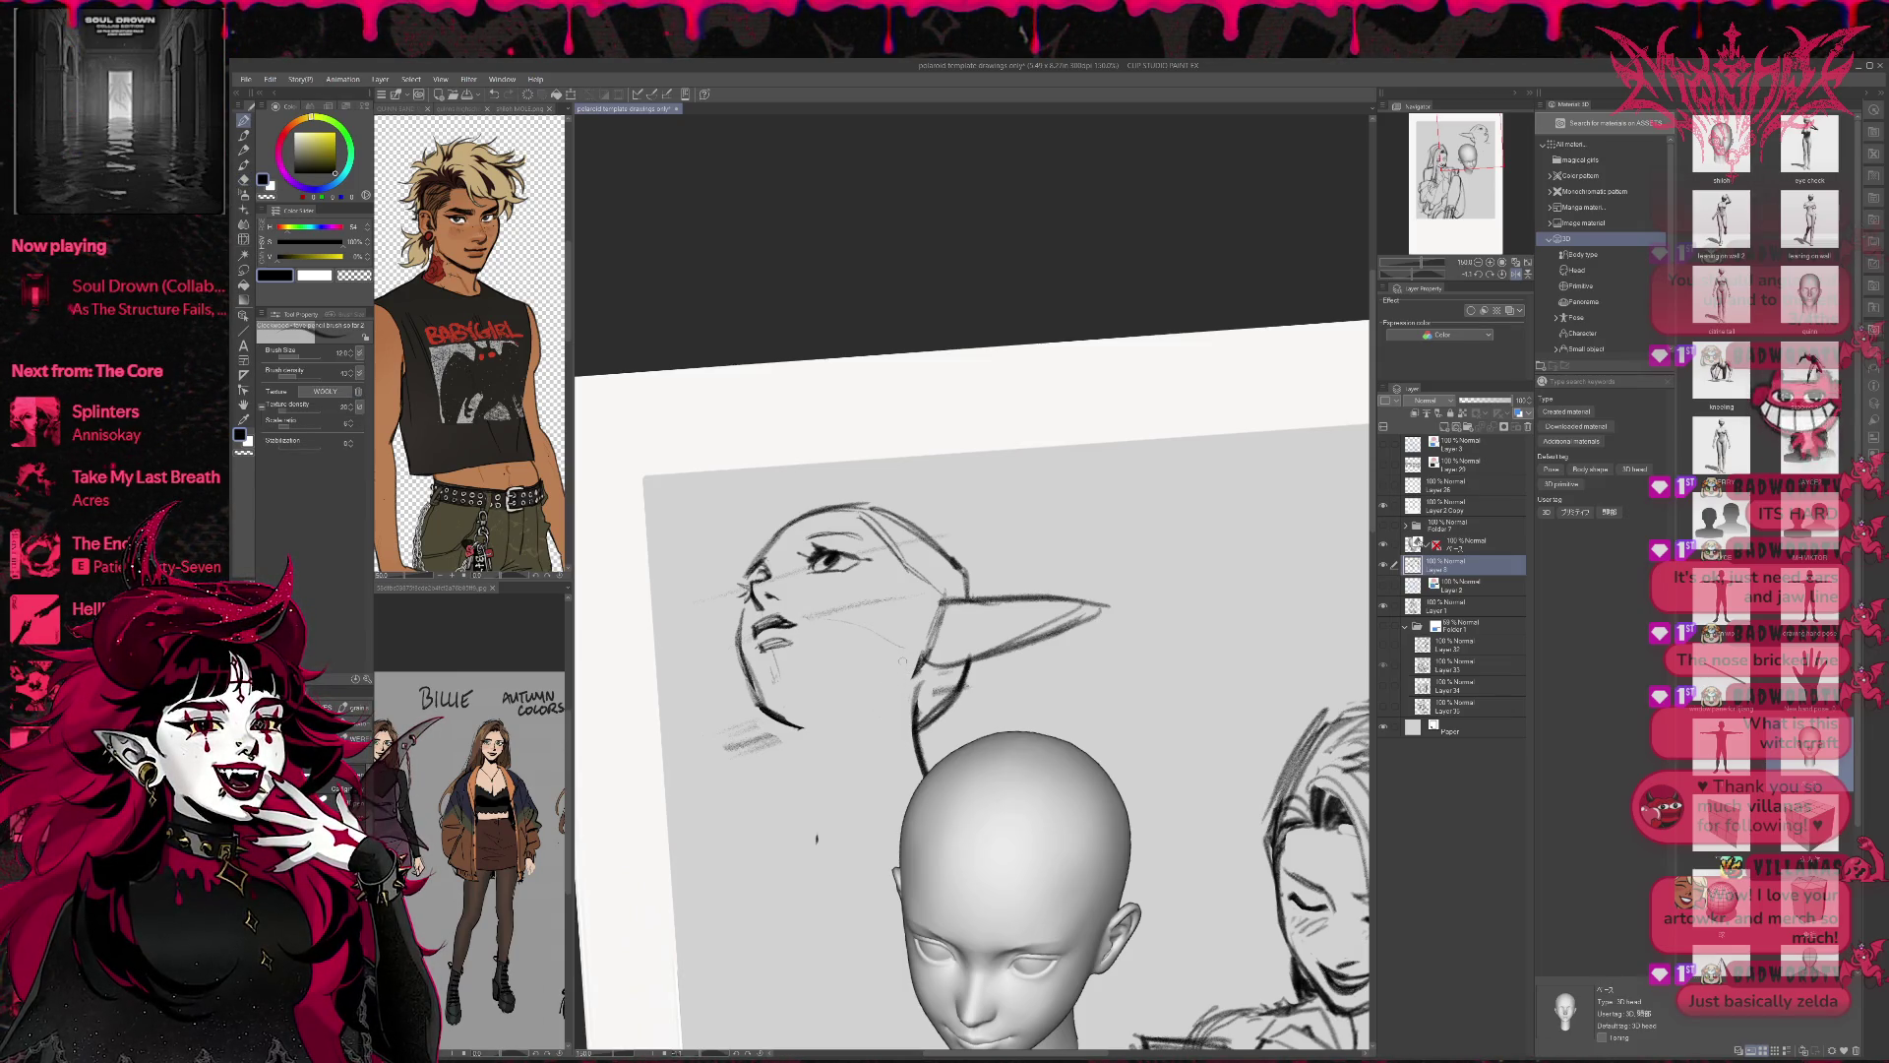
pyautogui.click(1444, 429)
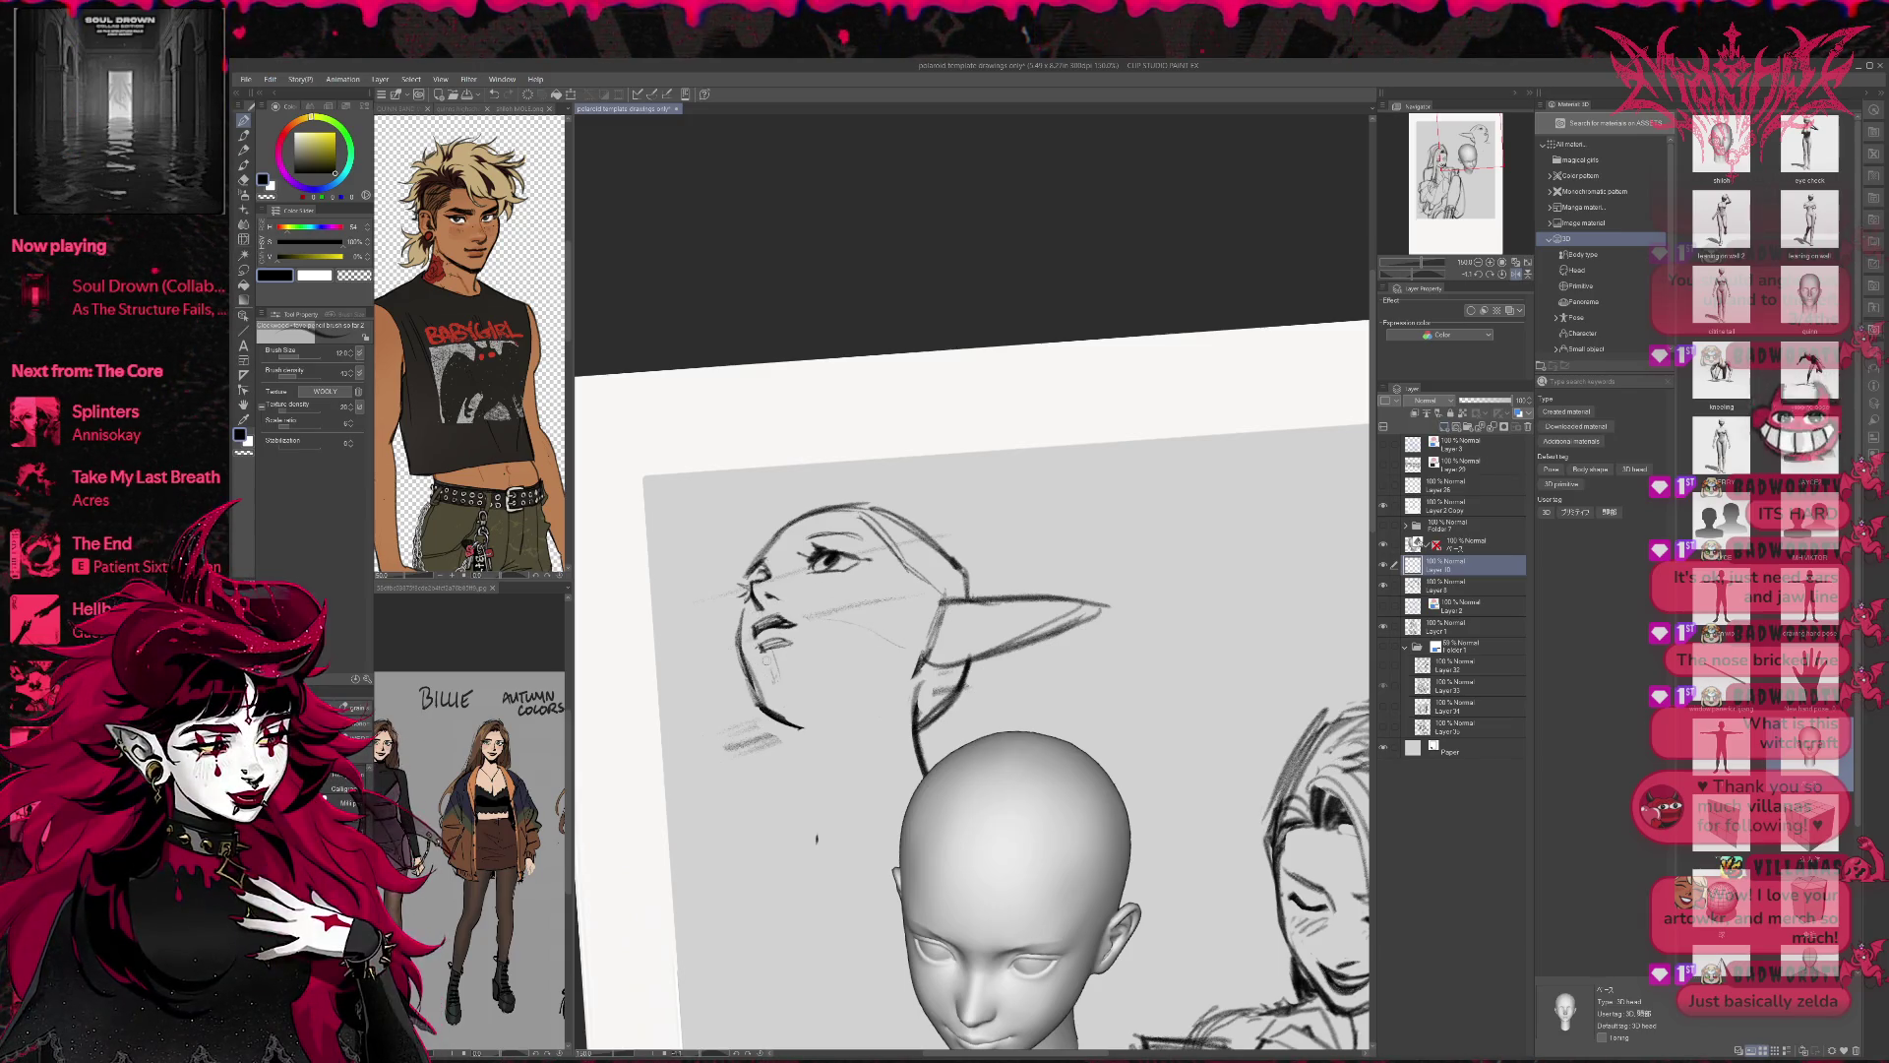
pyautogui.moveTo(764, 610)
pyautogui.mouseDown()
pyautogui.moveTo(756, 694)
pyautogui.moveTo(825, 697)
pyautogui.moveTo(782, 697)
pyautogui.mouseUp()
# Sketch a hatched ear study on a box base to the right of the head.
pyautogui.moveTo(1132, 506); pyautogui.dragTo(1229, 546)
pyautogui.moveTo(1117, 541)
pyautogui.mouseDown()
pyautogui.moveTo(1230, 536)
pyautogui.moveTo(1215, 521)
pyautogui.moveTo(1143, 544)
pyautogui.mouseUp()
pyautogui.moveTo(1145, 470)
pyautogui.mouseDown()
pyautogui.moveTo(1215, 524)
pyautogui.moveTo(1111, 539)
pyautogui.moveTo(1161, 588)
pyautogui.mouseUp()
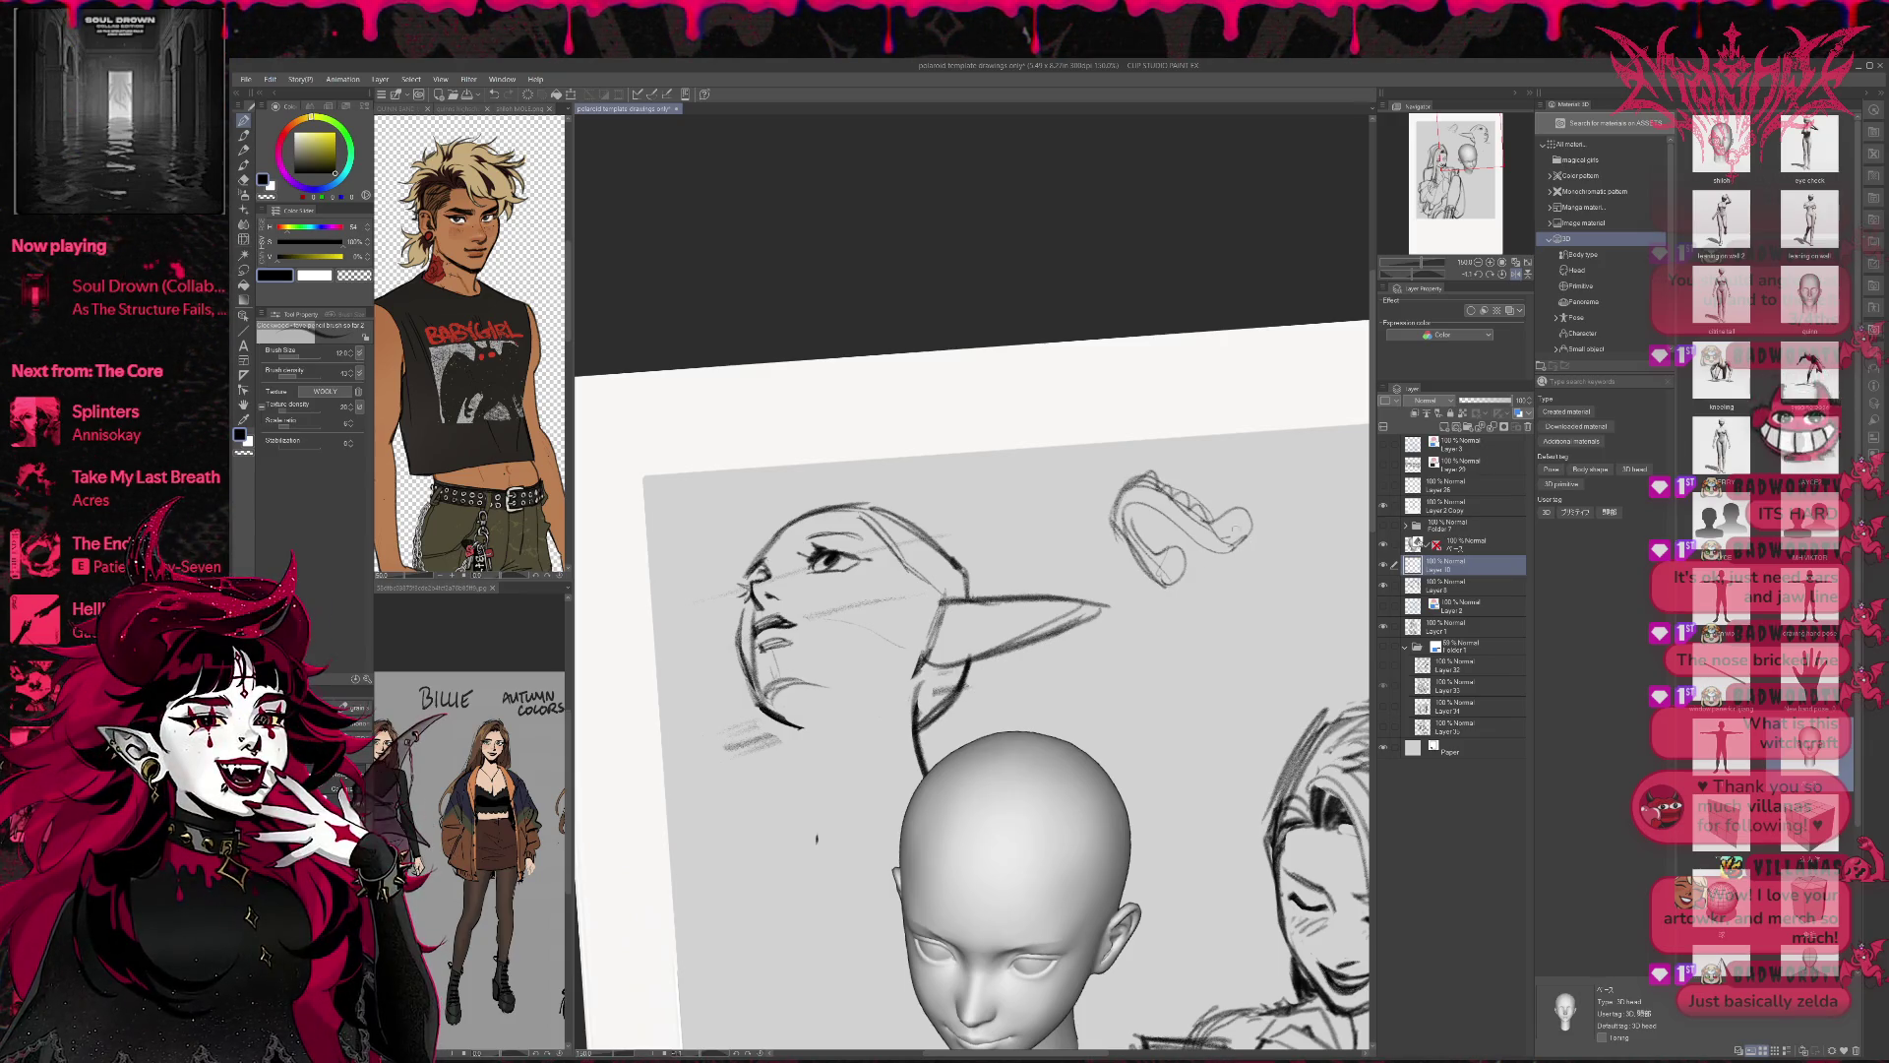
pyautogui.moveTo(1153, 550)
pyautogui.mouseDown()
pyautogui.moveTo(1202, 527)
pyautogui.moveTo(1161, 577)
pyautogui.moveTo(1180, 679)
pyautogui.moveTo(1254, 634)
pyautogui.mouseUp()
pyautogui.moveTo(1210, 552); pyautogui.dragTo(1229, 663)
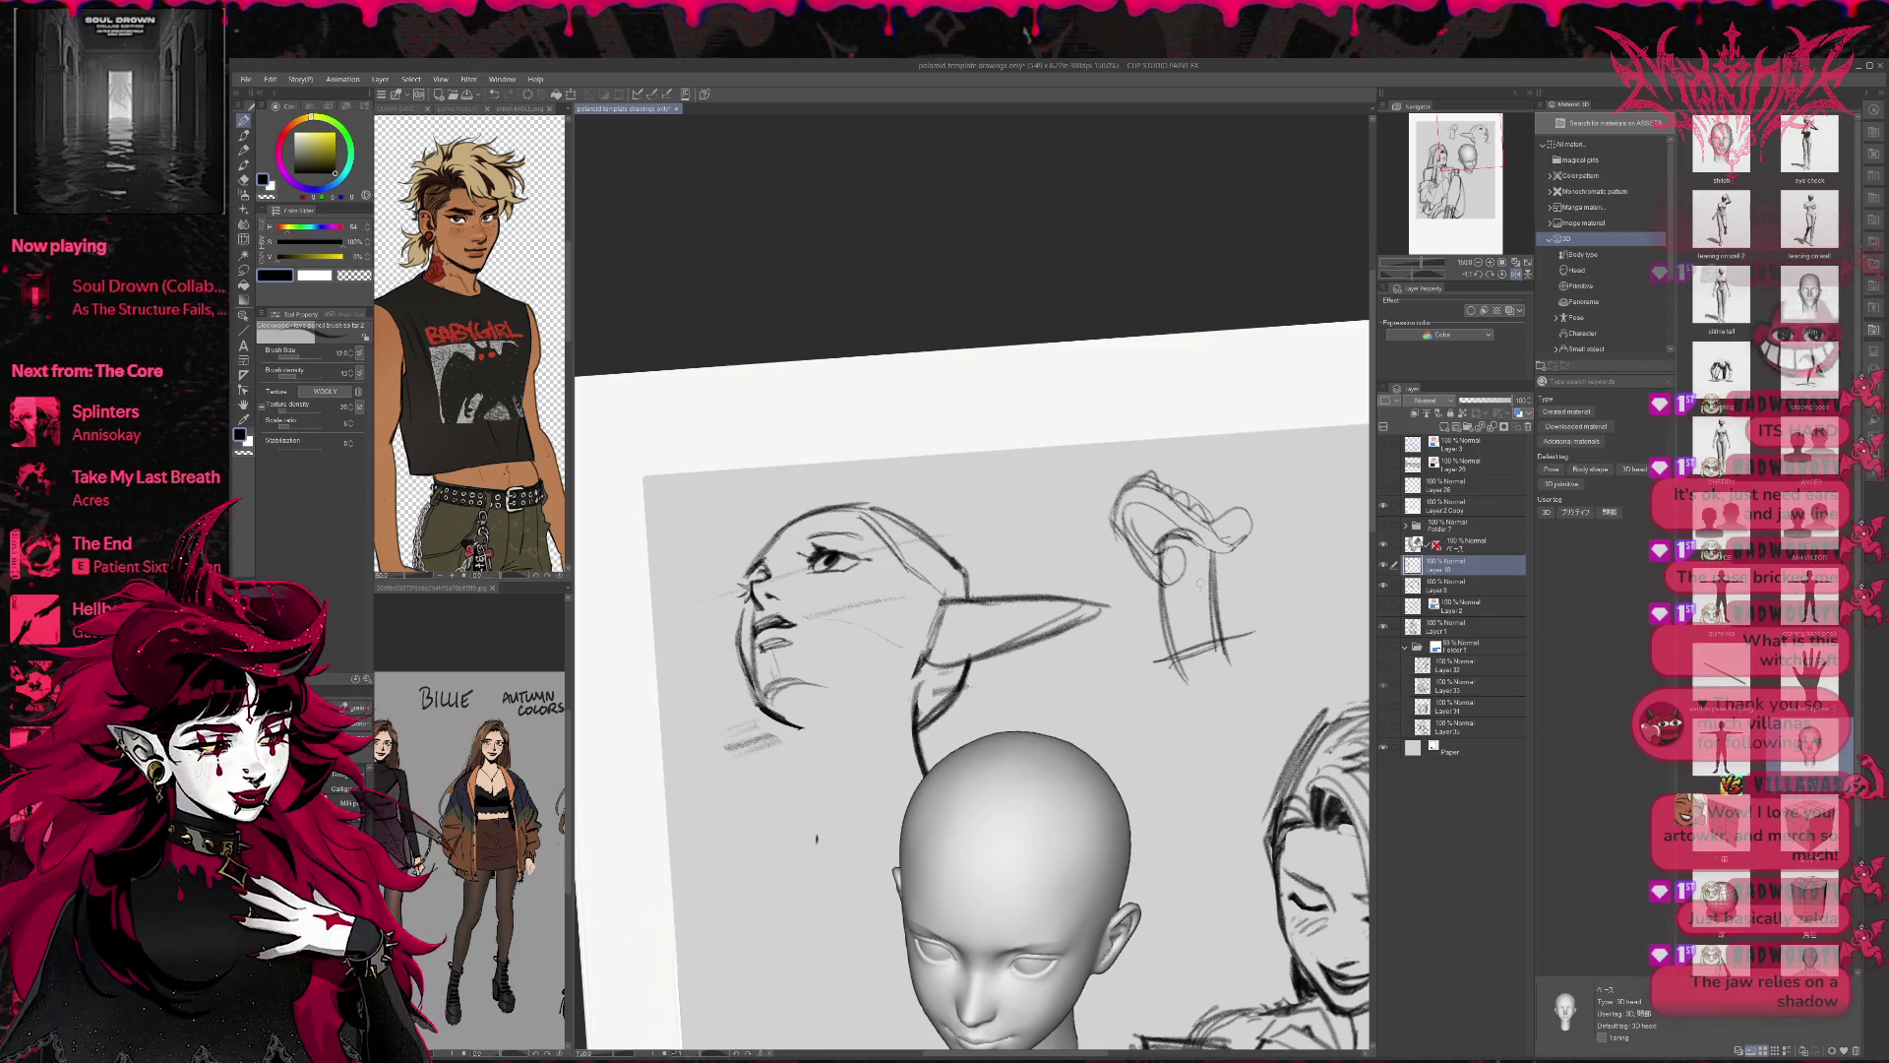
# Draw the underside of the jaw and chin, the cheek, and a darkened neck line.
pyautogui.moveTo(752, 677)
pyautogui.mouseDown()
pyautogui.moveTo(777, 708)
pyautogui.moveTo(818, 714)
pyautogui.moveTo(930, 667)
pyautogui.moveTo(918, 692)
pyautogui.mouseUp()
pyautogui.moveTo(797, 716); pyautogui.dragTo(912, 696)
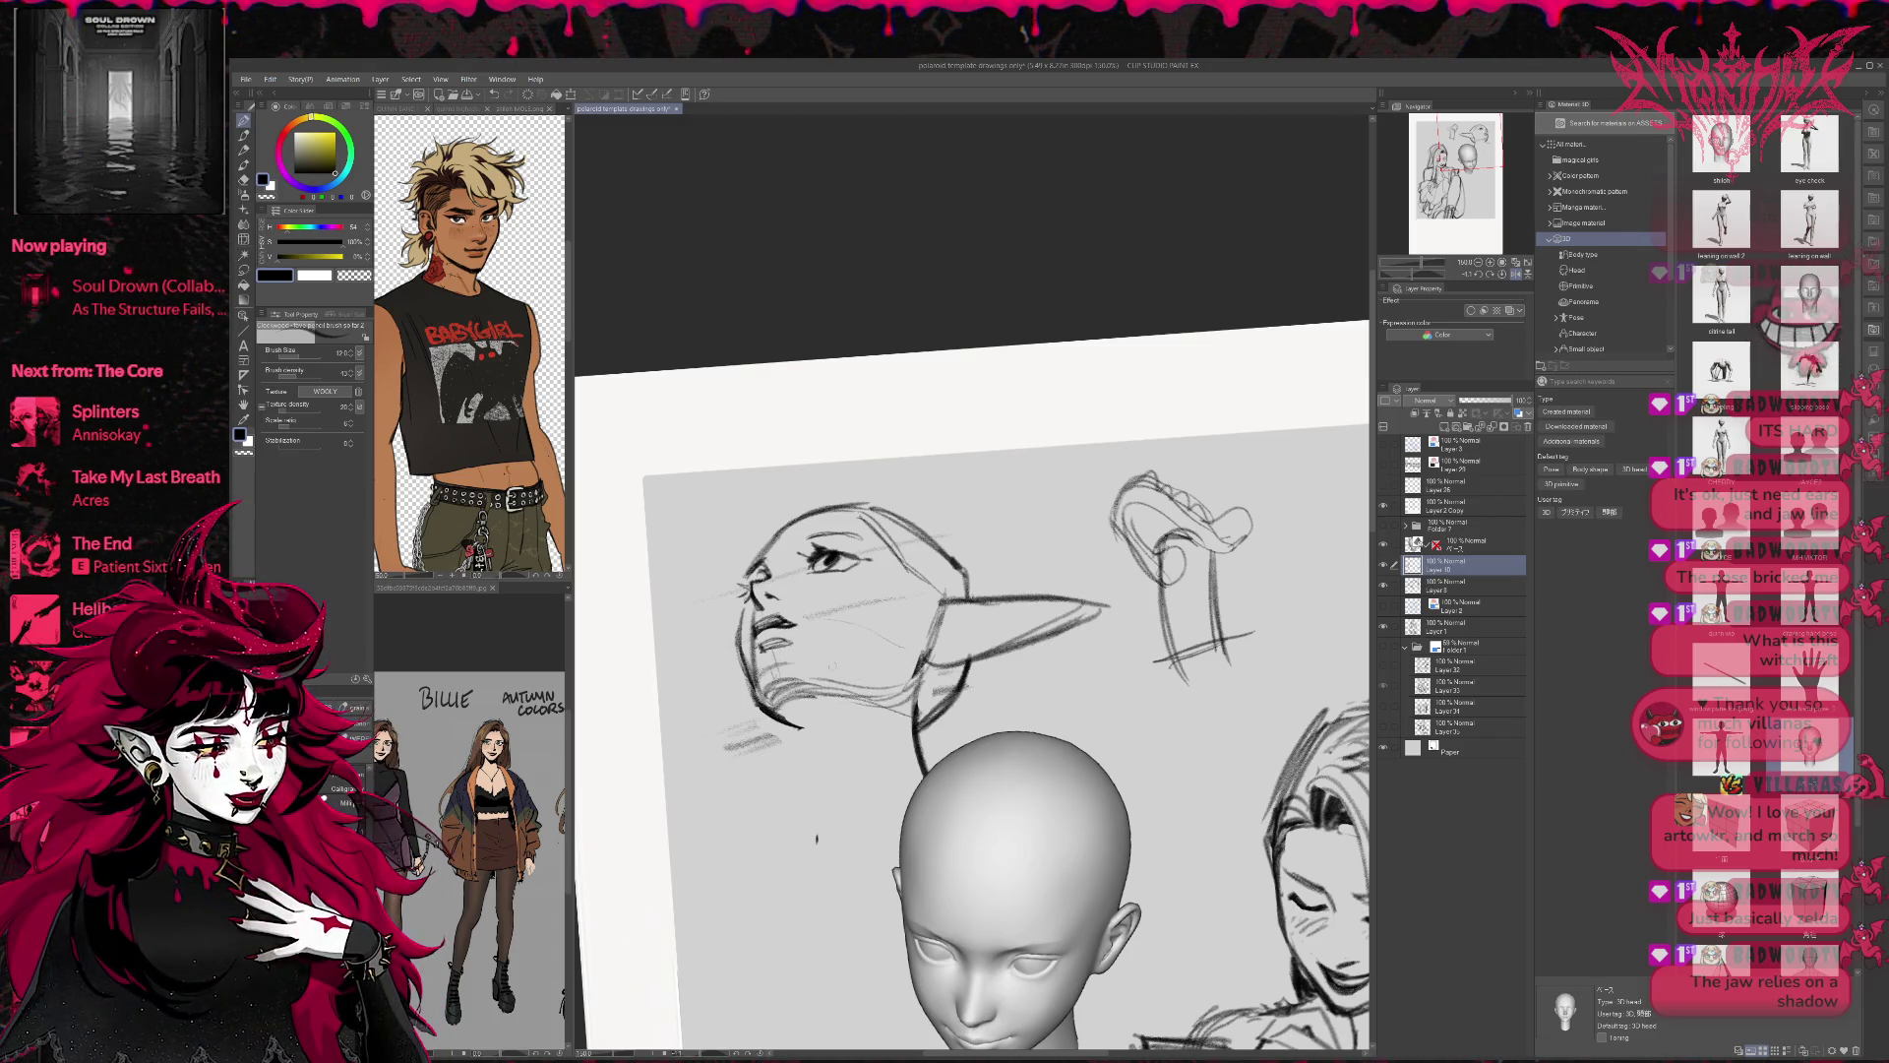
pyautogui.moveTo(812, 679); pyautogui.dragTo(912, 688)
pyautogui.moveTo(807, 679); pyautogui.dragTo(842, 846)
pyautogui.moveTo(814, 674); pyautogui.dragTo(827, 787)
pyautogui.moveTo(748, 645)
pyautogui.mouseDown()
pyautogui.moveTo(761, 675)
pyautogui.moveTo(851, 657)
pyautogui.moveTo(866, 587)
pyautogui.moveTo(864, 666)
pyautogui.mouseUp()
pyautogui.moveTo(839, 615)
pyautogui.mouseDown()
pyautogui.moveTo(866, 662)
pyautogui.moveTo(861, 635)
pyautogui.mouseUp()
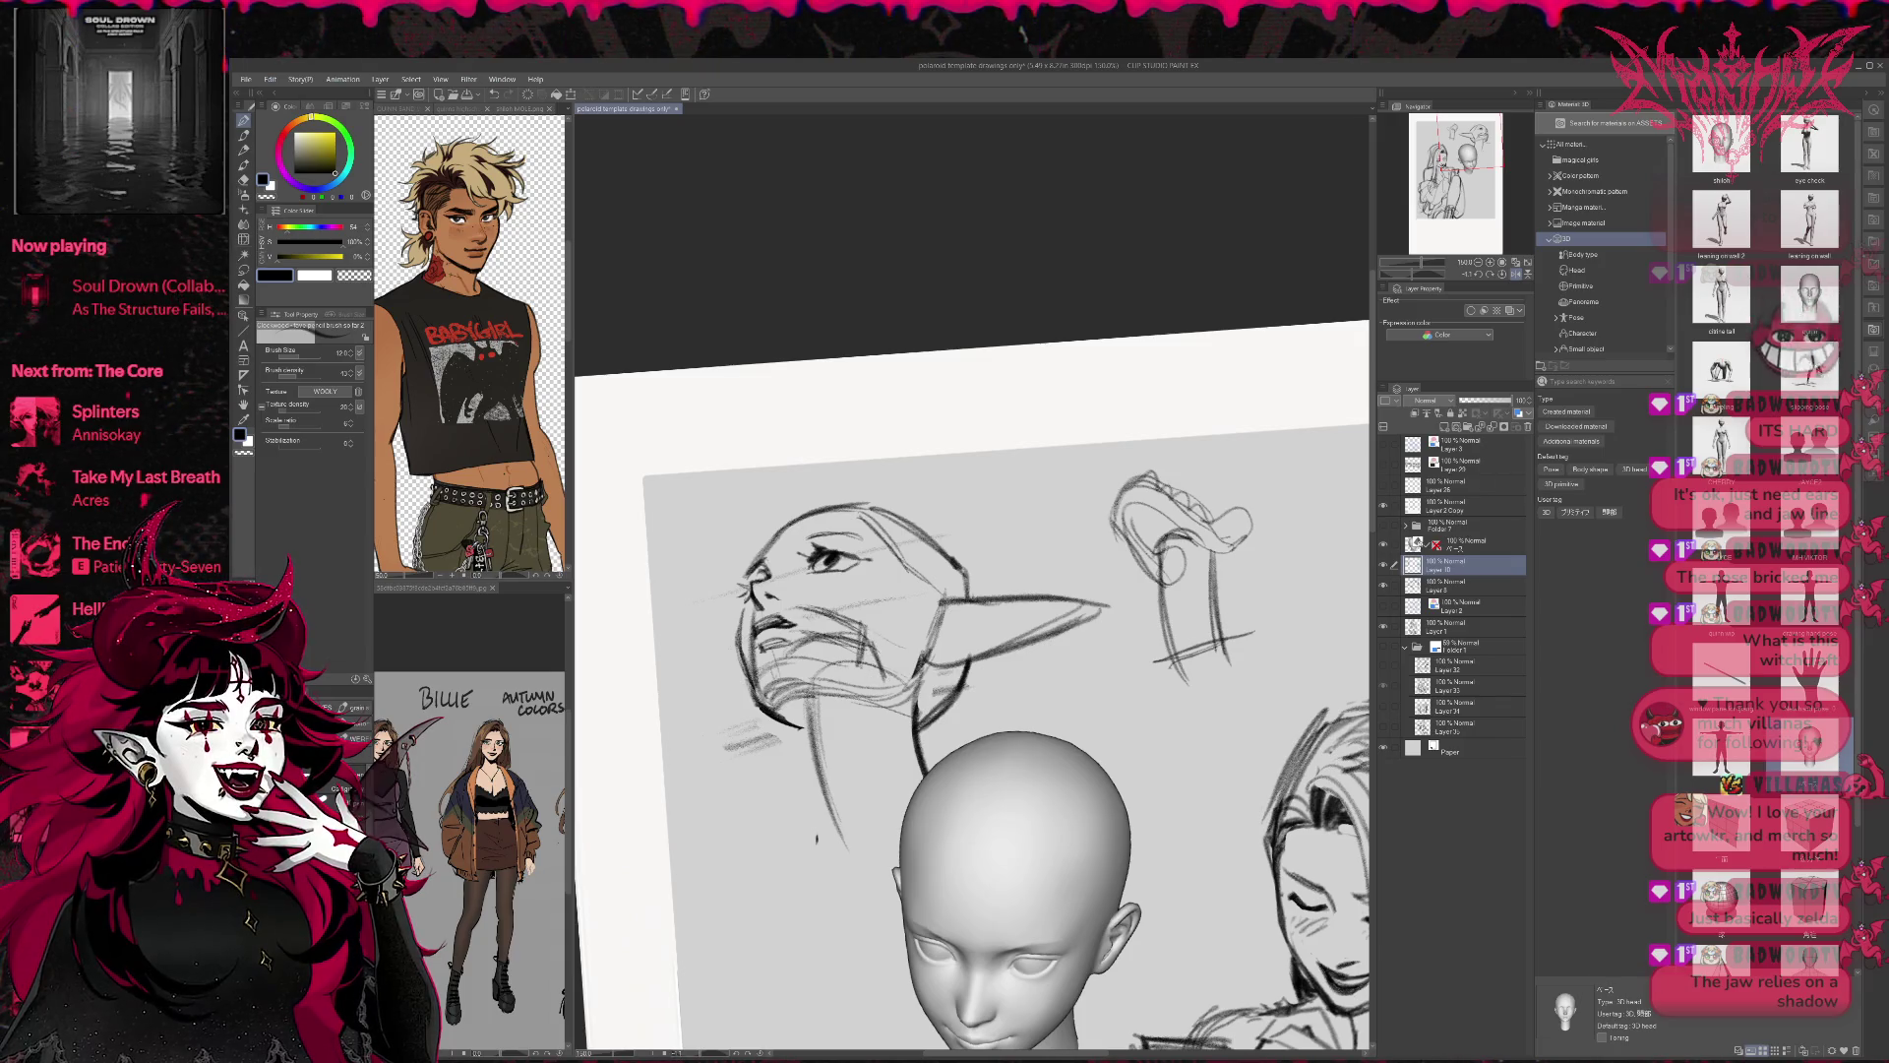
pyautogui.moveTo(816, 670); pyautogui.dragTo(800, 721)
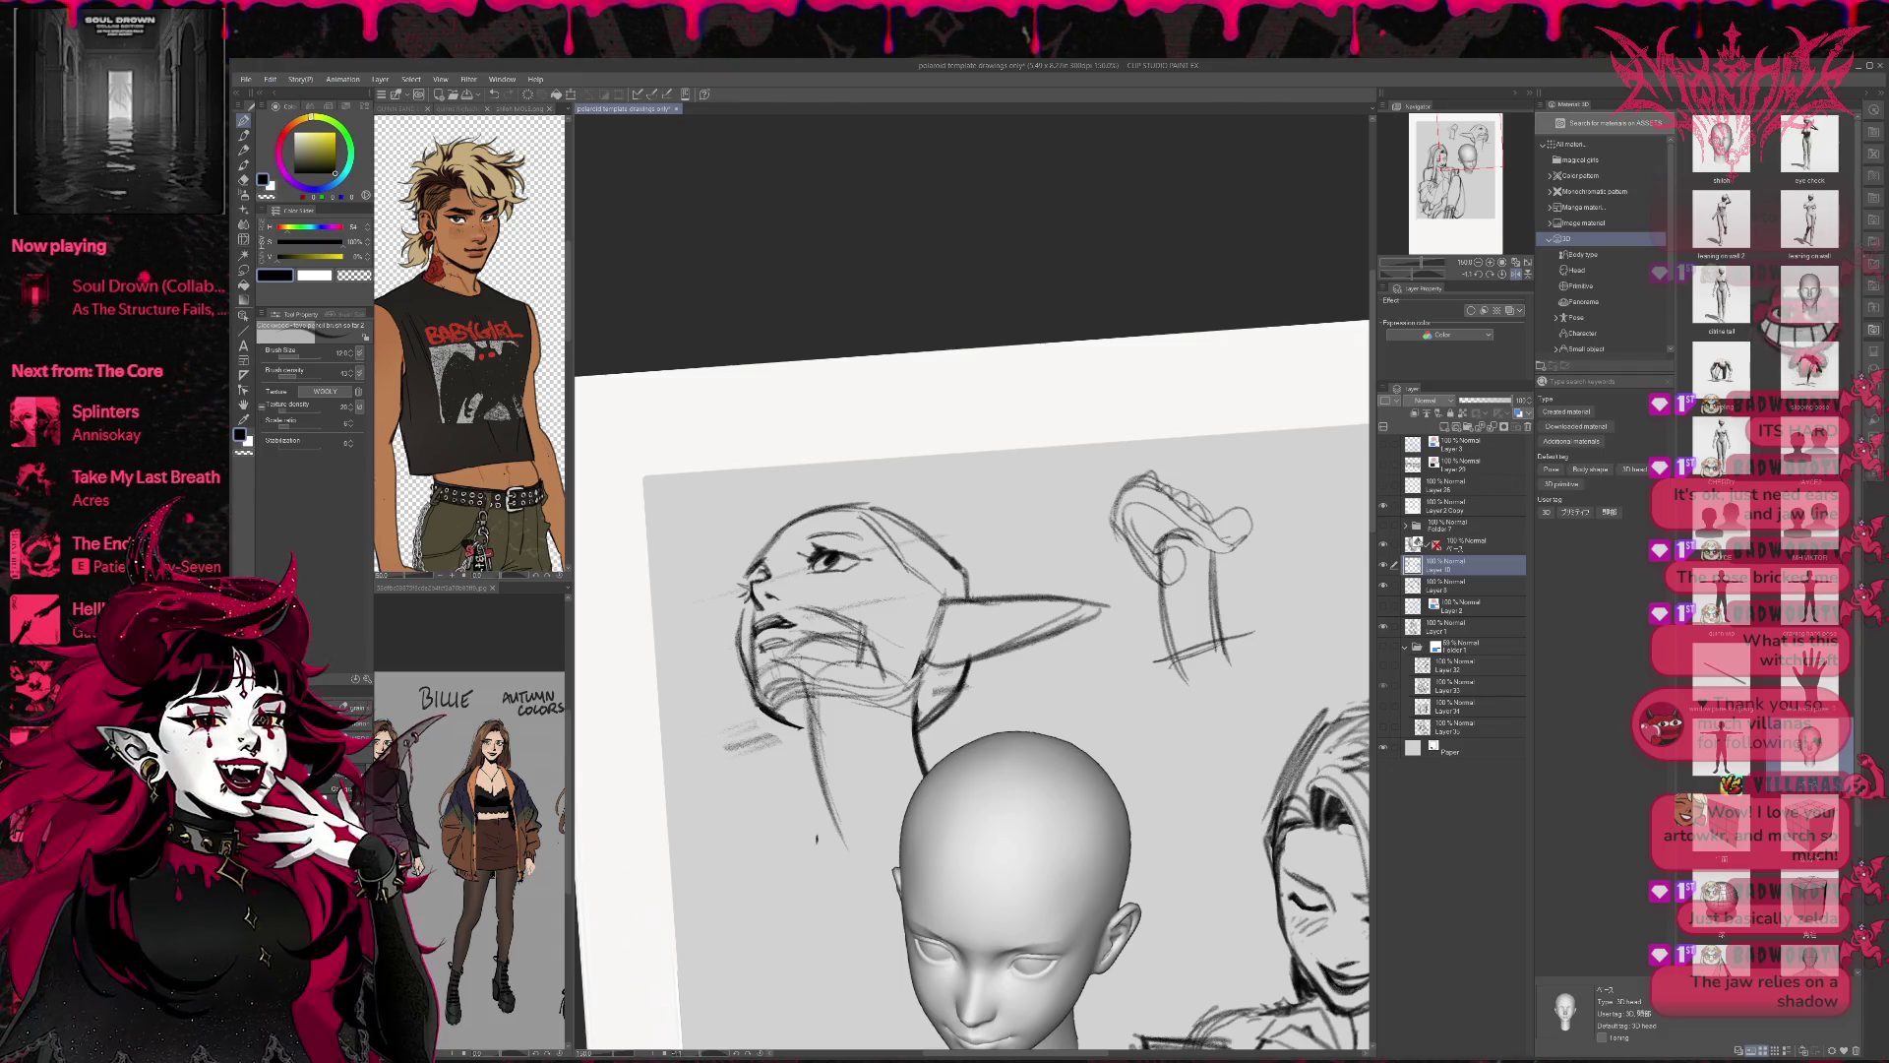
pyautogui.moveTo(812, 672)
pyautogui.mouseDown()
pyautogui.moveTo(795, 703)
pyautogui.moveTo(848, 833)
pyautogui.mouseUp()
pyautogui.moveTo(817, 749); pyautogui.dragTo(879, 871)
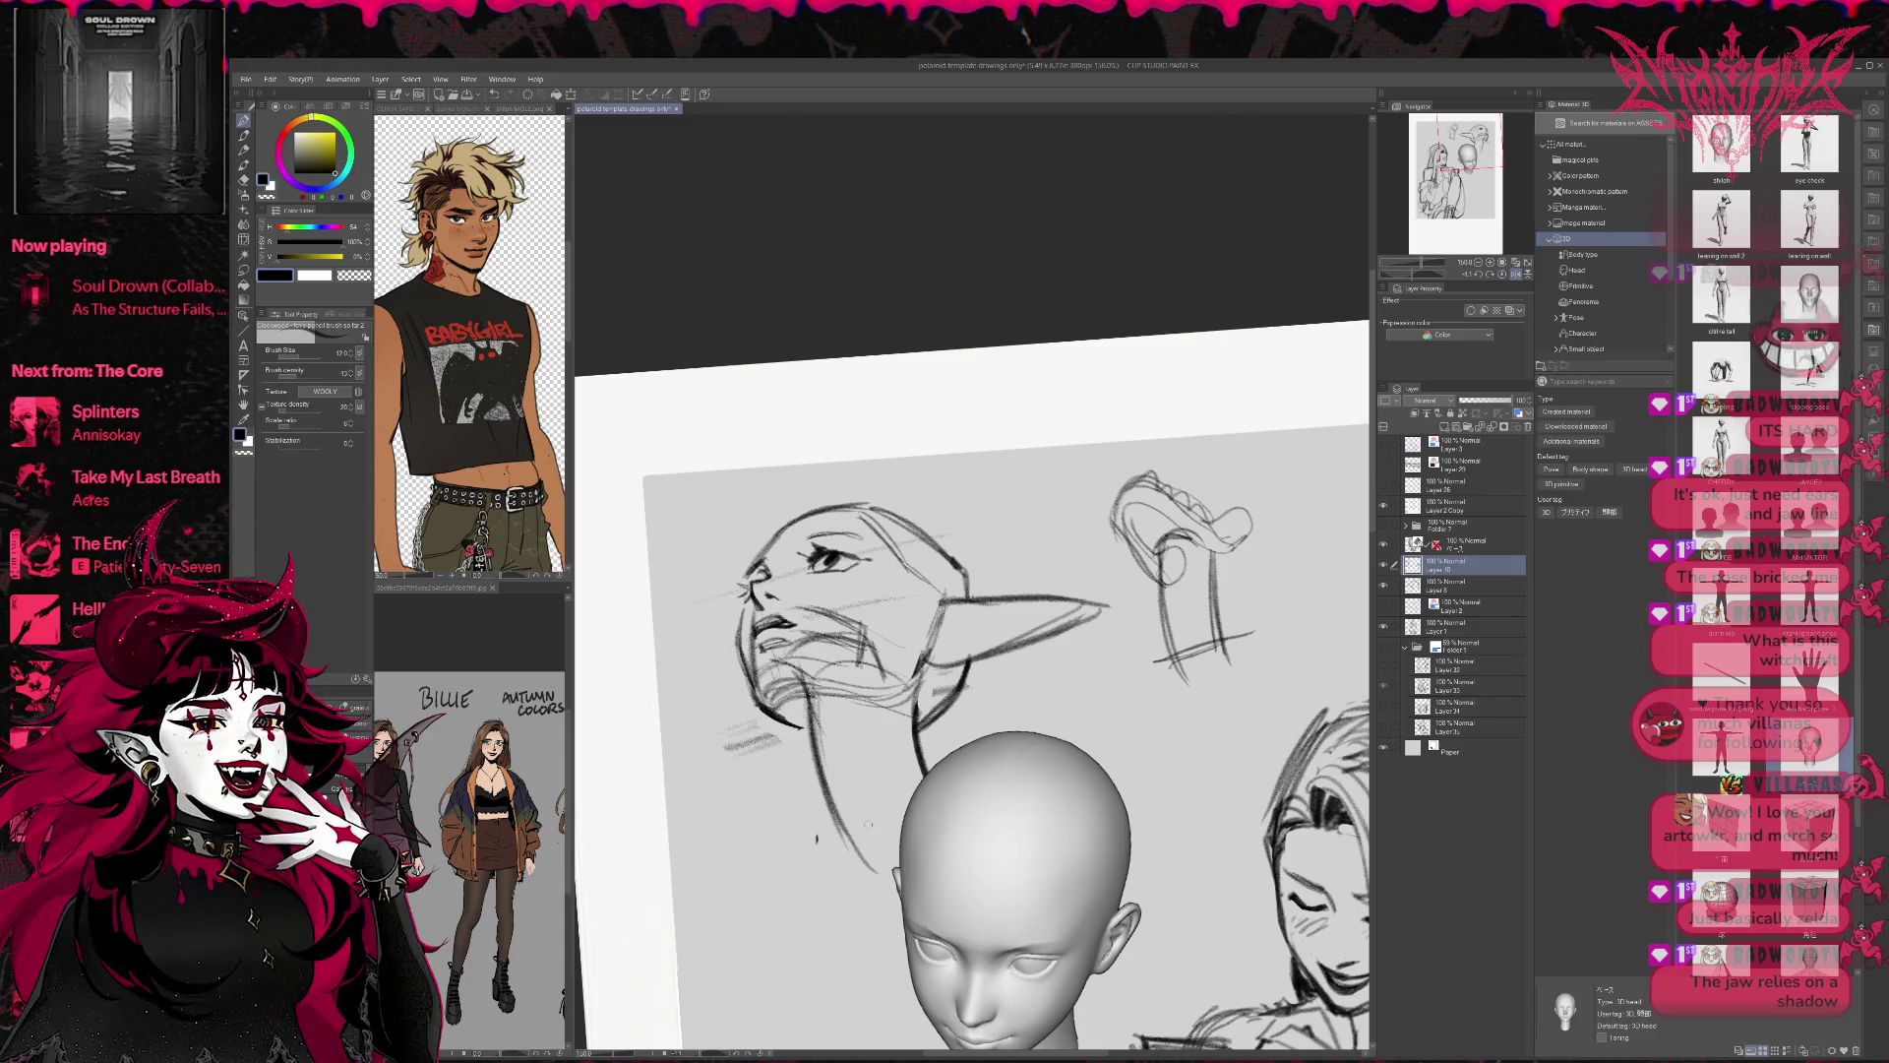
# Tint the sketch layer's lines blue and select the layer beneath it.
pyautogui.press('e')
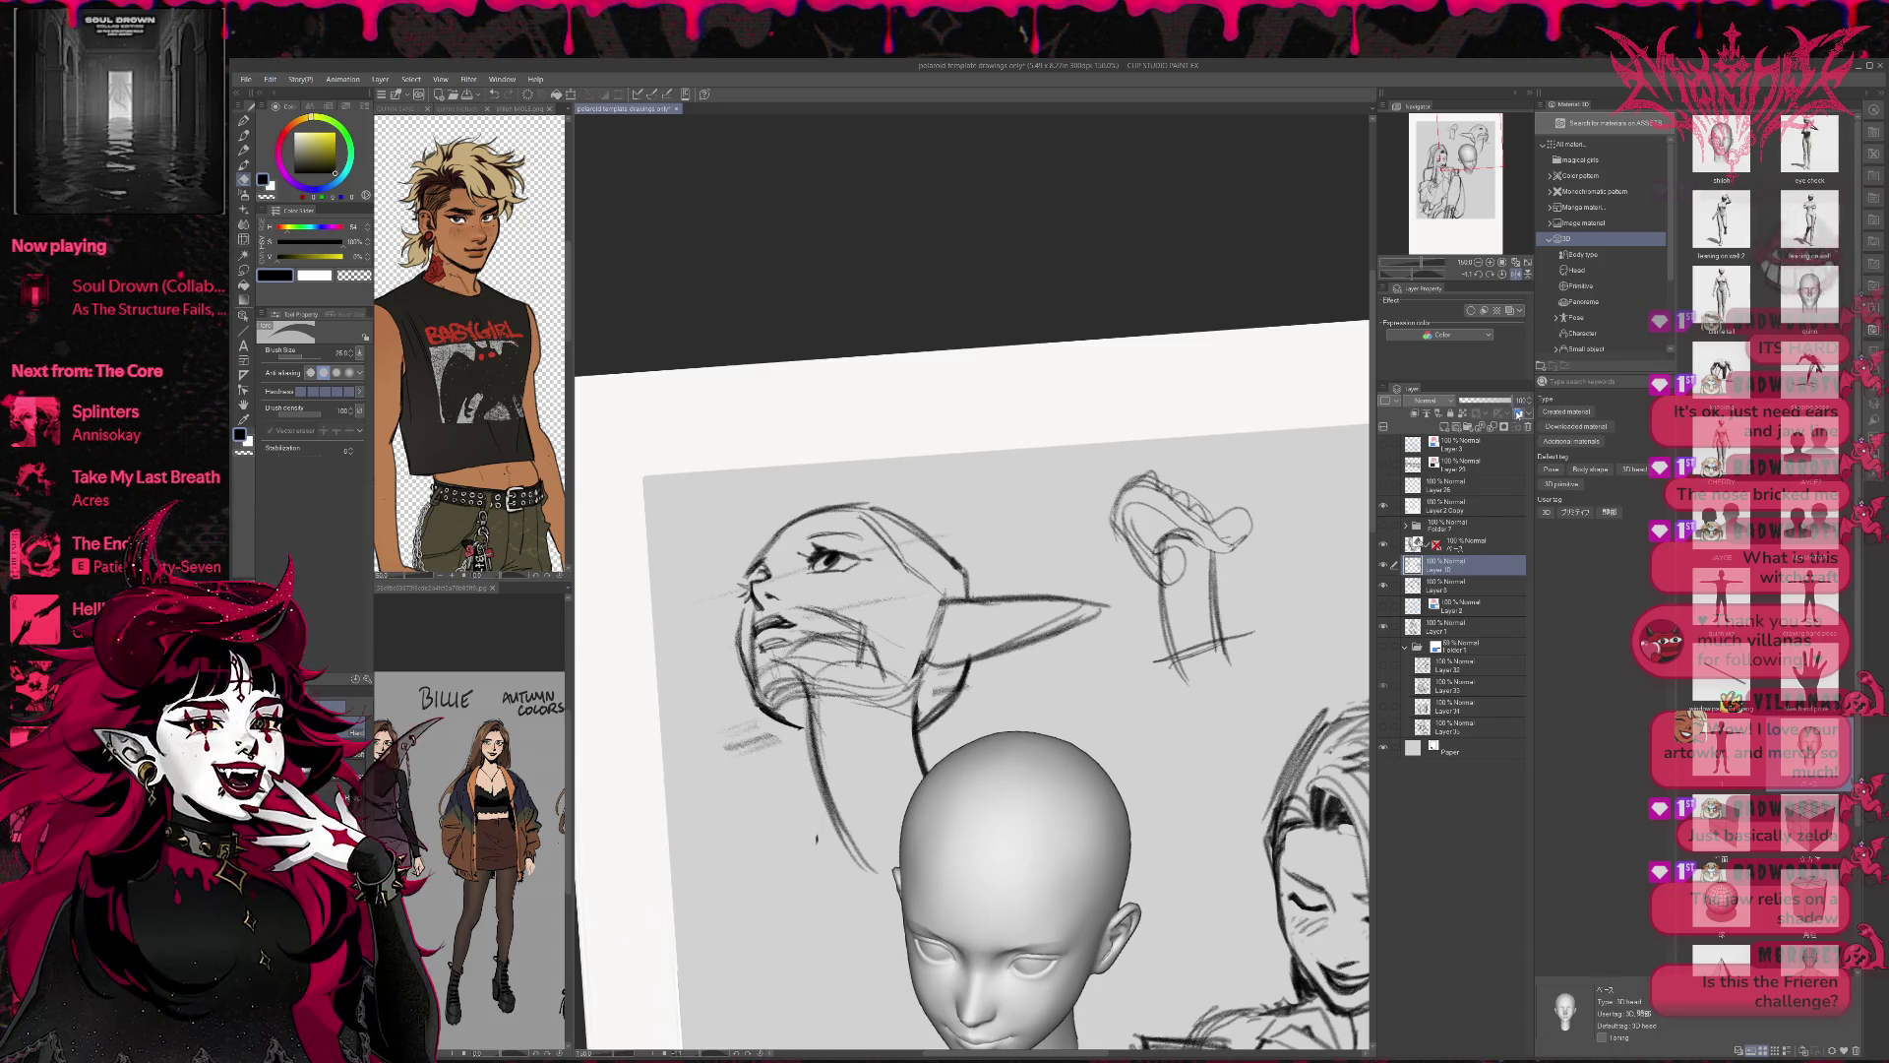
pyautogui.click(1496, 428)
pyautogui.click(1456, 584)
# Erase faint neck strokes, darken the jawline in mirrored view, and move the working layer above Layer 10.
pyautogui.moveTo(797, 728); pyautogui.dragTo(762, 713)
pyautogui.press('h')
pyautogui.moveTo(1269, 591); pyautogui.dragTo(1297, 536)
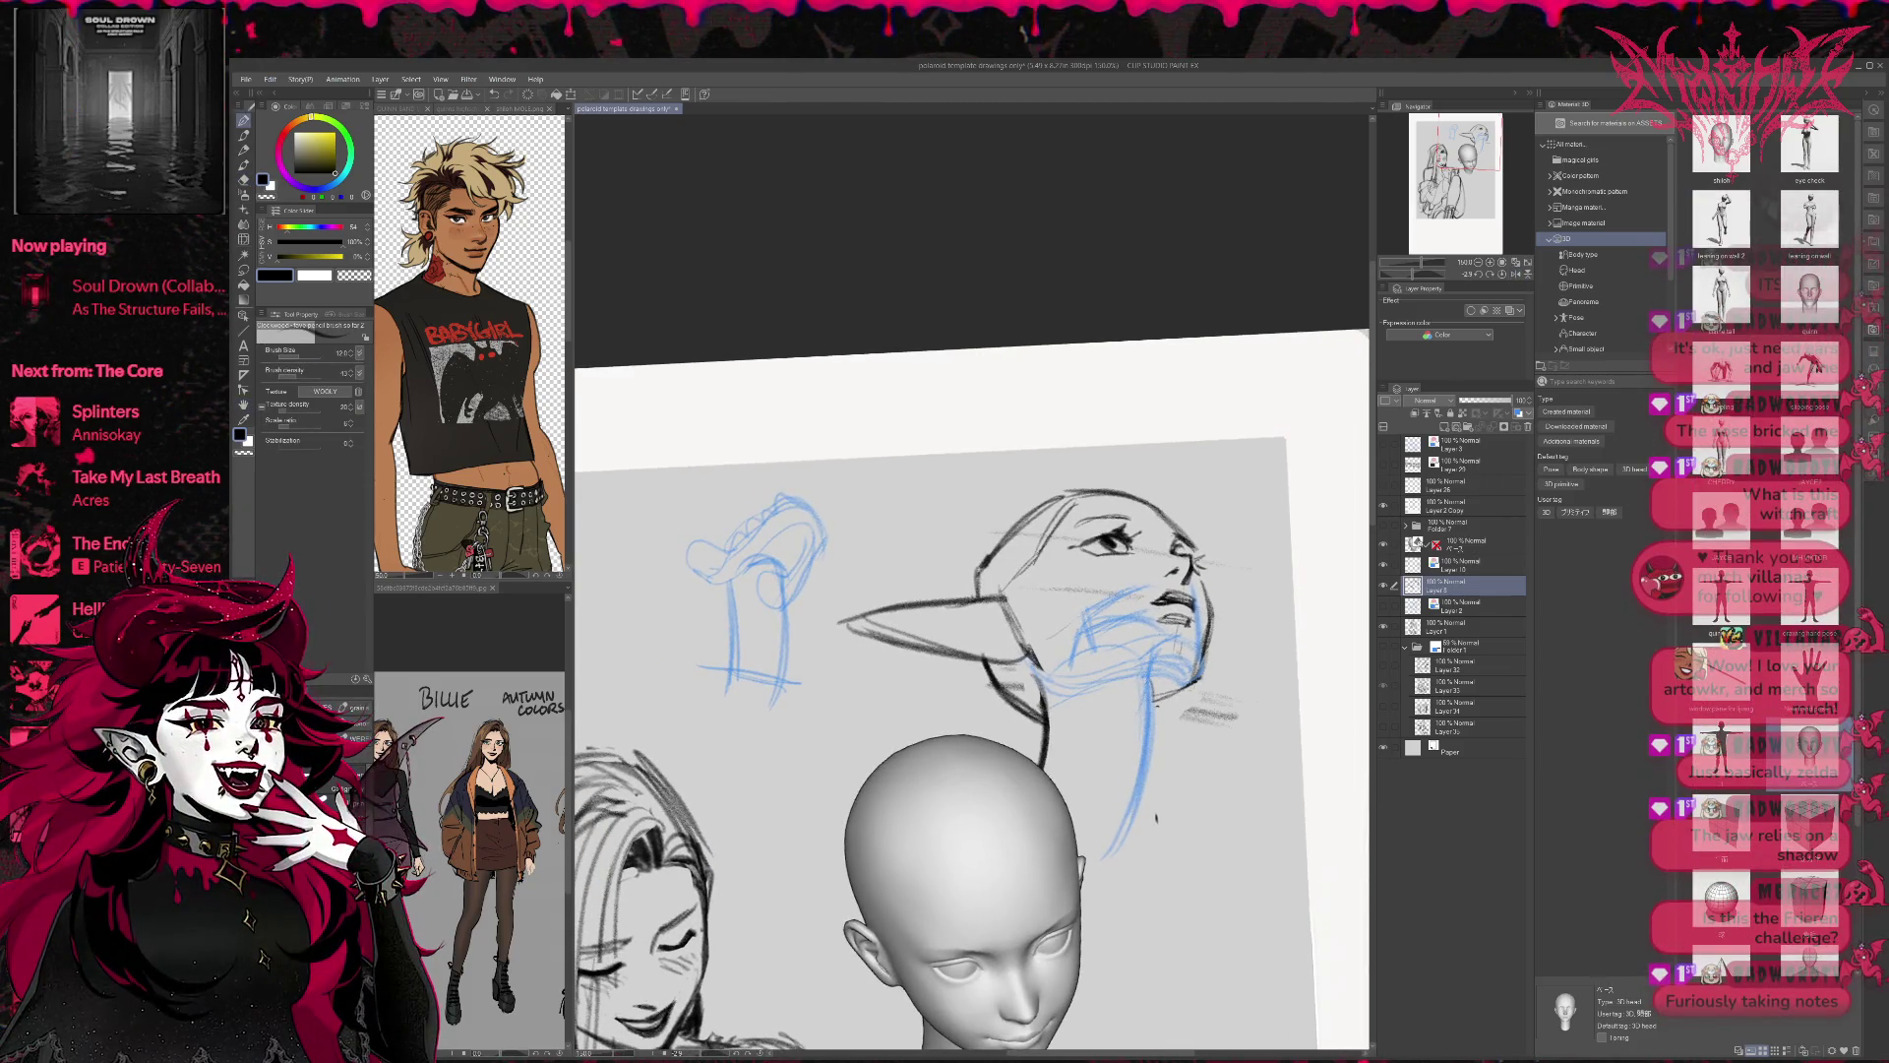
pyautogui.moveTo(1192, 687)
pyautogui.mouseDown()
pyautogui.moveTo(1153, 706)
pyautogui.moveTo(1222, 613)
pyautogui.moveTo(1101, 674)
pyautogui.mouseUp()
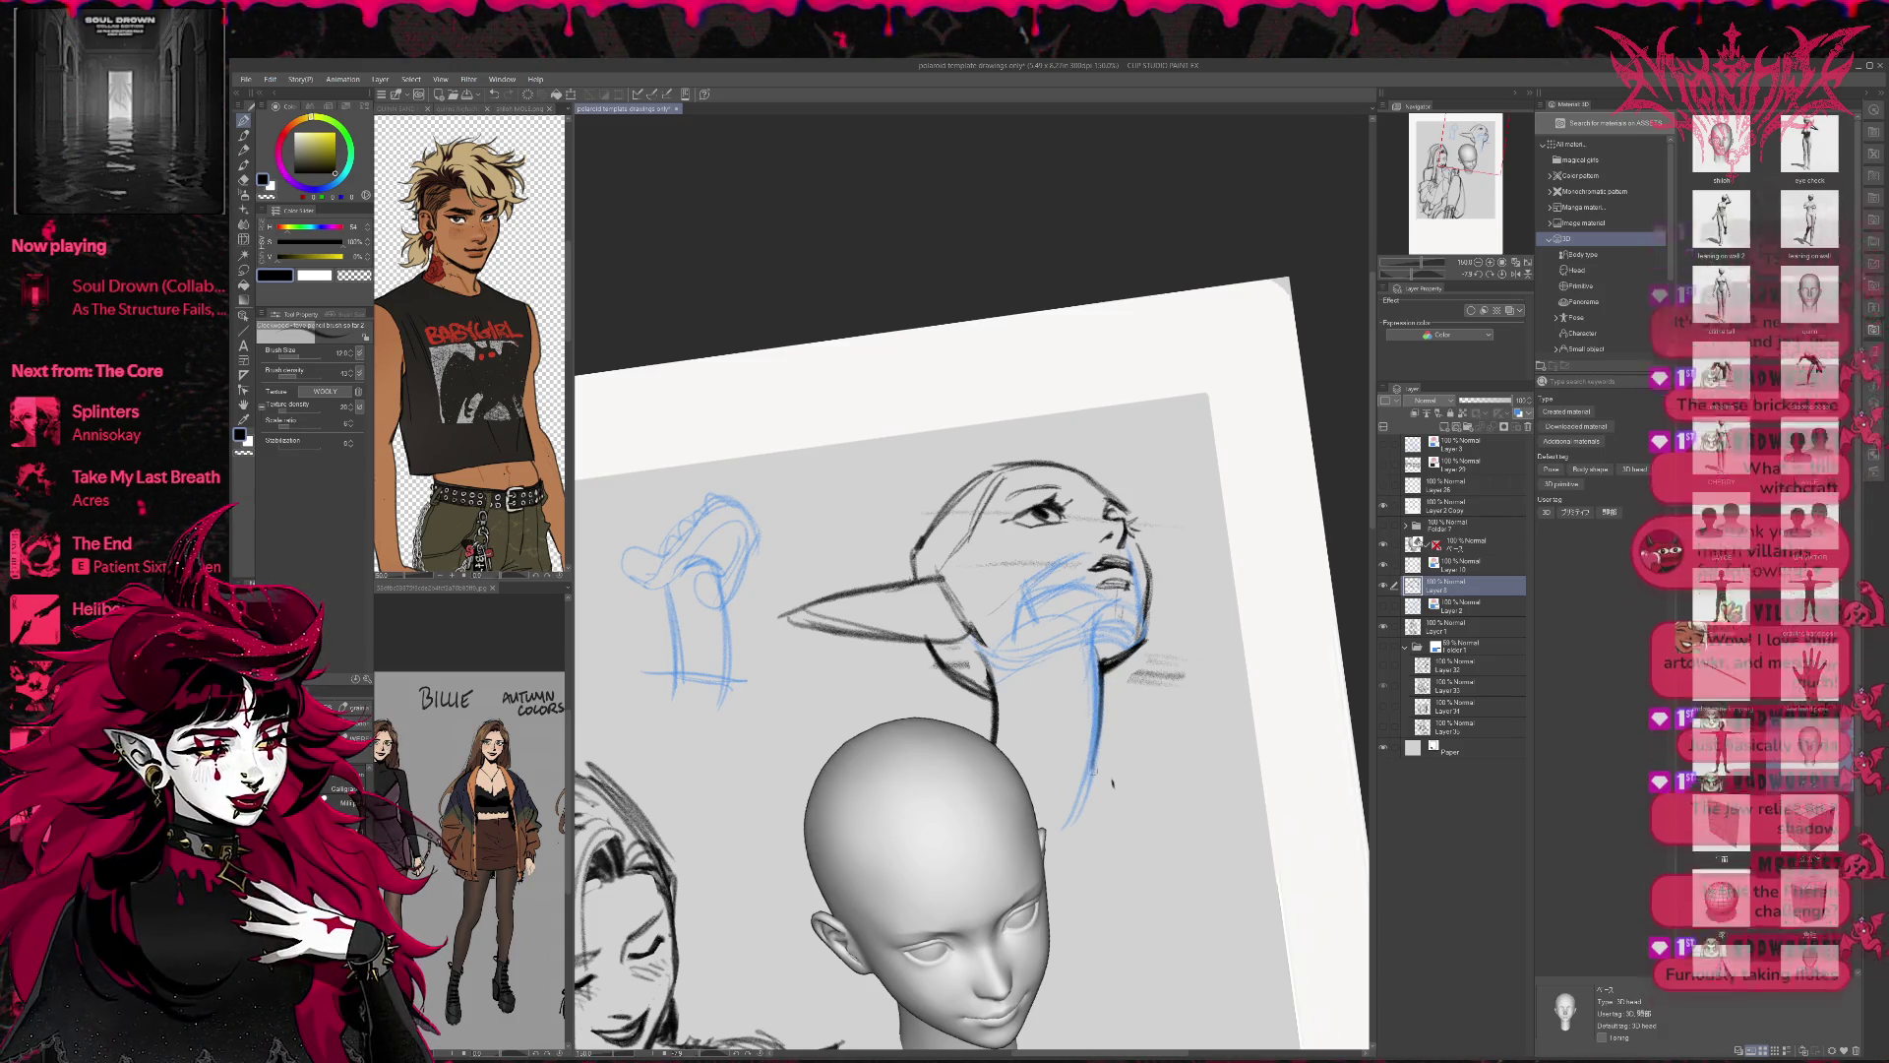
pyautogui.moveTo(1466, 583); pyautogui.dragTo(1466, 560)
# Restore the view orientation and shade under the chin and neck.
pyautogui.click(1516, 274)
pyautogui.moveTo(1230, 551); pyautogui.dragTo(1279, 485)
pyautogui.press('p')
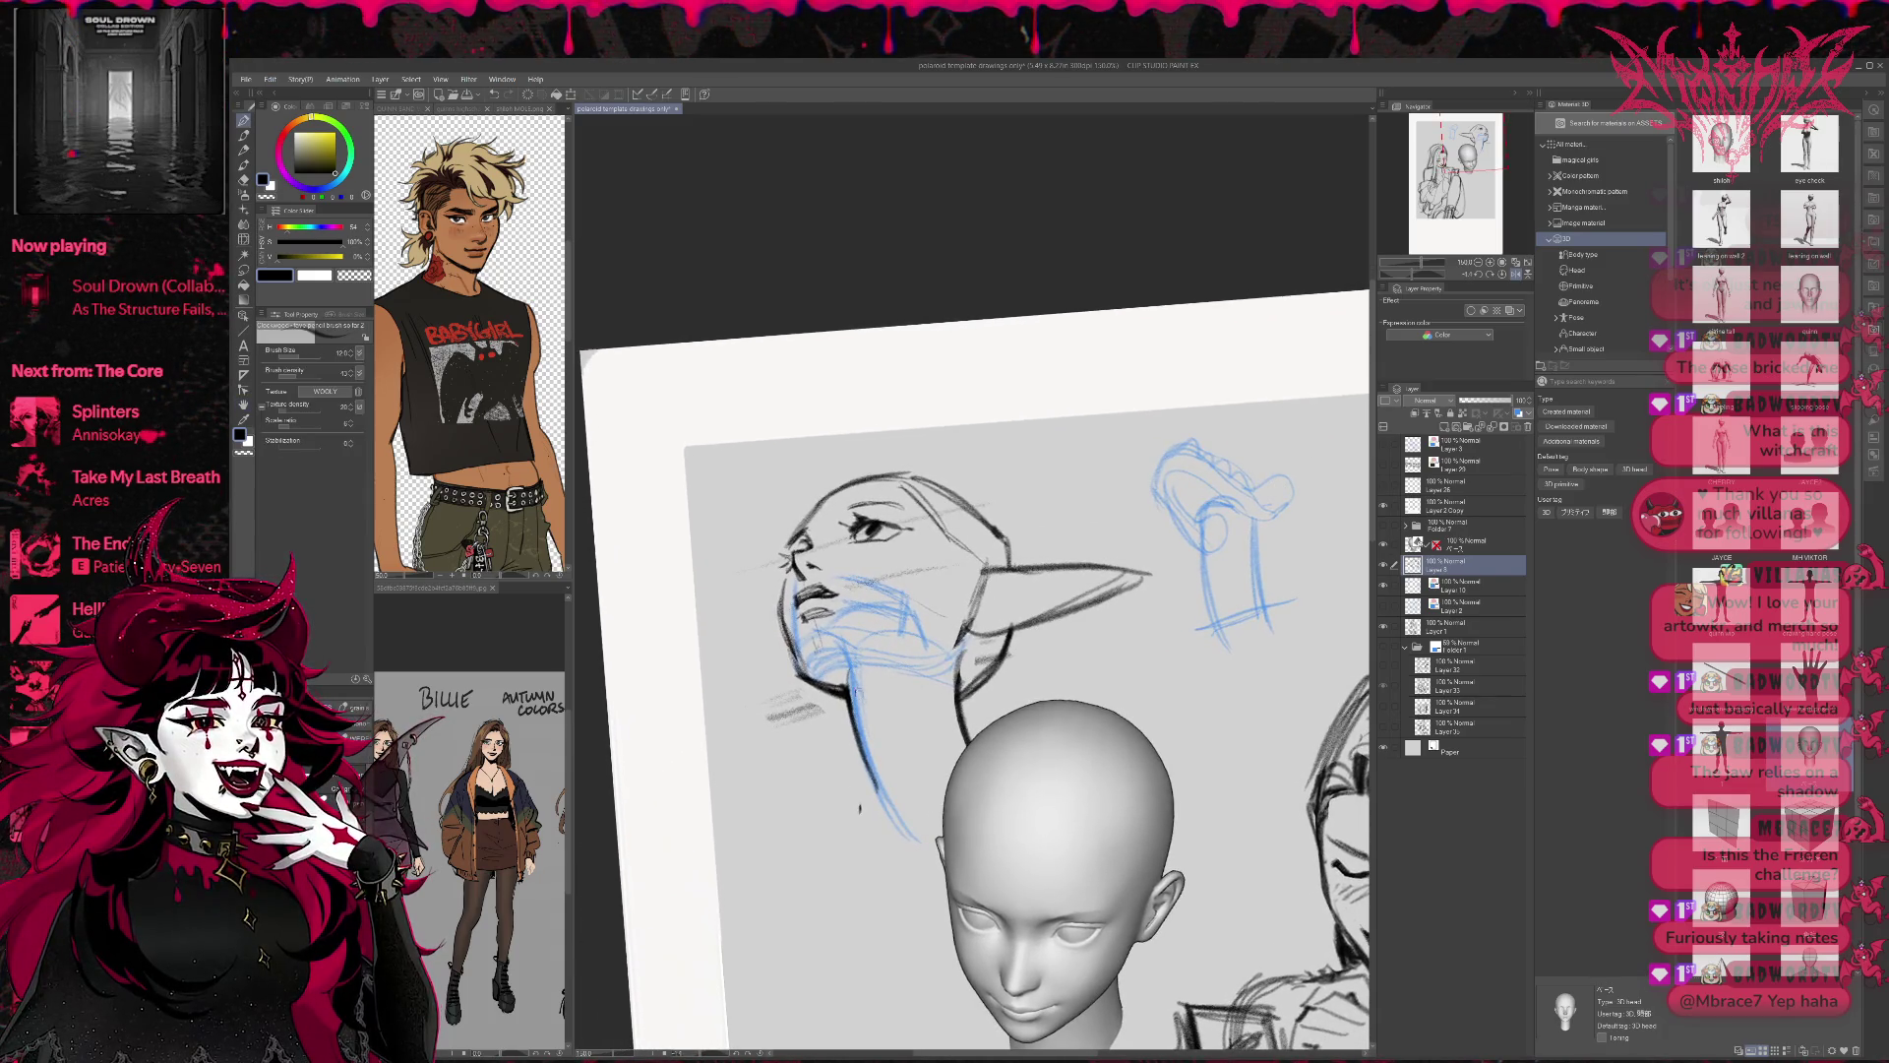
pyautogui.moveTo(826, 684)
pyautogui.mouseDown()
pyautogui.moveTo(897, 671)
pyautogui.moveTo(846, 652)
pyautogui.moveTo(930, 657)
pyautogui.mouseUp()
pyautogui.moveTo(1073, 667)
pyautogui.mouseDown()
pyautogui.moveTo(954, 529)
pyautogui.moveTo(1028, 694)
pyautogui.mouseUp()
# Add dark strokes near the ear and neck, then erase the pointed ear for redrawing.
pyautogui.press('e')
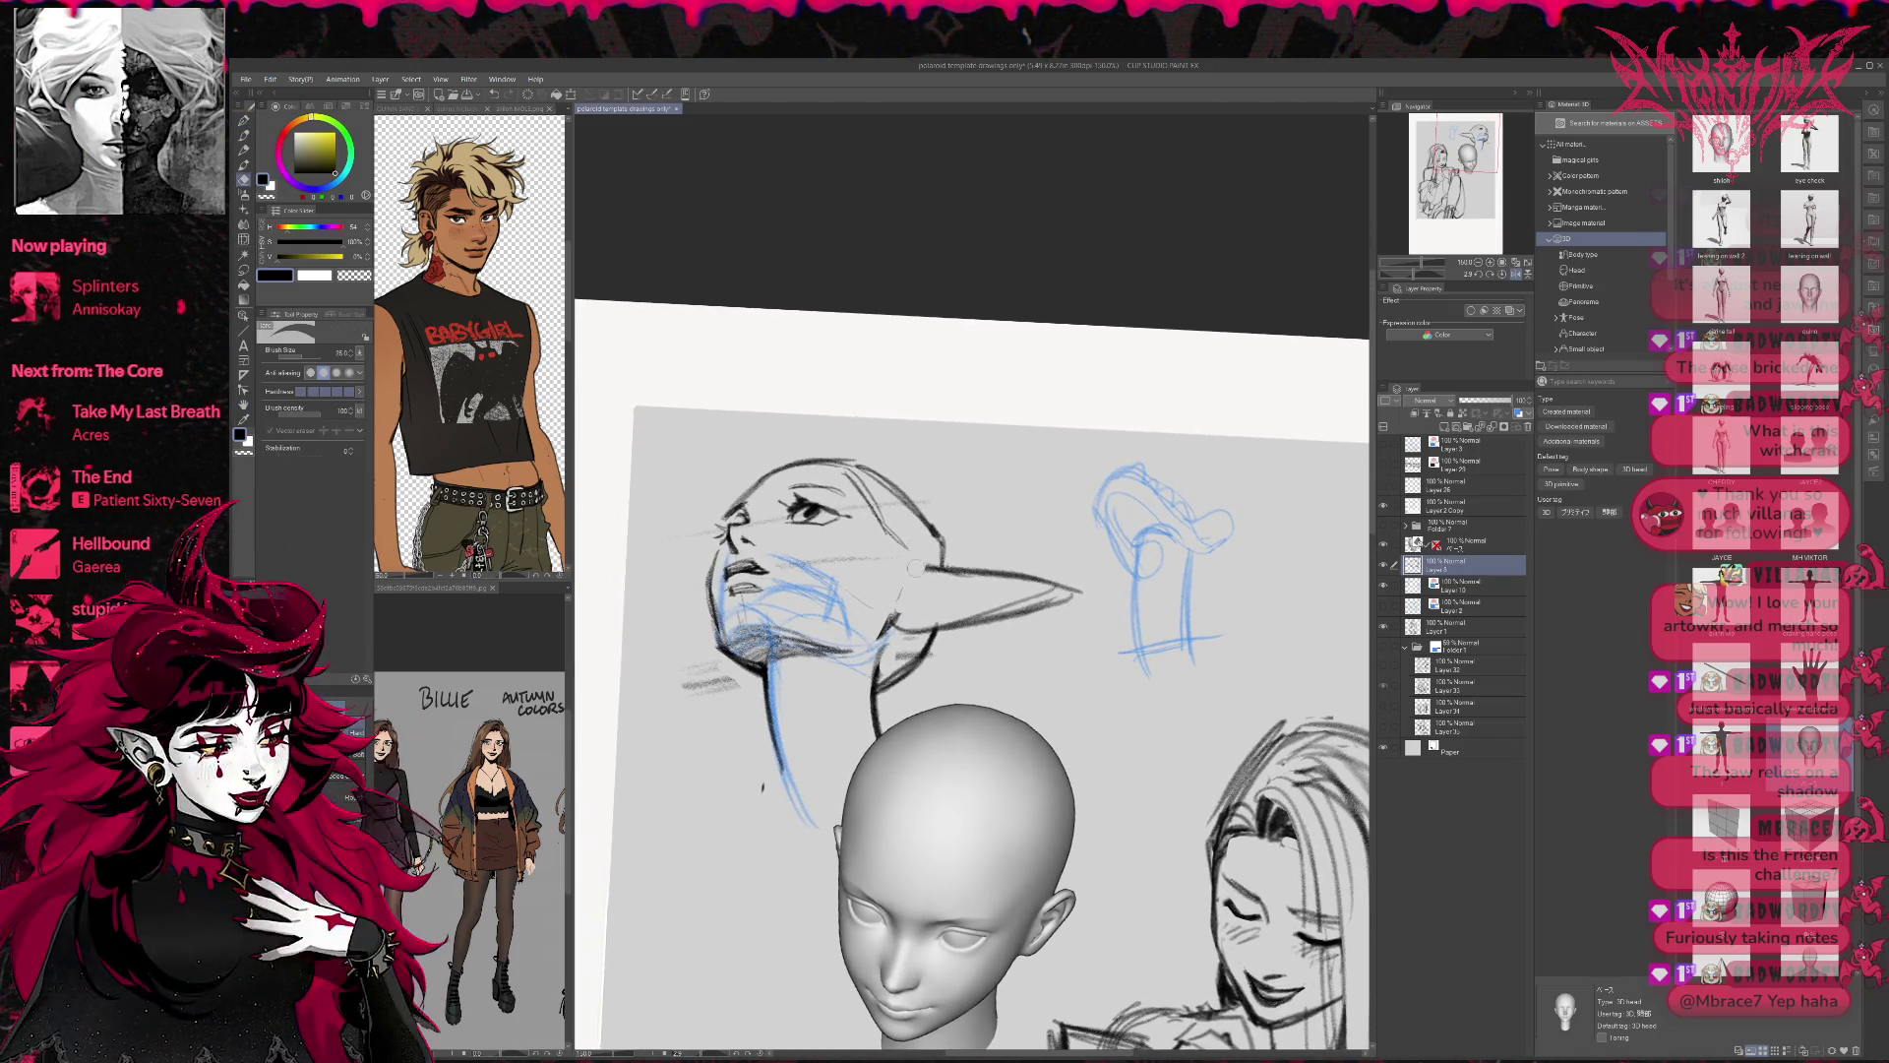
pyautogui.press('p')
pyautogui.moveTo(910, 536); pyautogui.dragTo(895, 616)
pyautogui.press('e')
pyautogui.moveTo(1053, 568)
pyautogui.mouseDown()
pyautogui.moveTo(945, 580)
pyautogui.moveTo(949, 624)
pyautogui.moveTo(979, 622)
pyautogui.moveTo(994, 565)
pyautogui.moveTo(1056, 578)
pyautogui.moveTo(944, 626)
pyautogui.moveTo(1053, 570)
pyautogui.mouseUp()
pyautogui.press('p')
# Redraw the pointed ear's edges and refine the ear and head outline.
pyautogui.moveTo(942, 577); pyautogui.dragTo(1036, 564)
pyautogui.press('e')
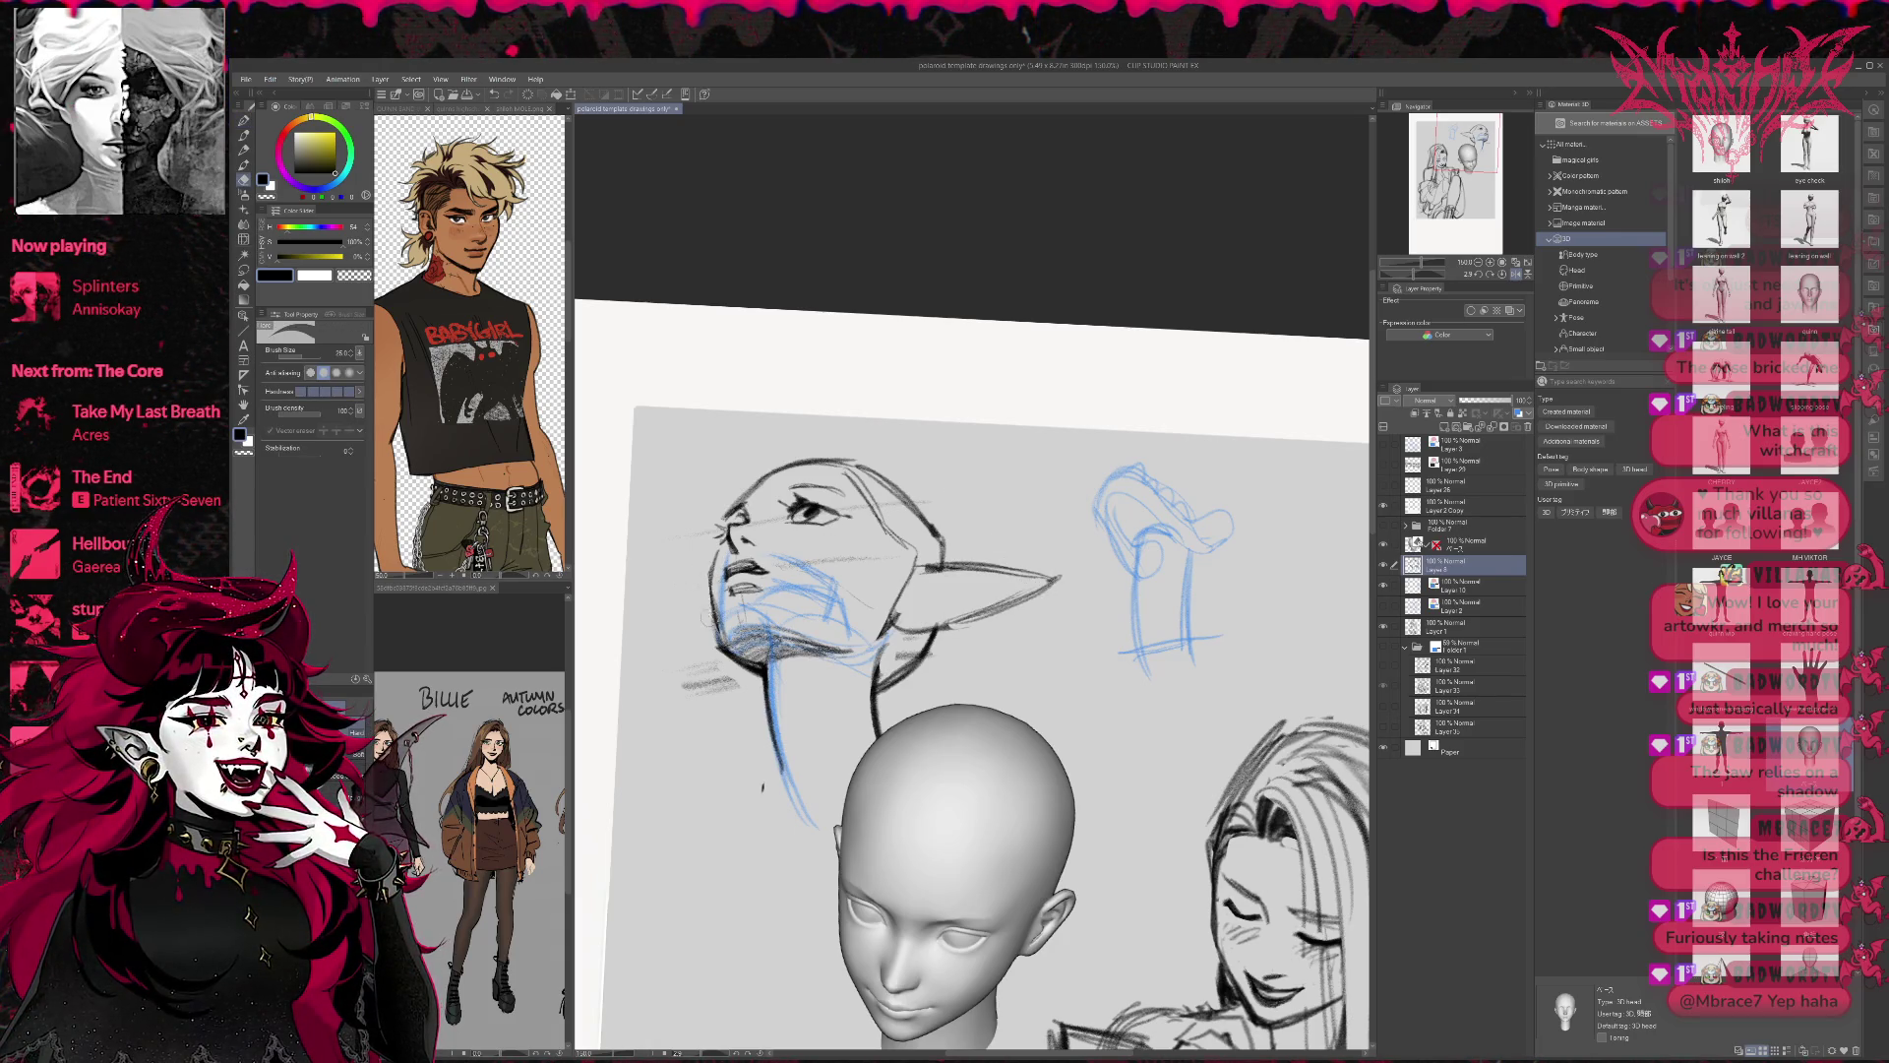
pyautogui.press('p')
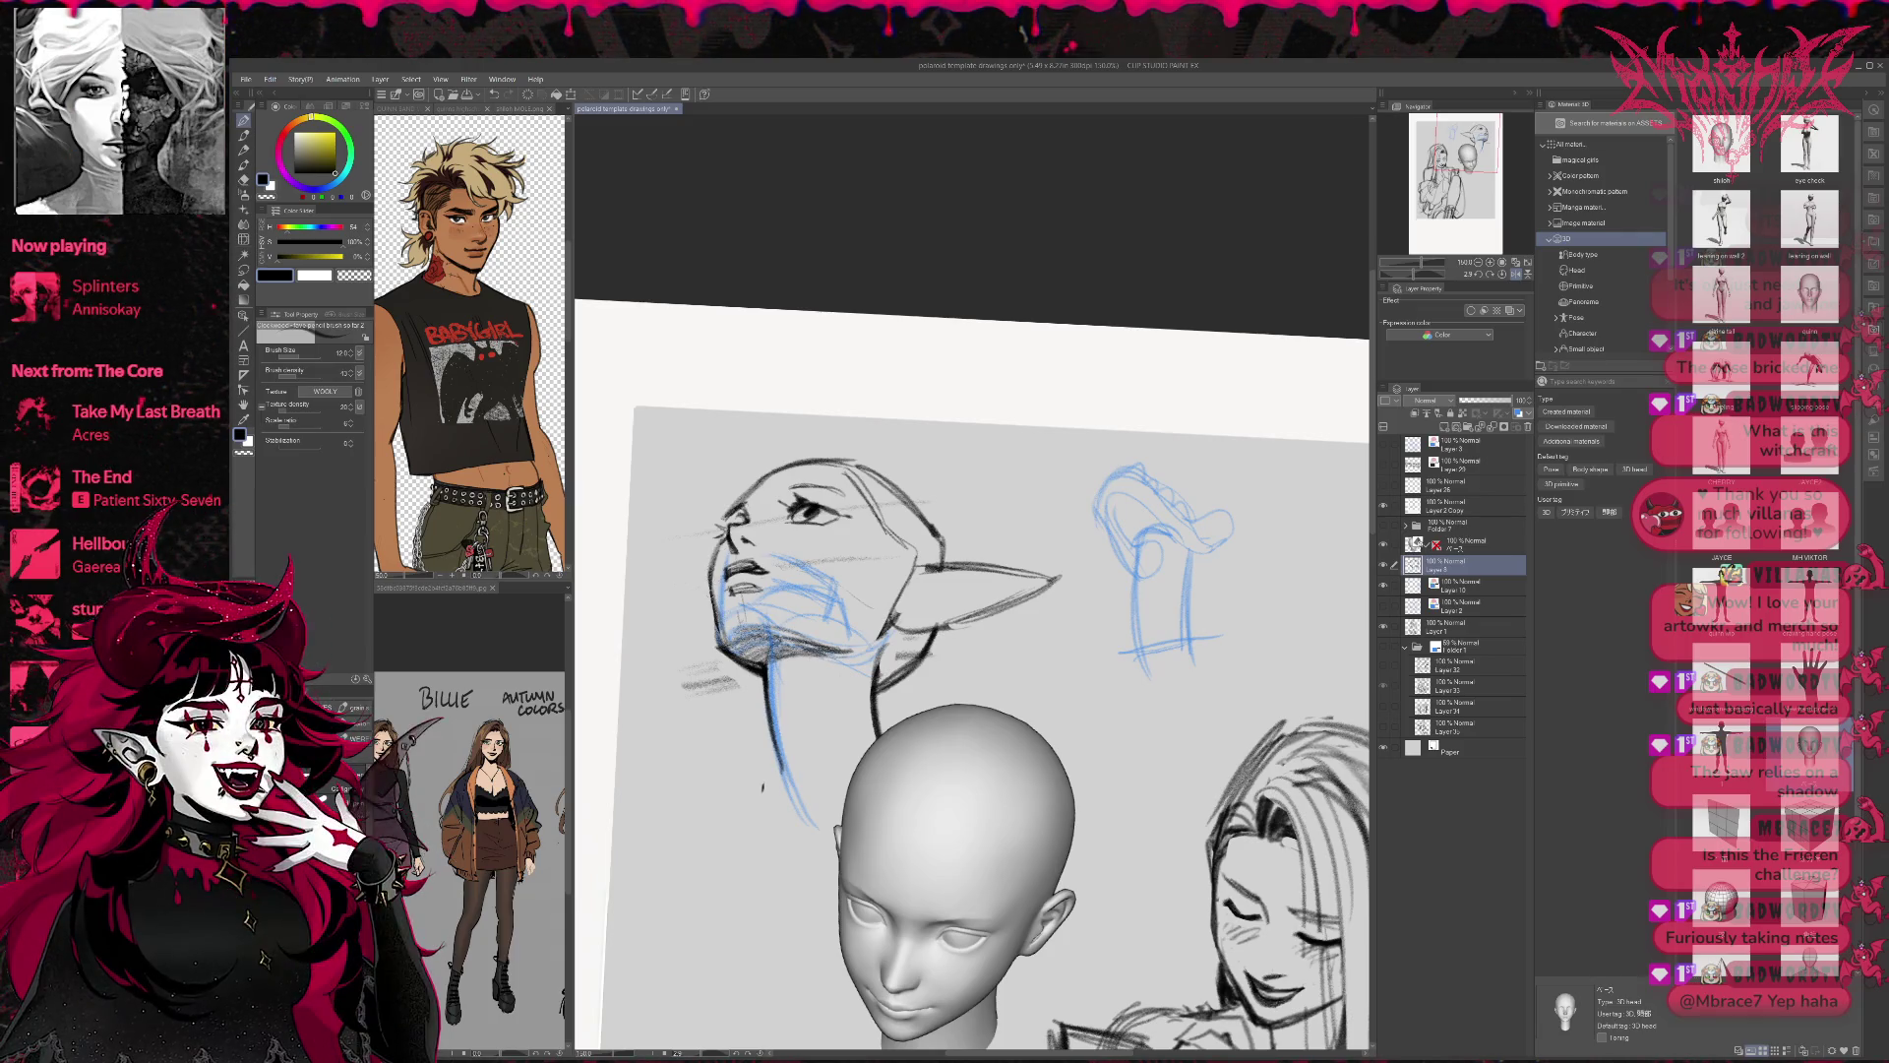
pyautogui.moveTo(989, 820); pyautogui.dragTo(999, 757)
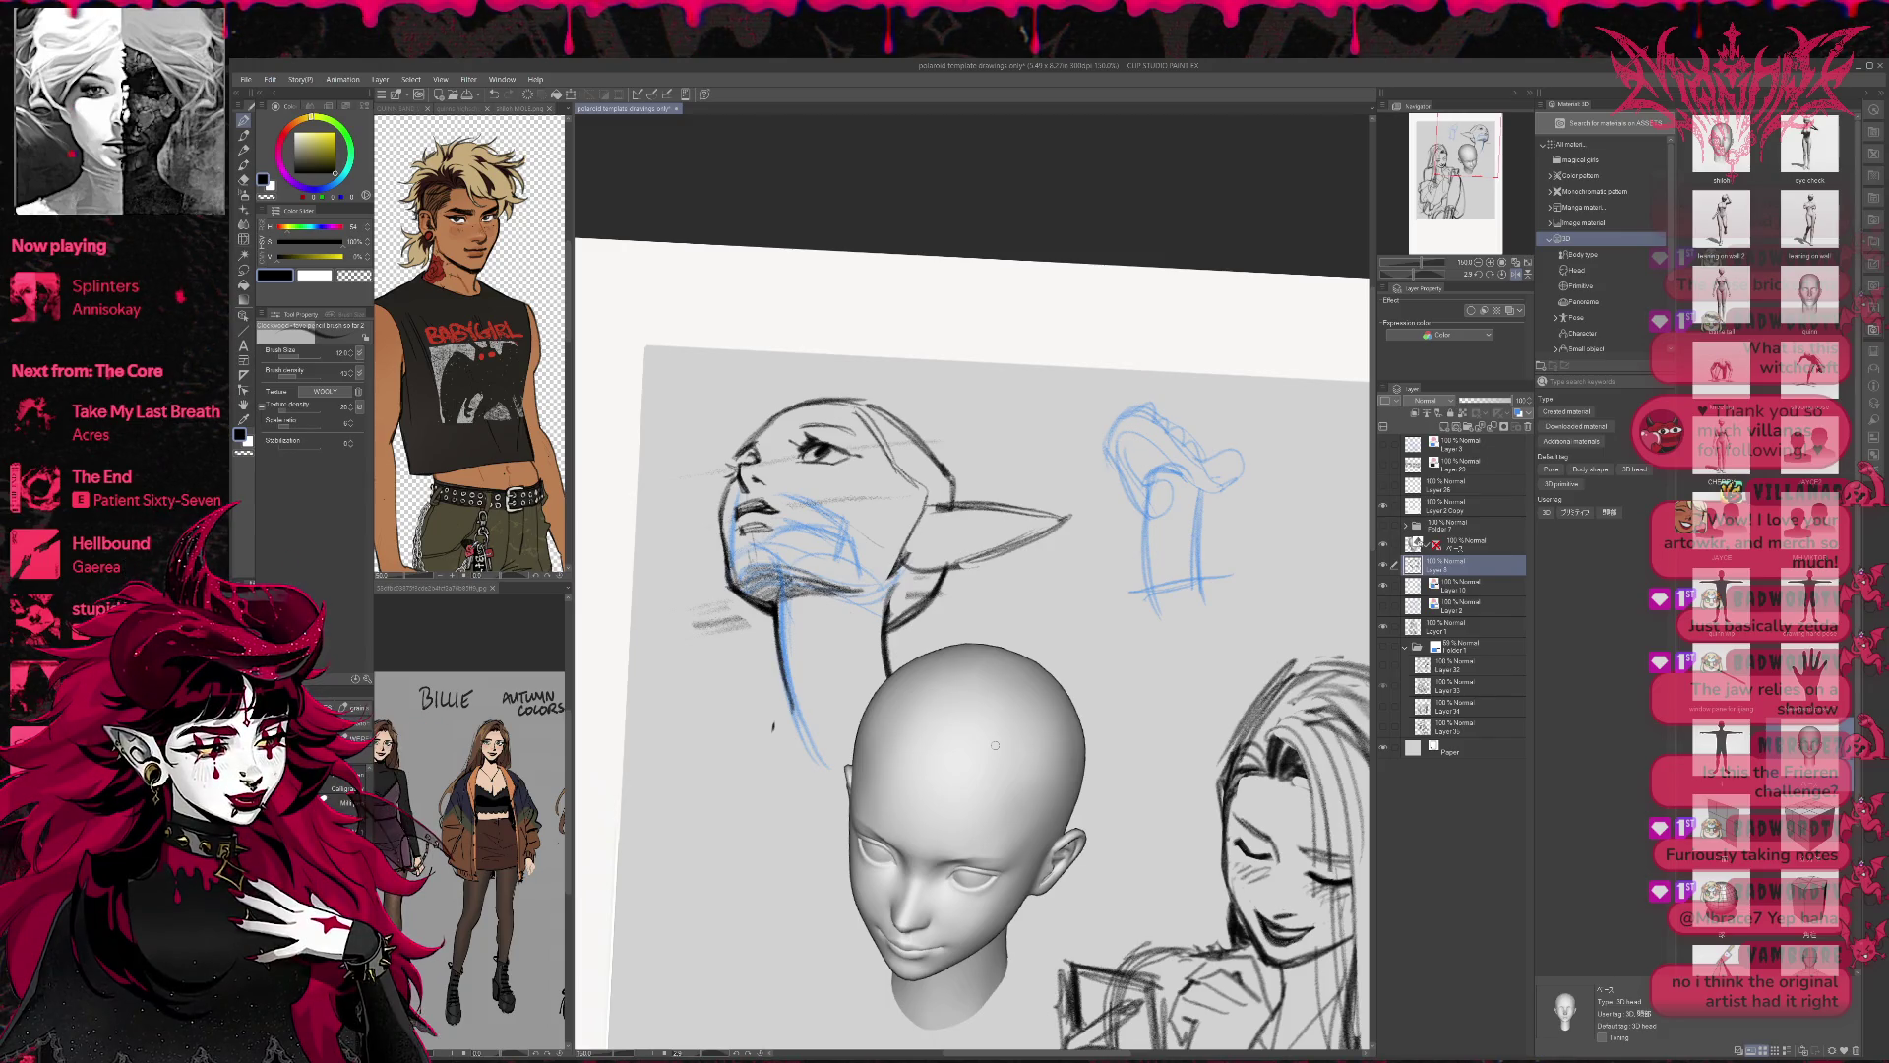
pyautogui.moveTo(910, 541)
pyautogui.mouseDown()
pyautogui.moveTo(1017, 515)
pyautogui.moveTo(974, 553)
pyautogui.mouseUp()
pyautogui.moveTo(856, 398)
pyautogui.mouseDown()
pyautogui.moveTo(944, 496)
pyautogui.moveTo(1003, 462)
pyautogui.moveTo(1005, 622)
pyautogui.mouseUp()
# Sketch hair strands and ear-base strokes, then auto-select the blue construction lines.
pyautogui.moveTo(900, 428)
pyautogui.mouseDown()
pyautogui.moveTo(866, 522)
pyautogui.moveTo(822, 512)
pyautogui.moveTo(816, 497)
pyautogui.moveTo(937, 510)
pyautogui.mouseUp()
pyautogui.moveTo(724, 489)
pyautogui.mouseDown()
pyautogui.moveTo(702, 553)
pyautogui.moveTo(693, 541)
pyautogui.mouseUp()
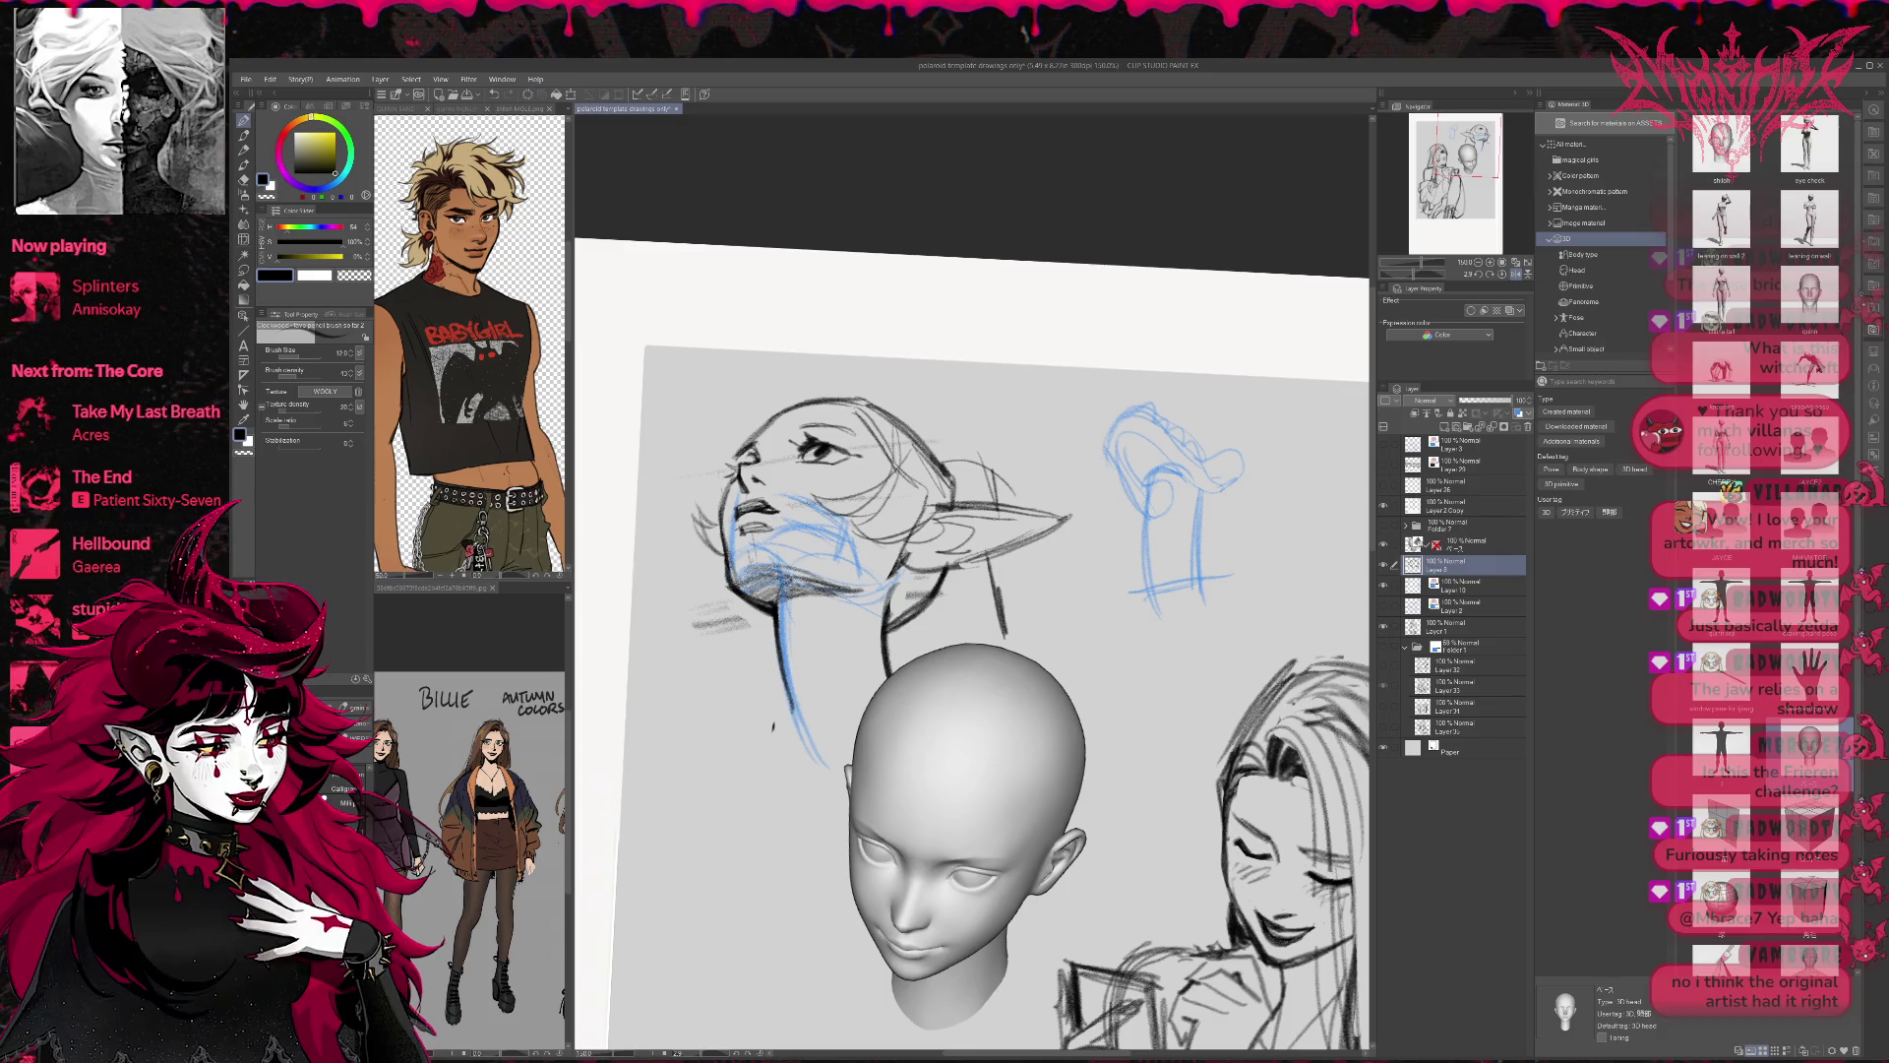
pyautogui.moveTo(975, 459); pyautogui.dragTo(984, 448)
pyautogui.moveTo(798, 676); pyautogui.dragTo(791, 730)
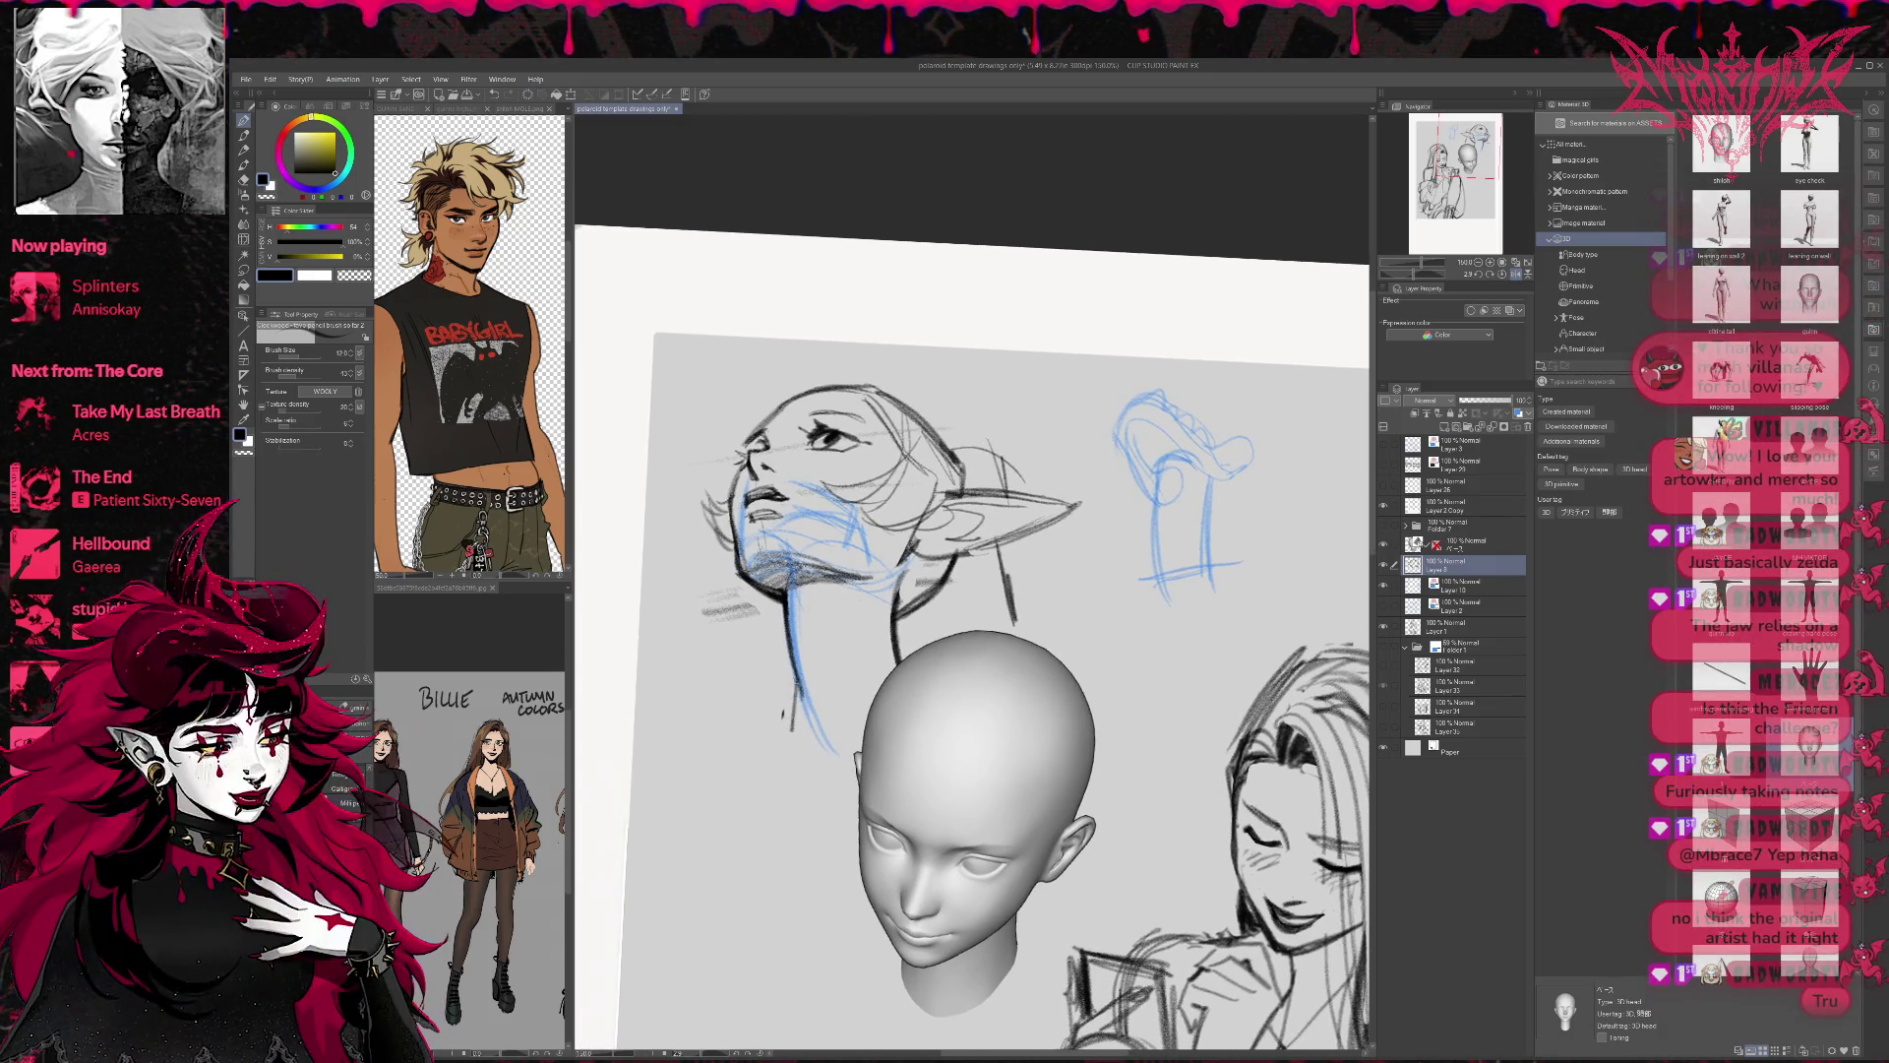
pyautogui.hotkey('ctrl', 'z')
pyautogui.press('w')
pyautogui.click(783, 713)
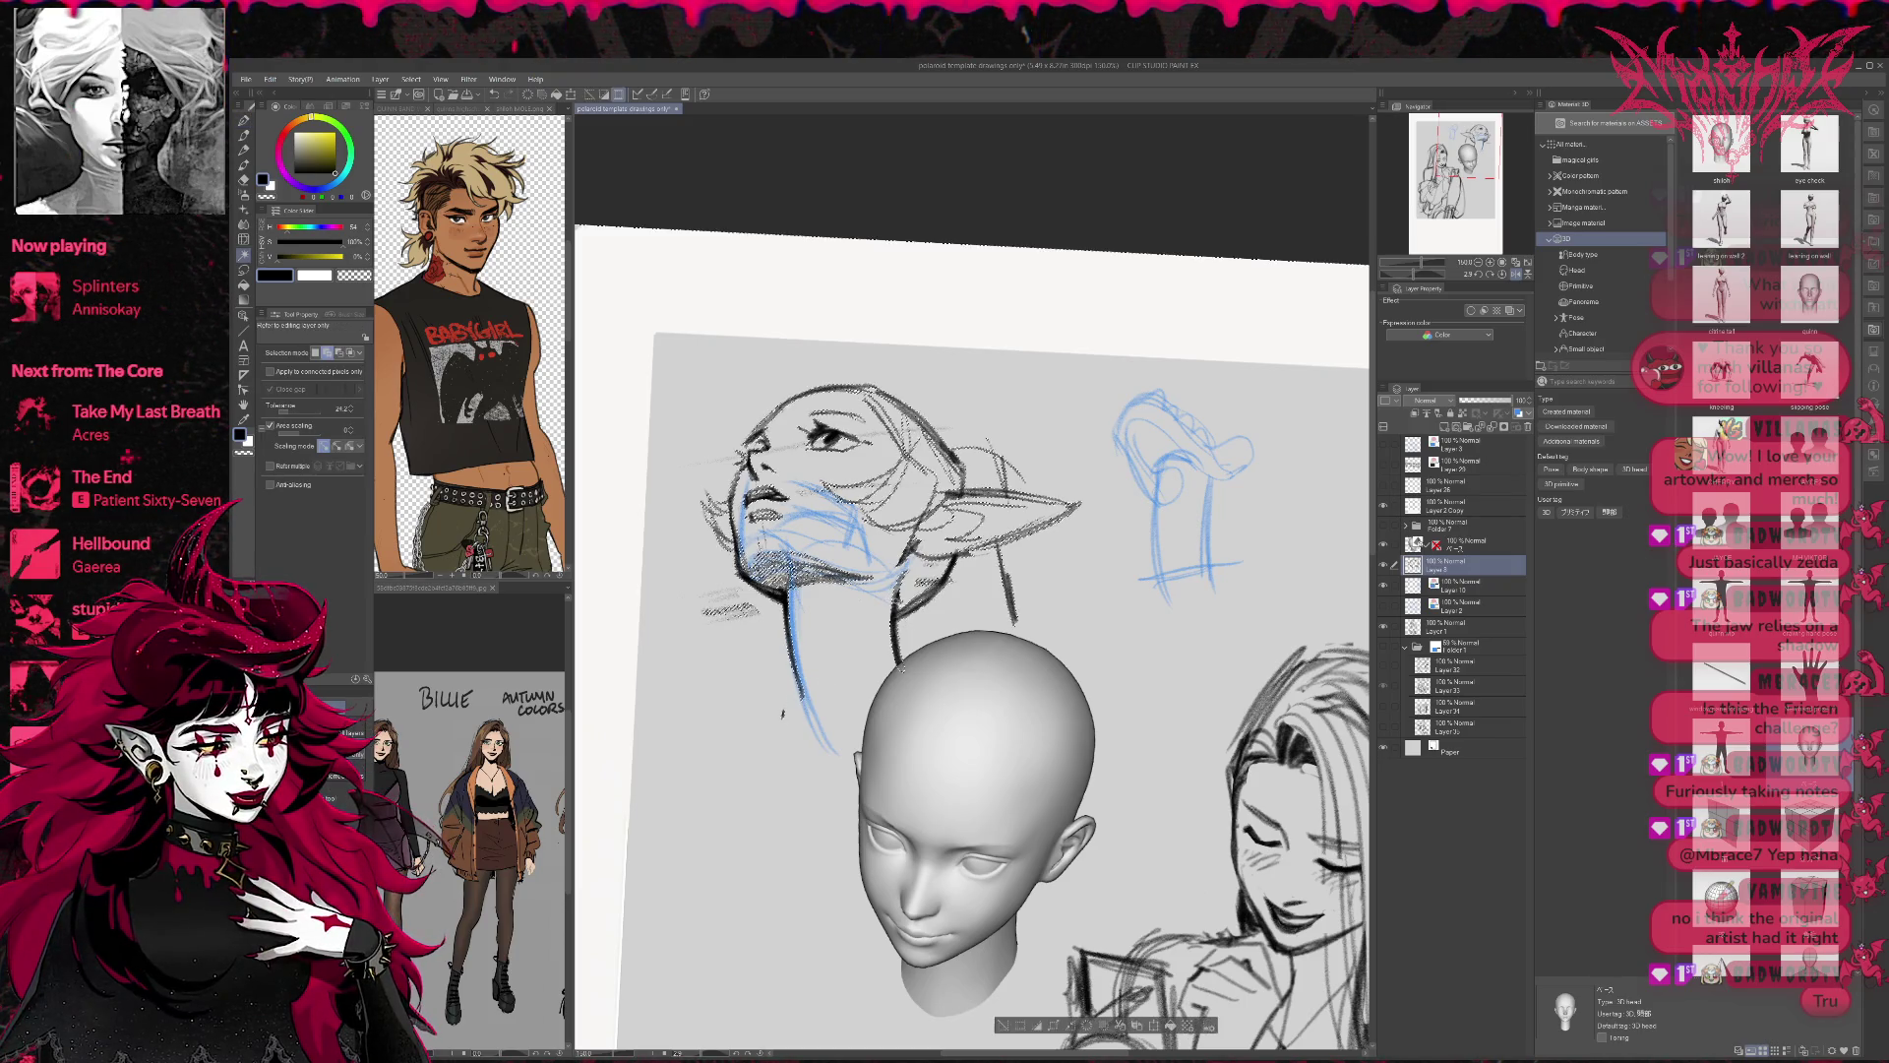
# Delete the selected blue construction lines and clear the selection.
pyautogui.press('Delete')
pyautogui.hotkey('ctrl', 'd')
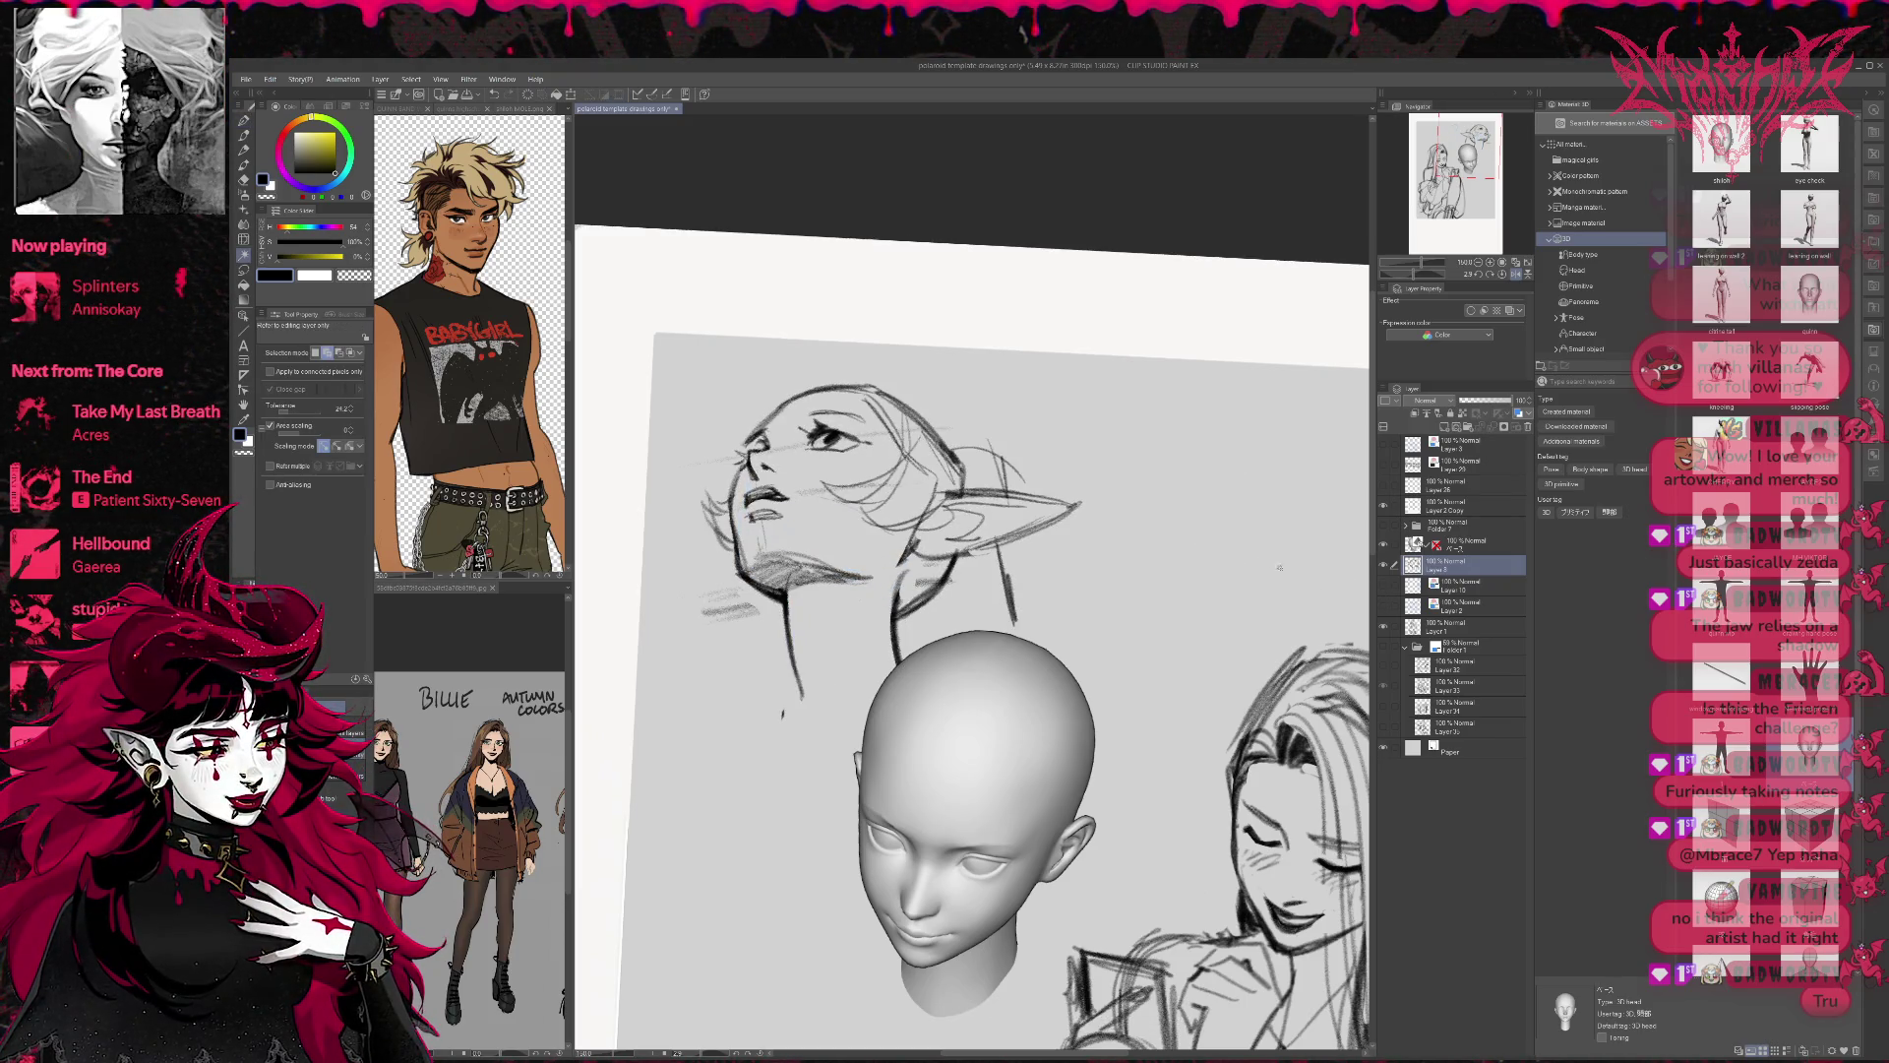
pyautogui.press('e')
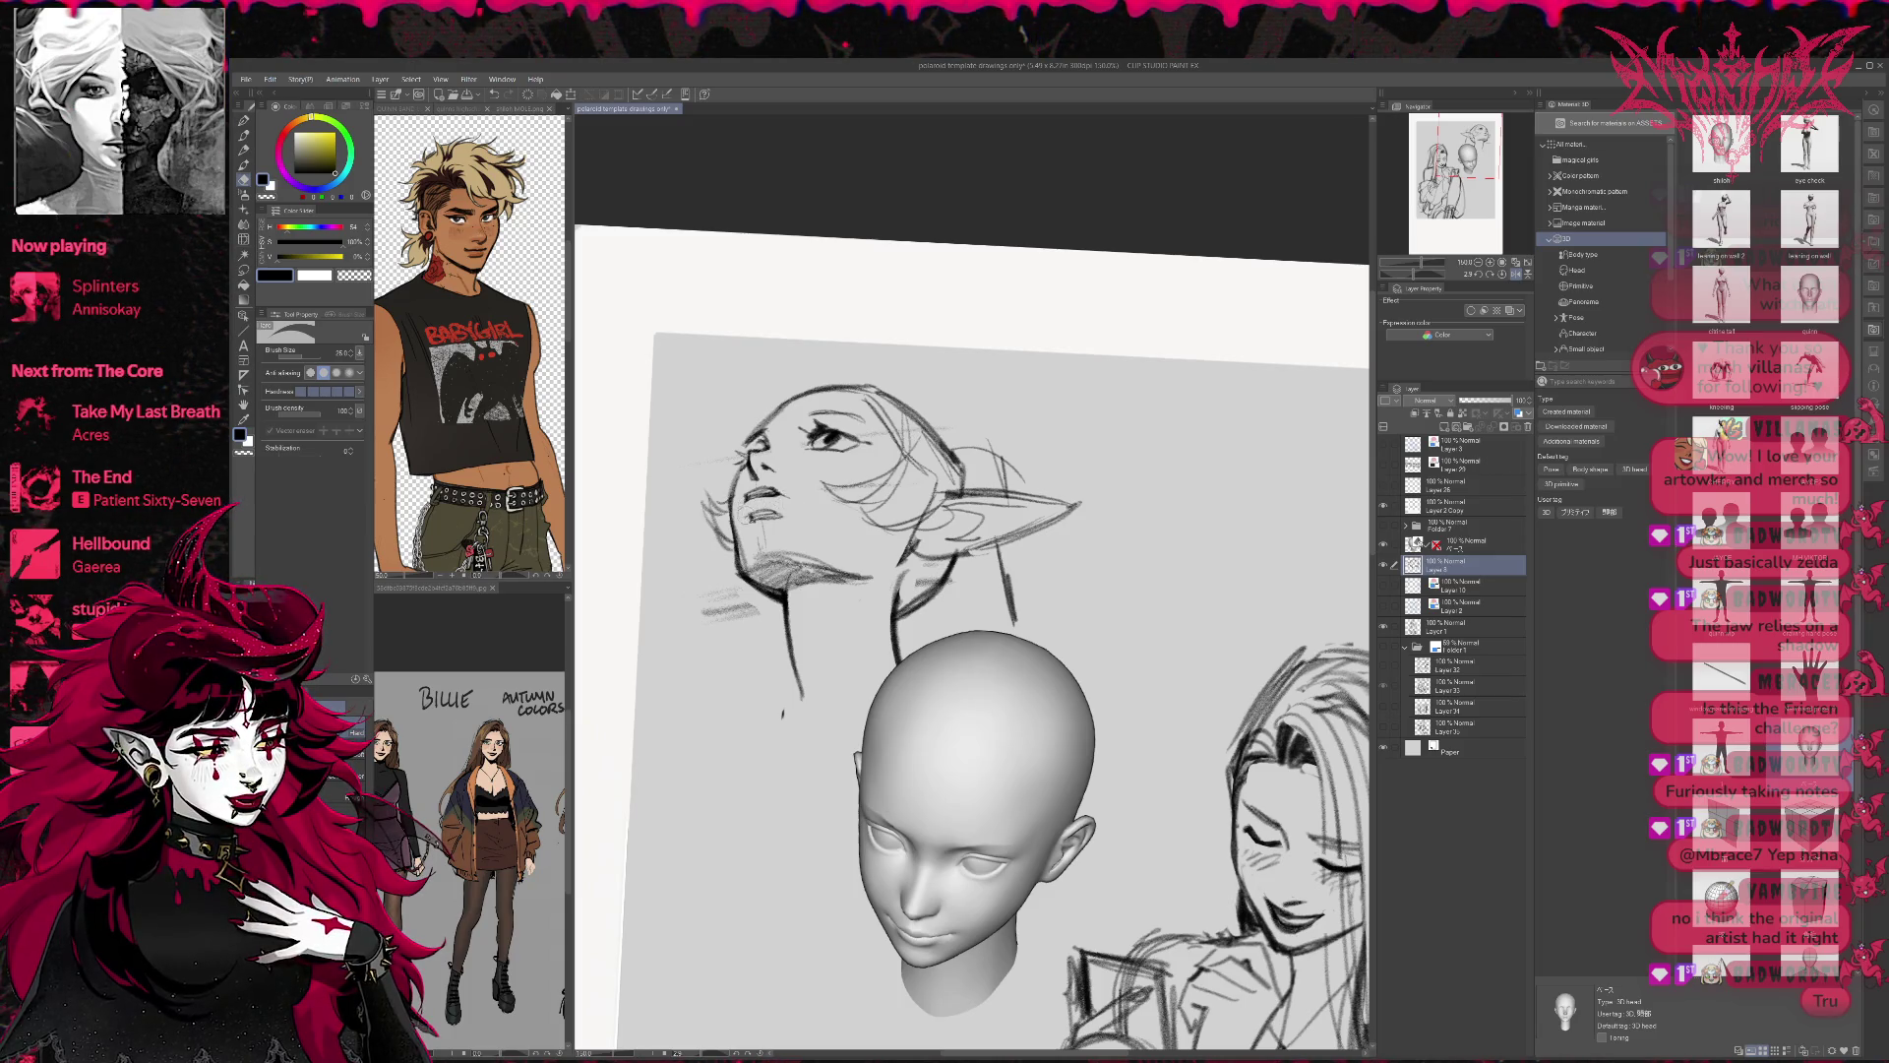
# Refine the tip of the nose in a mirrored, levelled view, then restore the view.
pyautogui.press('h')
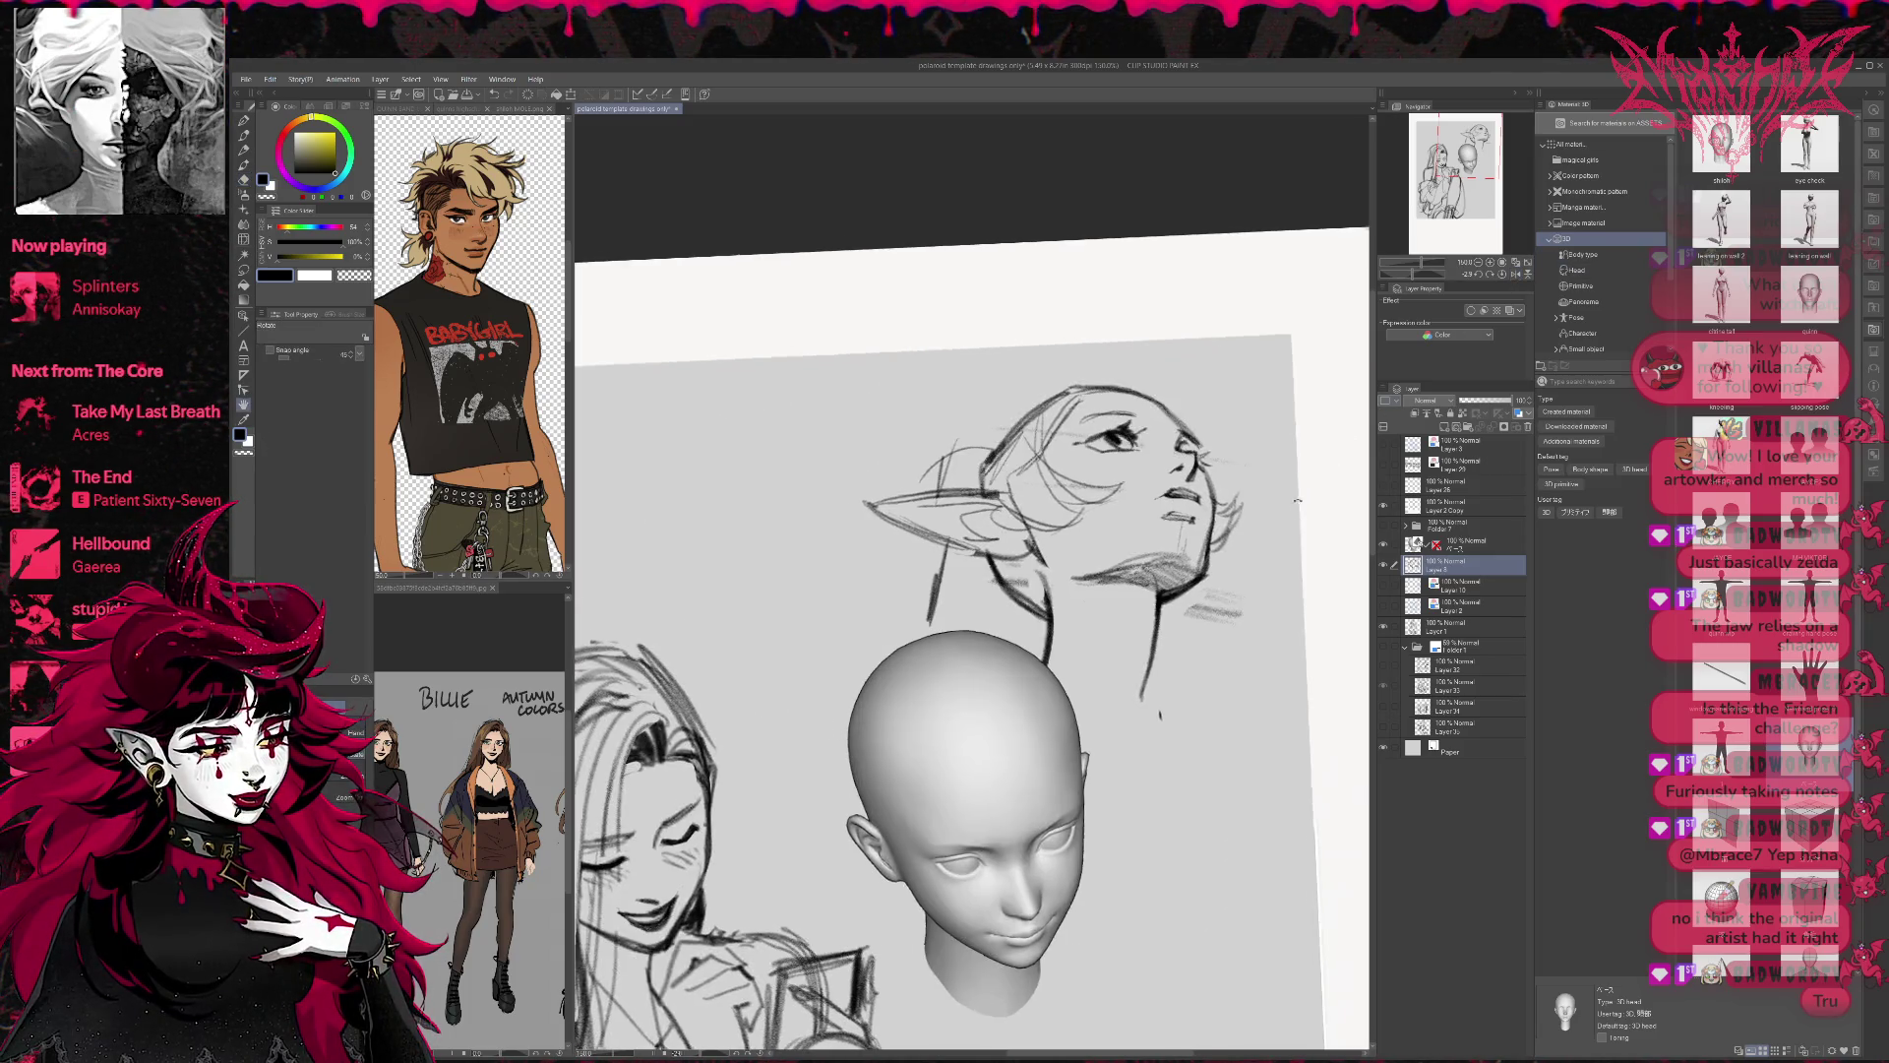
pyautogui.moveTo(1297, 501); pyautogui.dragTo(1300, 526)
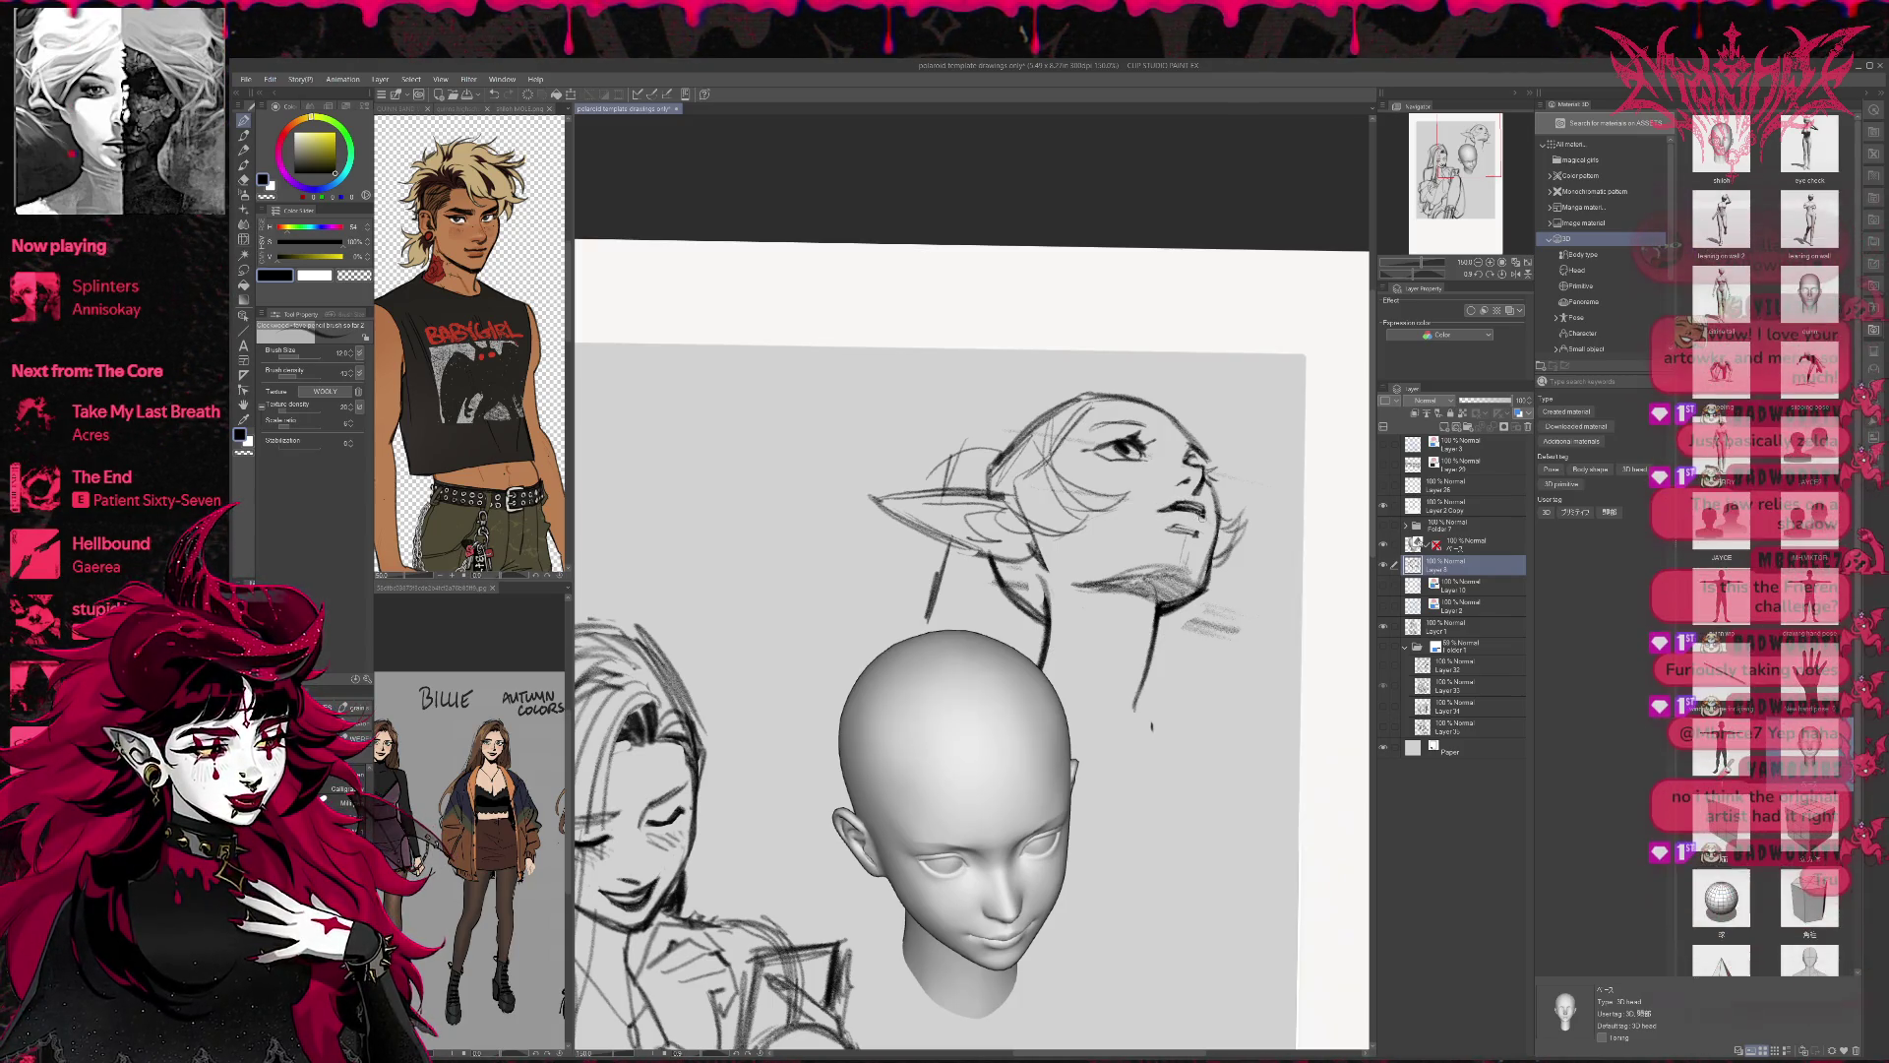
pyautogui.moveTo(984, 591); pyautogui.dragTo(905, 607)
pyautogui.press('e')
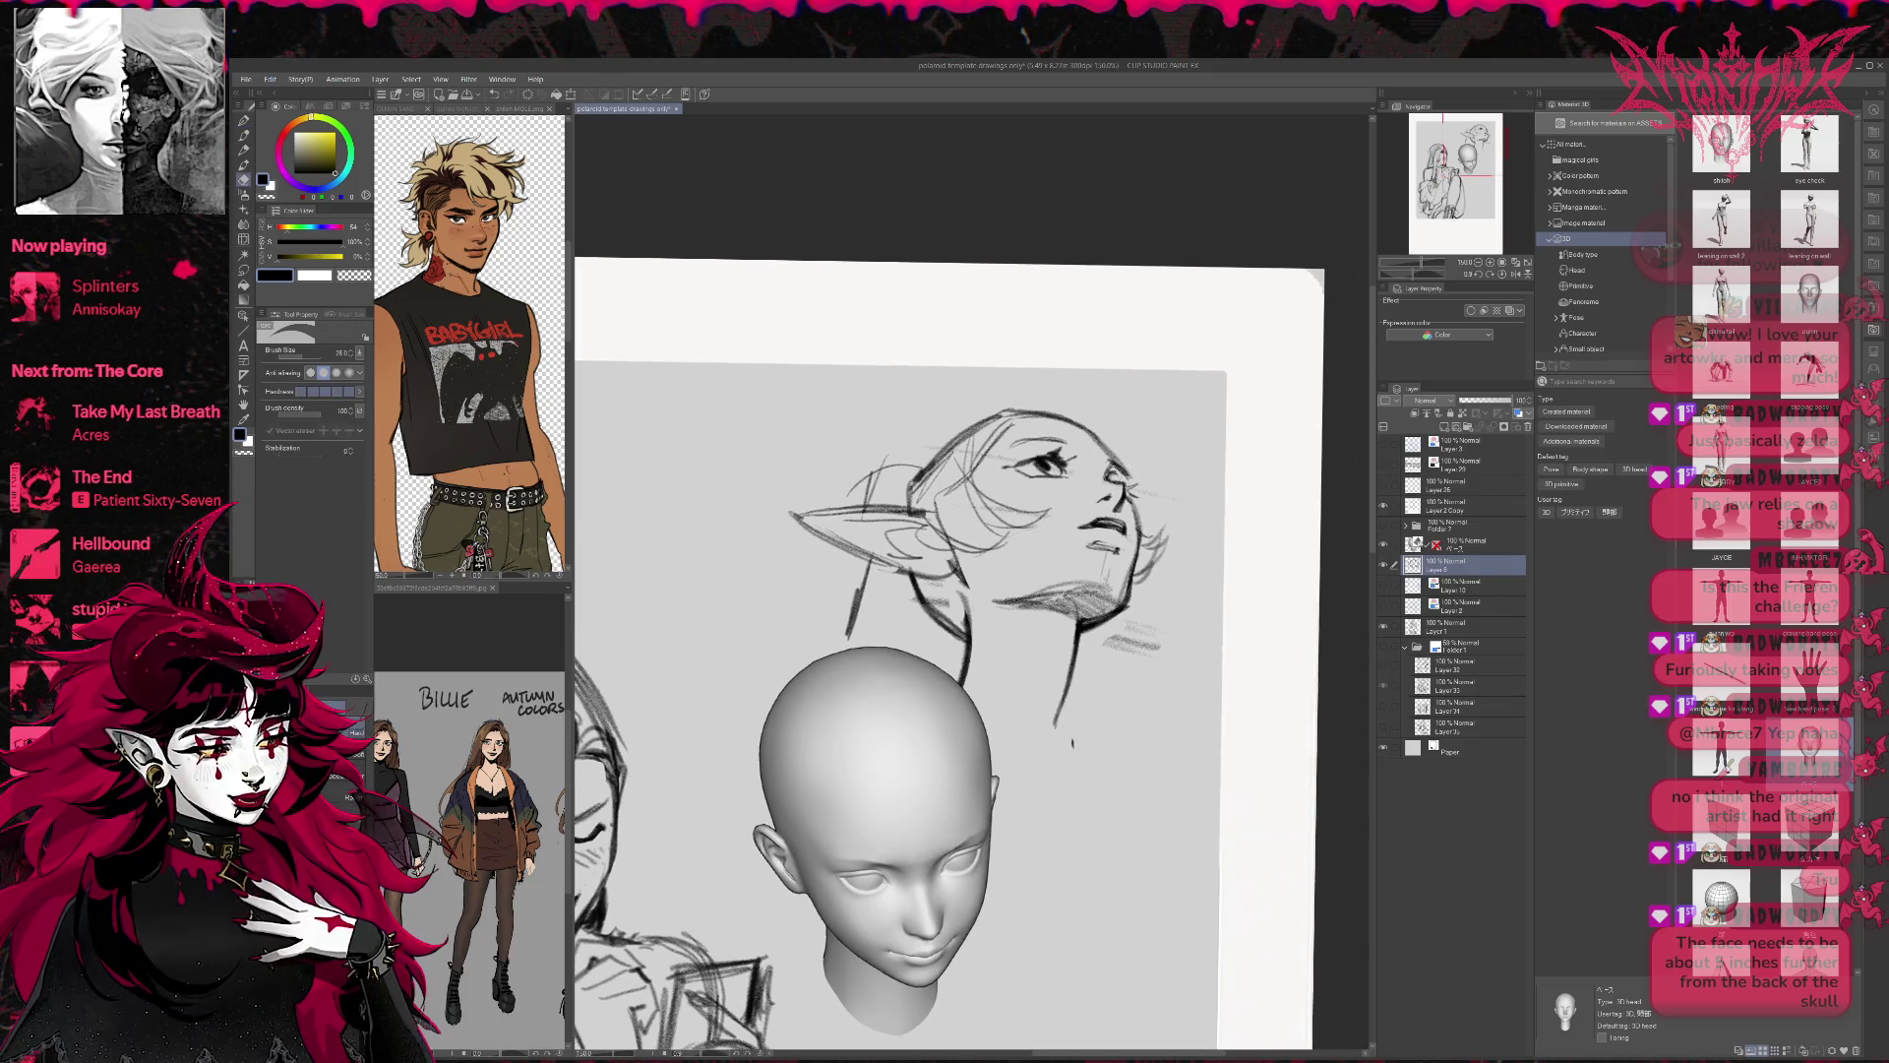
pyautogui.press('p')
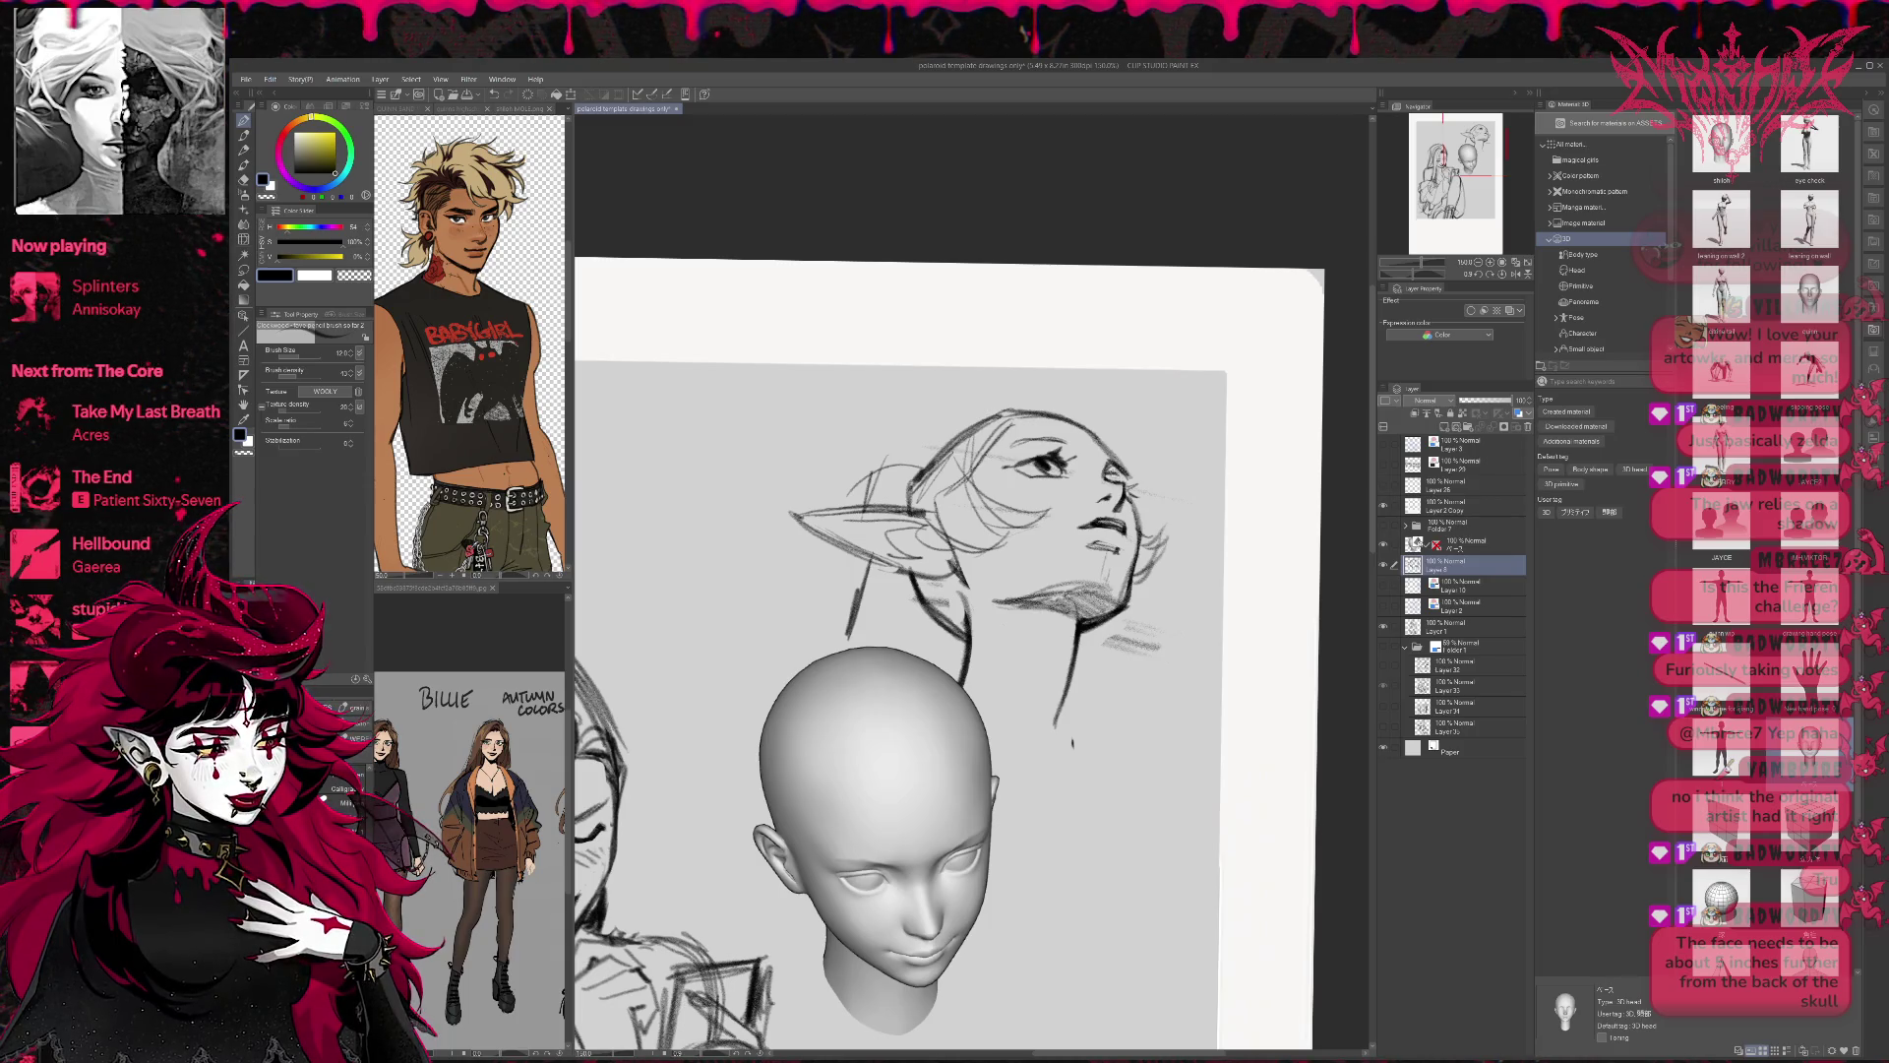
pyautogui.moveTo(1098, 479); pyautogui.dragTo(1132, 486)
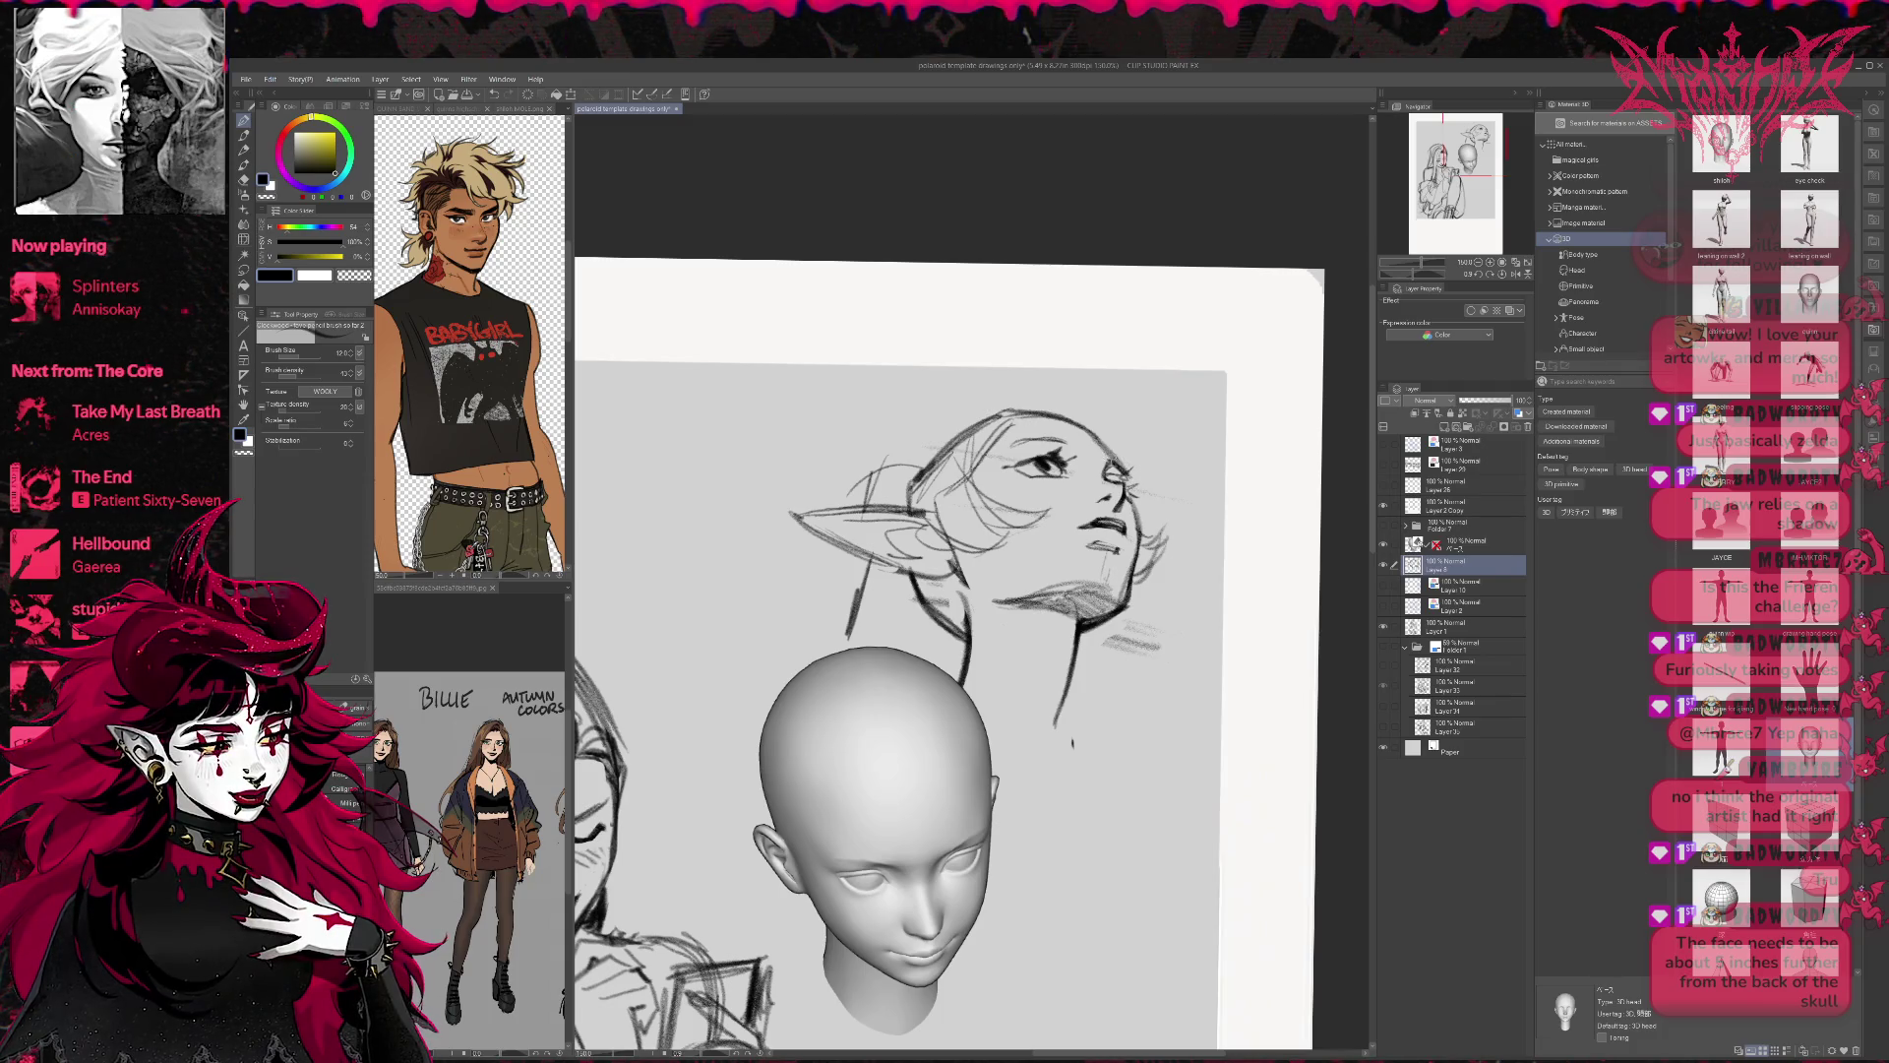
pyautogui.click(1515, 273)
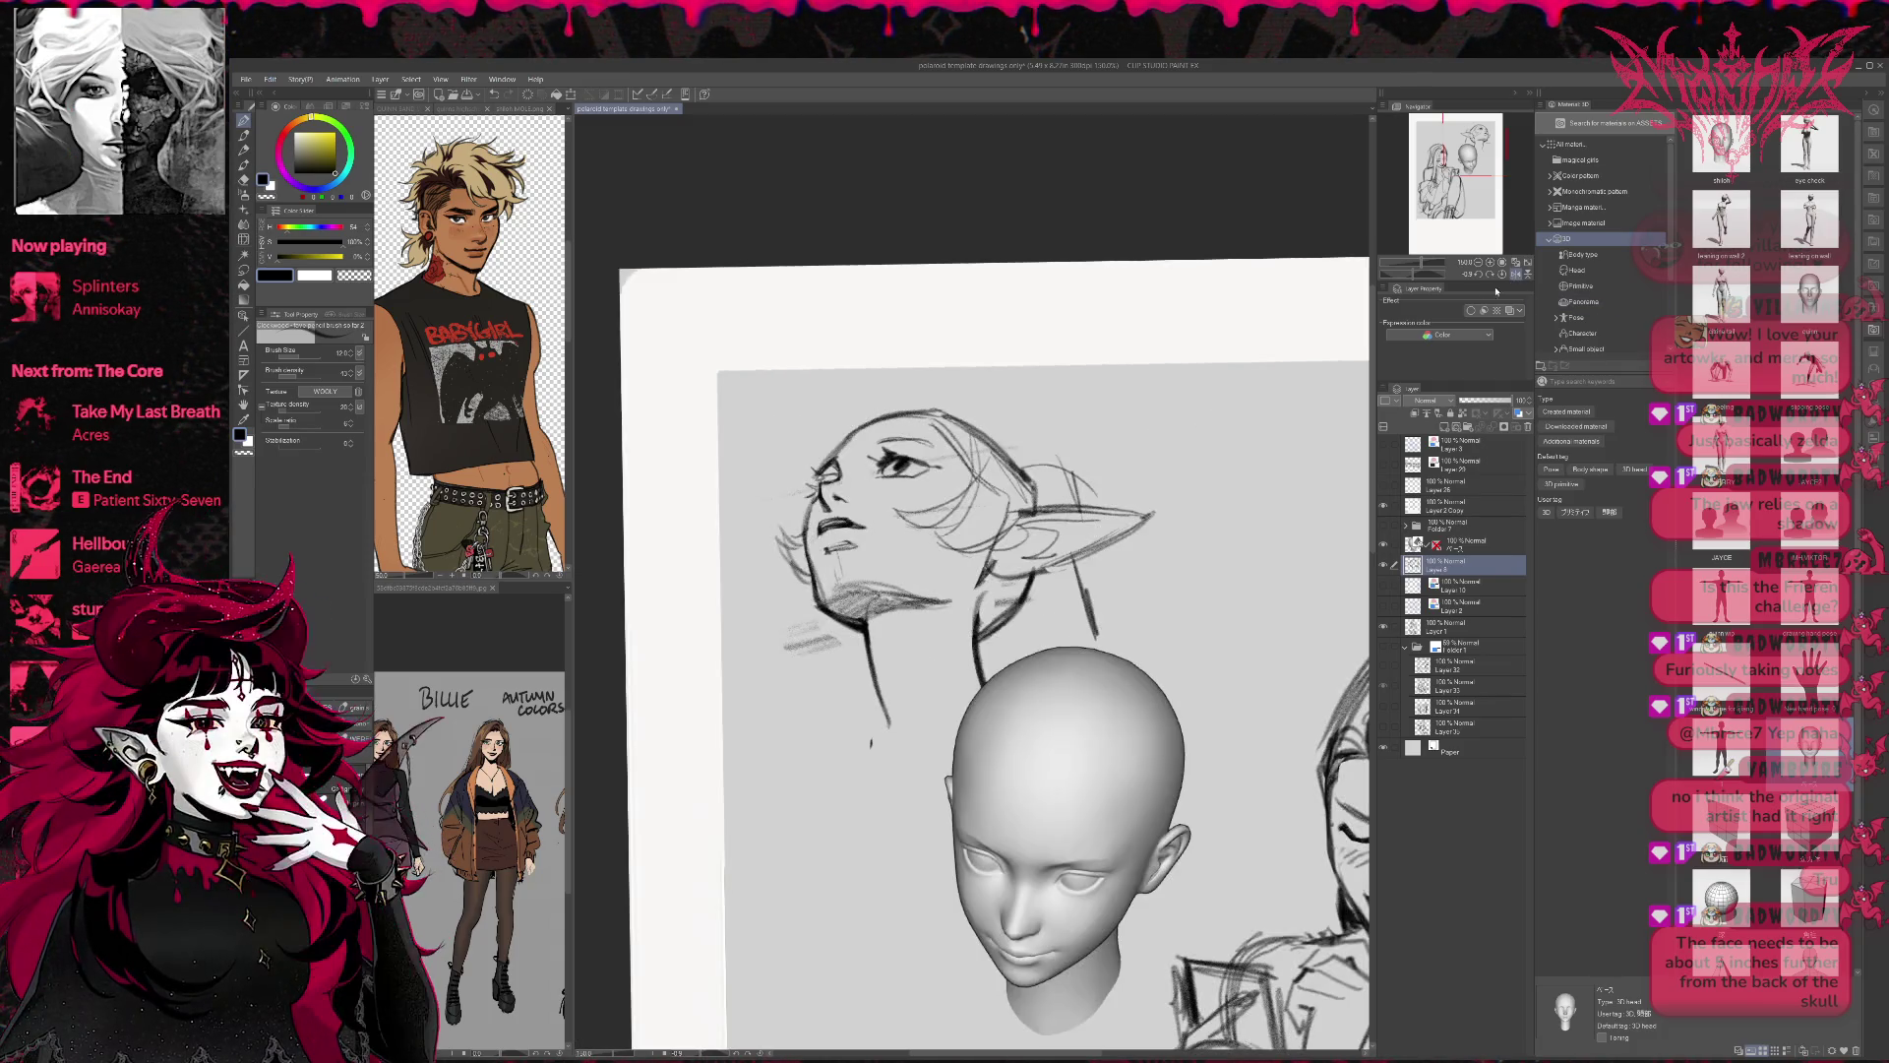
# Add a small pencil mark by the nose and cheek.
pyautogui.moveTo(1033, 406); pyautogui.dragTo(969, 418)
pyautogui.press('e')
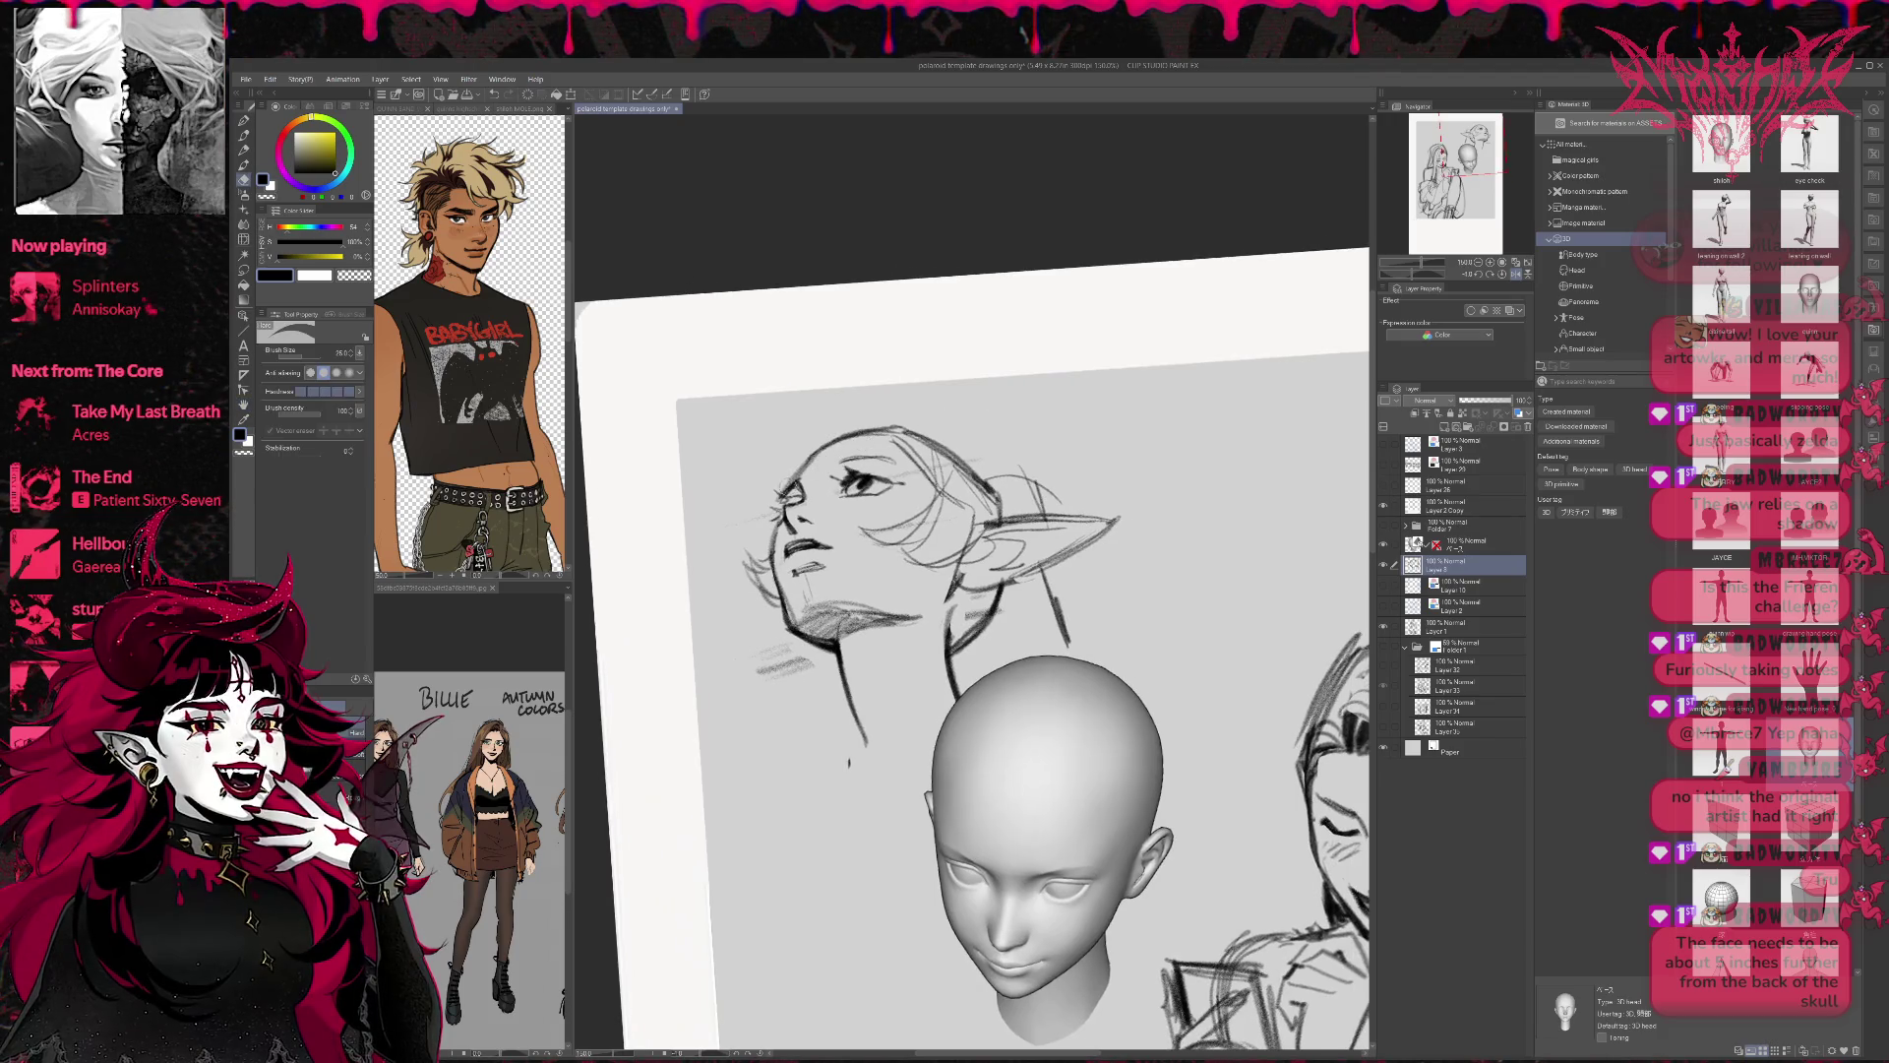
pyautogui.press('p')
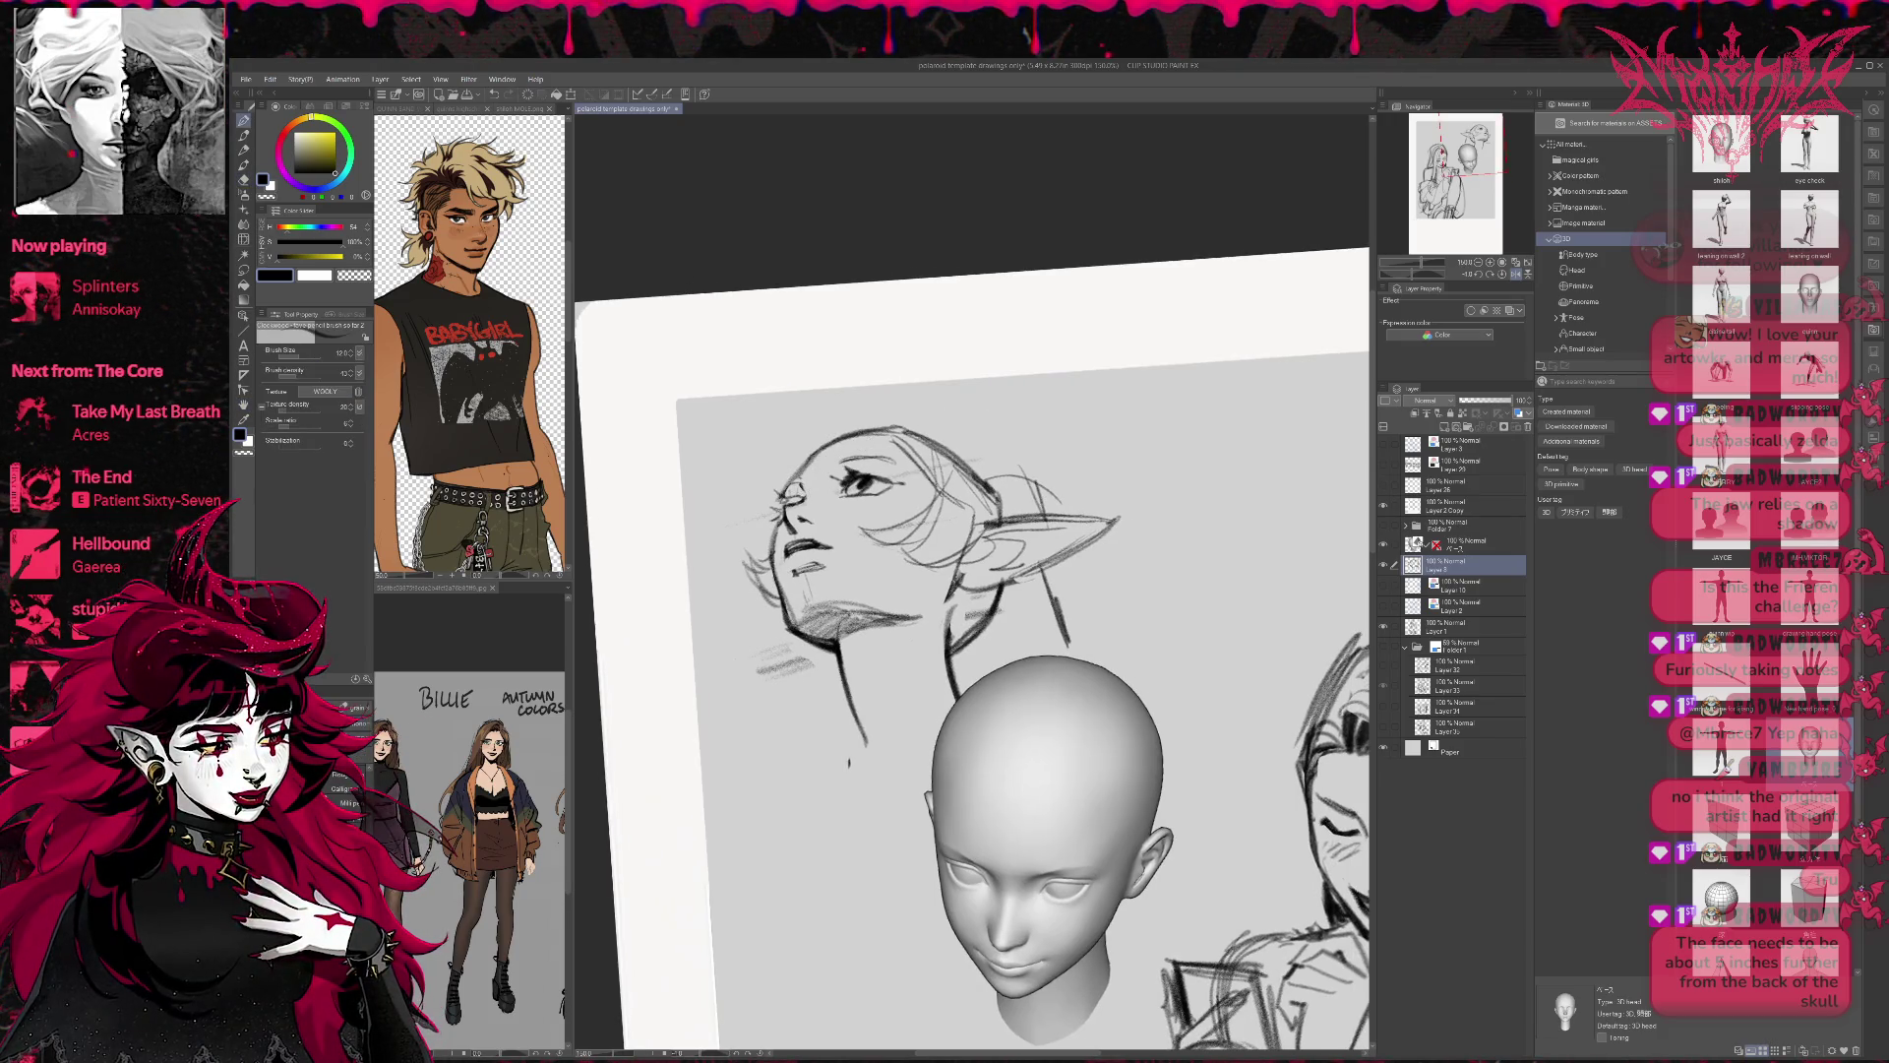
pyautogui.moveTo(854, 434); pyautogui.dragTo(838, 425)
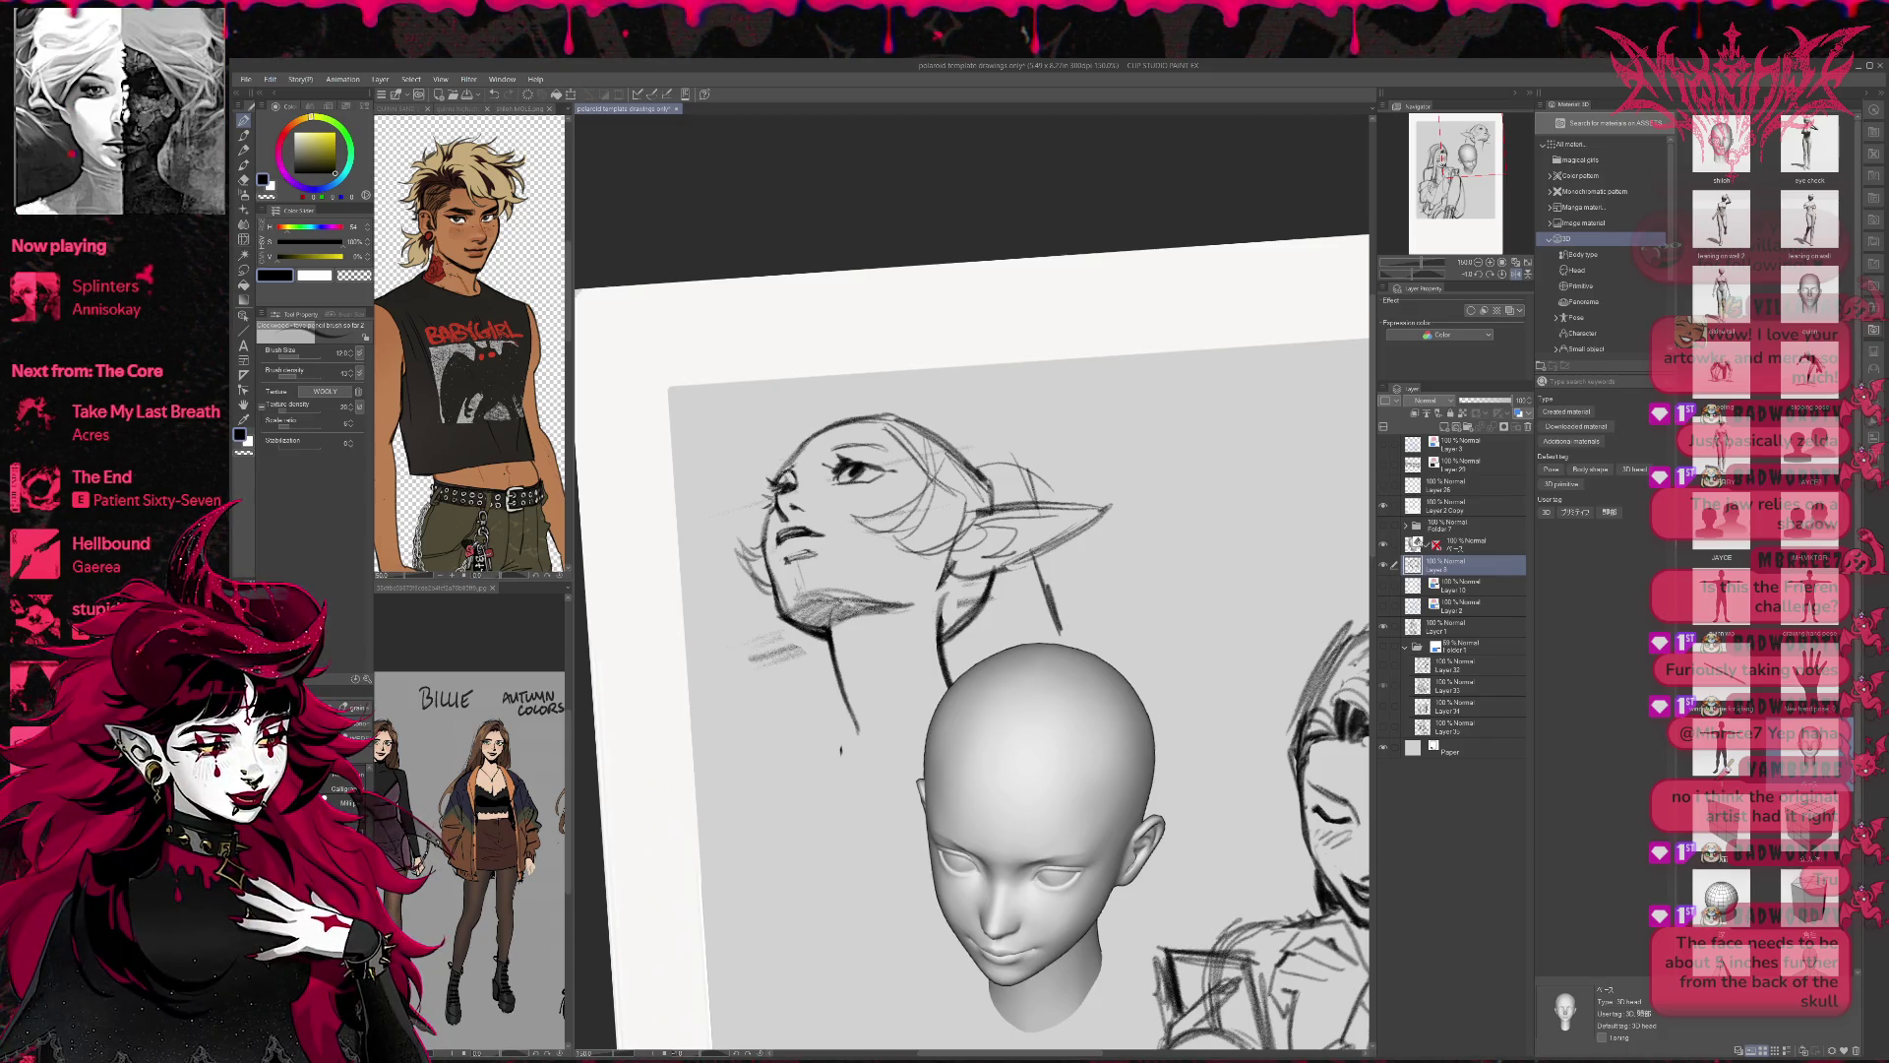
pyautogui.press('e')
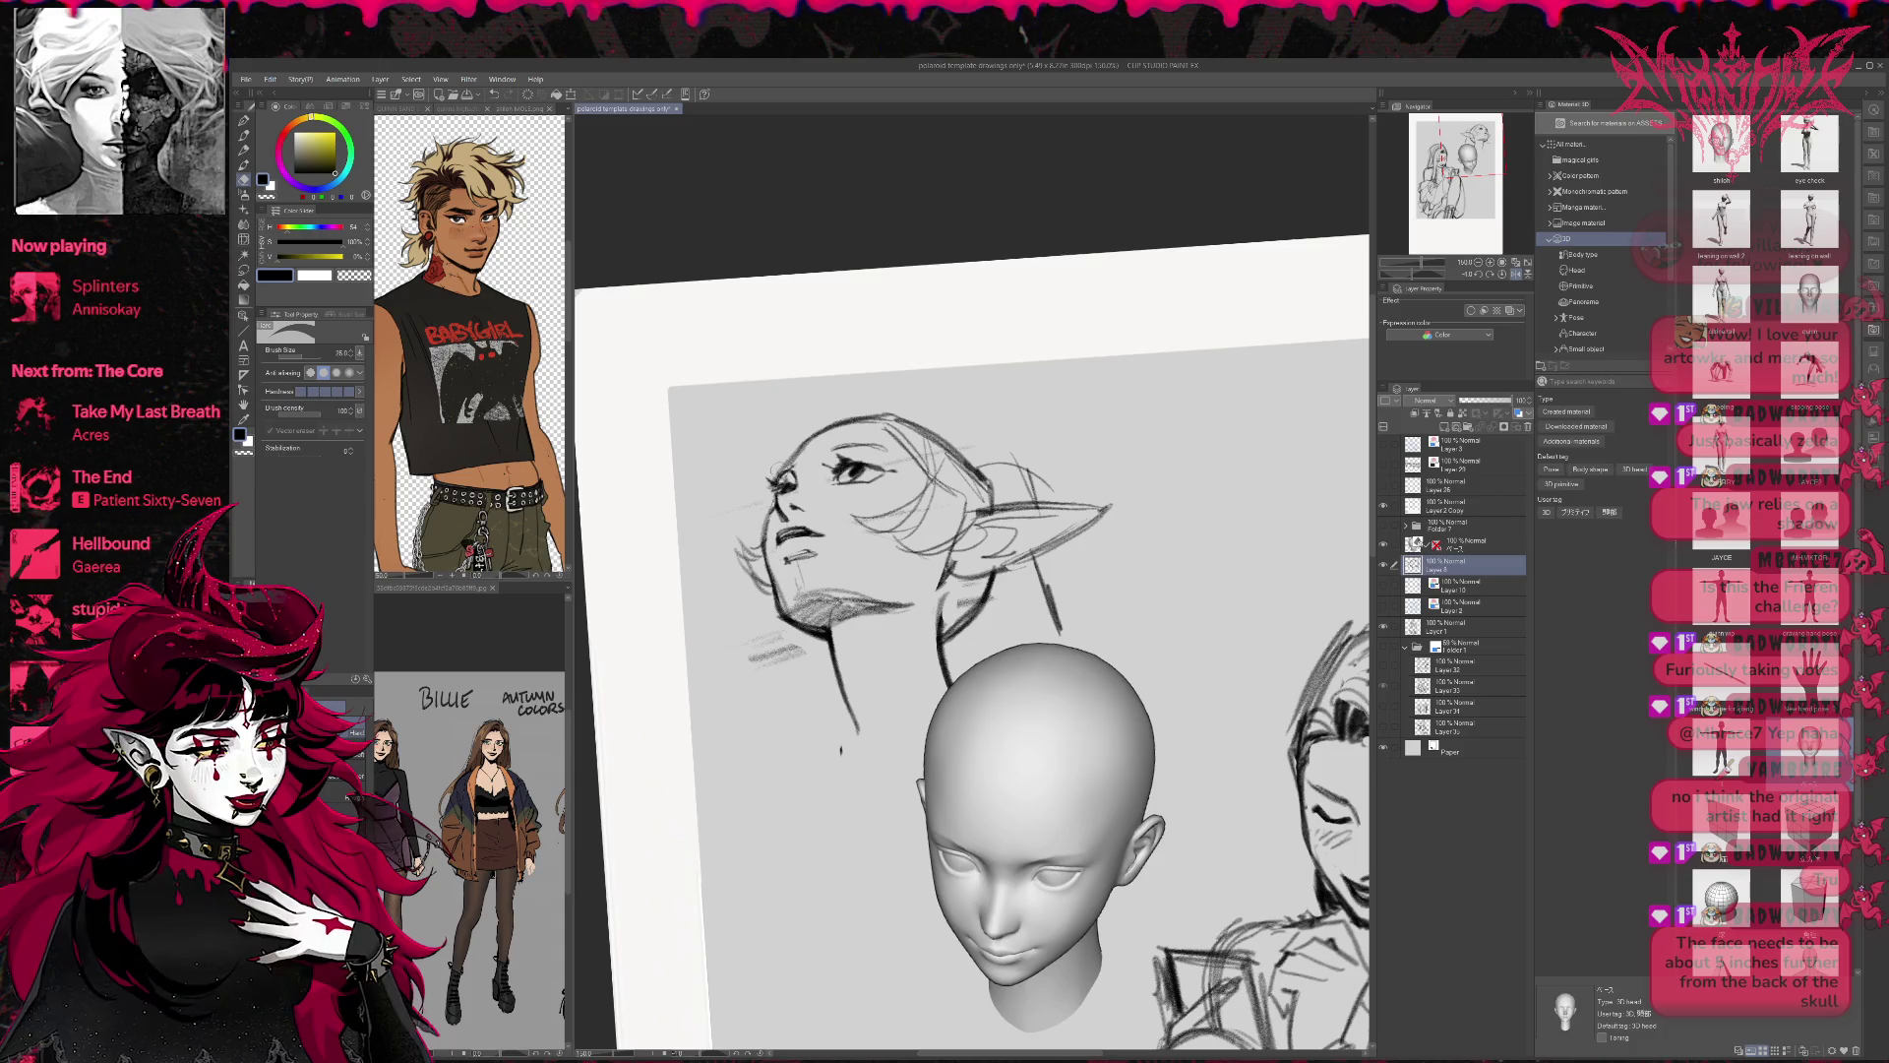
pyautogui.press('p')
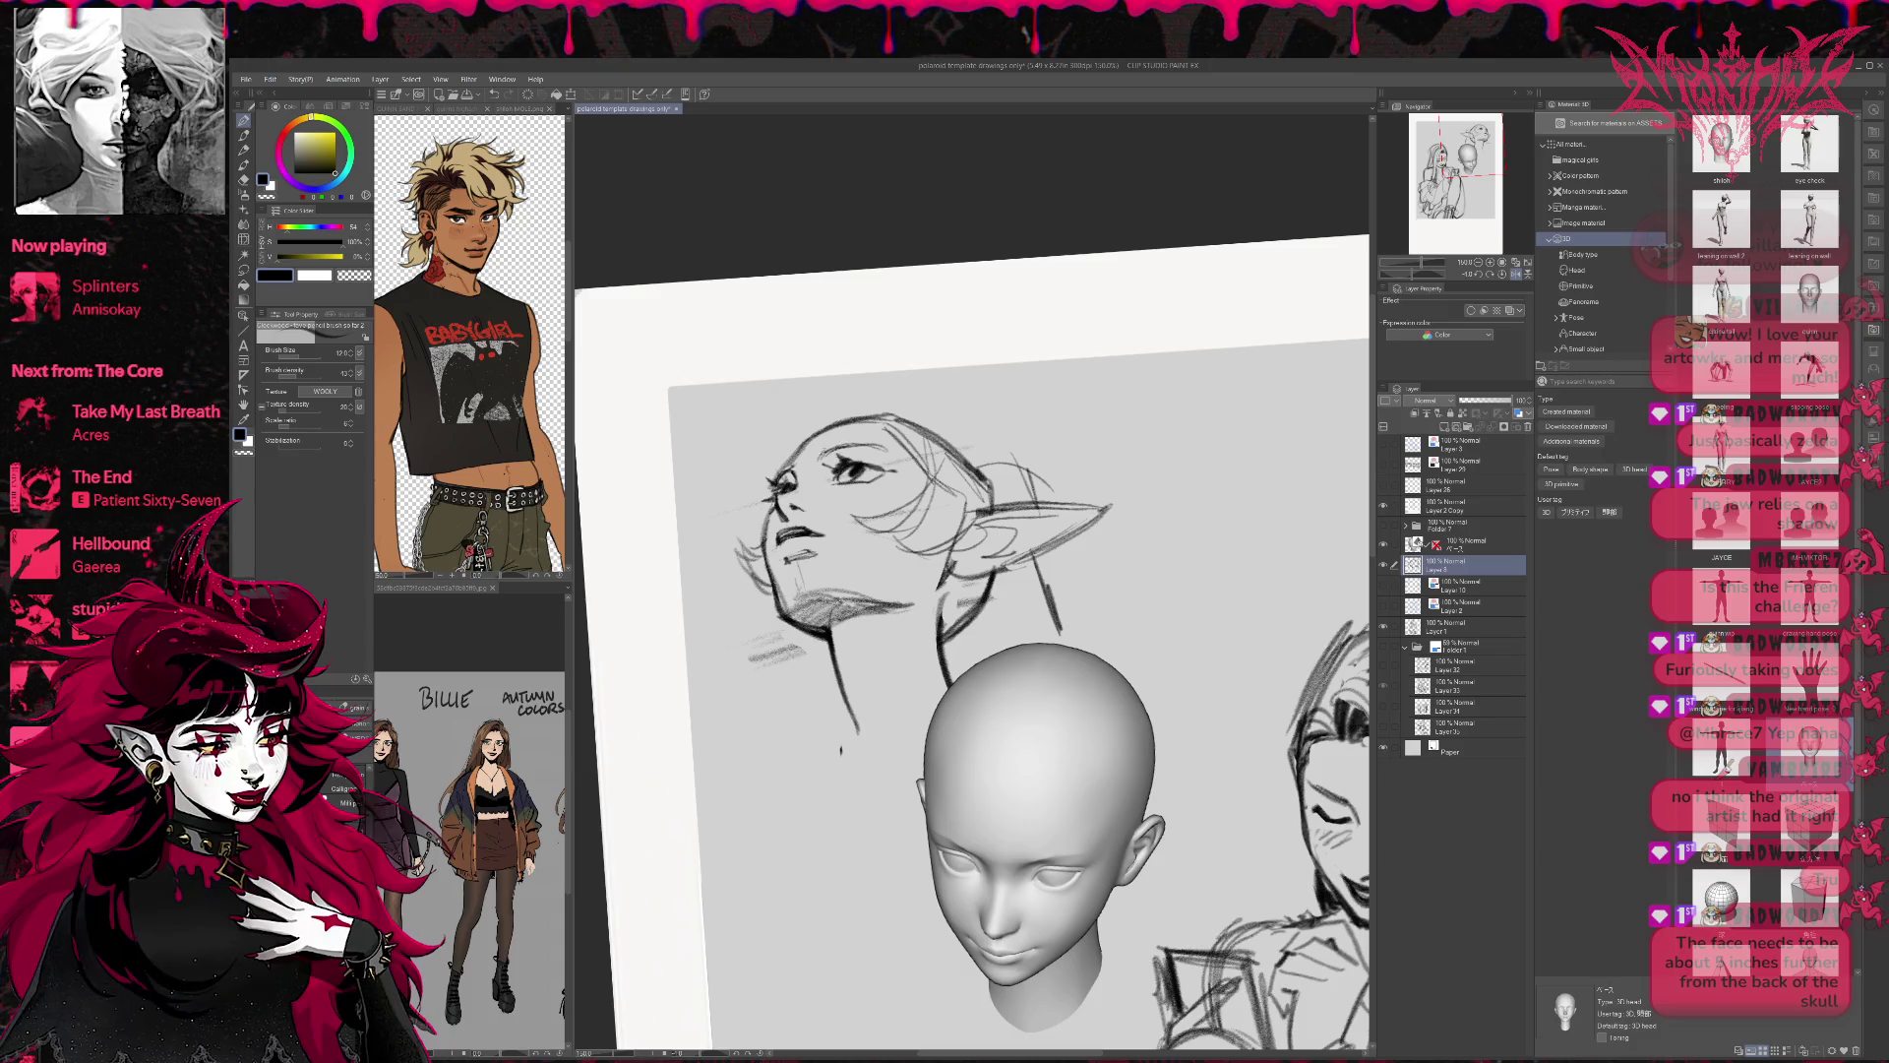
pyautogui.press('e')
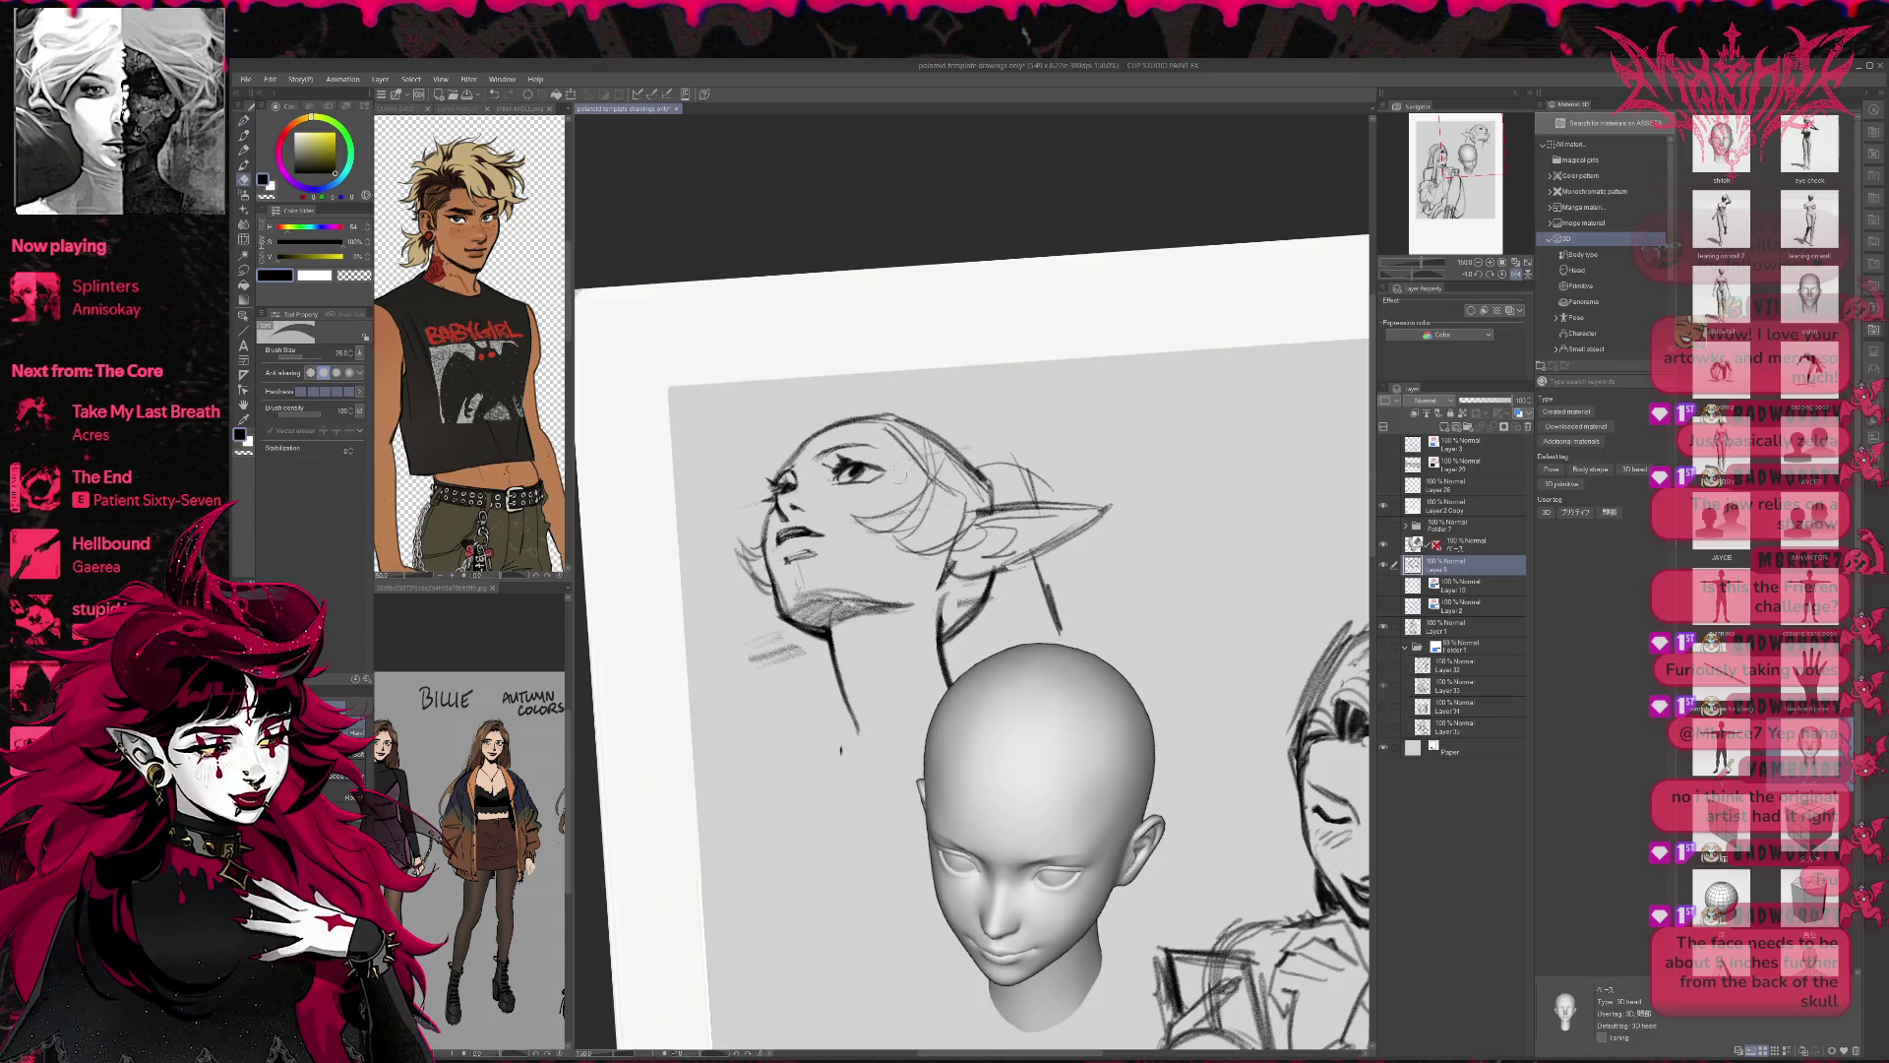
pyautogui.press('p')
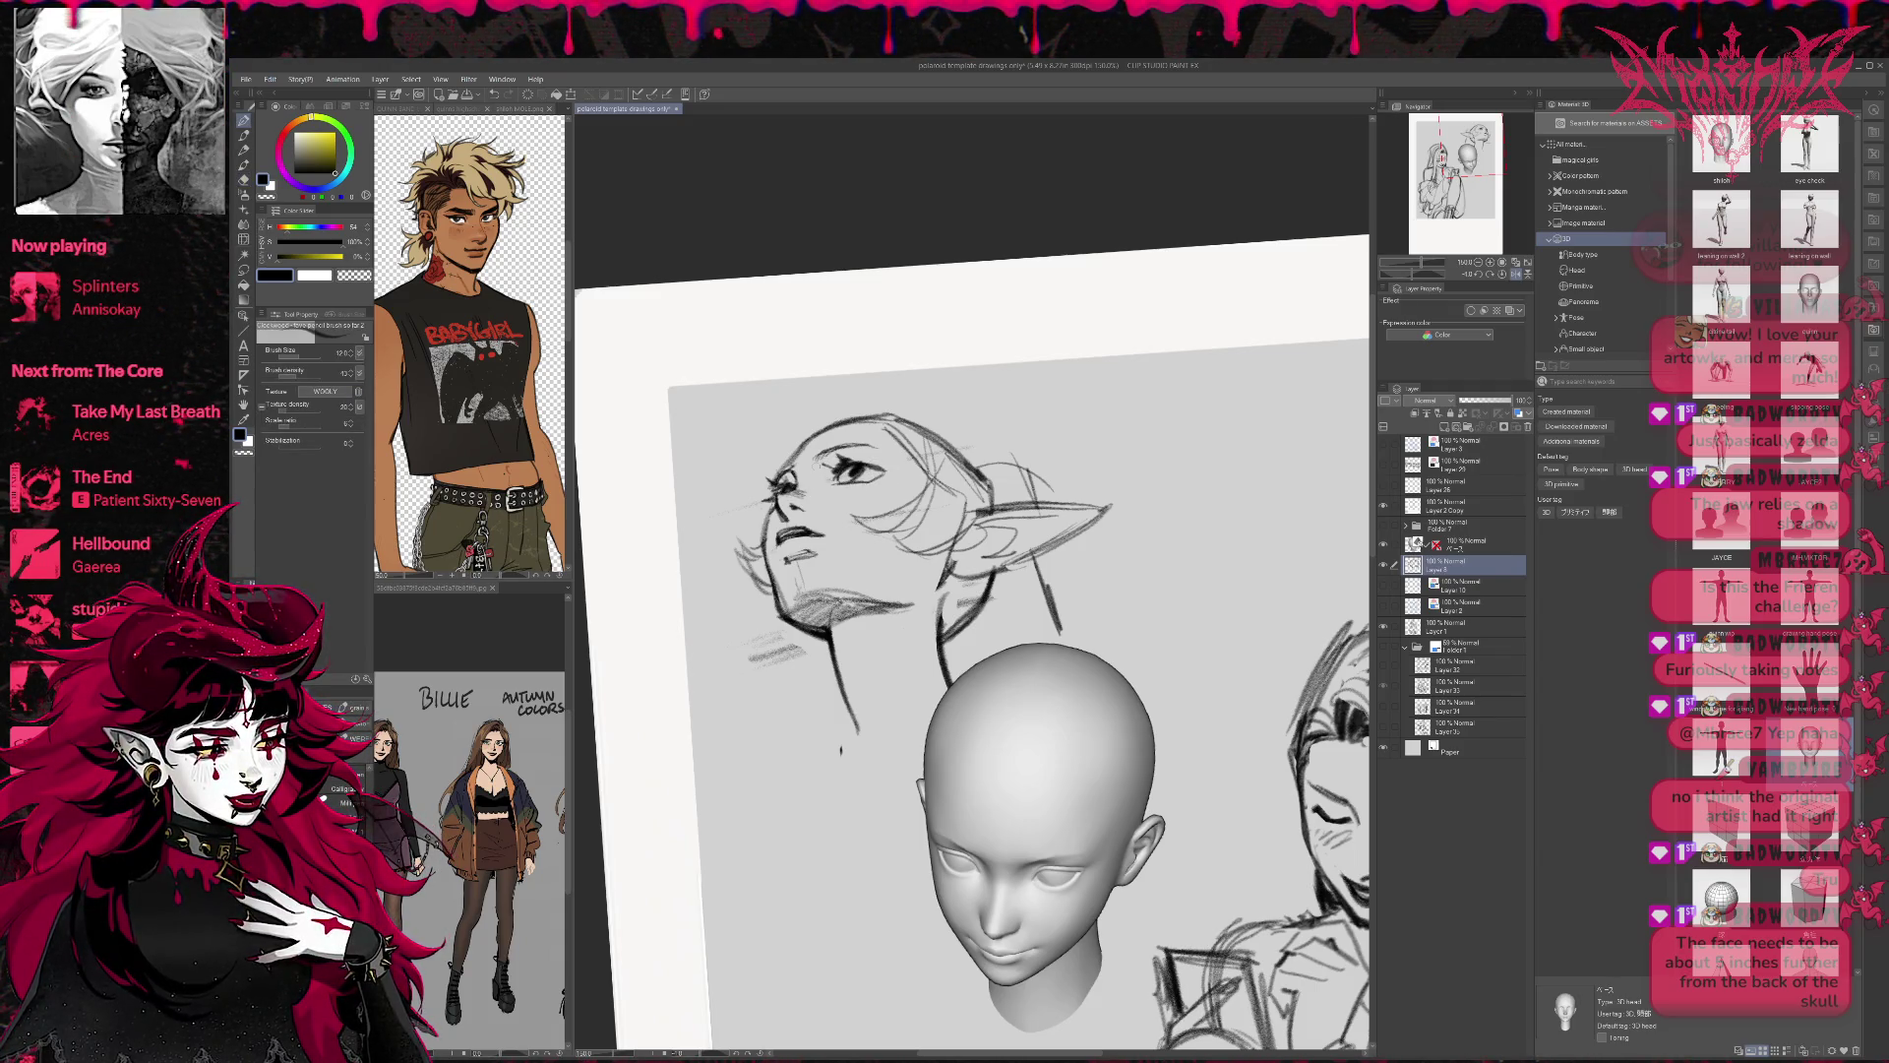
pyautogui.moveTo(820, 503); pyautogui.dragTo(887, 486)
# Erase the lower part of the neck stroke and check it in a mirrored view.
pyautogui.hscroll(1, 969, 679)
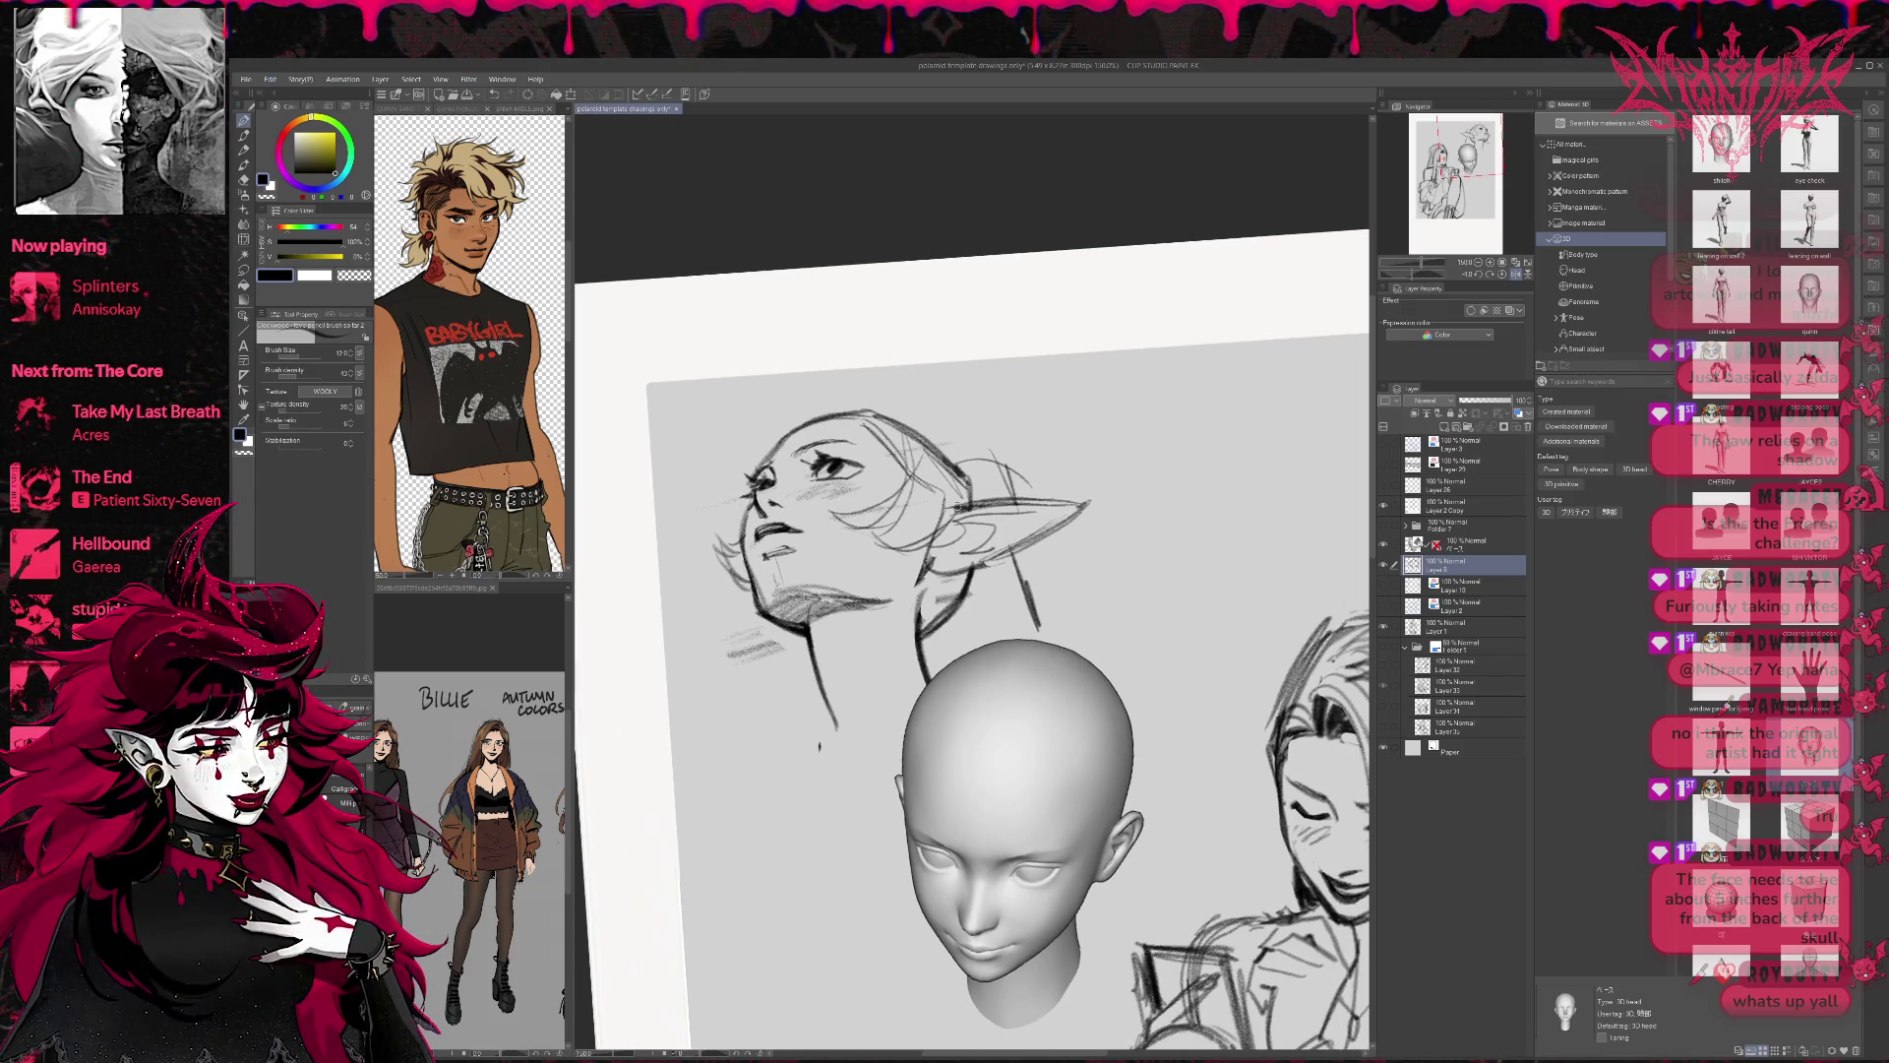
pyautogui.press('e')
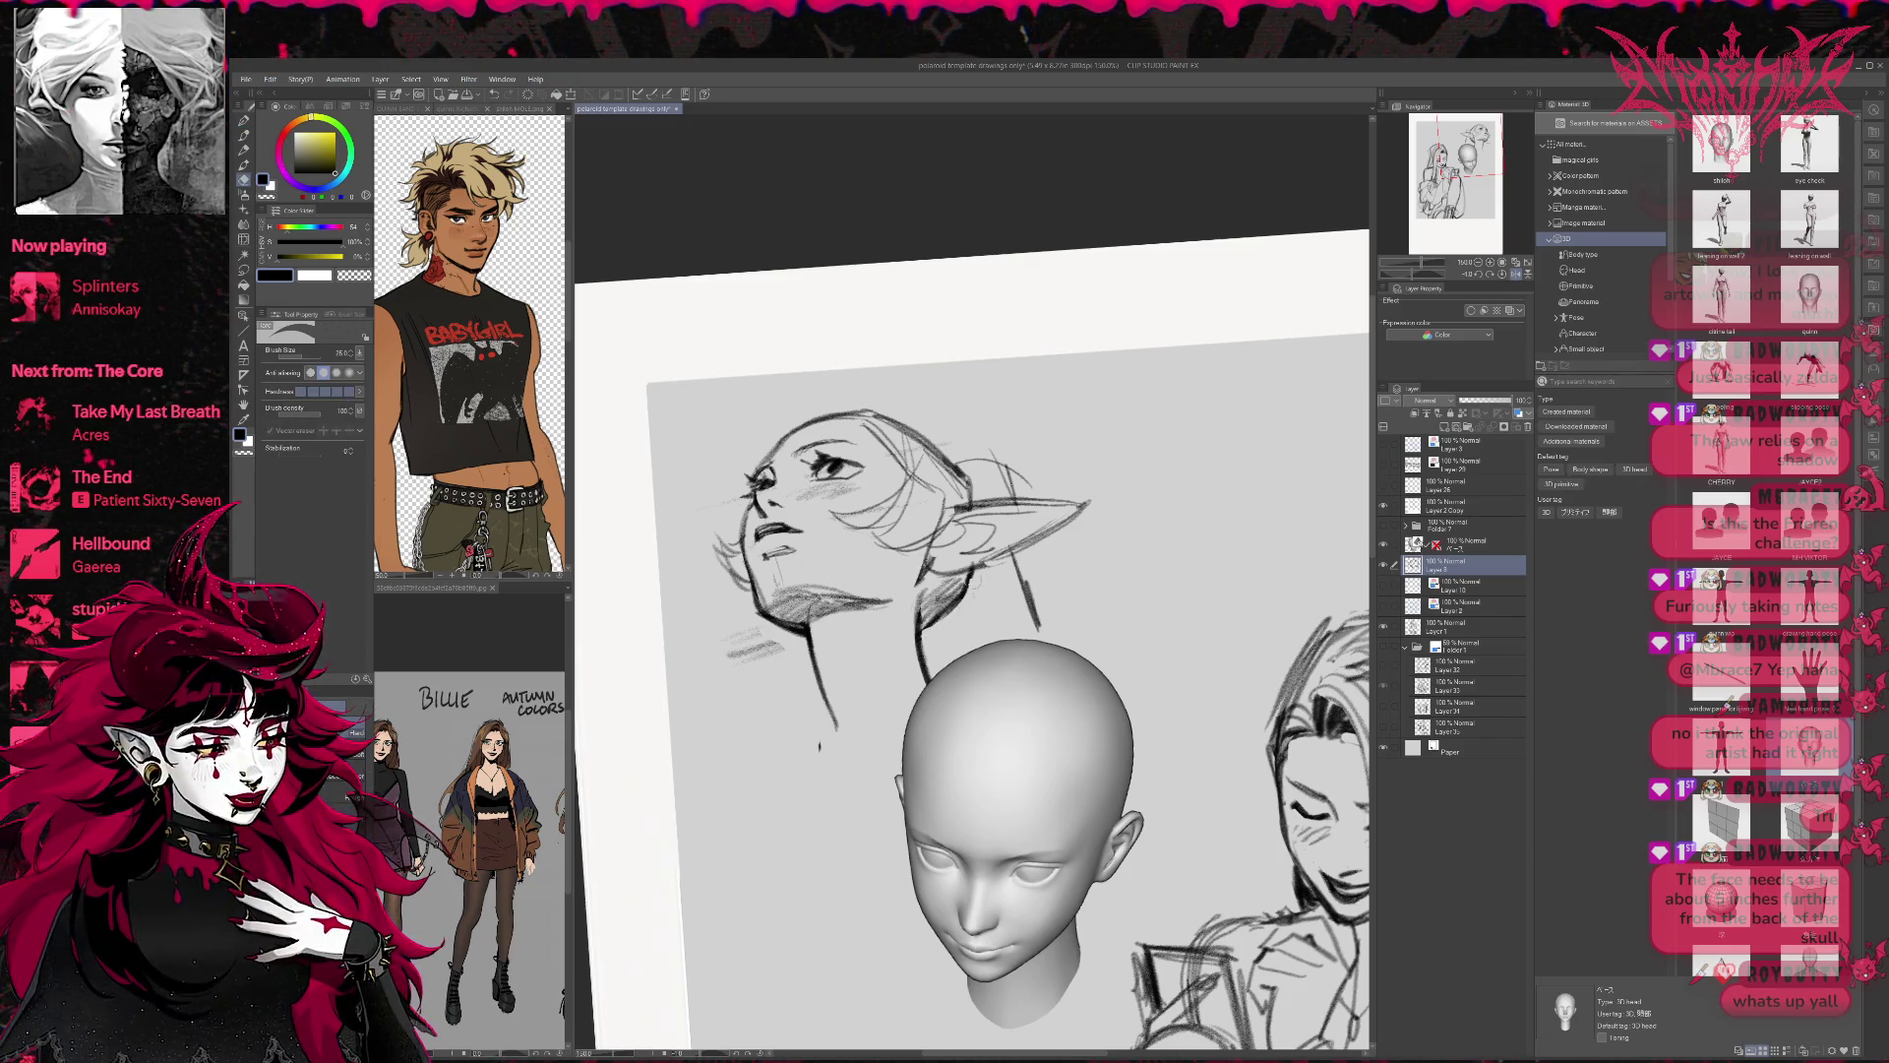
pyautogui.moveTo(920, 639); pyautogui.dragTo(932, 680)
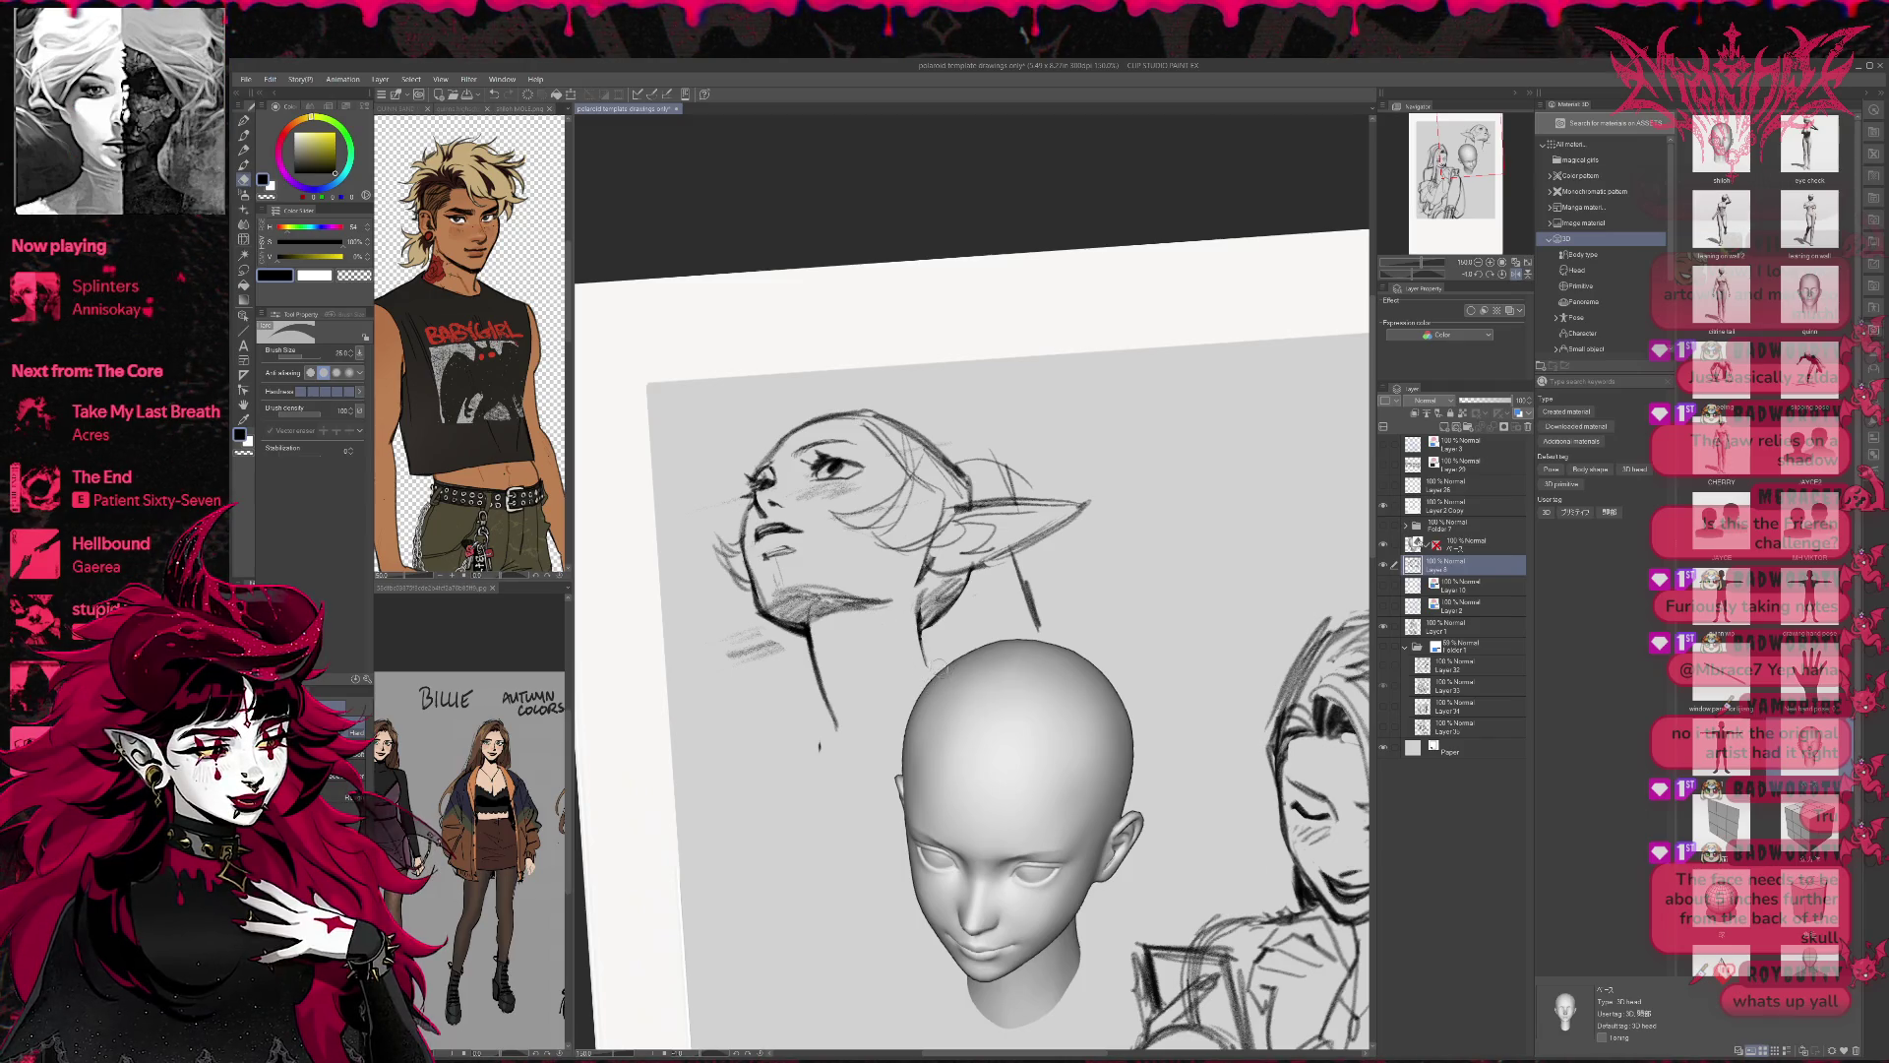
pyautogui.press('h')
pyautogui.moveTo(1255, 533); pyautogui.dragTo(1242, 476)
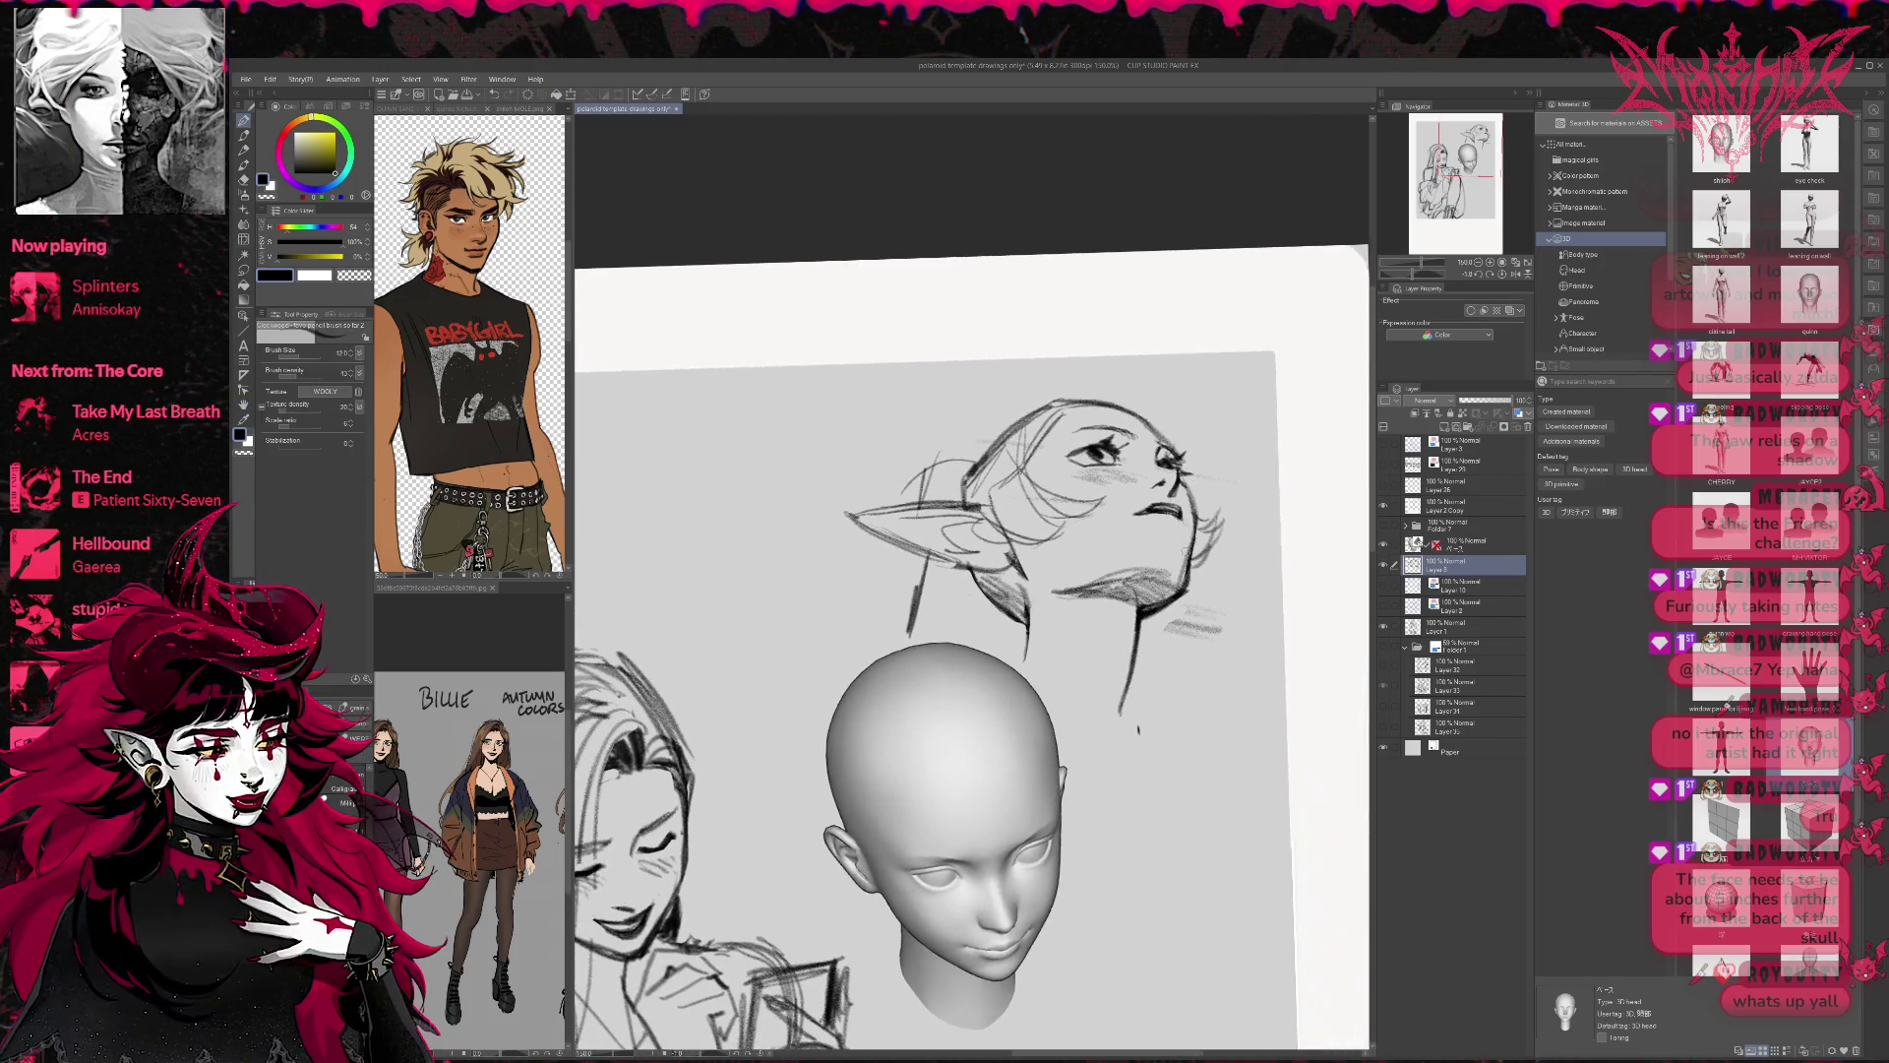
# Hatch shading under the chin, then mirror the view back to normal.
pyautogui.moveTo(1143, 531); pyautogui.dragTo(1176, 522)
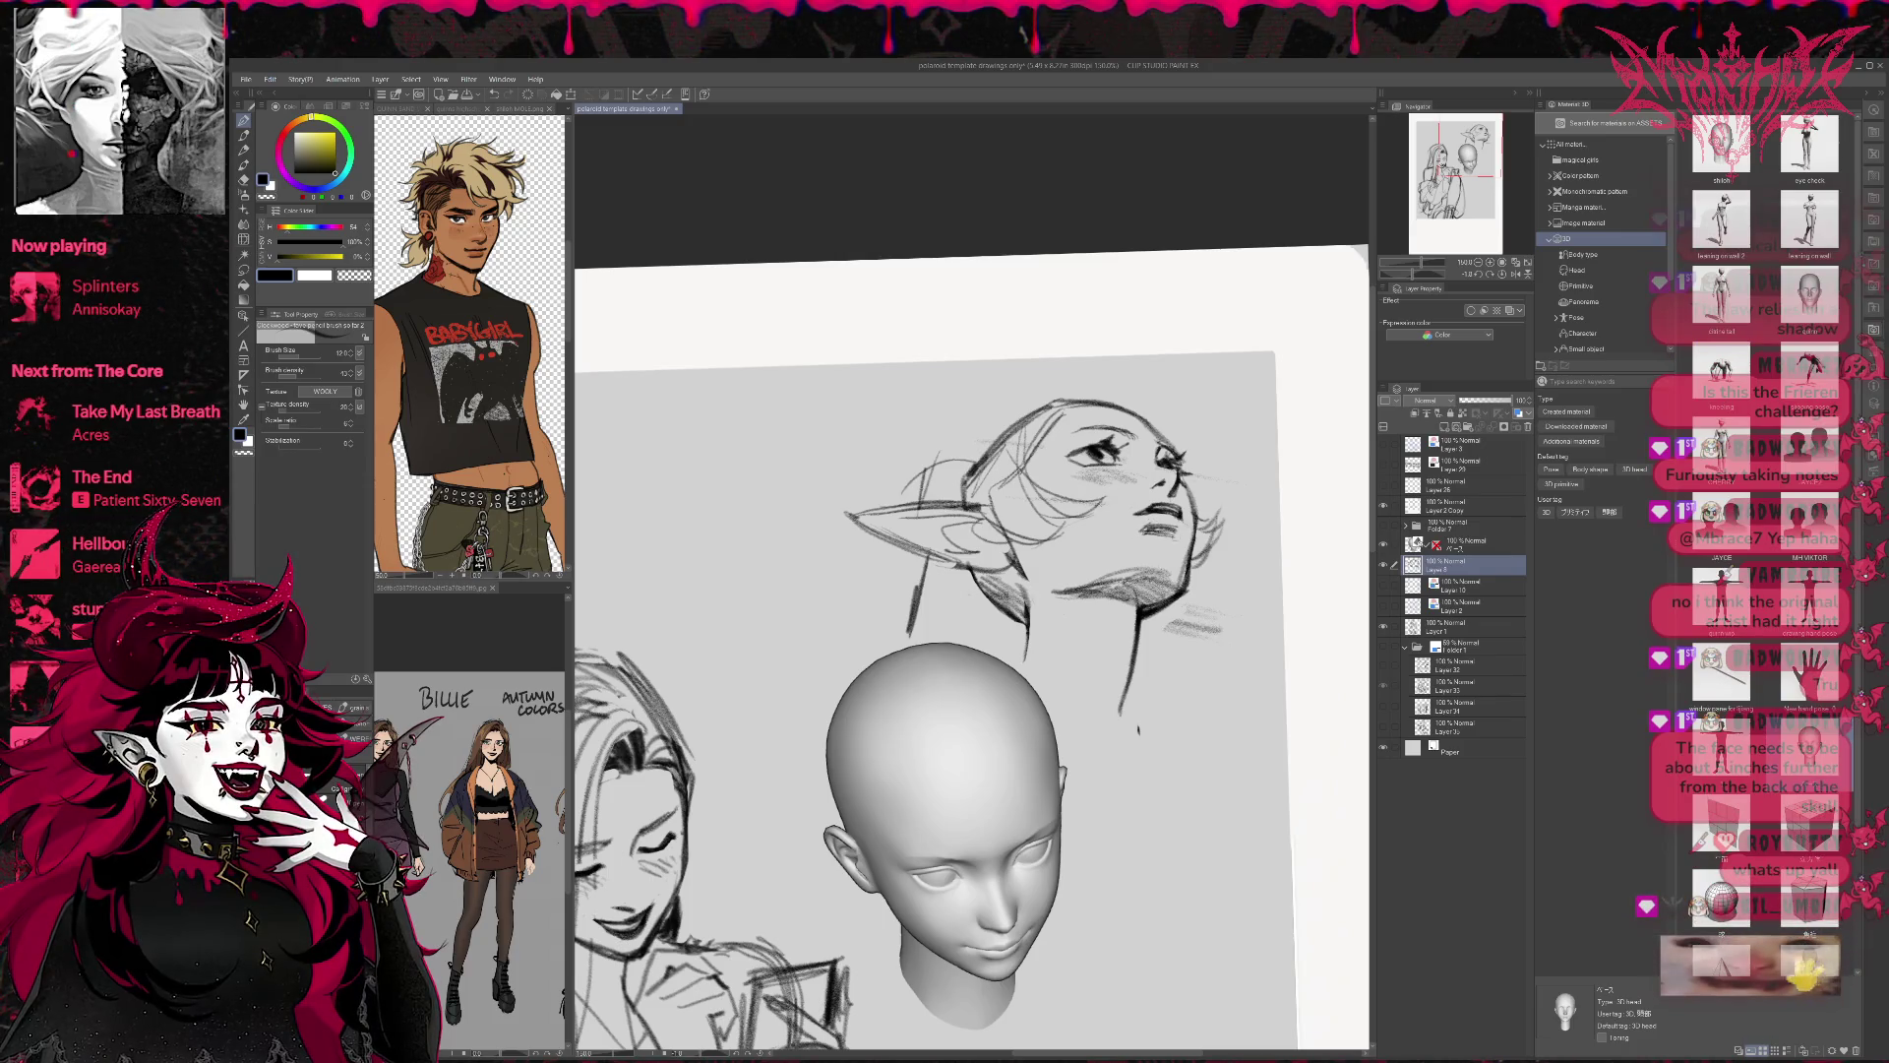
pyautogui.press('e')
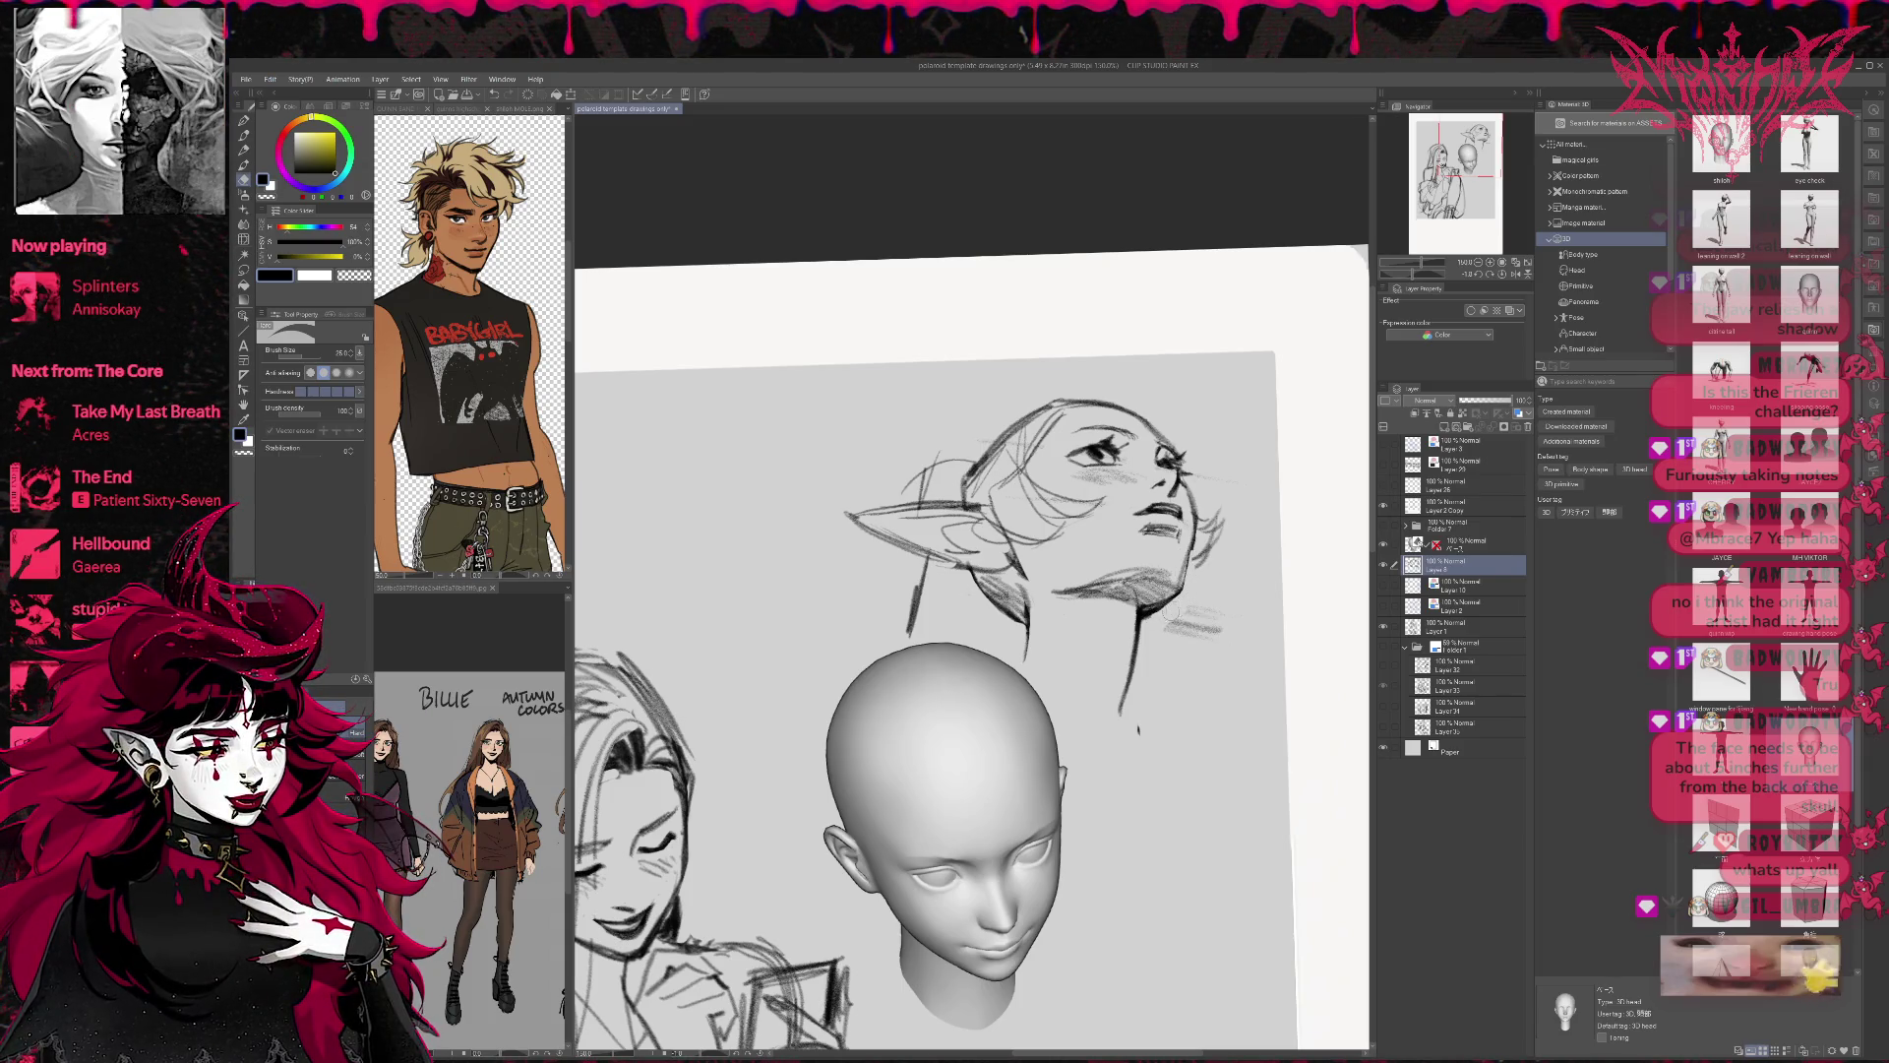
pyautogui.press('p')
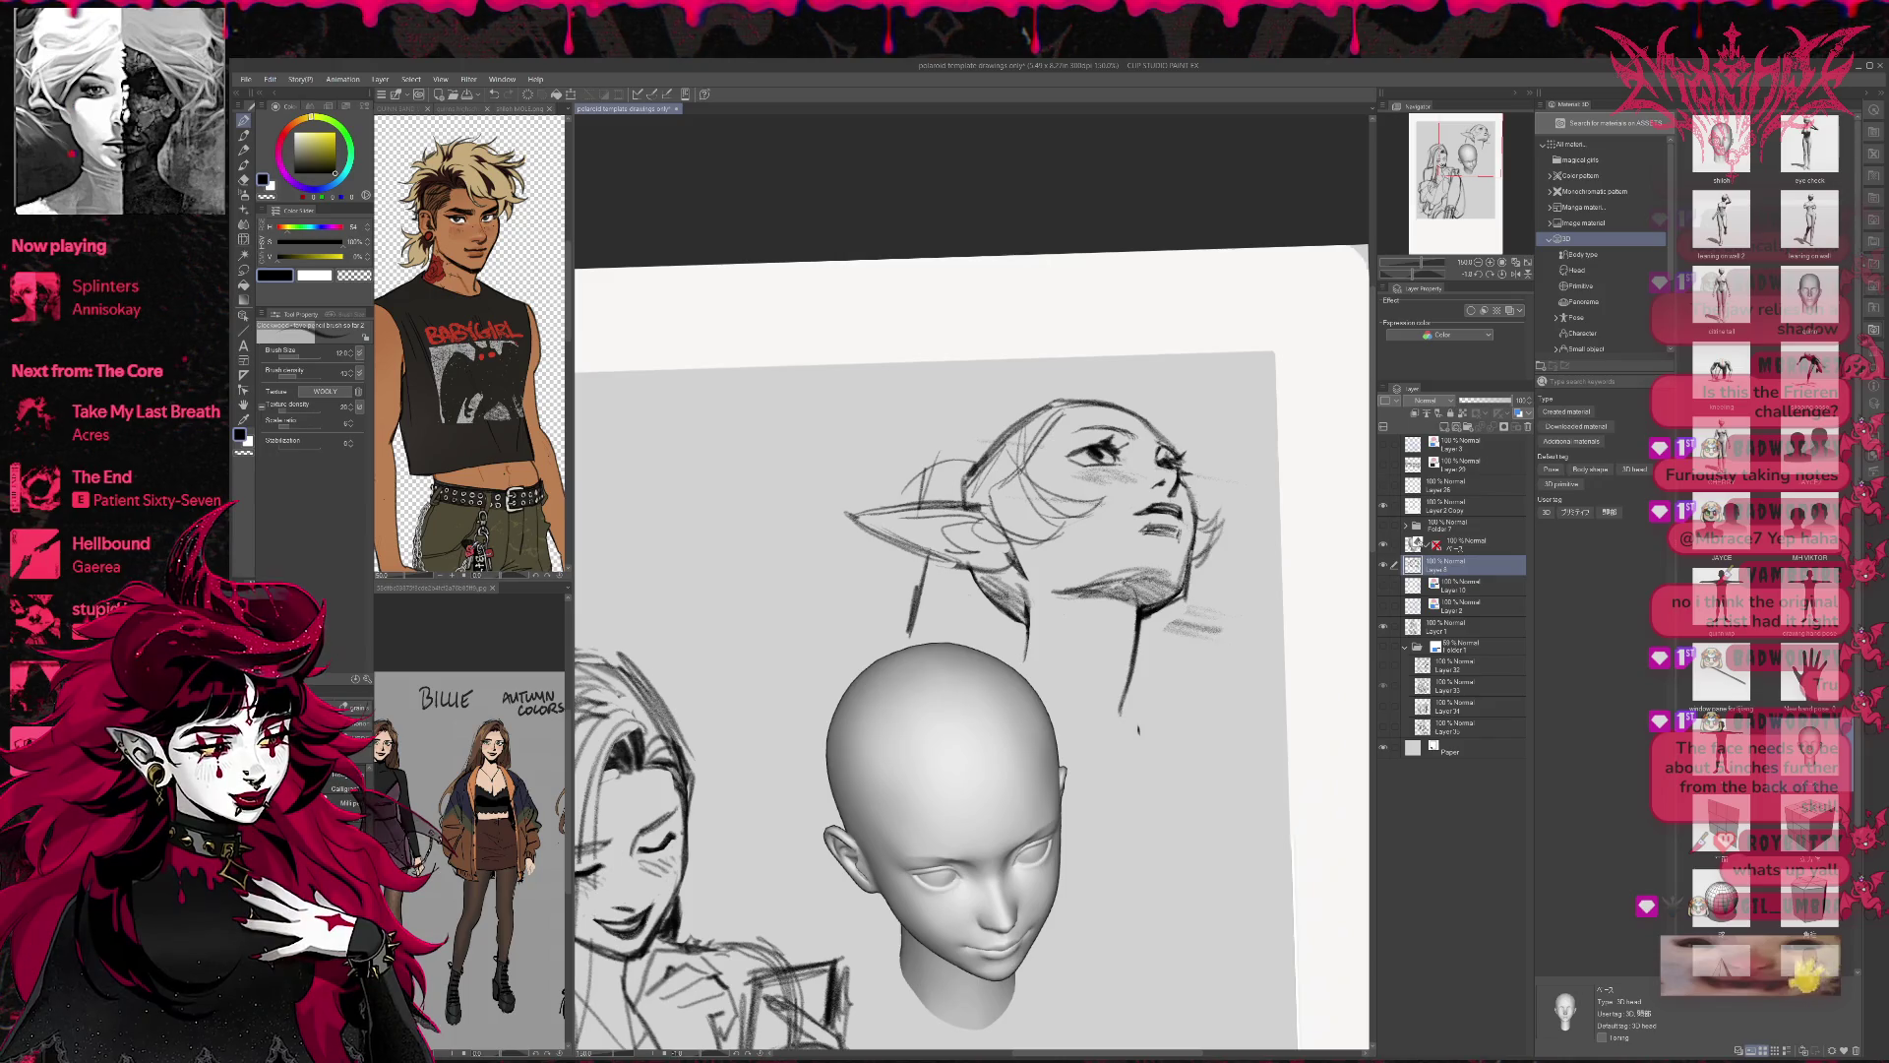
pyautogui.press('e')
pyautogui.press('p')
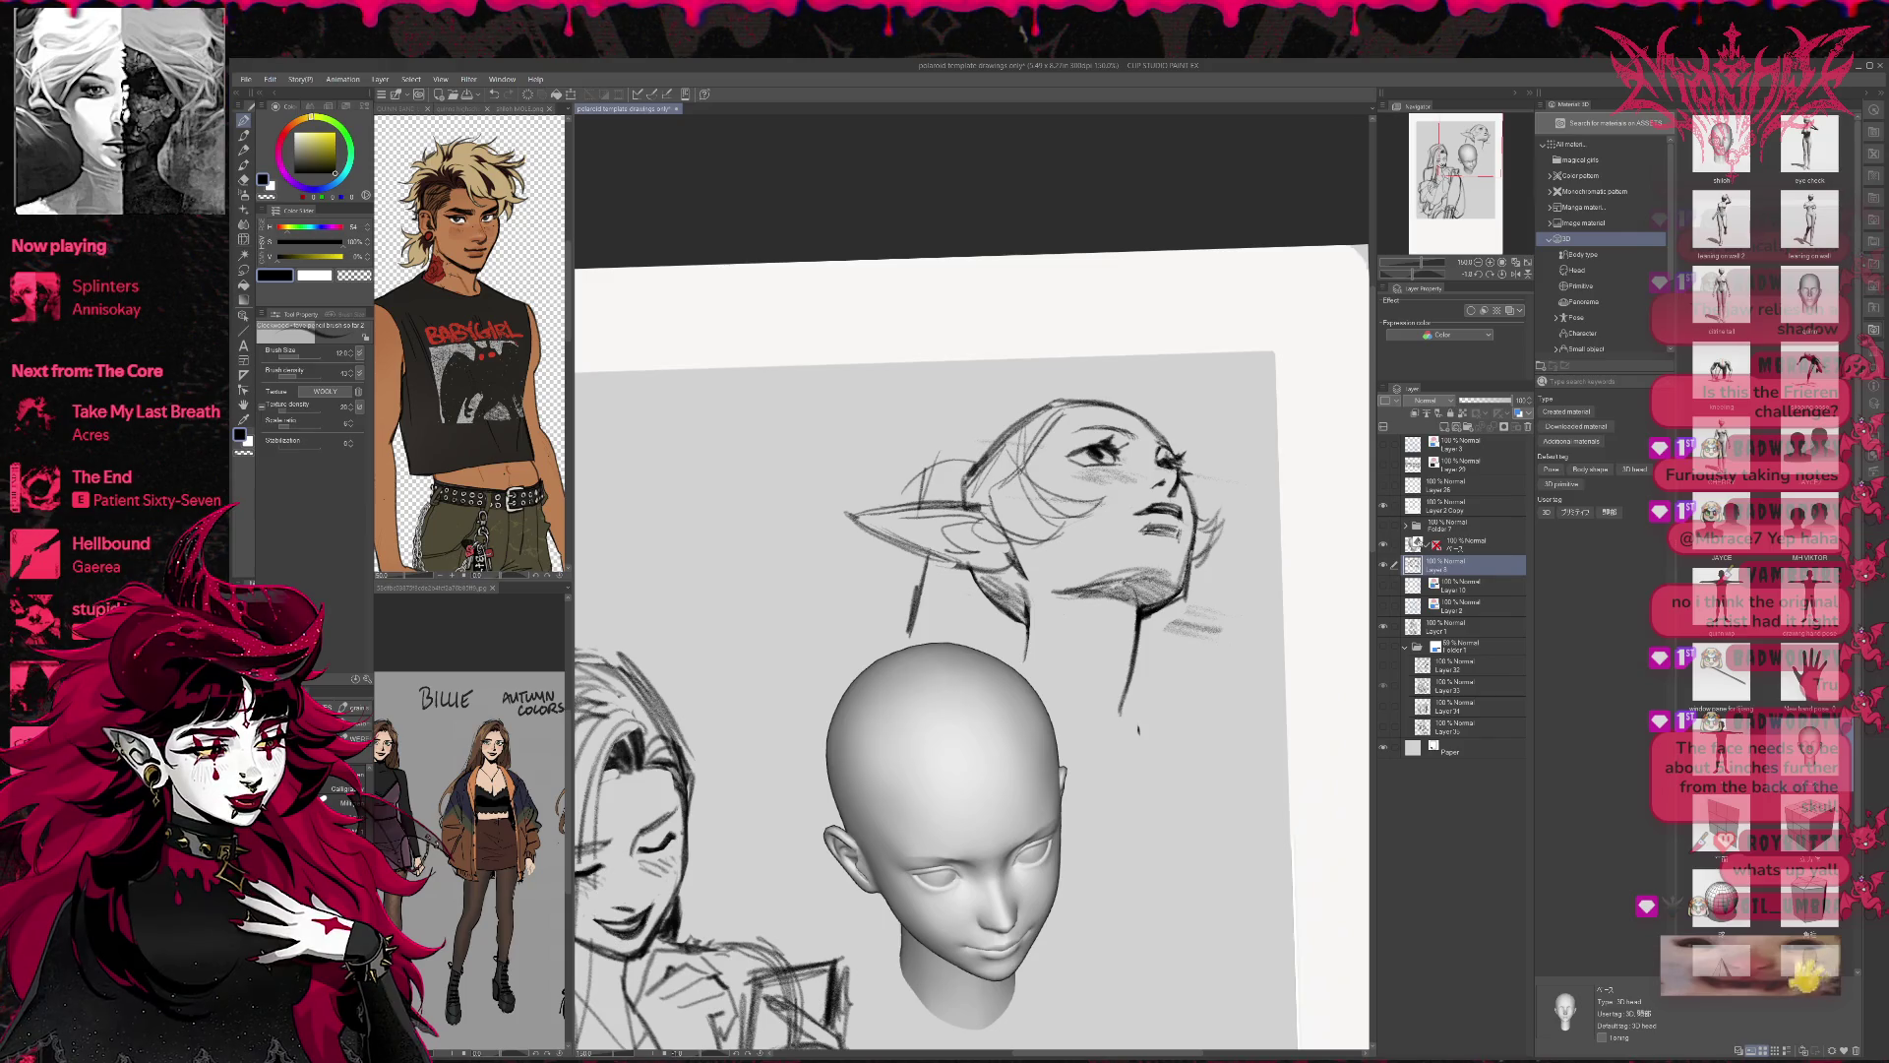
pyautogui.press('e')
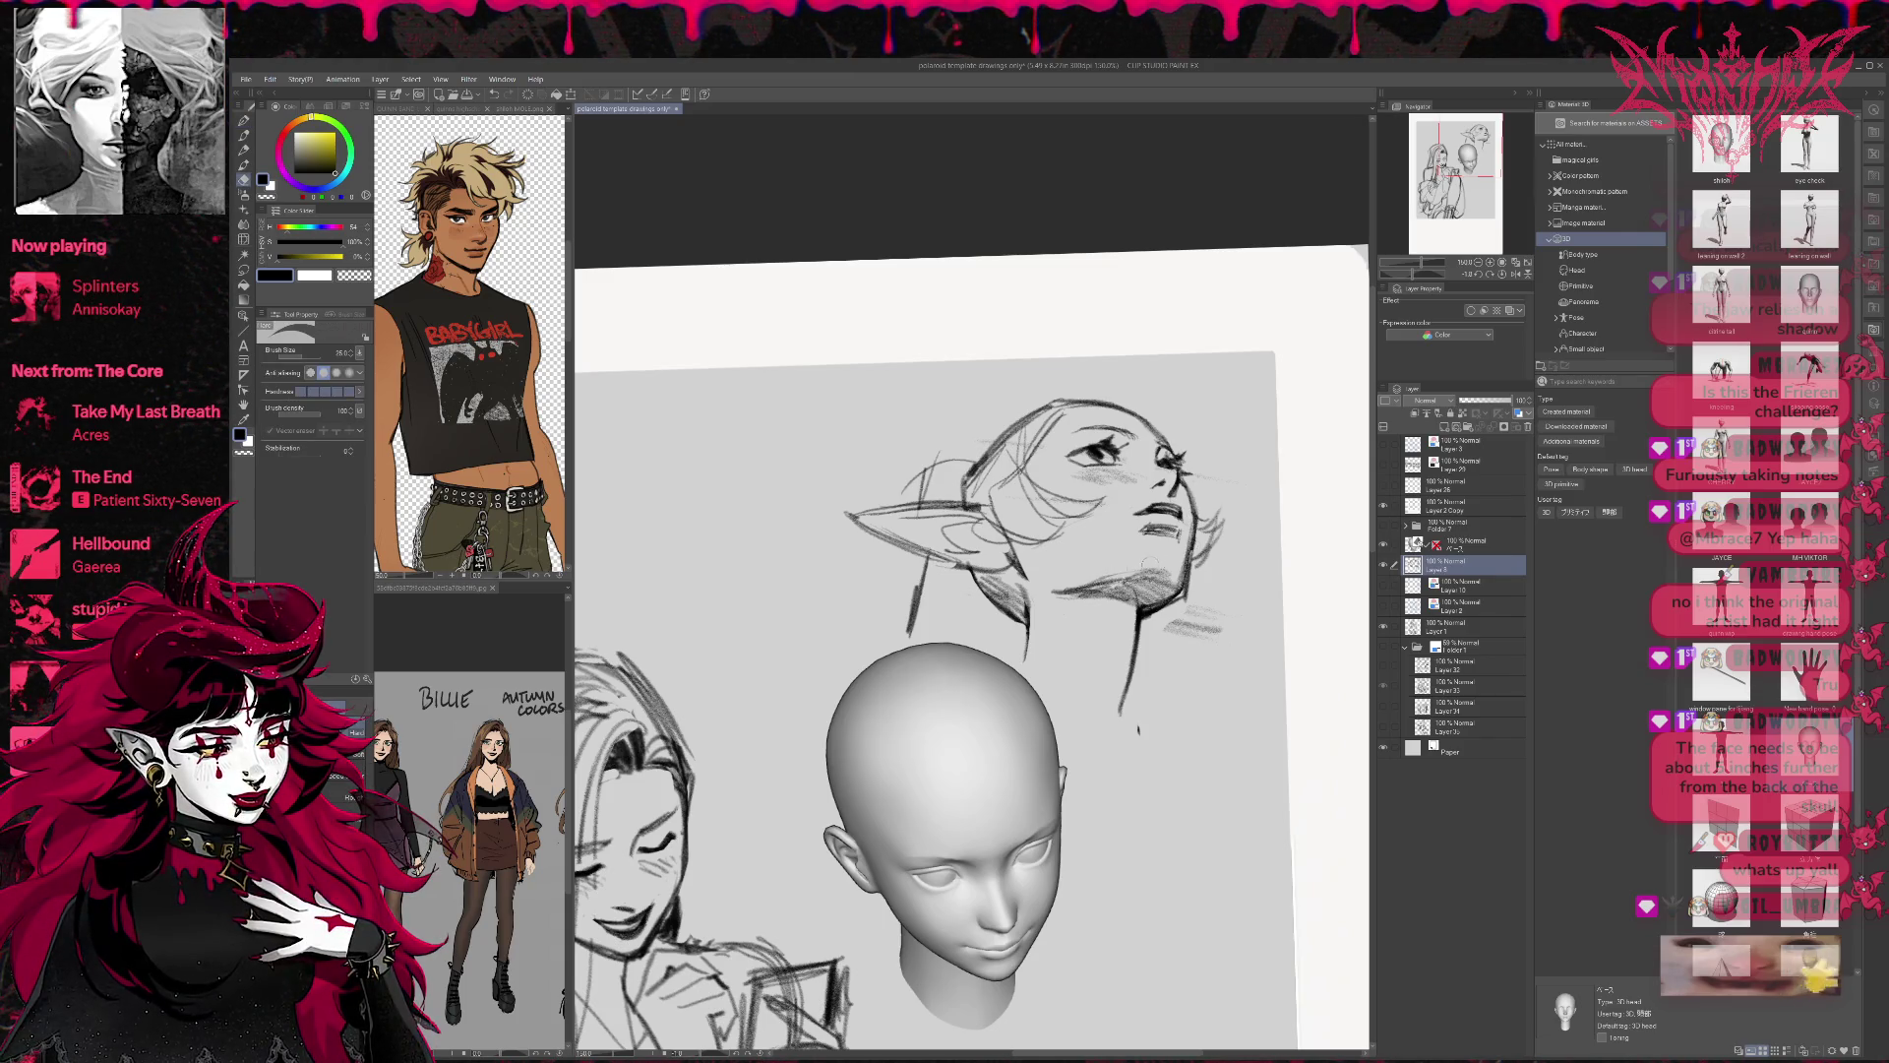
pyautogui.click(1515, 274)
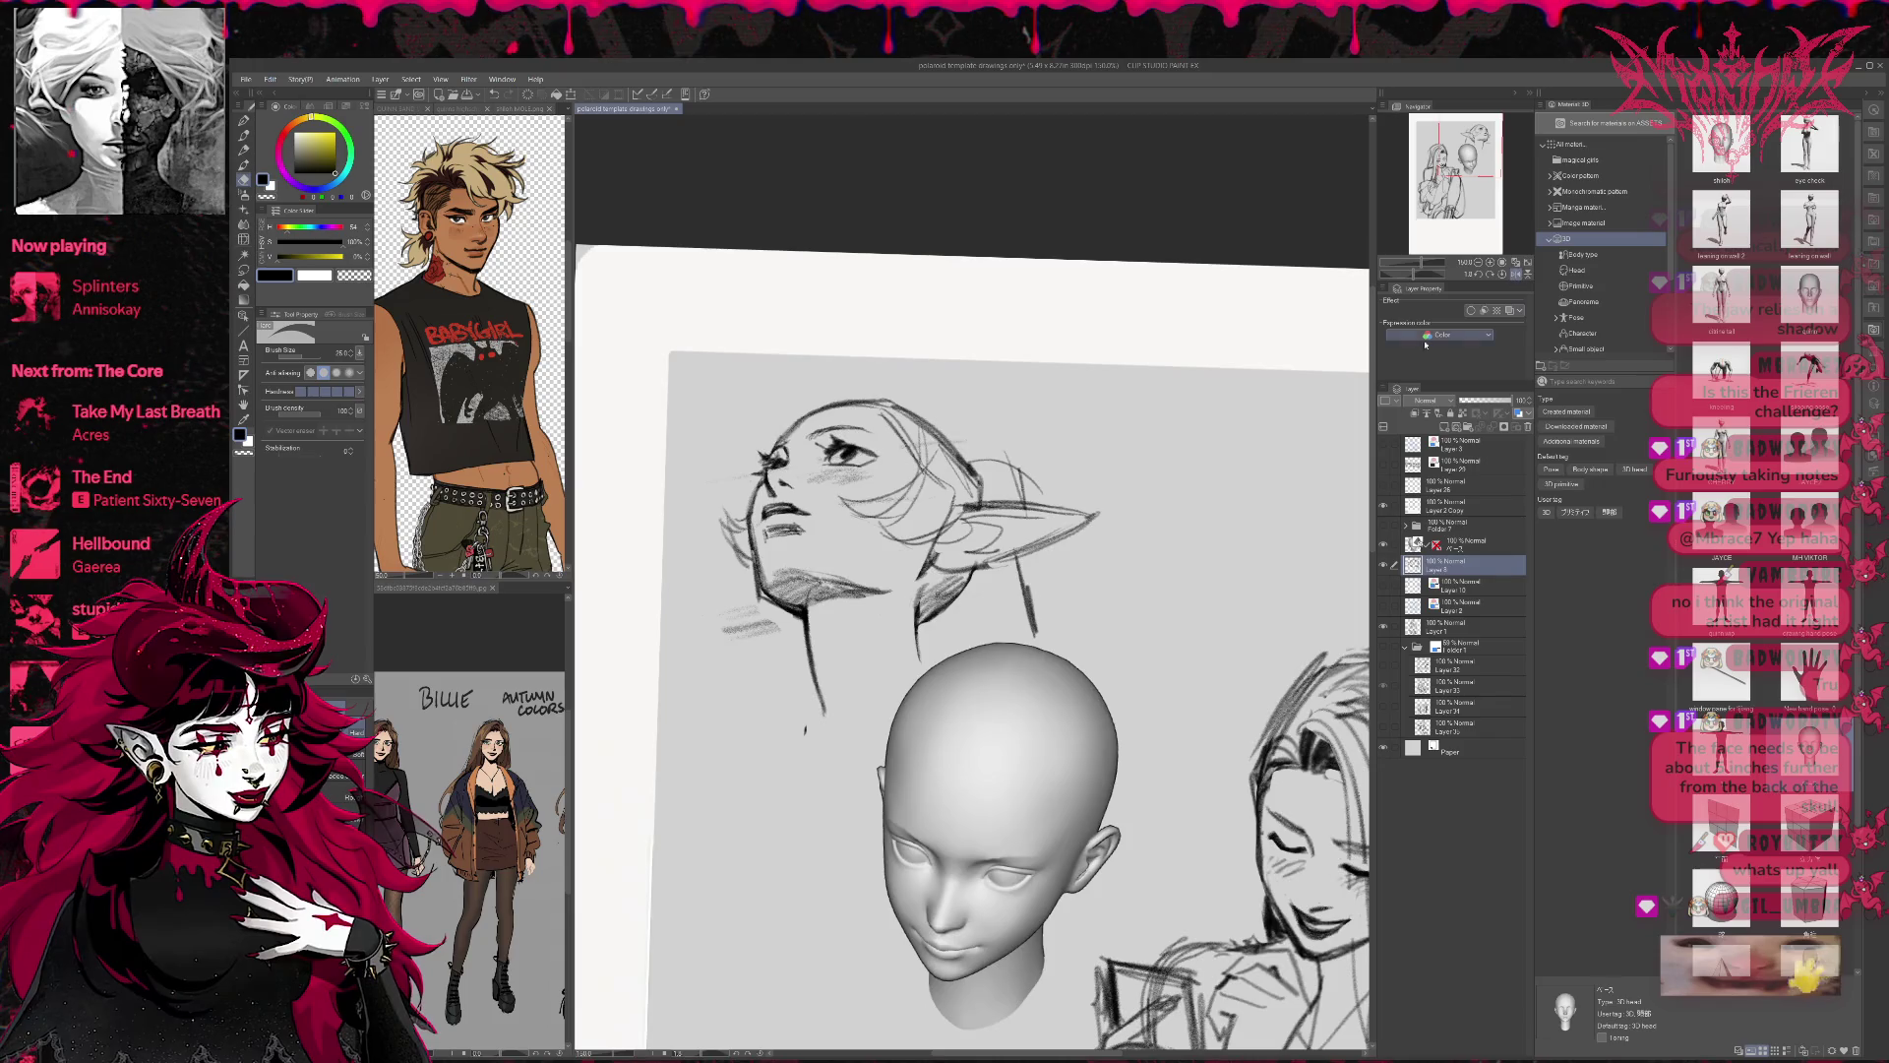
# Darken the under-chin and neck shadow with layered pencil hatching.
pyautogui.press('p')
pyautogui.moveTo(805, 599)
pyautogui.mouseDown()
pyautogui.moveTo(824, 622)
pyautogui.moveTo(866, 590)
pyautogui.mouseUp()
pyautogui.moveTo(821, 649); pyautogui.dragTo(907, 576)
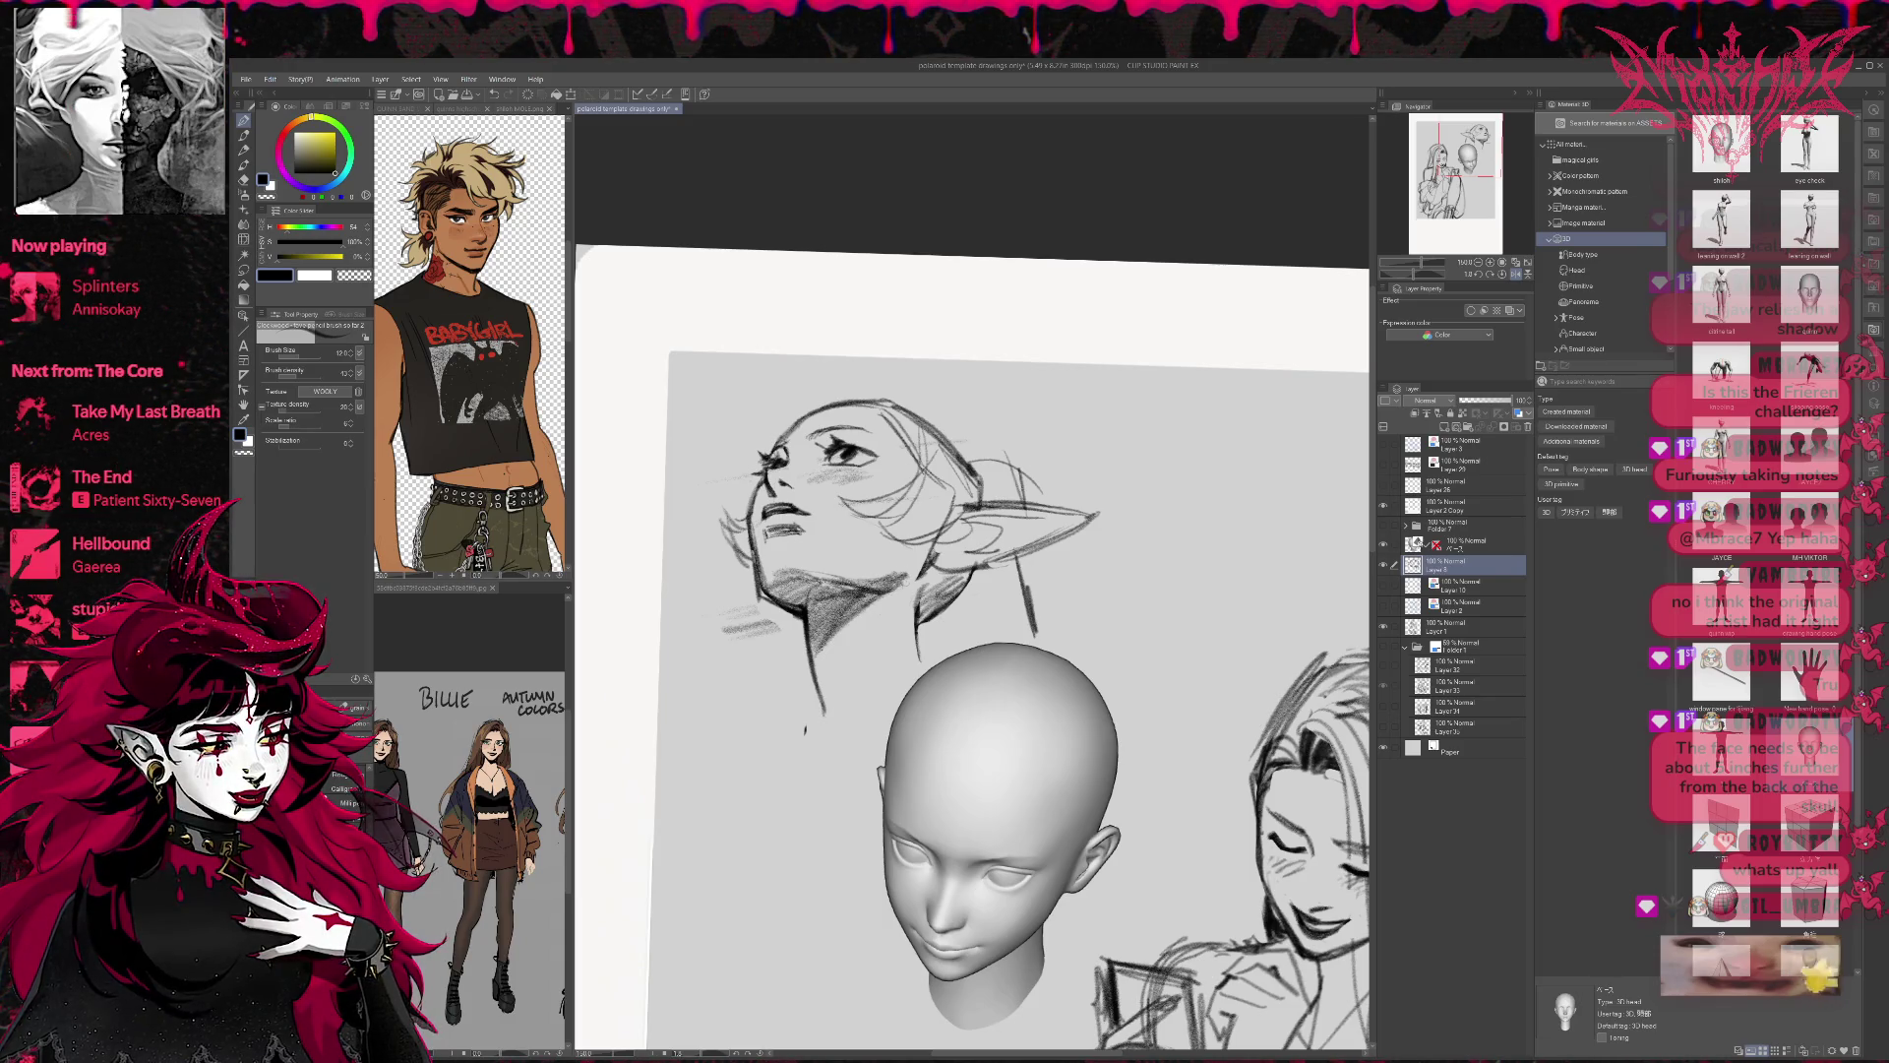
pyautogui.press('e')
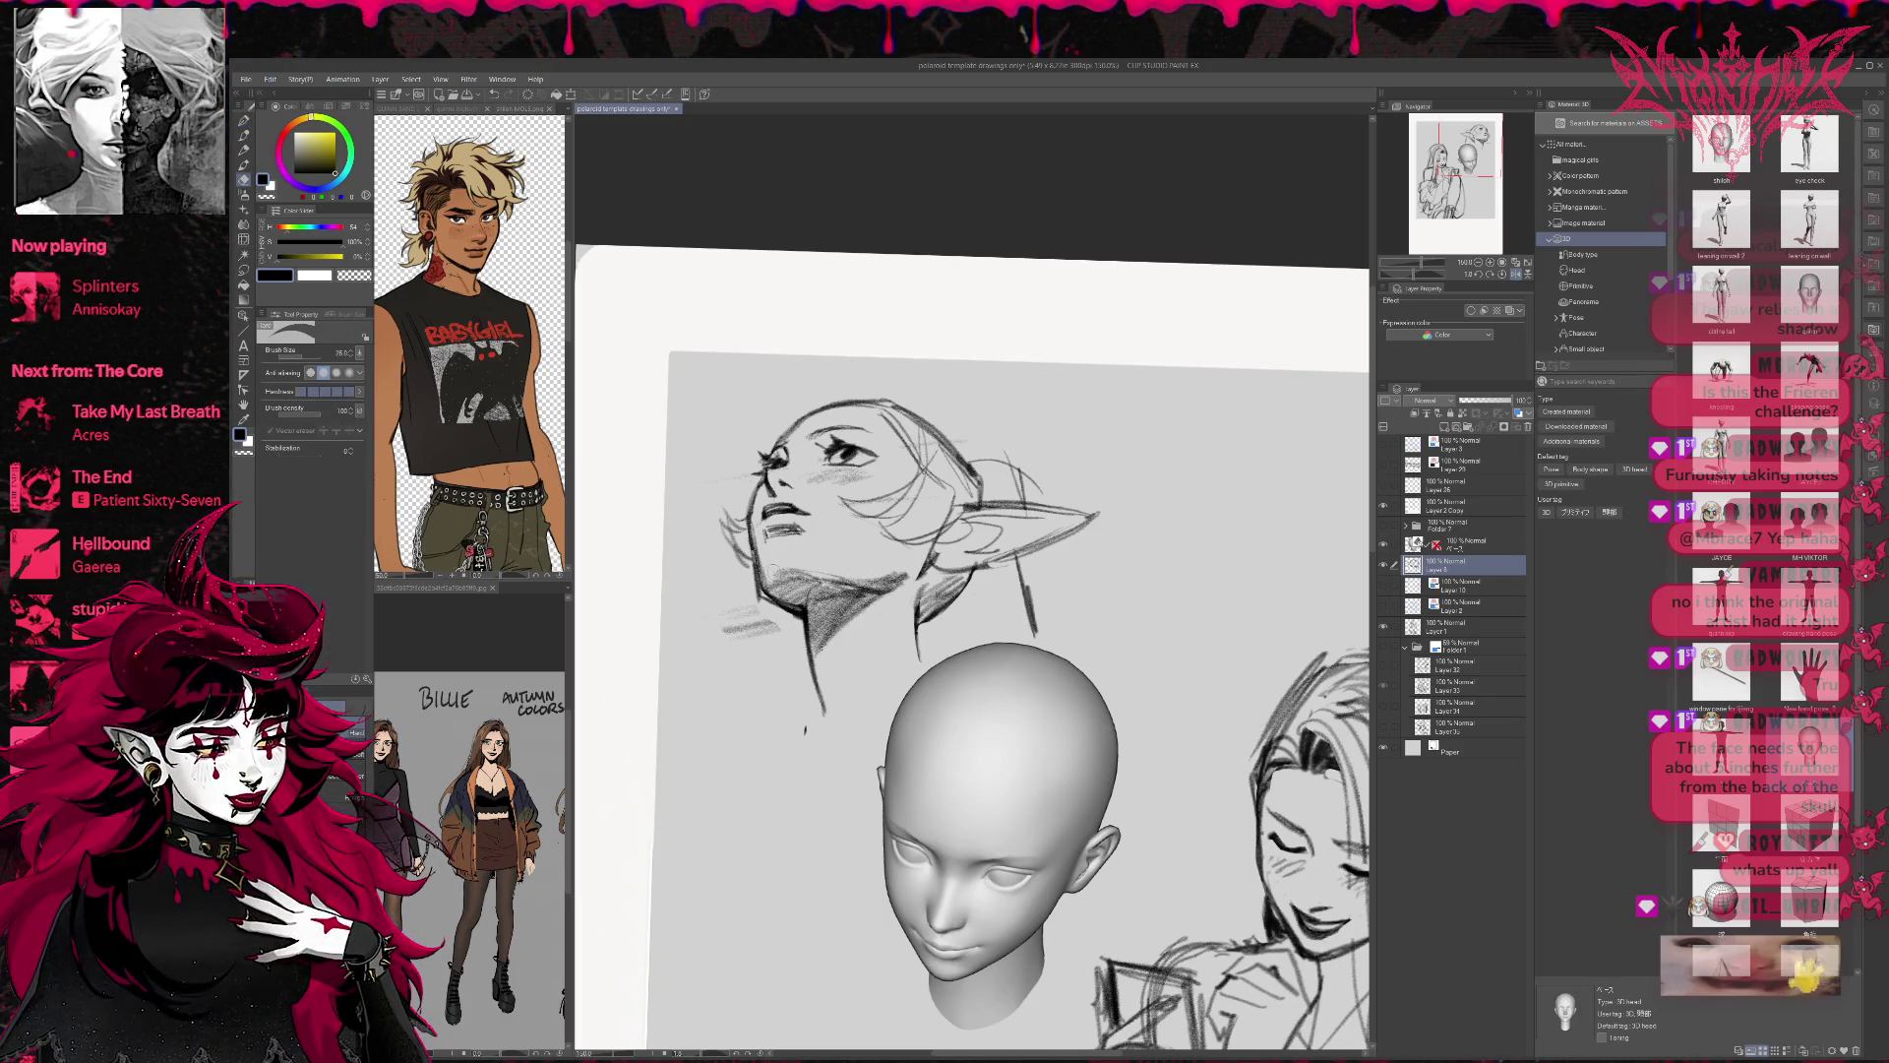
pyautogui.press('p')
pyautogui.moveTo(831, 632)
pyautogui.mouseDown()
pyautogui.moveTo(933, 570)
pyautogui.moveTo(956, 578)
pyautogui.mouseUp()
pyautogui.moveTo(864, 626)
pyautogui.mouseDown()
pyautogui.moveTo(921, 614)
pyautogui.moveTo(972, 525)
pyautogui.moveTo(1025, 515)
pyautogui.mouseUp()
# Hatch shading around the elf's hair and ear.
pyautogui.press('e')
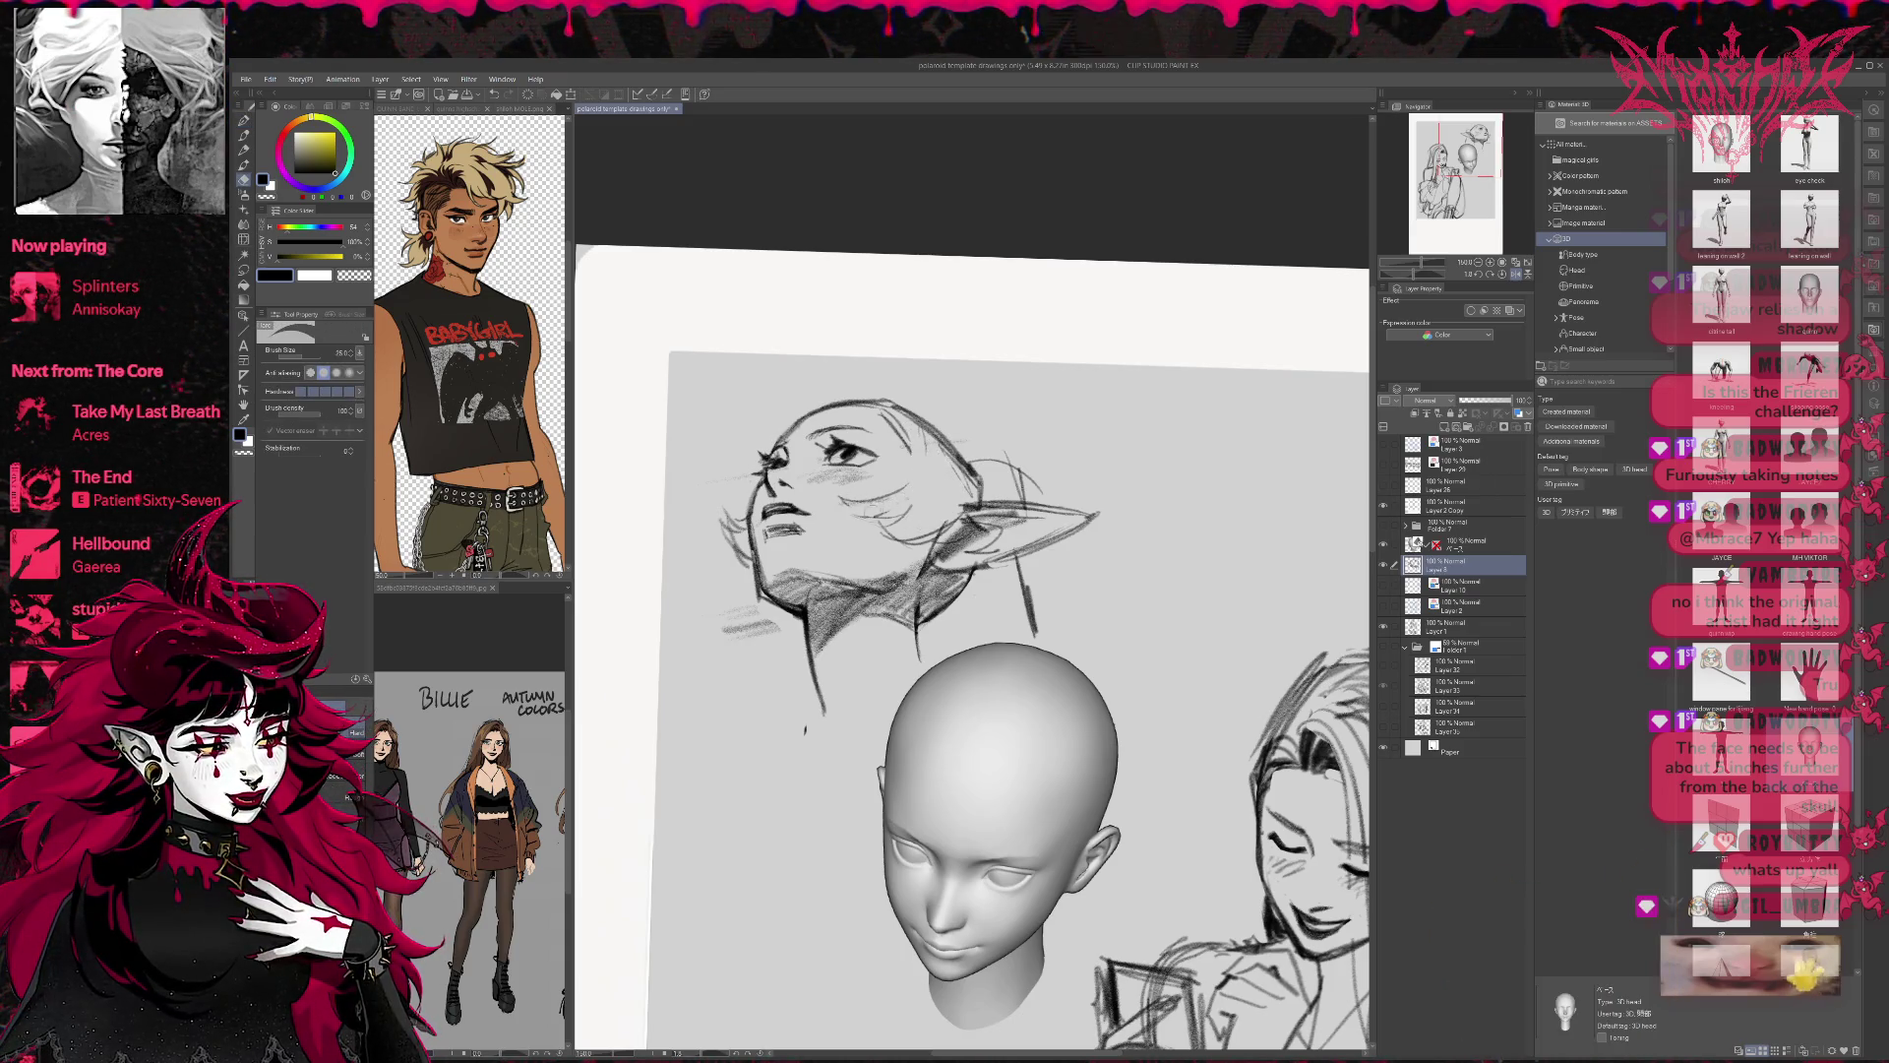
pyautogui.press('p')
pyautogui.moveTo(878, 526)
pyautogui.mouseDown()
pyautogui.moveTo(903, 503)
pyautogui.moveTo(938, 517)
pyautogui.moveTo(929, 534)
pyautogui.moveTo(909, 534)
pyautogui.moveTo(962, 489)
pyautogui.moveTo(903, 427)
pyautogui.mouseUp()
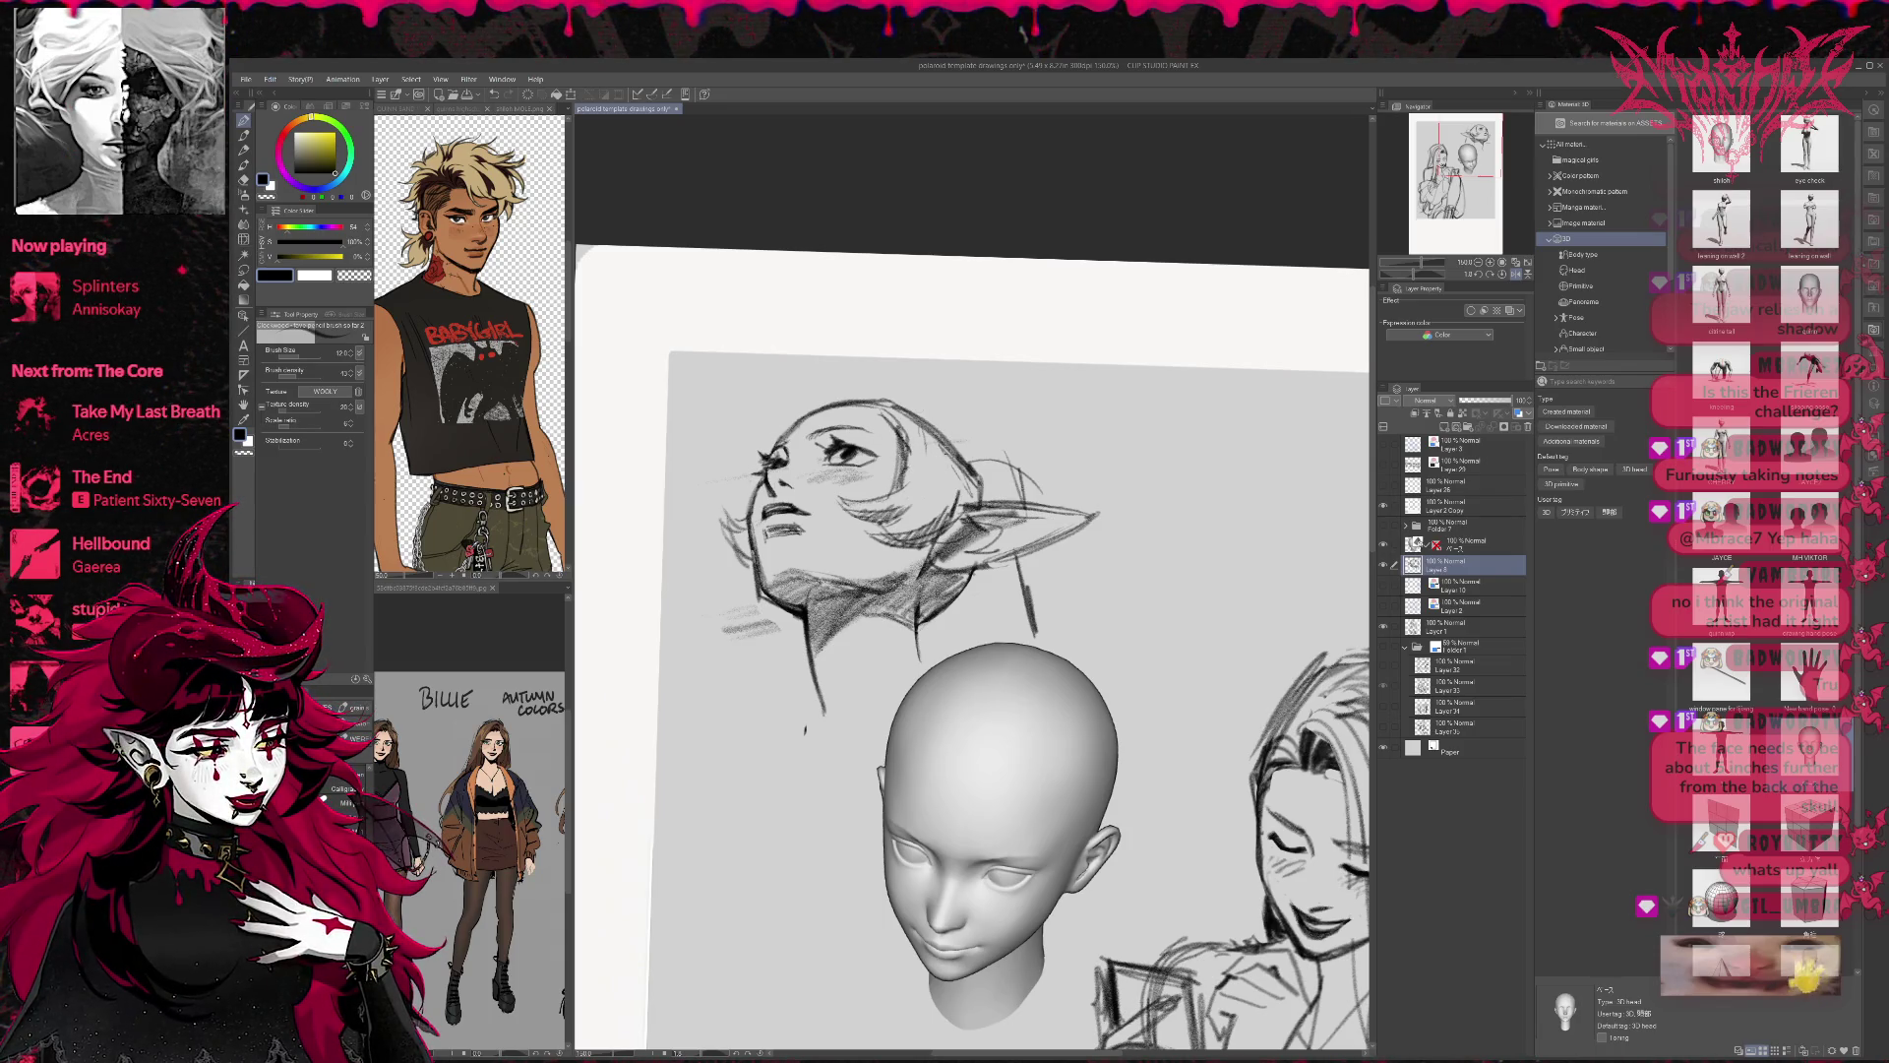
pyautogui.moveTo(946, 490); pyautogui.dragTo(953, 439)
# Erase stray strokes to lighten the jaw and neck shading.
pyautogui.press('e')
pyautogui.moveTo(732, 556)
pyautogui.mouseDown()
pyautogui.moveTo(738, 514)
pyautogui.moveTo(757, 551)
pyautogui.moveTo(749, 532)
pyautogui.mouseUp()
pyautogui.press('p')
pyautogui.press('e')
pyautogui.moveTo(758, 600)
pyautogui.mouseDown()
pyautogui.moveTo(755, 567)
pyautogui.moveTo(762, 625)
pyautogui.moveTo(728, 634)
pyautogui.mouseUp()
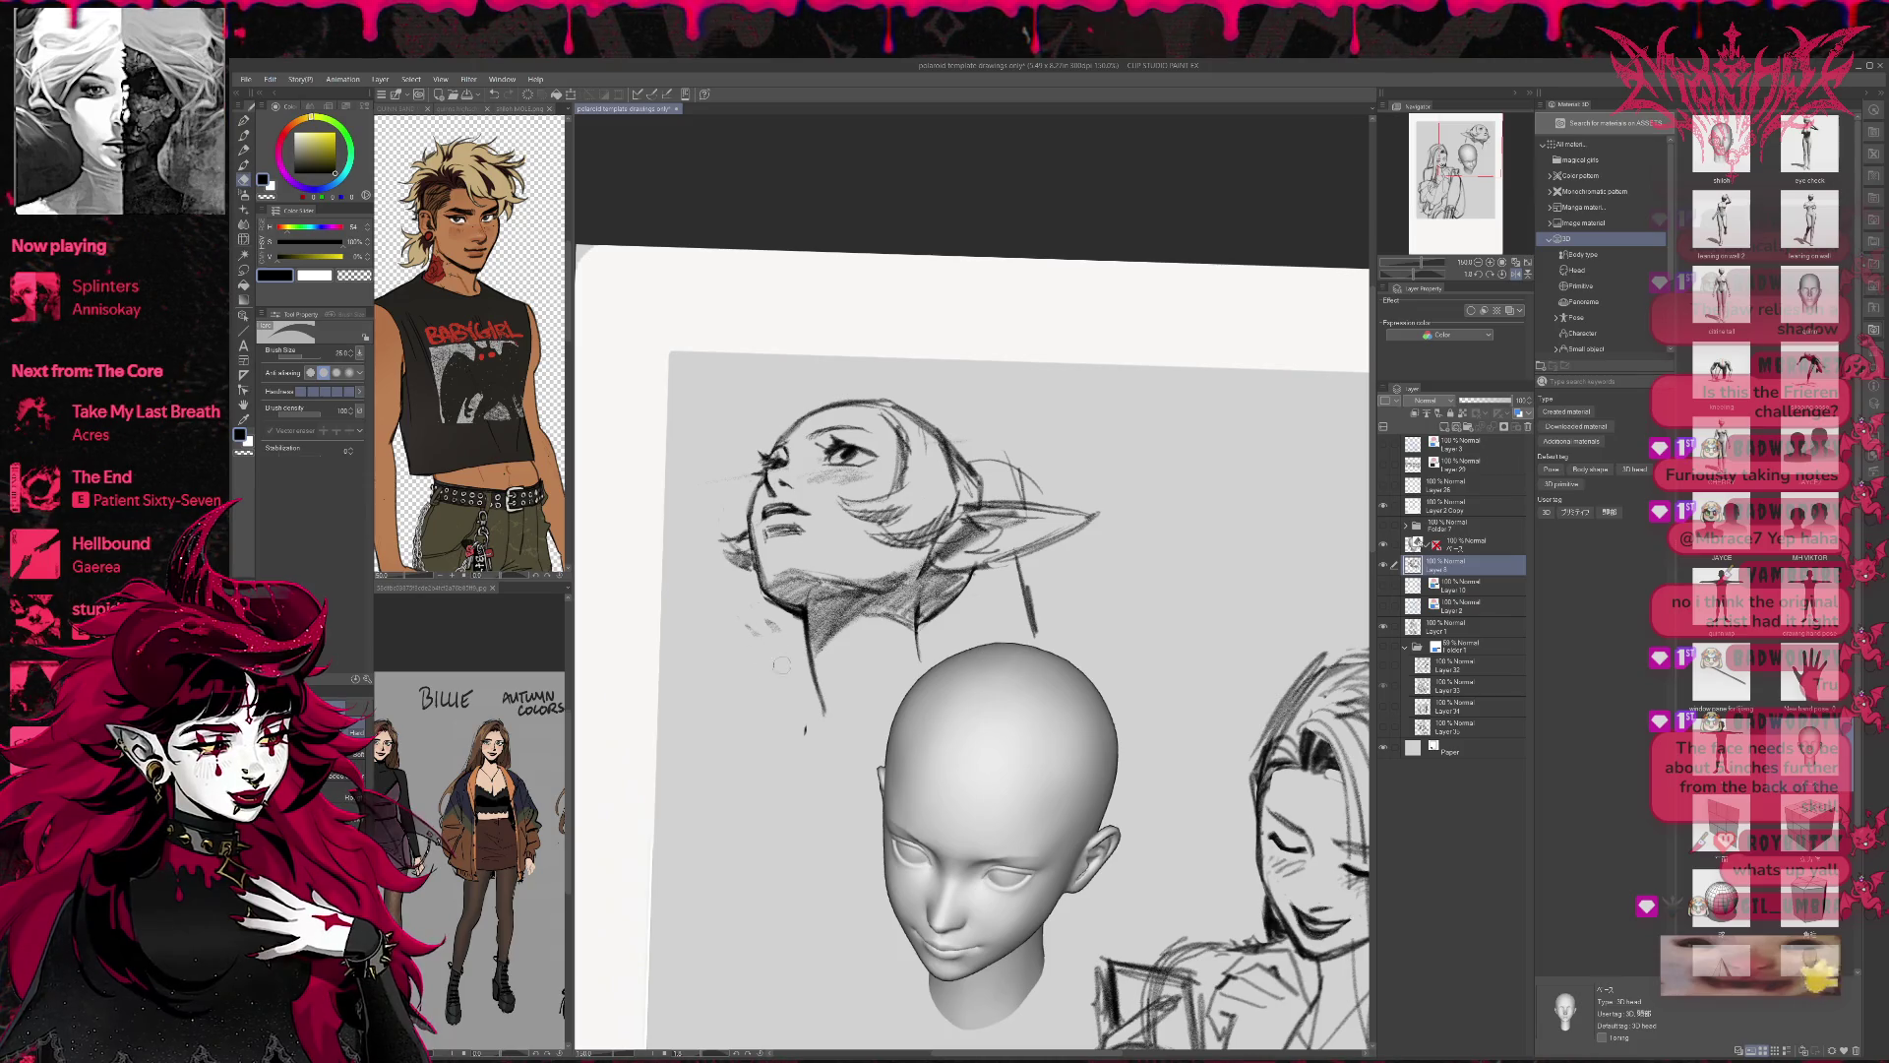
pyautogui.press('p')
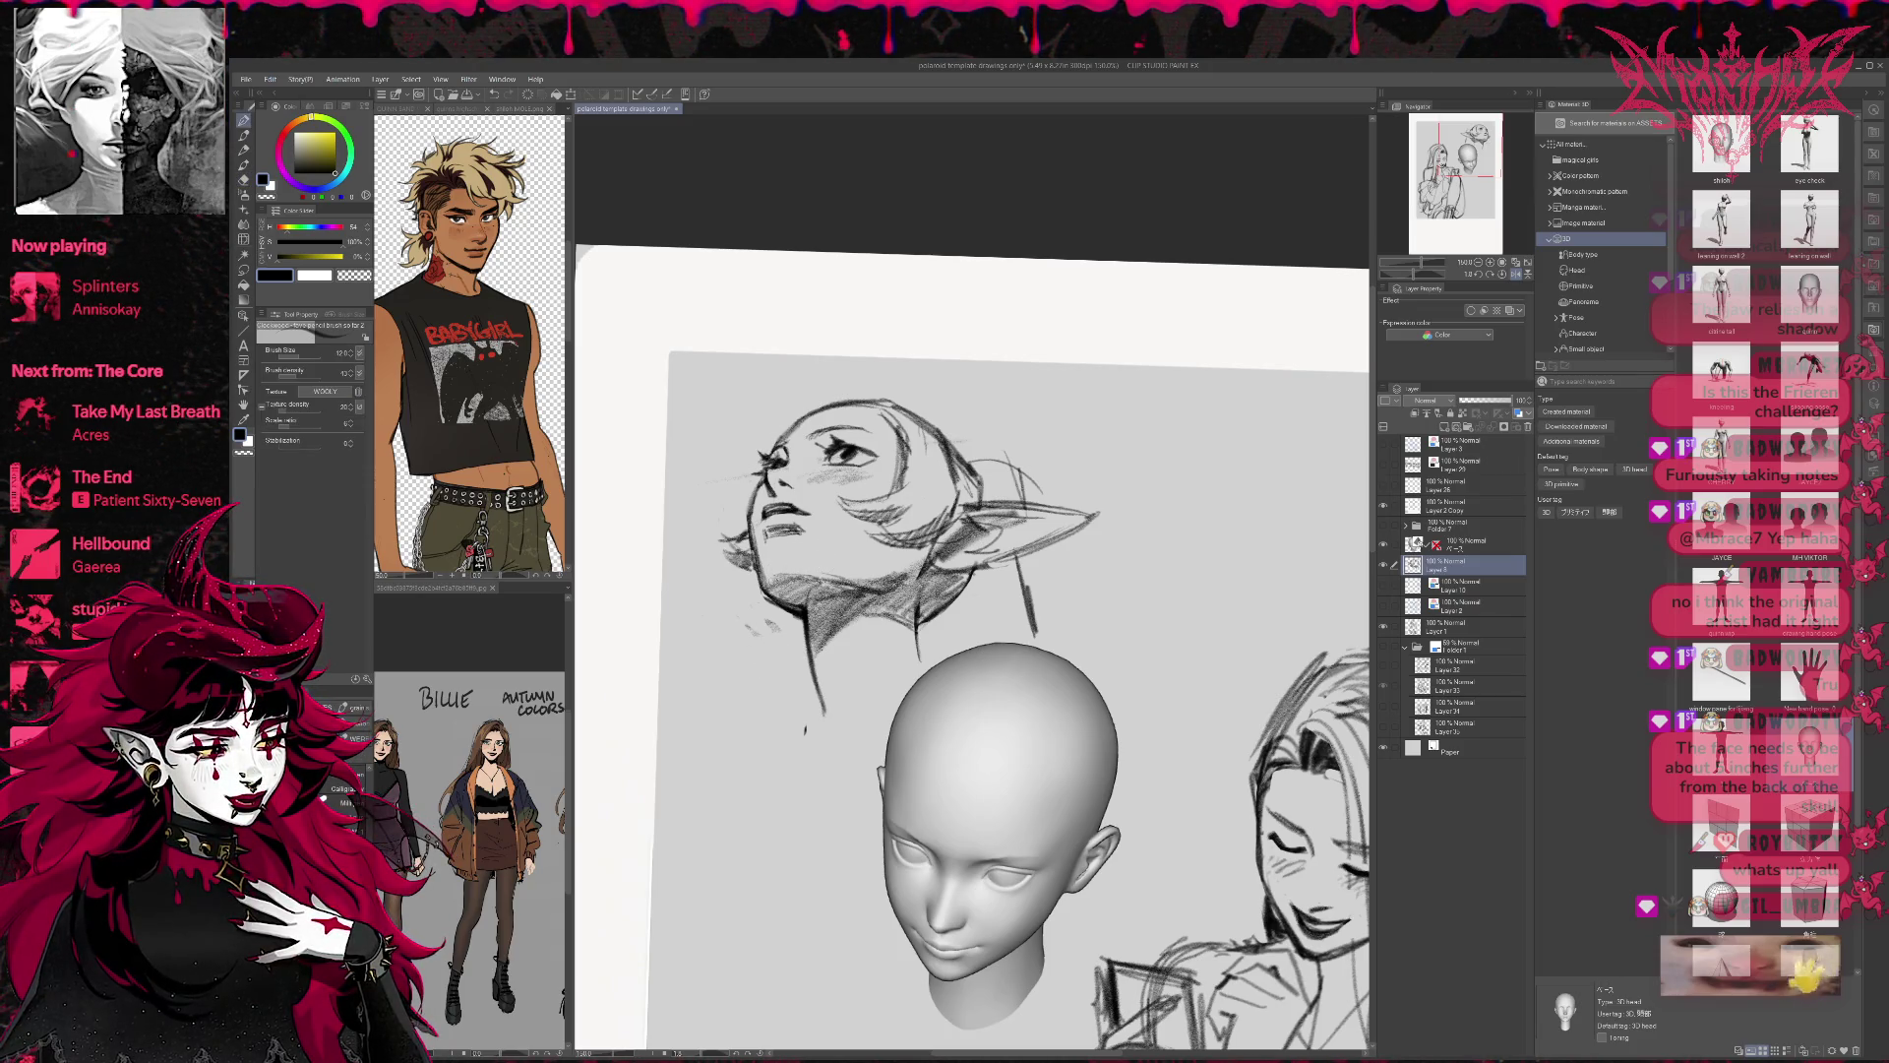
pyautogui.press('e')
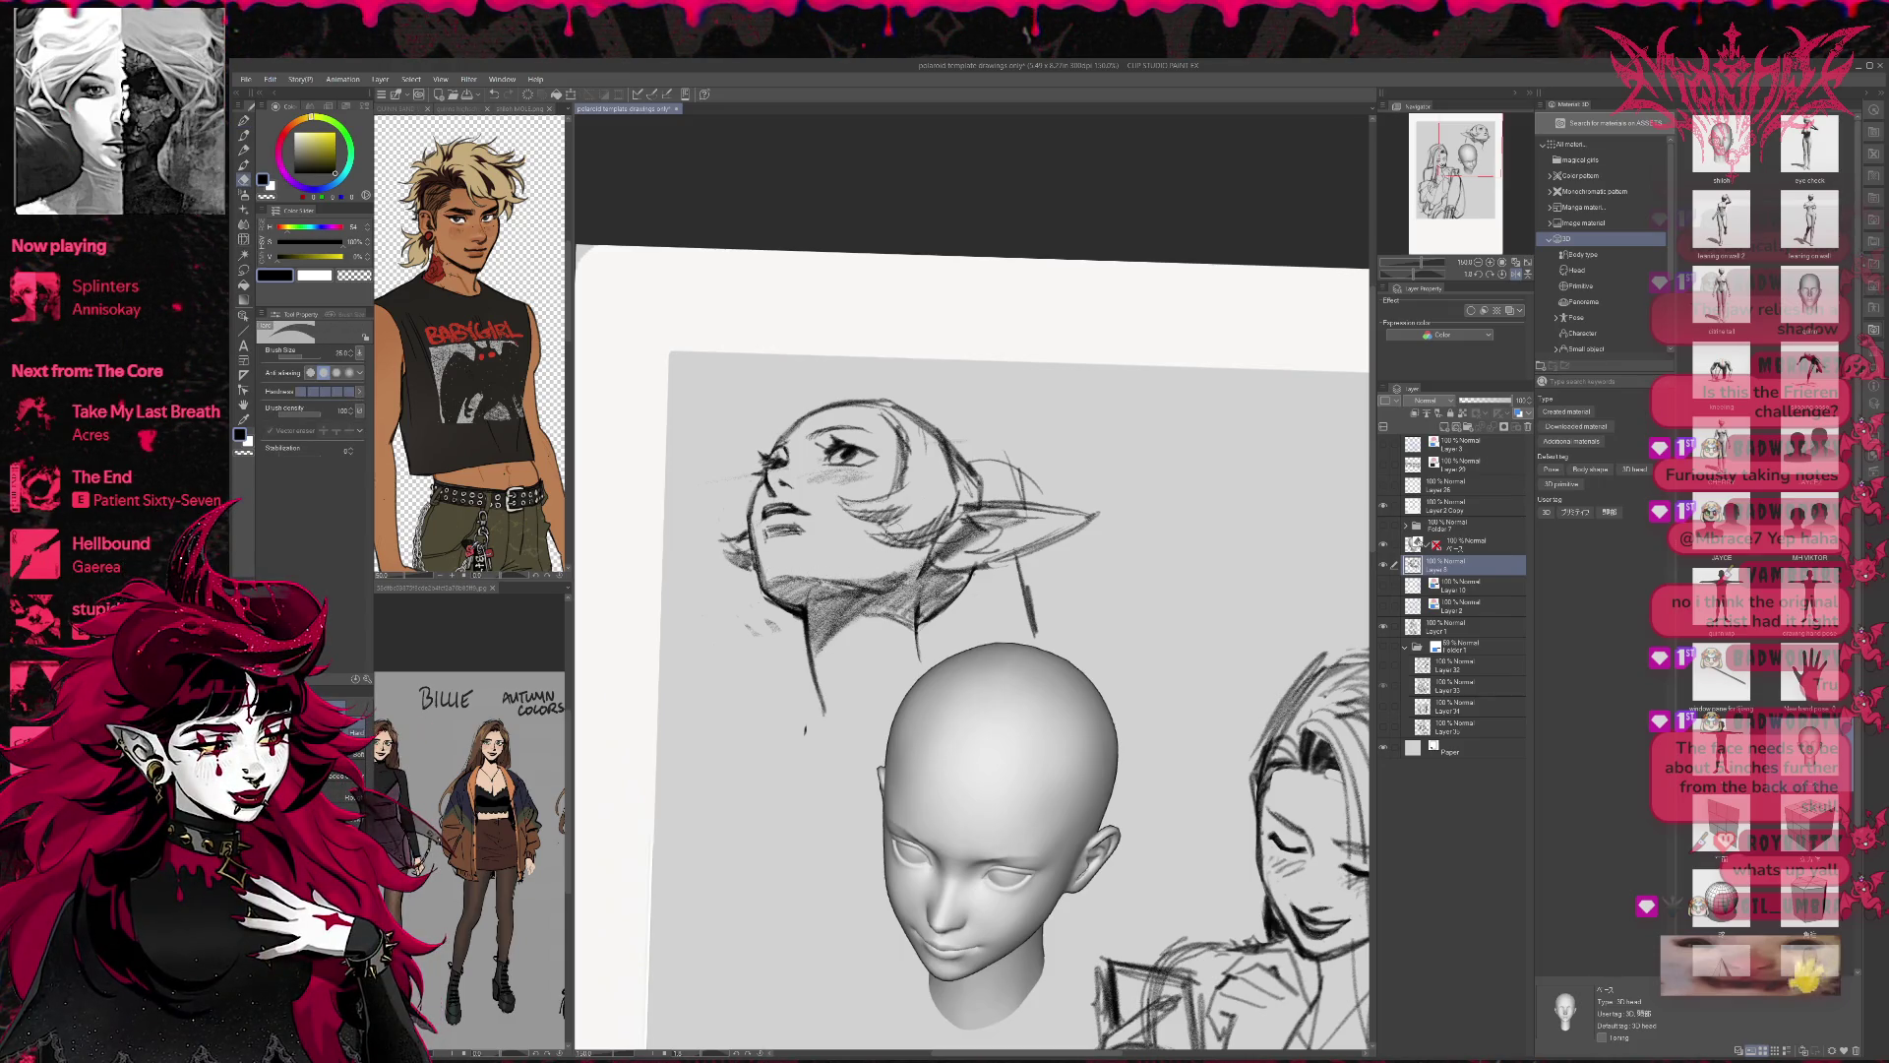
# Flip the canvas view horizontally and tilt it slightly.
pyautogui.press('h')
pyautogui.press('r')
pyautogui.moveTo(1171, 610); pyautogui.dragTo(1193, 582)
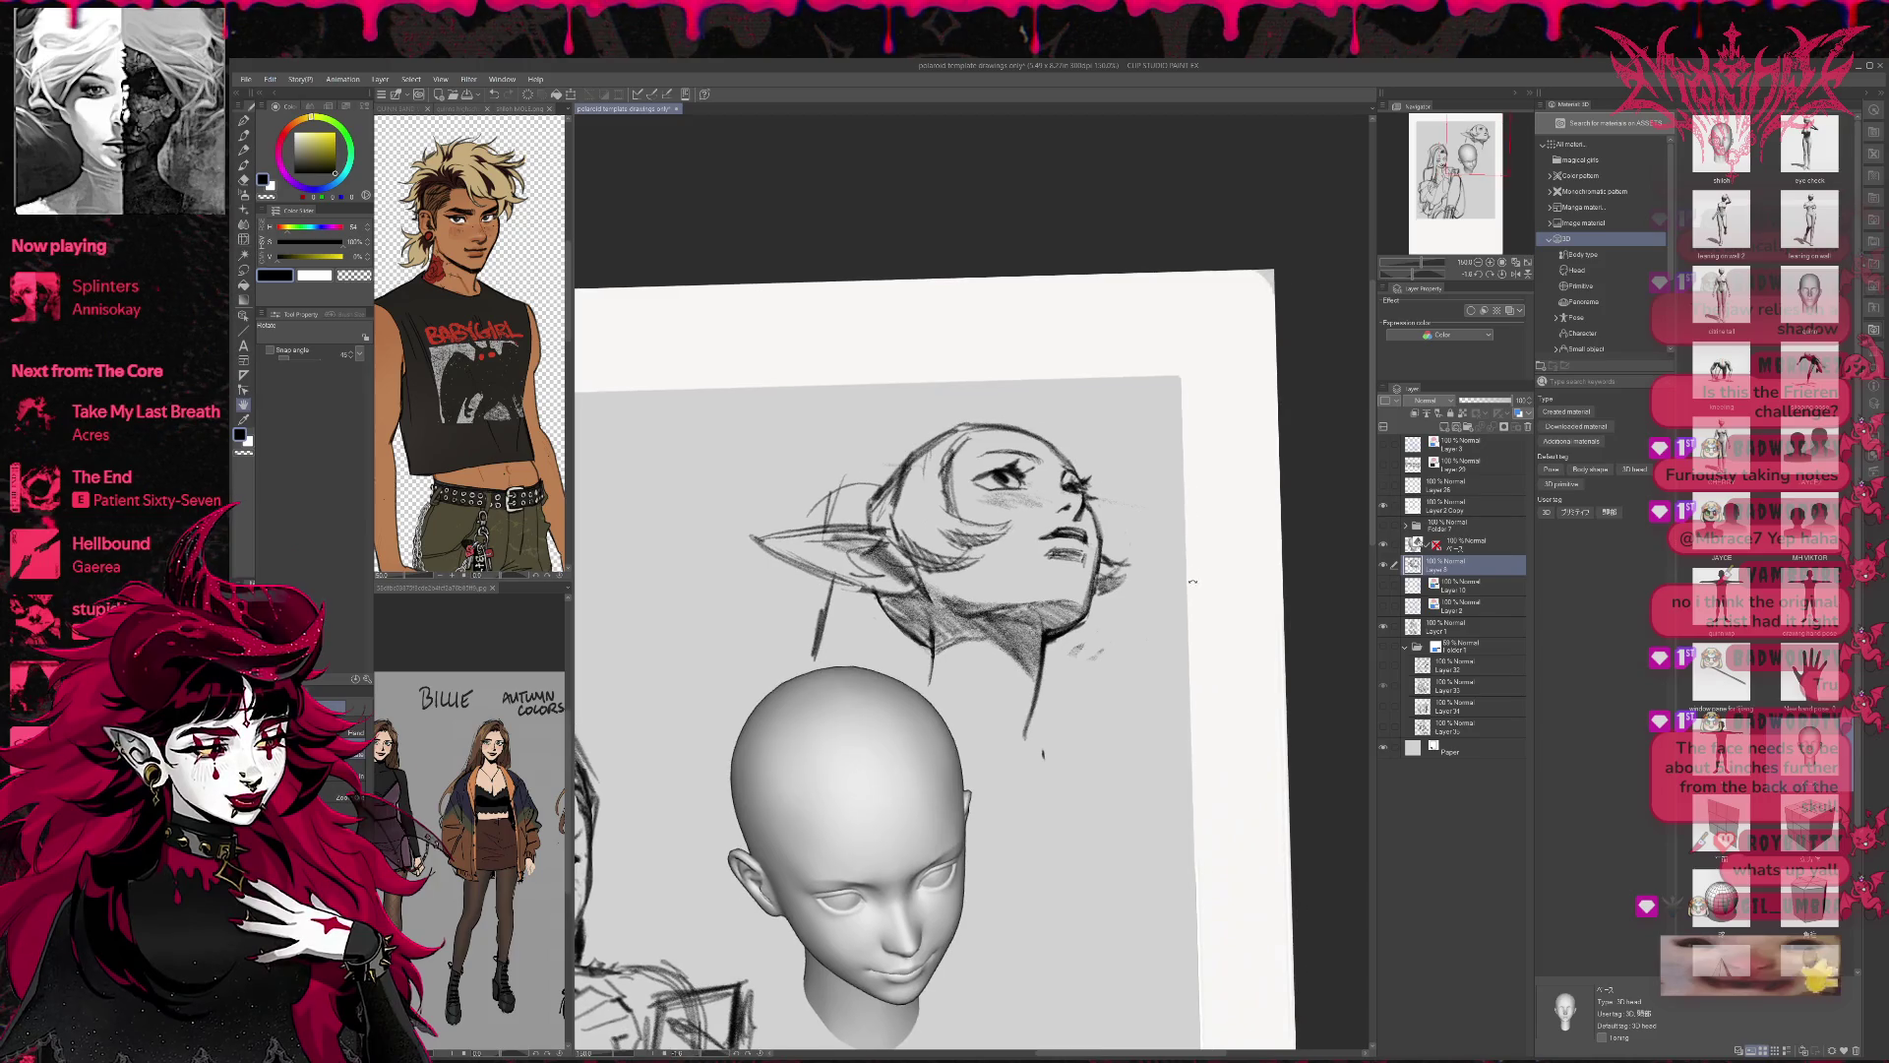
# Pencil diagonal arrows above the head pointing up and to the right.
pyautogui.press('p')
pyautogui.moveTo(1111, 455)
pyautogui.mouseDown()
pyautogui.moveTo(1181, 406)
pyautogui.moveTo(1173, 436)
pyautogui.moveTo(1101, 389)
pyautogui.moveTo(1104, 415)
pyautogui.mouseUp()
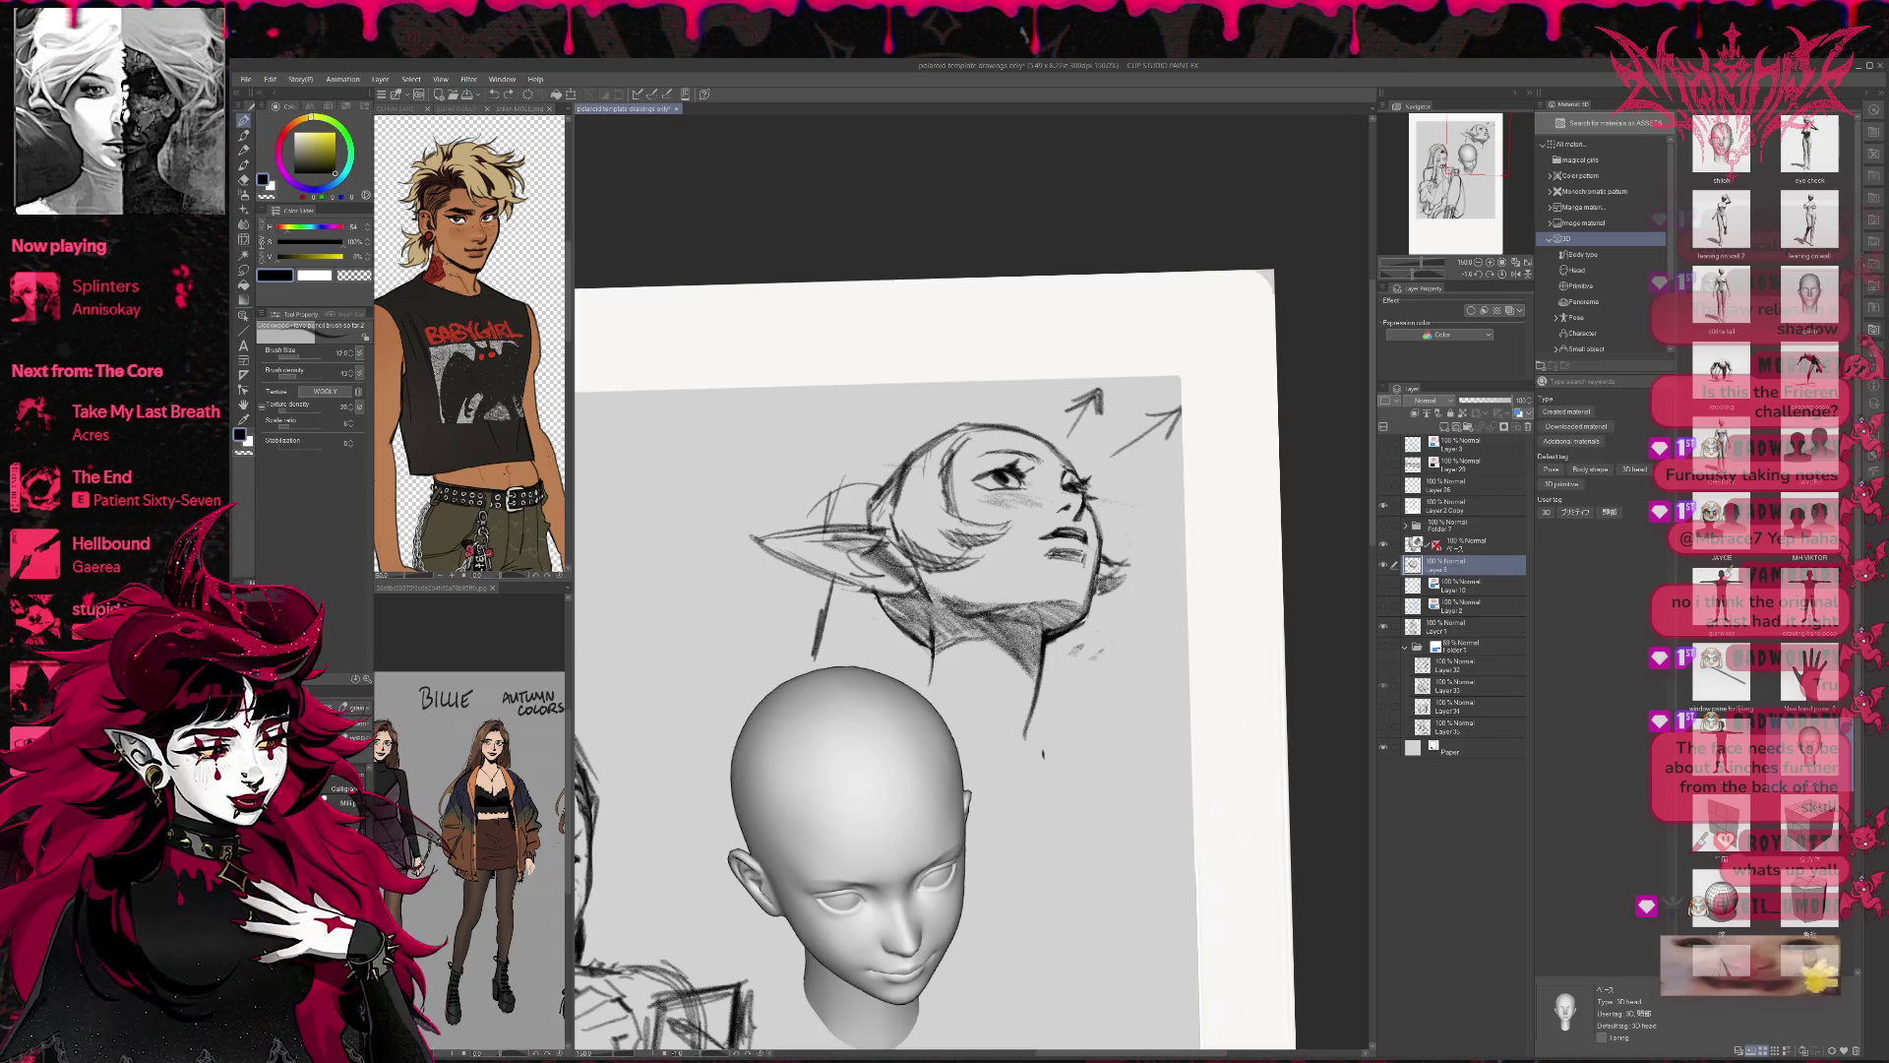
pyautogui.press('e')
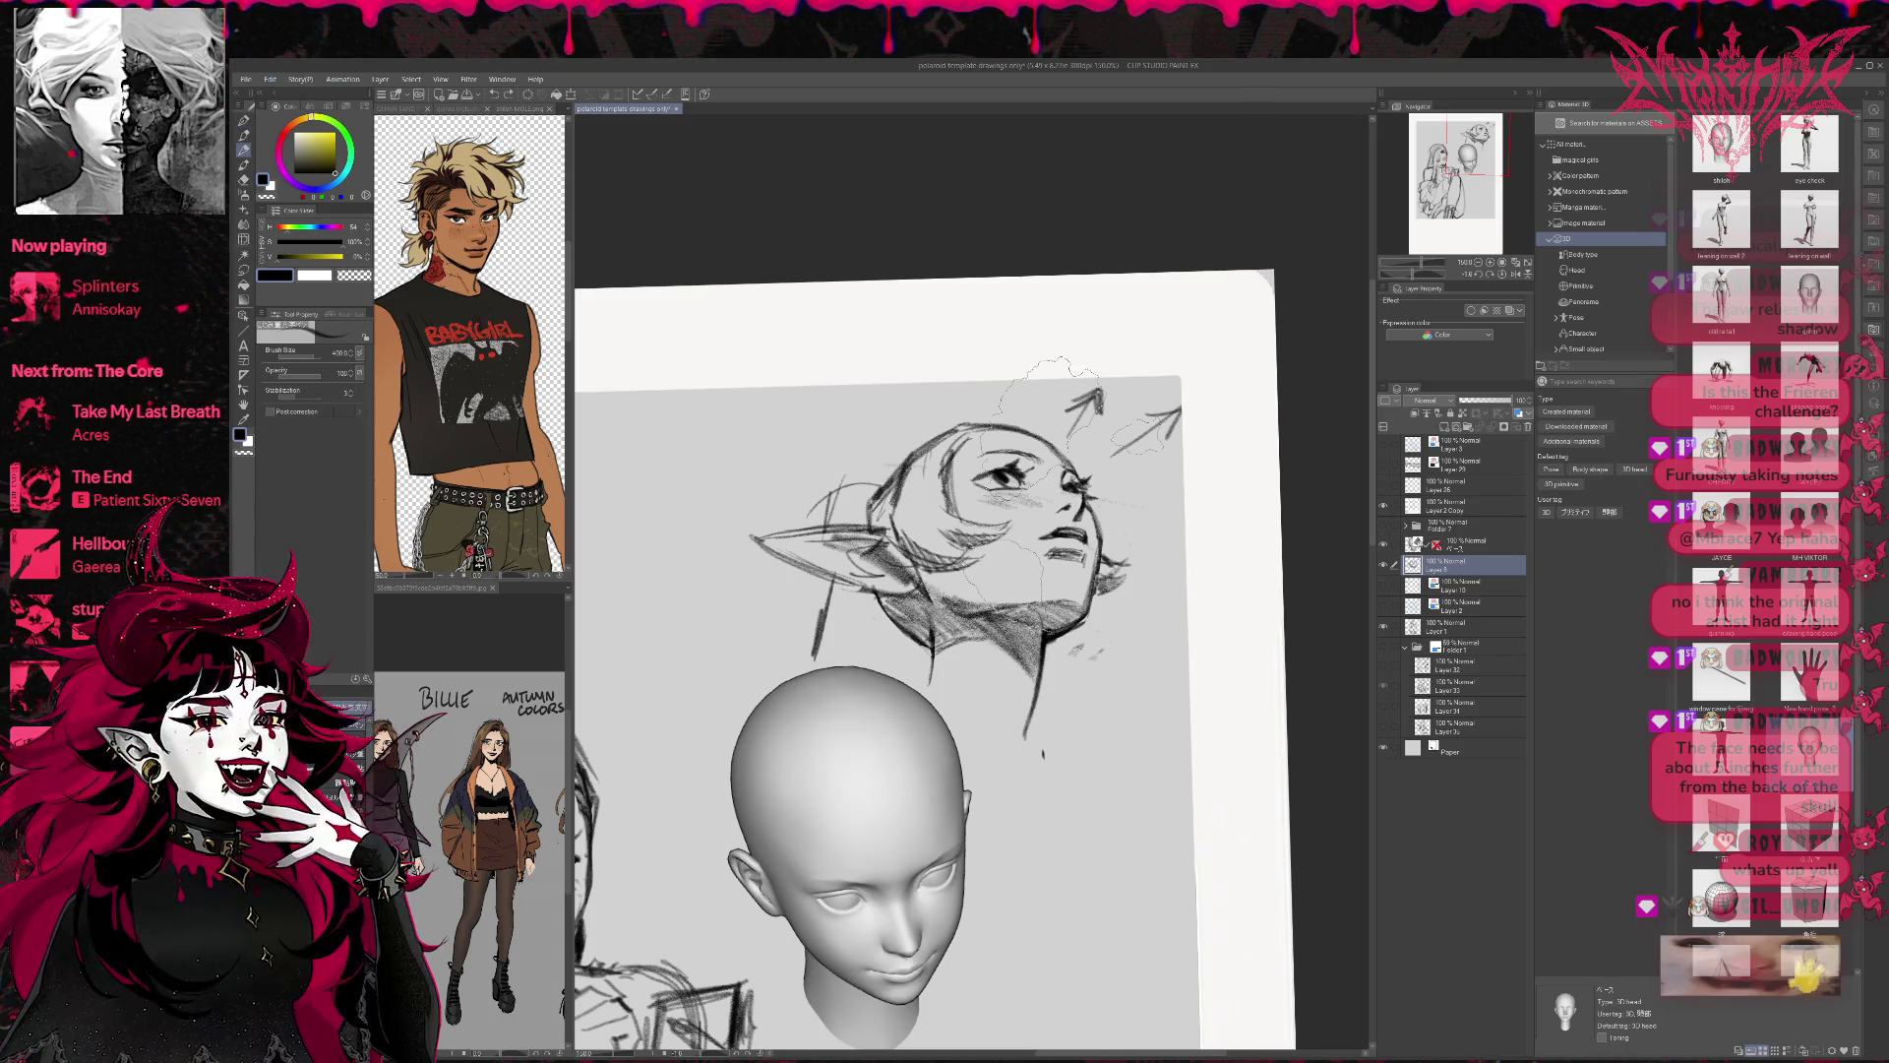
pyautogui.press('p')
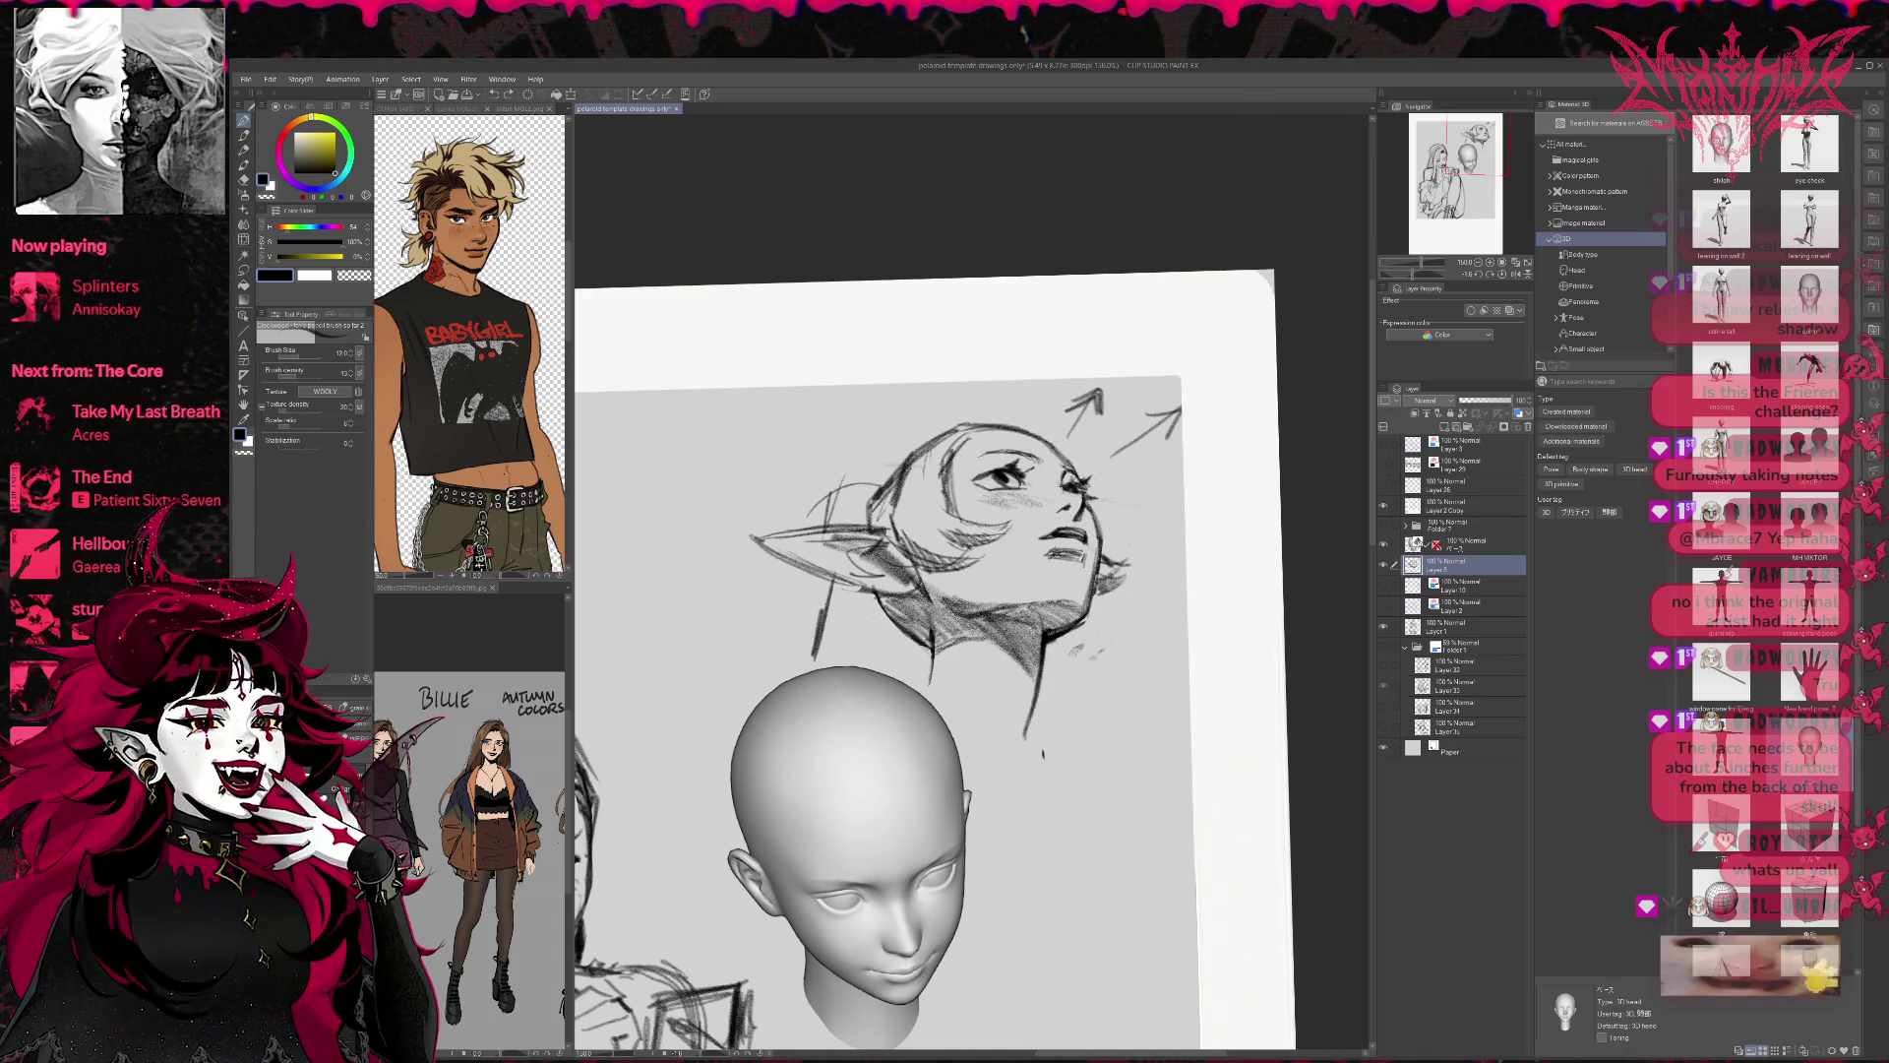
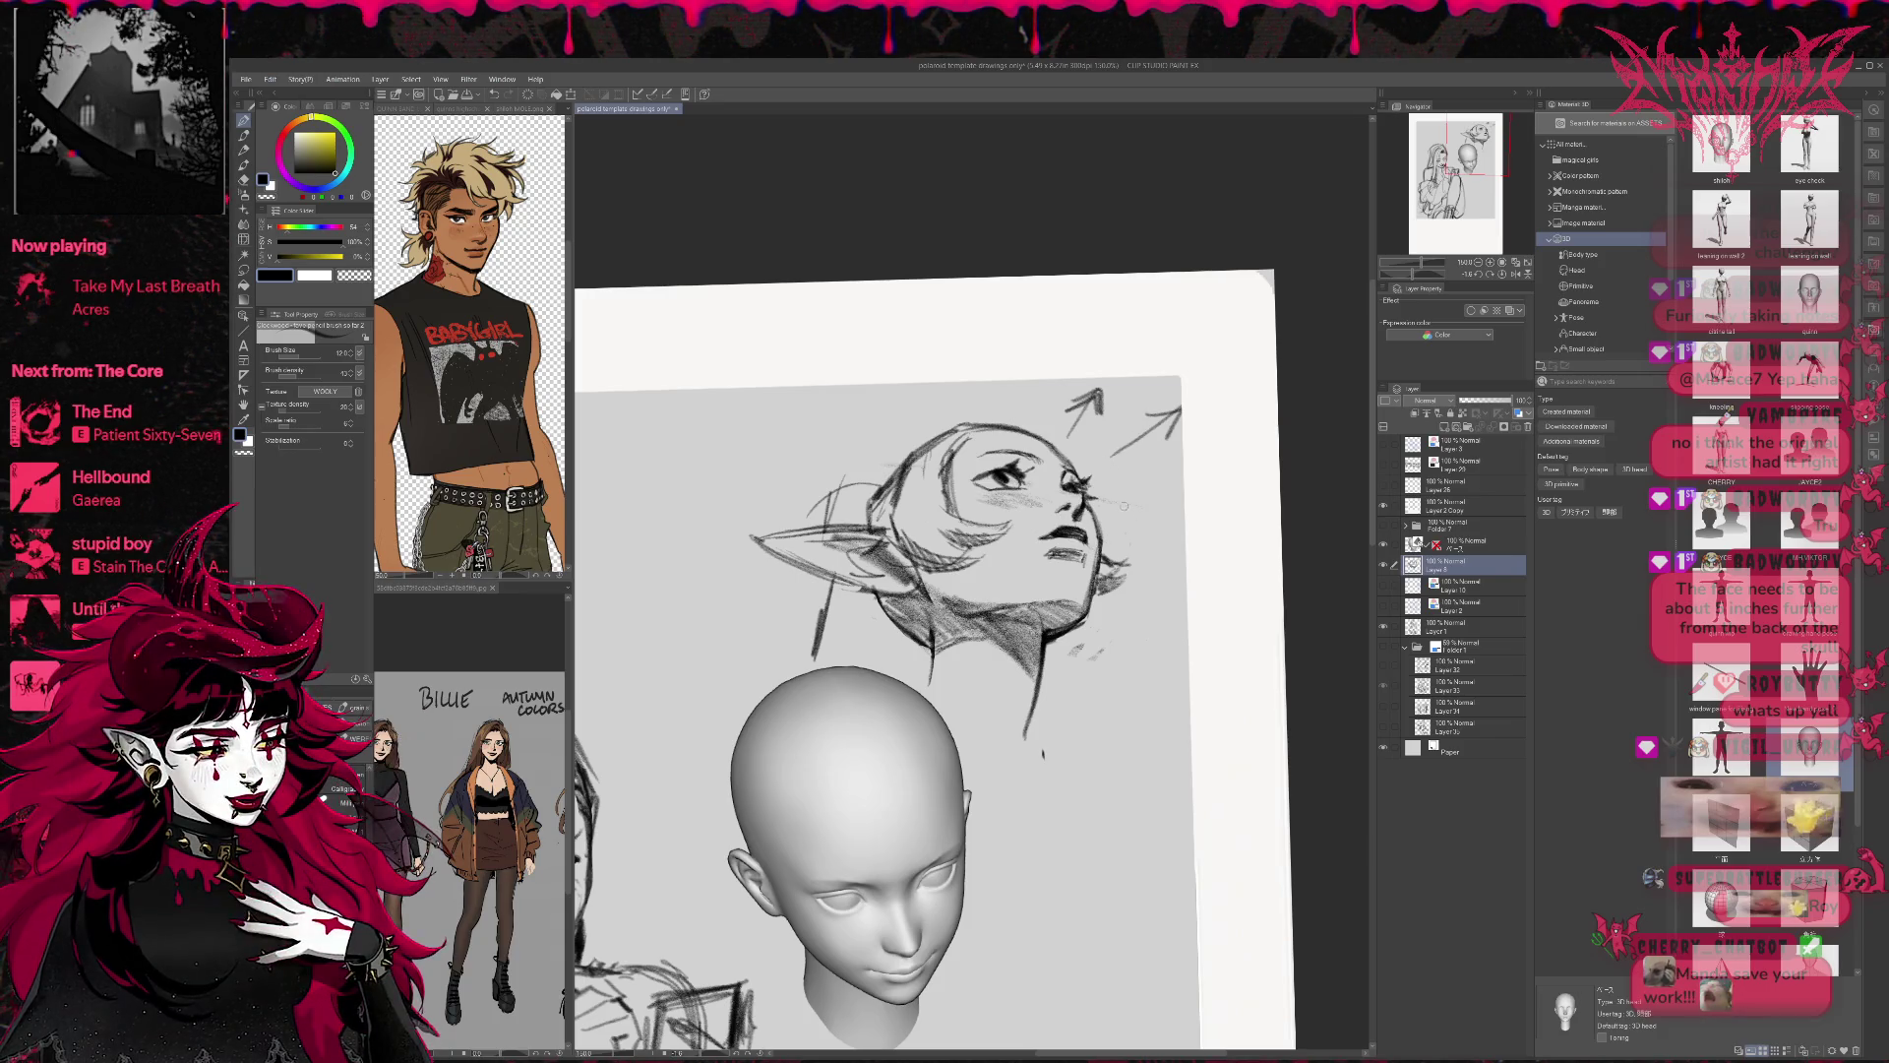
# Pan the canvas and zoom out to about 73% to show the elf head, 3D head and girl.
pyautogui.press('e')
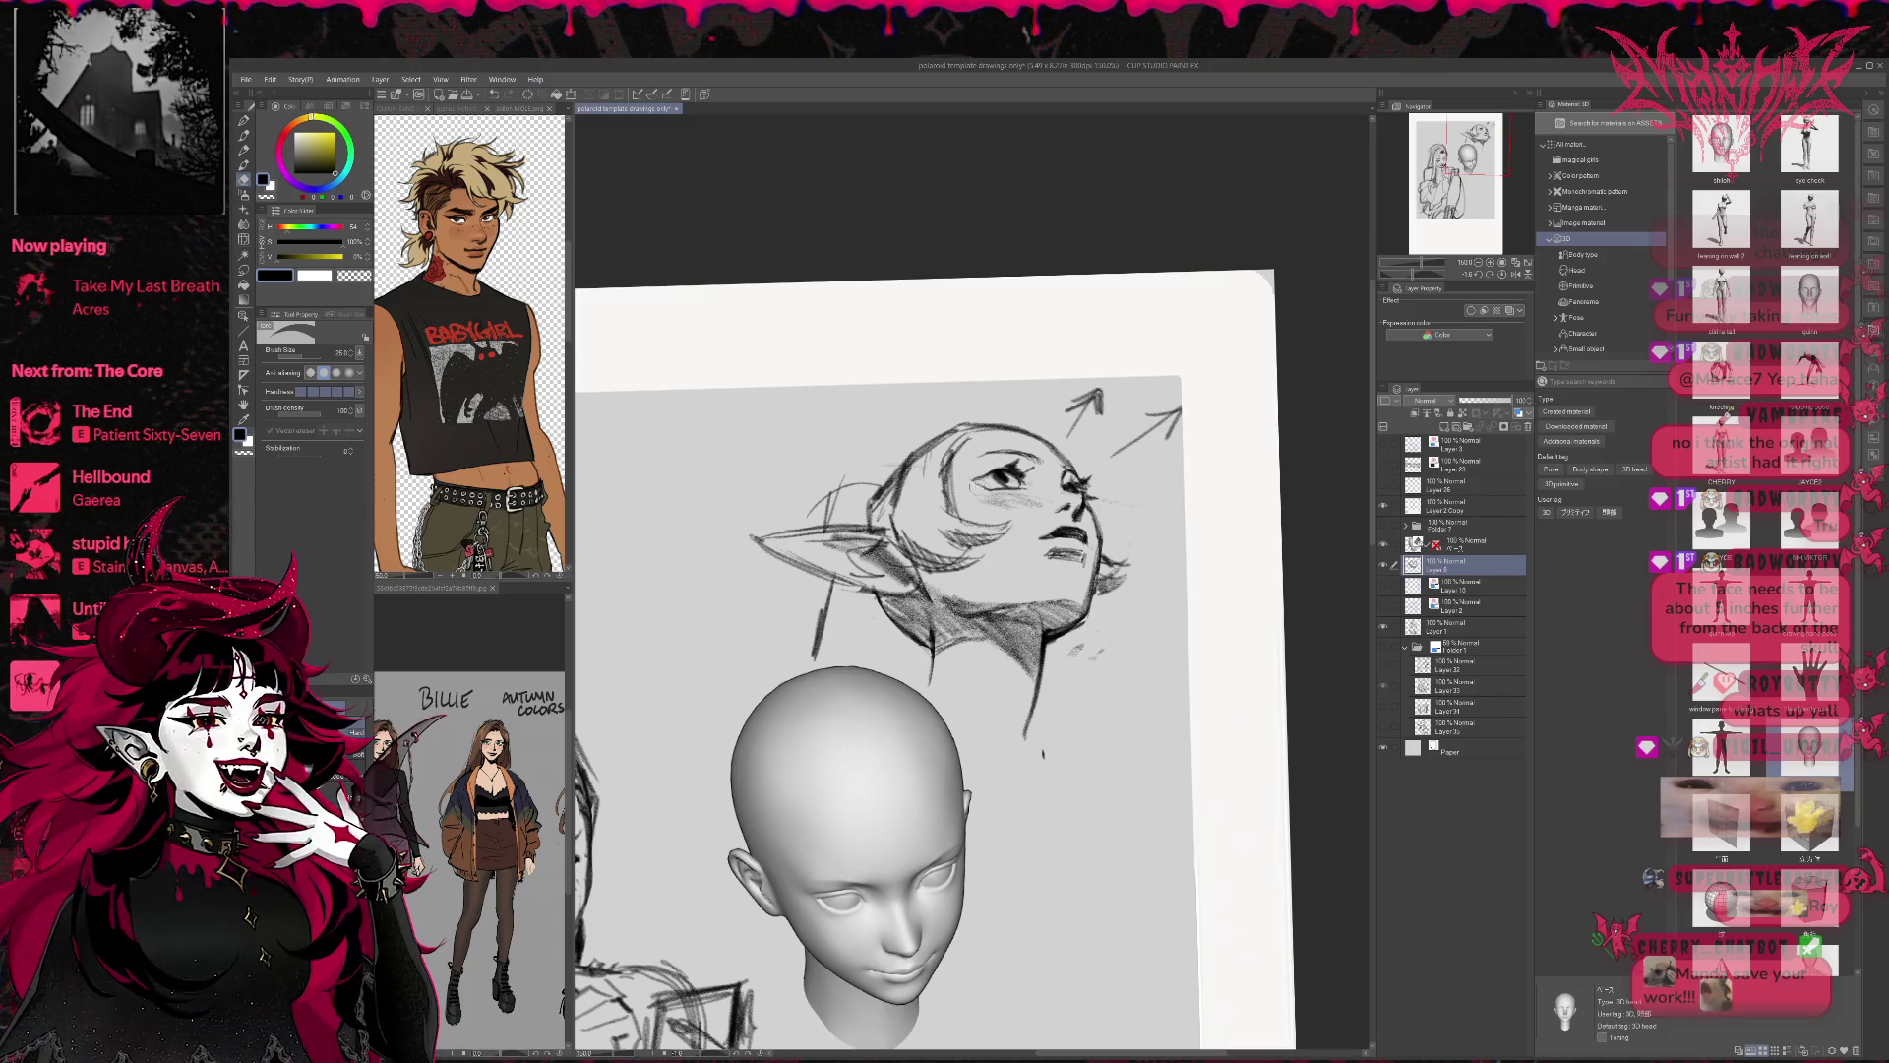
pyautogui.press('p')
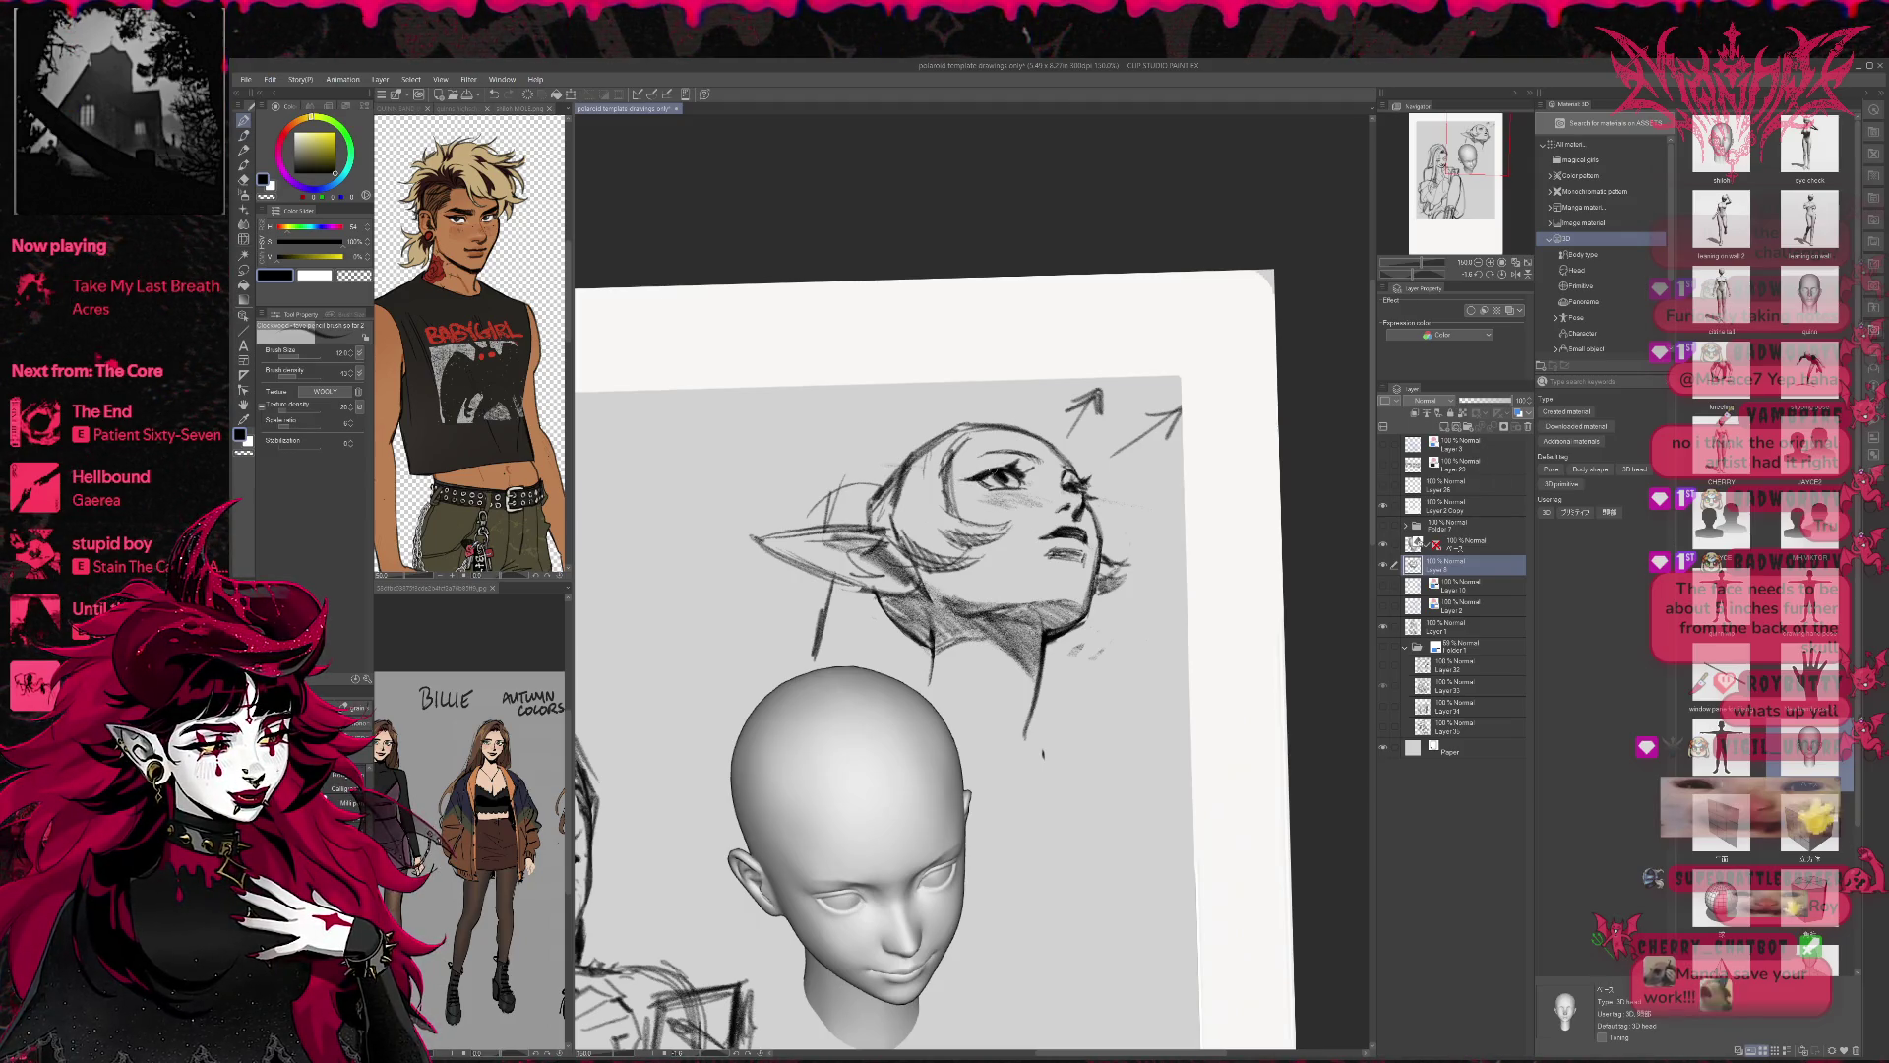
pyautogui.moveTo(1092, 450); pyautogui.dragTo(1033, 451)
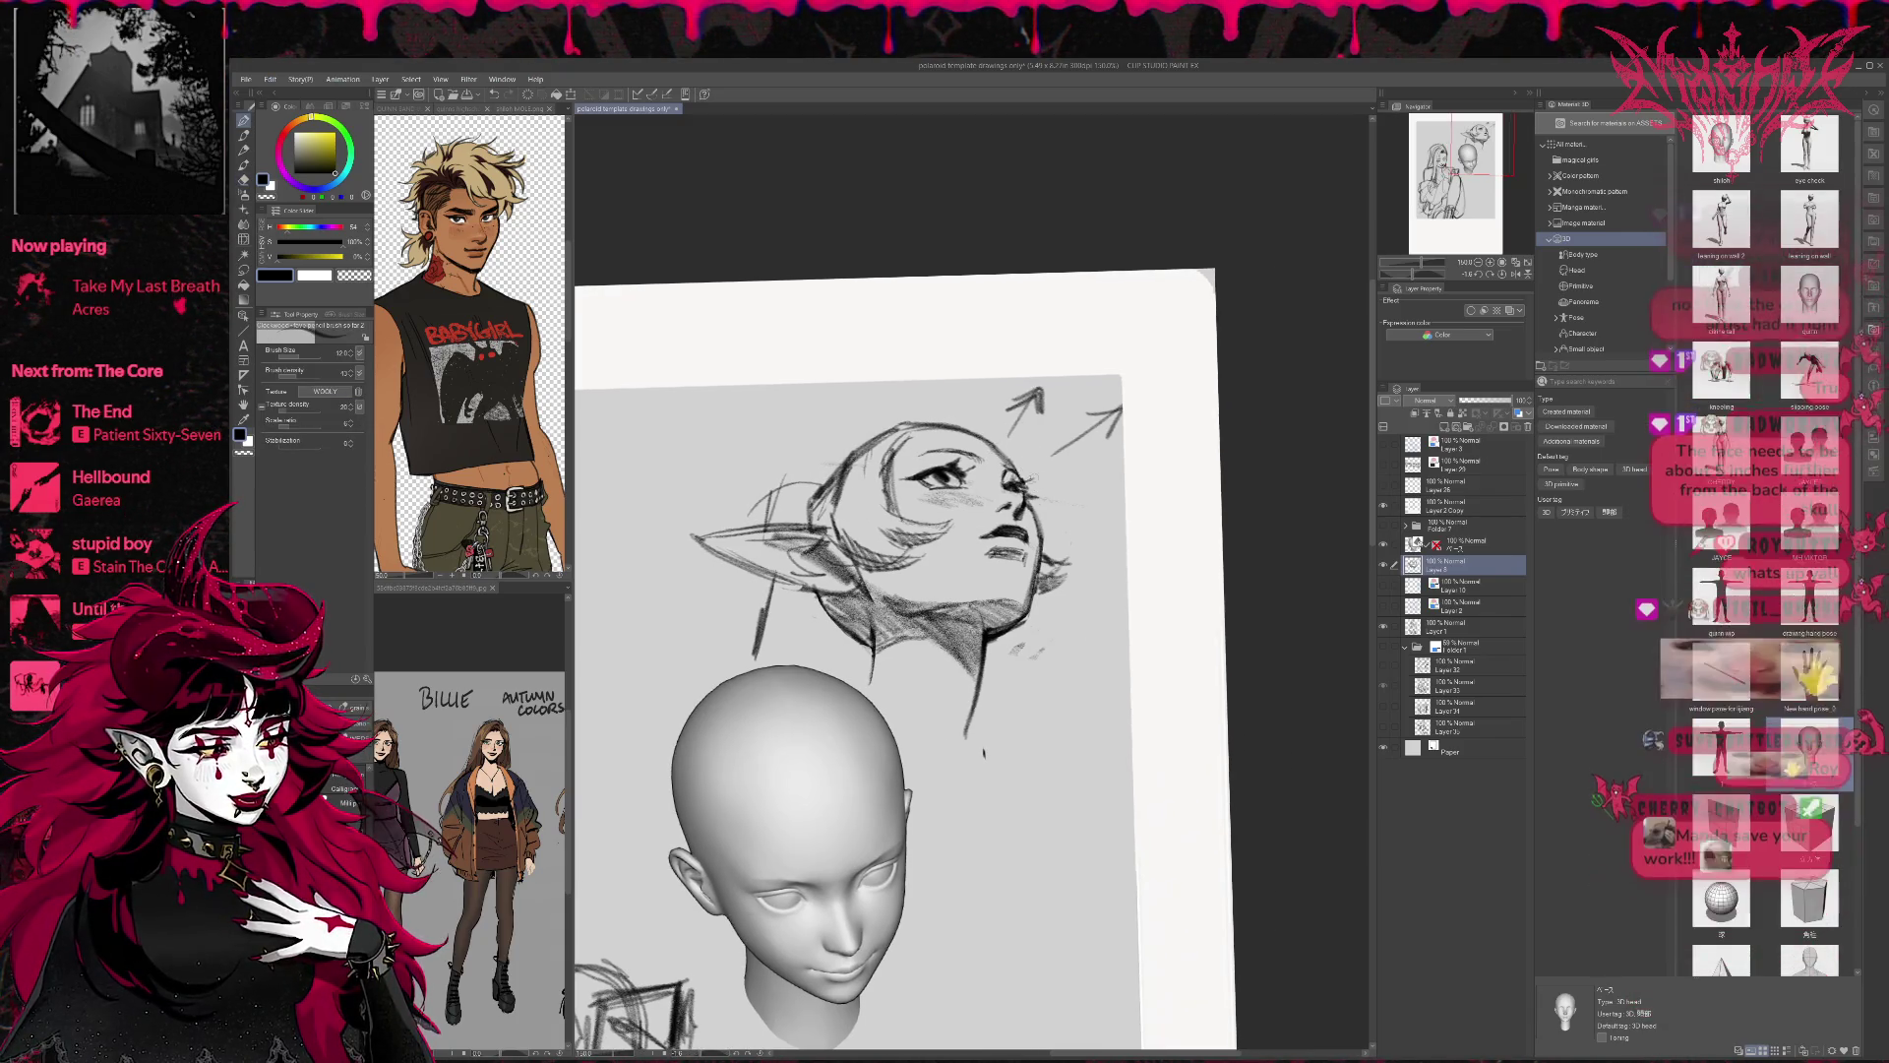
pyautogui.moveTo(1031, 480); pyautogui.dragTo(1050, 477)
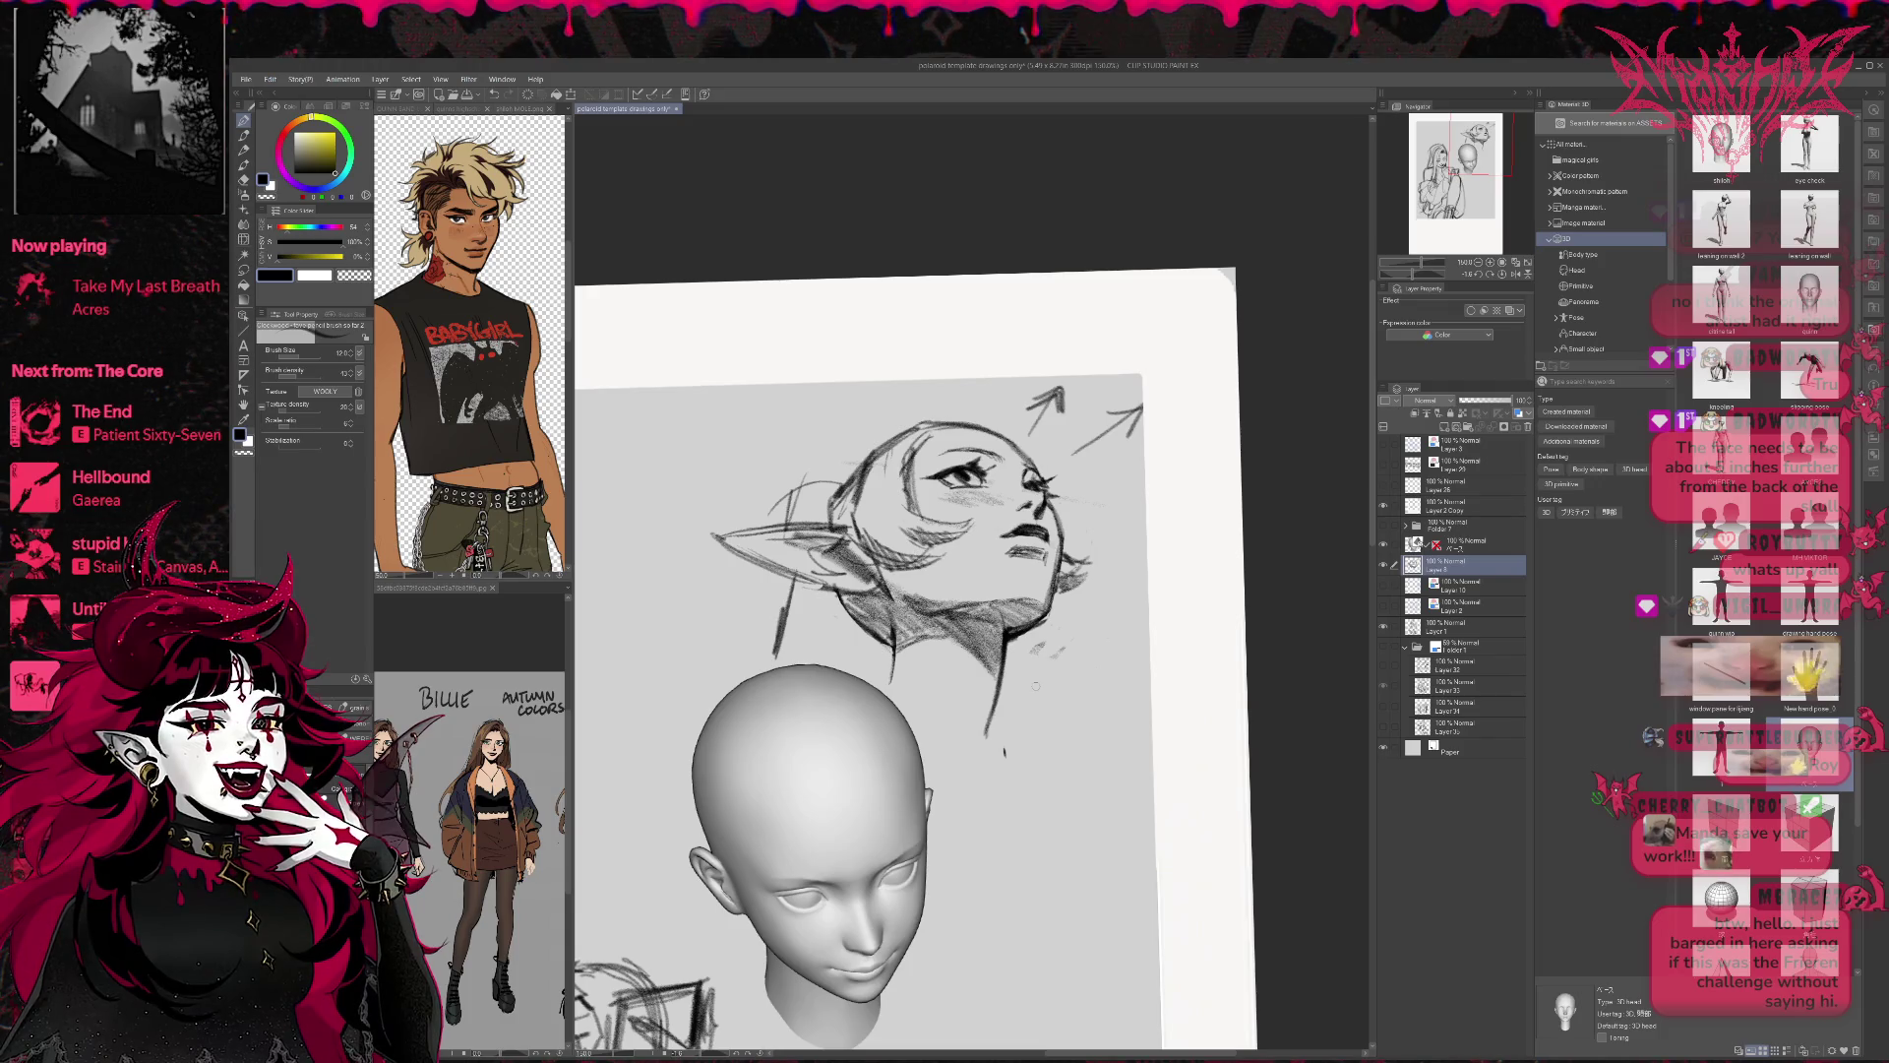
pyautogui.scroll(-5, 1034, 686)
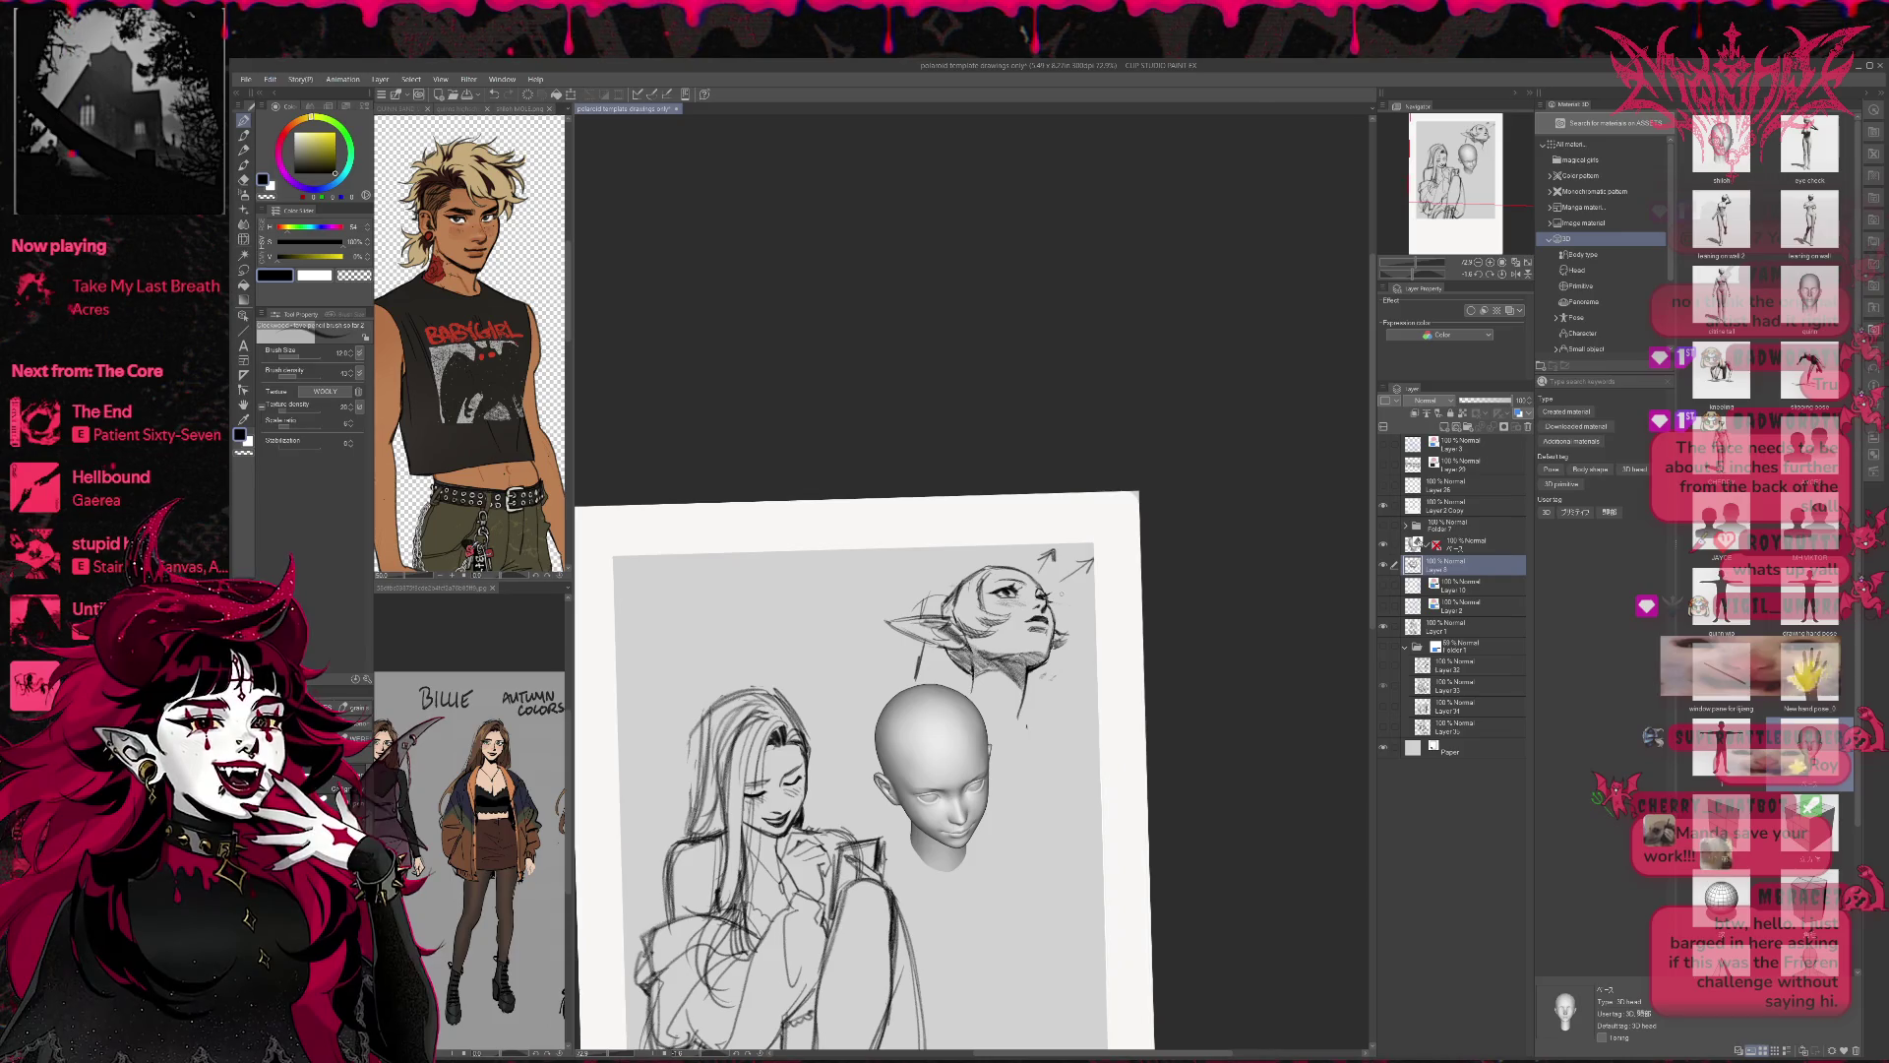
# Mirror the view and soften the elf head's neck shading with the Blend tool at size 250.
pyautogui.press('h')
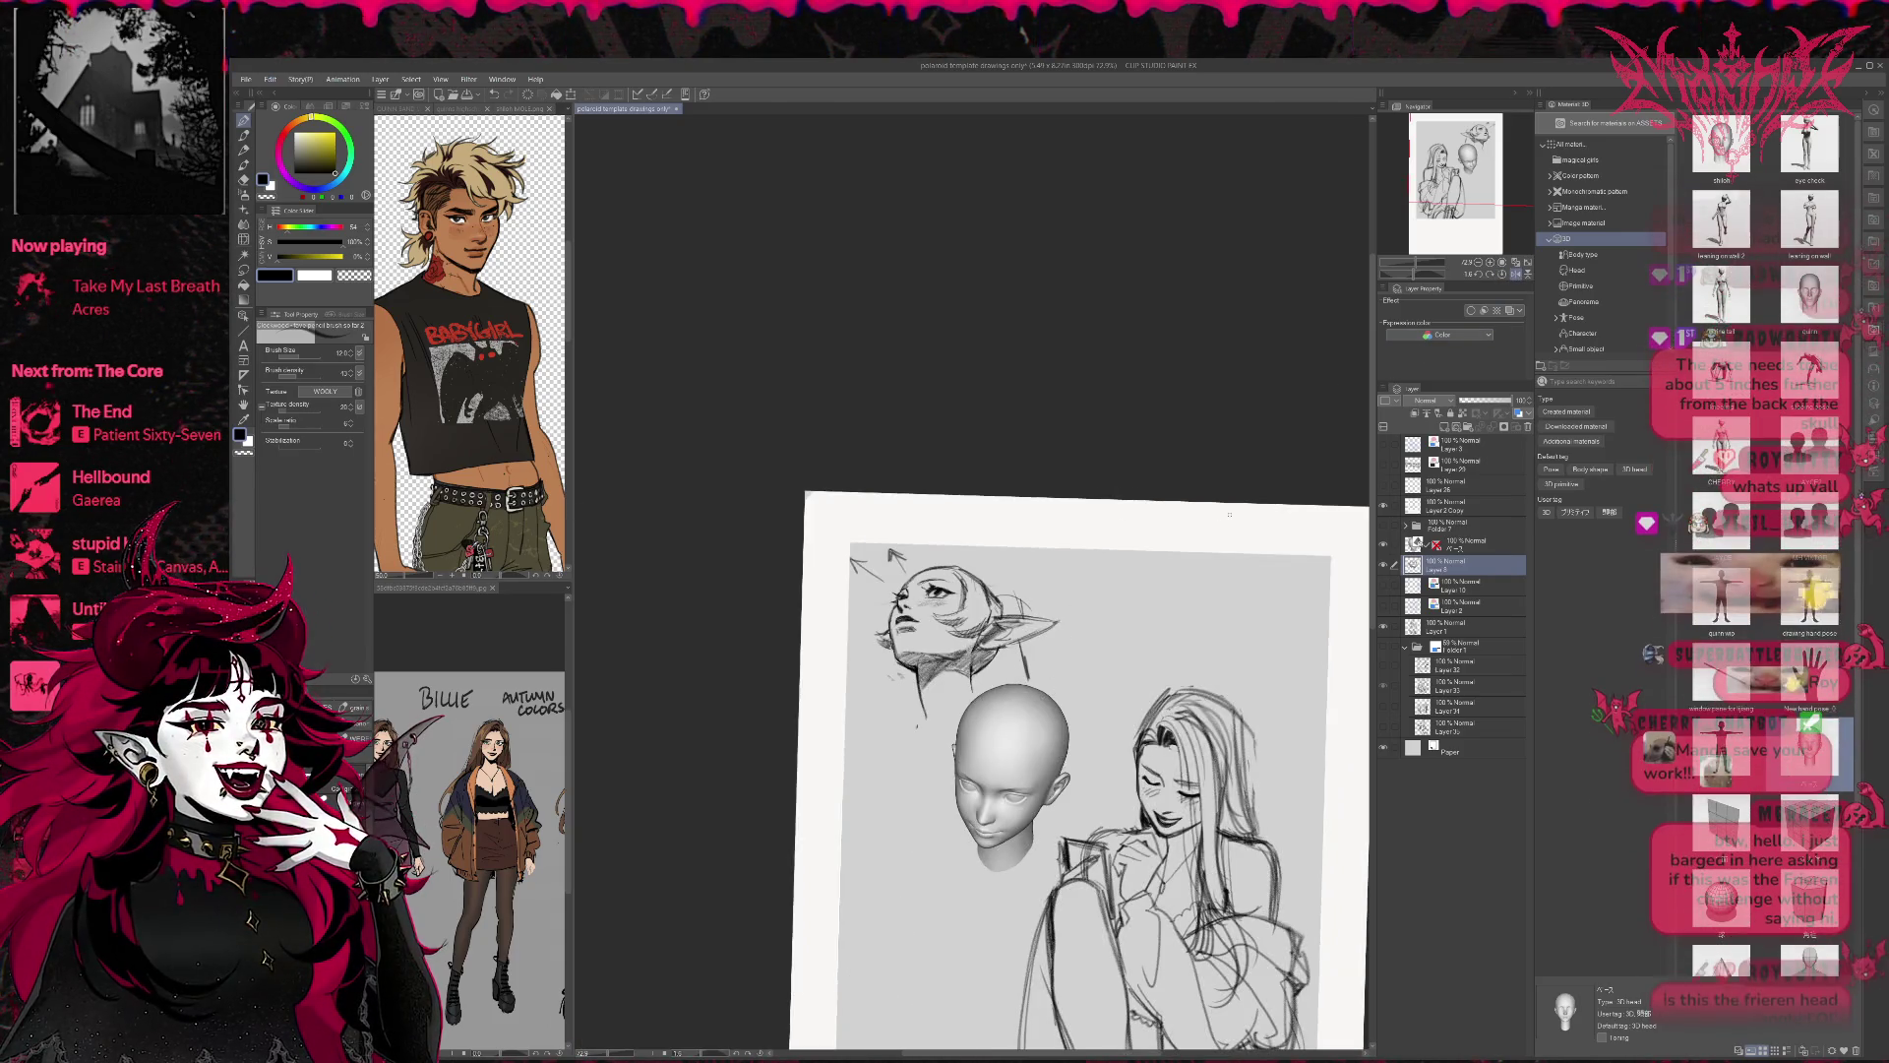
pyautogui.scroll(2, 1109, 603)
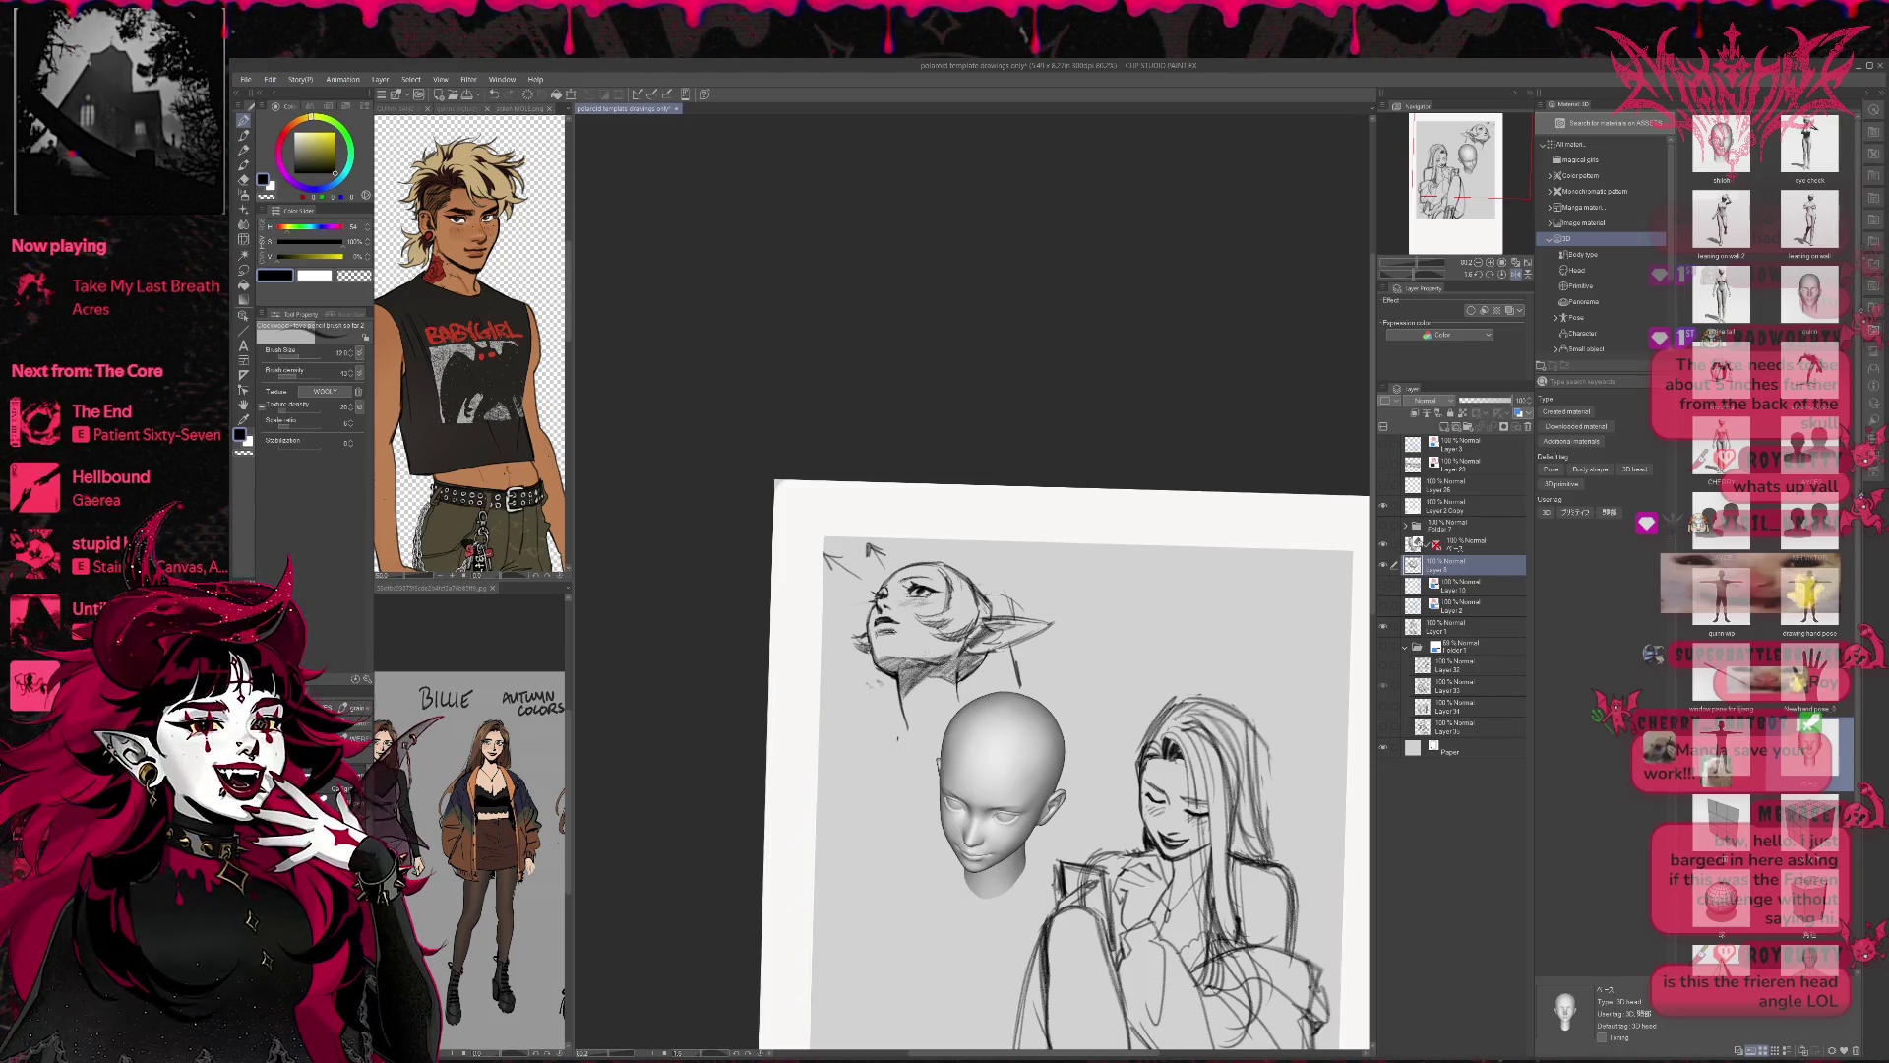
pyautogui.press('j')
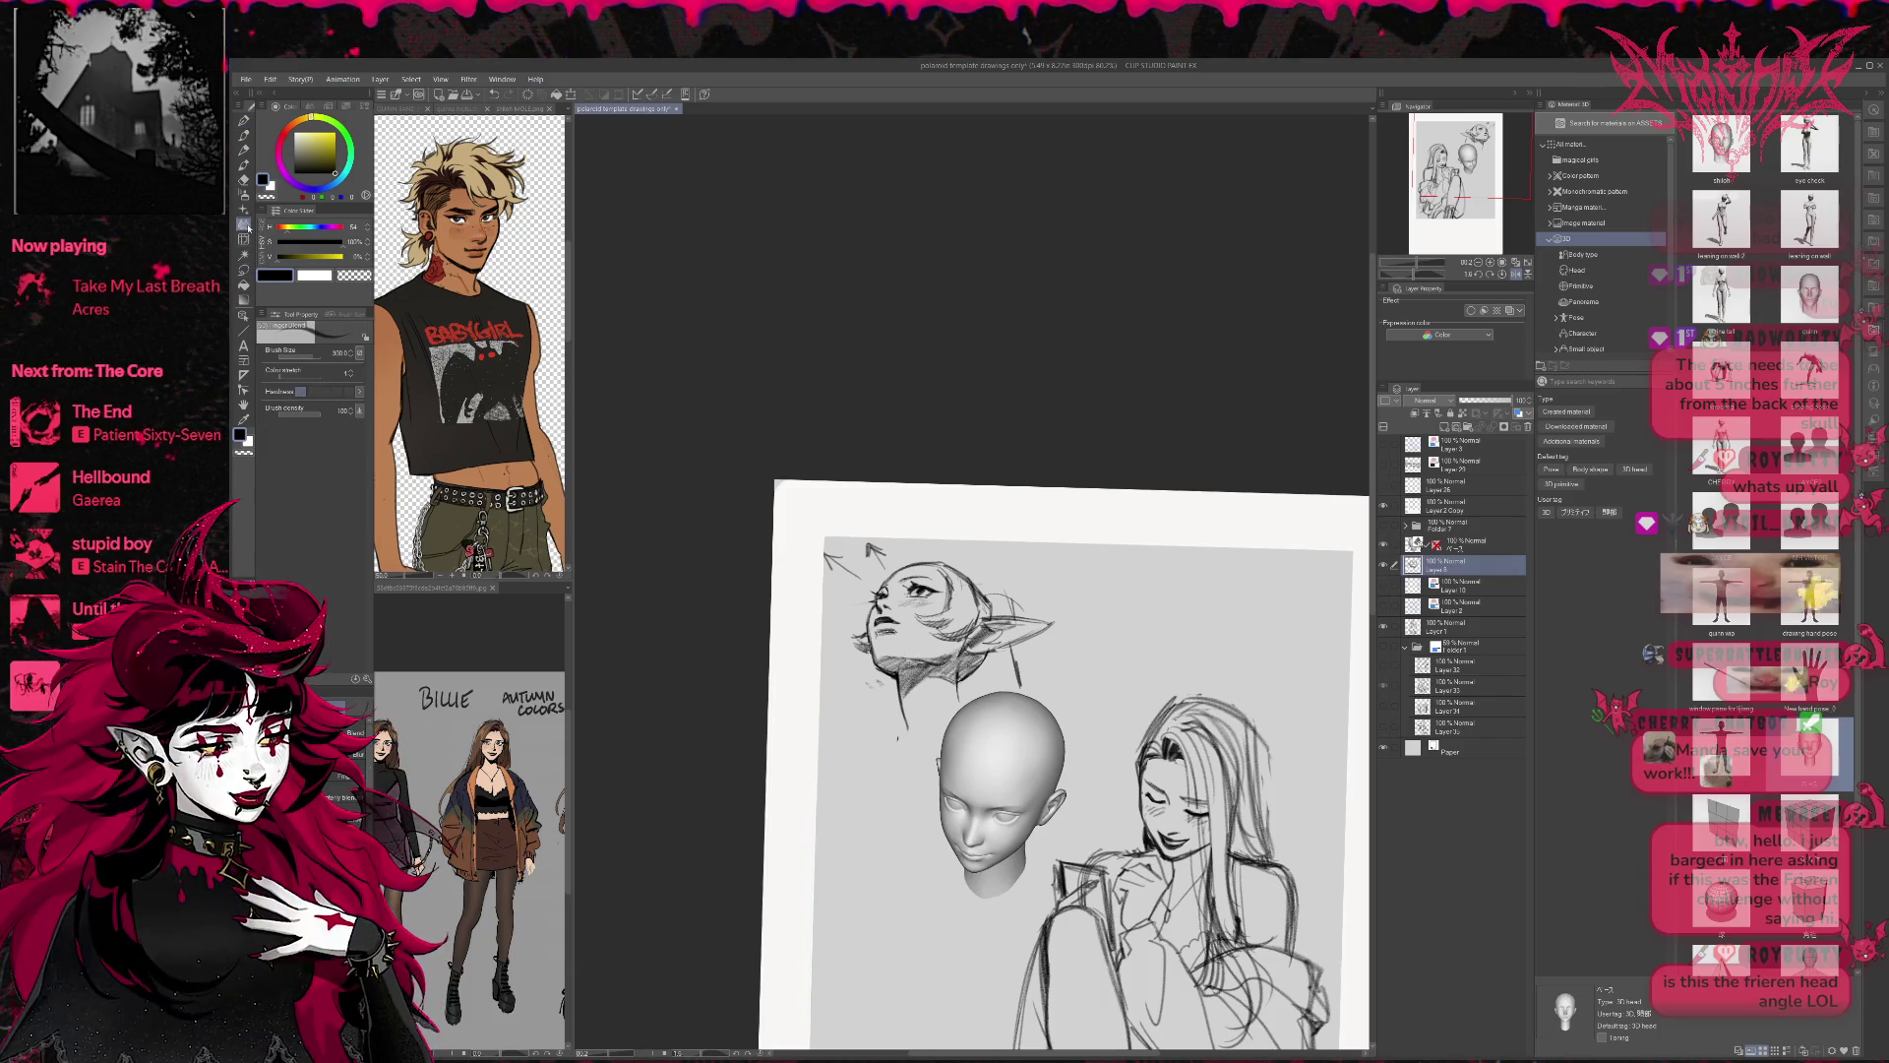
pyautogui.press('[')
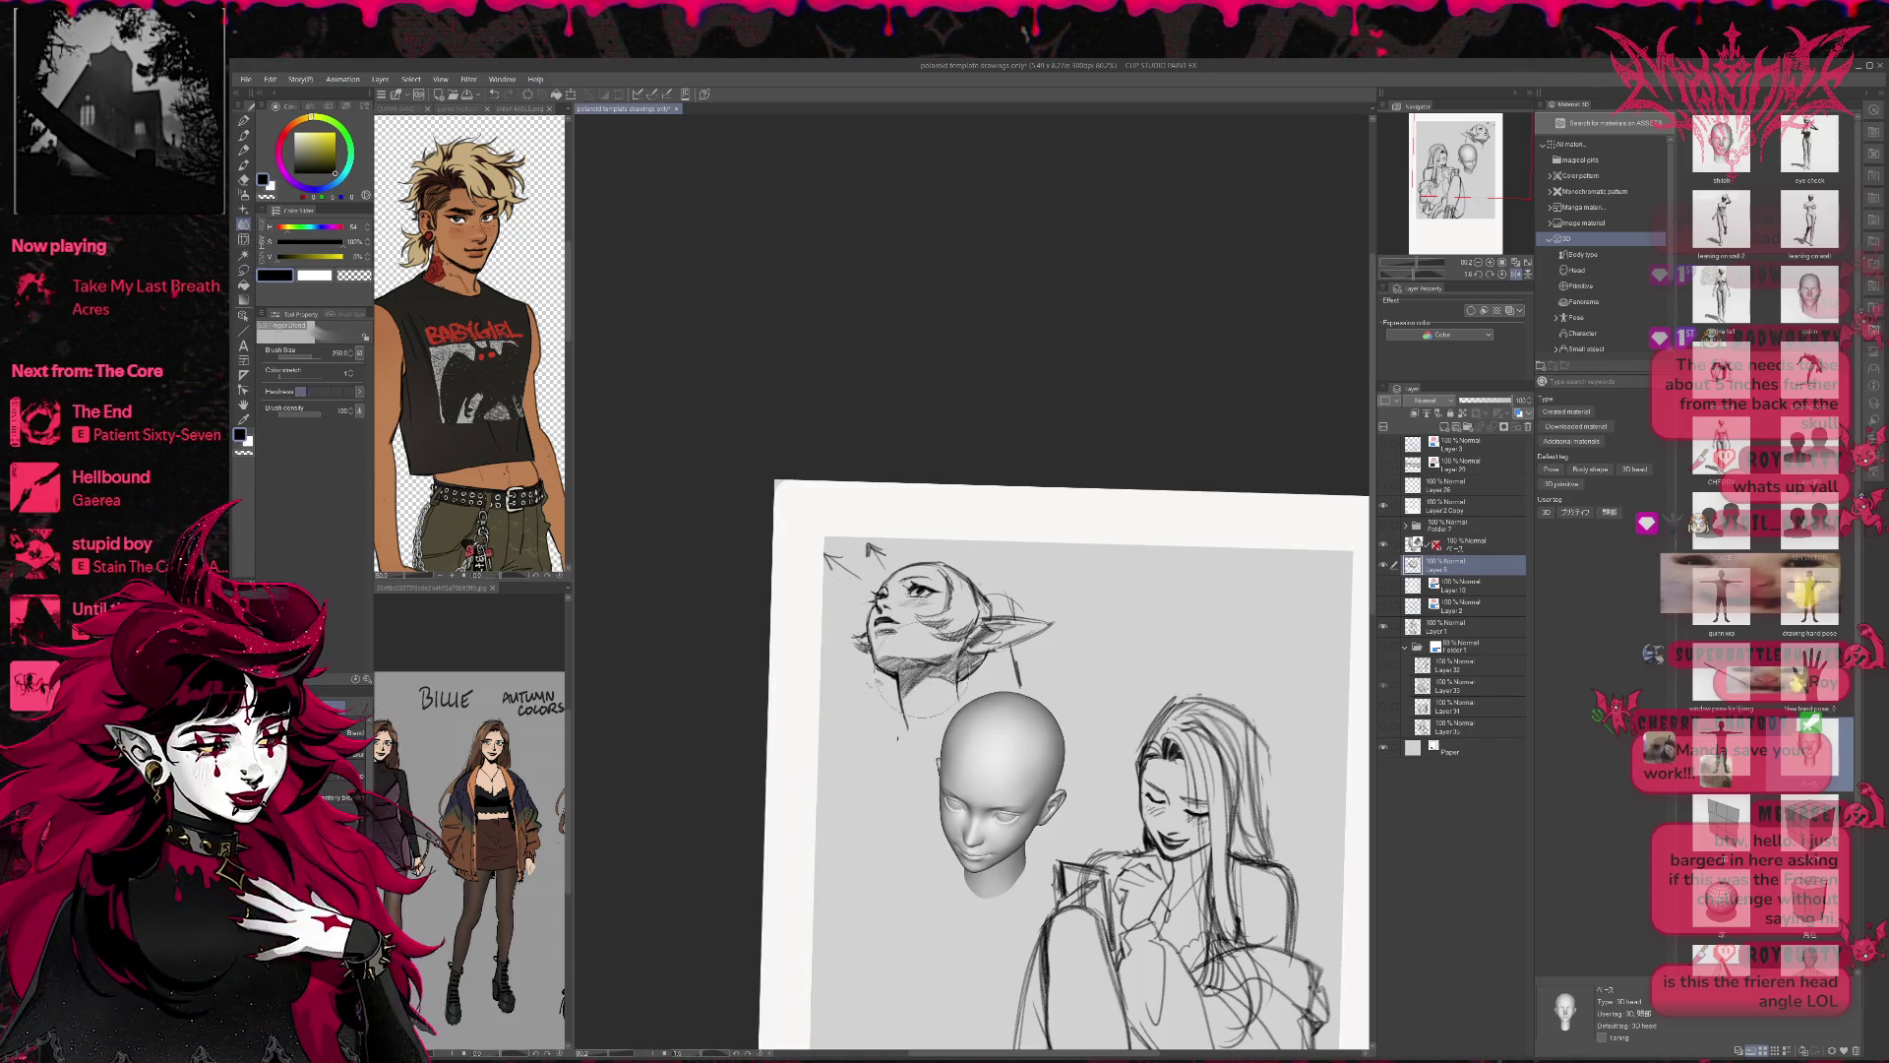
pyautogui.moveTo(907, 667); pyautogui.dragTo(946, 649)
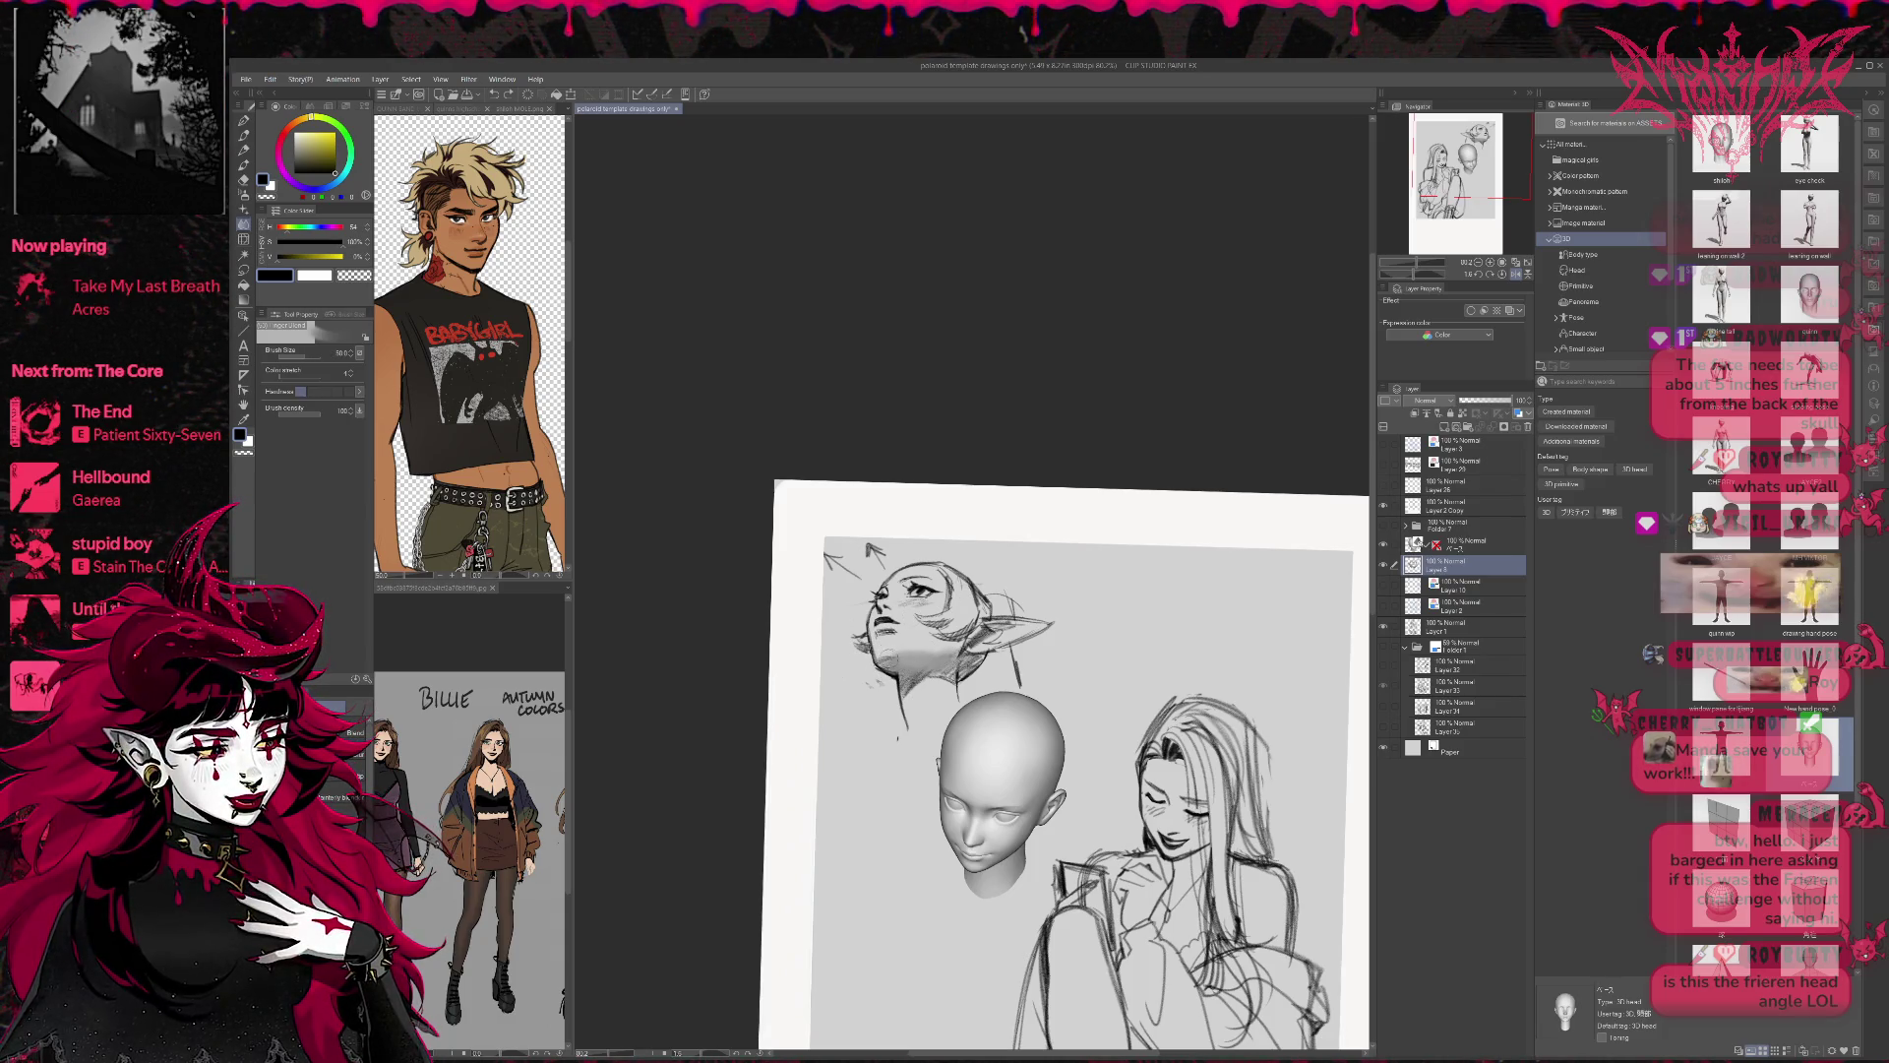
pyautogui.moveTo(885, 667); pyautogui.dragTo(895, 667)
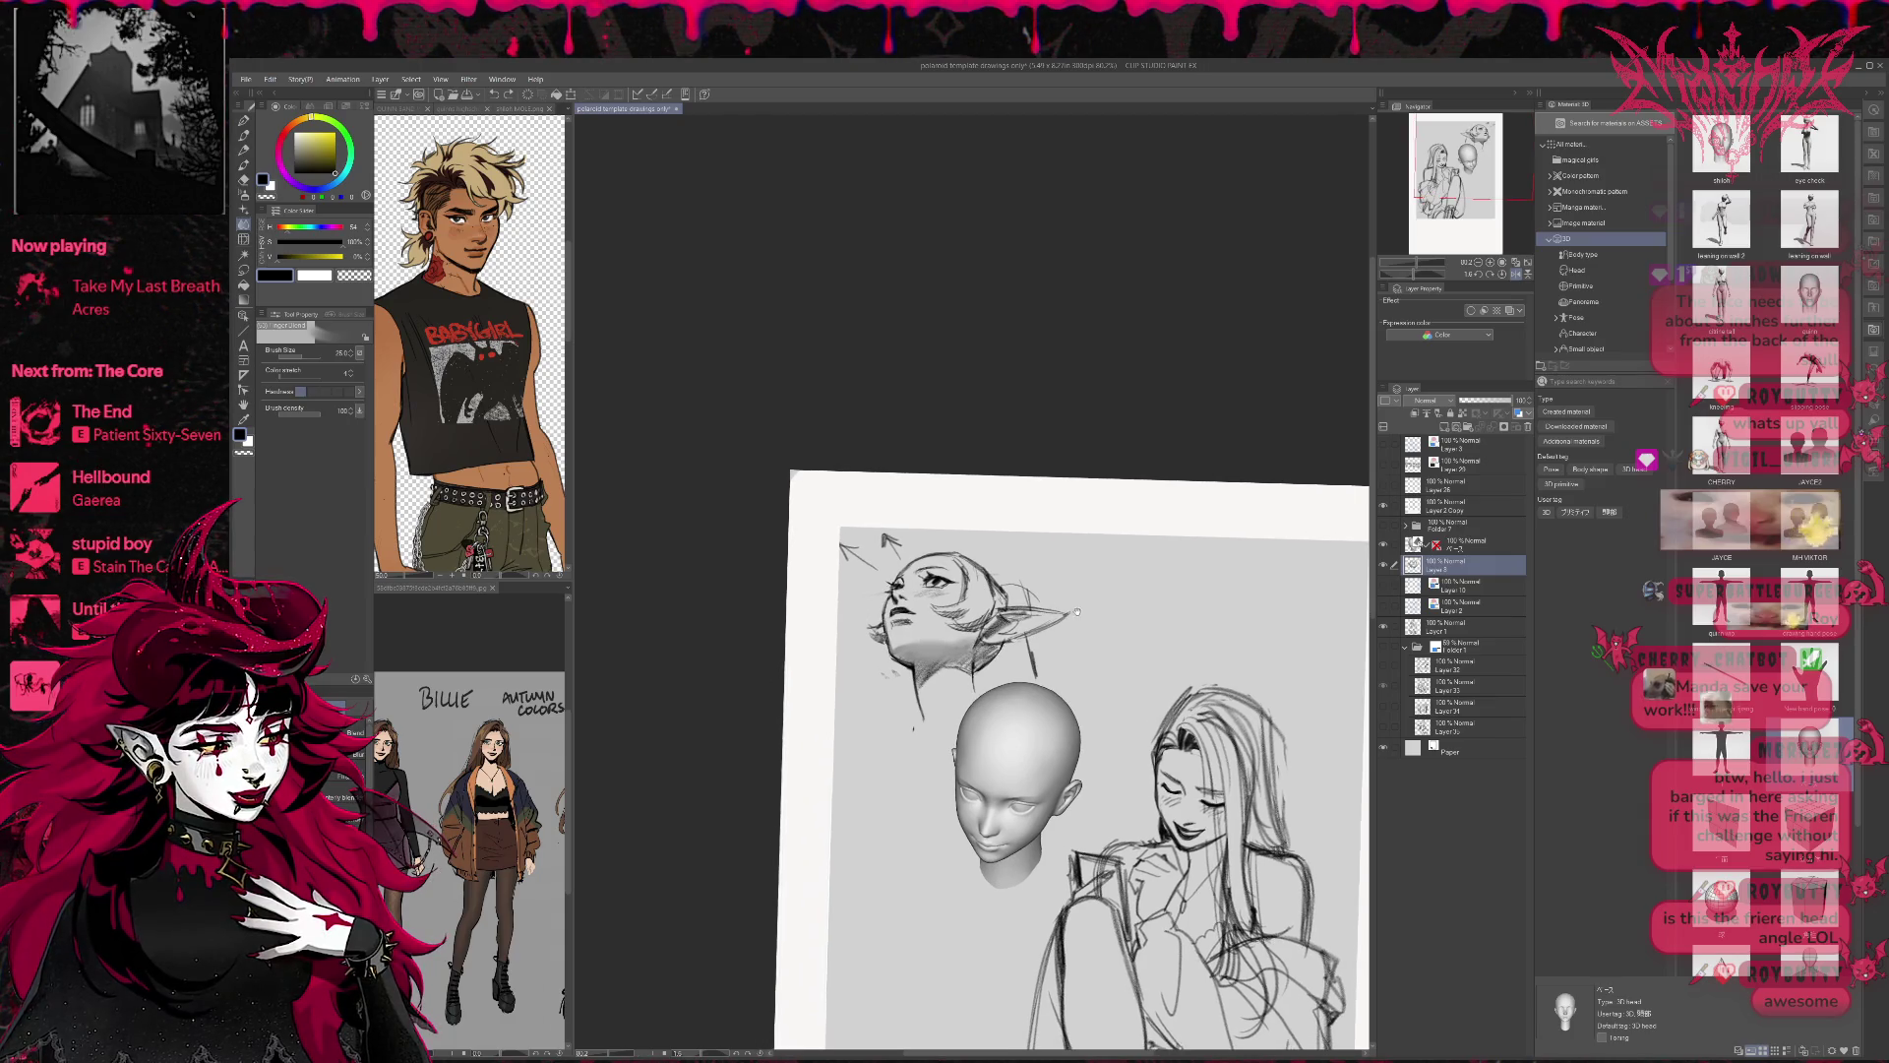
# Add two pencil hatching strokes to the elf head's neck.
pyautogui.press('p')
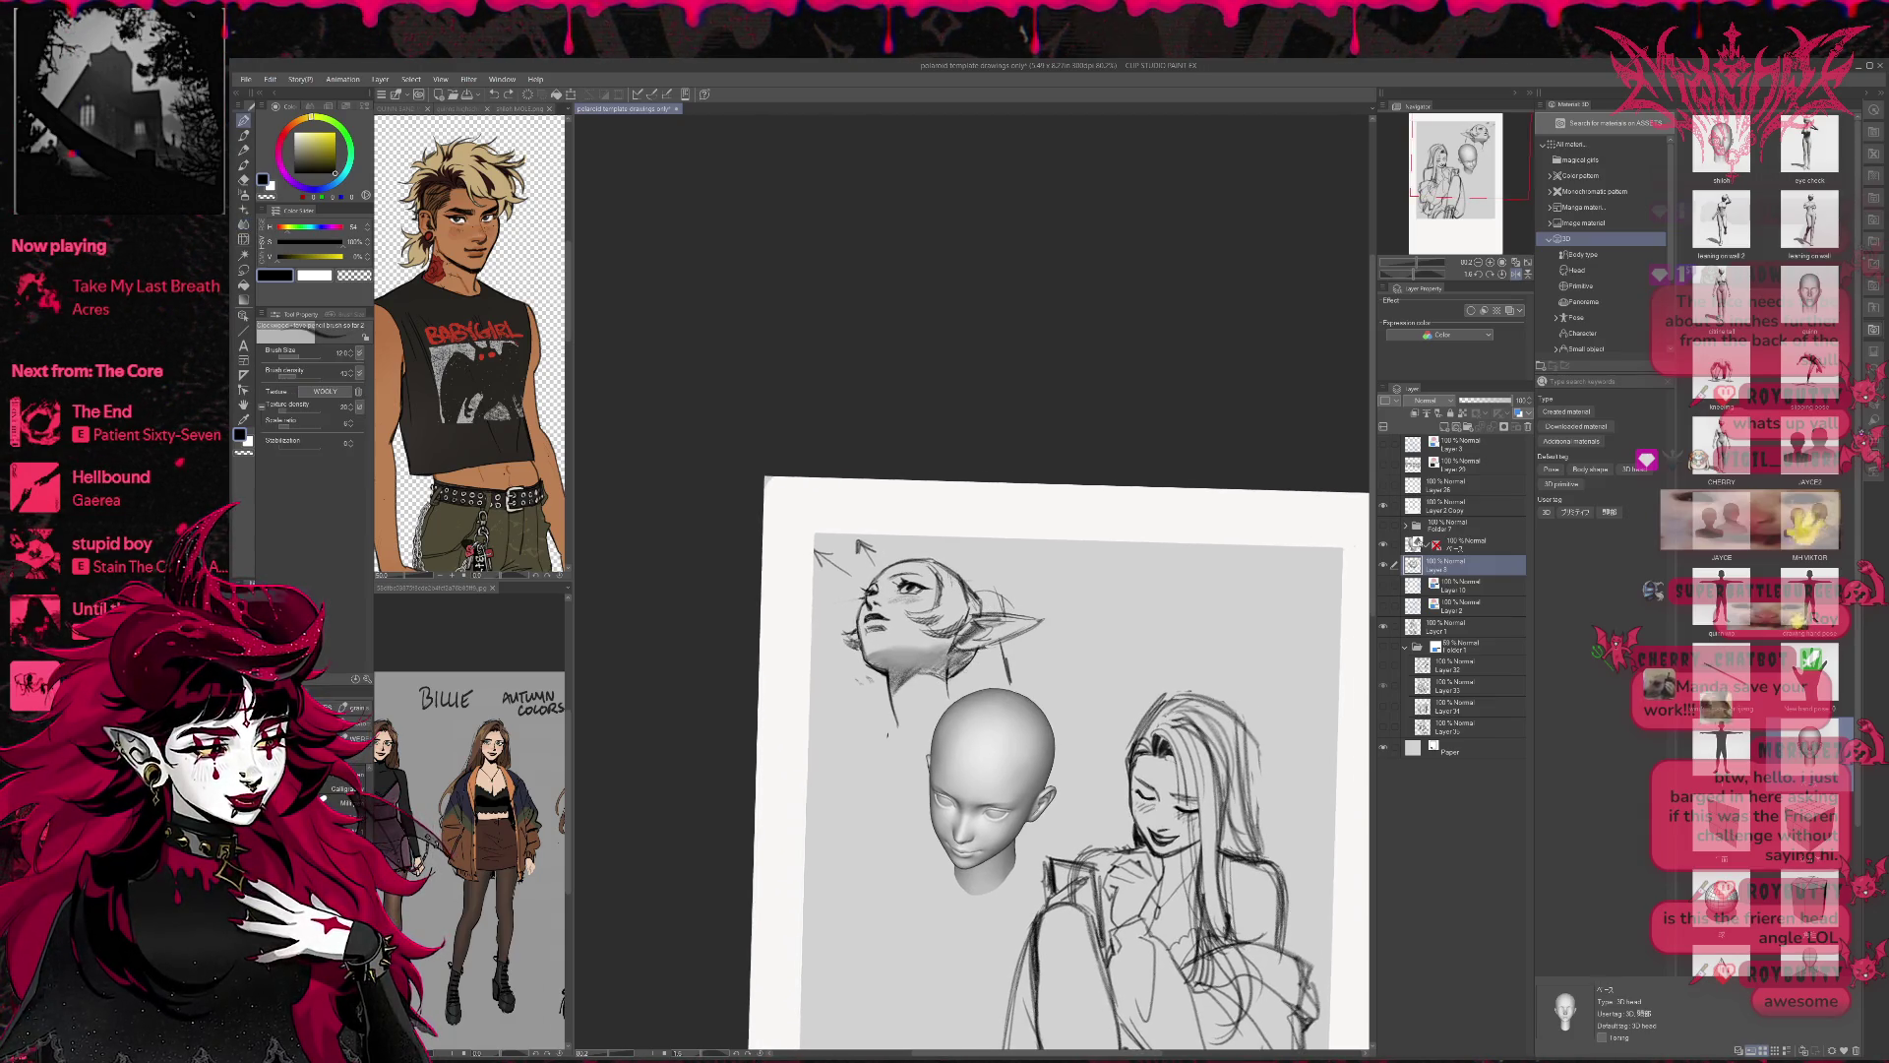
pyautogui.moveTo(976, 662); pyautogui.dragTo(969, 687)
pyautogui.moveTo(982, 656)
pyautogui.mouseDown()
pyautogui.moveTo(975, 683)
pyautogui.moveTo(1010, 675)
pyautogui.mouseUp()
pyautogui.moveTo(1043, 767); pyautogui.dragTo(1019, 767)
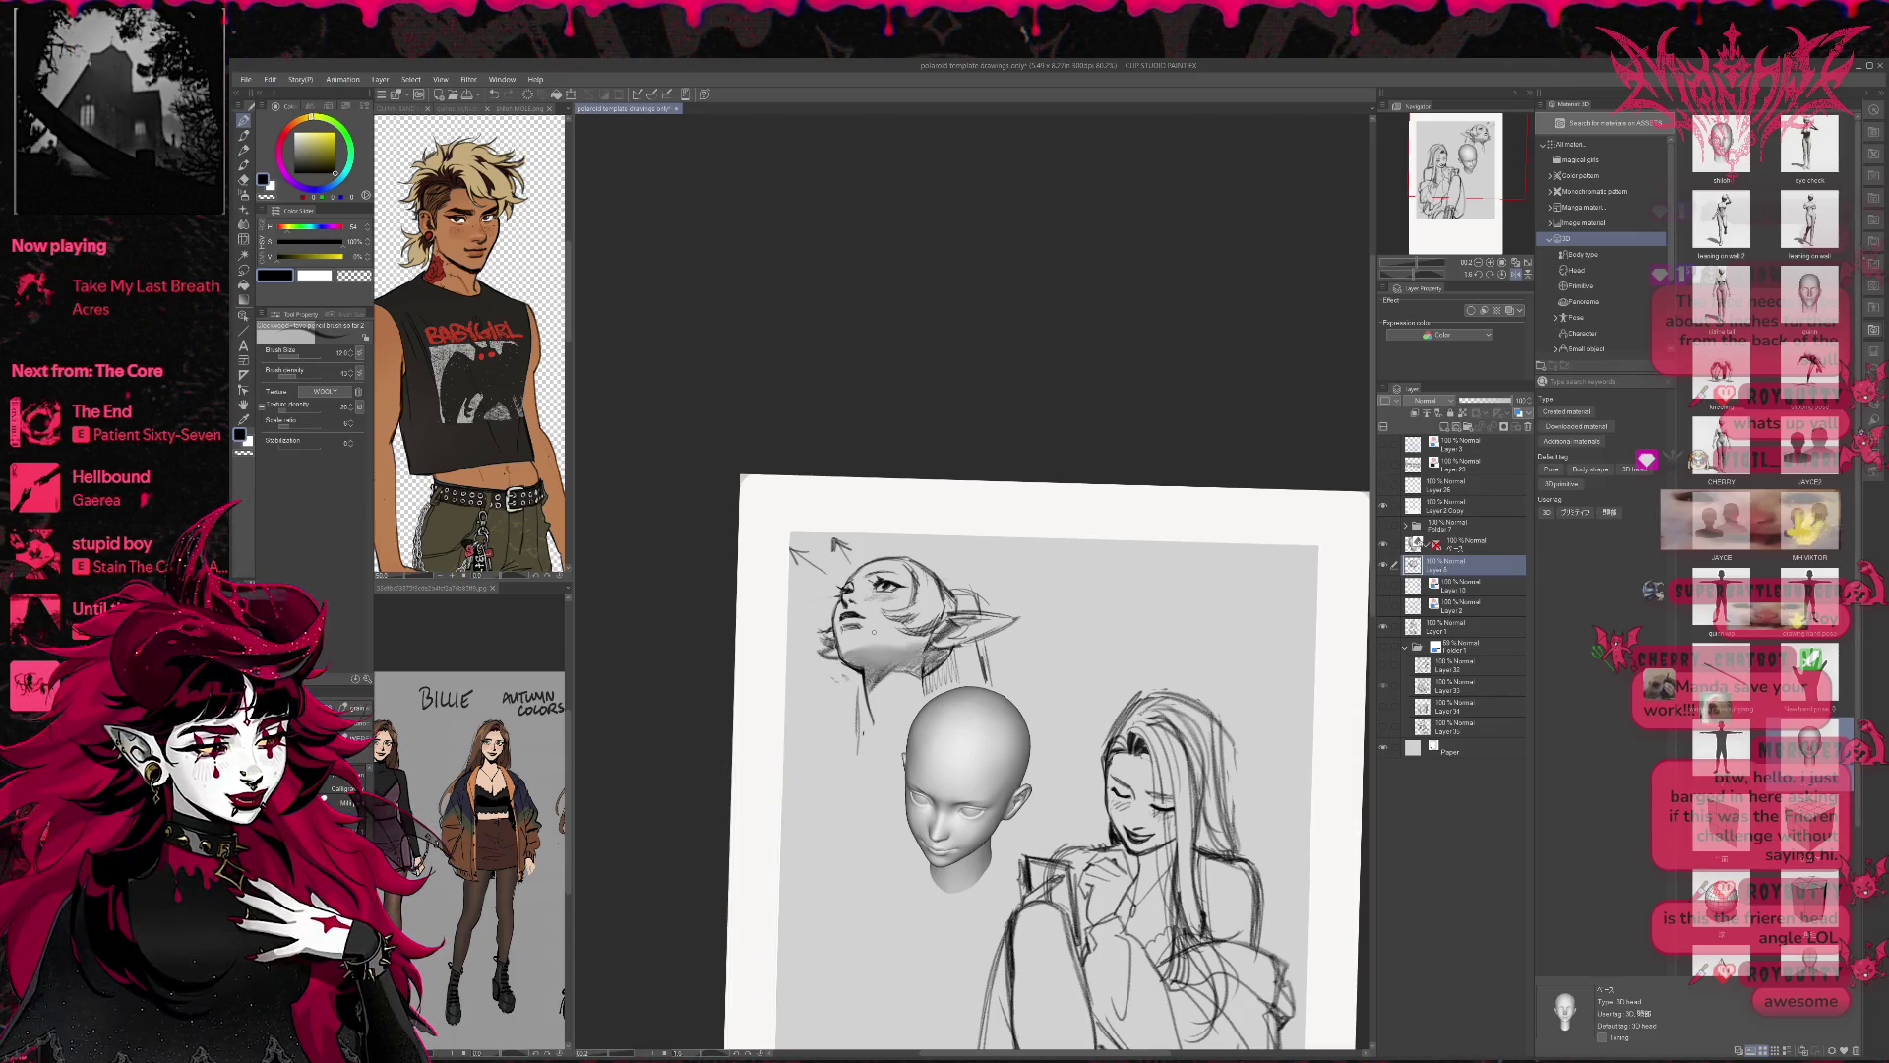
# Flip the view back to normal, recenter the page, and make Layer 3 active.
pyautogui.click(1524, 277)
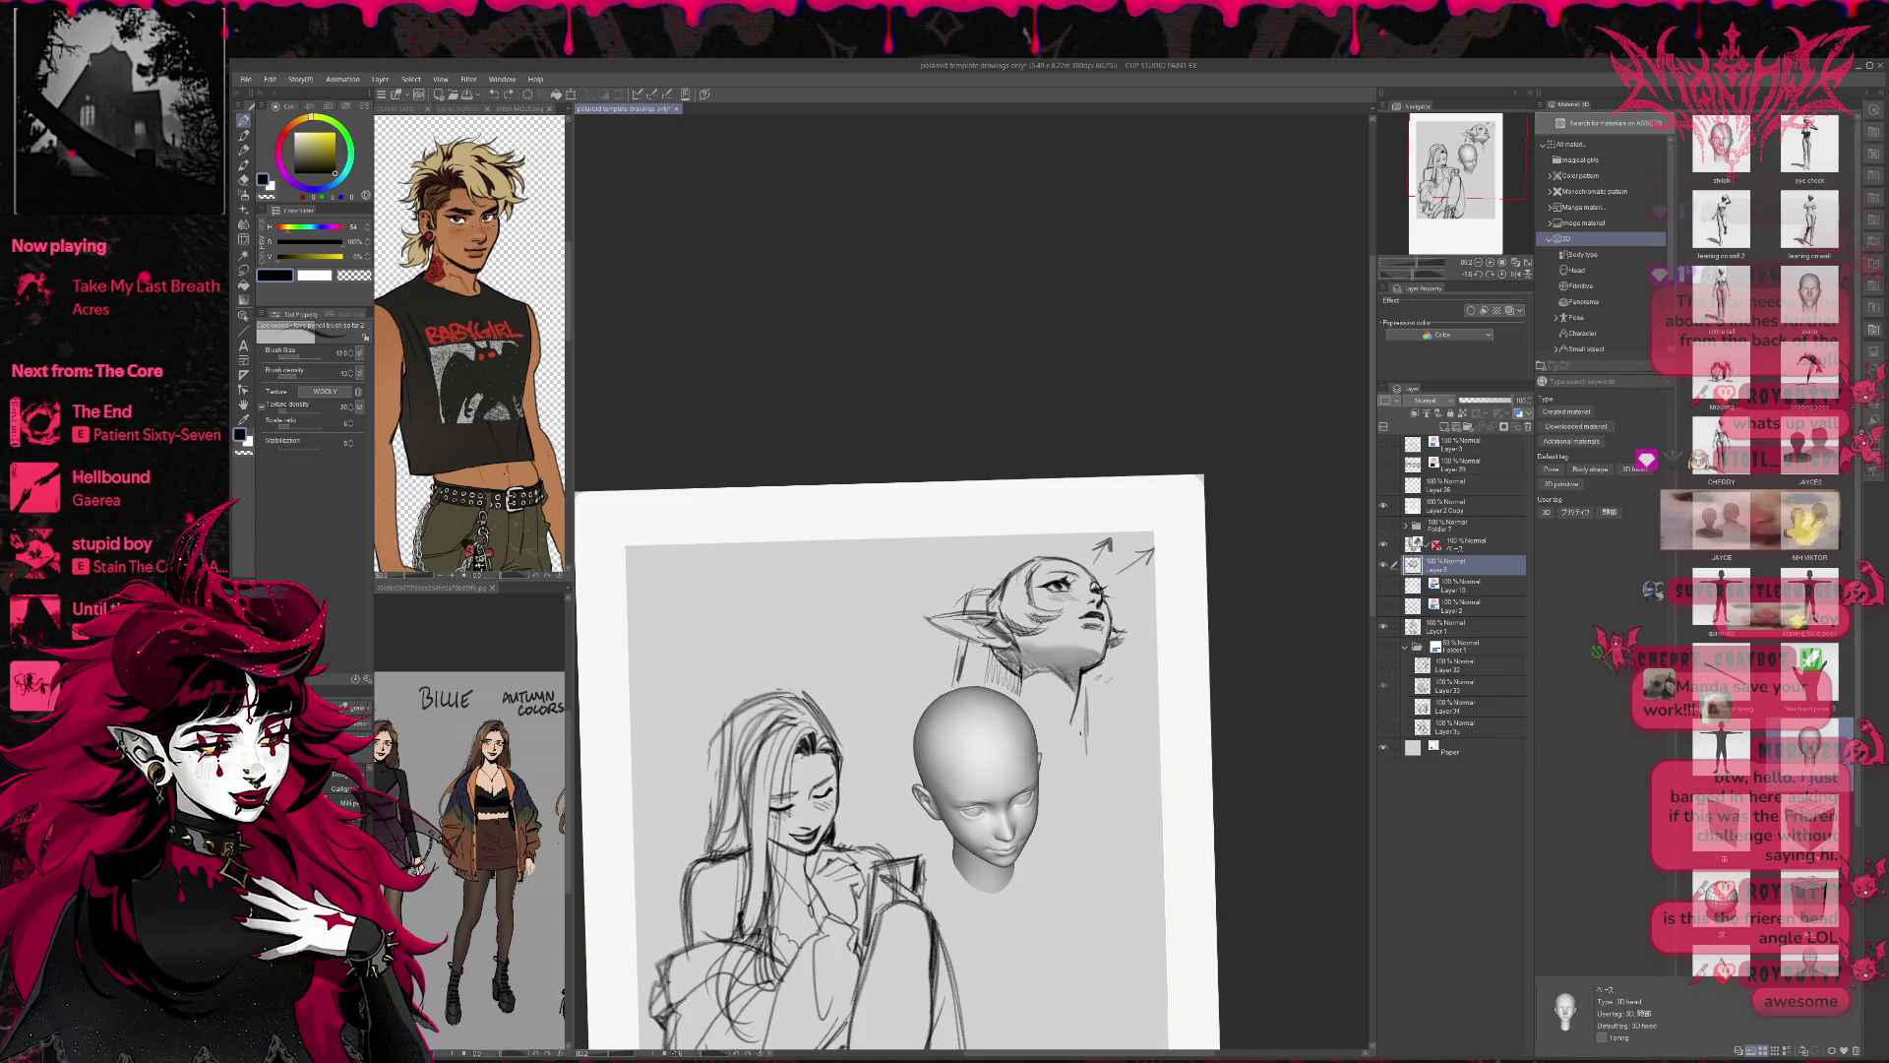
pyautogui.moveTo(885, 787); pyautogui.dragTo(829, 799)
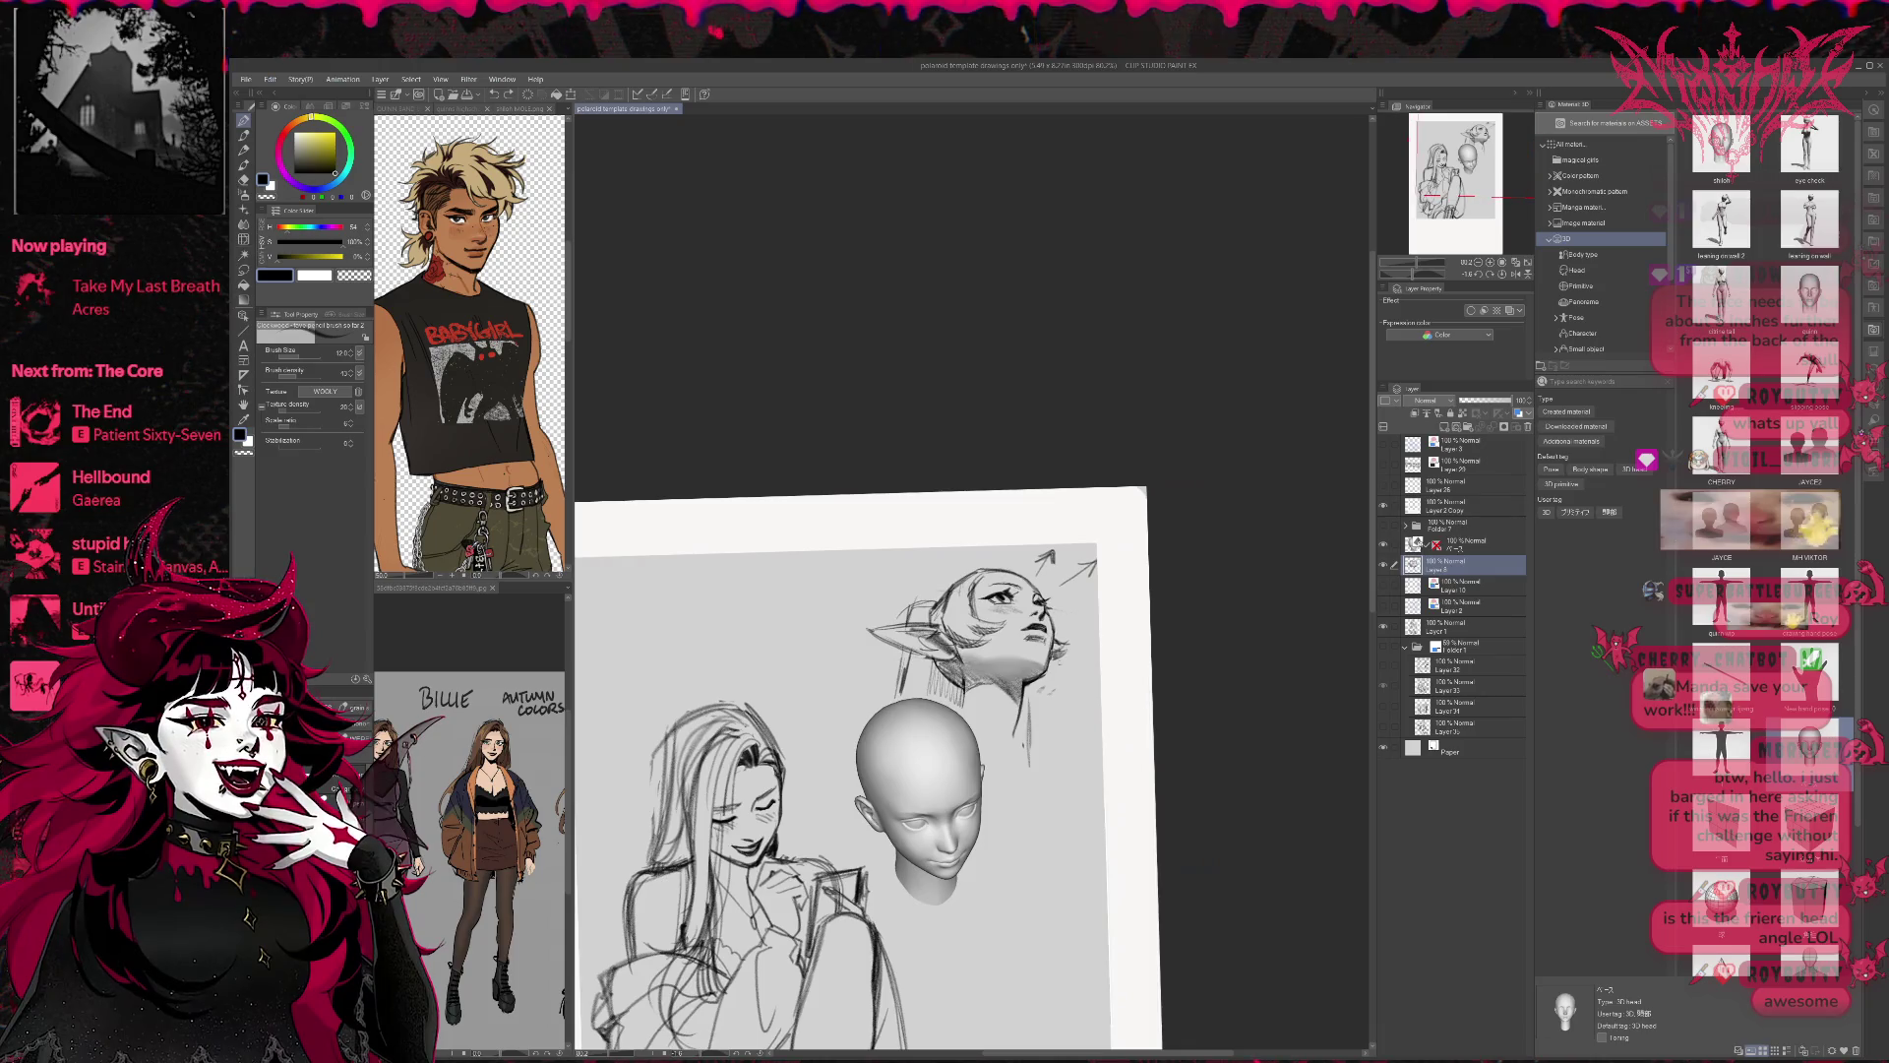
pyautogui.moveTo(1033, 738)
pyautogui.mouseDown()
pyautogui.moveTo(1048, 747)
pyautogui.moveTo(1131, 679)
pyautogui.mouseUp()
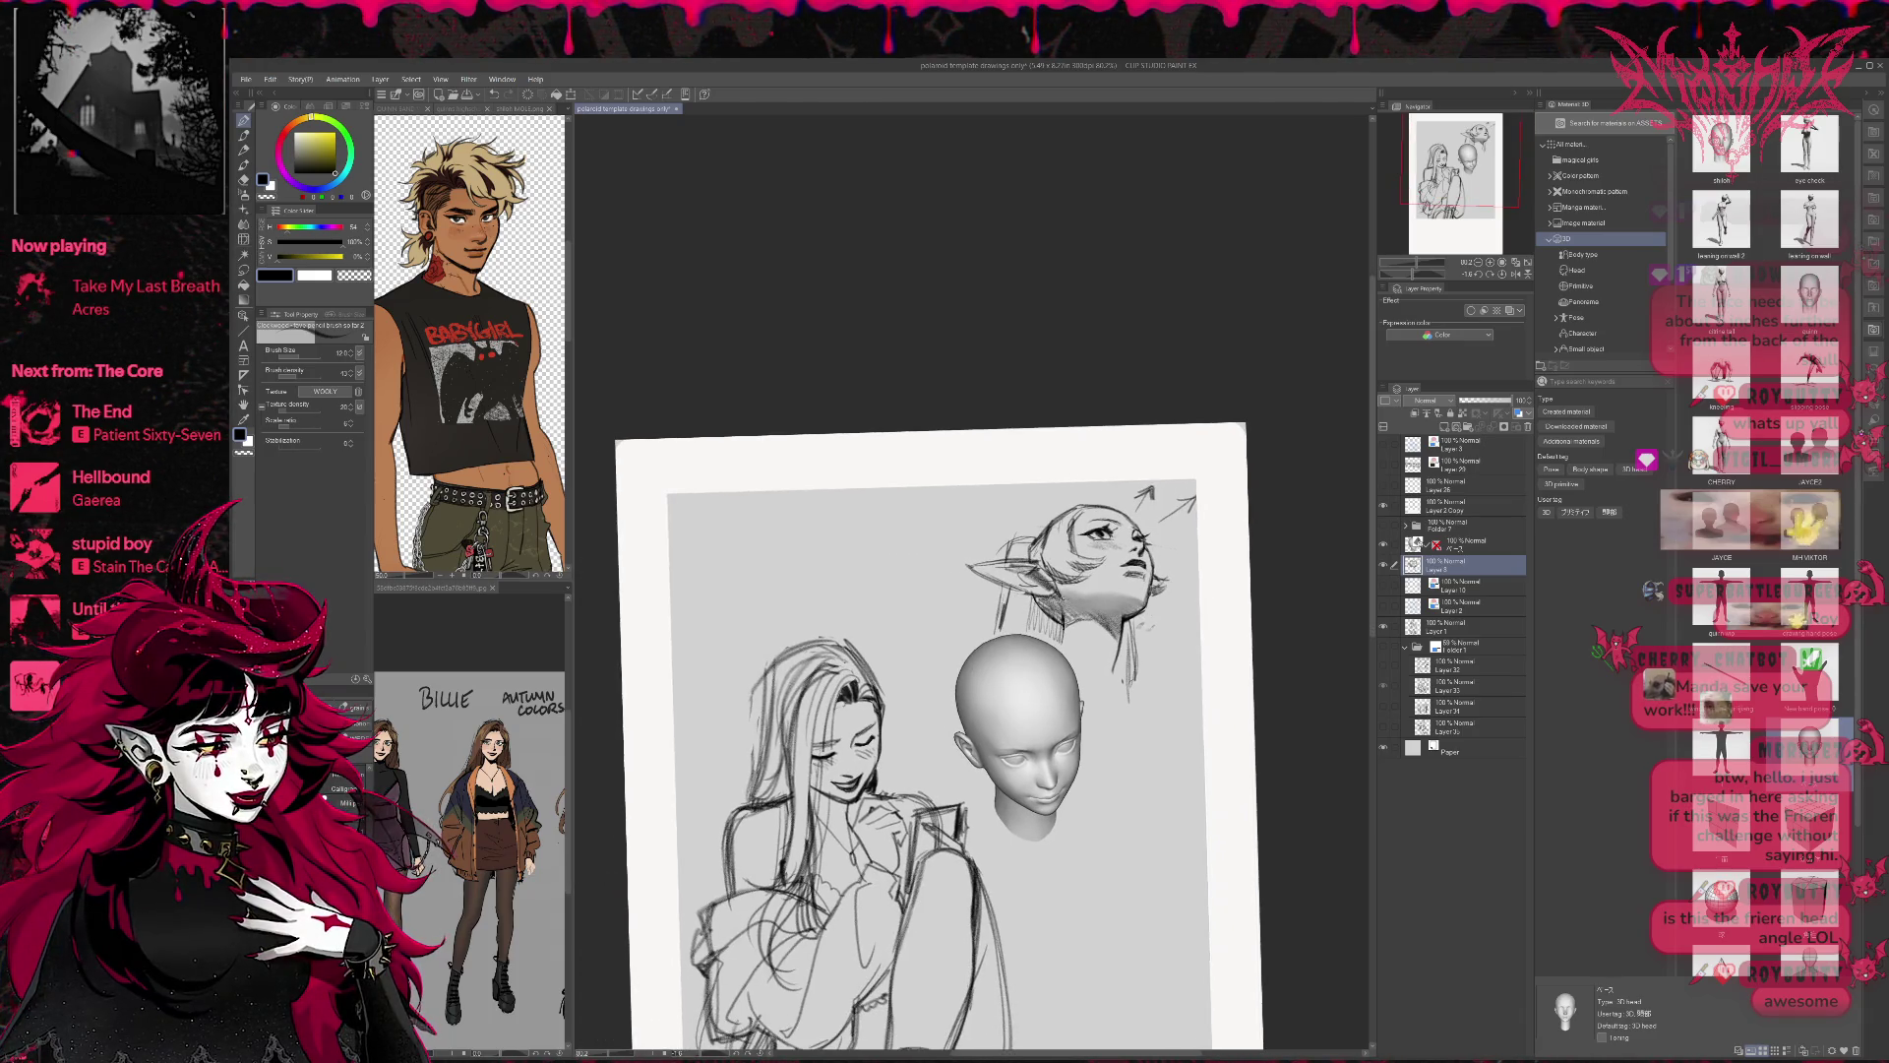
pyautogui.press('j')
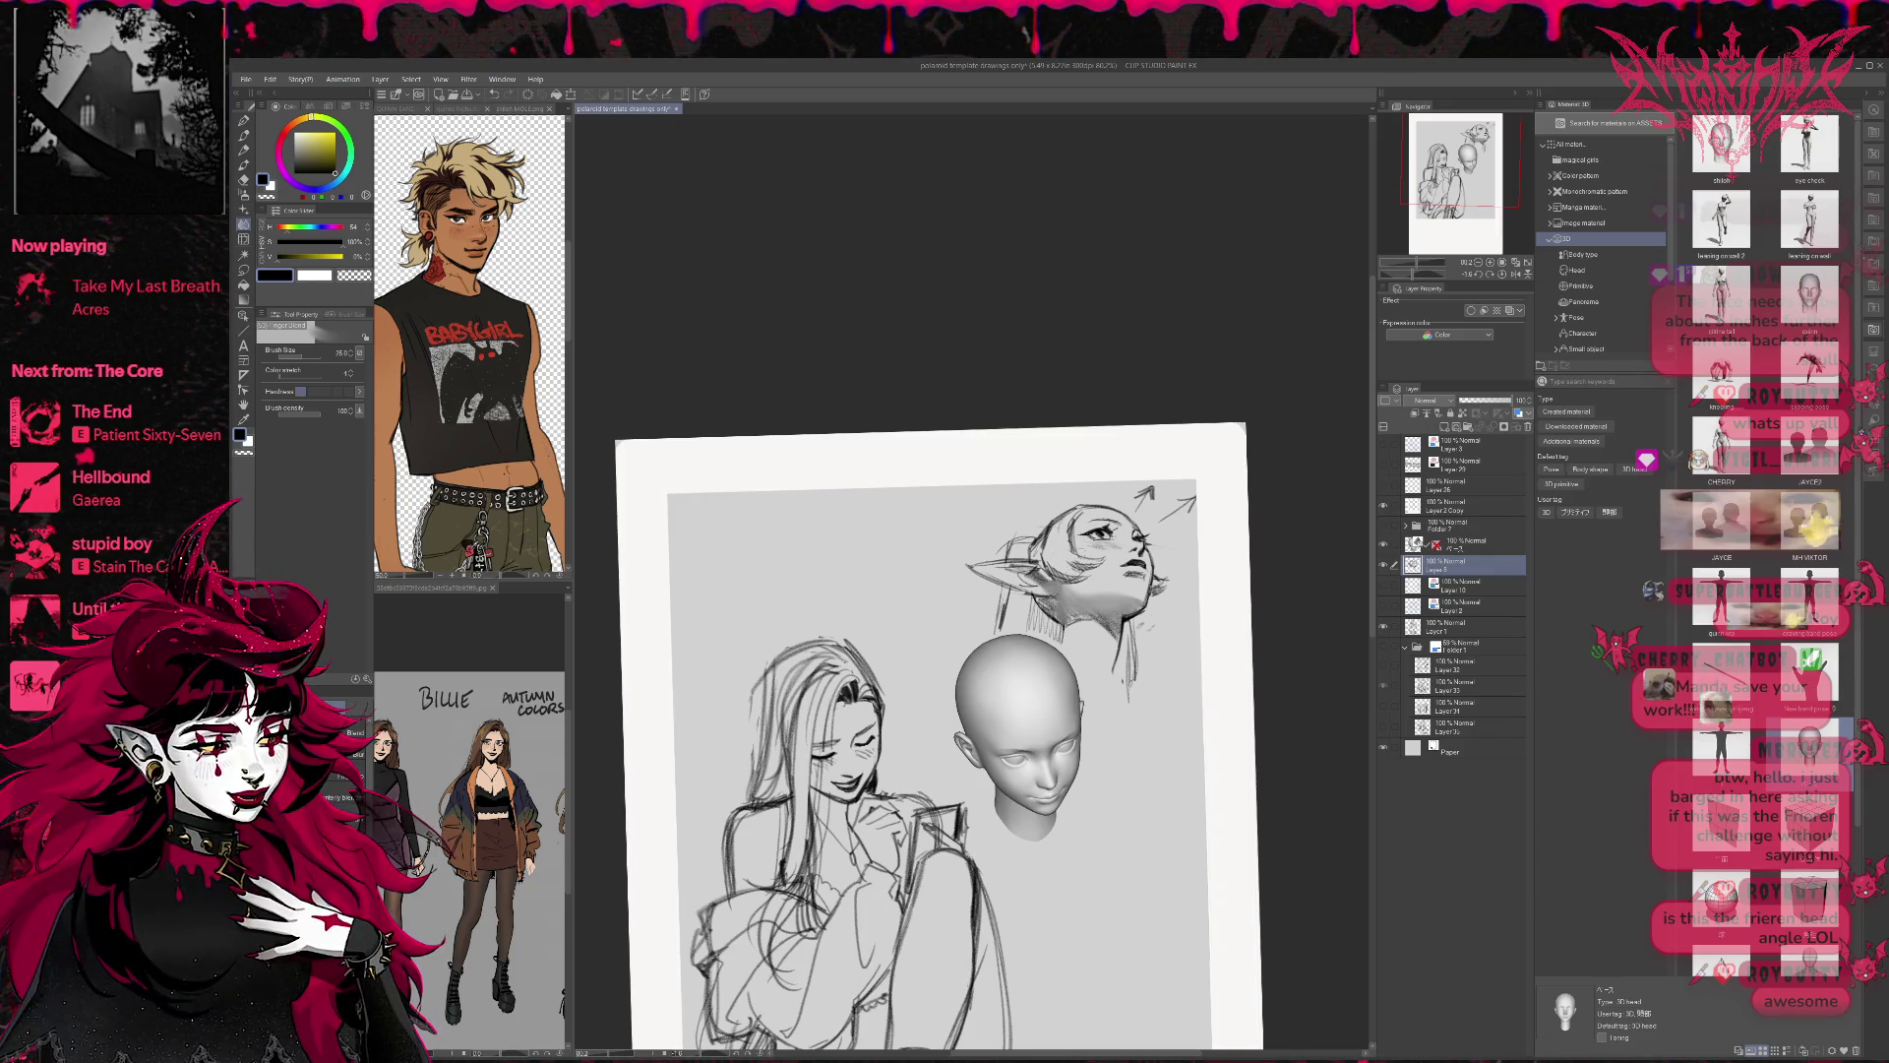
pyautogui.press('t')
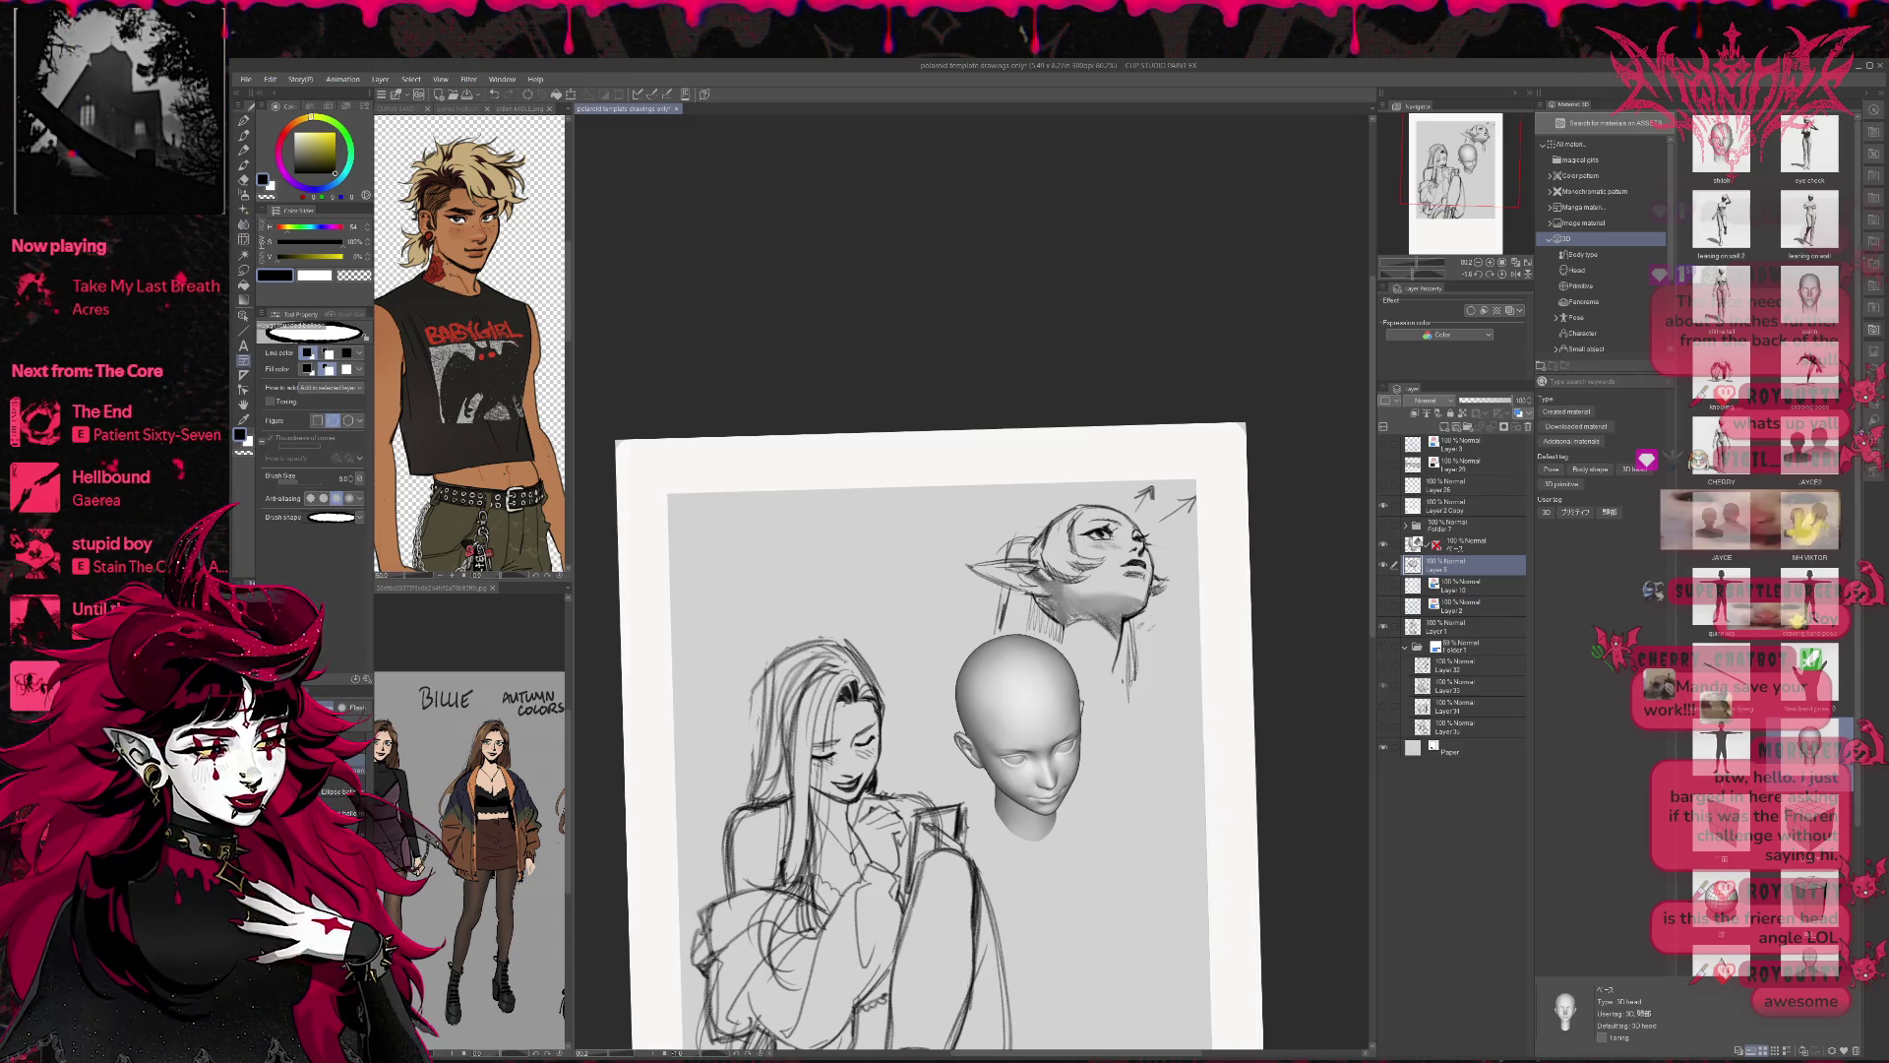
pyautogui.press('p')
pyautogui.keyDown('ctrl'); pyautogui.keyDown('shift'); pyautogui.click(1058, 588); pyautogui.keyUp('shift'); pyautogui.keyUp('ctrl')
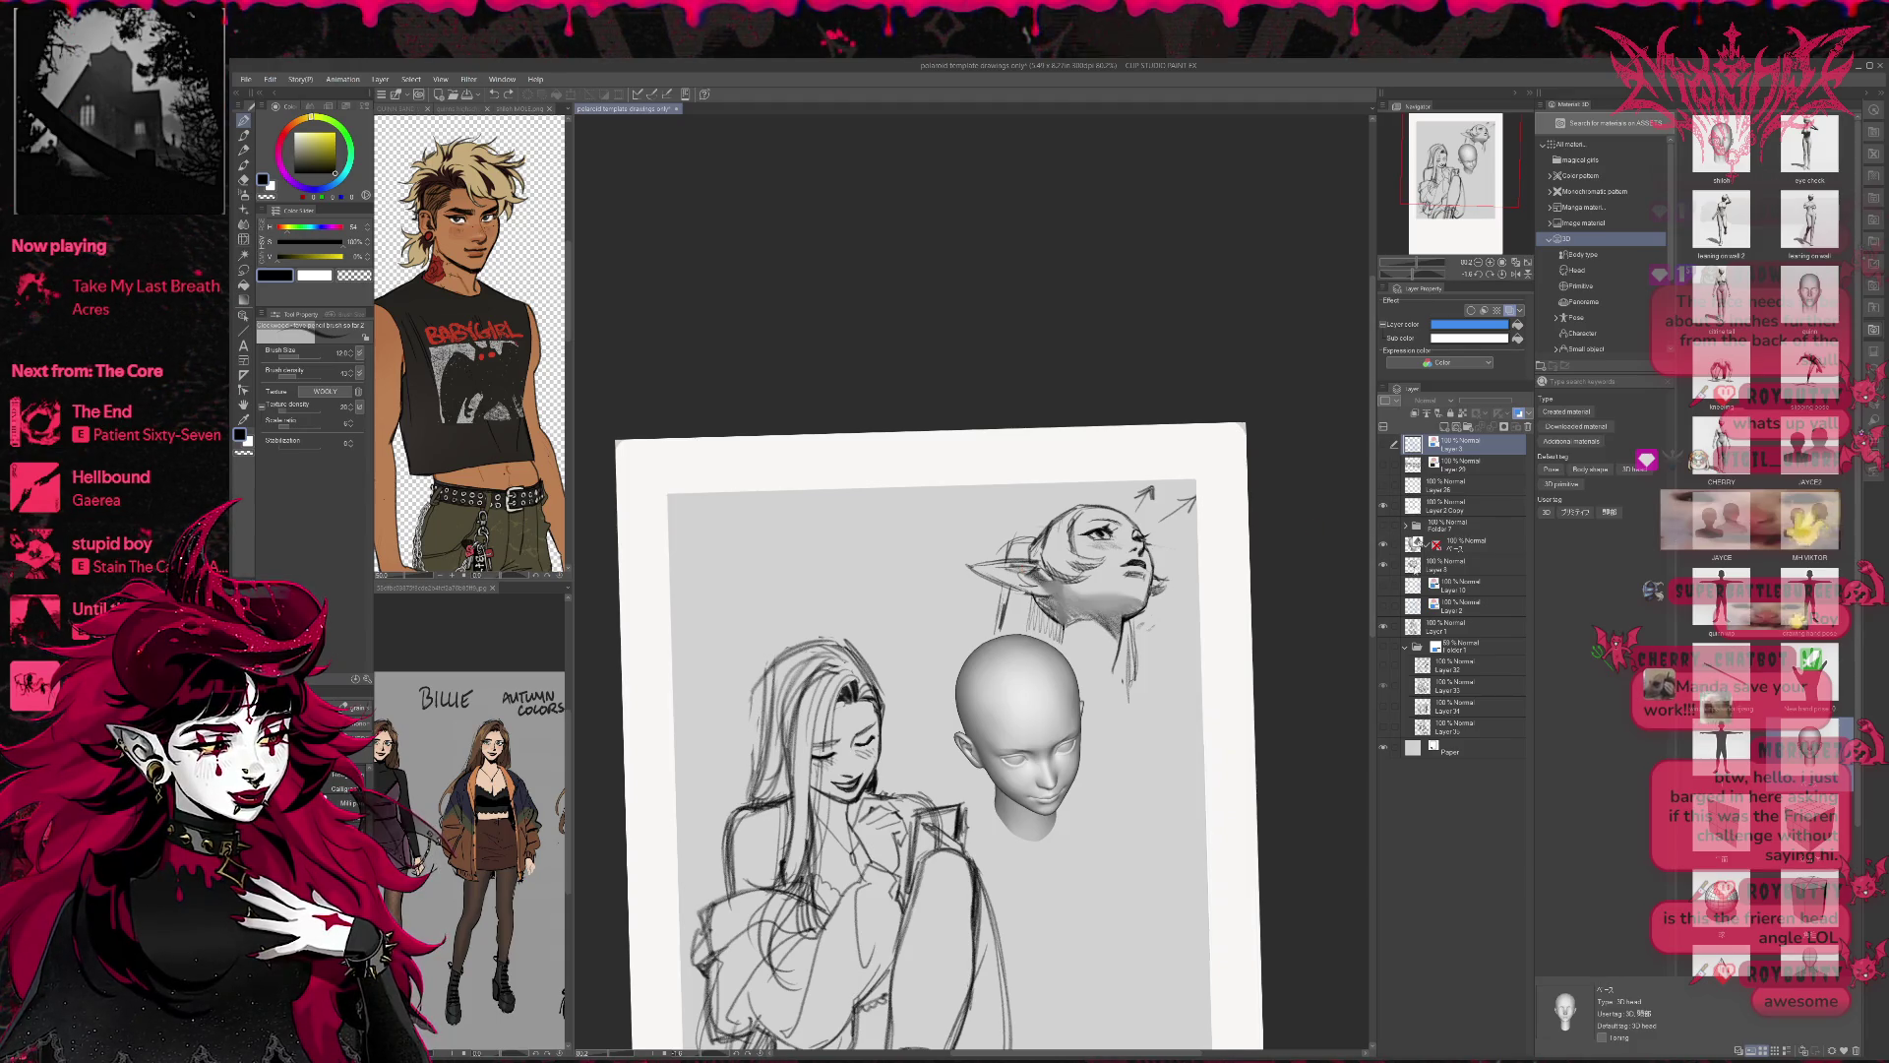
# Make Layer 5 active again, reposition the view, and alternate eraser and pencil touch-ups.
pyautogui.keyDown('ctrl'); pyautogui.keyDown('shift'); pyautogui.click(984, 571); pyautogui.keyUp('shift'); pyautogui.keyUp('ctrl')
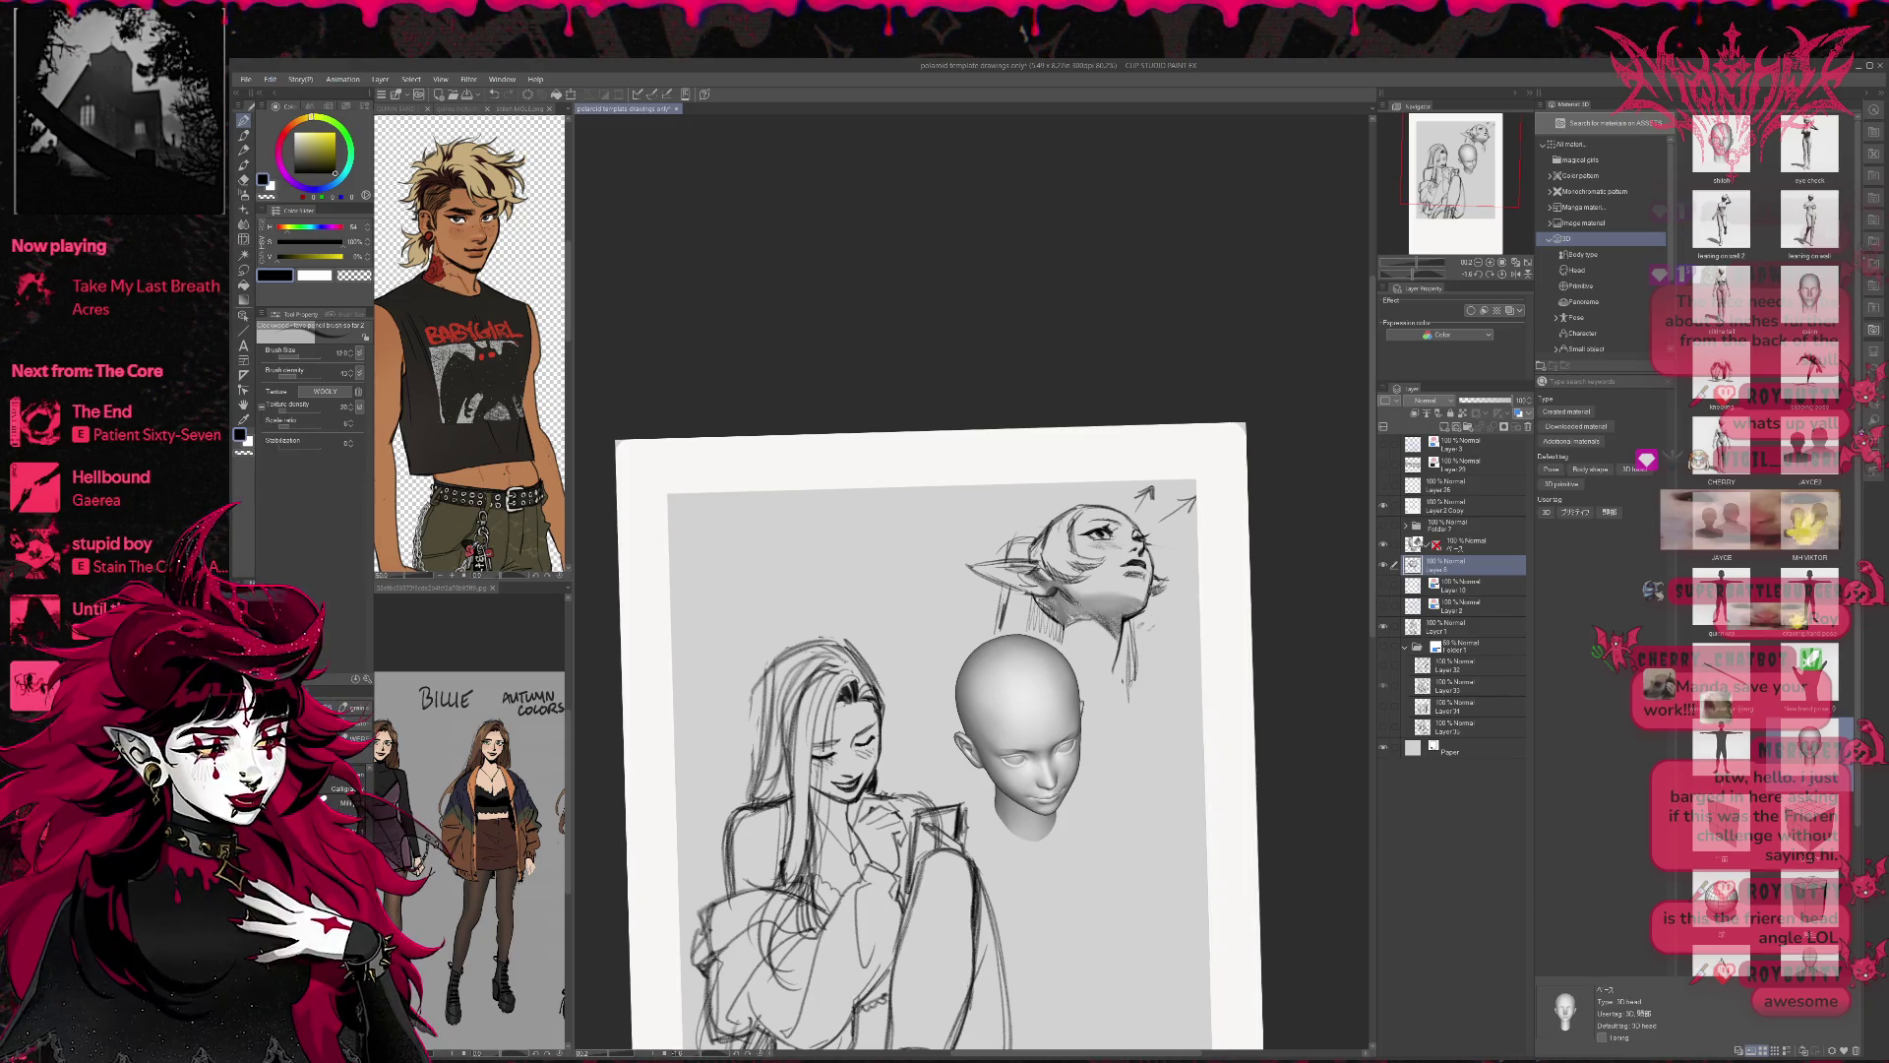
pyautogui.moveTo(935, 689); pyautogui.dragTo(925, 680)
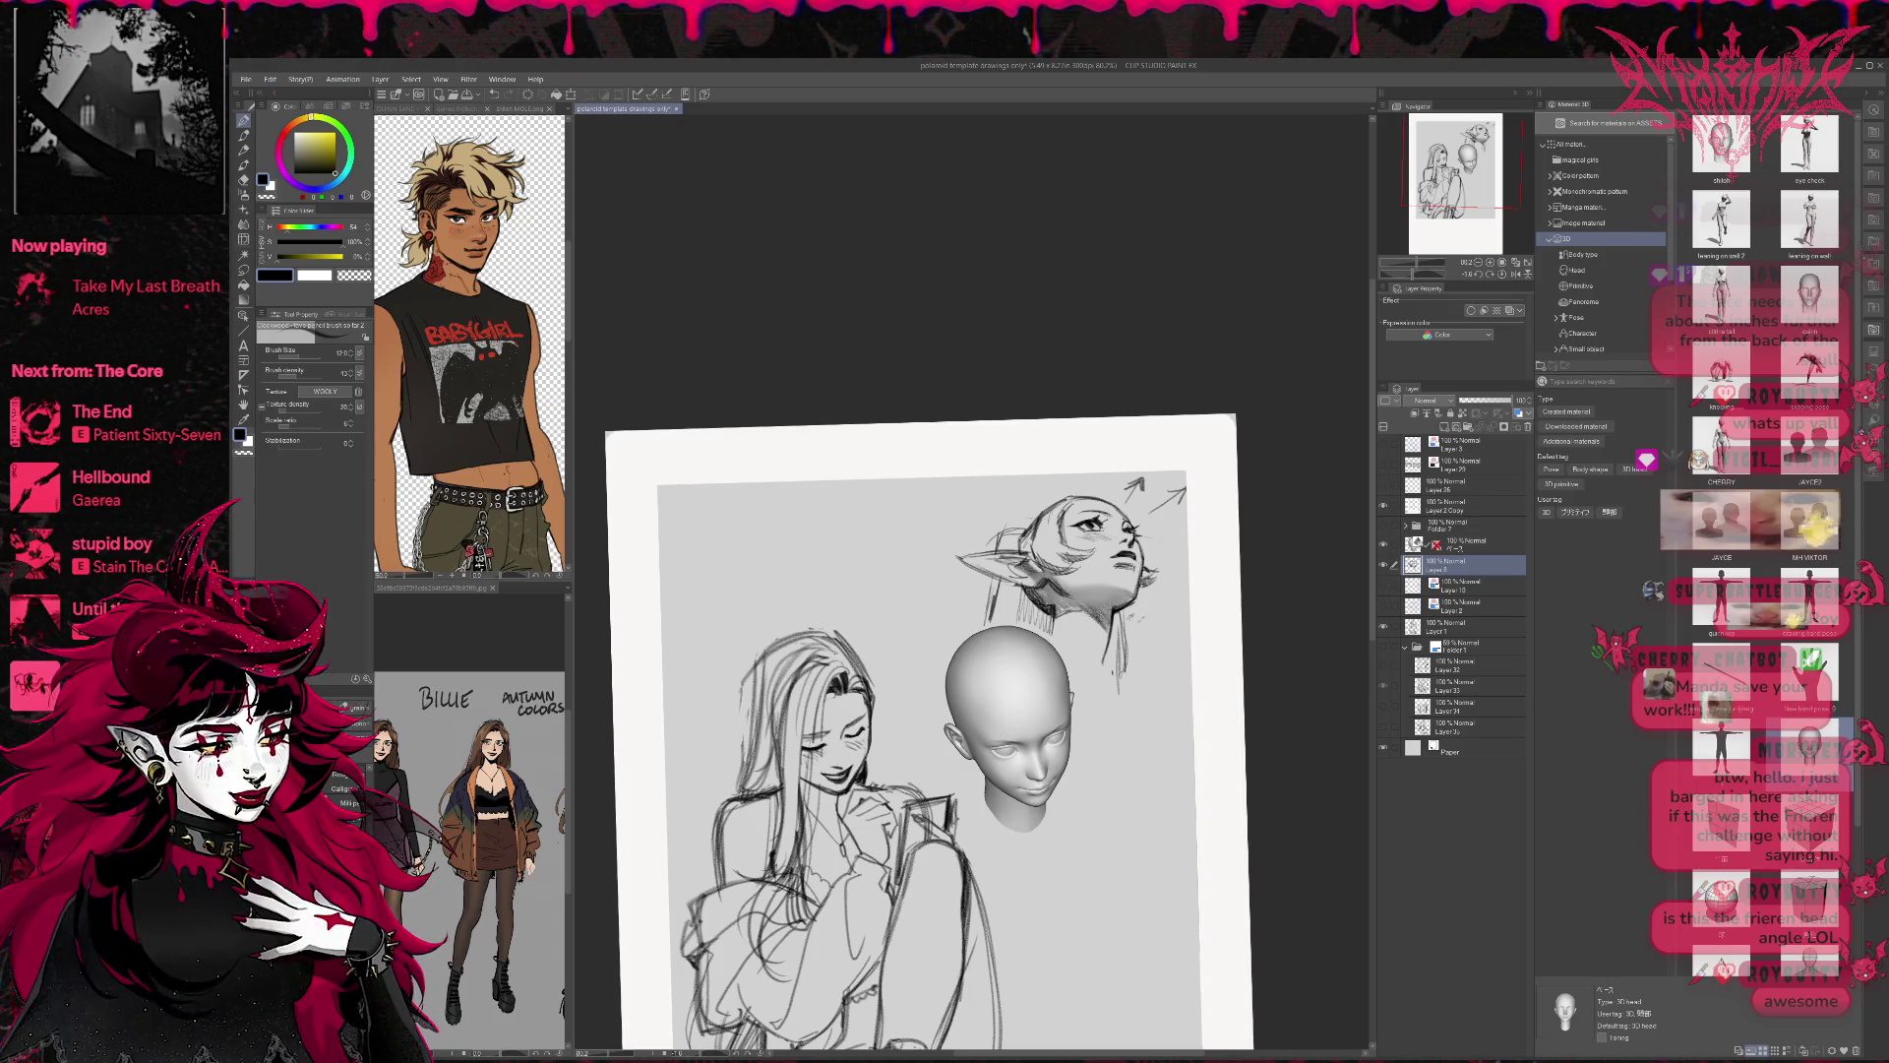
pyautogui.moveTo(915, 738); pyautogui.dragTo(894, 746)
pyautogui.press('e')
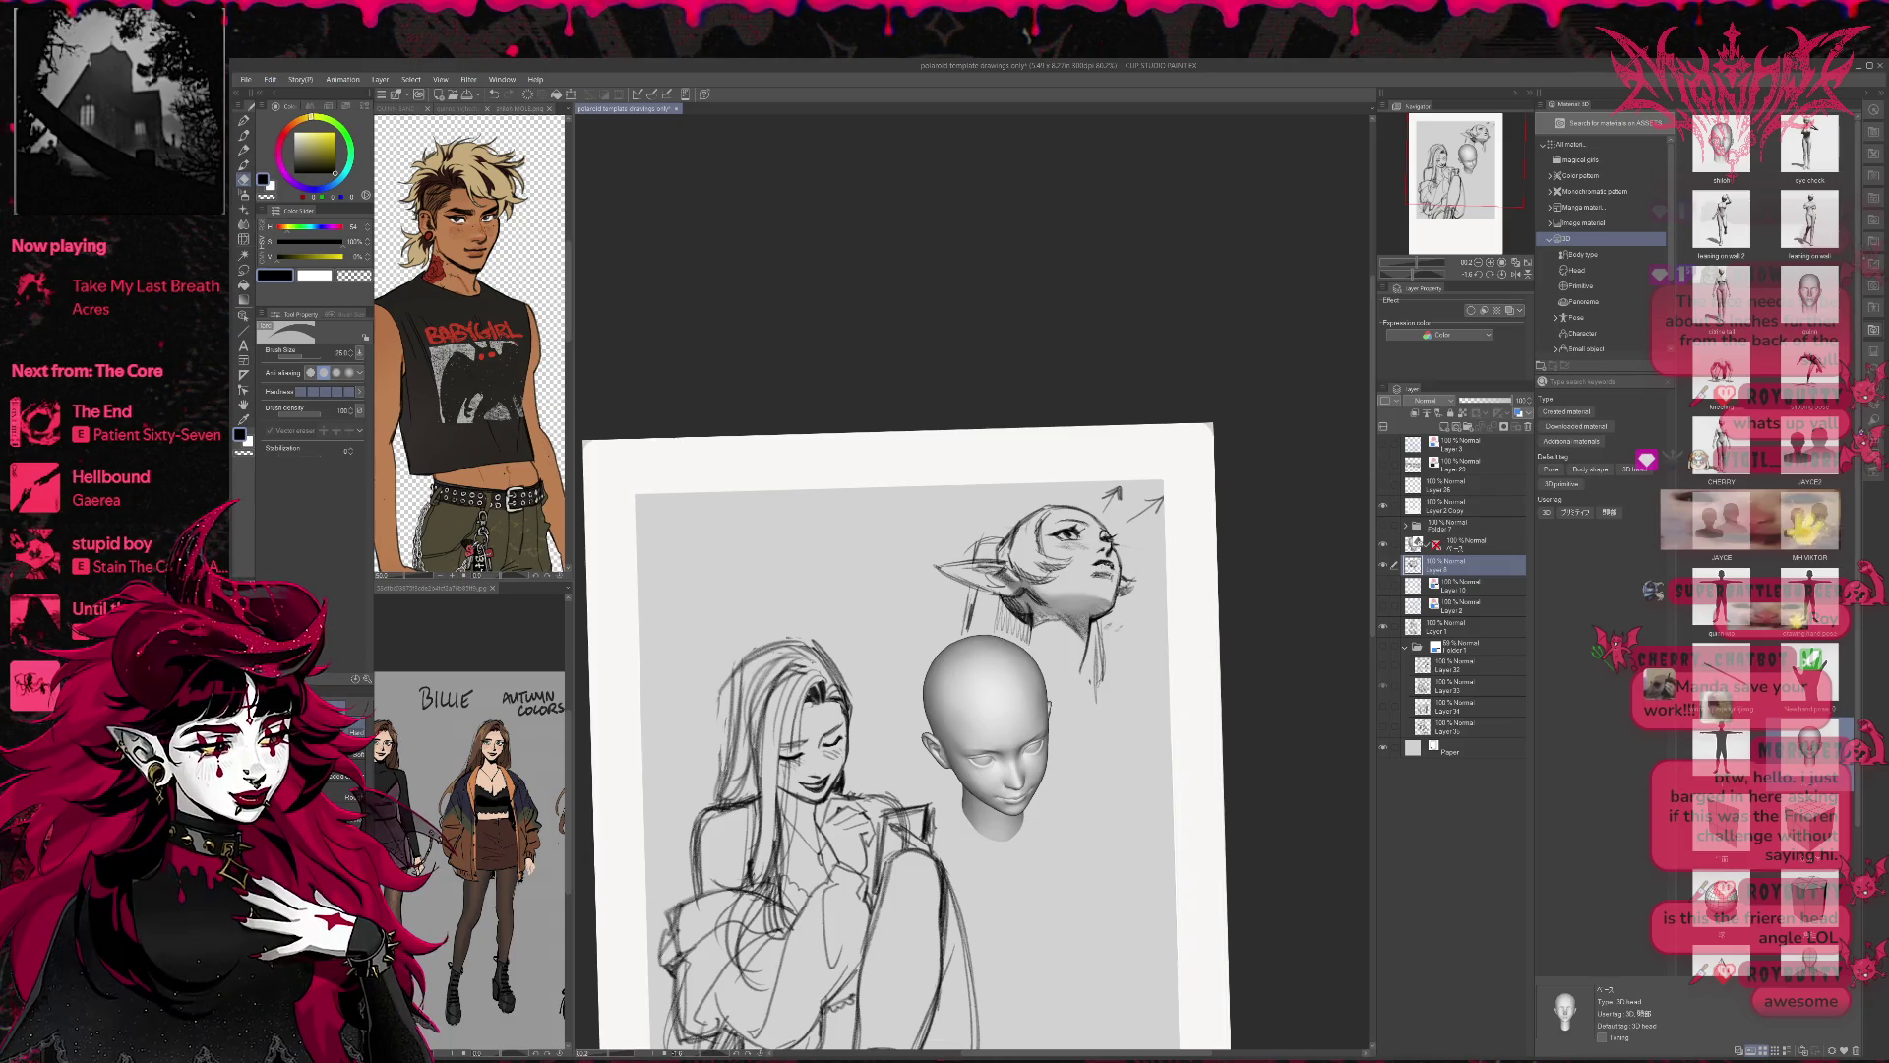
pyautogui.press('p')
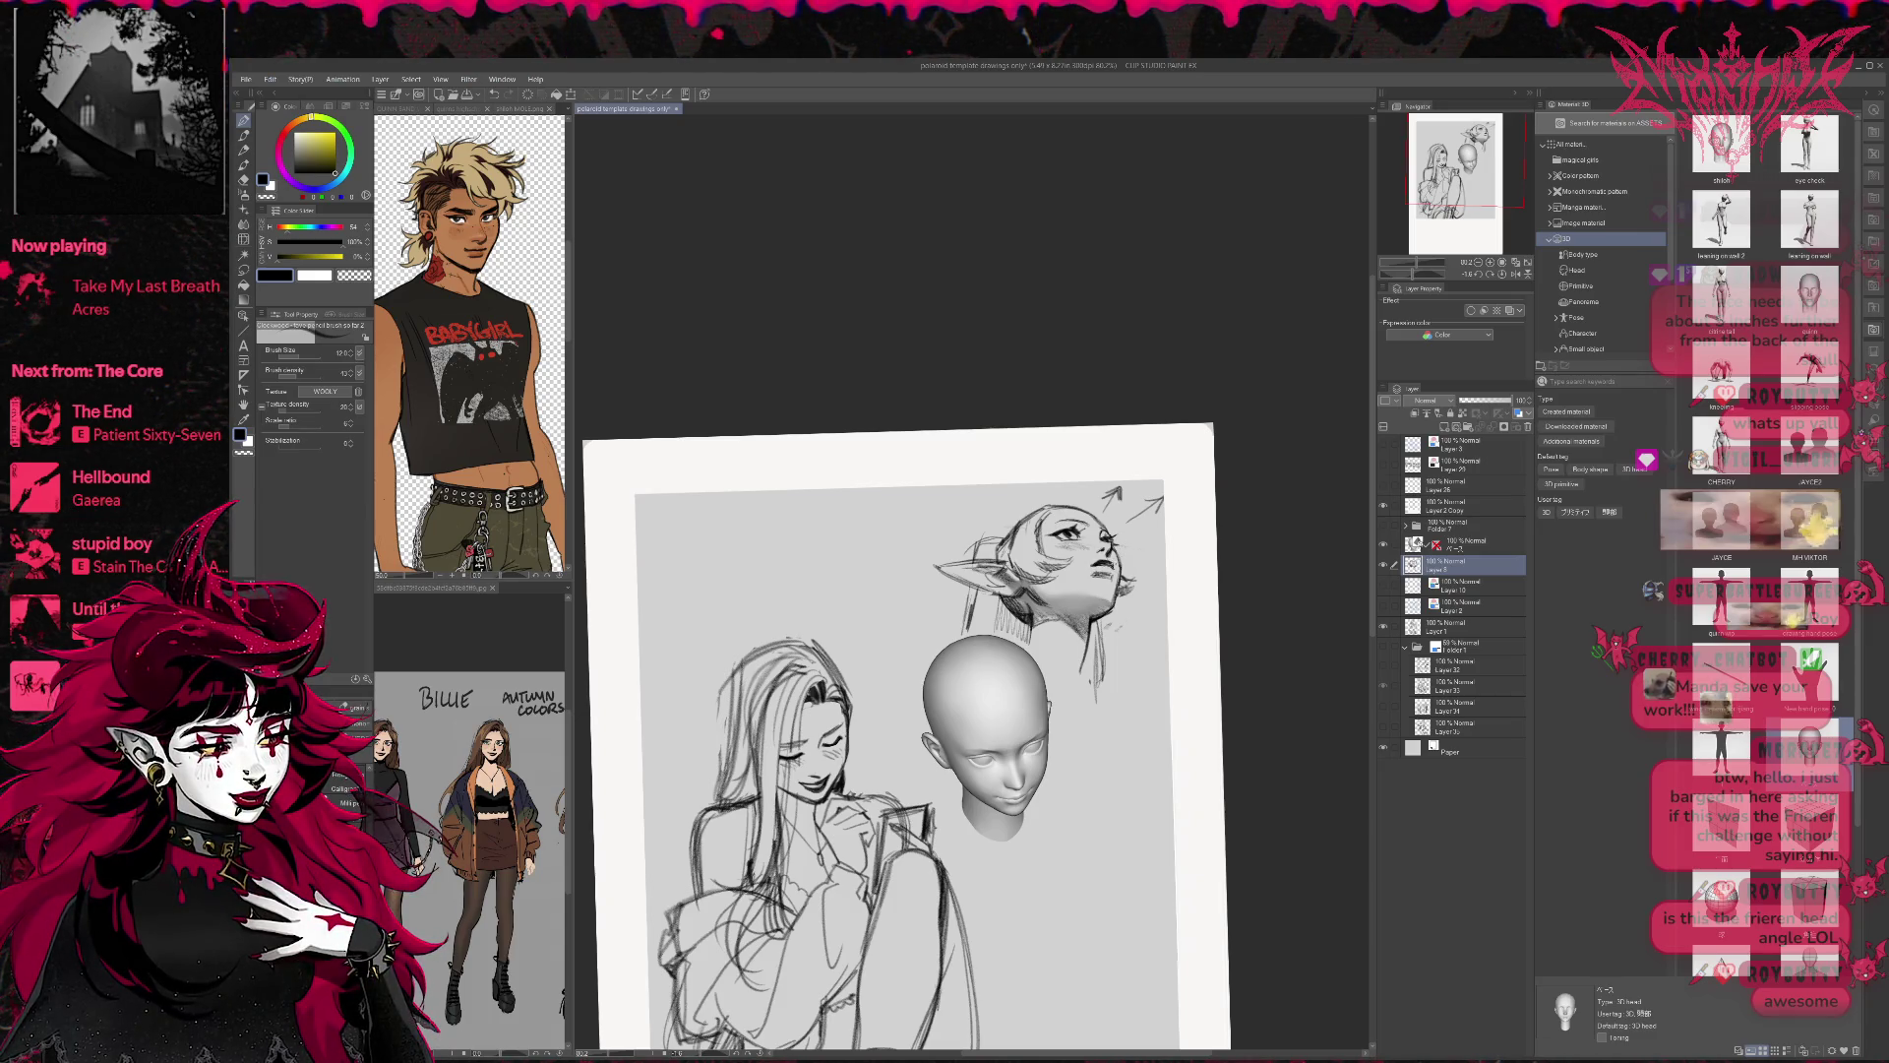
pyautogui.press('e')
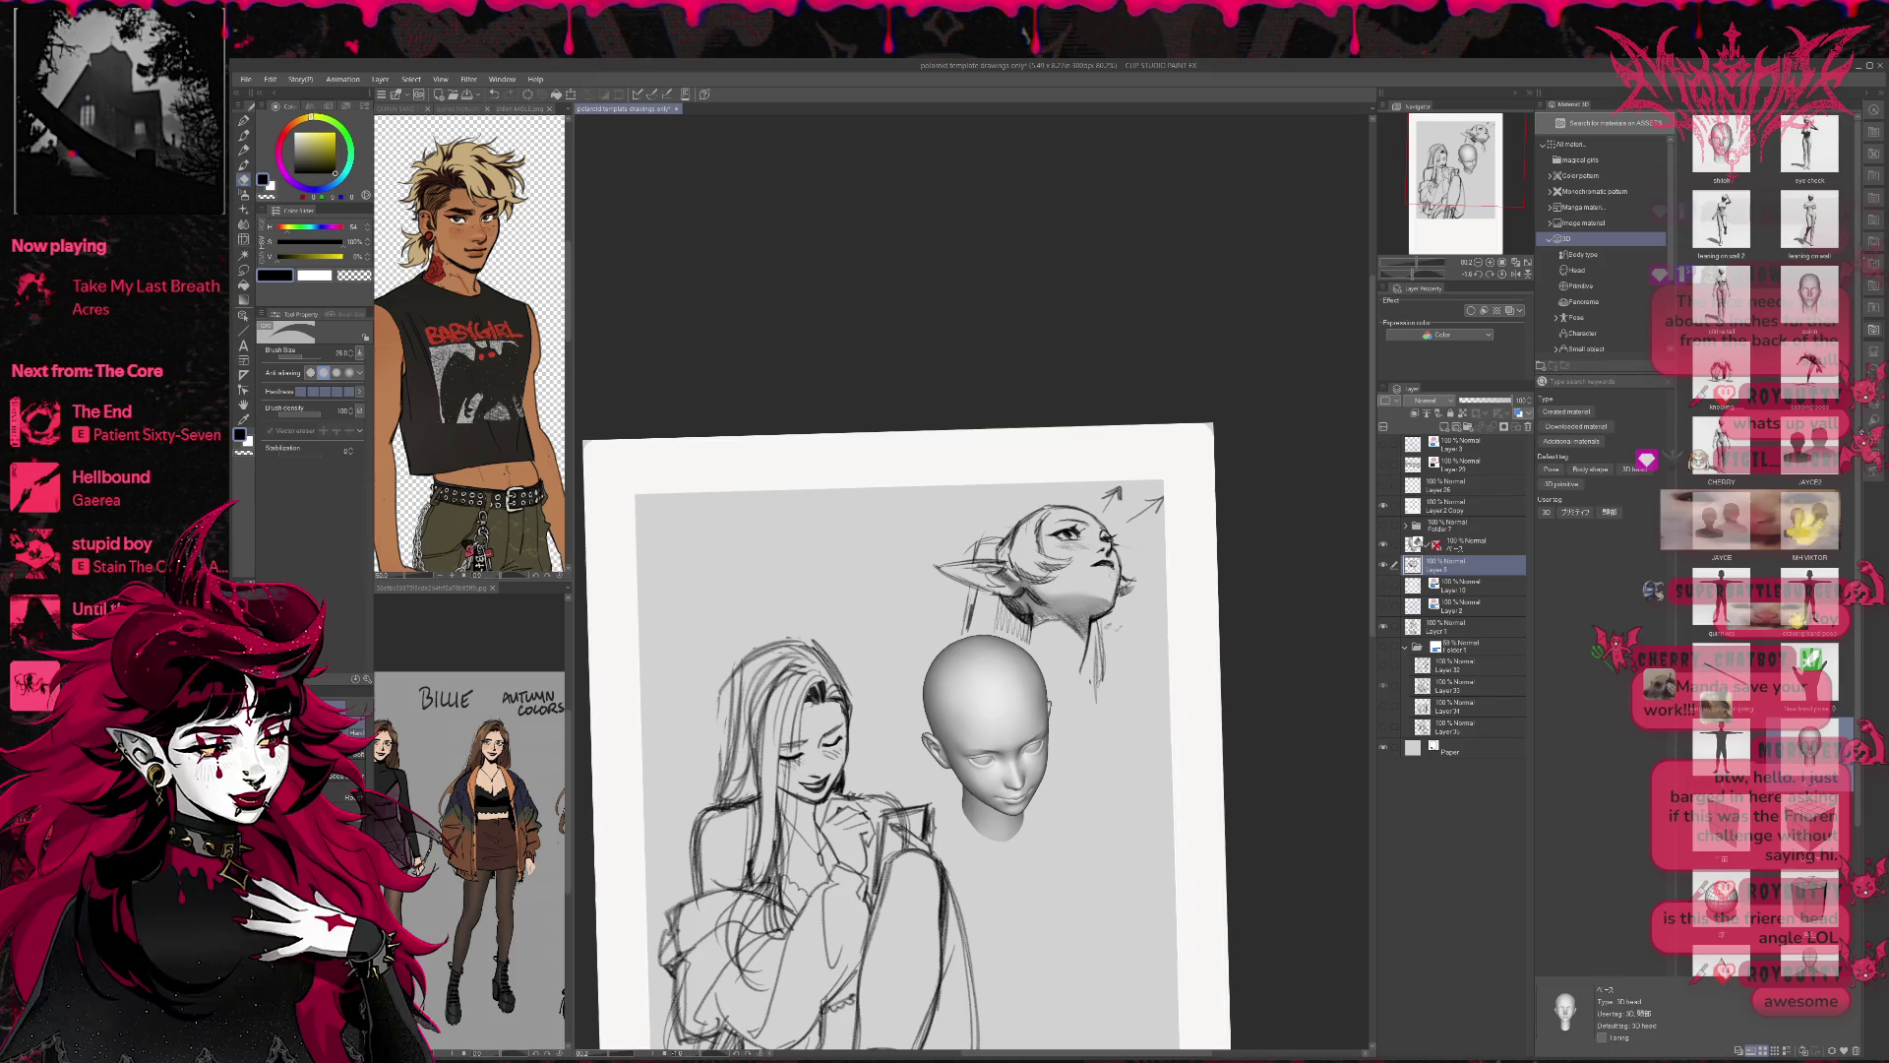
pyautogui.press('p')
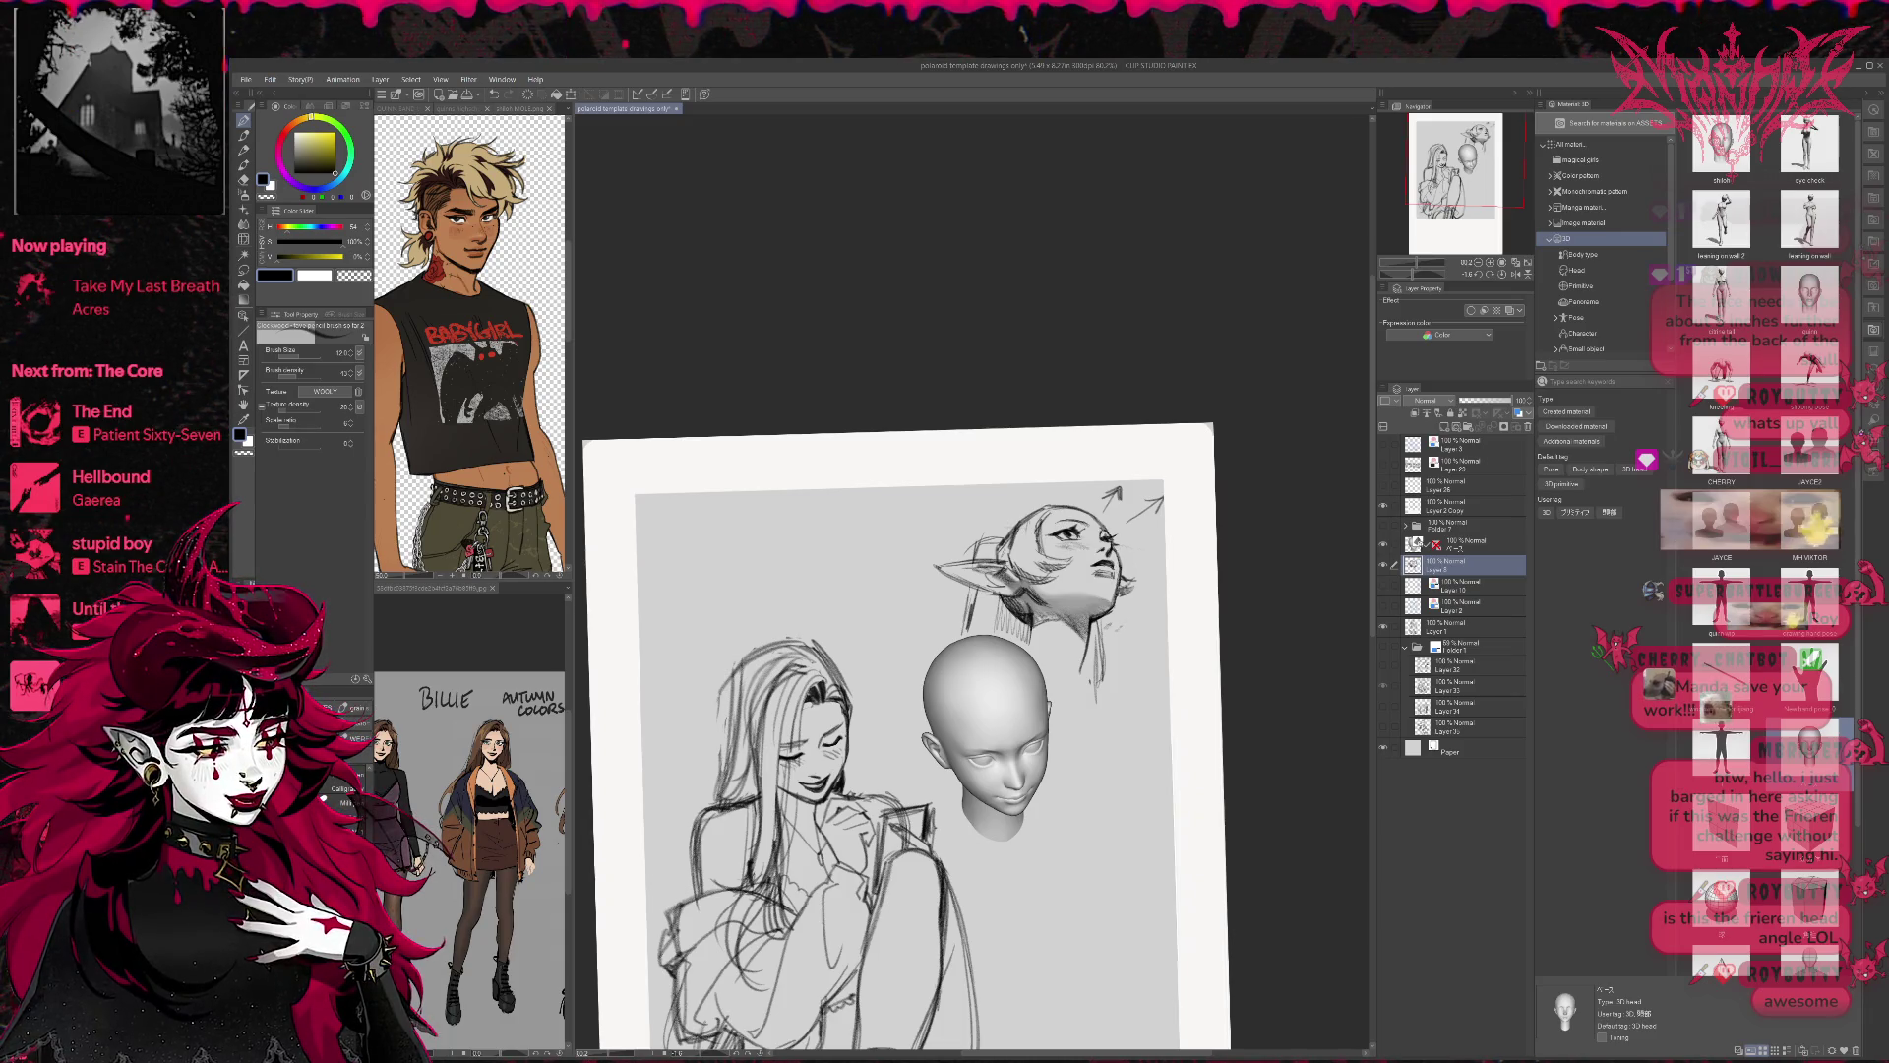
# Continue eraser and pencil touch-ups, then mirror the canvas view horizontally.
pyautogui.press('e')
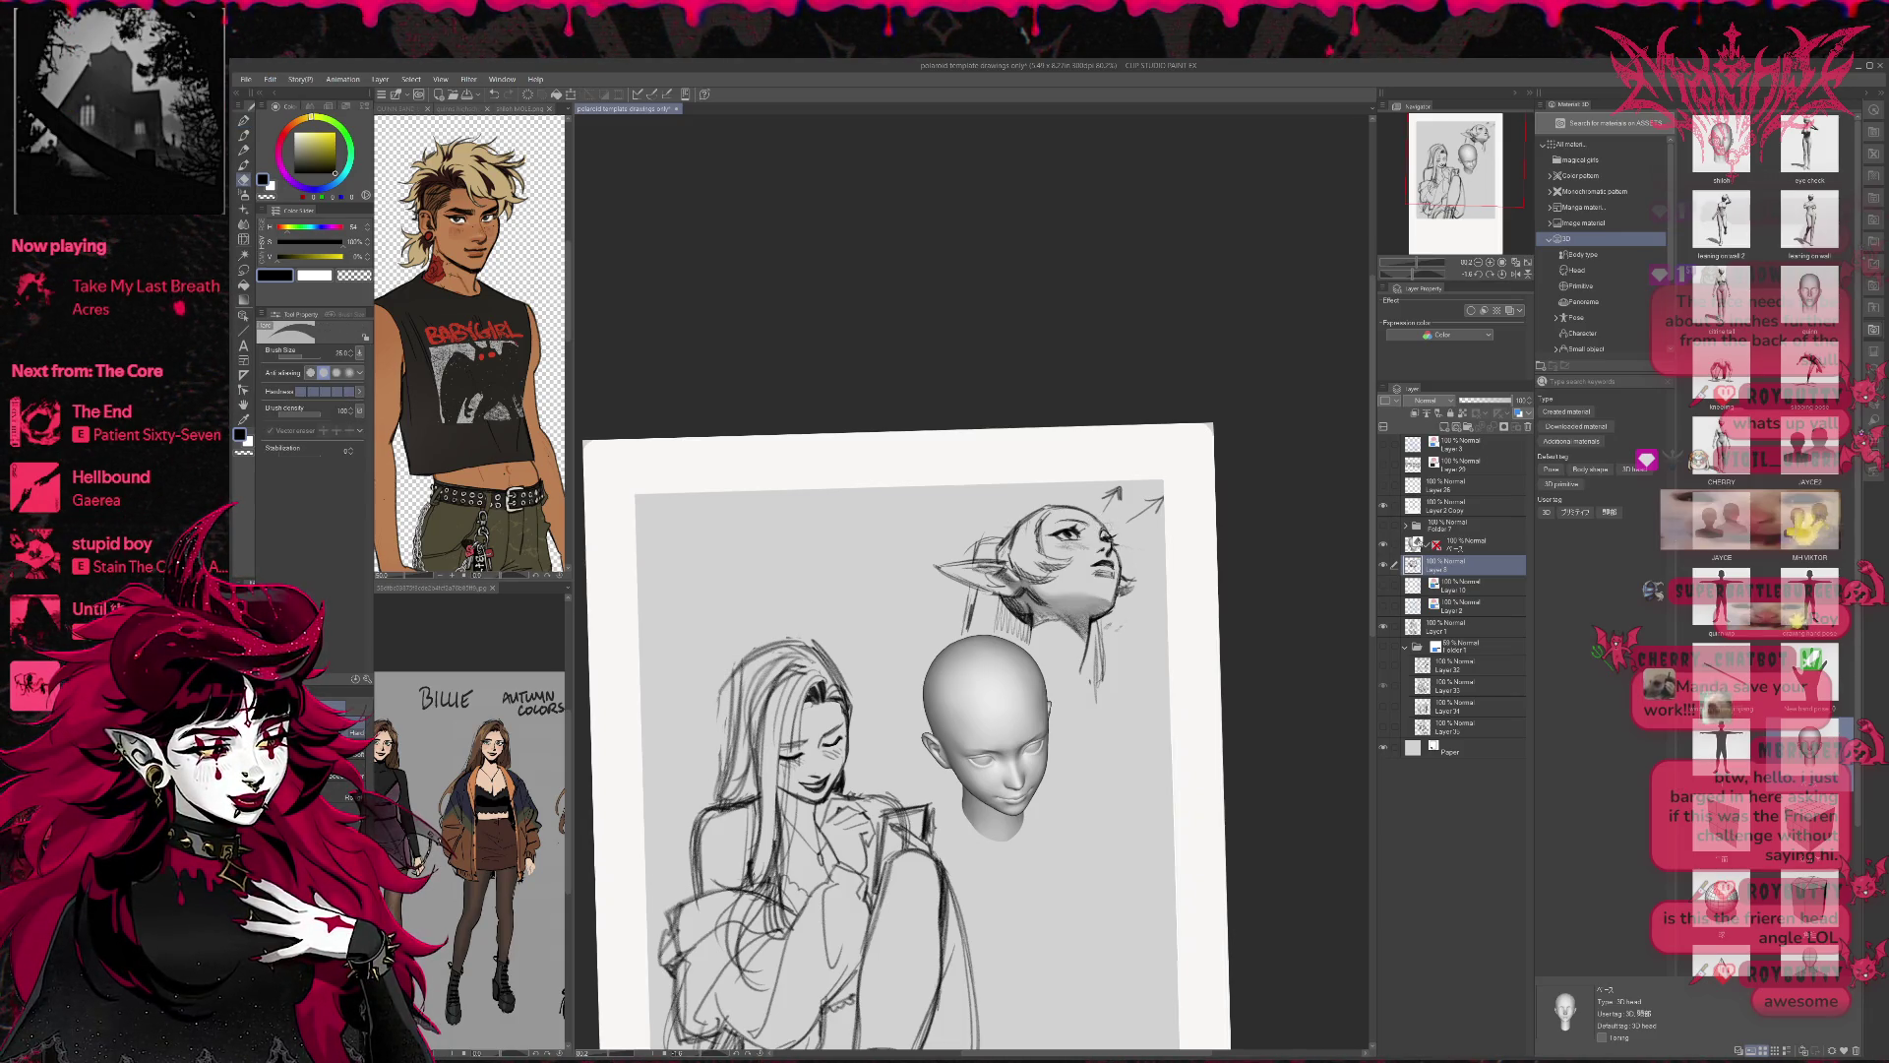
pyautogui.press('p')
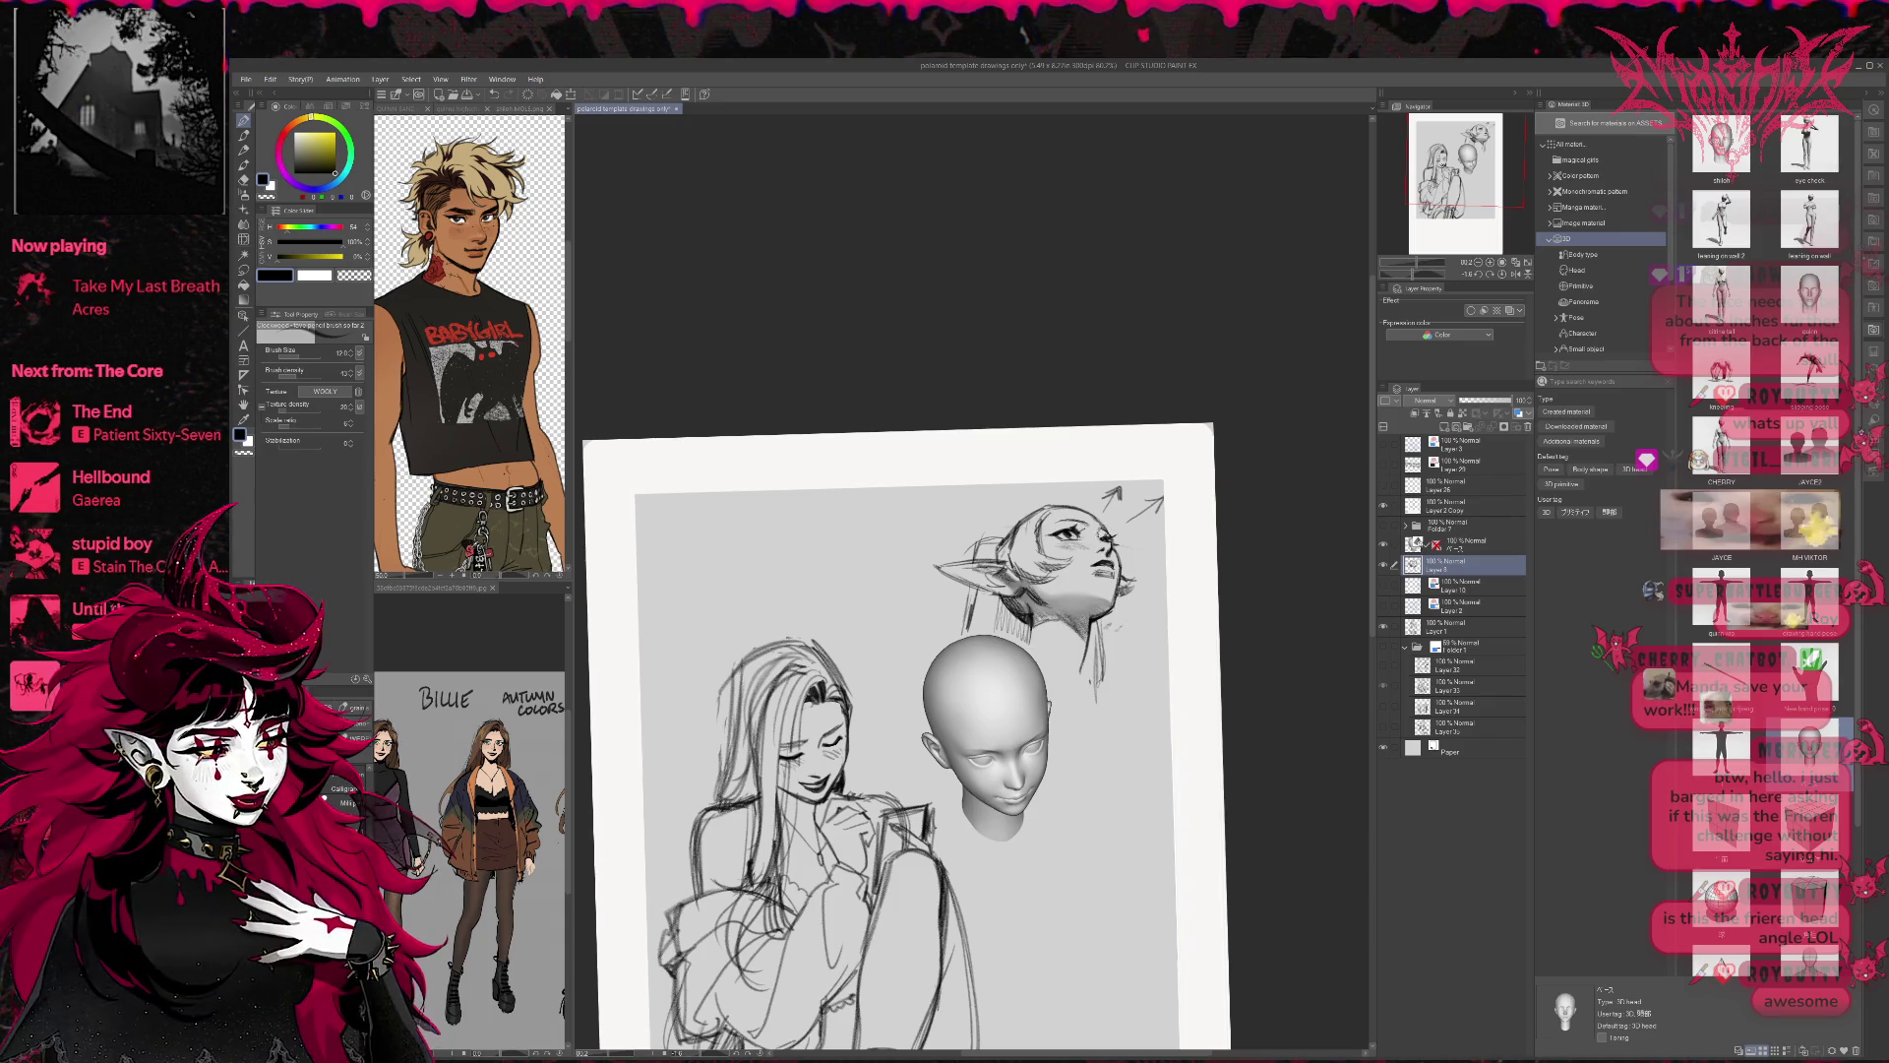
pyautogui.press('e')
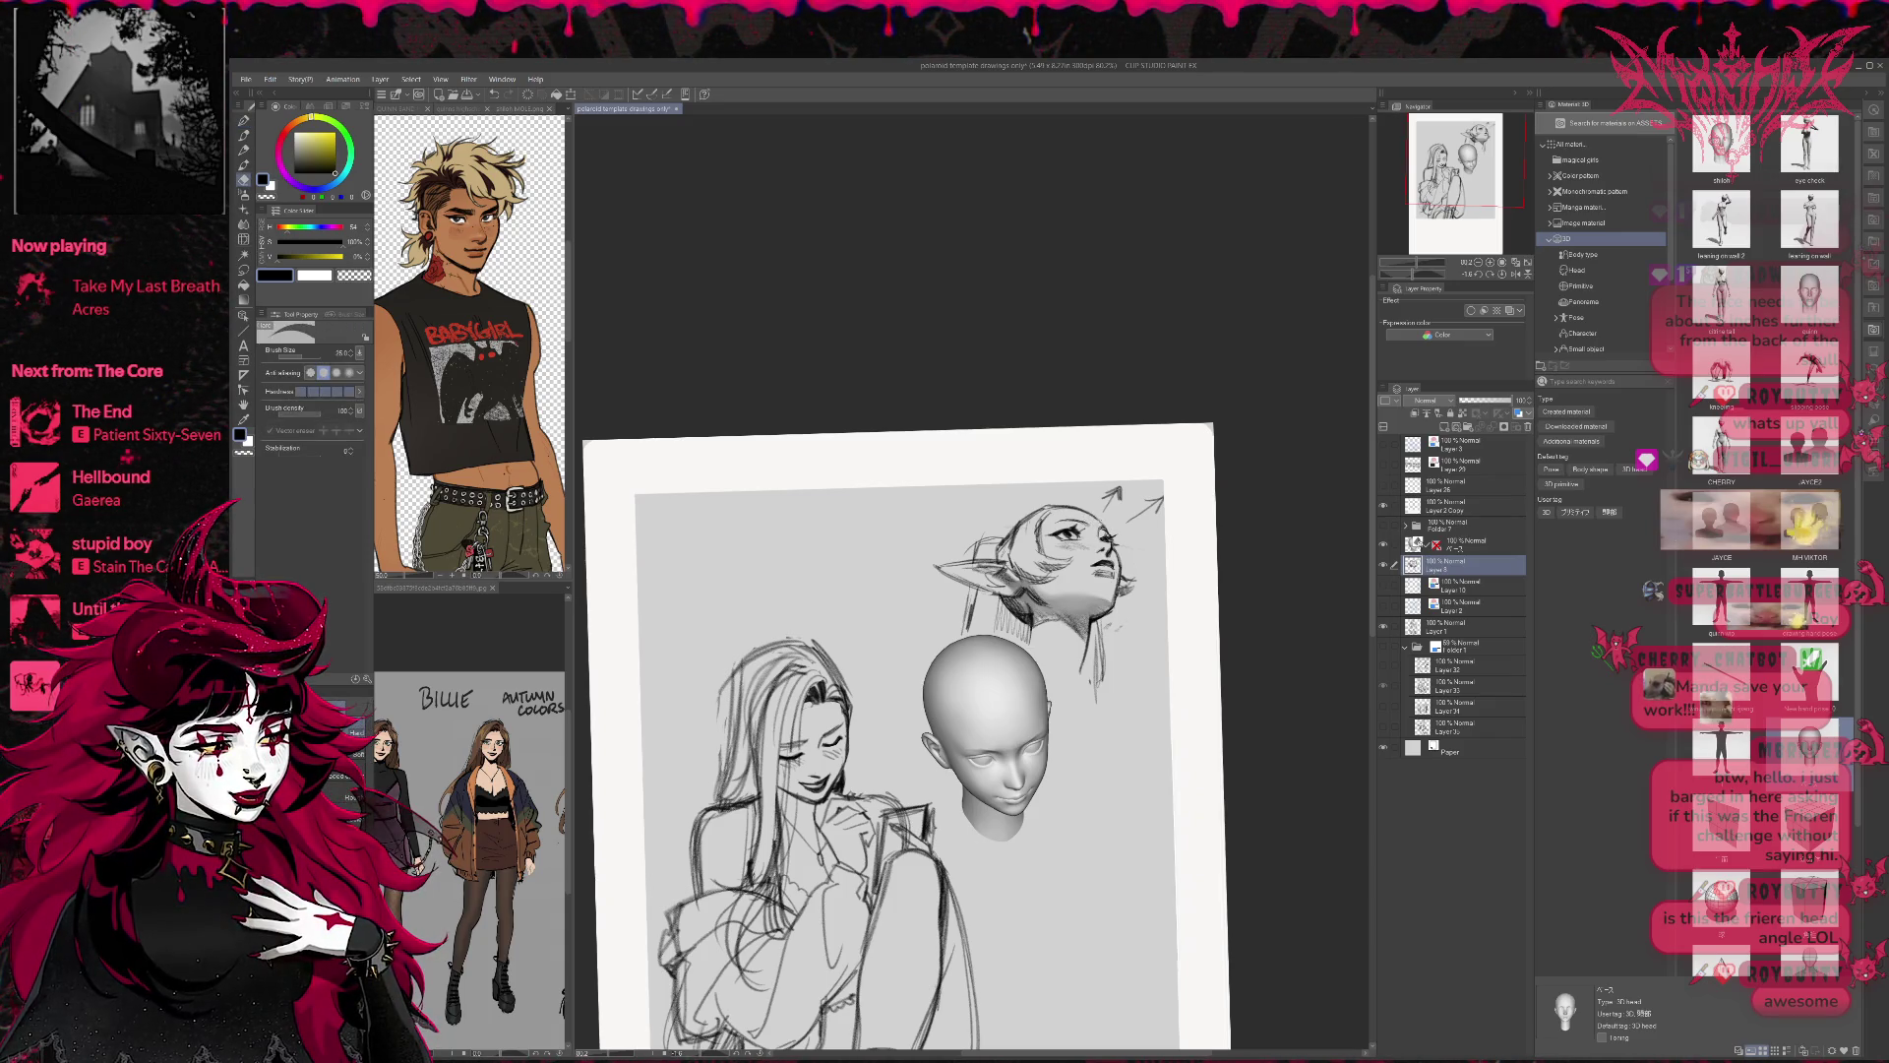
pyautogui.press('p')
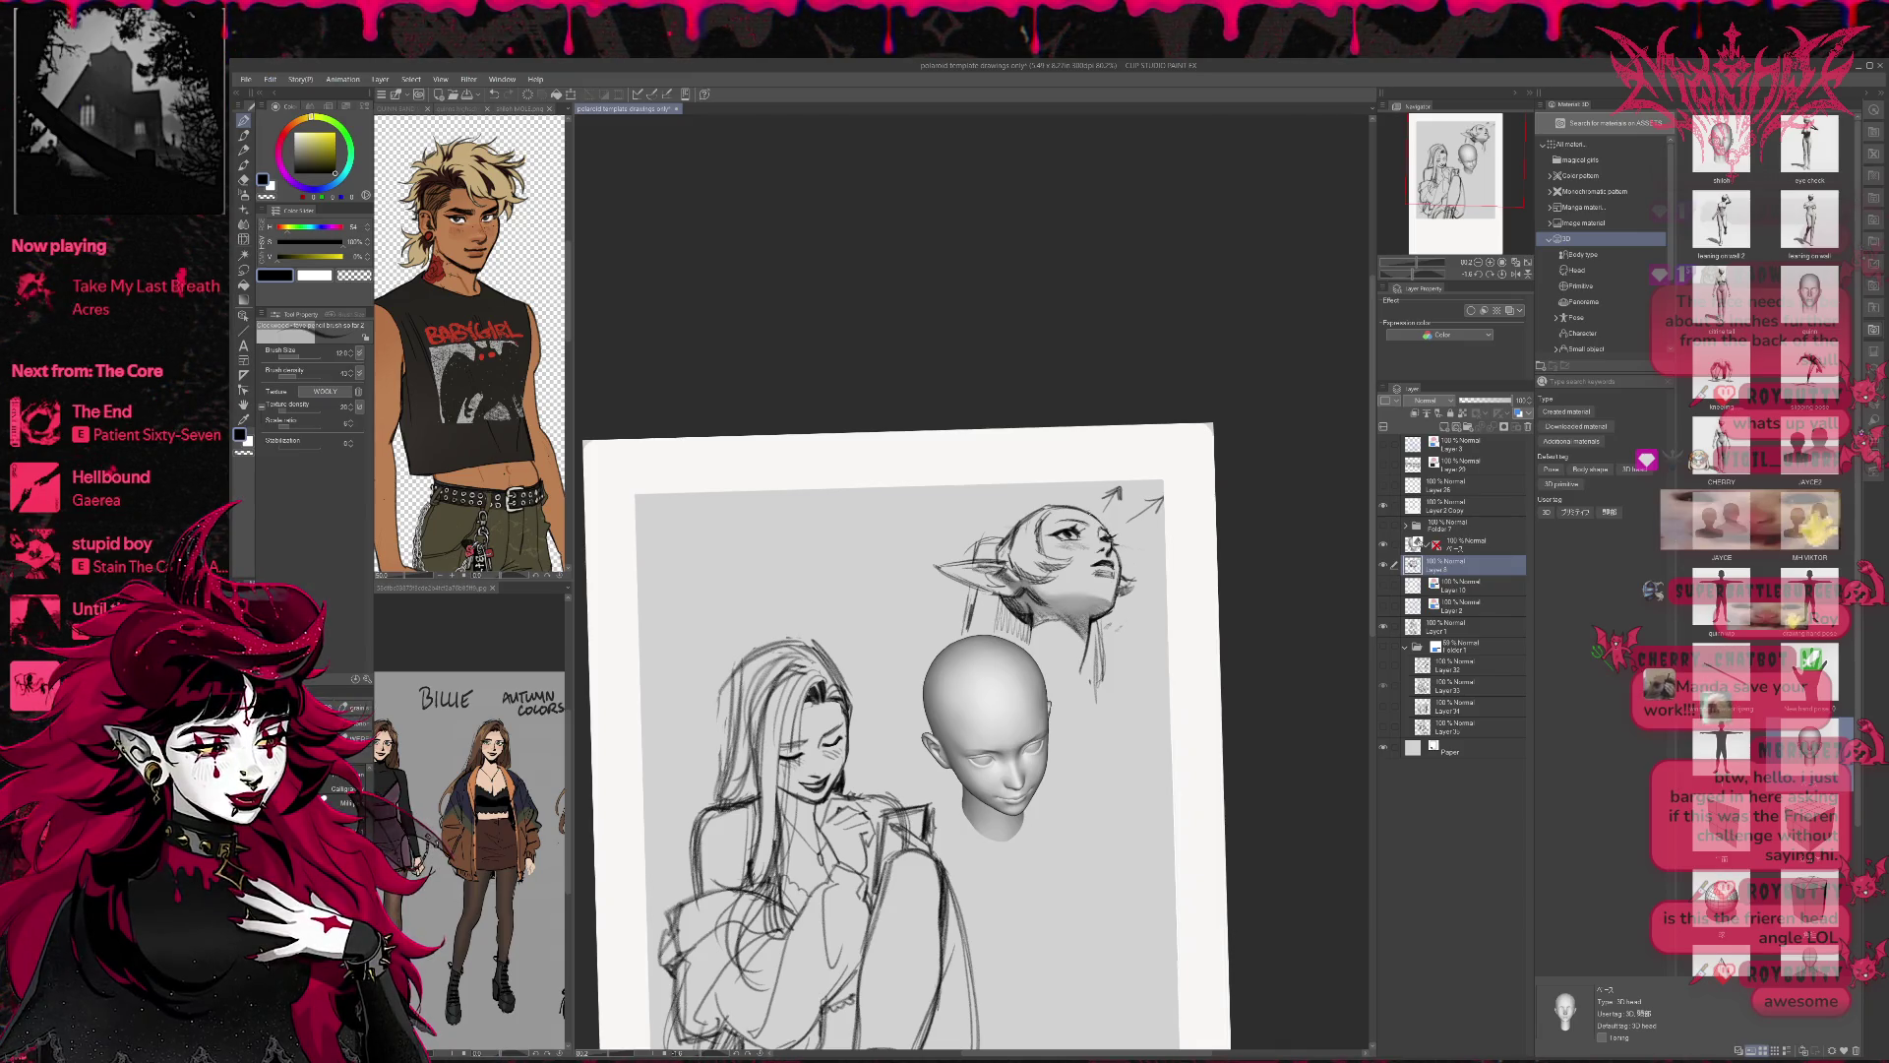
pyautogui.press('e')
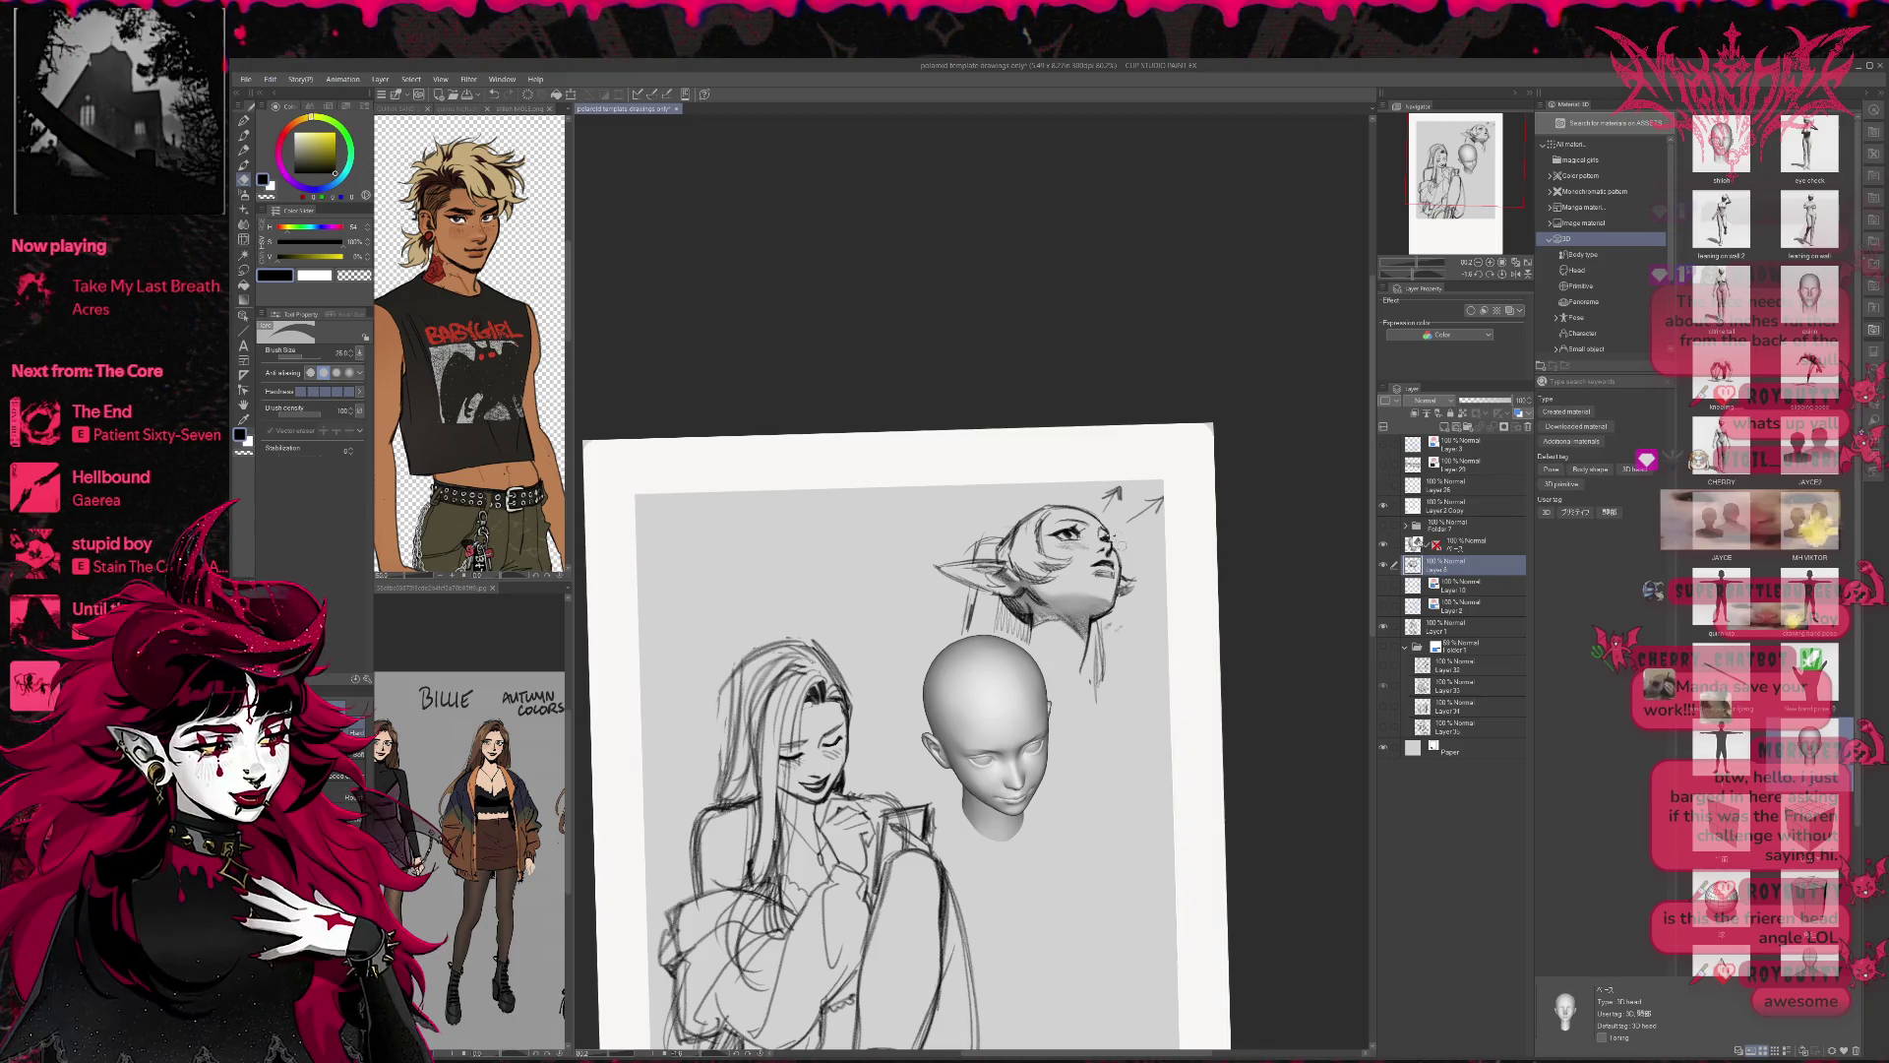
pyautogui.press('p')
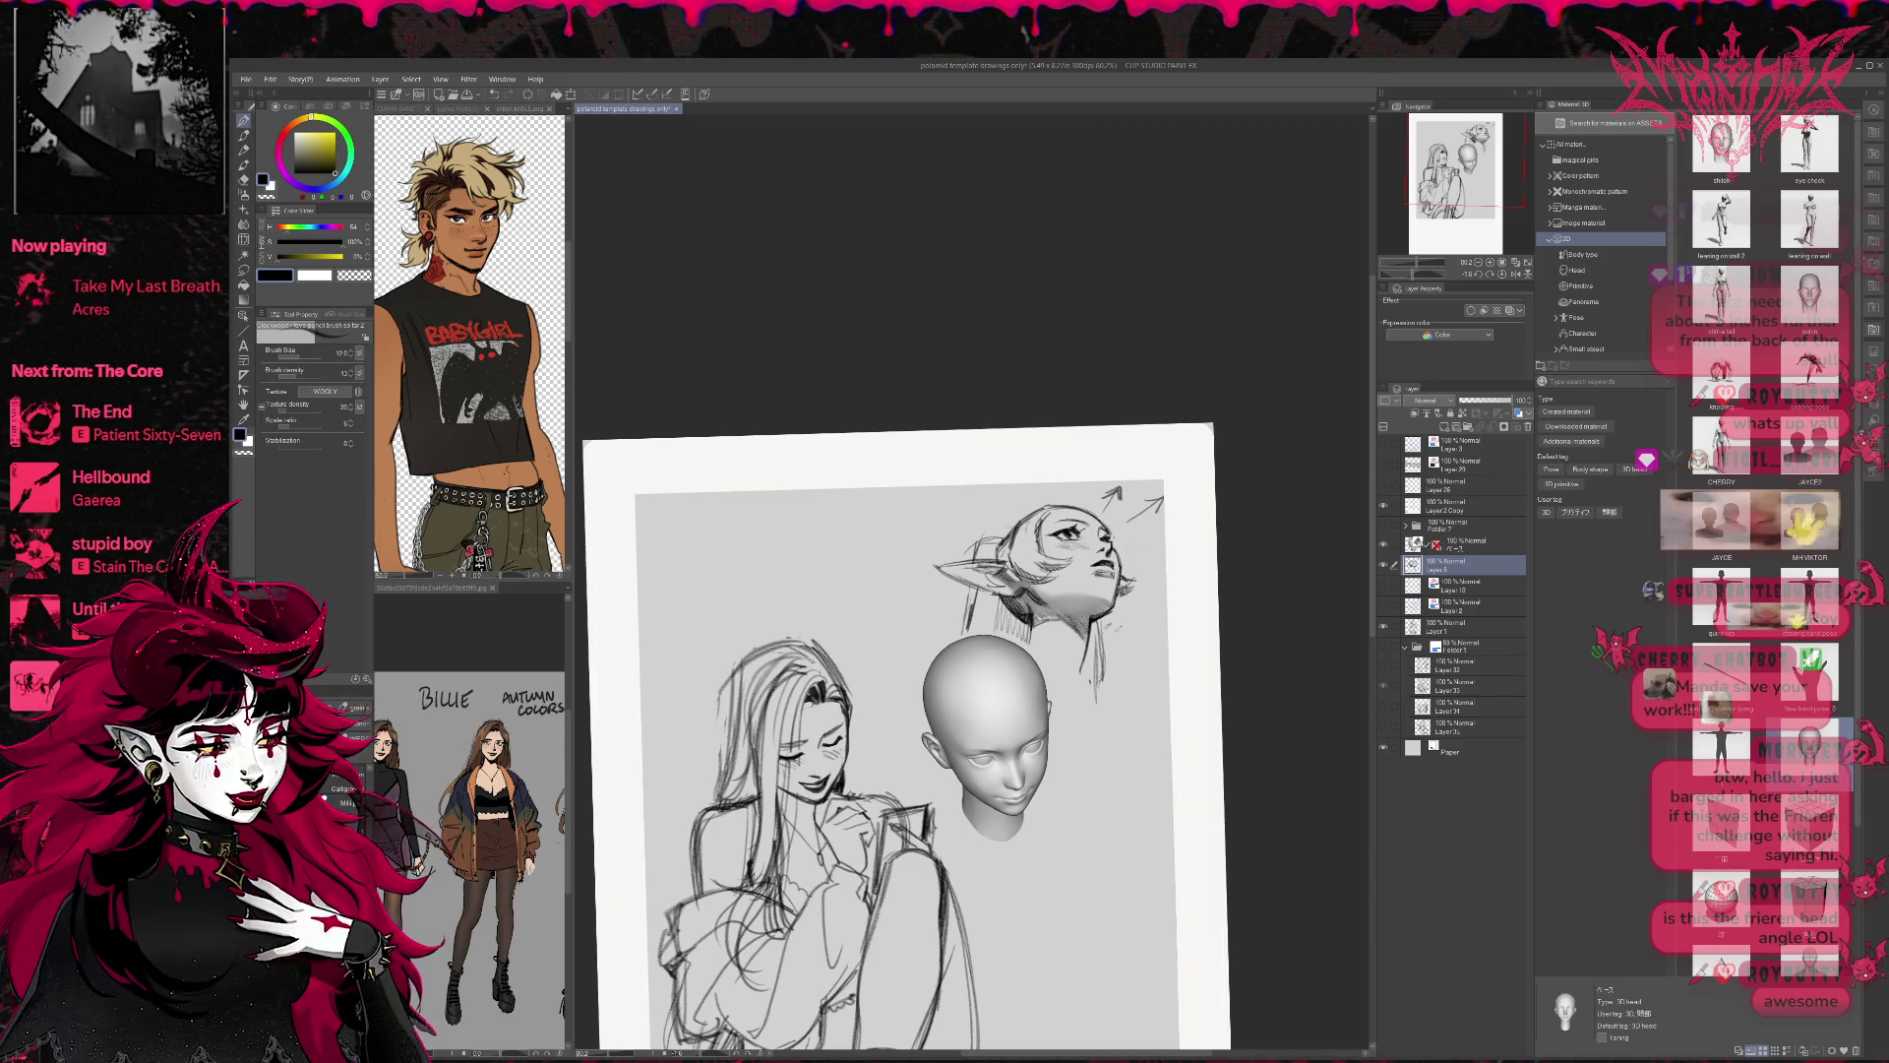
pyautogui.click(1516, 276)
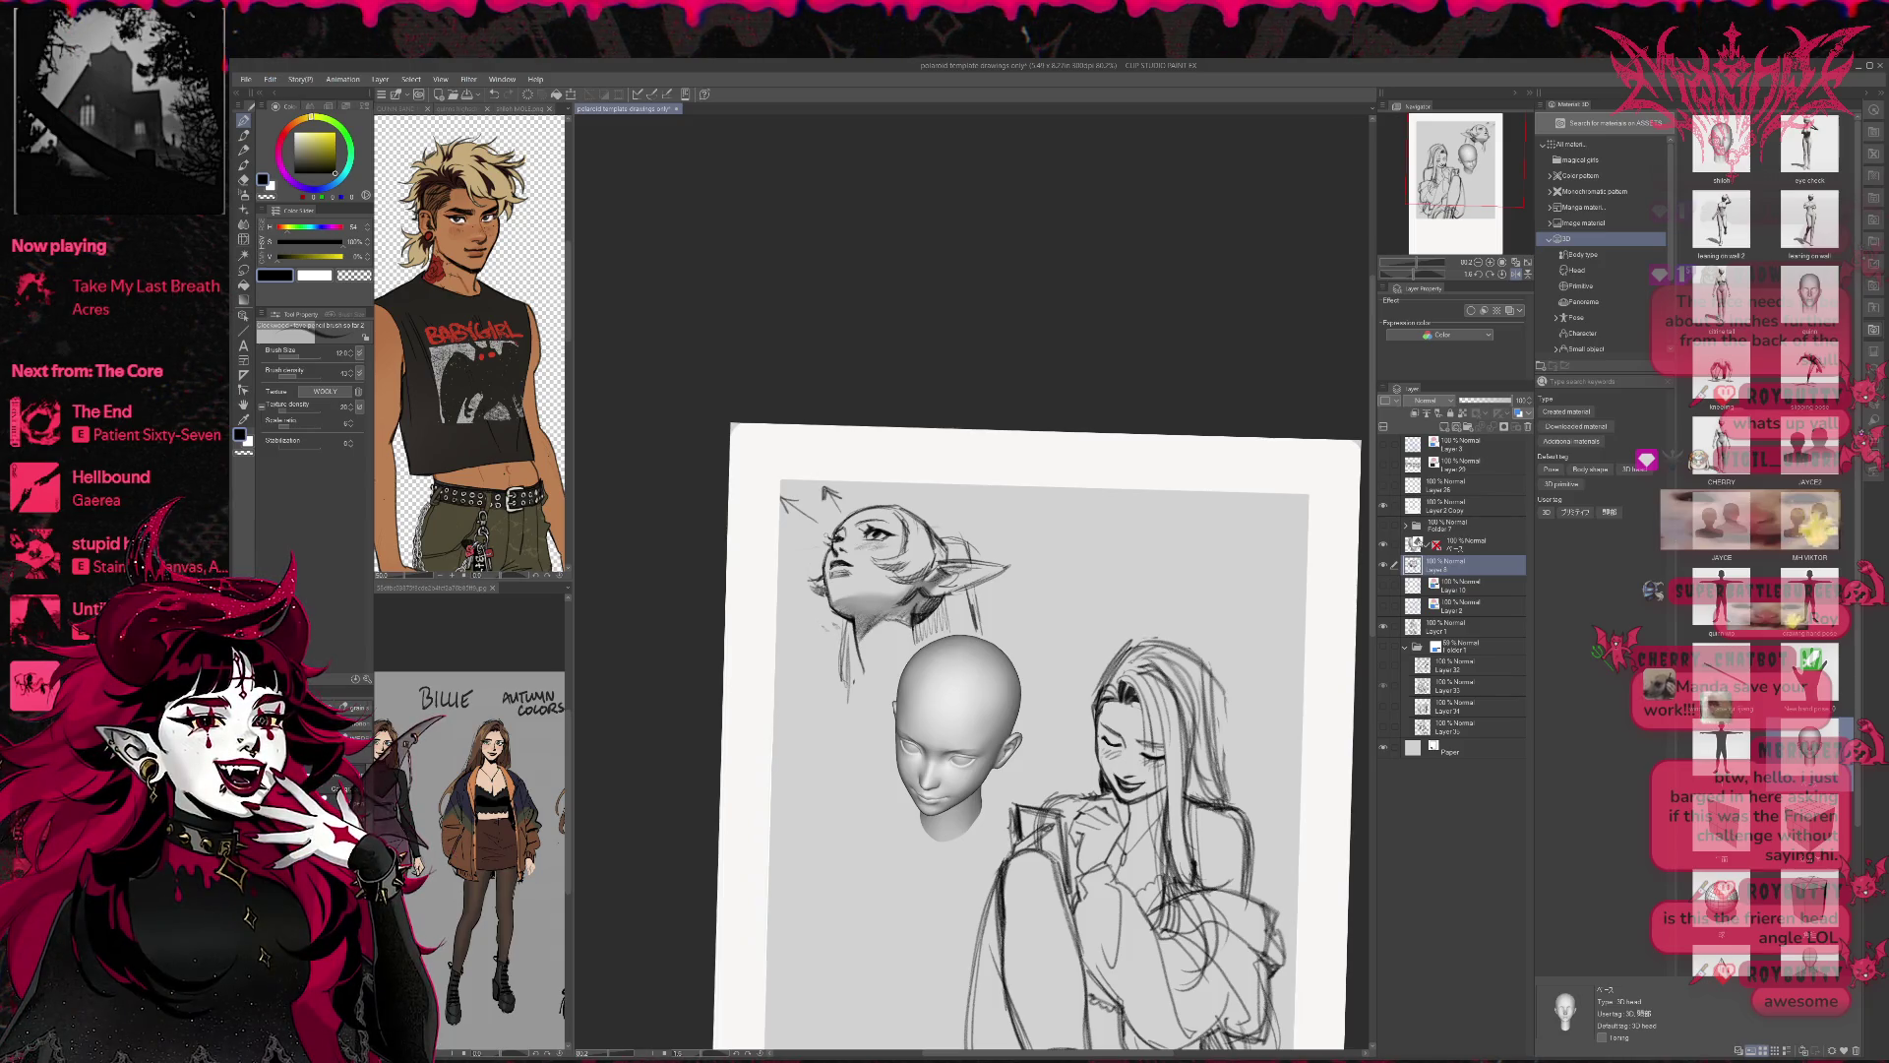
# Straighten the tilted view, set the Liquify brush to size 70, and unflip the canvas.
pyautogui.moveTo(936, 452)
pyautogui.mouseDown()
pyautogui.moveTo(973, 432)
pyautogui.moveTo(924, 354)
pyautogui.mouseUp()
pyautogui.press('r')
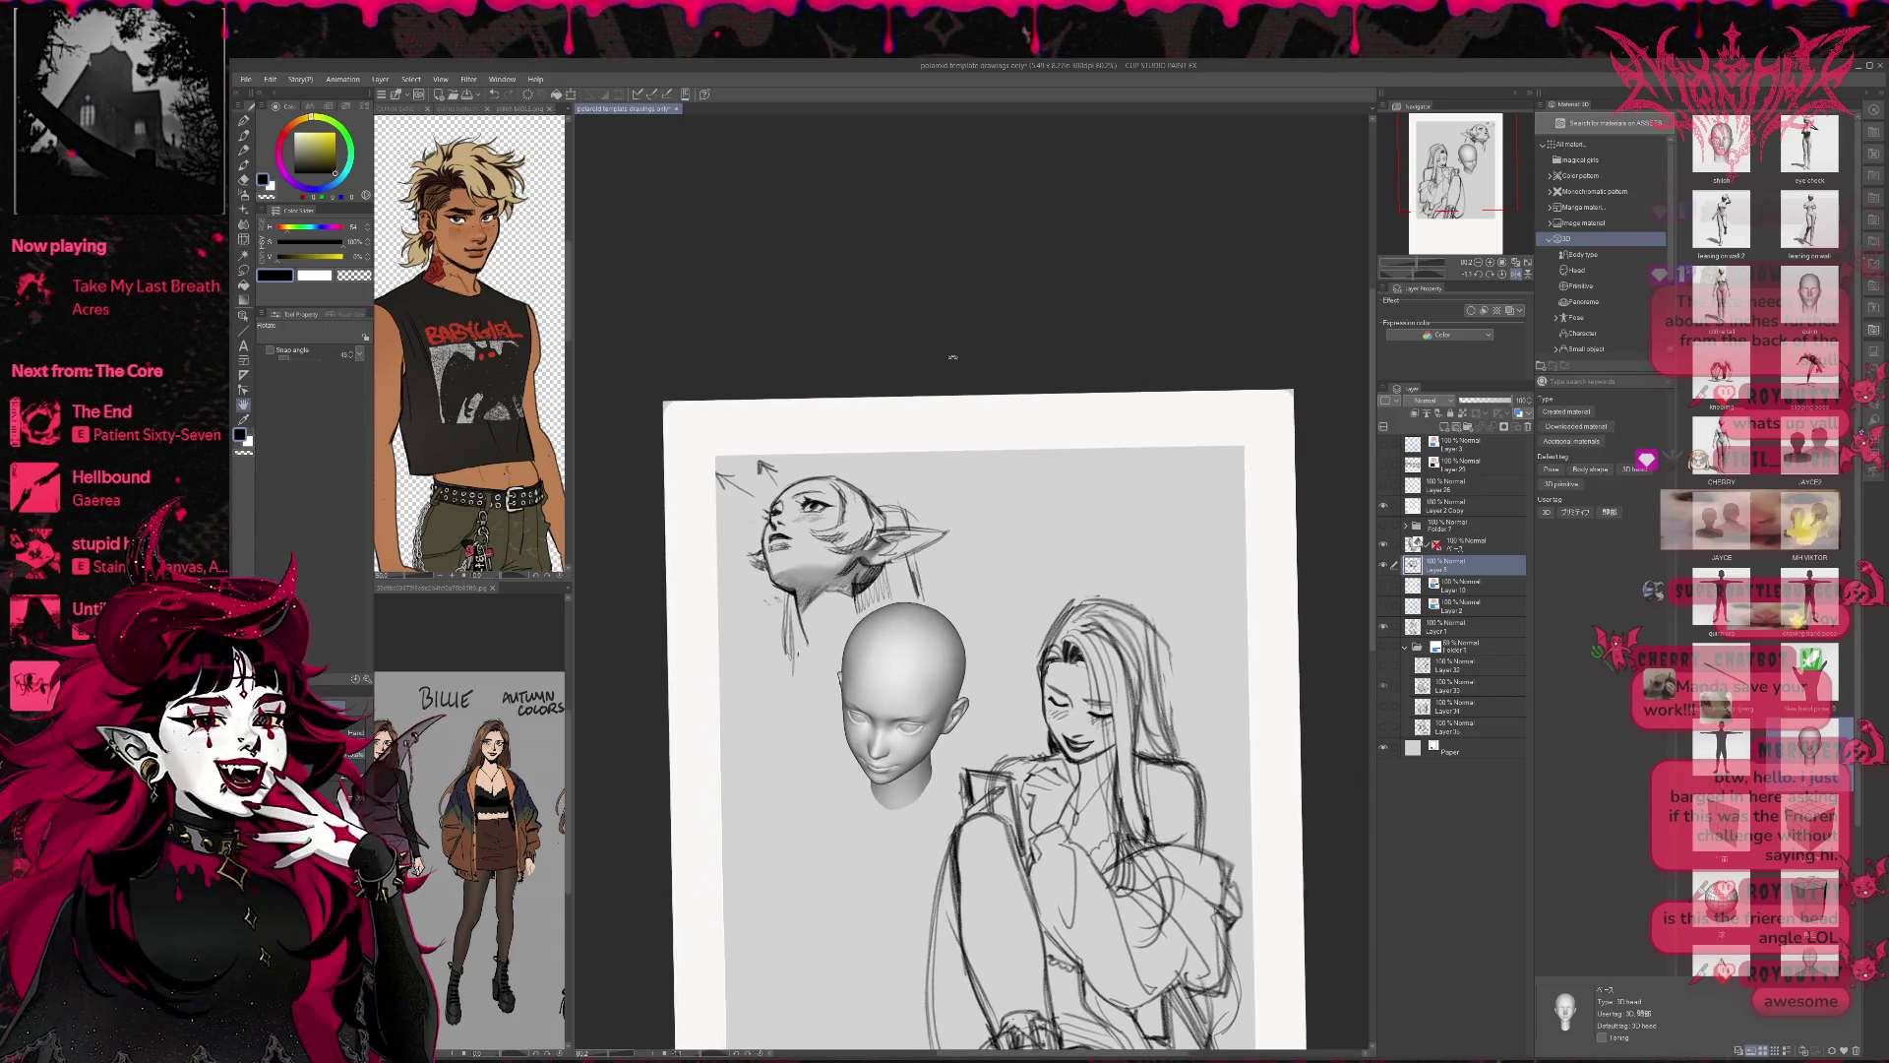
pyautogui.click(243, 239)
pyautogui.press('[')
pyautogui.press('[')
pyautogui.press('[')
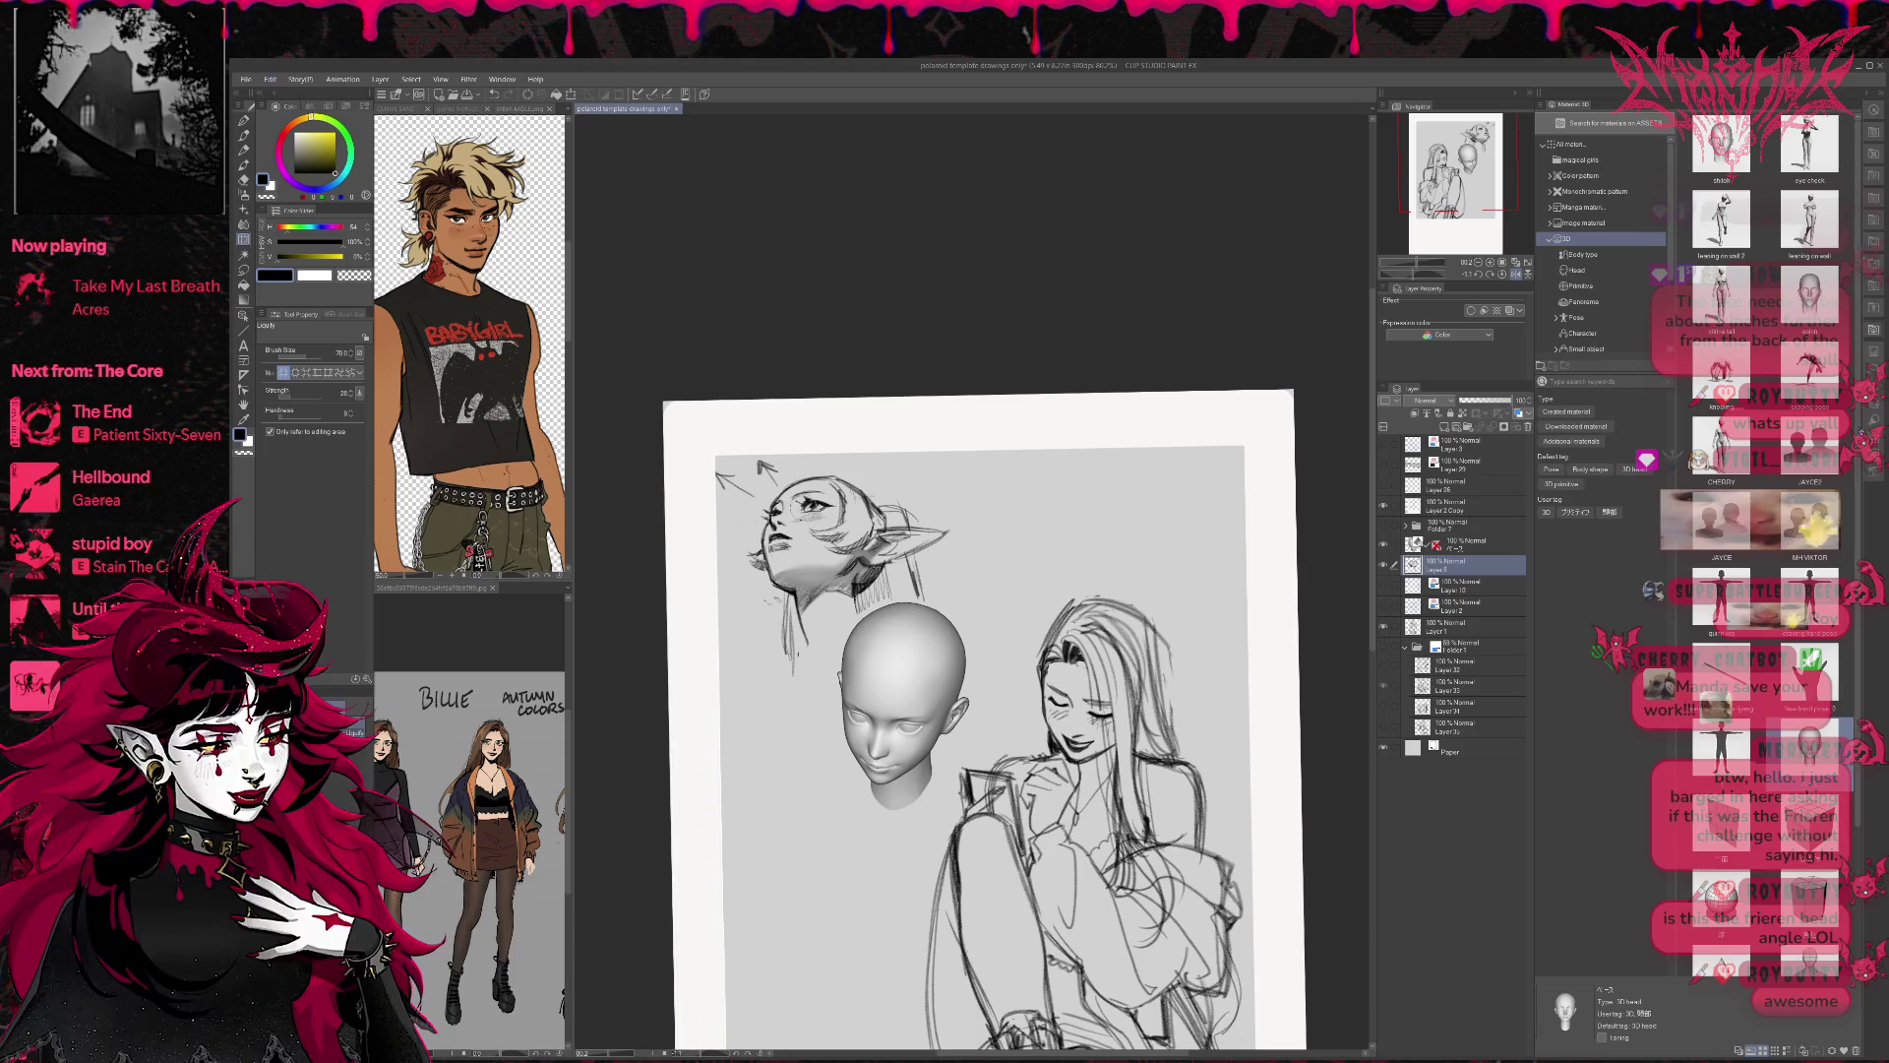
pyautogui.press('h')
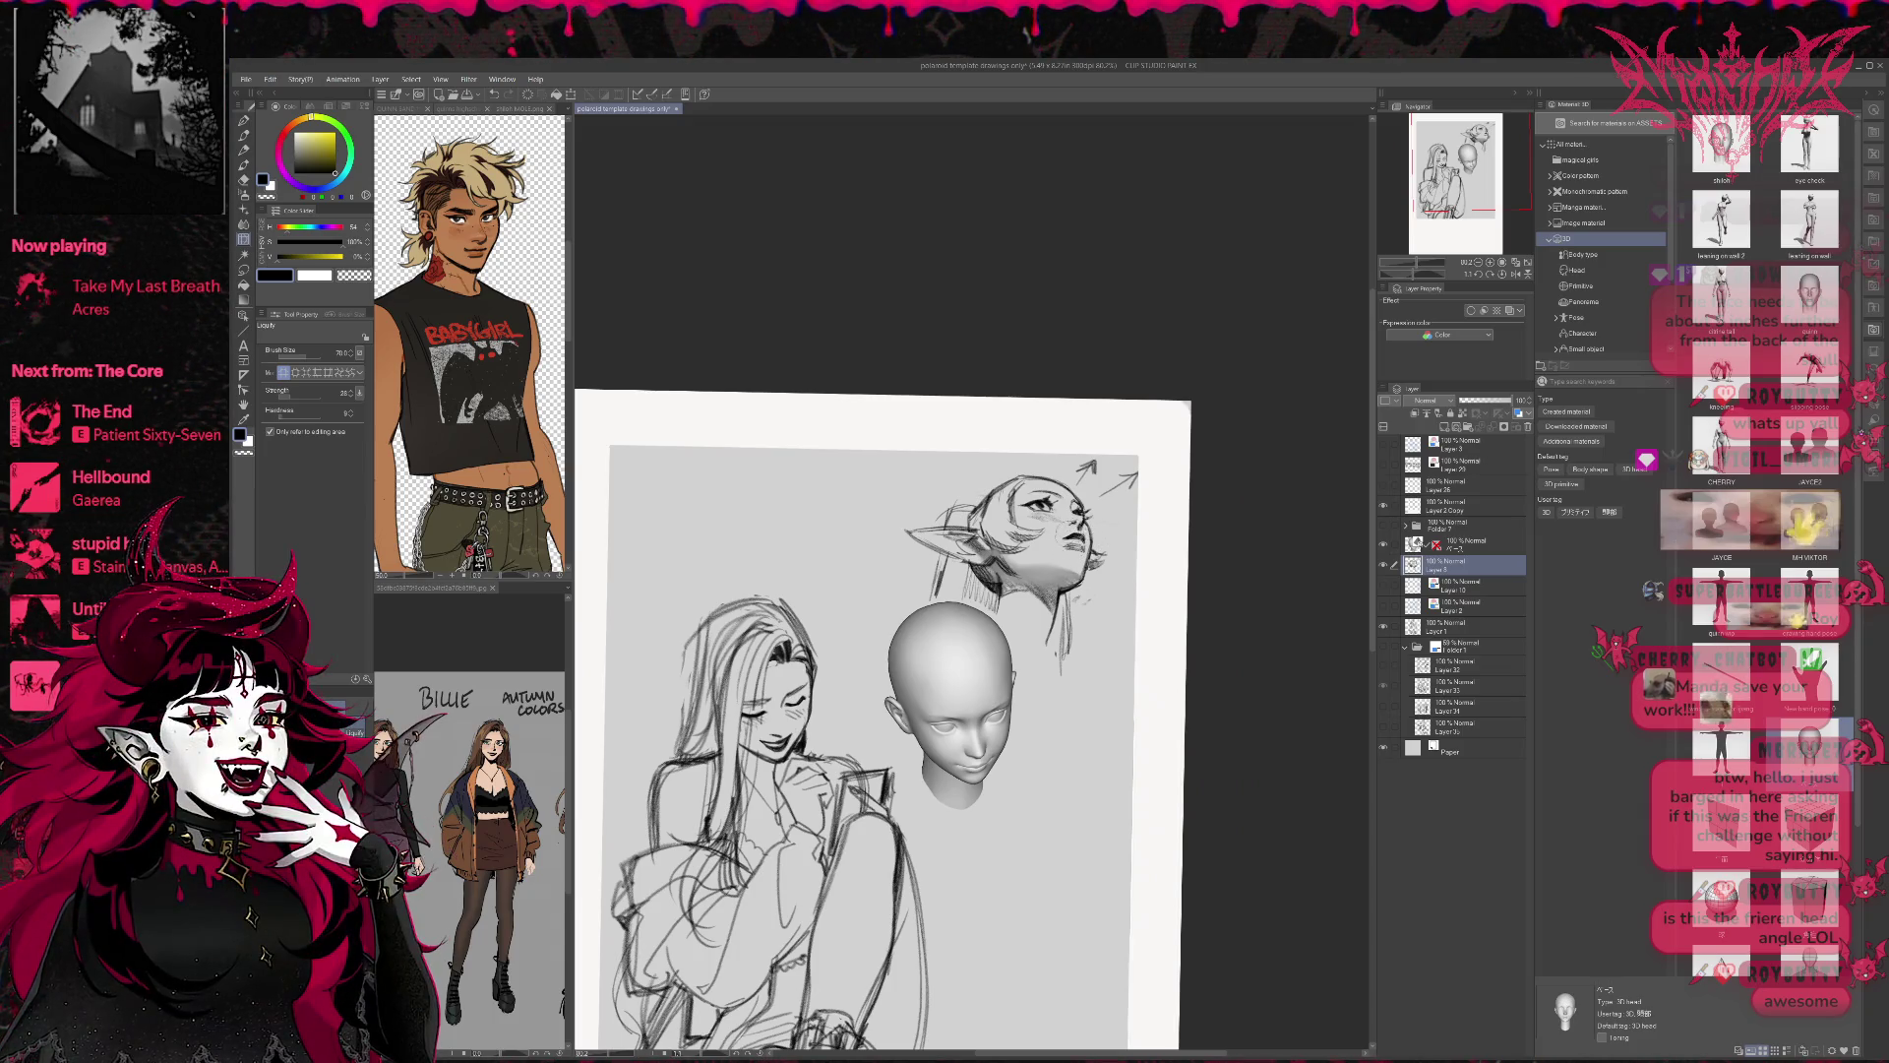
# Hide the grey elf-head sketch layer and show the blue sketch layer.
pyautogui.moveTo(1165, 478); pyautogui.dragTo(1140, 480)
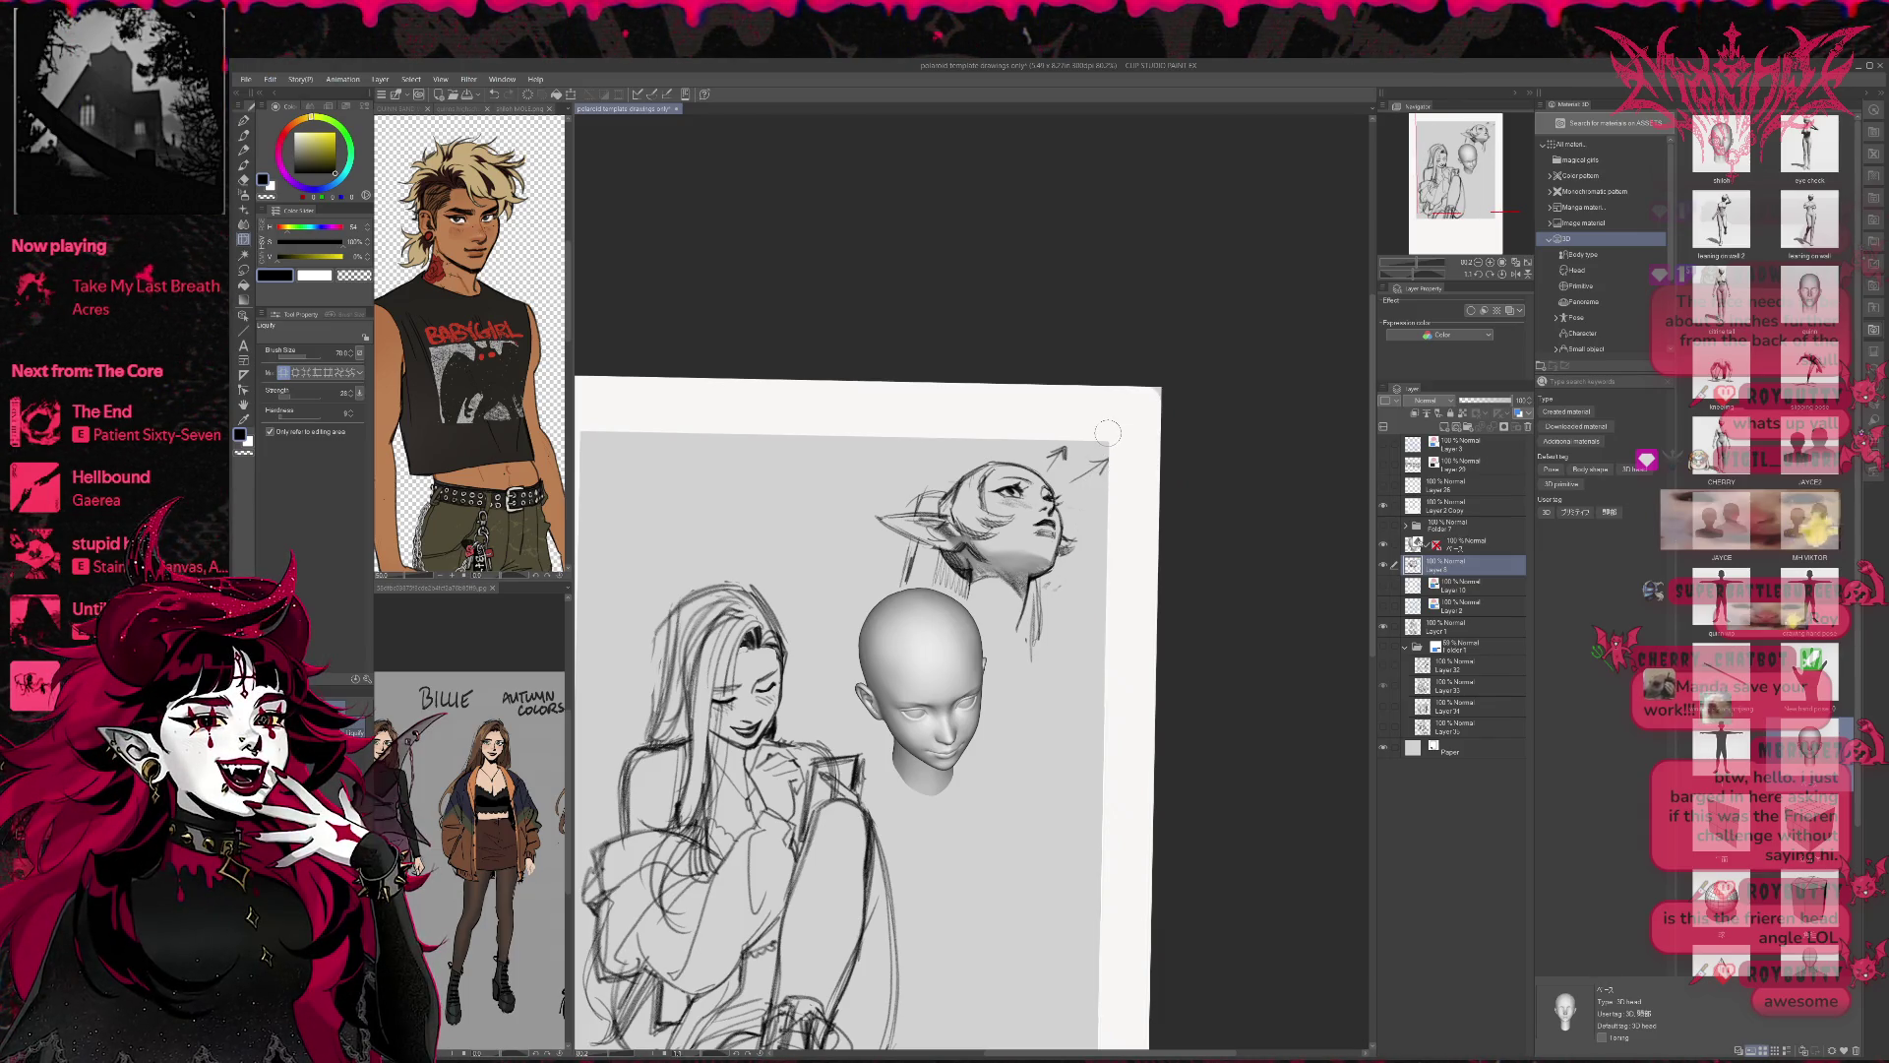
pyautogui.click(1383, 563)
pyautogui.click(1384, 584)
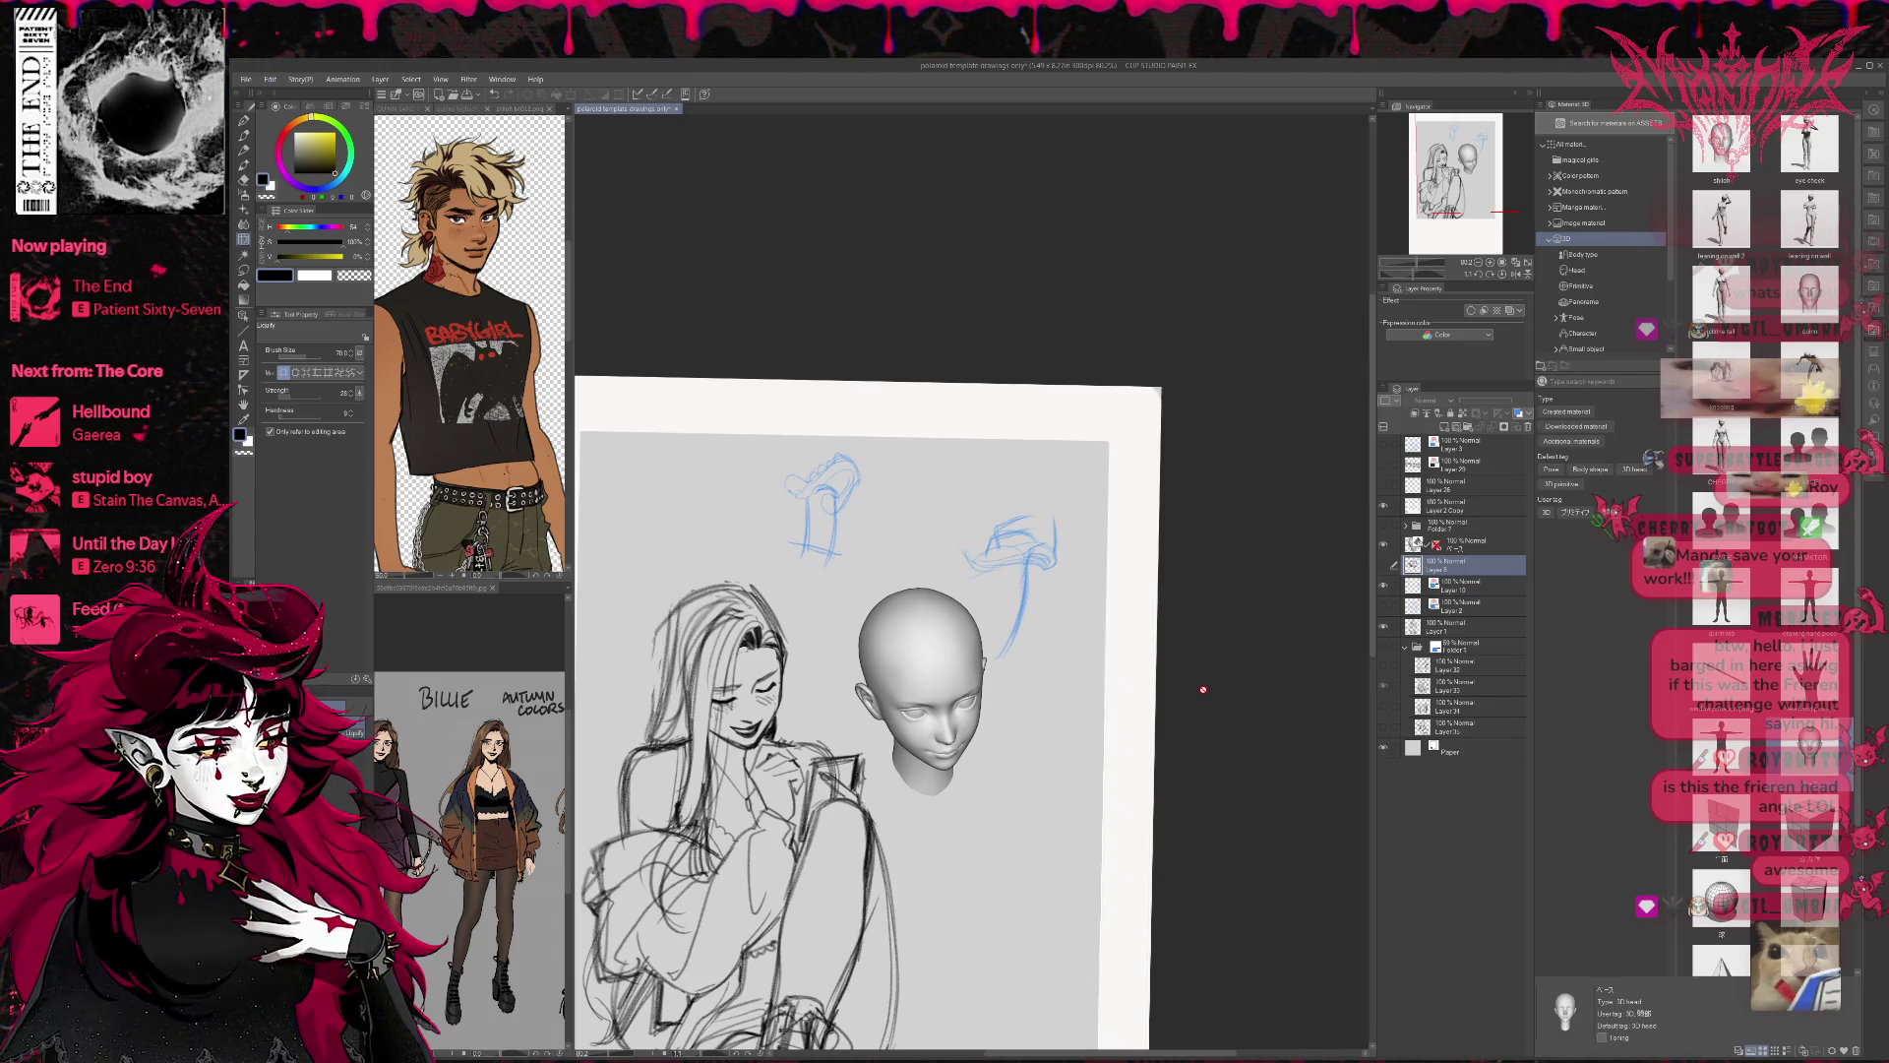
# Collapse the side panels, erase the small arrow beside the elf head, and smudge its neck lines.
pyautogui.click(1864, 95)
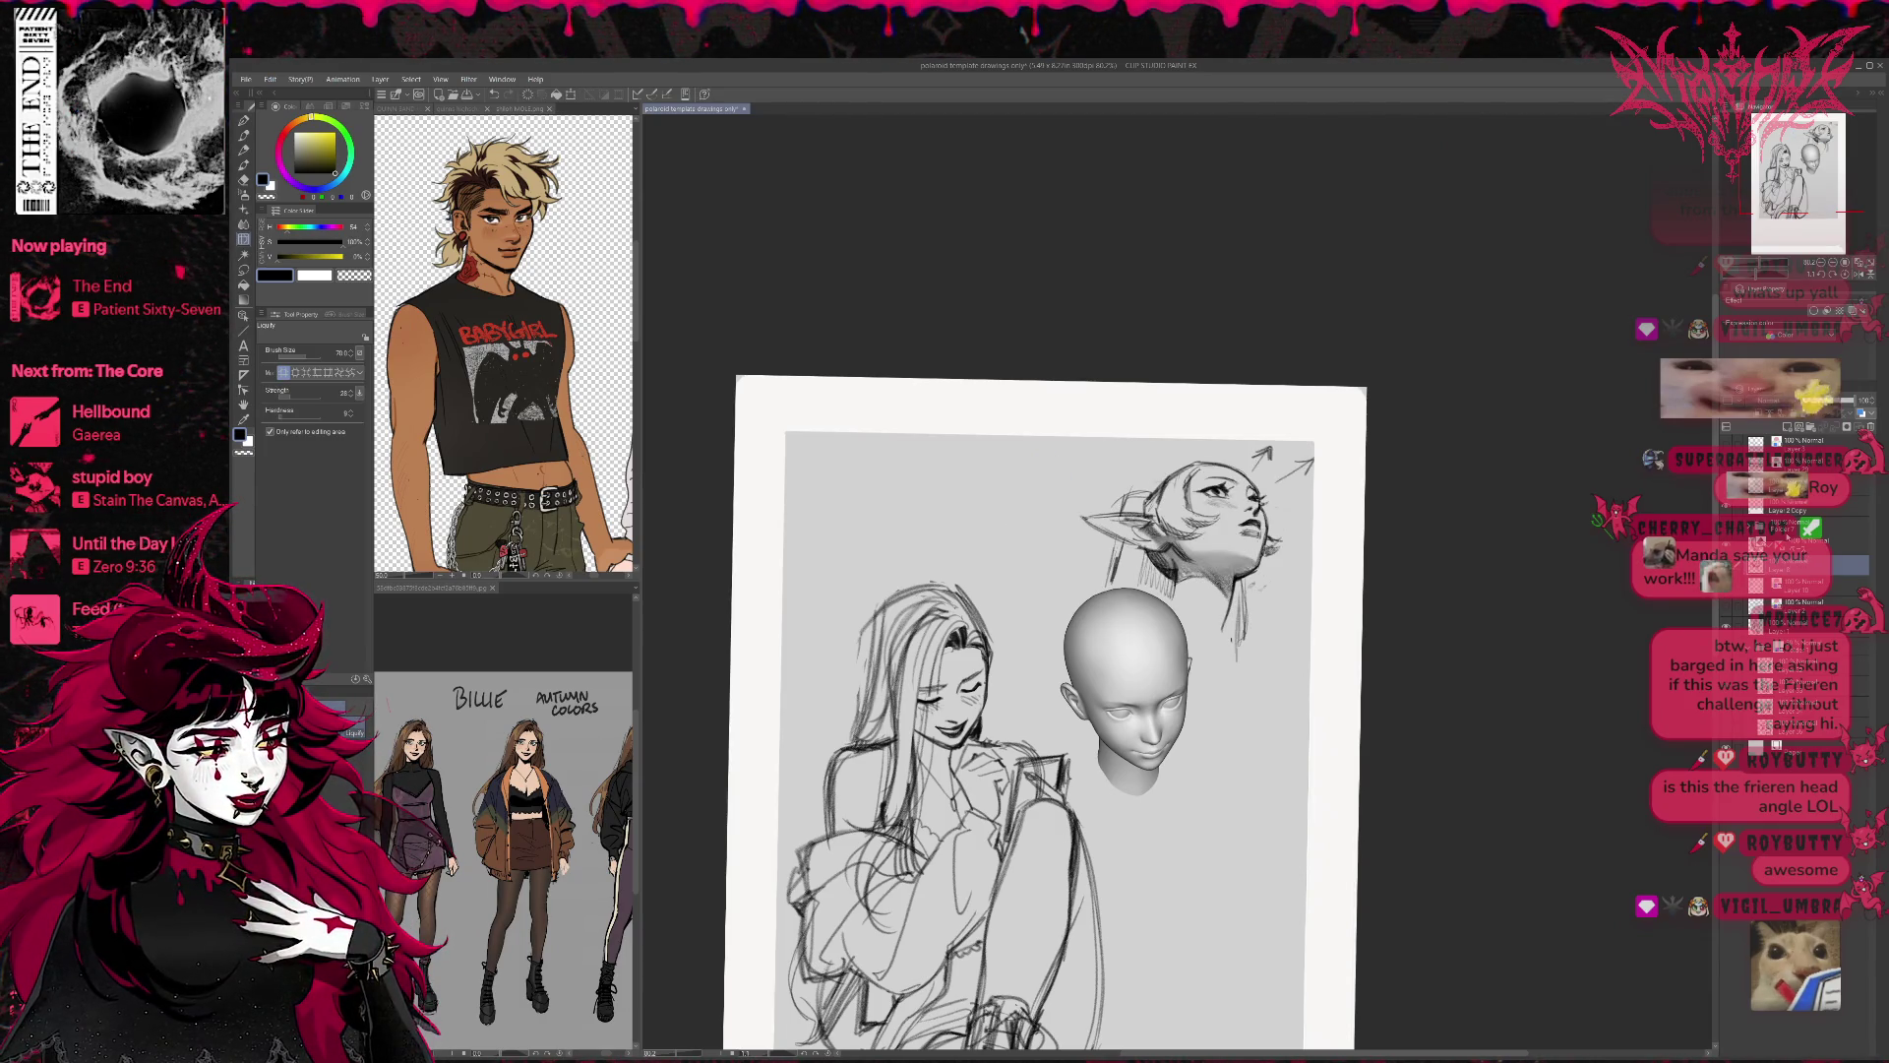
pyautogui.click(243, 180)
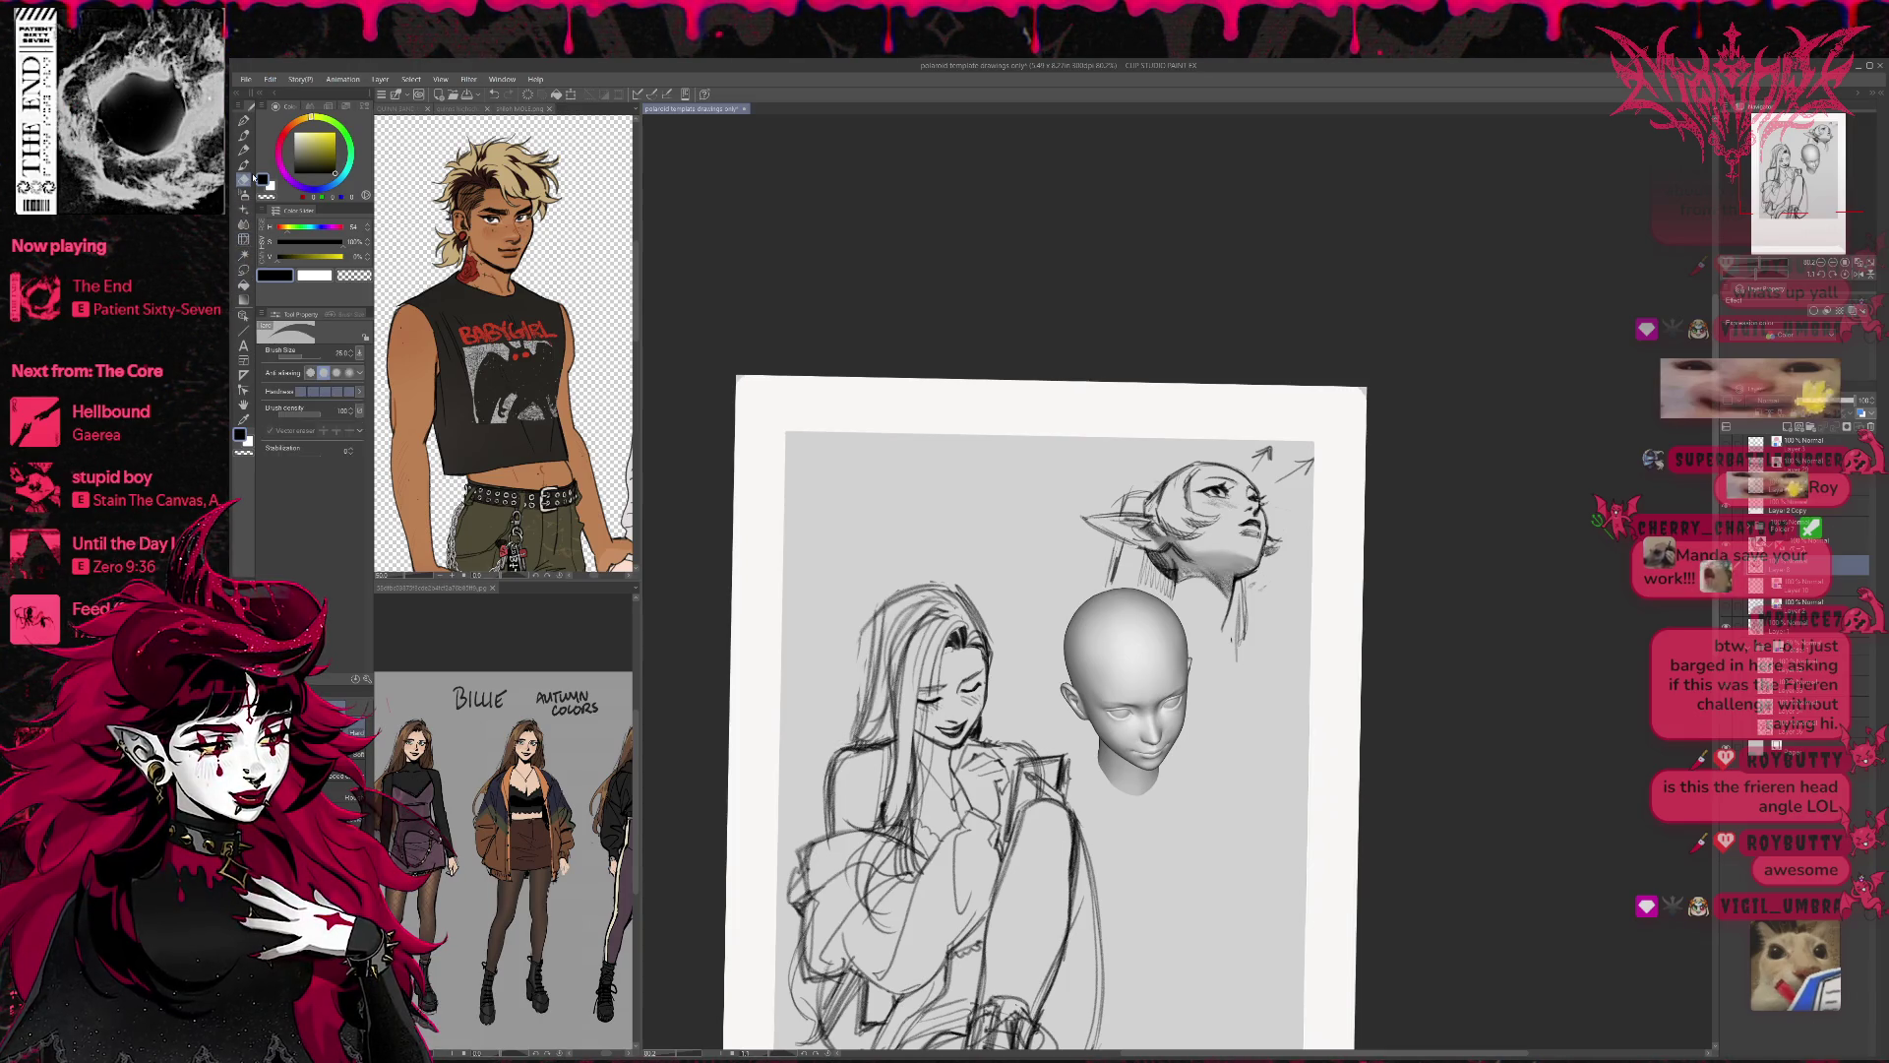
pyautogui.moveTo(1255, 457); pyautogui.dragTo(1269, 451)
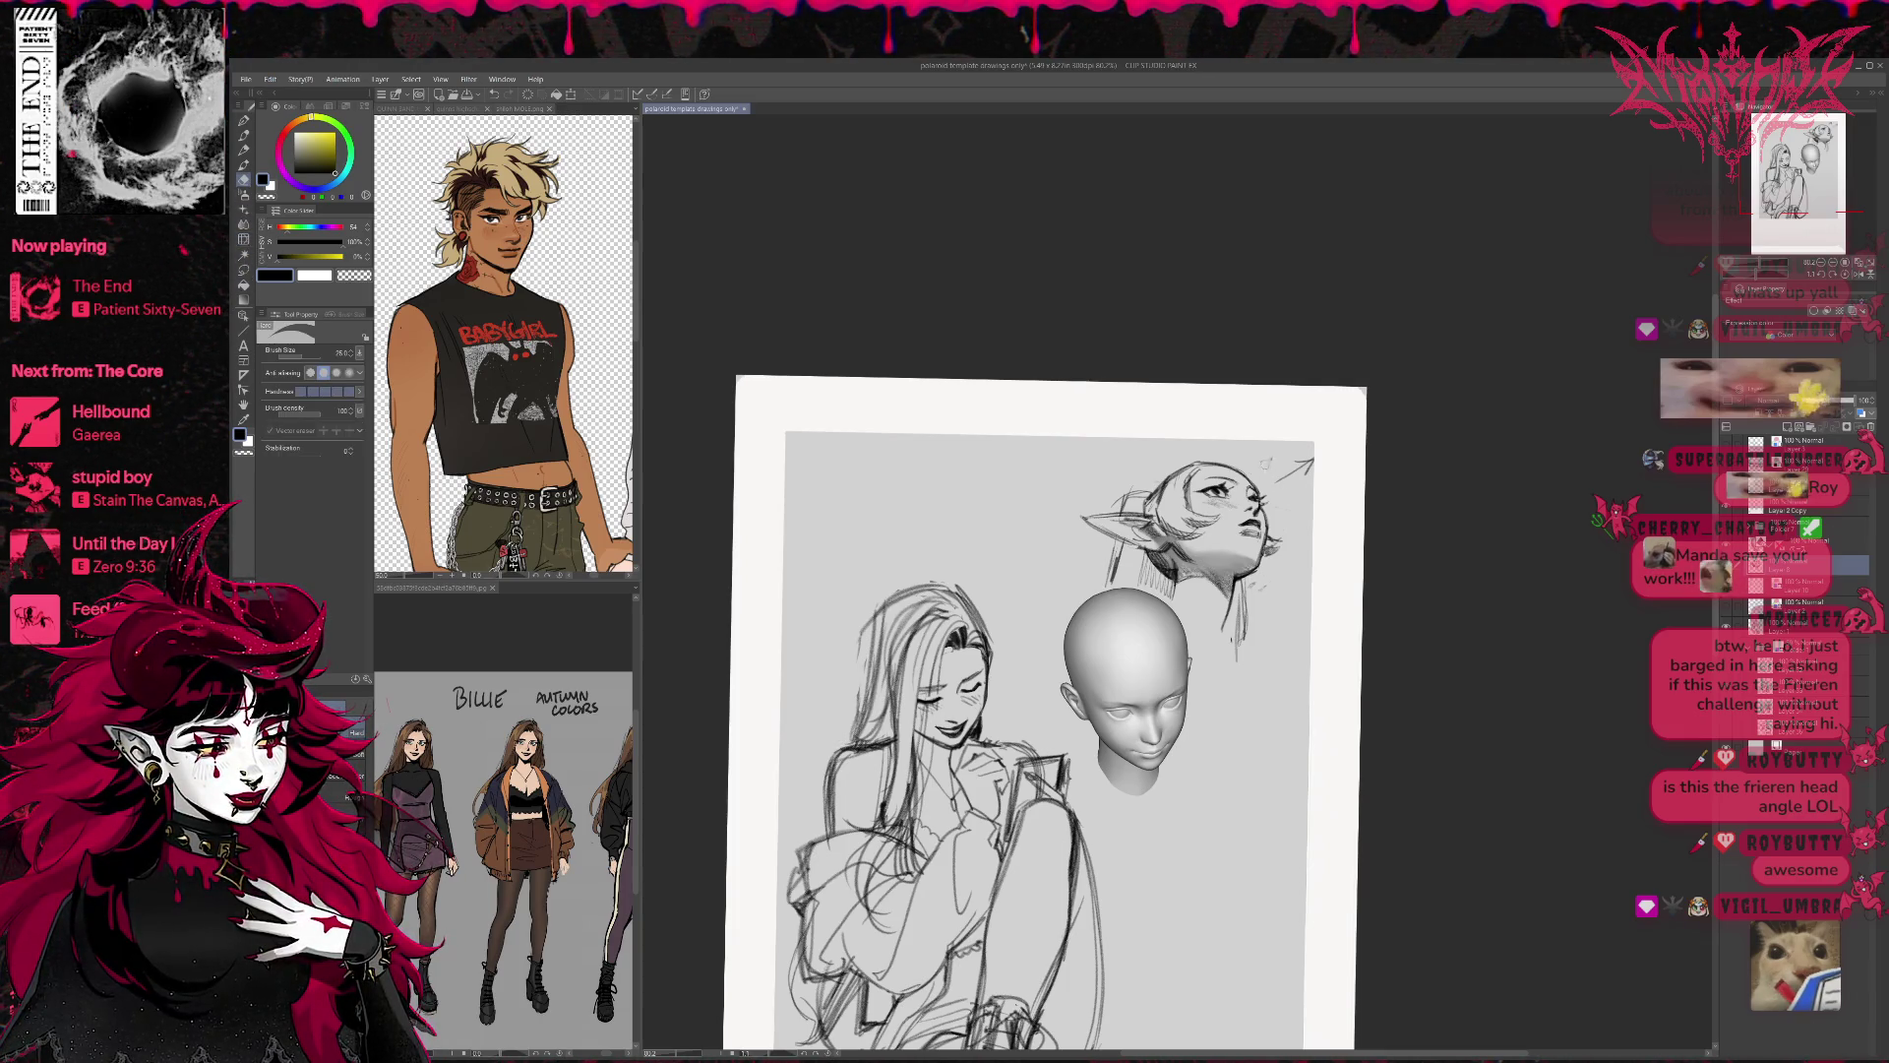
pyautogui.moveTo(1279, 478); pyautogui.dragTo(1317, 461)
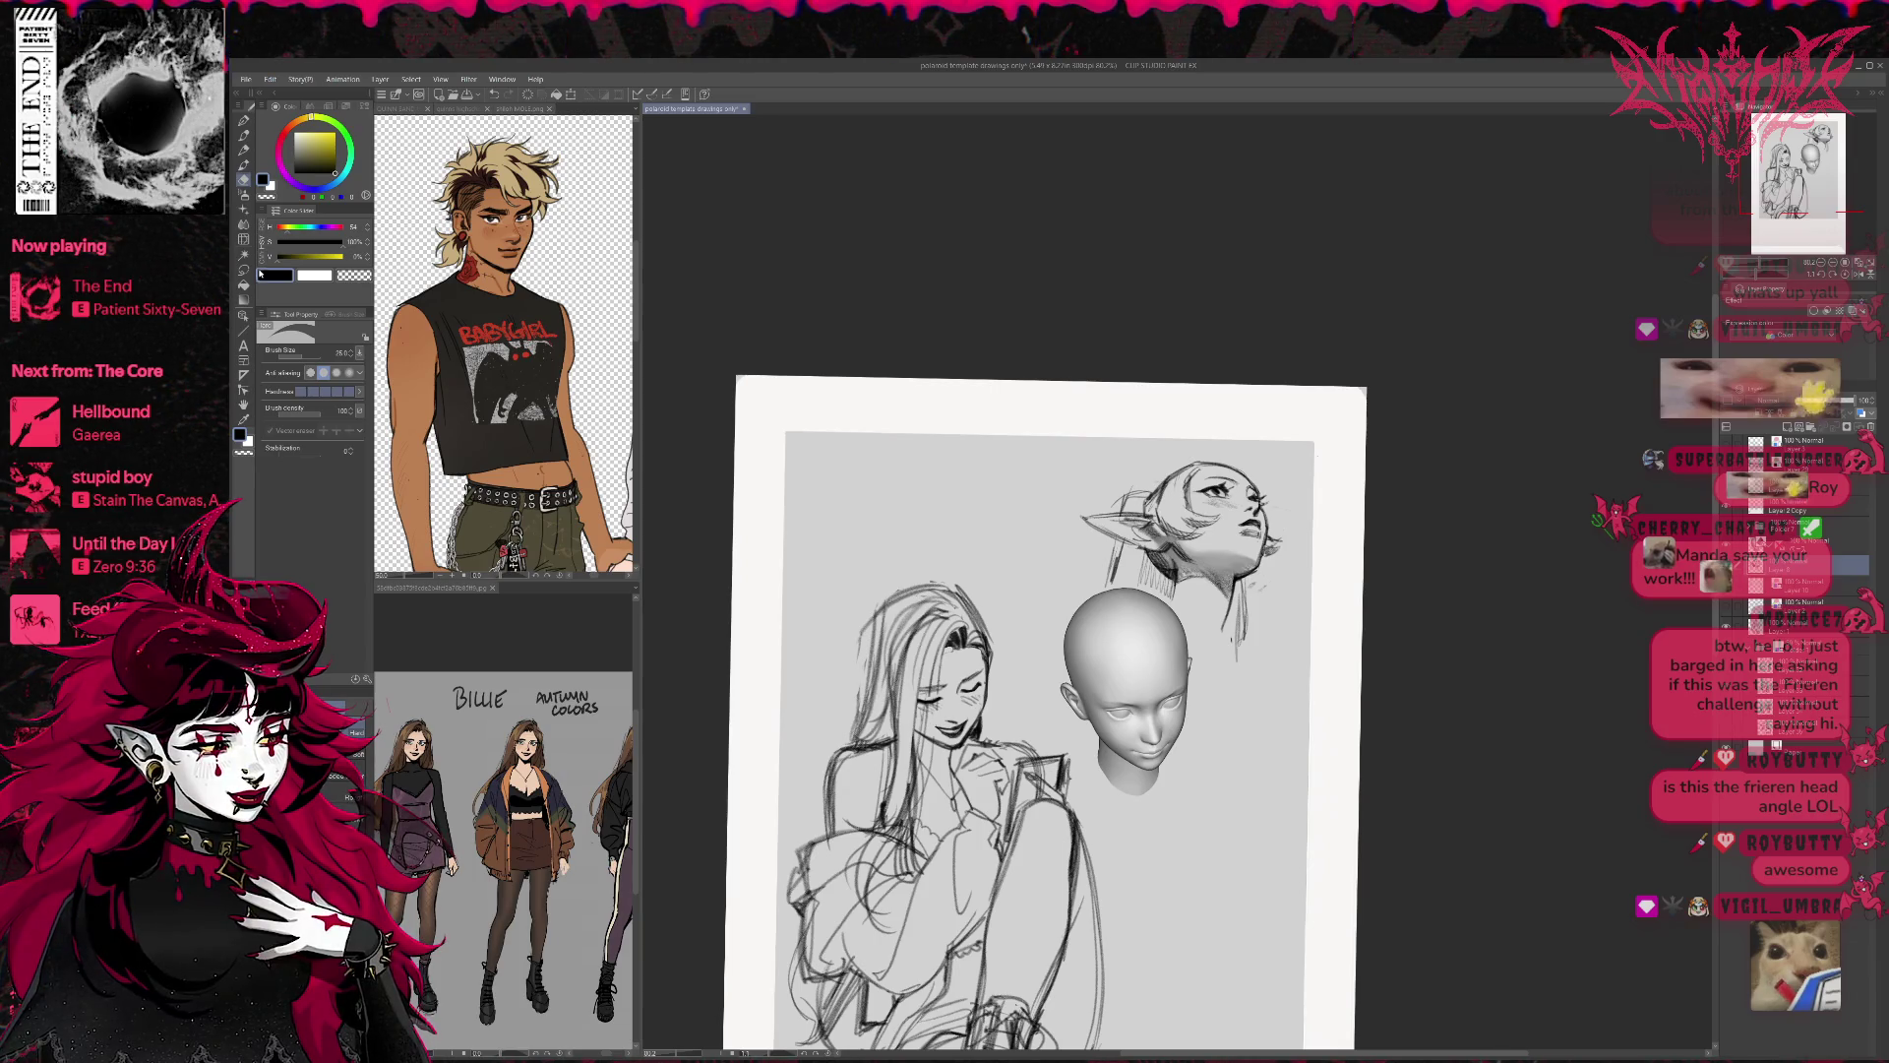
pyautogui.click(243, 226)
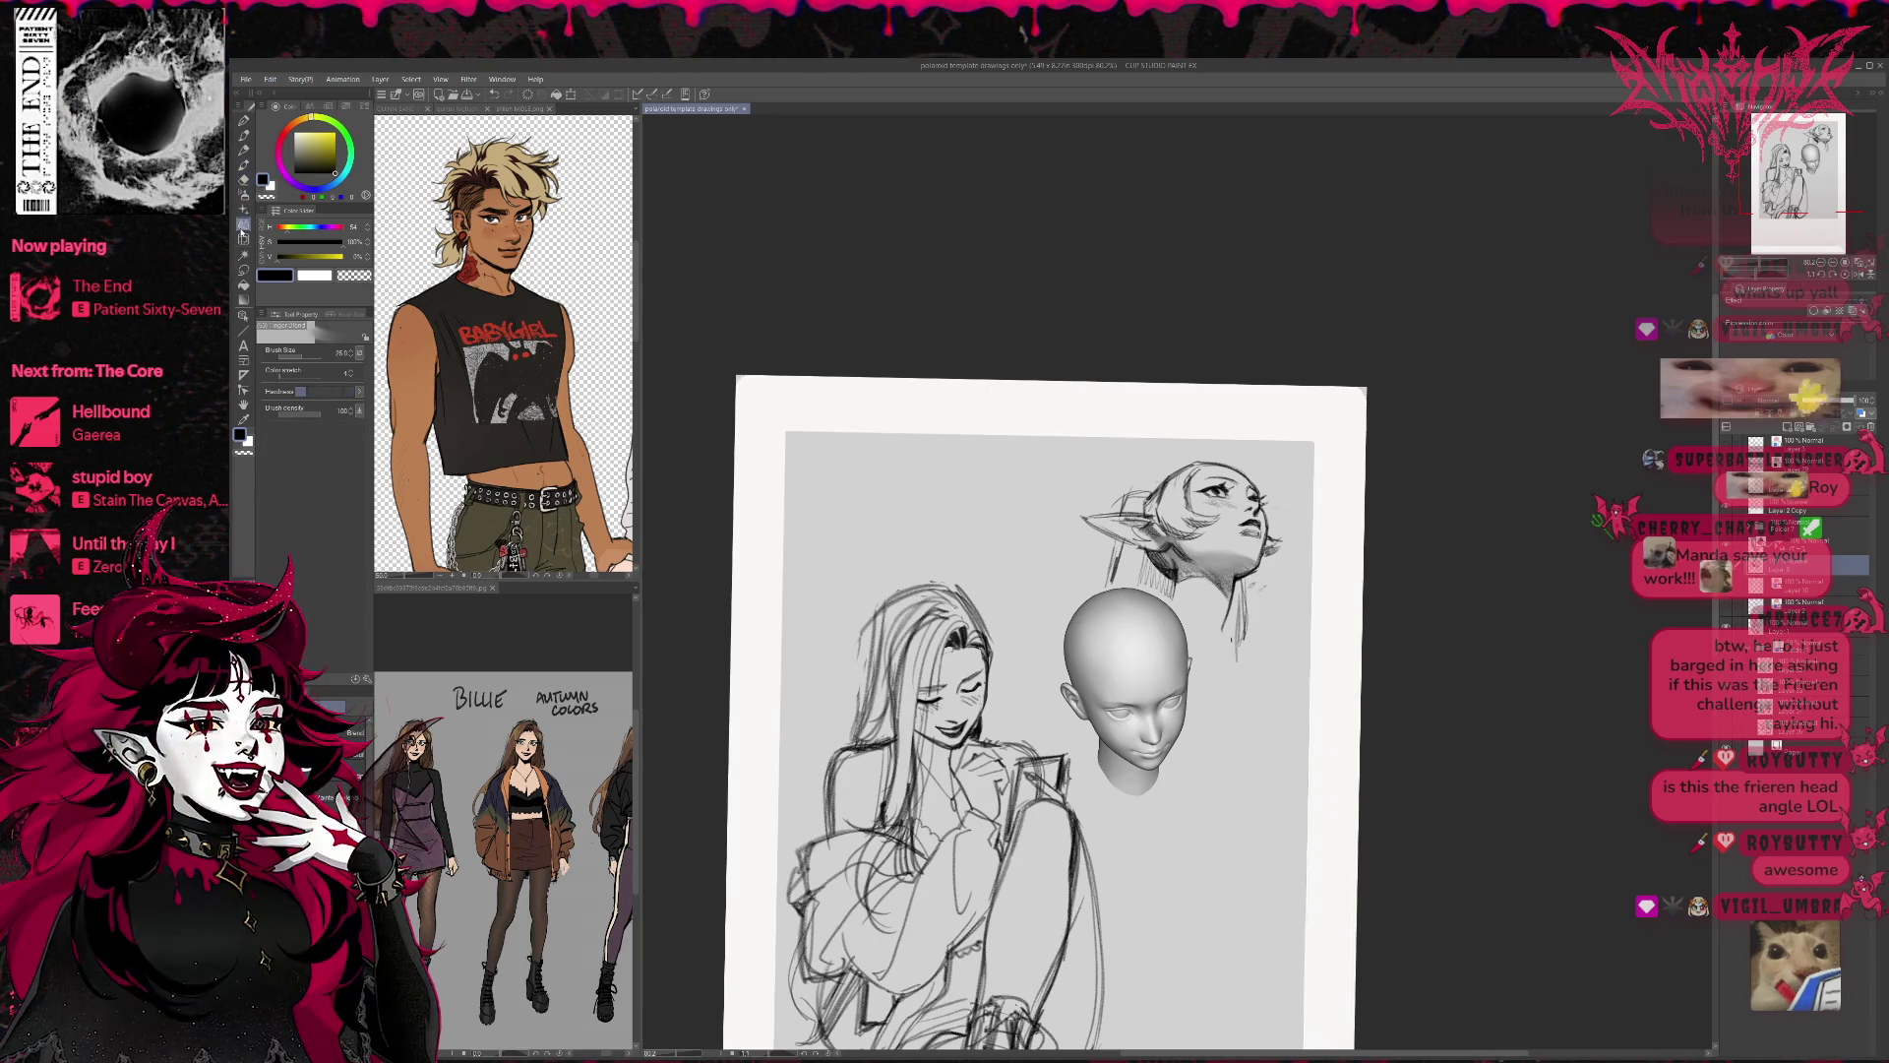
pyautogui.moveTo(1179, 556); pyautogui.dragTo(1198, 548)
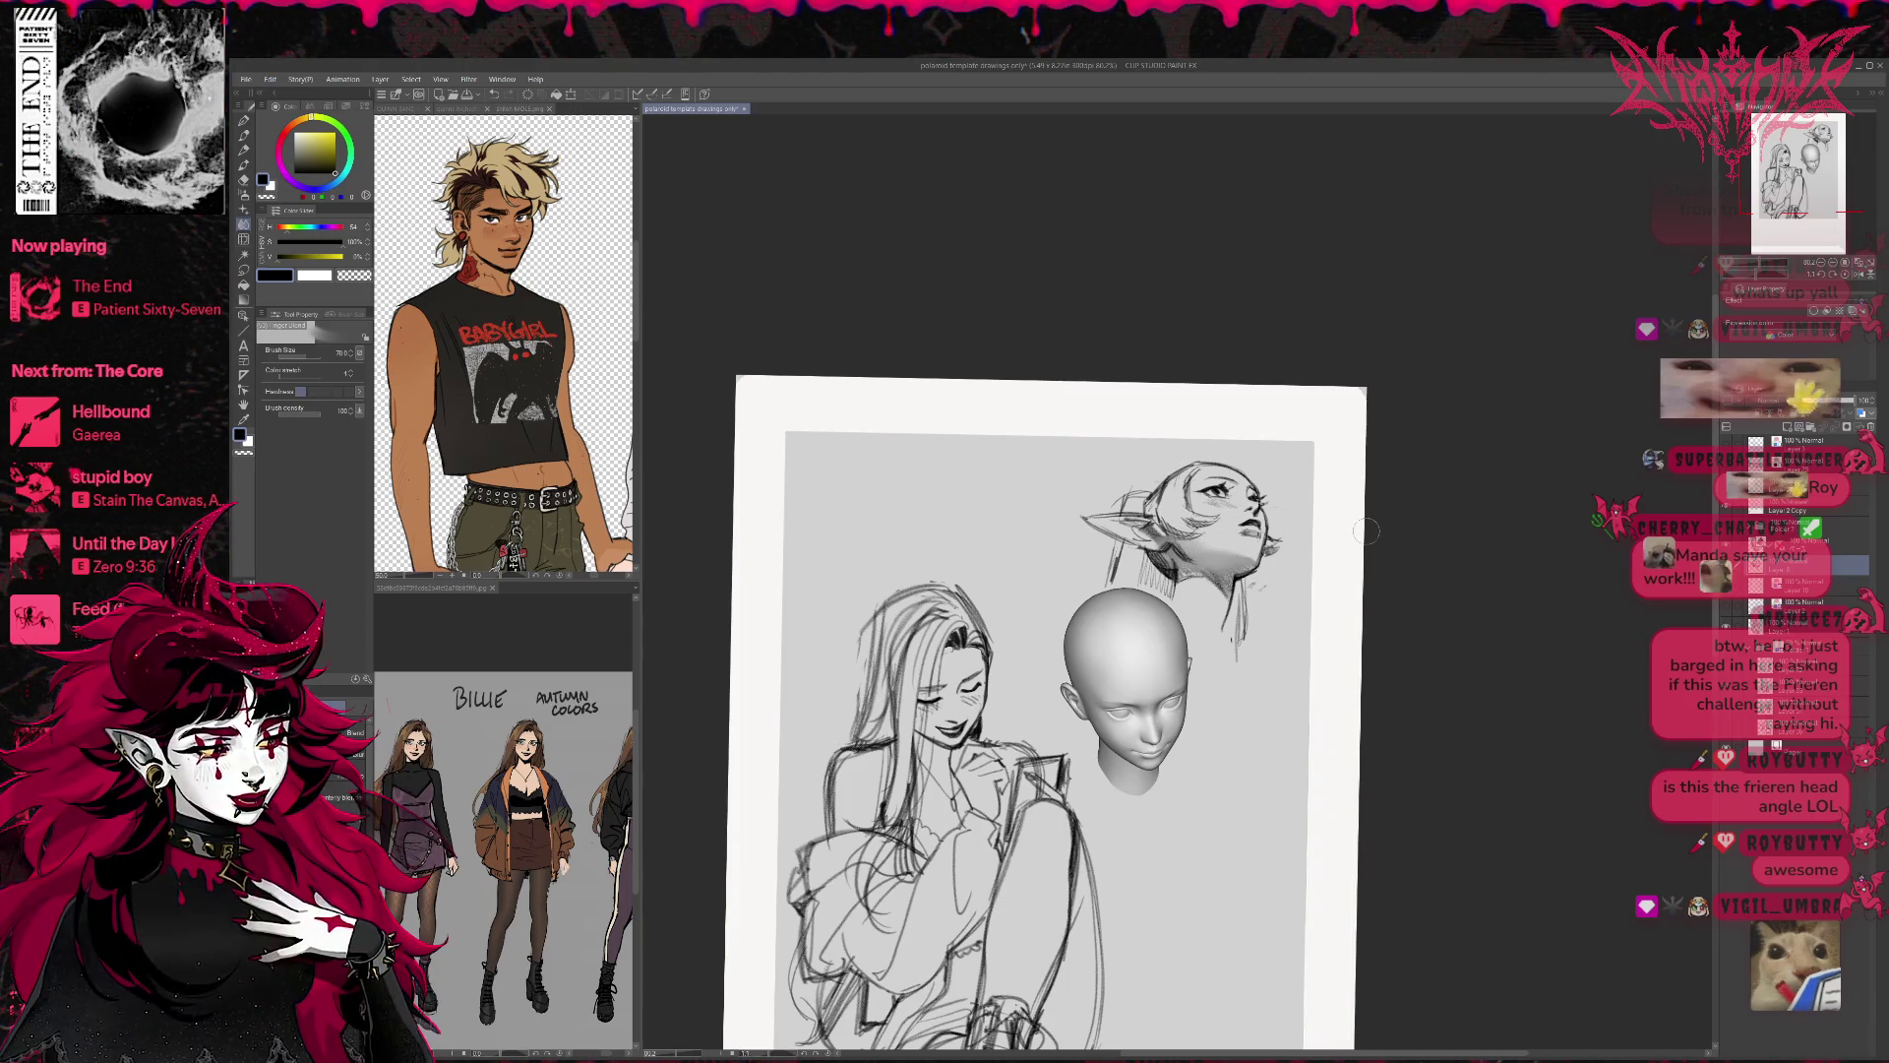
# Mirror the view, scroll into position, and undo to remove the elf-head sketch.
pyautogui.moveTo(1381, 576); pyautogui.dragTo(1387, 575)
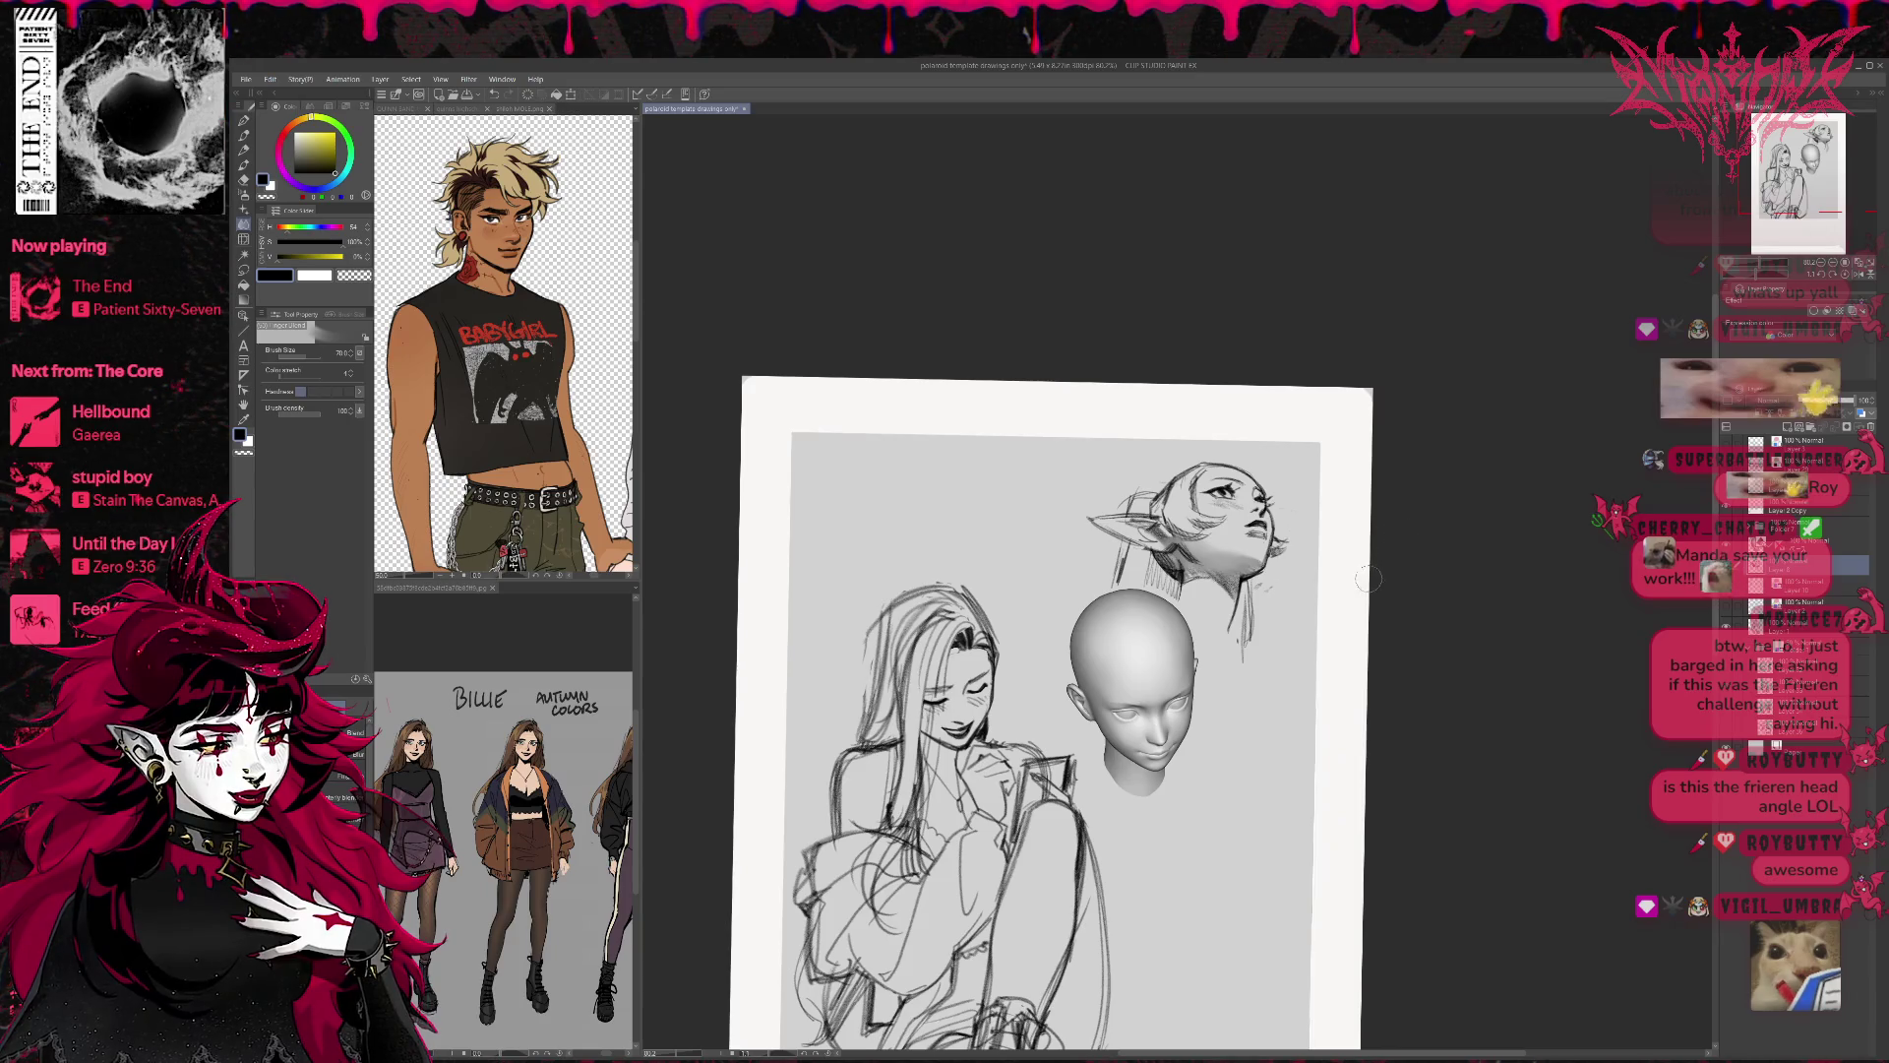
pyautogui.press('h')
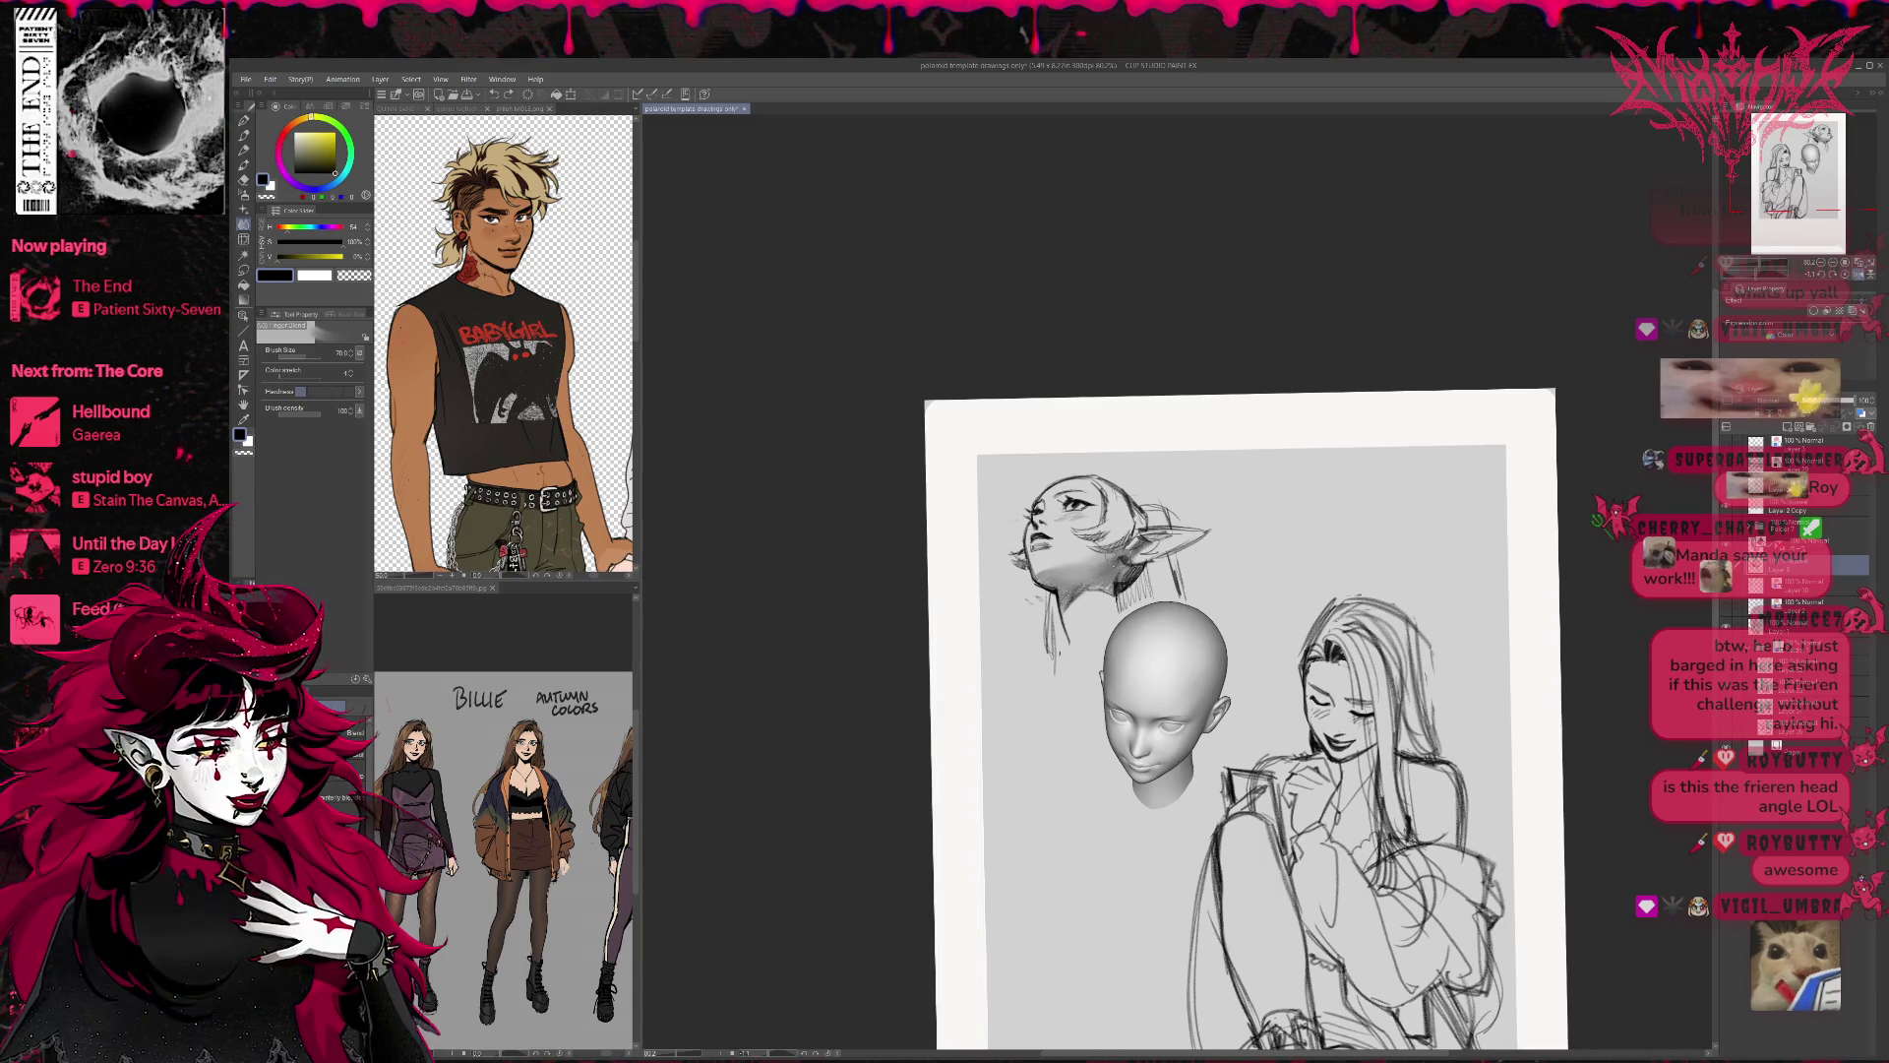
pyautogui.hscroll(3, 1158, 528)
pyautogui.scroll(-2, 1128, 530)
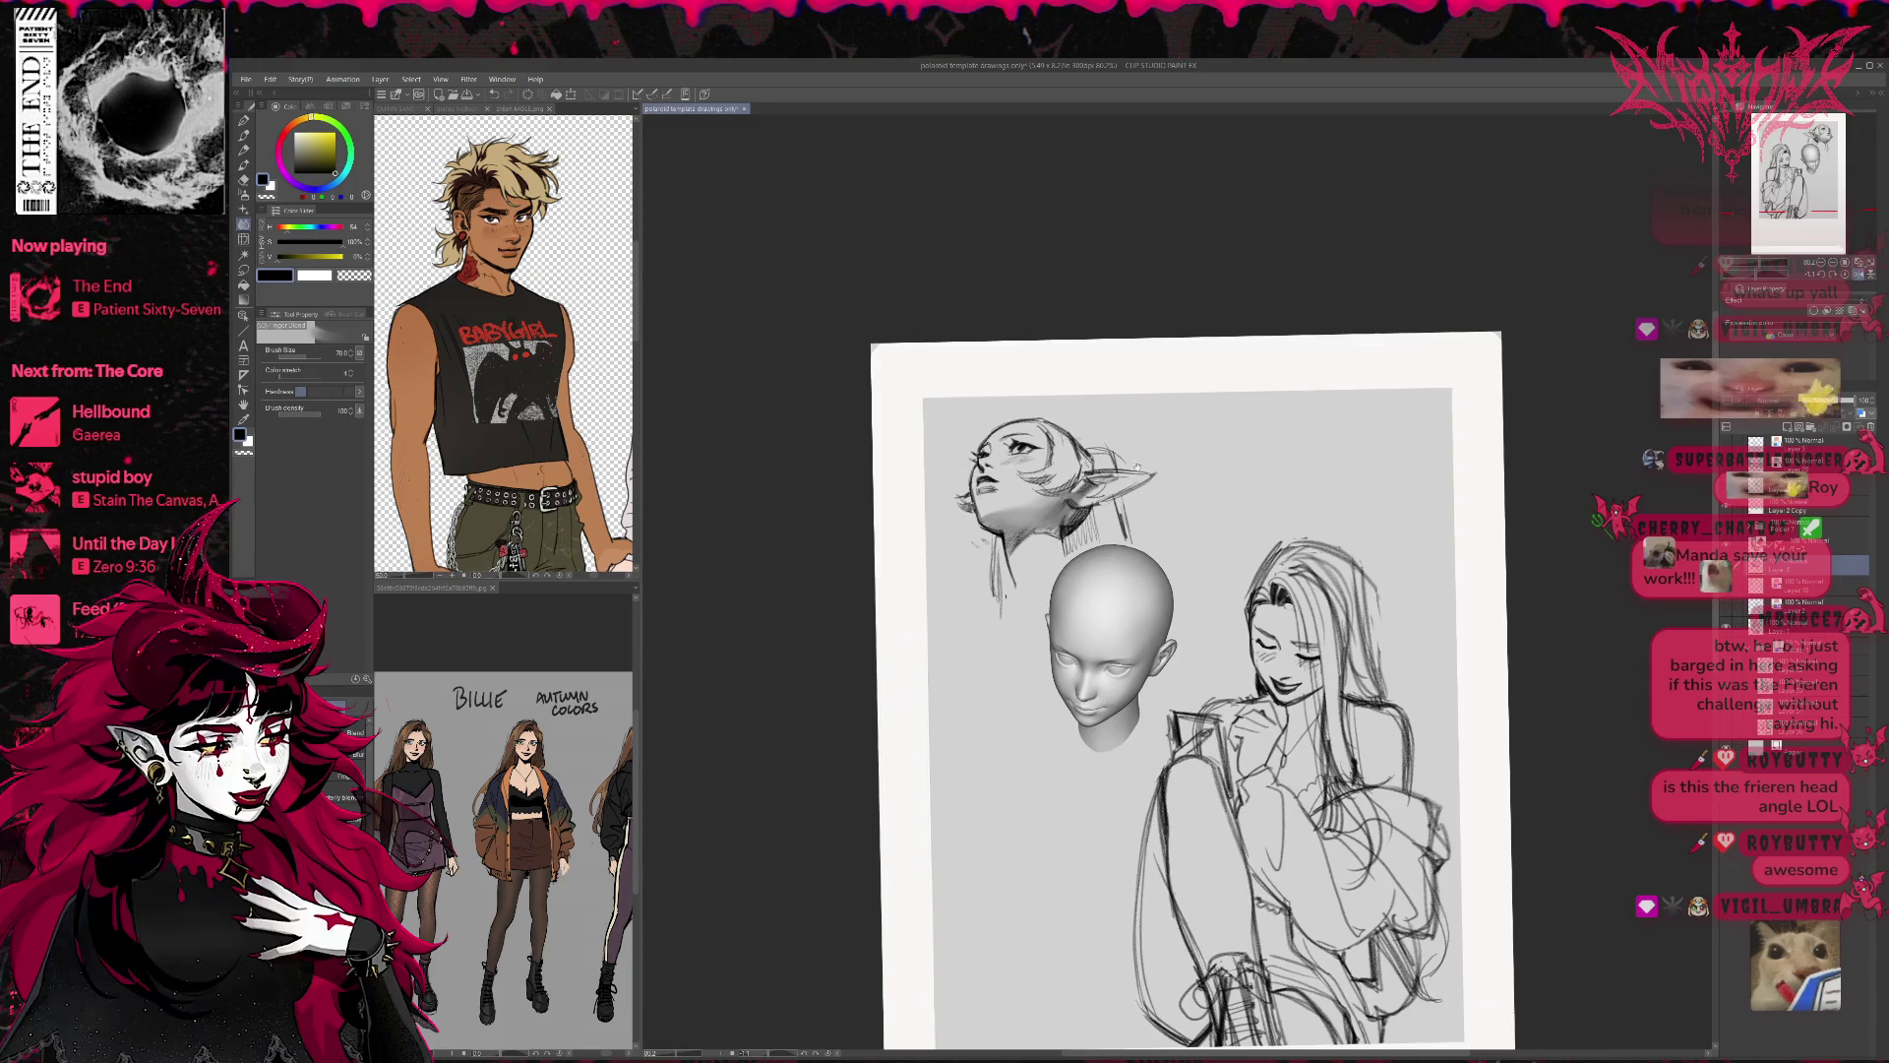
pyautogui.hscroll(2, 1151, 517)
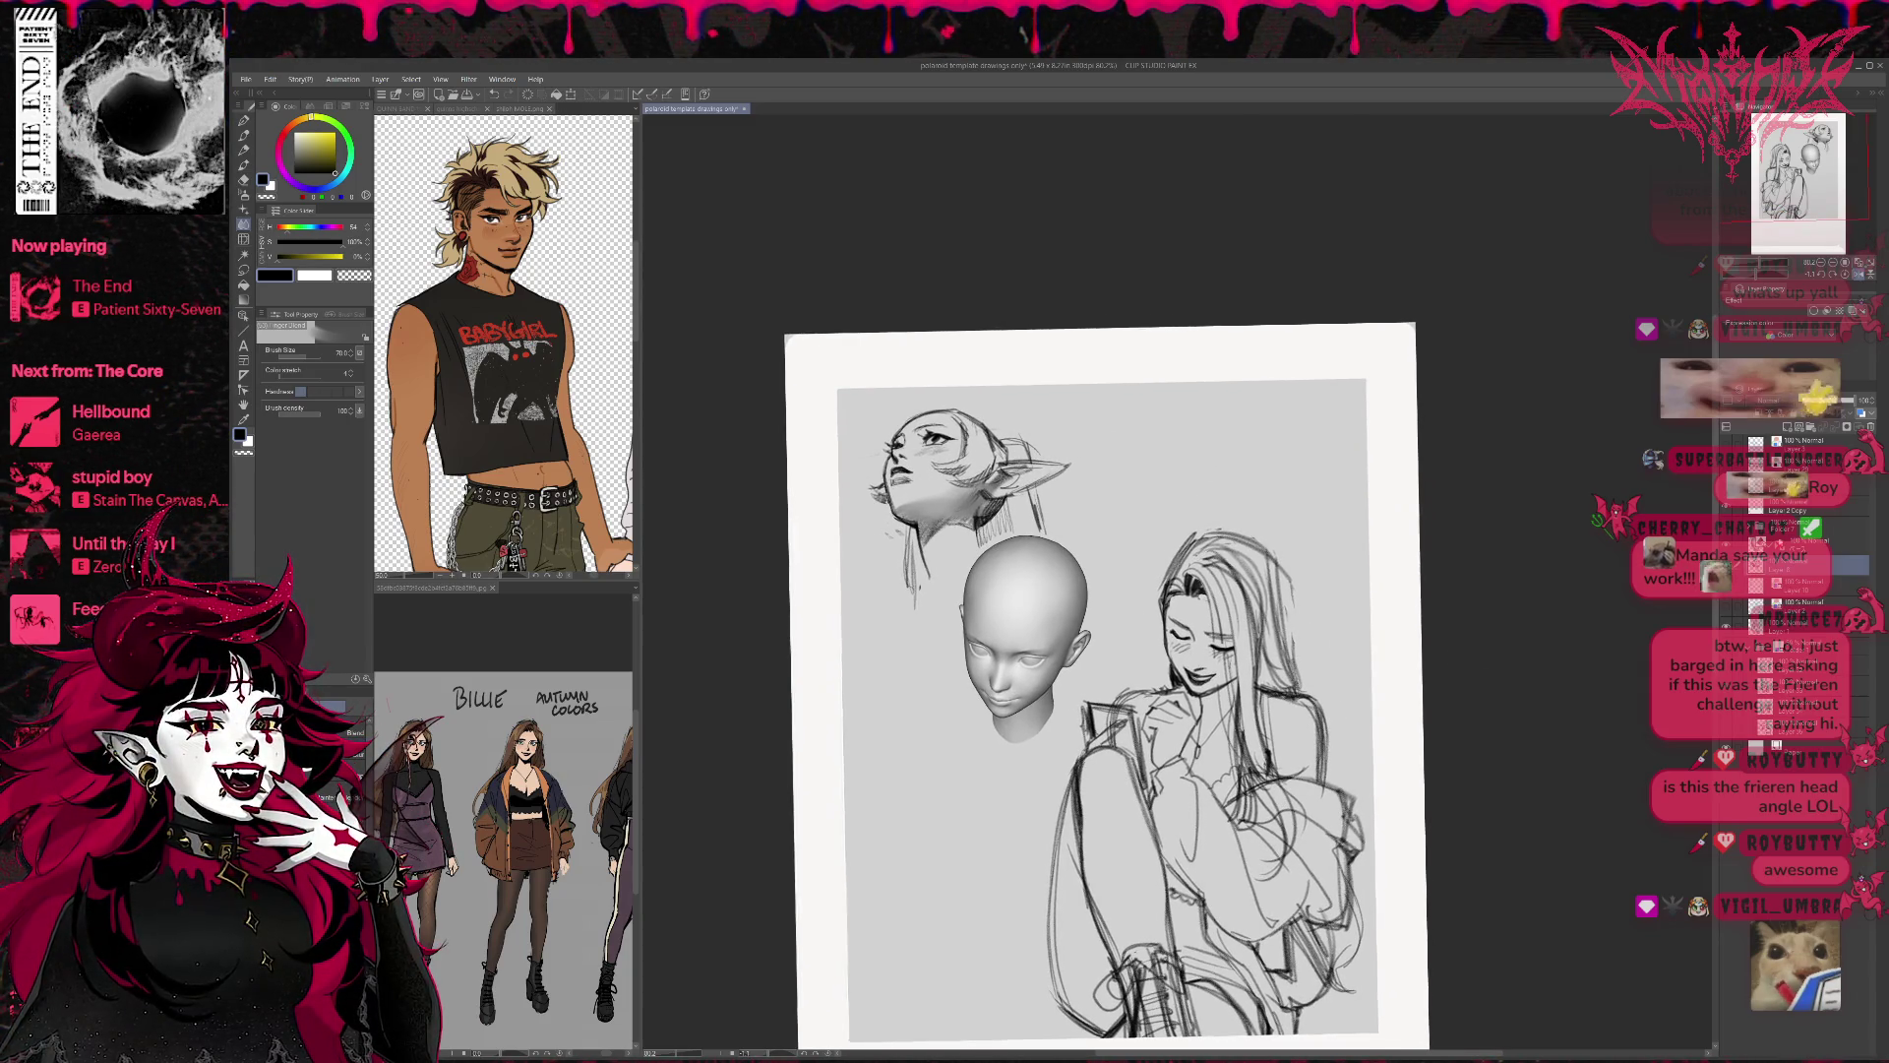
pyautogui.hotkey('ctrl', 'z')
pyautogui.hotkey('ctrl', 'y')
pyautogui.hotkey('ctrl', 'z')
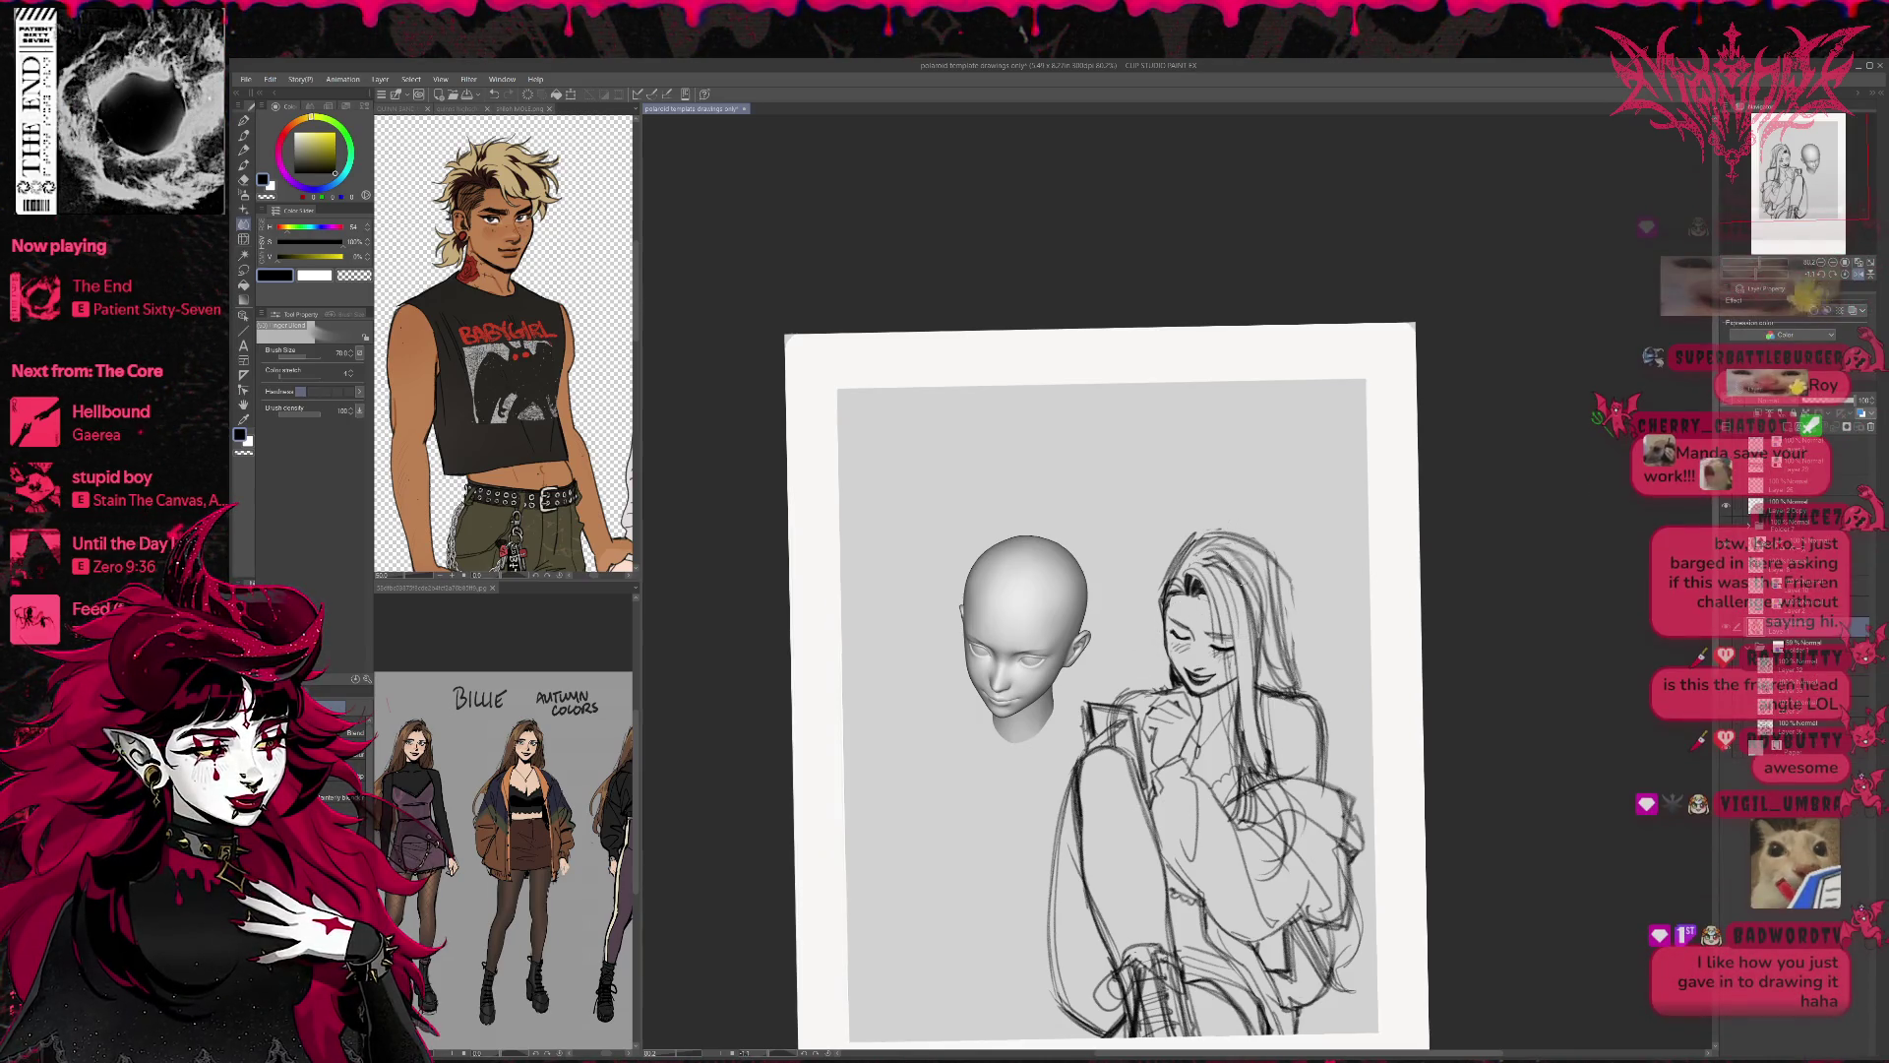
# Rotate the view upright and erase the girl's eyes and mouth with a size-70 eraser.
pyautogui.press('r')
pyautogui.moveTo(1357, 462); pyautogui.dragTo(1335, 547)
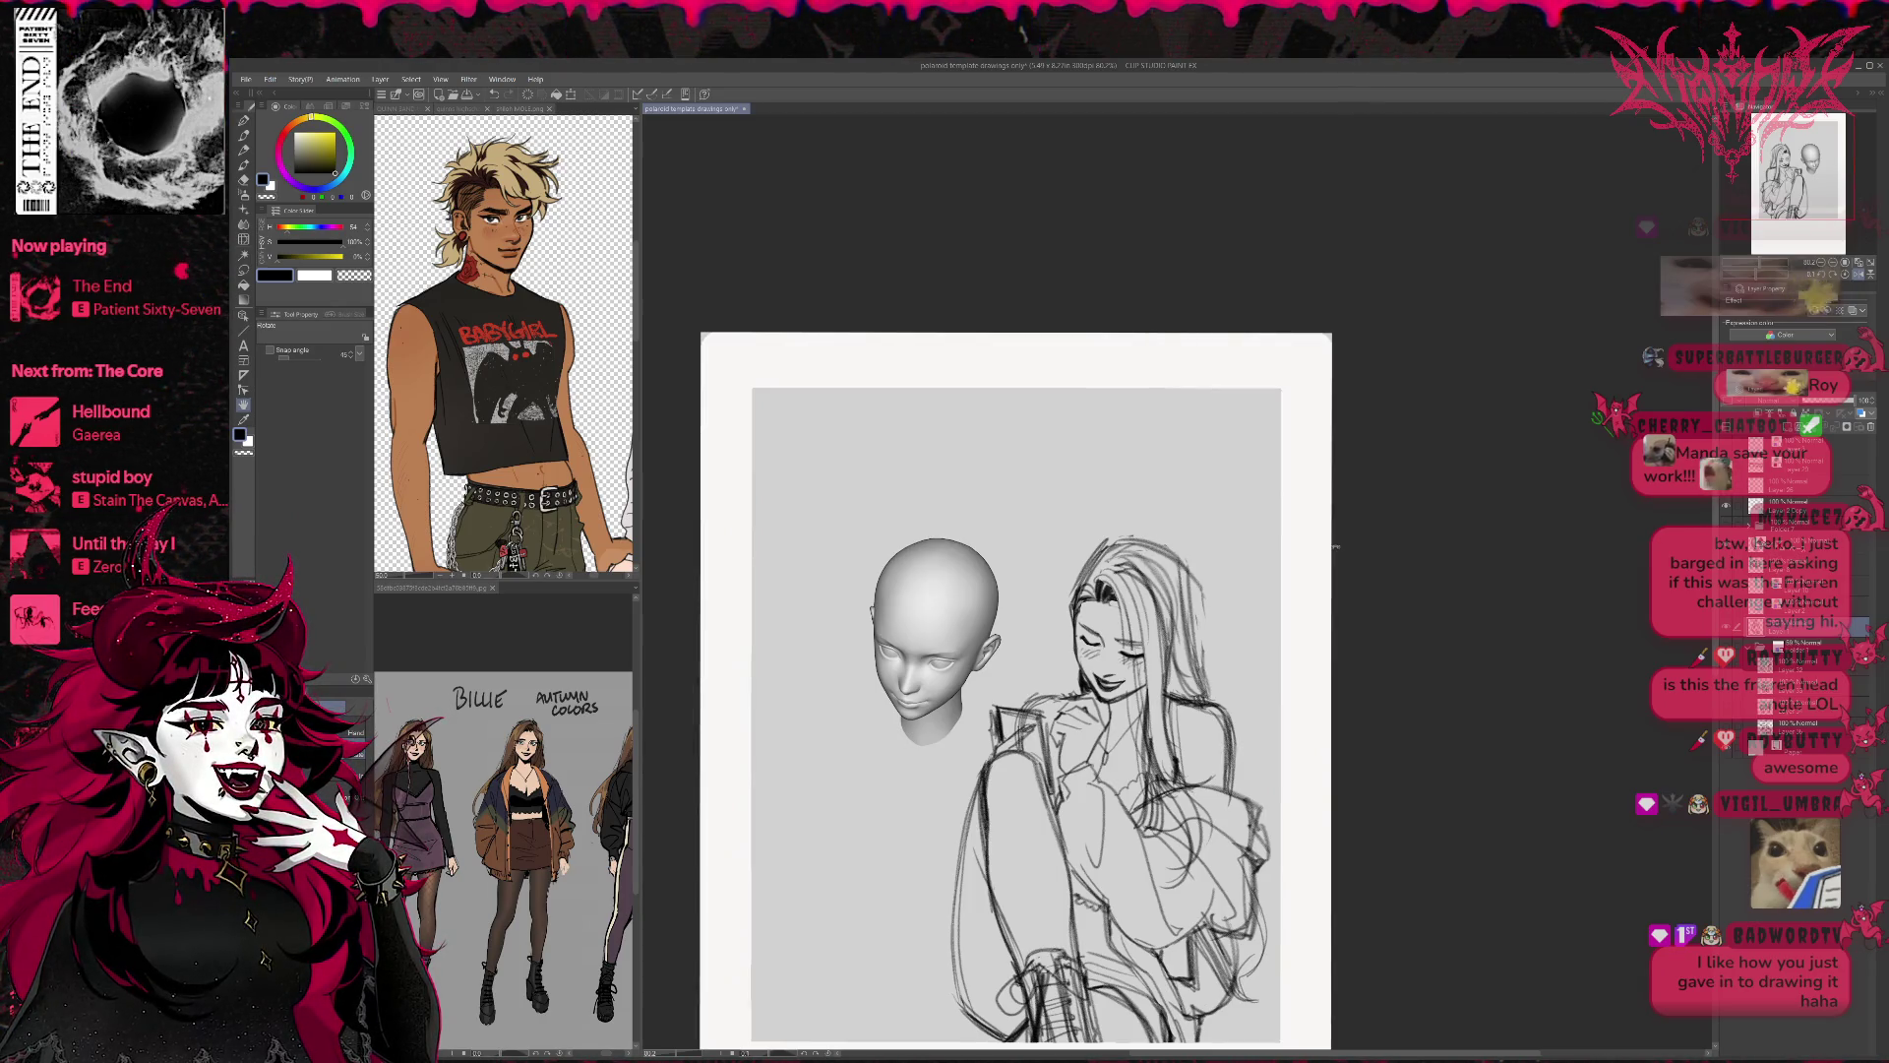
pyautogui.hotkey('ctrl', ',')
pyautogui.hotkey('ctrl', ',')
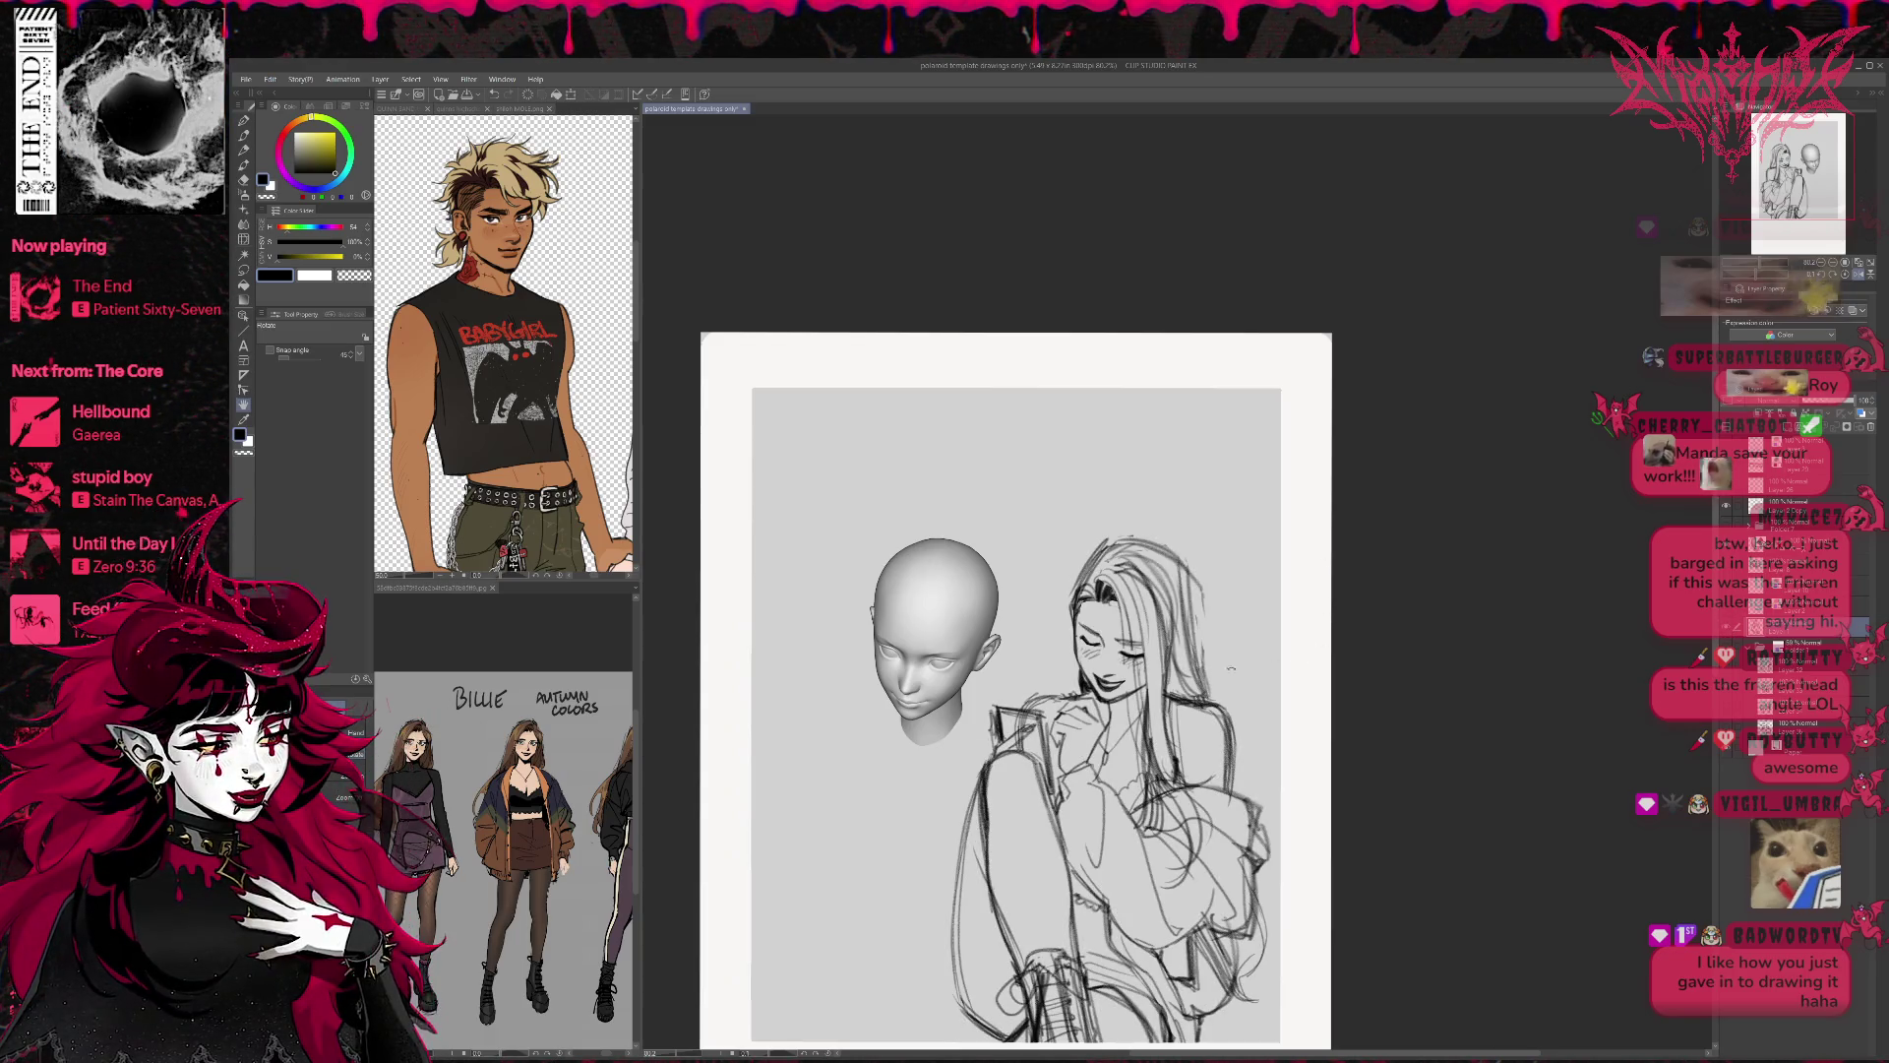
pyautogui.press('e')
pyautogui.press(']')
pyautogui.press(']')
pyautogui.press(']')
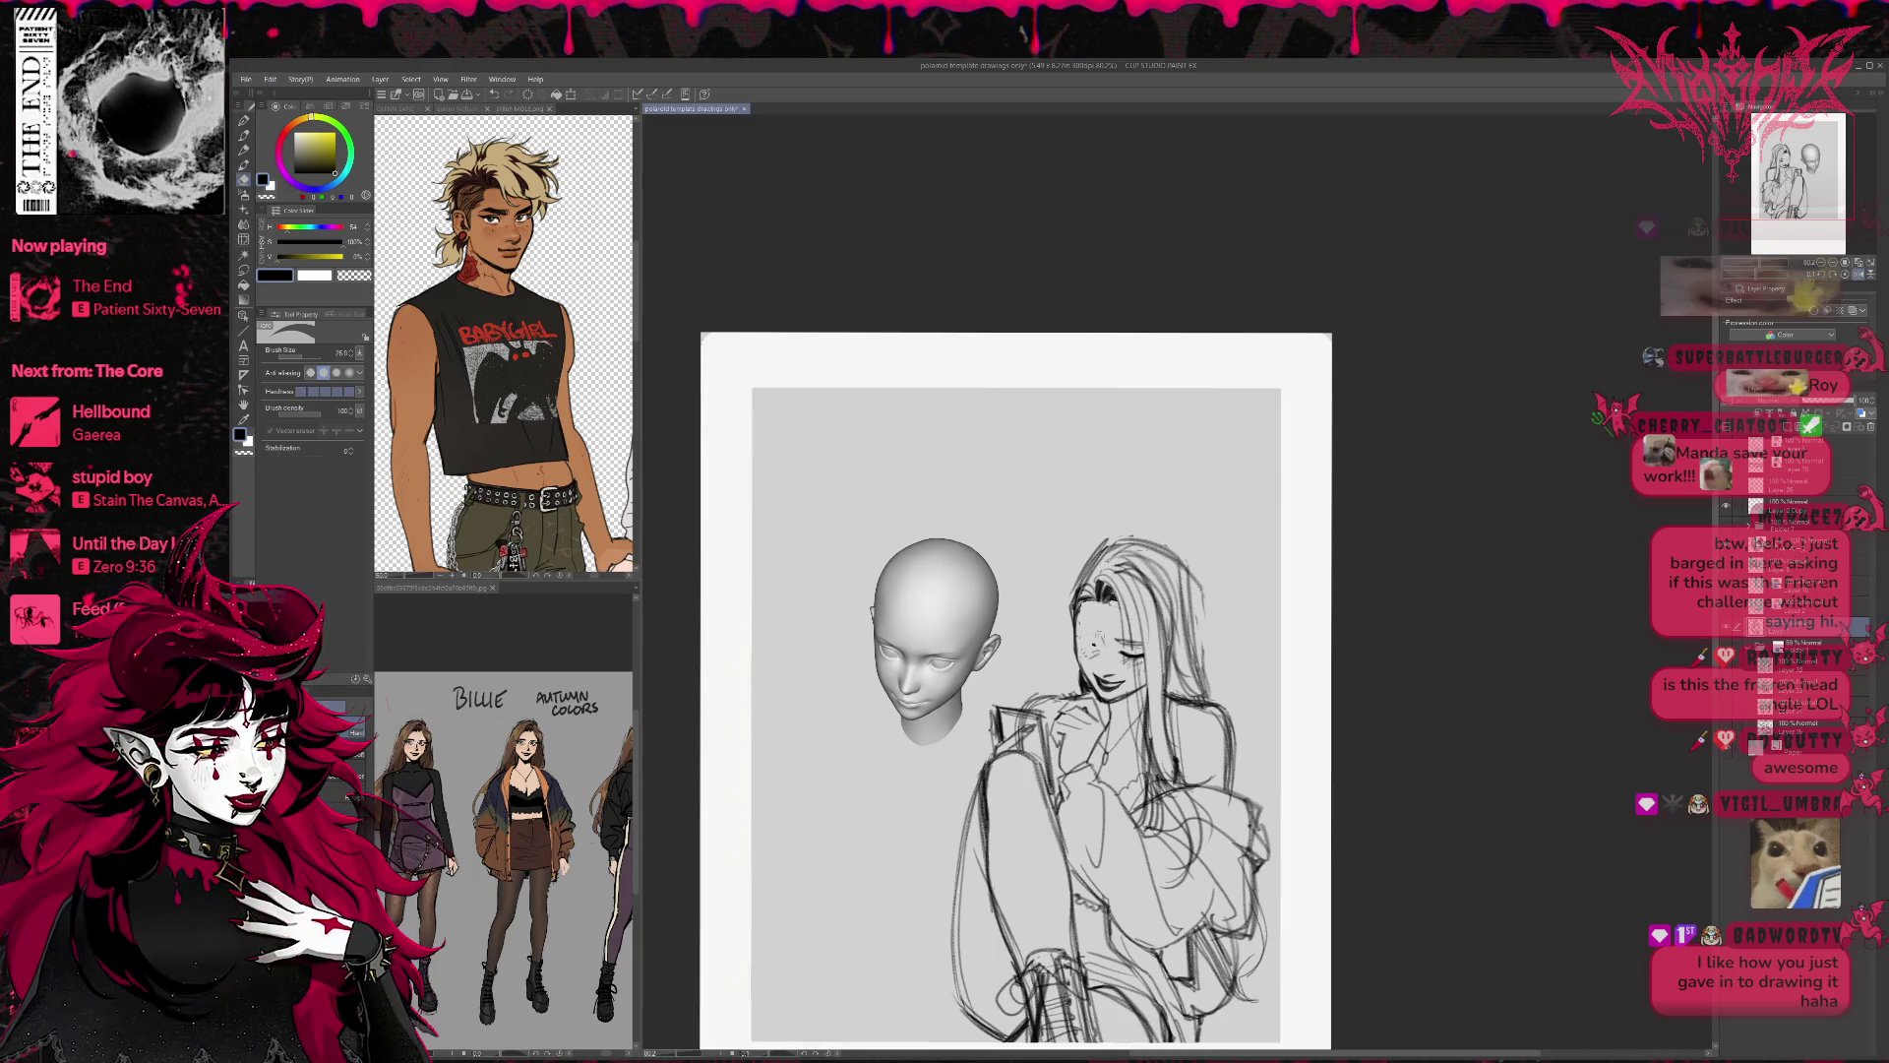
pyautogui.press(']')
pyautogui.press(']')
pyautogui.moveTo(1095, 689)
pyautogui.mouseDown()
pyautogui.moveTo(1120, 677)
pyautogui.moveTo(1124, 693)
pyautogui.mouseUp()
pyautogui.moveTo(1112, 629)
pyautogui.mouseDown()
pyautogui.moveTo(1139, 679)
pyautogui.moveTo(1118, 685)
pyautogui.mouseUp()
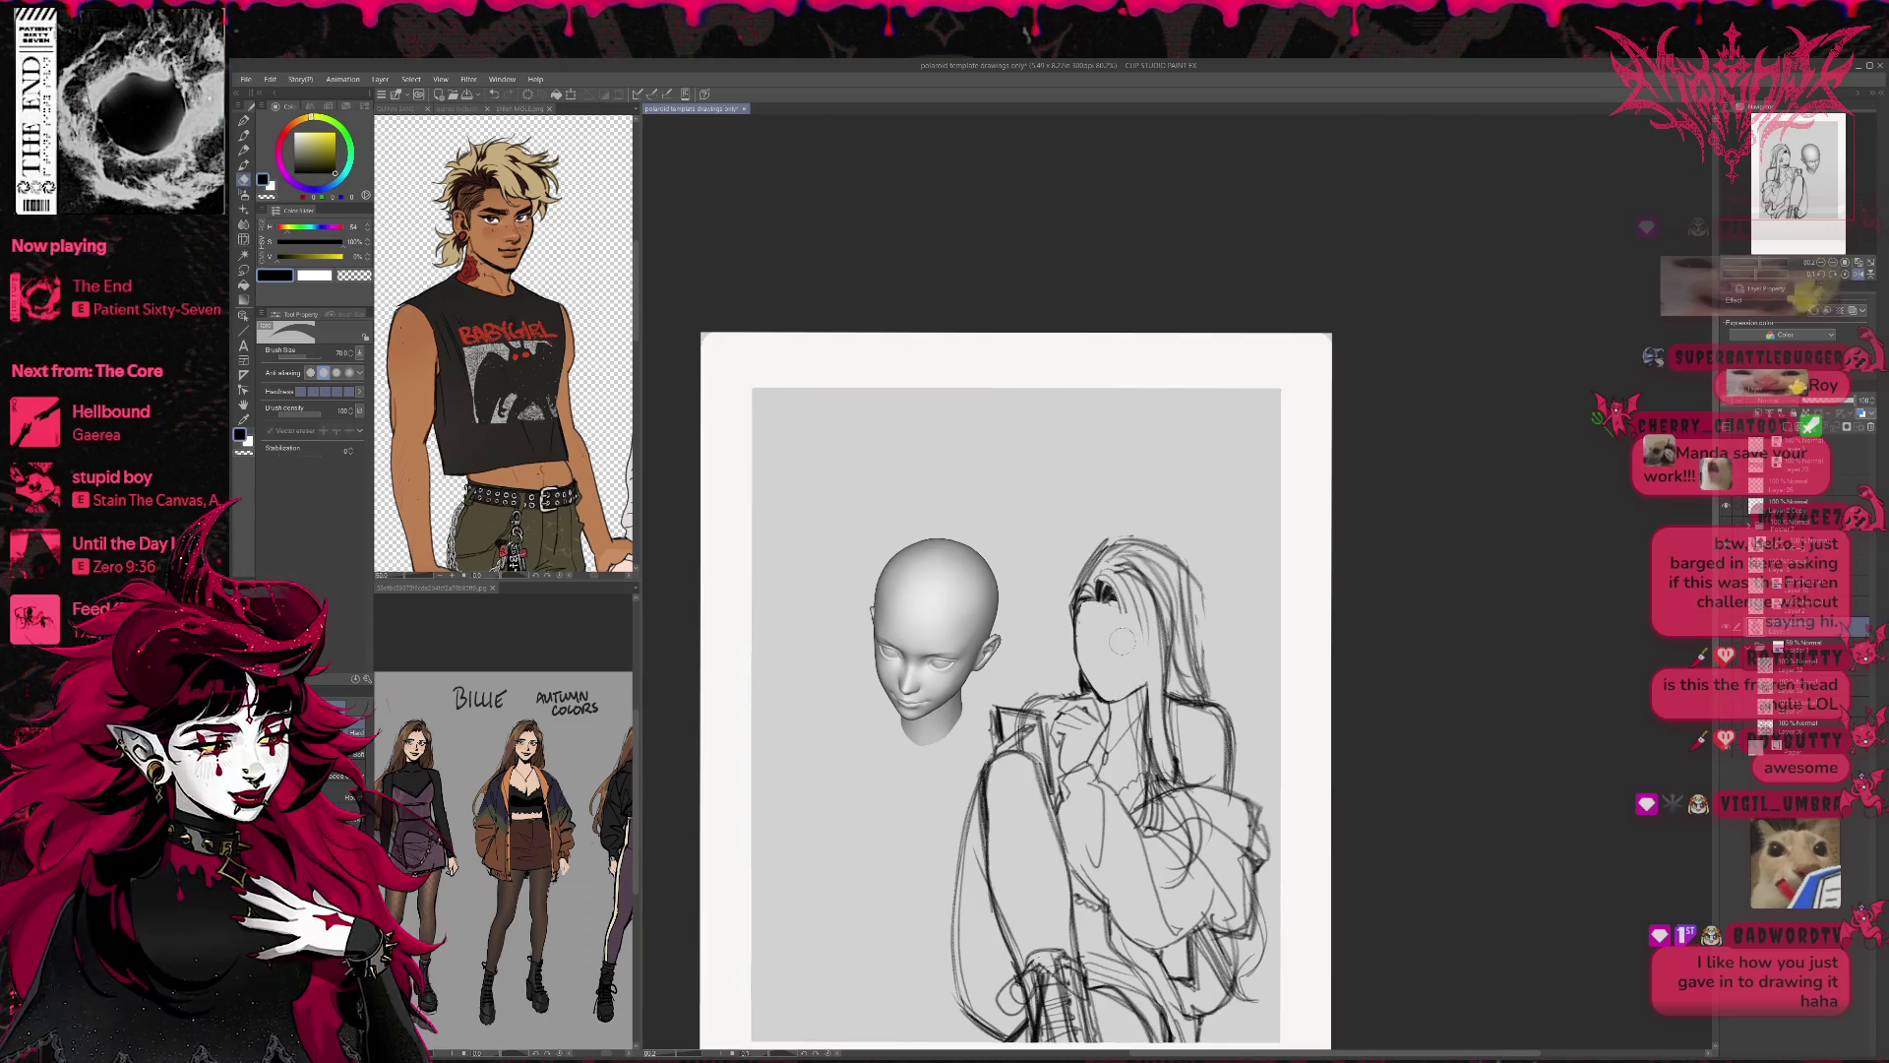
# Pencil a small curved mouth and guide lines across the girl's face.
pyautogui.click(245, 120)
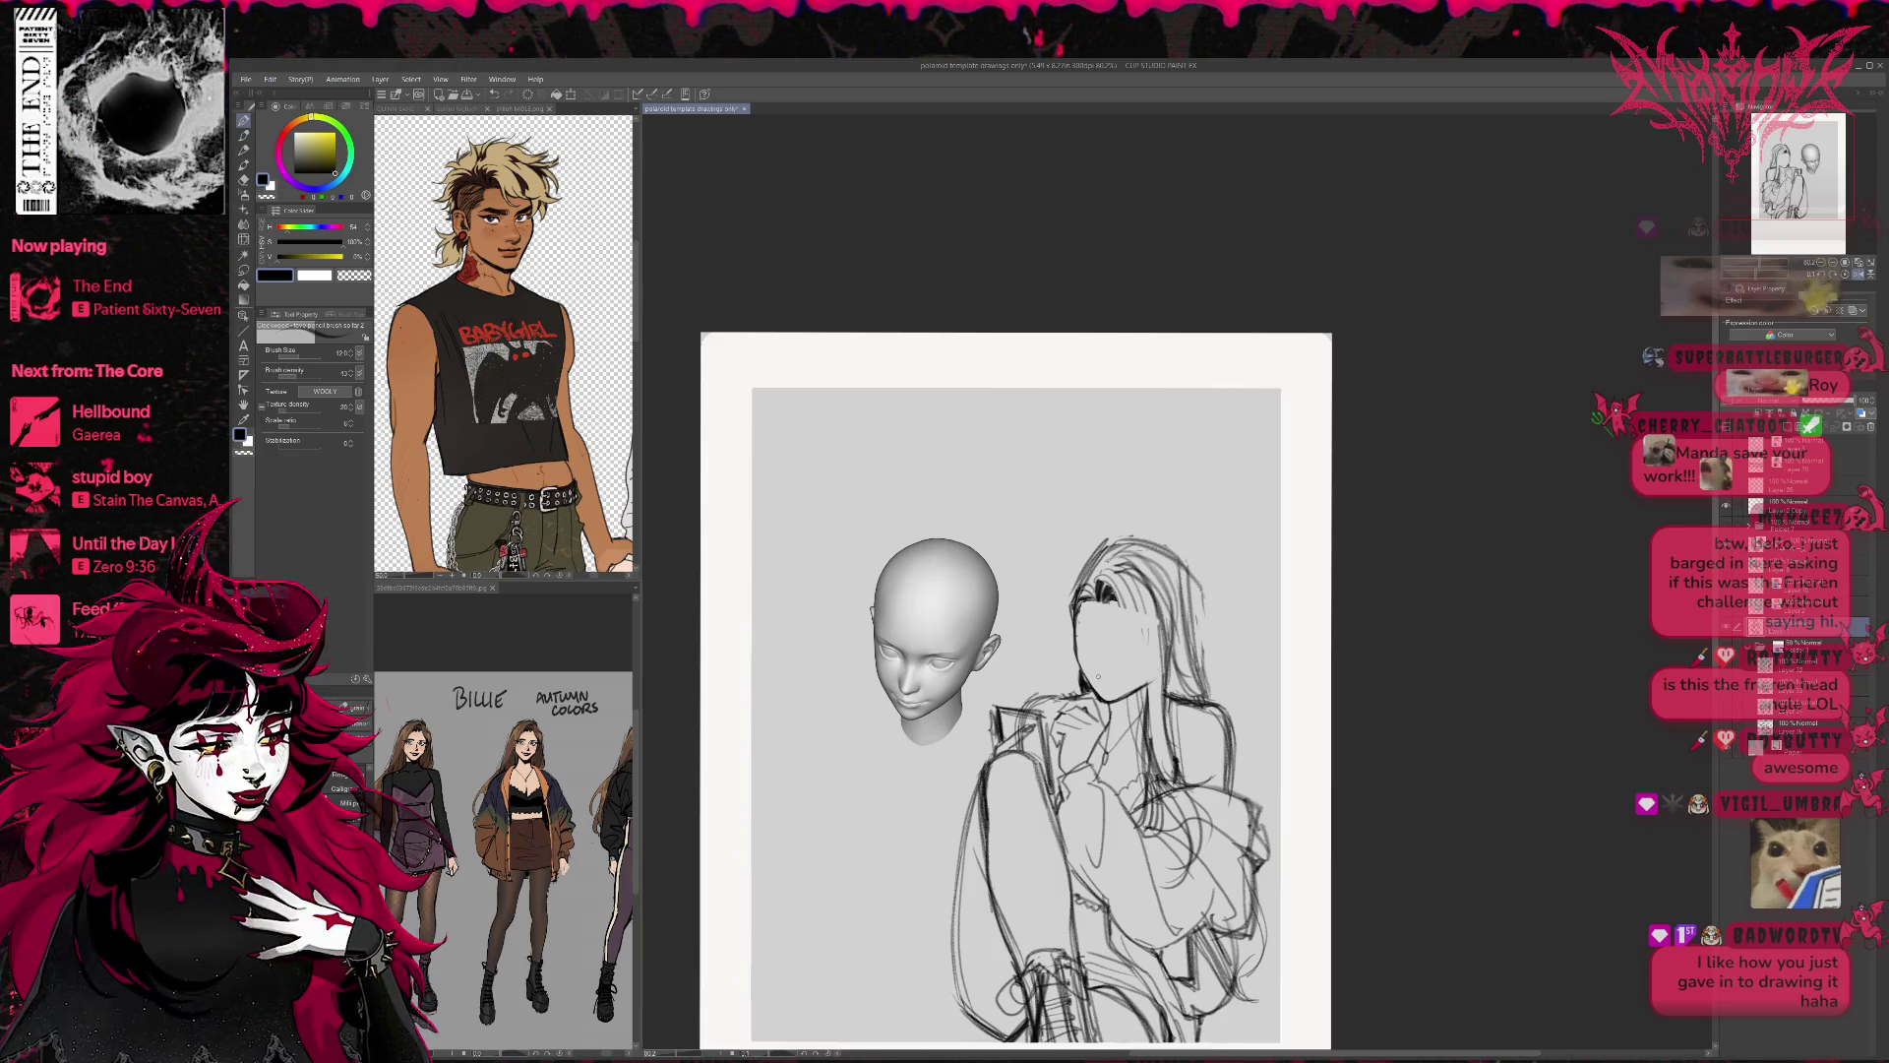
pyautogui.moveTo(1096, 674); pyautogui.dragTo(1122, 678)
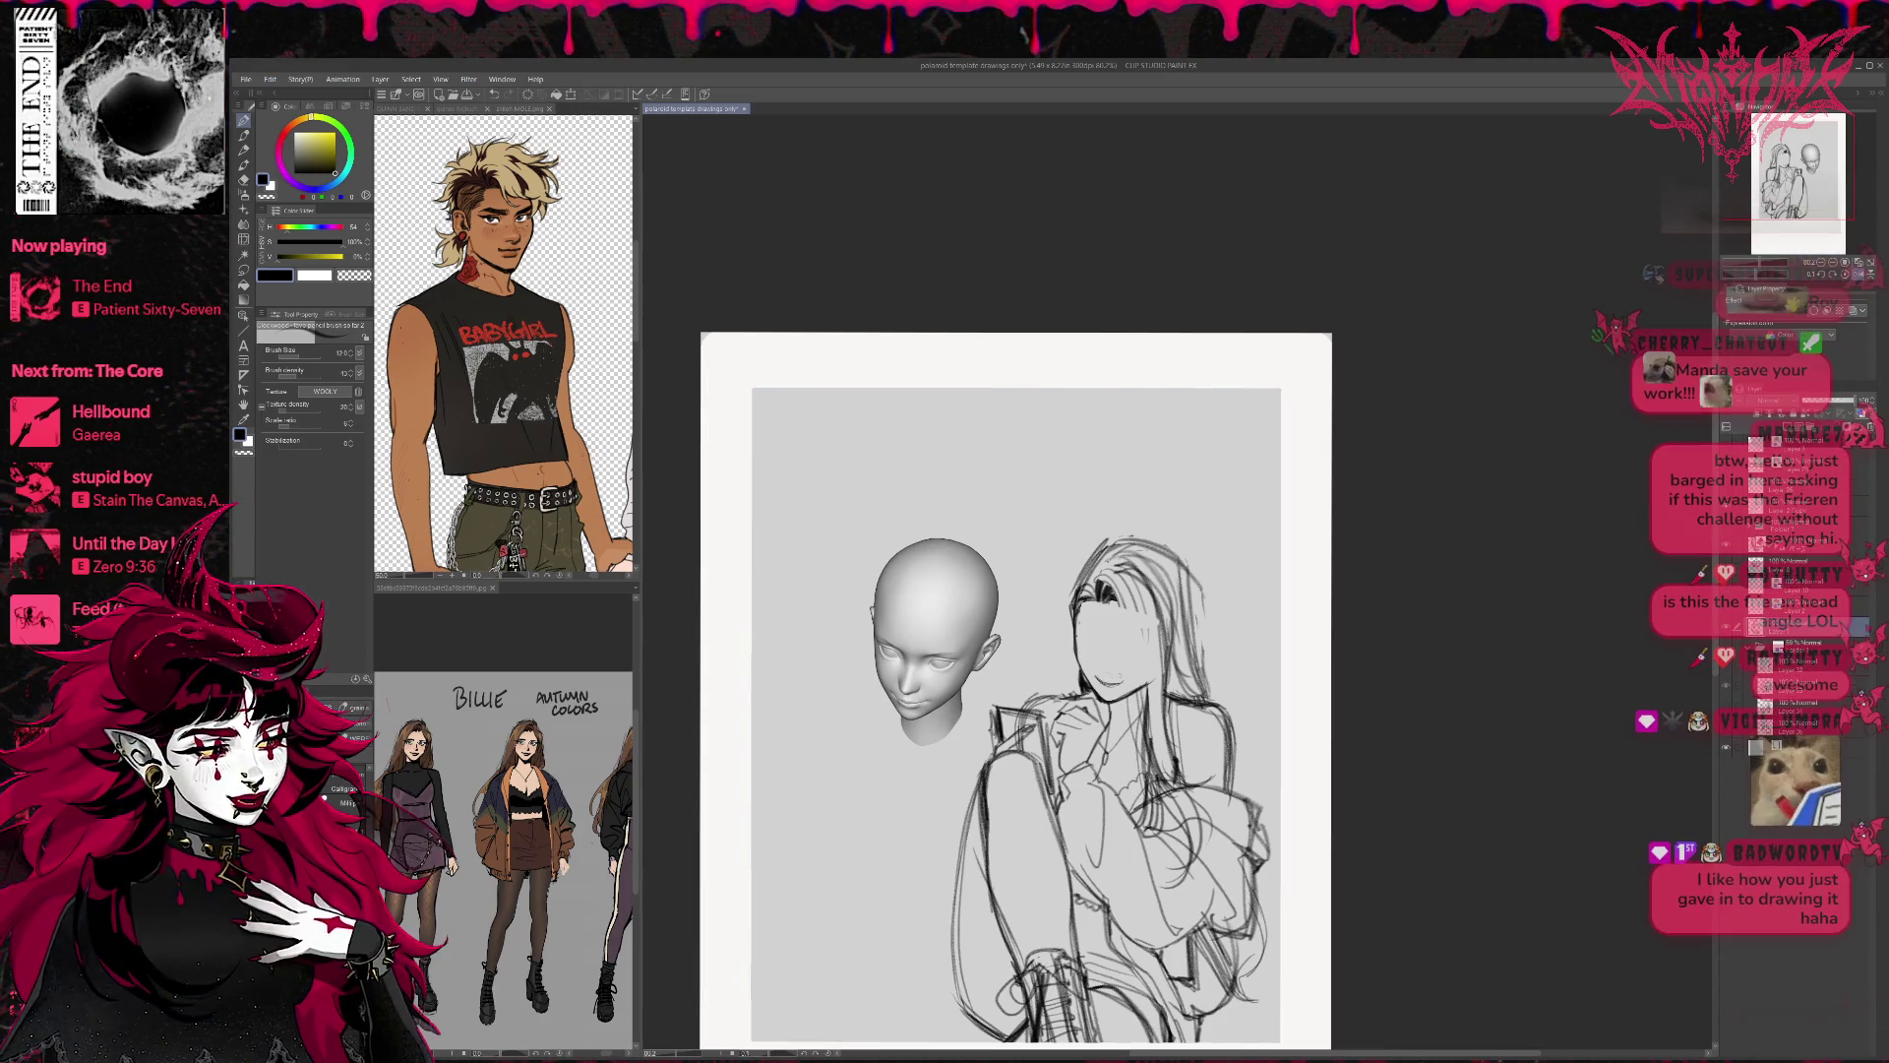
pyautogui.moveTo(1077, 621); pyautogui.dragTo(1166, 642)
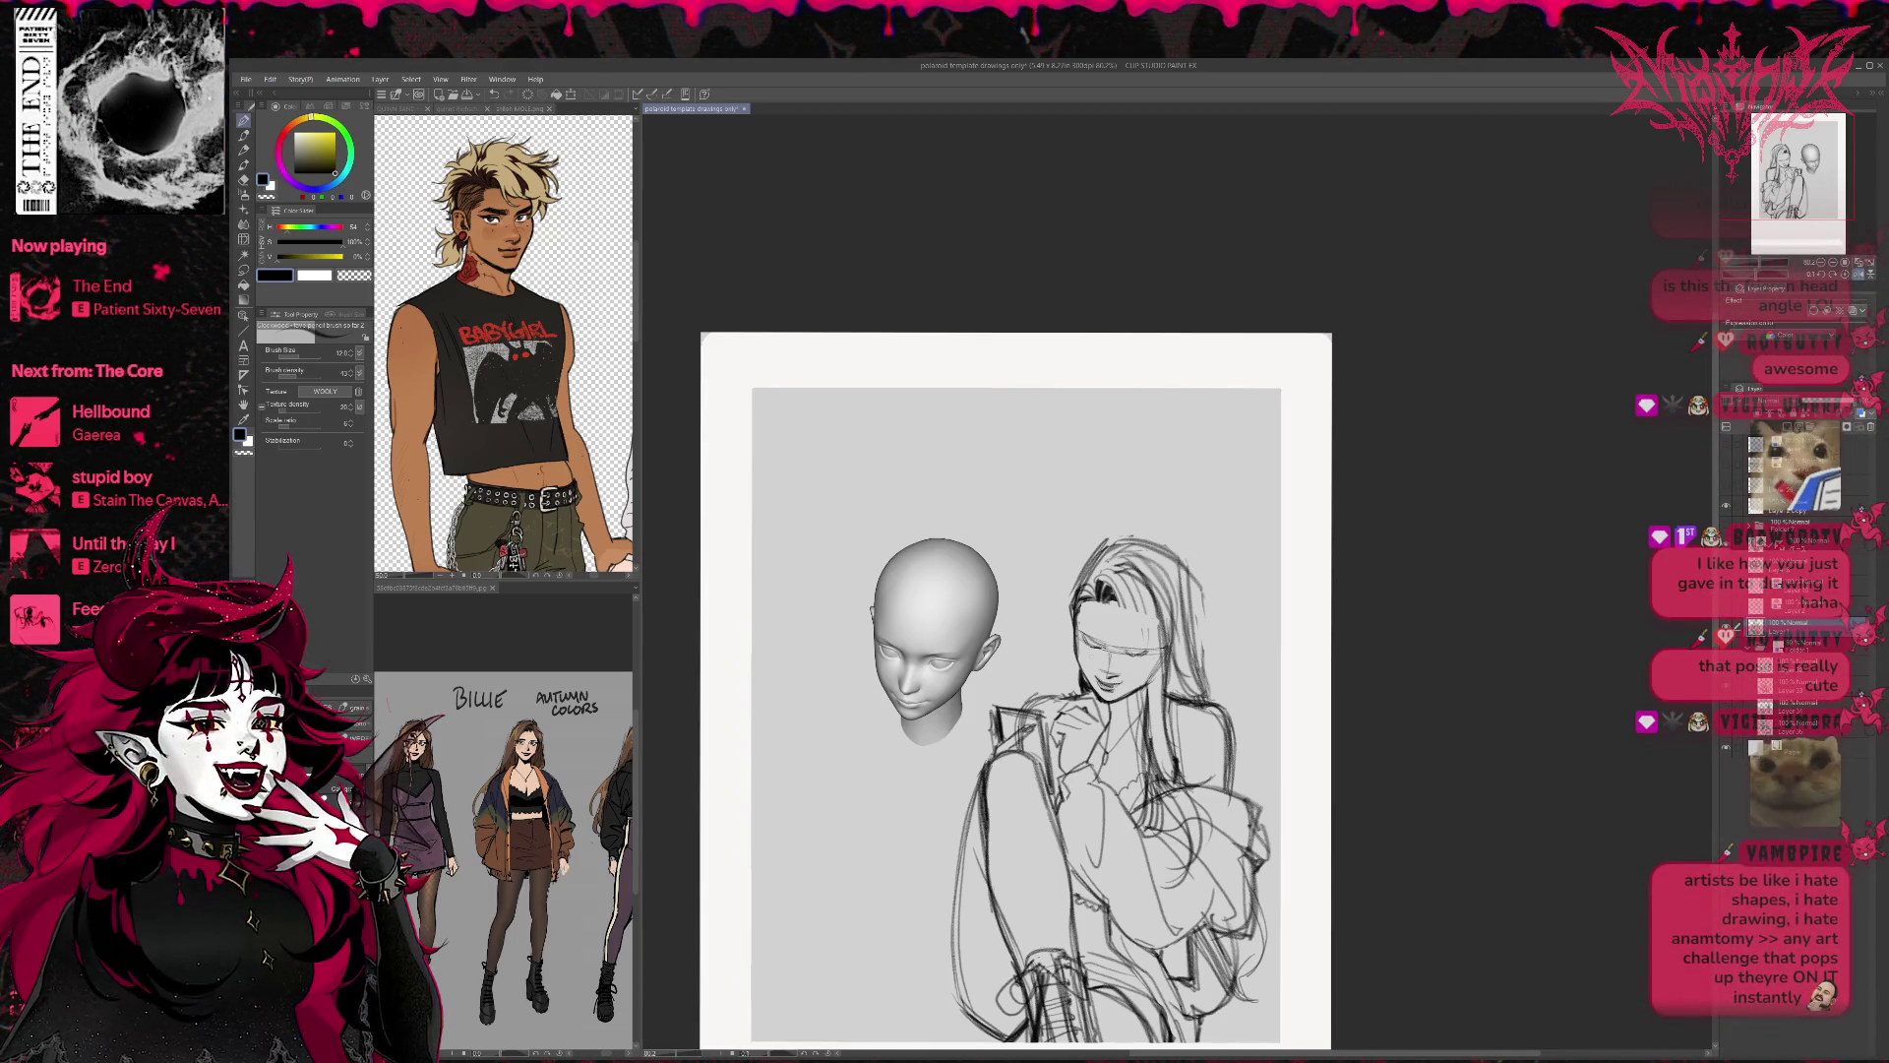
# Redraw the girl's lowered eyes and add strokes along the left side of her hair.
pyautogui.press('e')
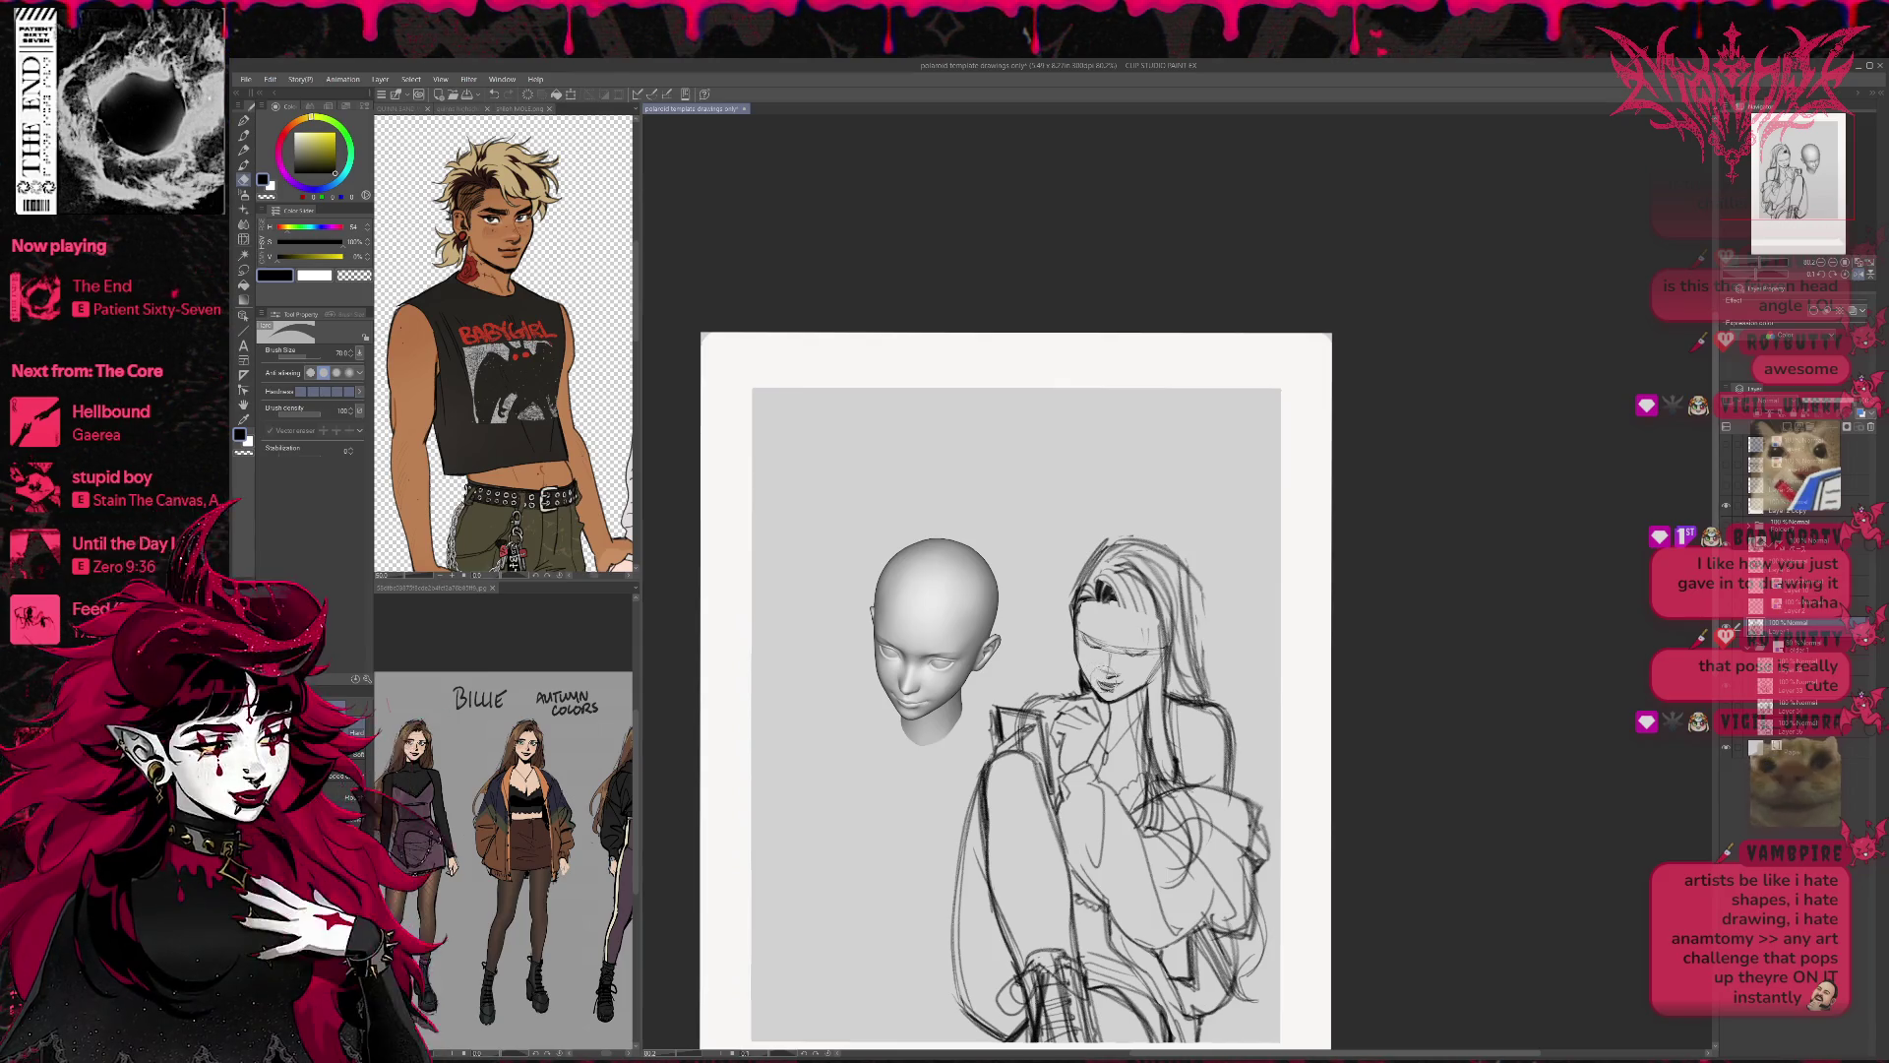
pyautogui.press('p')
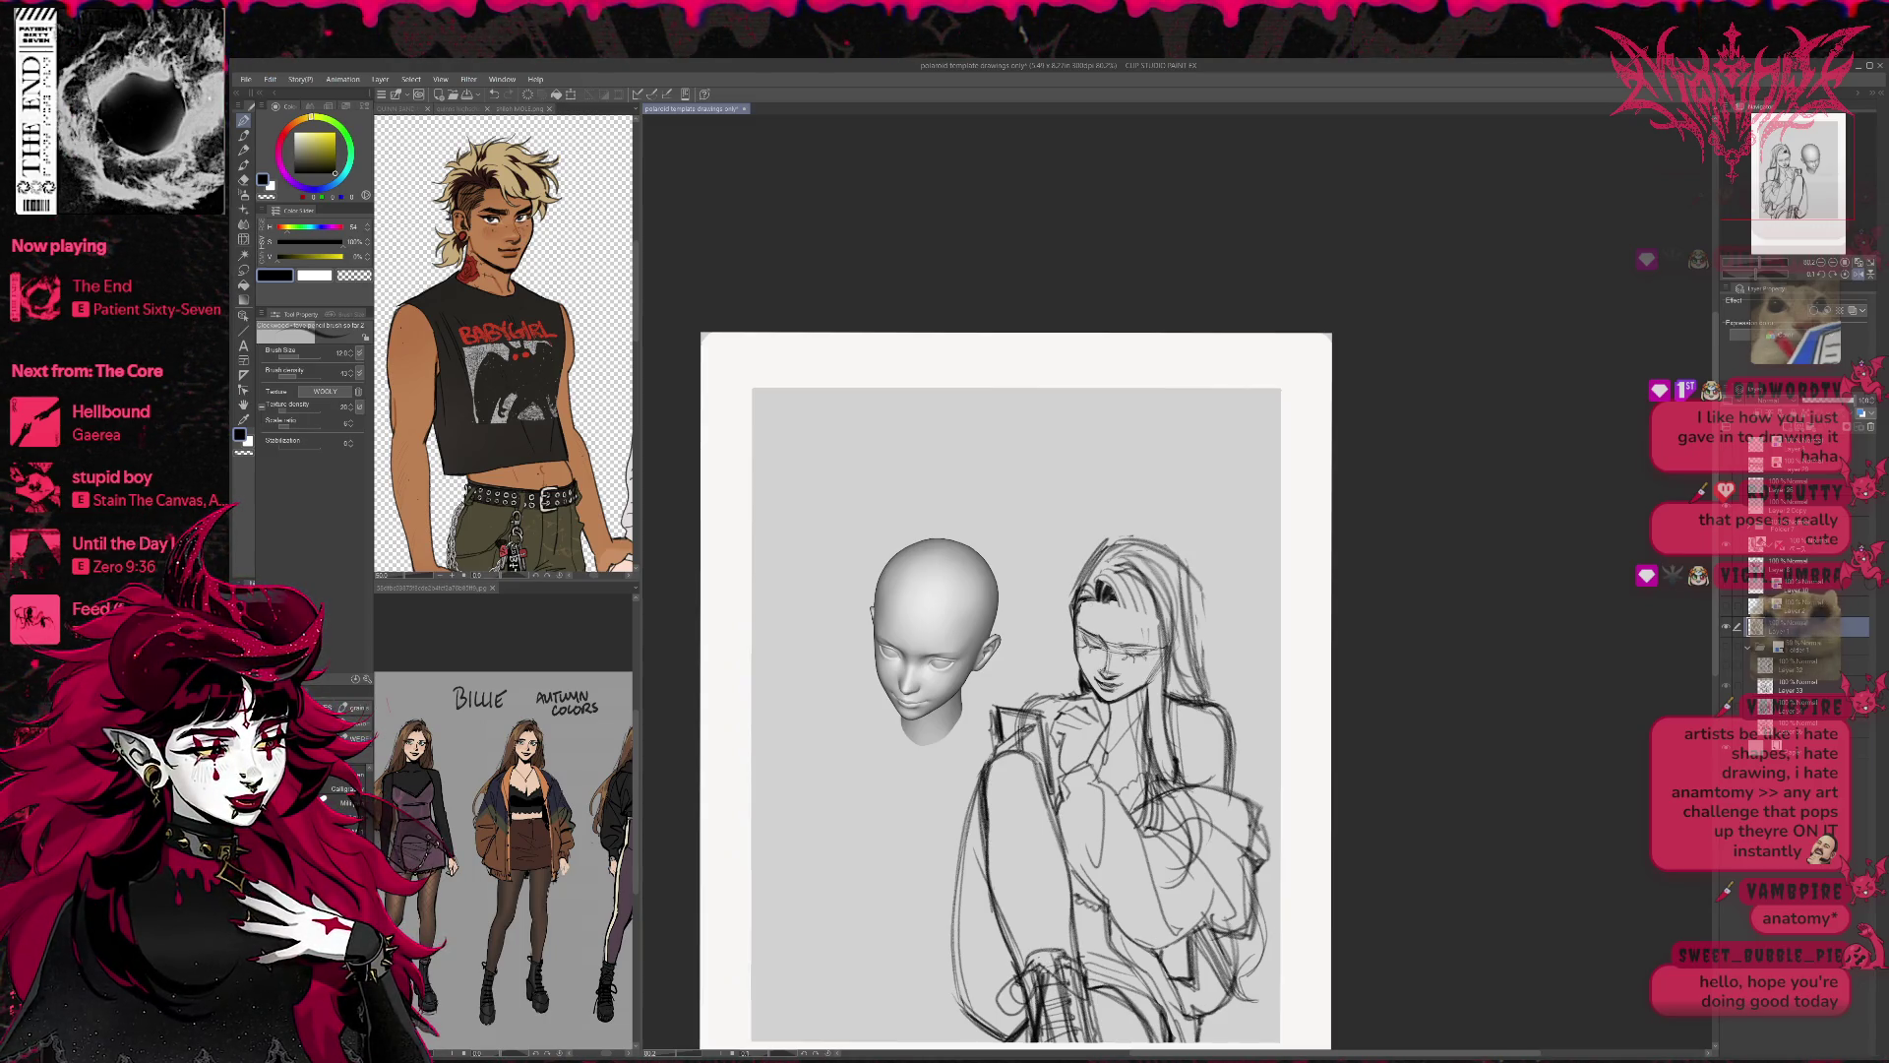
pyautogui.moveTo(1085, 566)
pyautogui.mouseDown()
pyautogui.moveTo(1066, 603)
pyautogui.moveTo(1072, 583)
pyautogui.mouseUp()
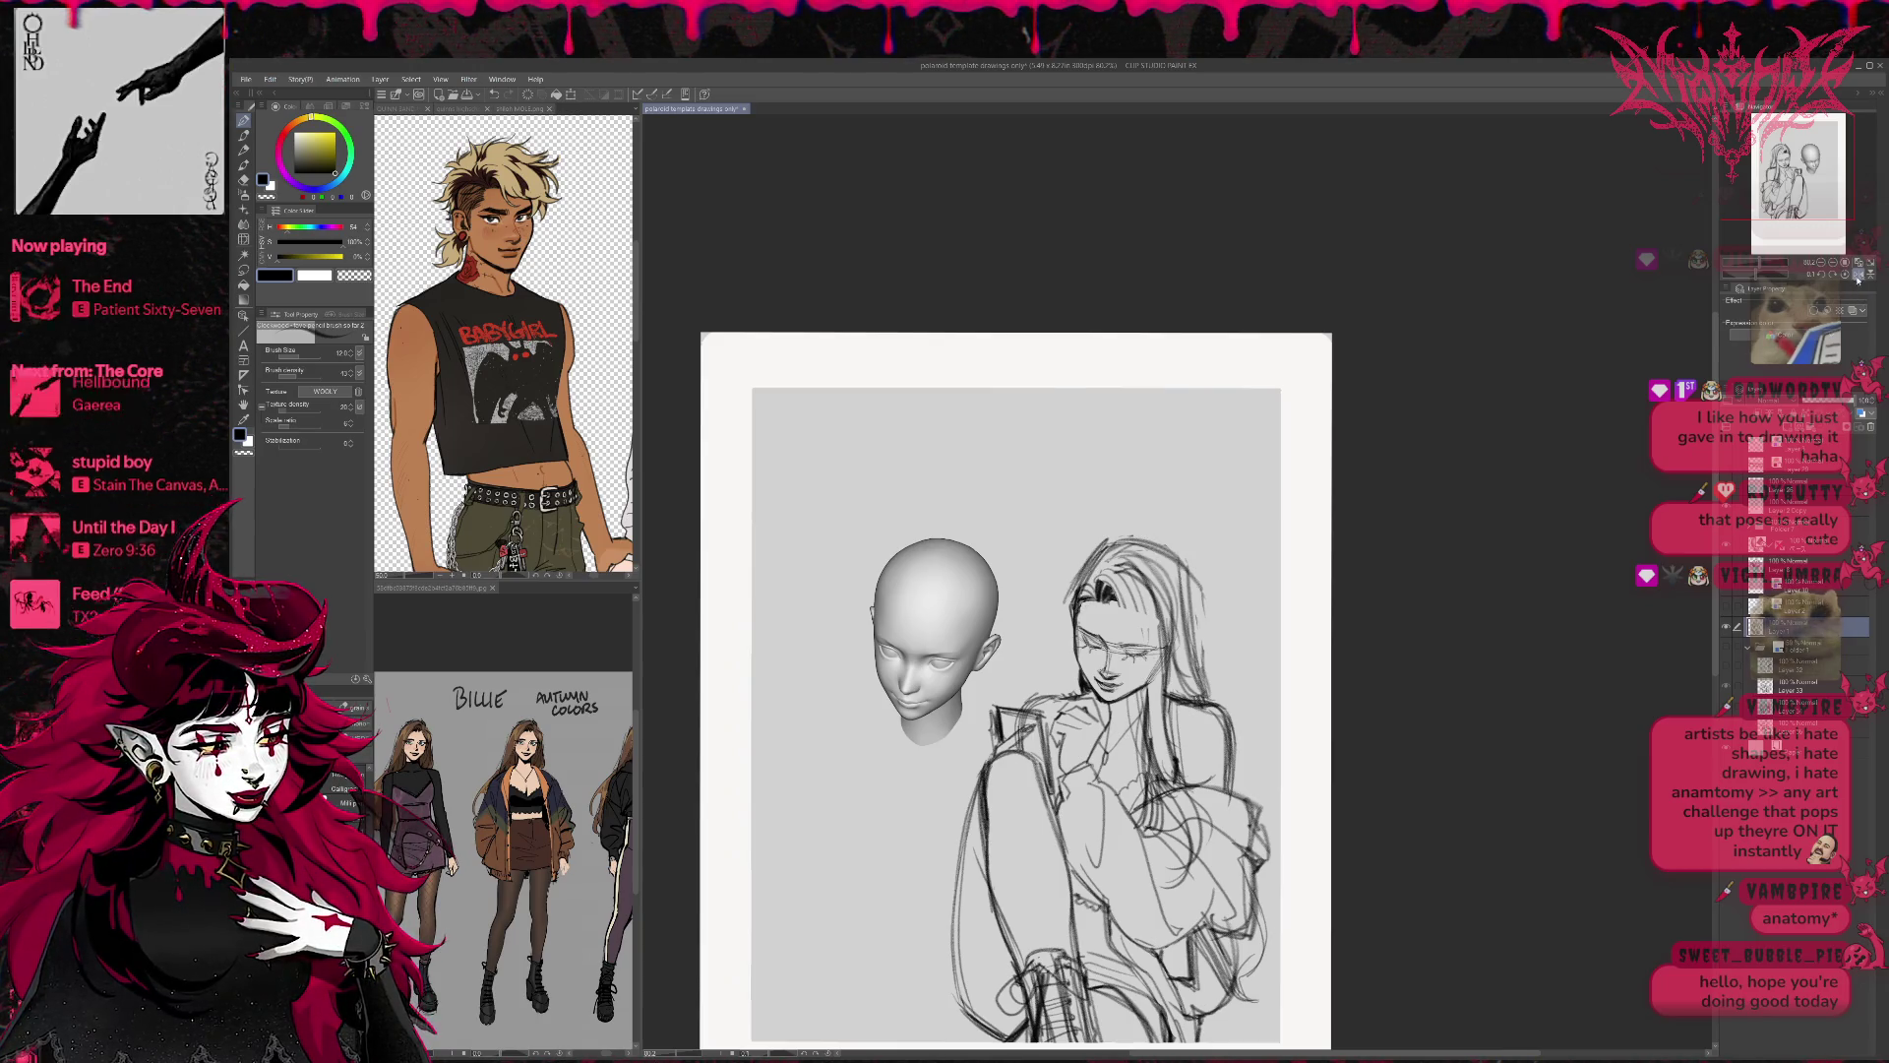
# Mirror the view and nudge the girl's eyes, hair and face with Liquify at size 130.
pyautogui.press('h')
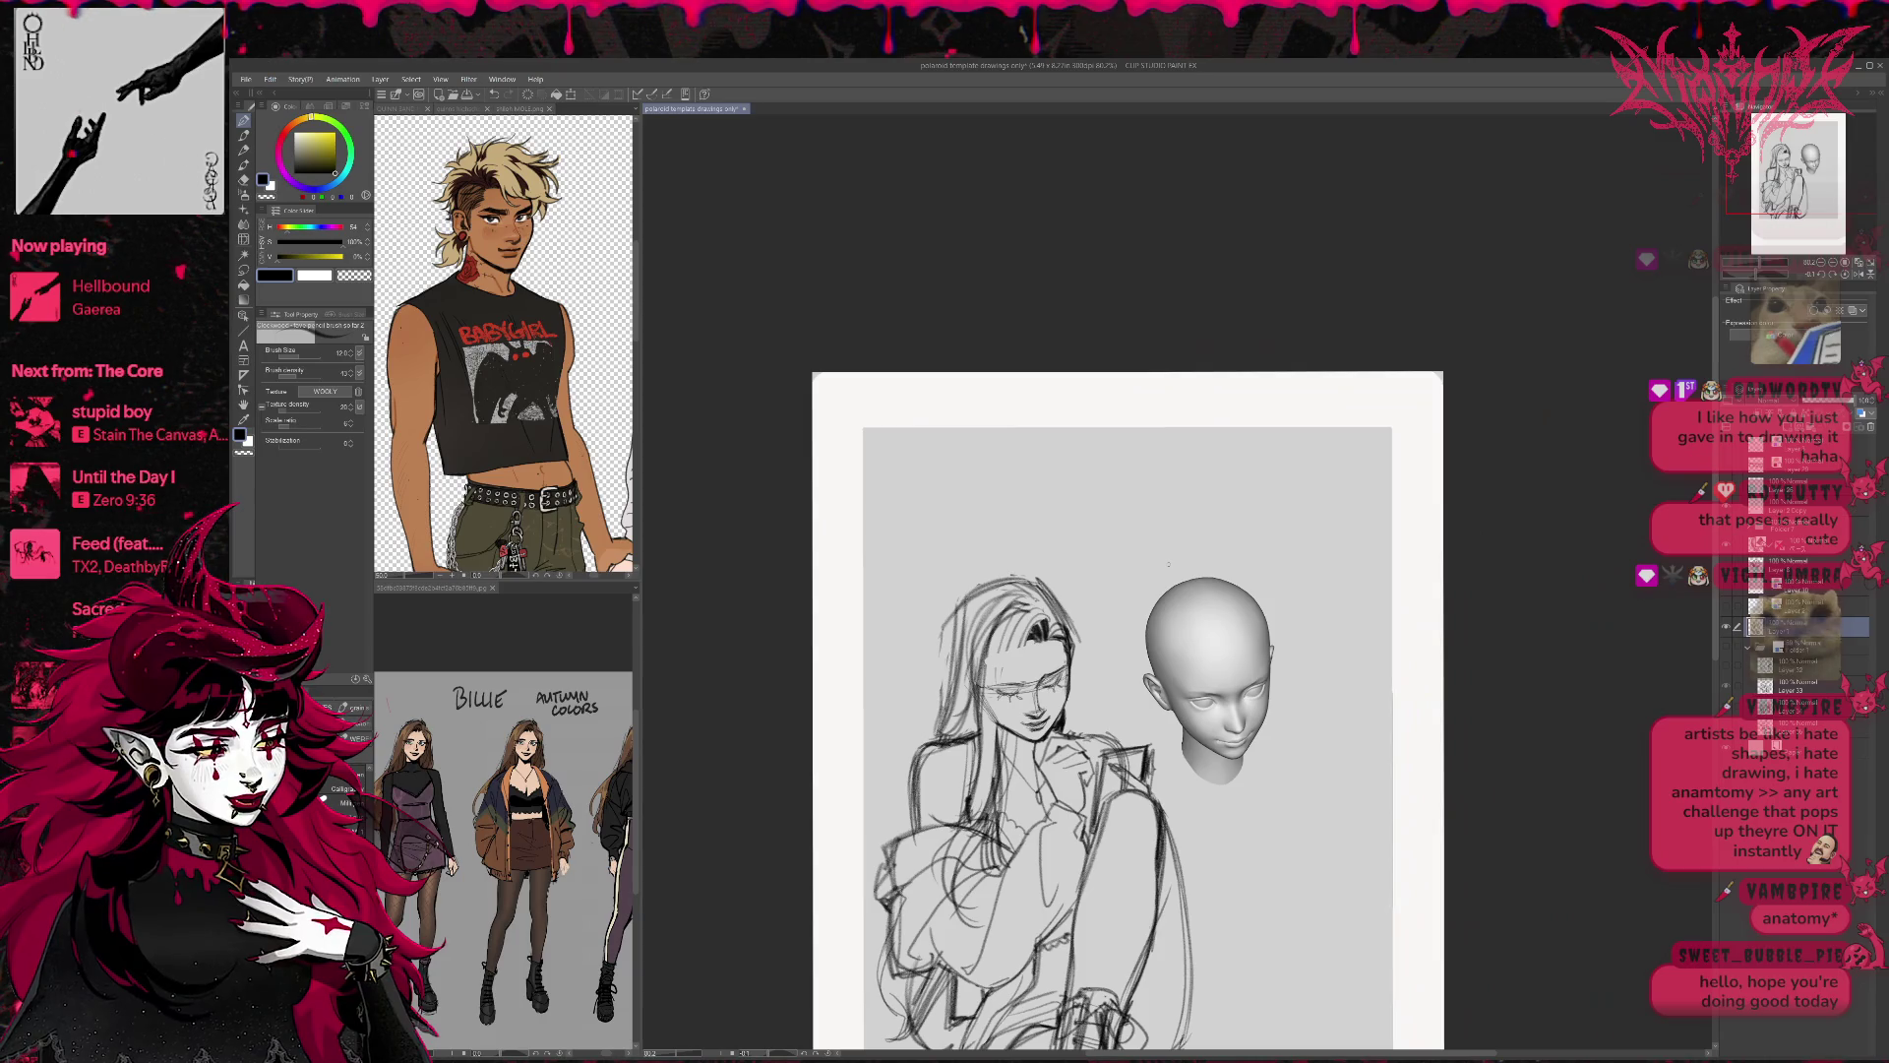
pyautogui.press('j')
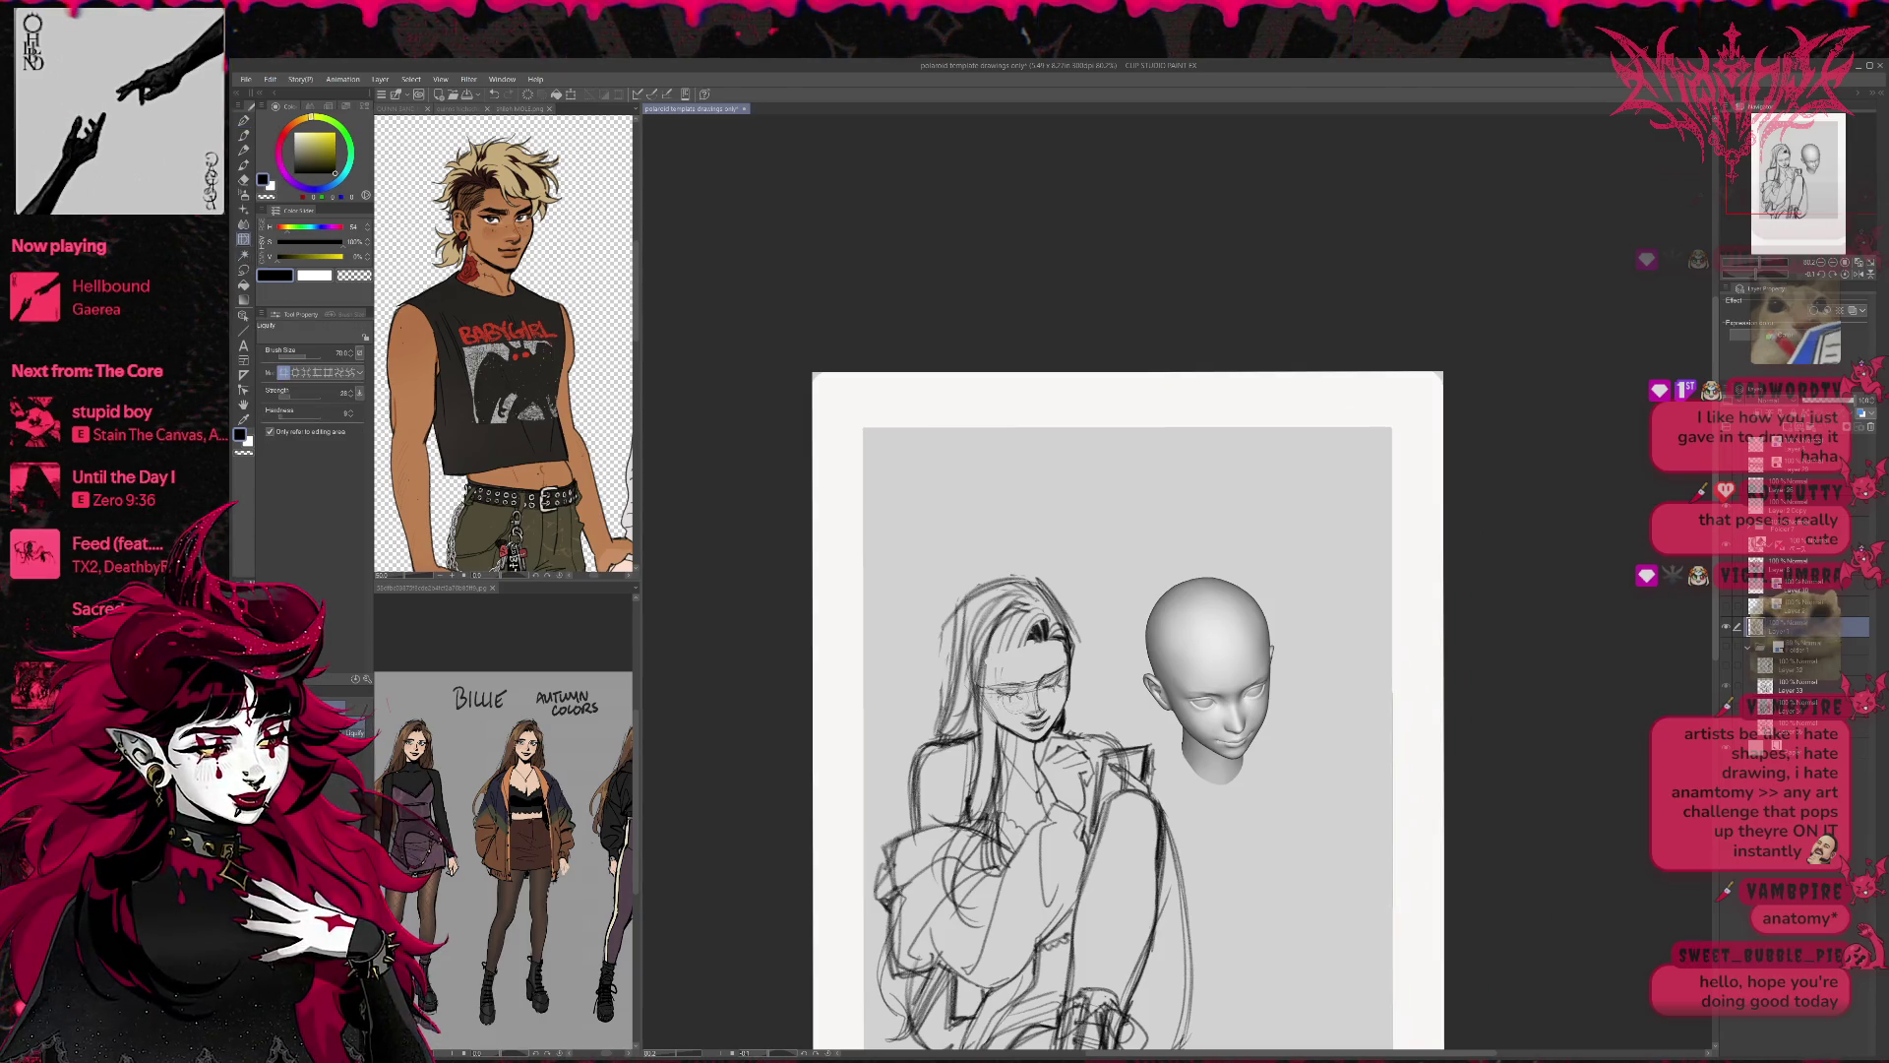
pyautogui.press(']')
pyautogui.press(']')
pyautogui.press(']')
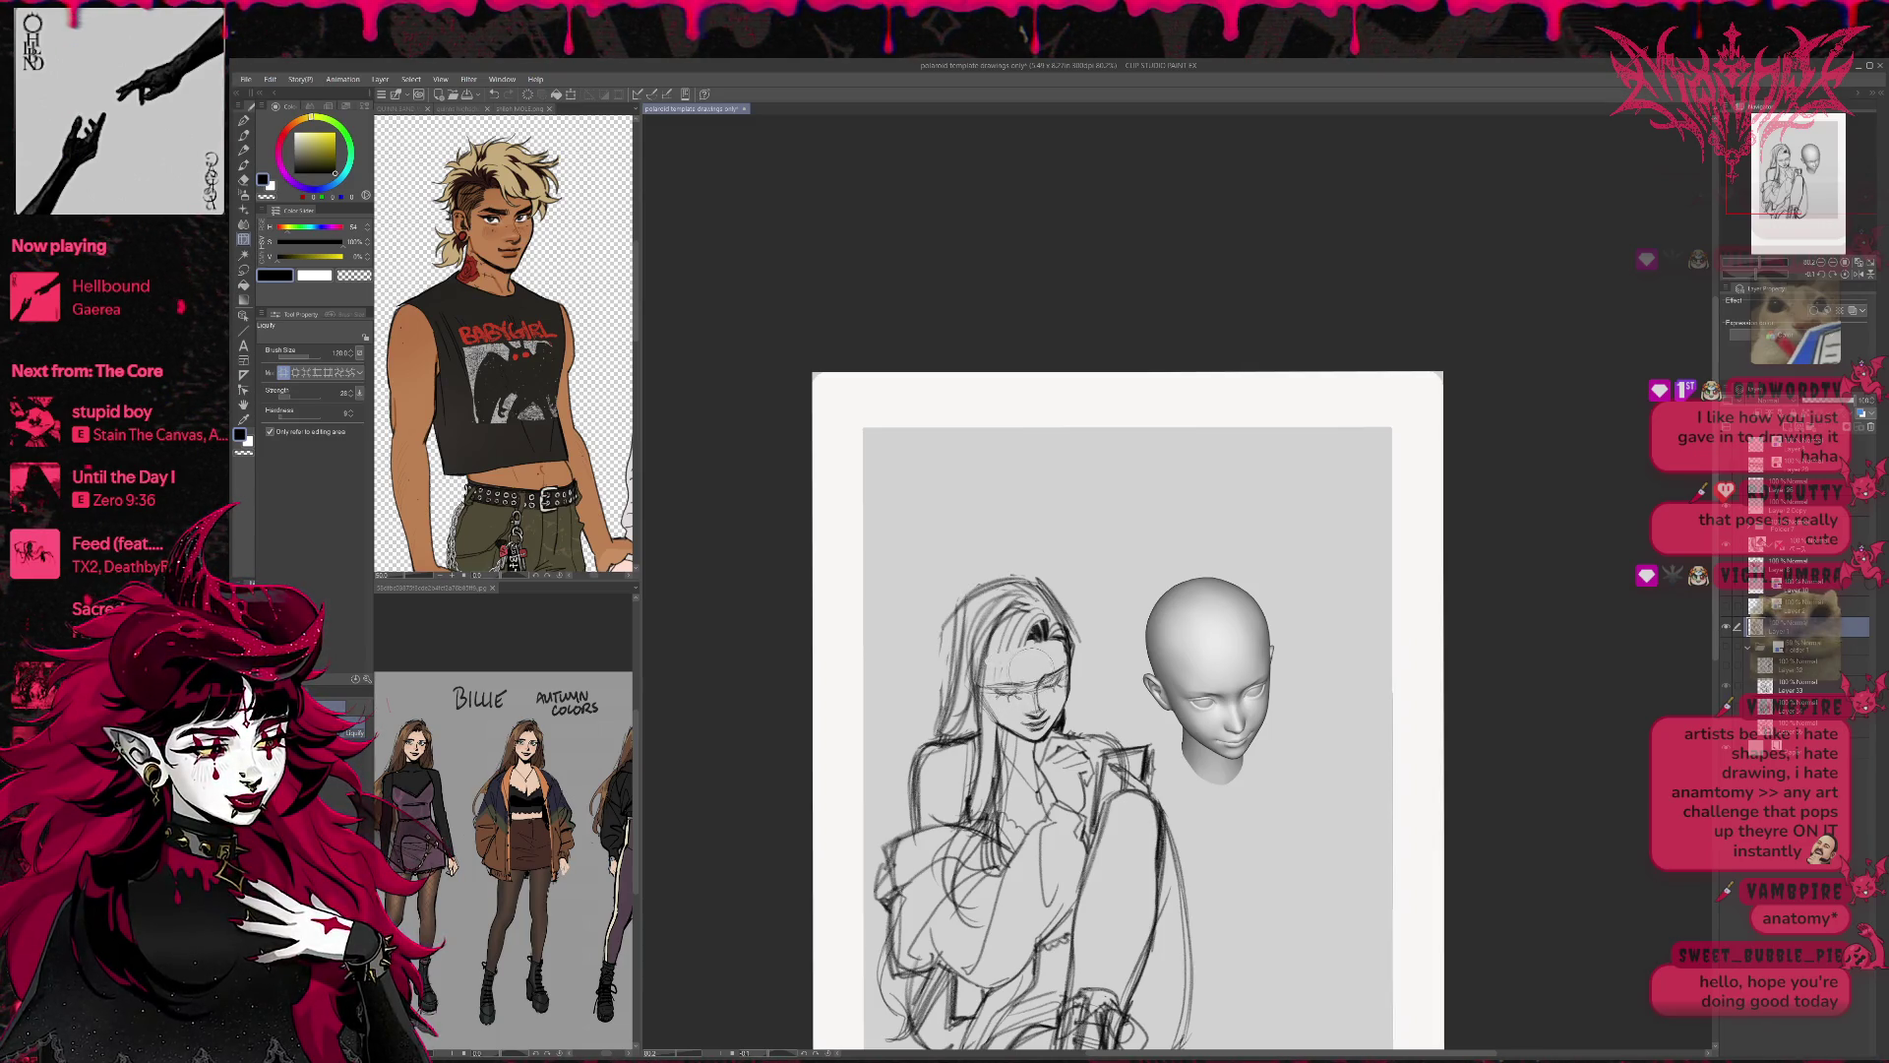
pyautogui.moveTo(1014, 693)
pyautogui.mouseDown()
pyautogui.moveTo(1061, 673)
pyautogui.moveTo(1073, 640)
pyautogui.mouseUp()
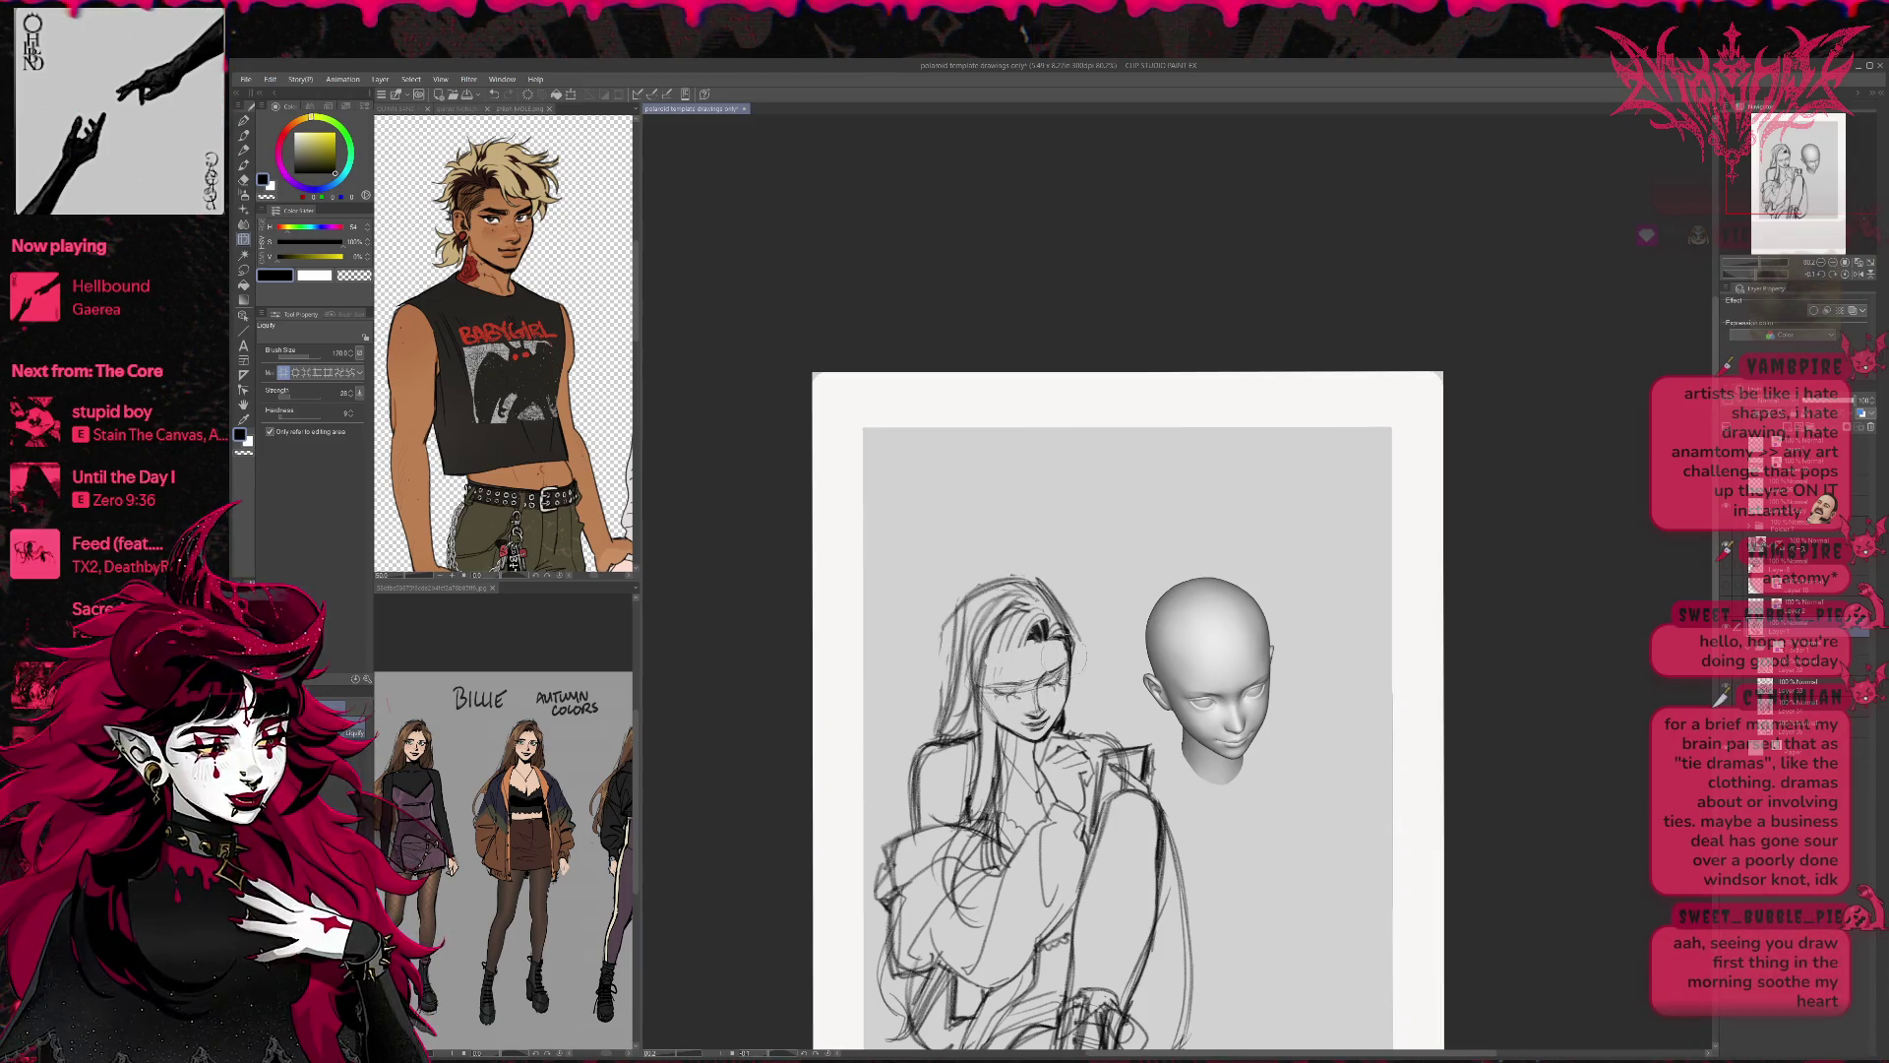
pyautogui.moveTo(1048, 638); pyautogui.dragTo(1063, 634)
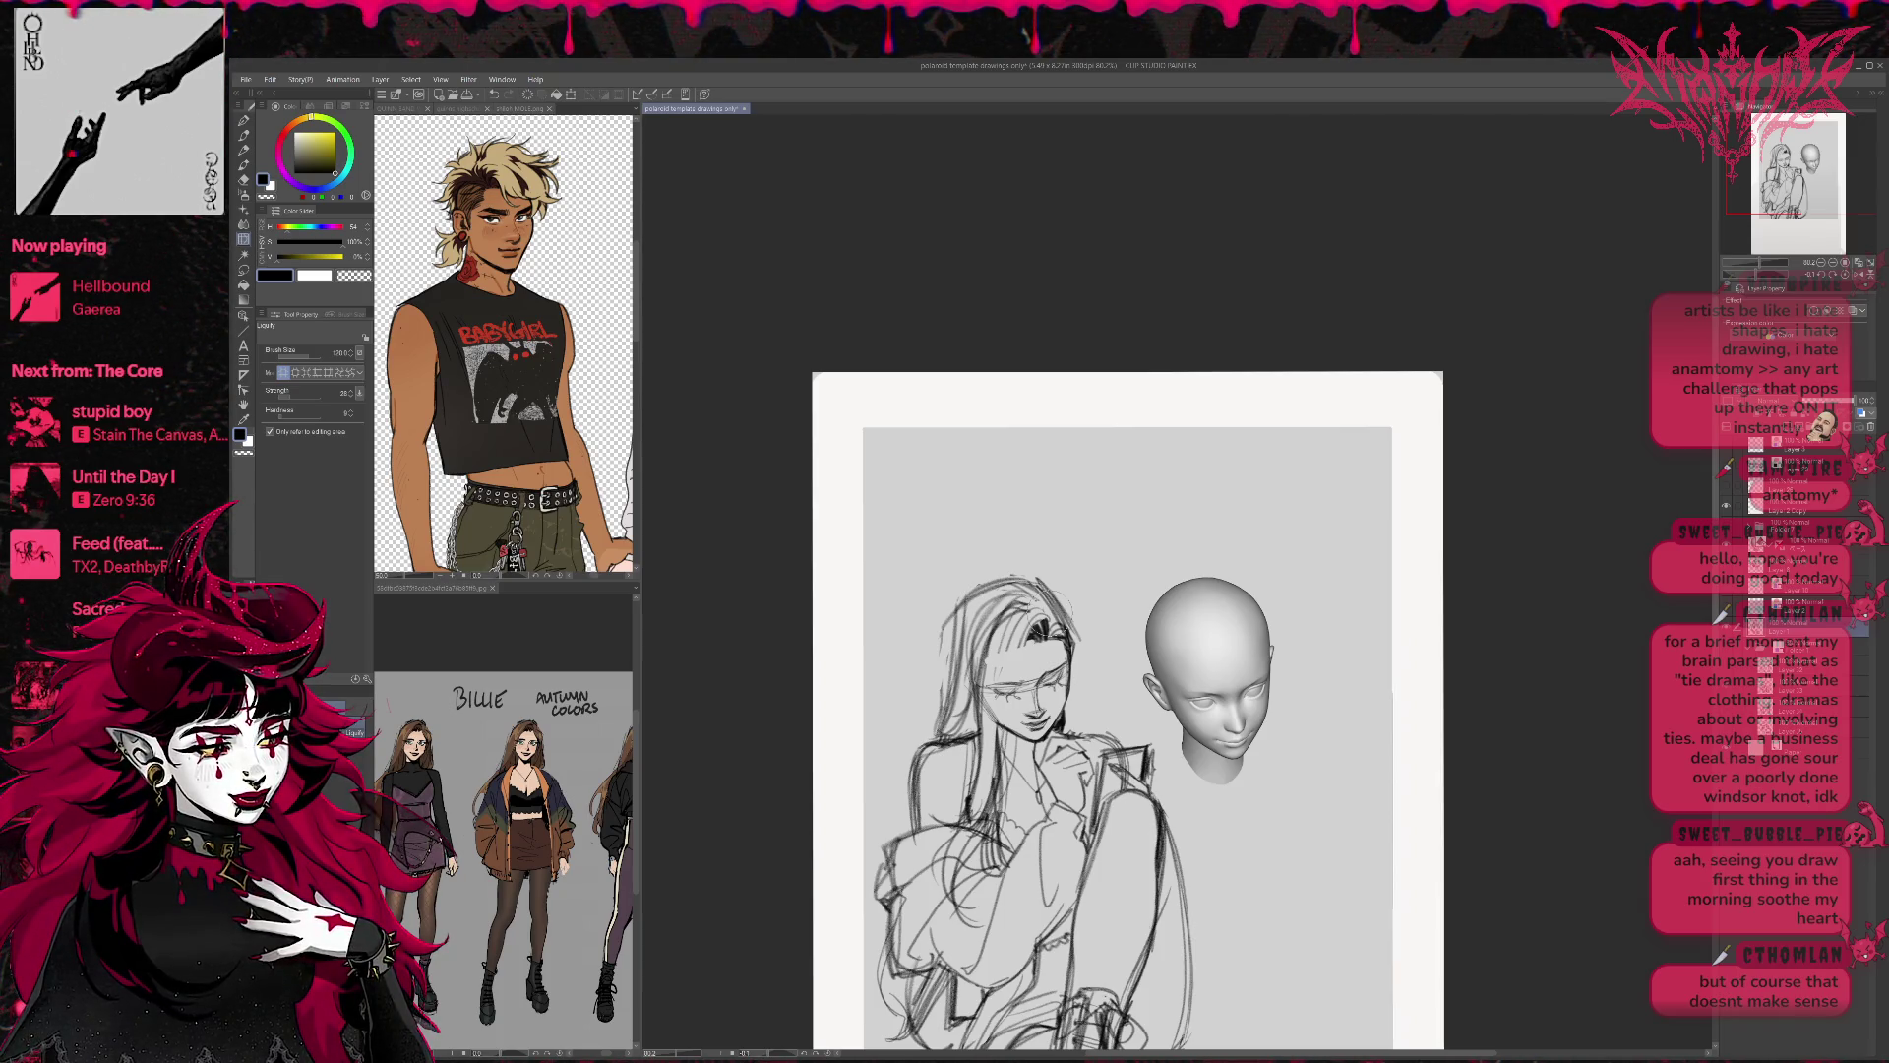
pyautogui.moveTo(1053, 718)
pyautogui.mouseDown()
pyautogui.moveTo(1038, 736)
pyautogui.moveTo(1053, 723)
pyautogui.moveTo(1027, 706)
pyautogui.moveTo(1019, 641)
pyautogui.mouseUp()
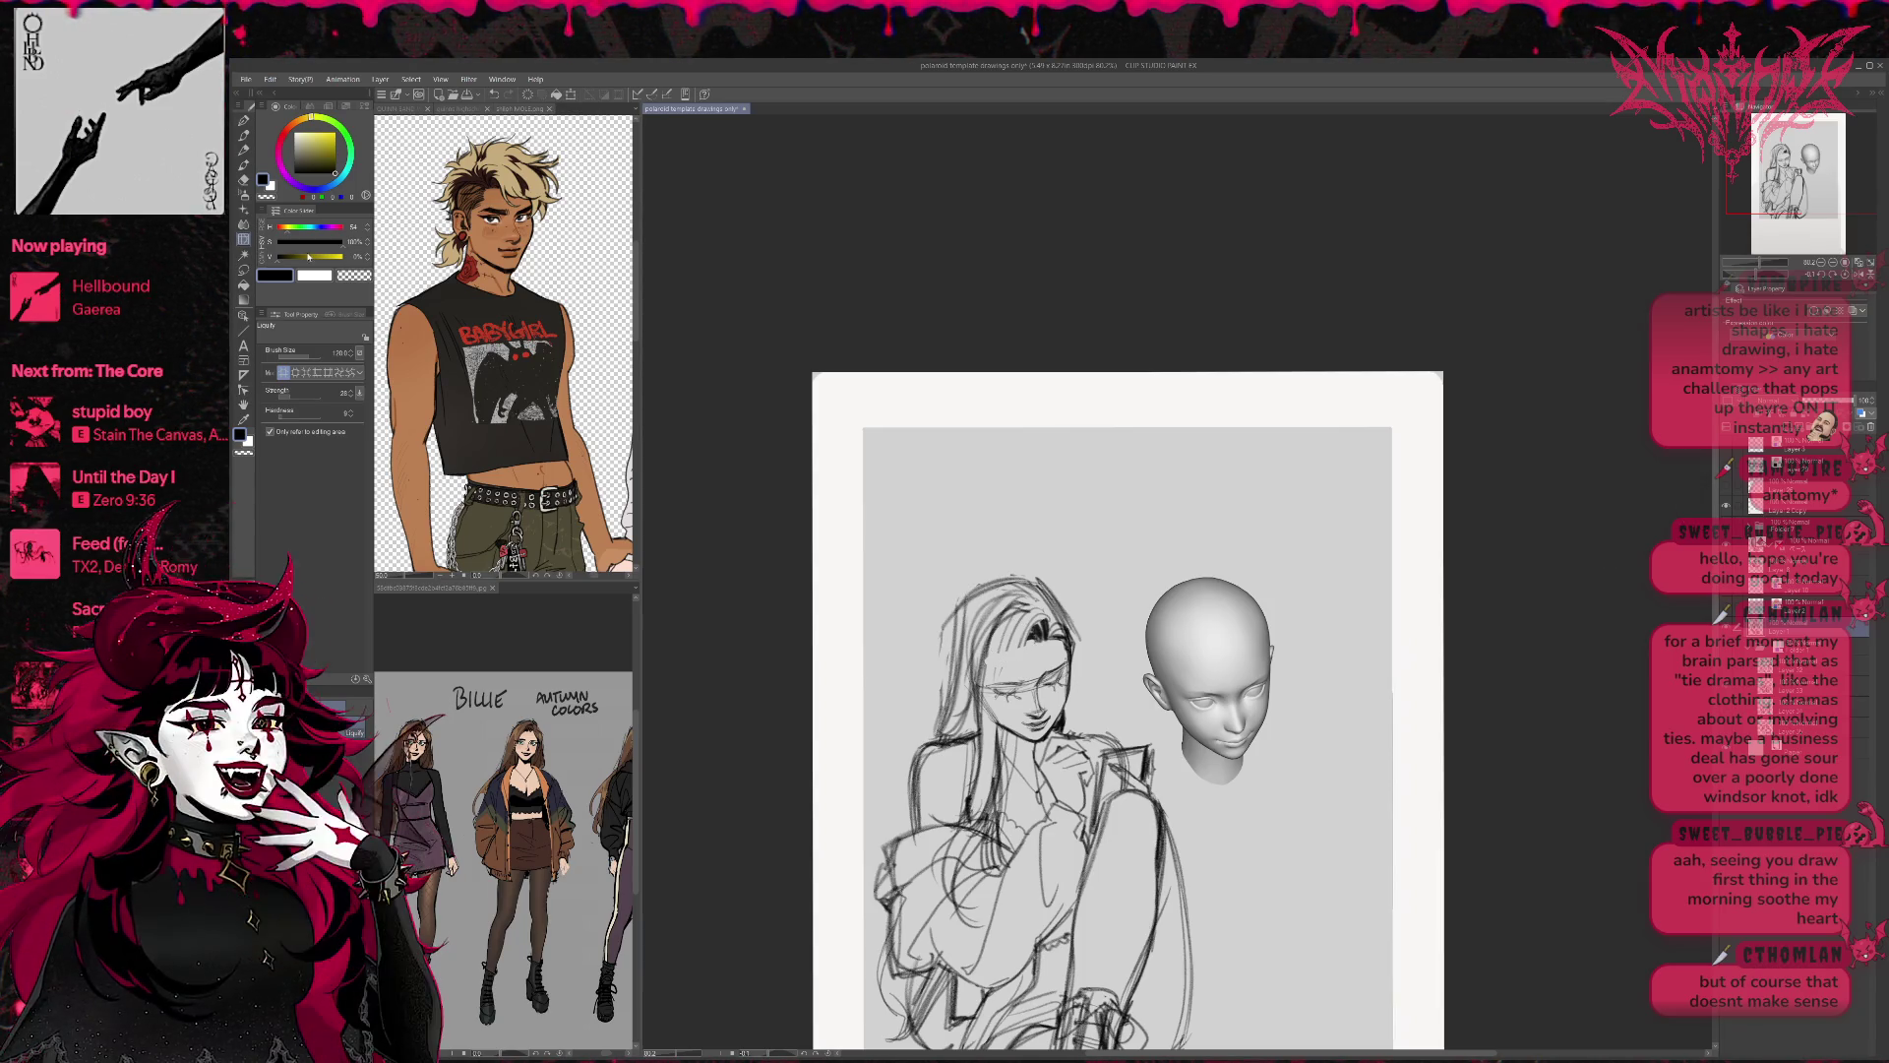
pyautogui.click(244, 269)
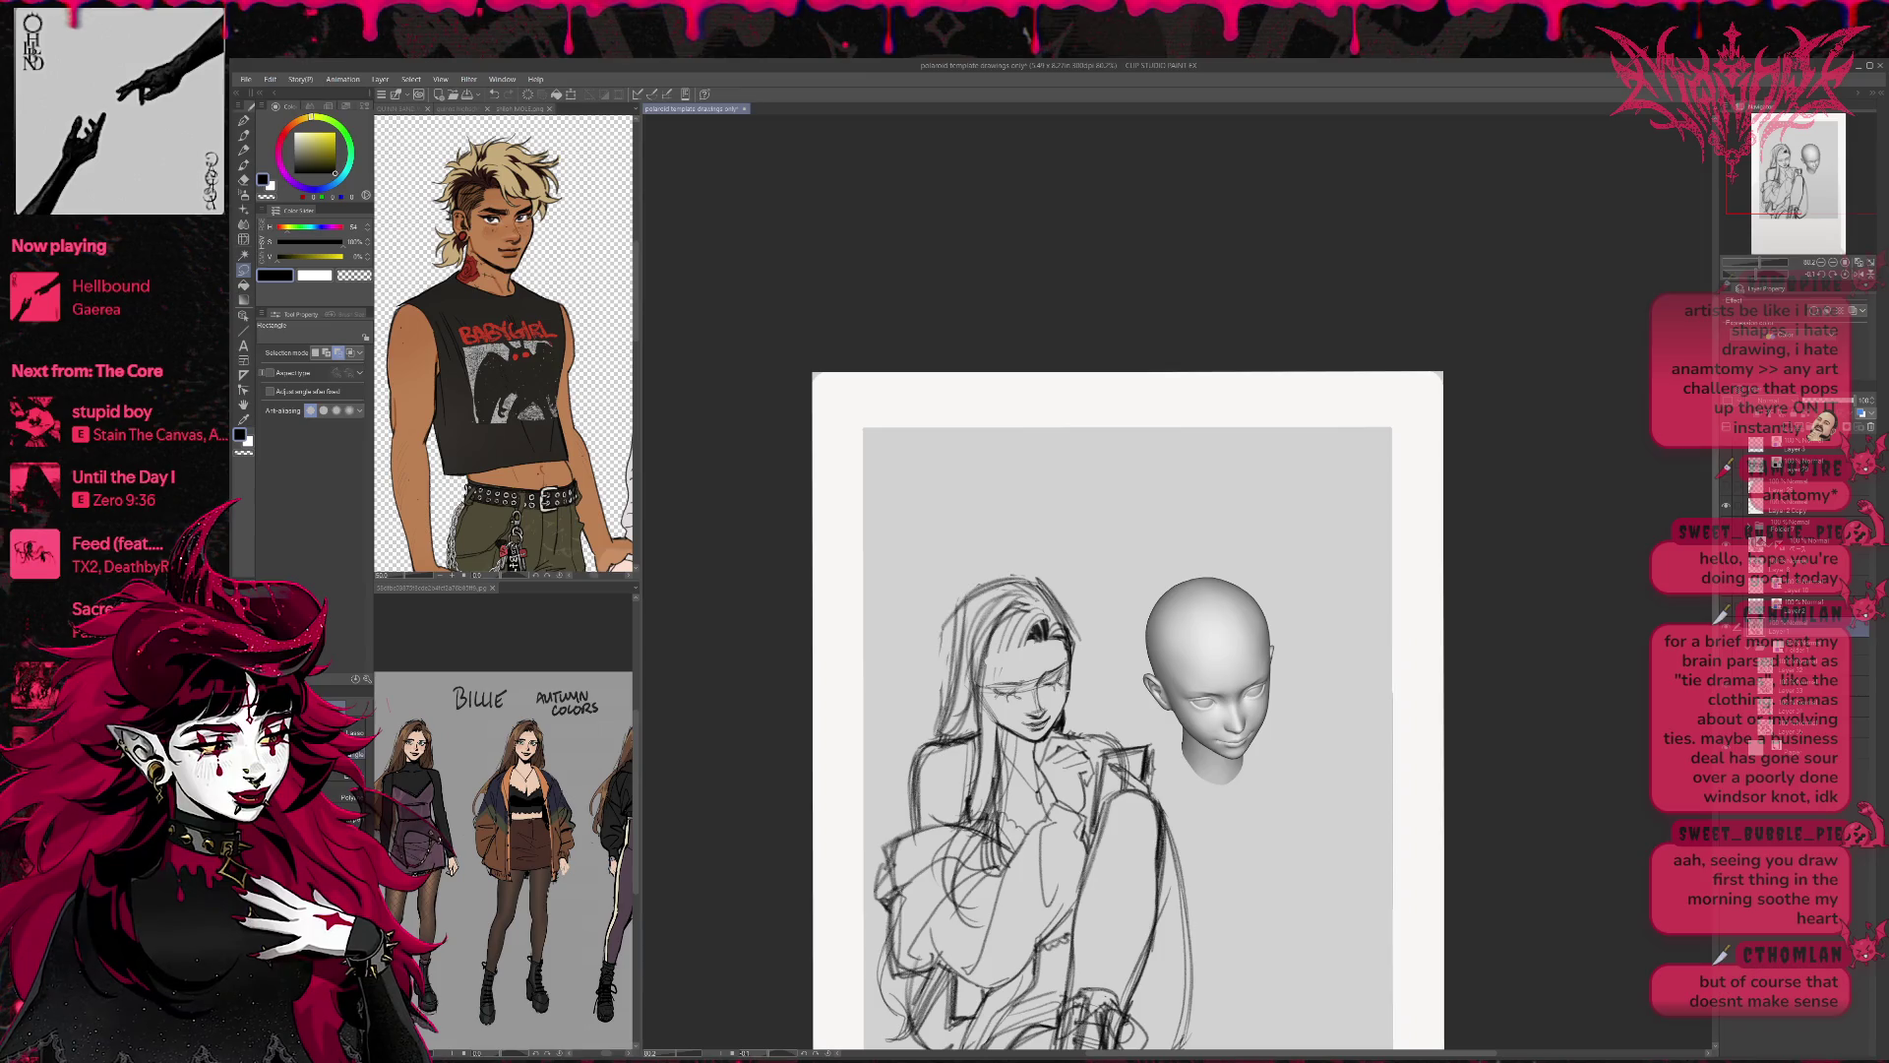
# Lasso the girl's face, rotate and shift it slightly, then mirror the view and recenter.
pyautogui.moveTo(1014, 654); pyautogui.dragTo(1068, 689)
pyautogui.click(924, 696)
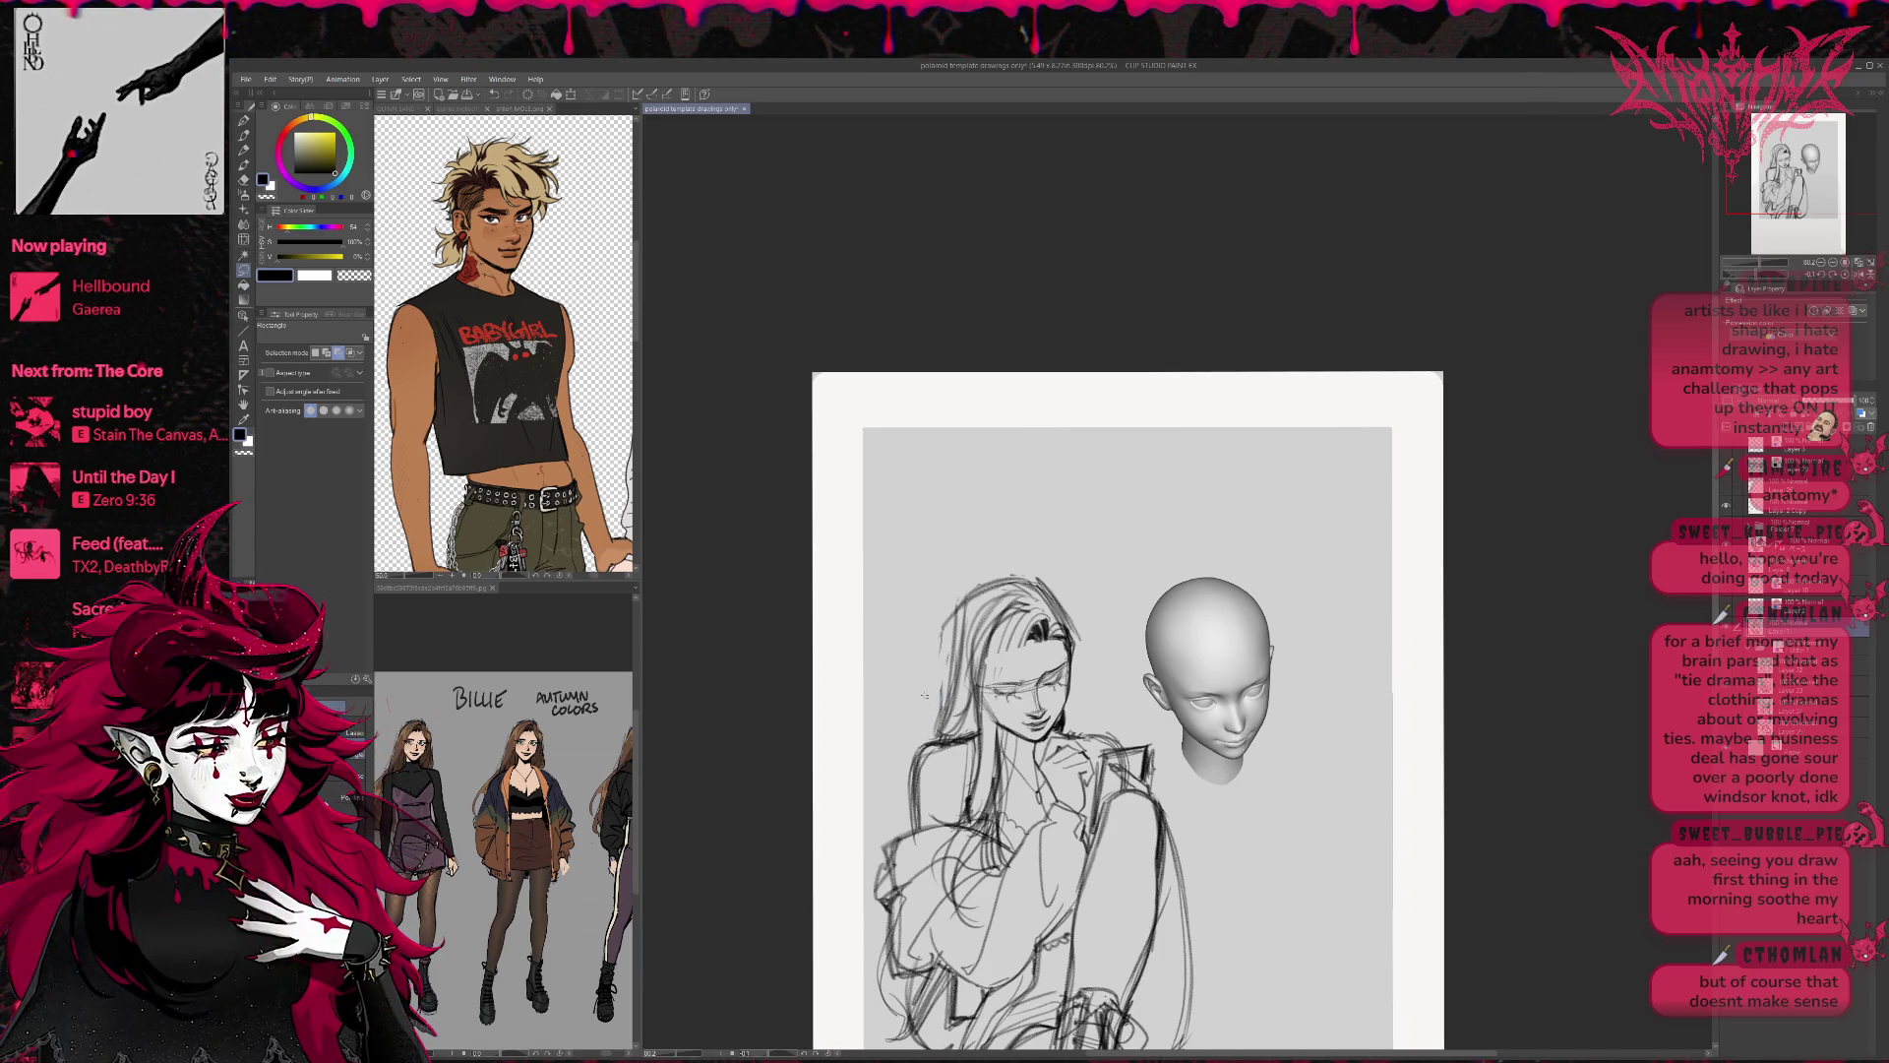
pyautogui.click(352, 733)
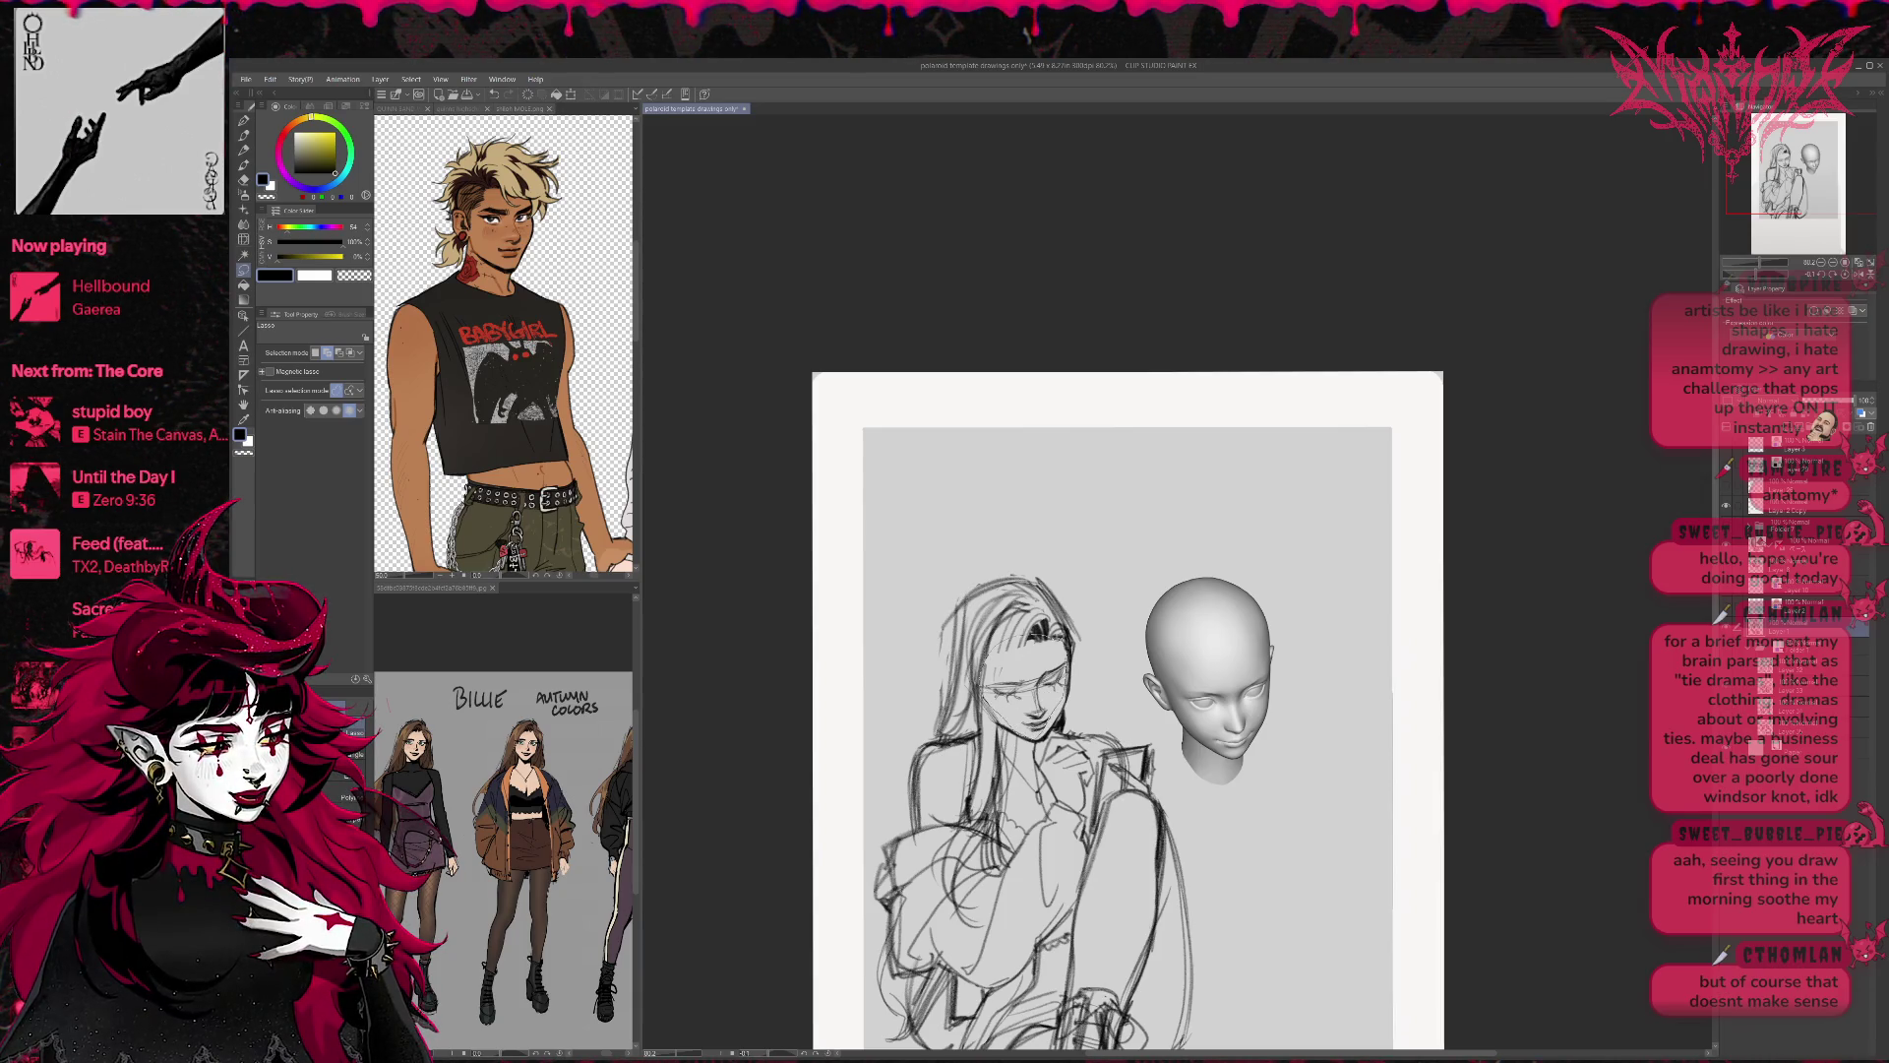
pyautogui.moveTo(1038, 635); pyautogui.dragTo(1035, 638)
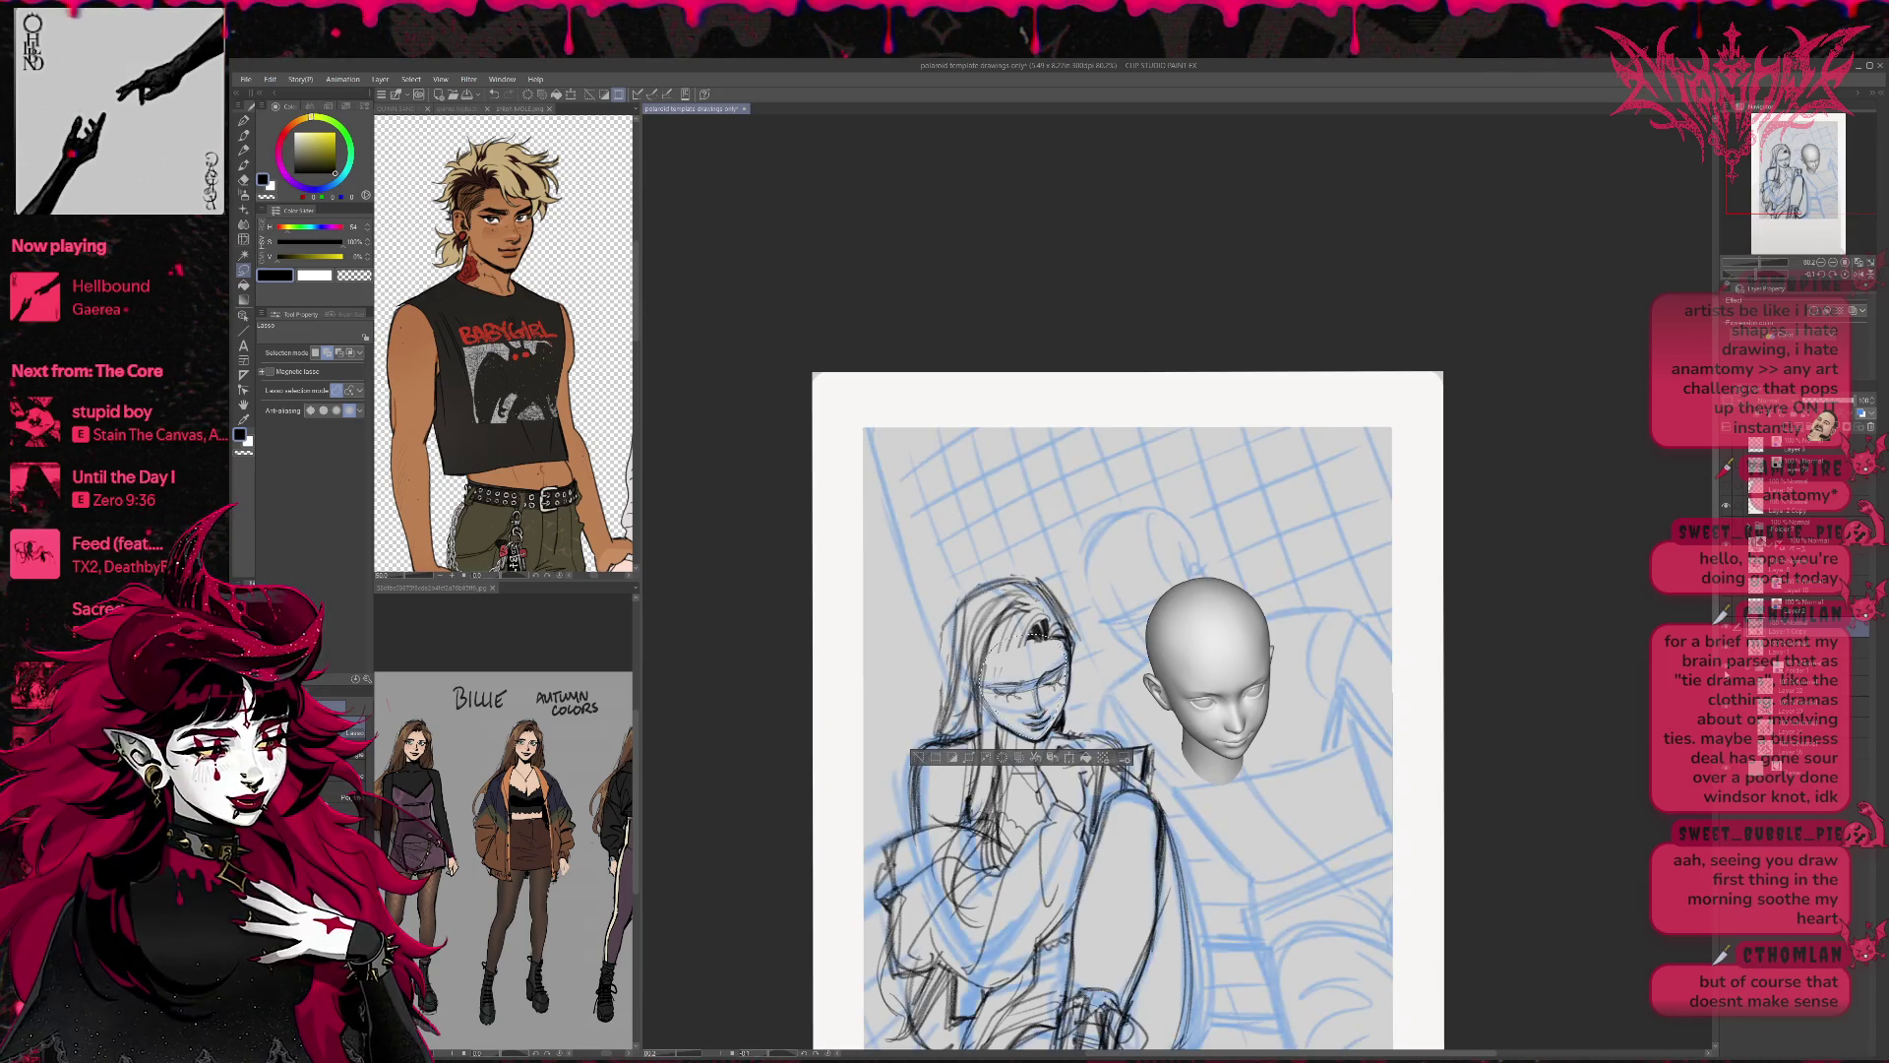
pyautogui.hotkey('ctrl', 't')
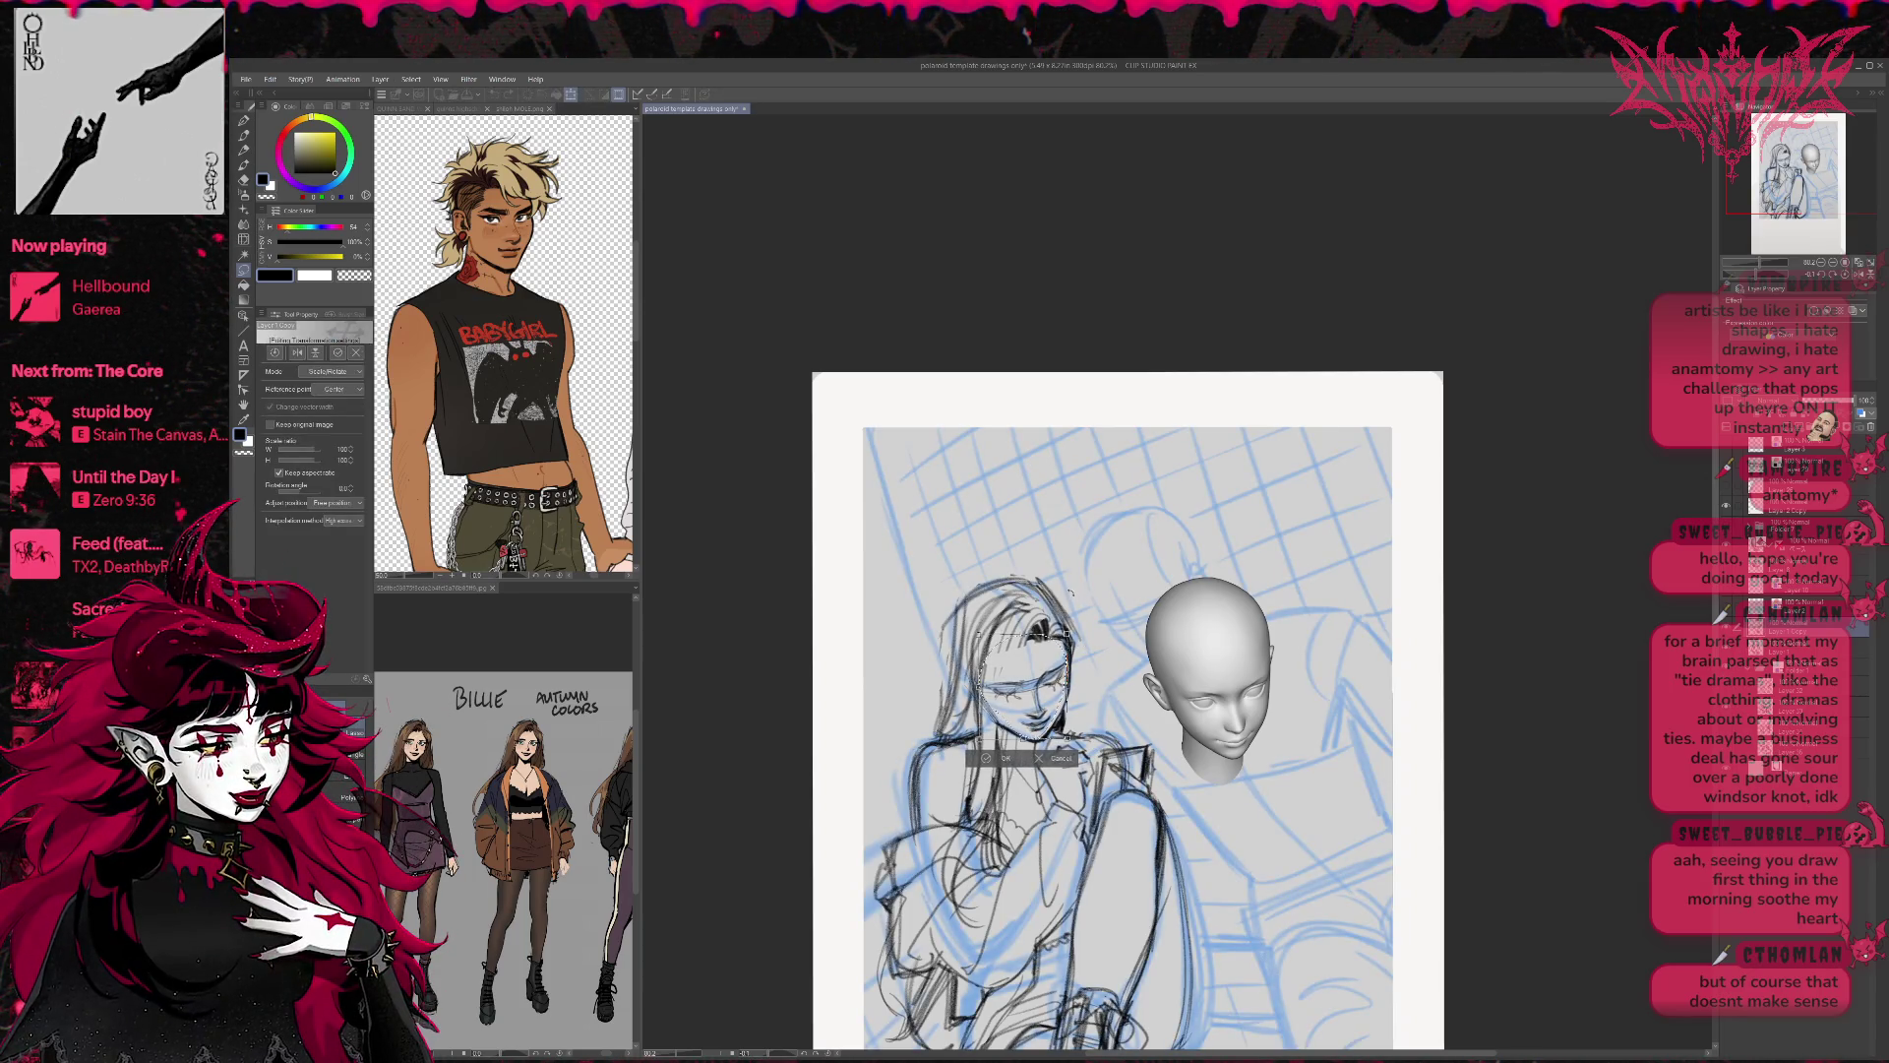
pyautogui.moveTo(1057, 664); pyautogui.dragTo(1086, 641)
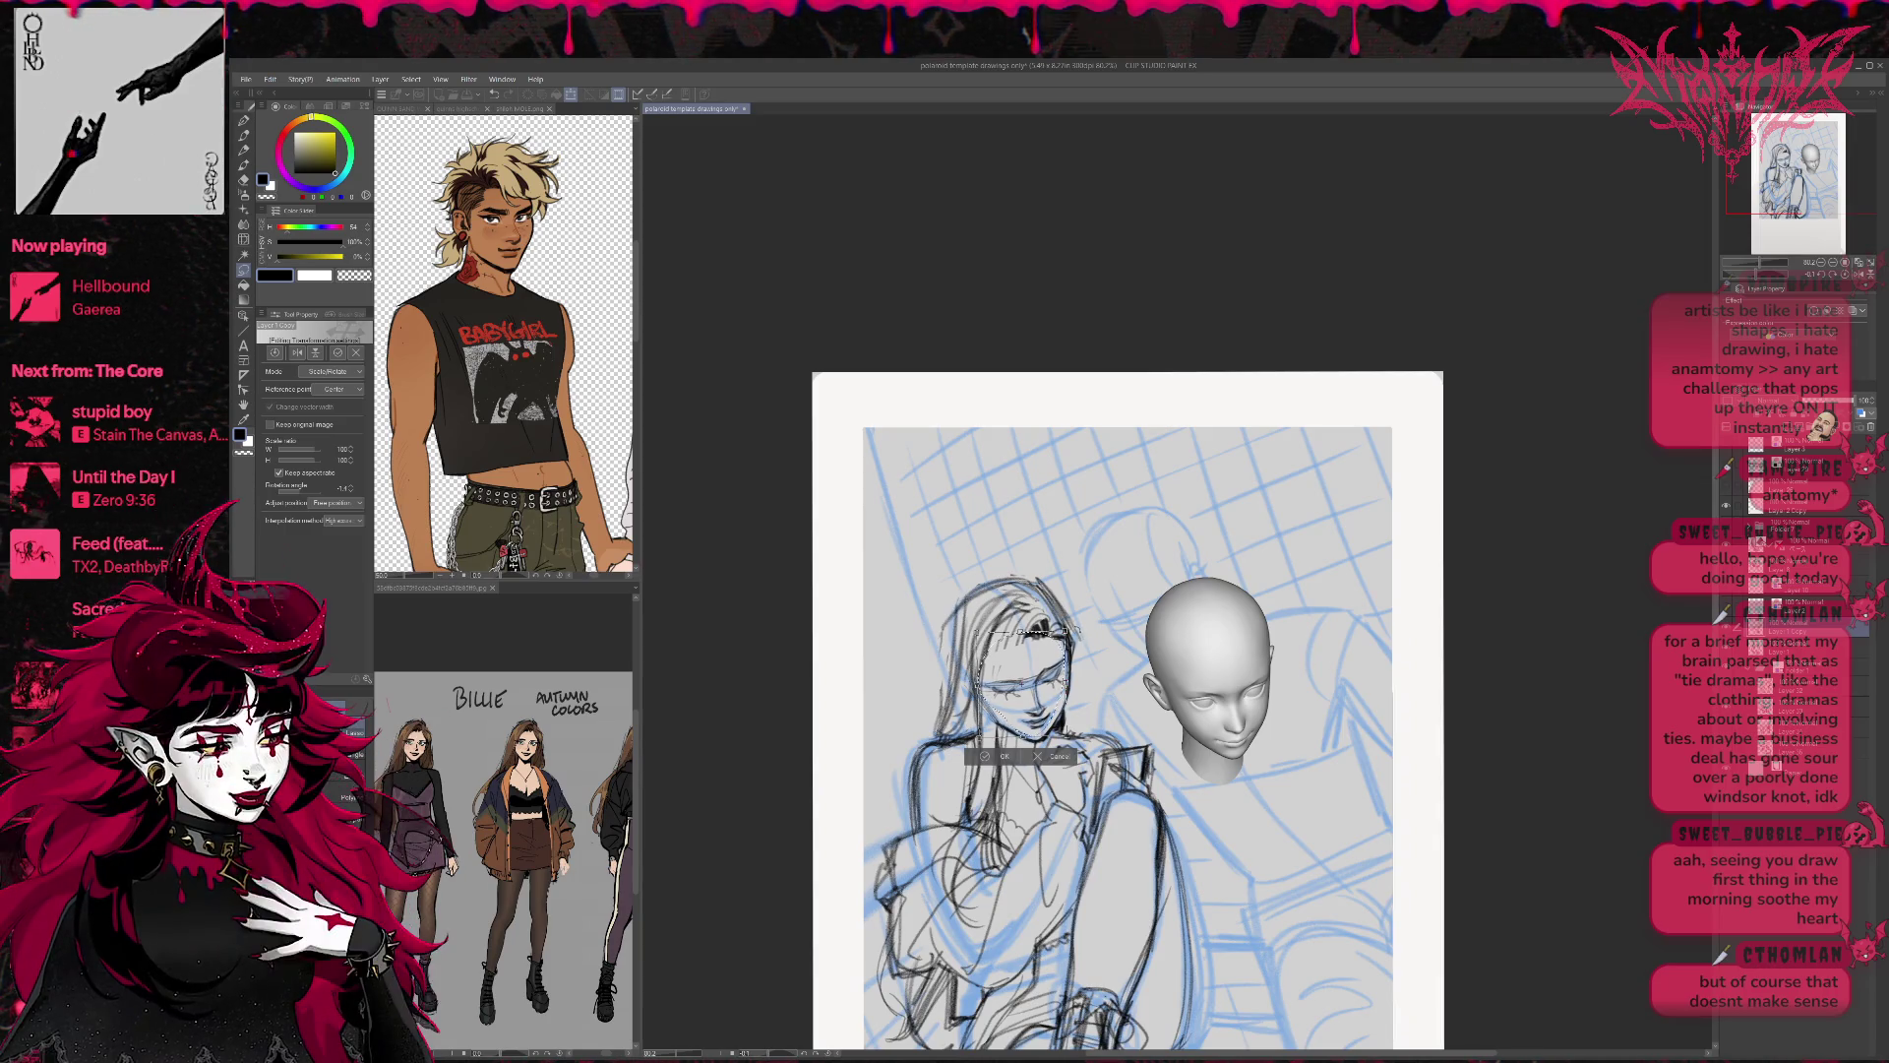
pyautogui.press('Return')
pyautogui.click(916, 756)
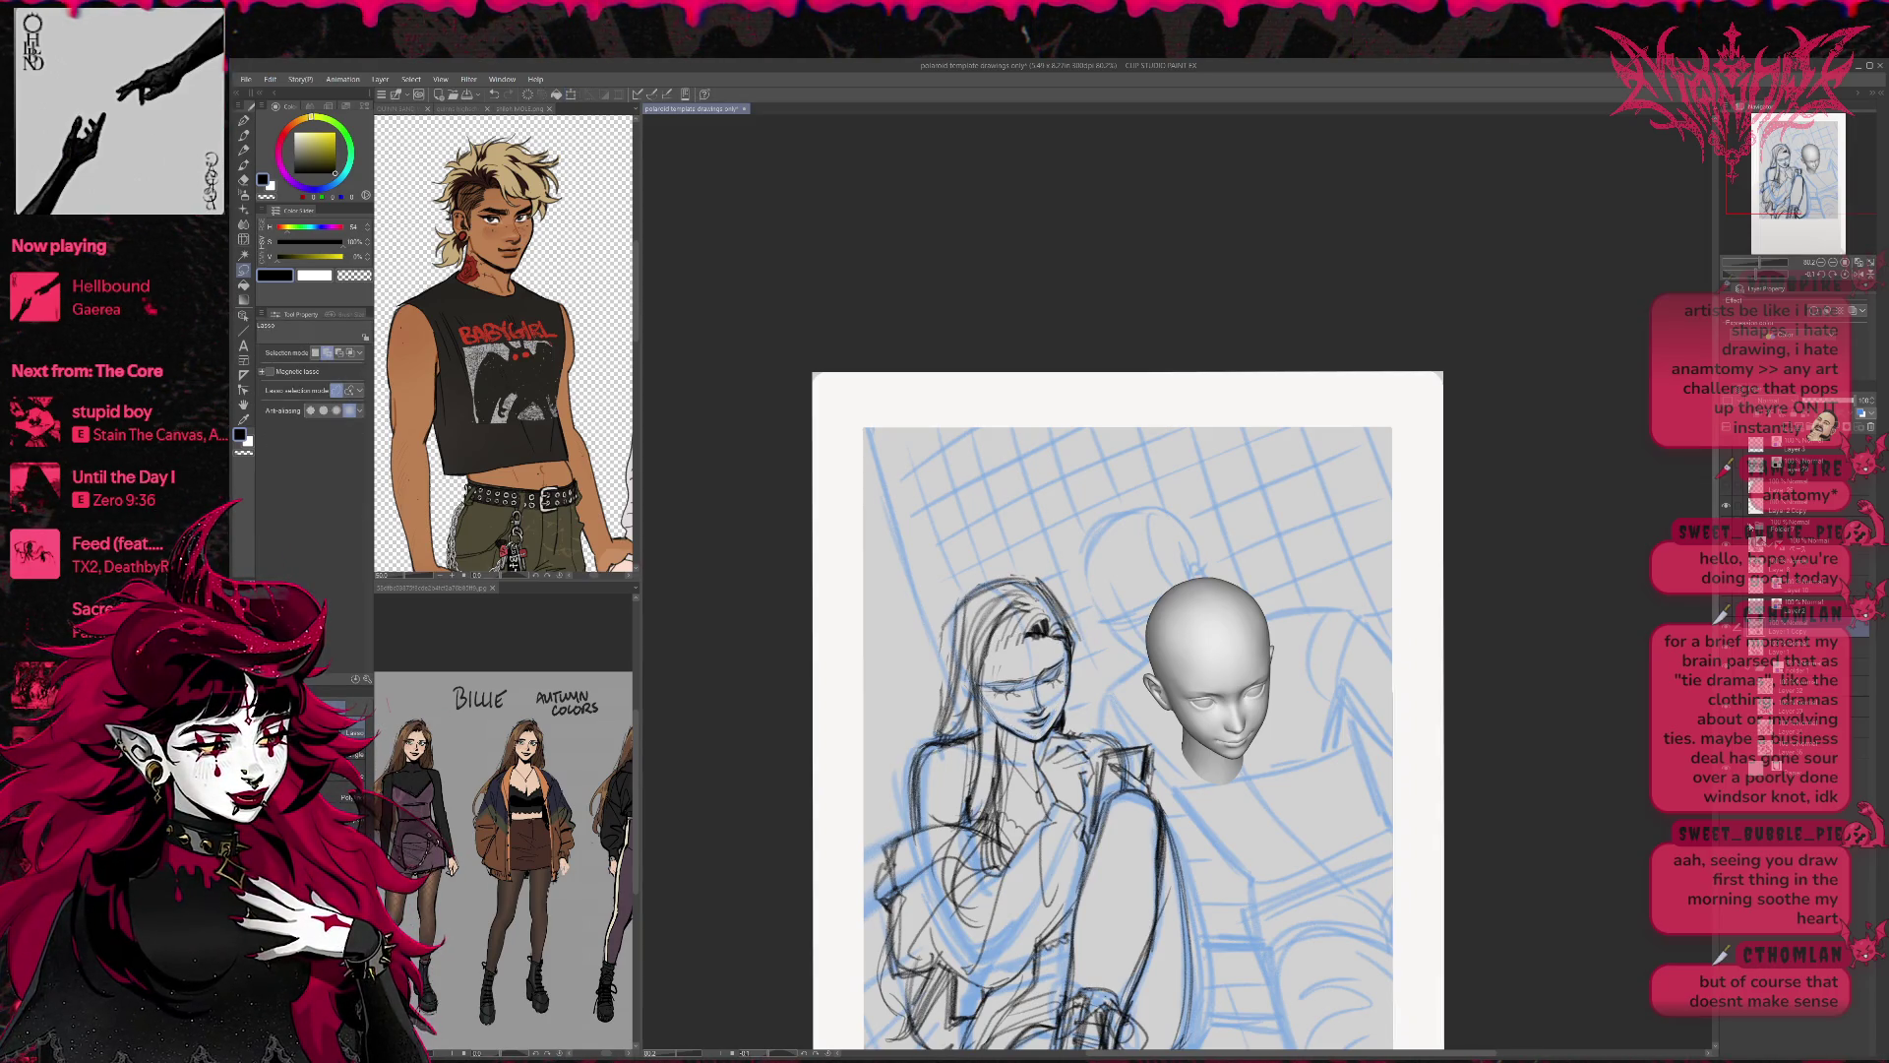
pyautogui.press('h')
pyautogui.moveTo(1531, 643)
pyautogui.mouseDown()
pyautogui.moveTo(1342, 581)
pyautogui.moveTo(1279, 626)
pyautogui.mouseUp()
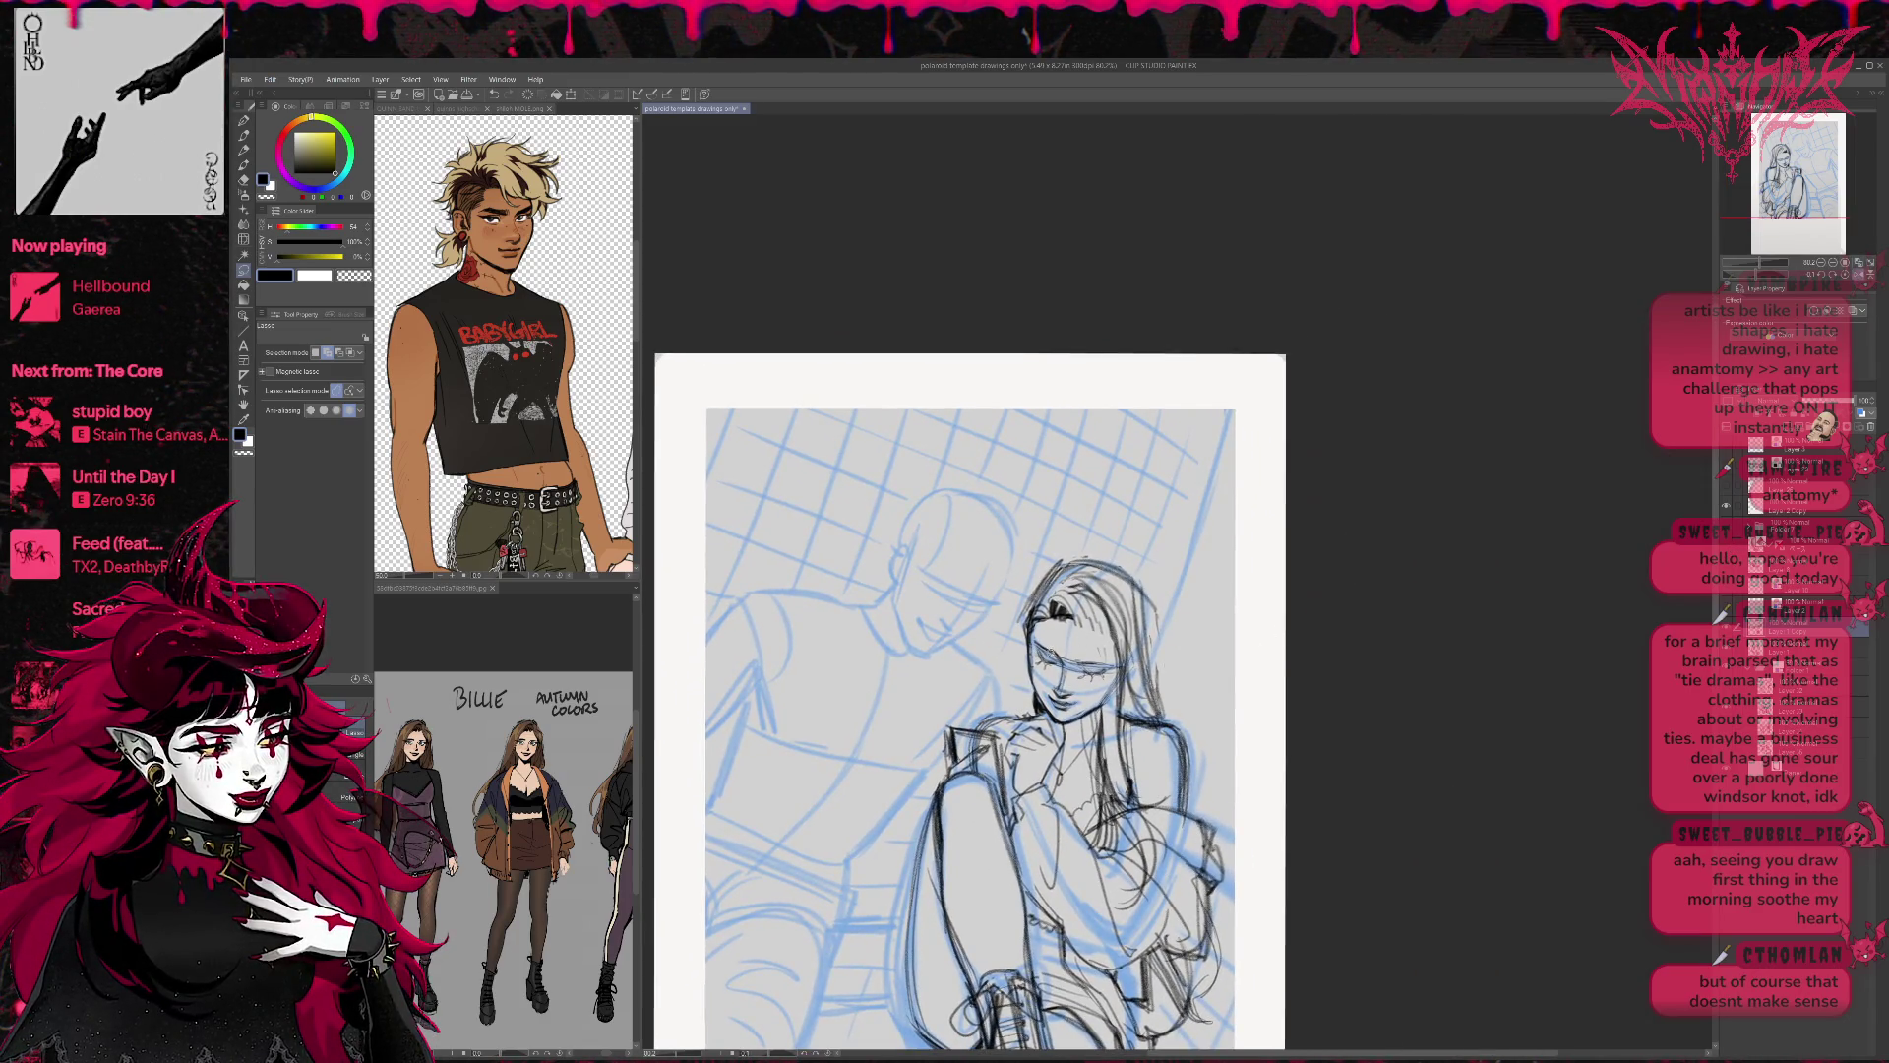
# Draw dark pencil strands along the left edge and top of the girl's hair, checking against the 3D head.
pyautogui.press('p')
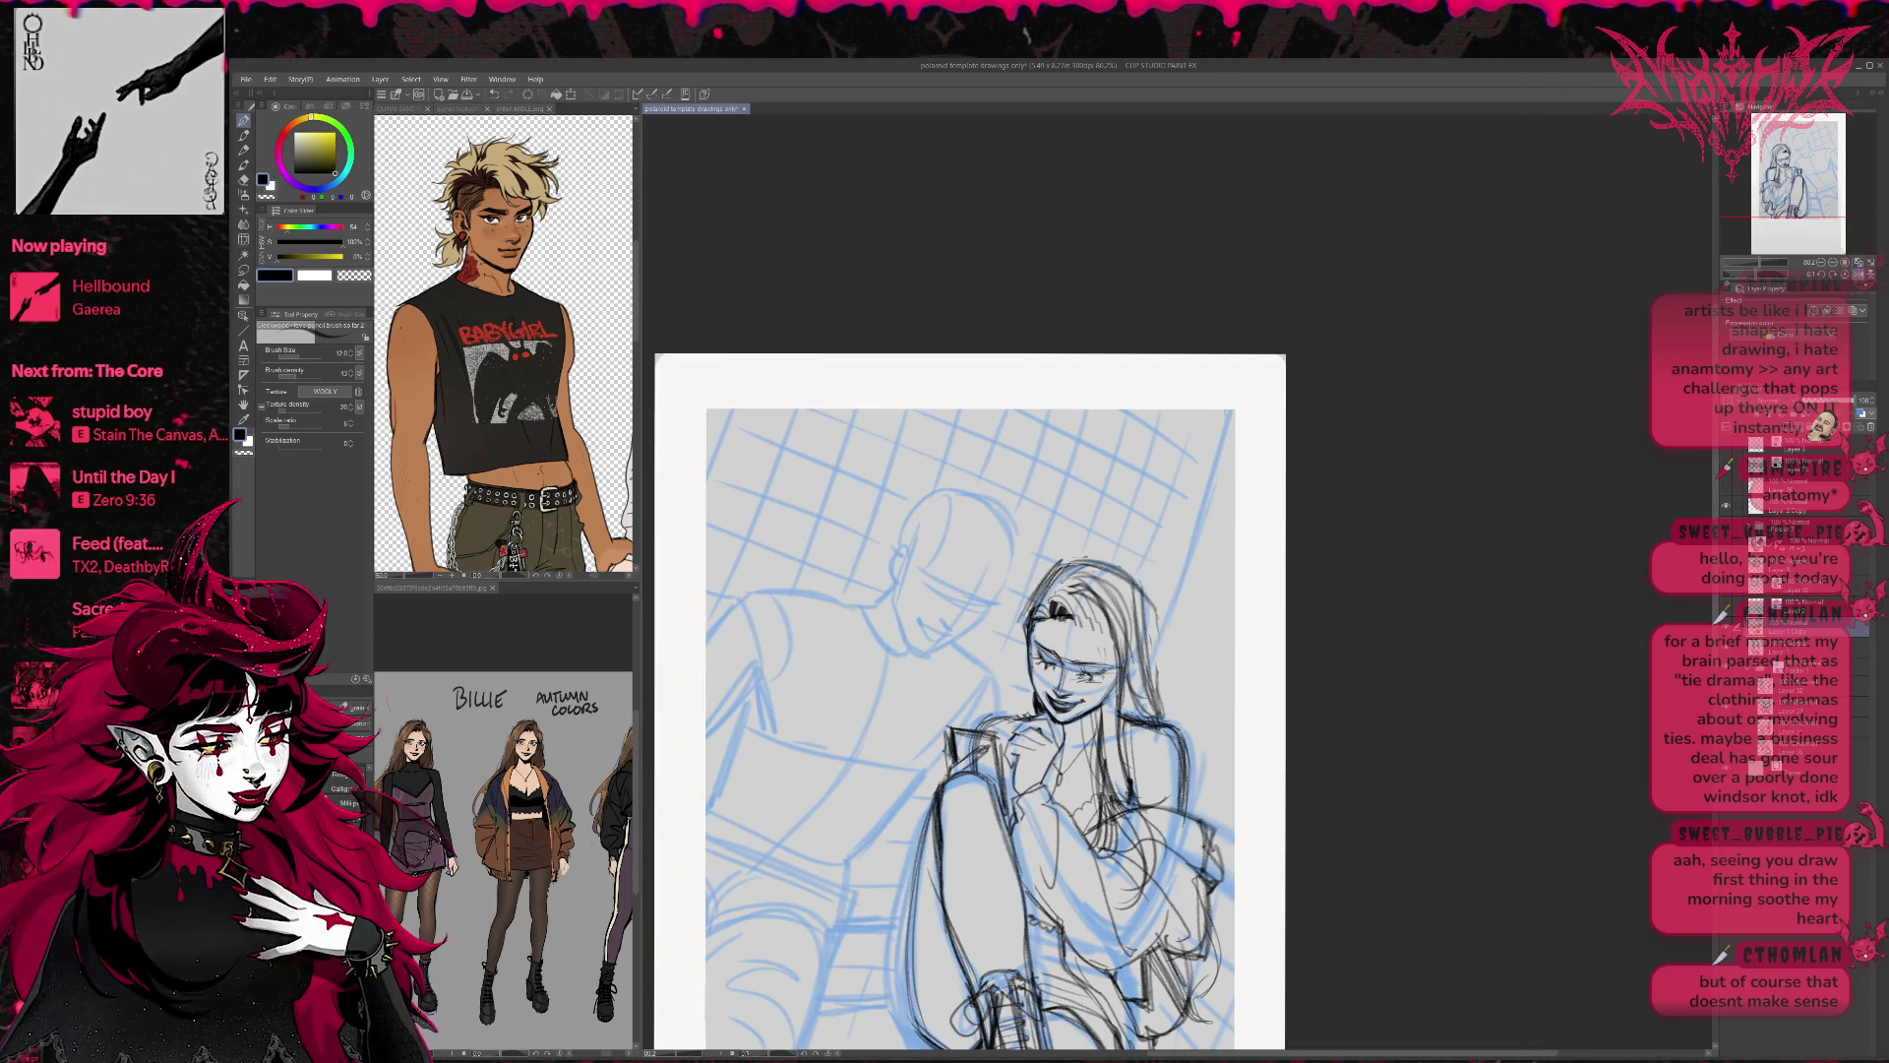
pyautogui.moveTo(1126, 657); pyautogui.dragTo(1131, 690)
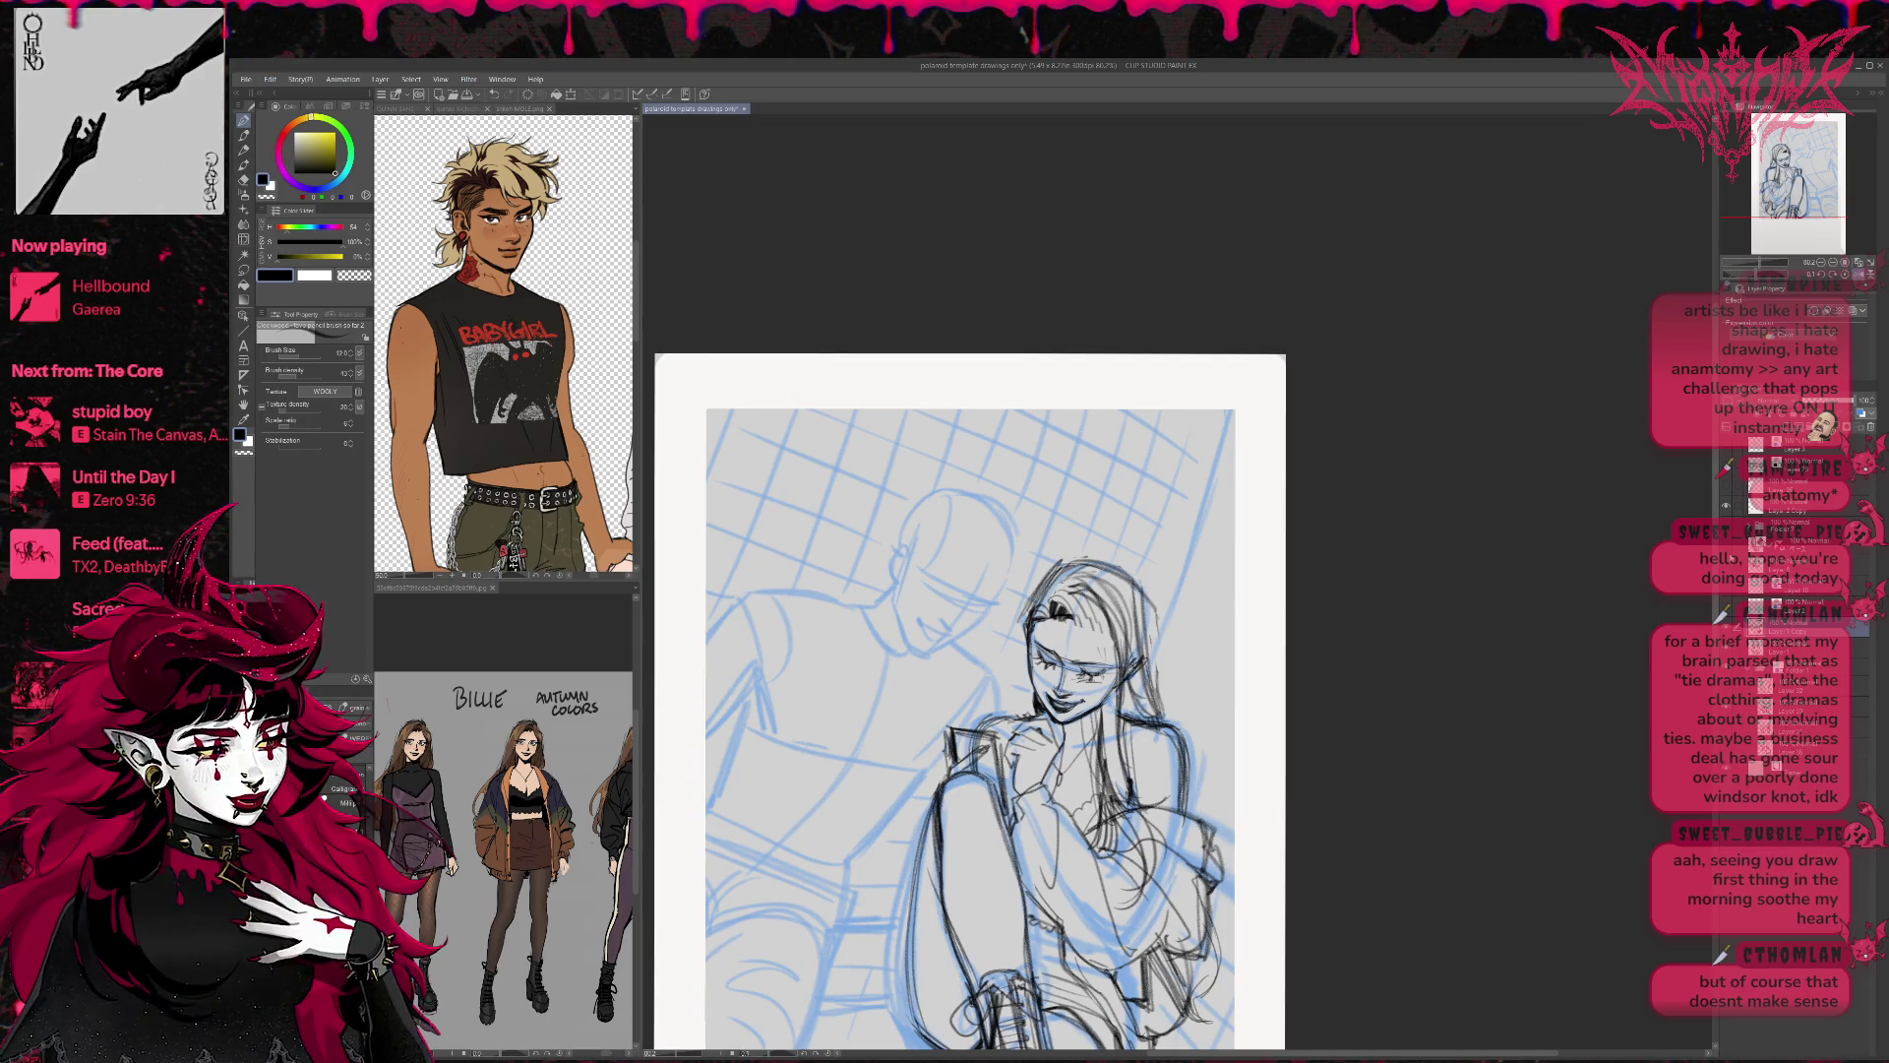
pyautogui.hotkey('ctrl', 'z')
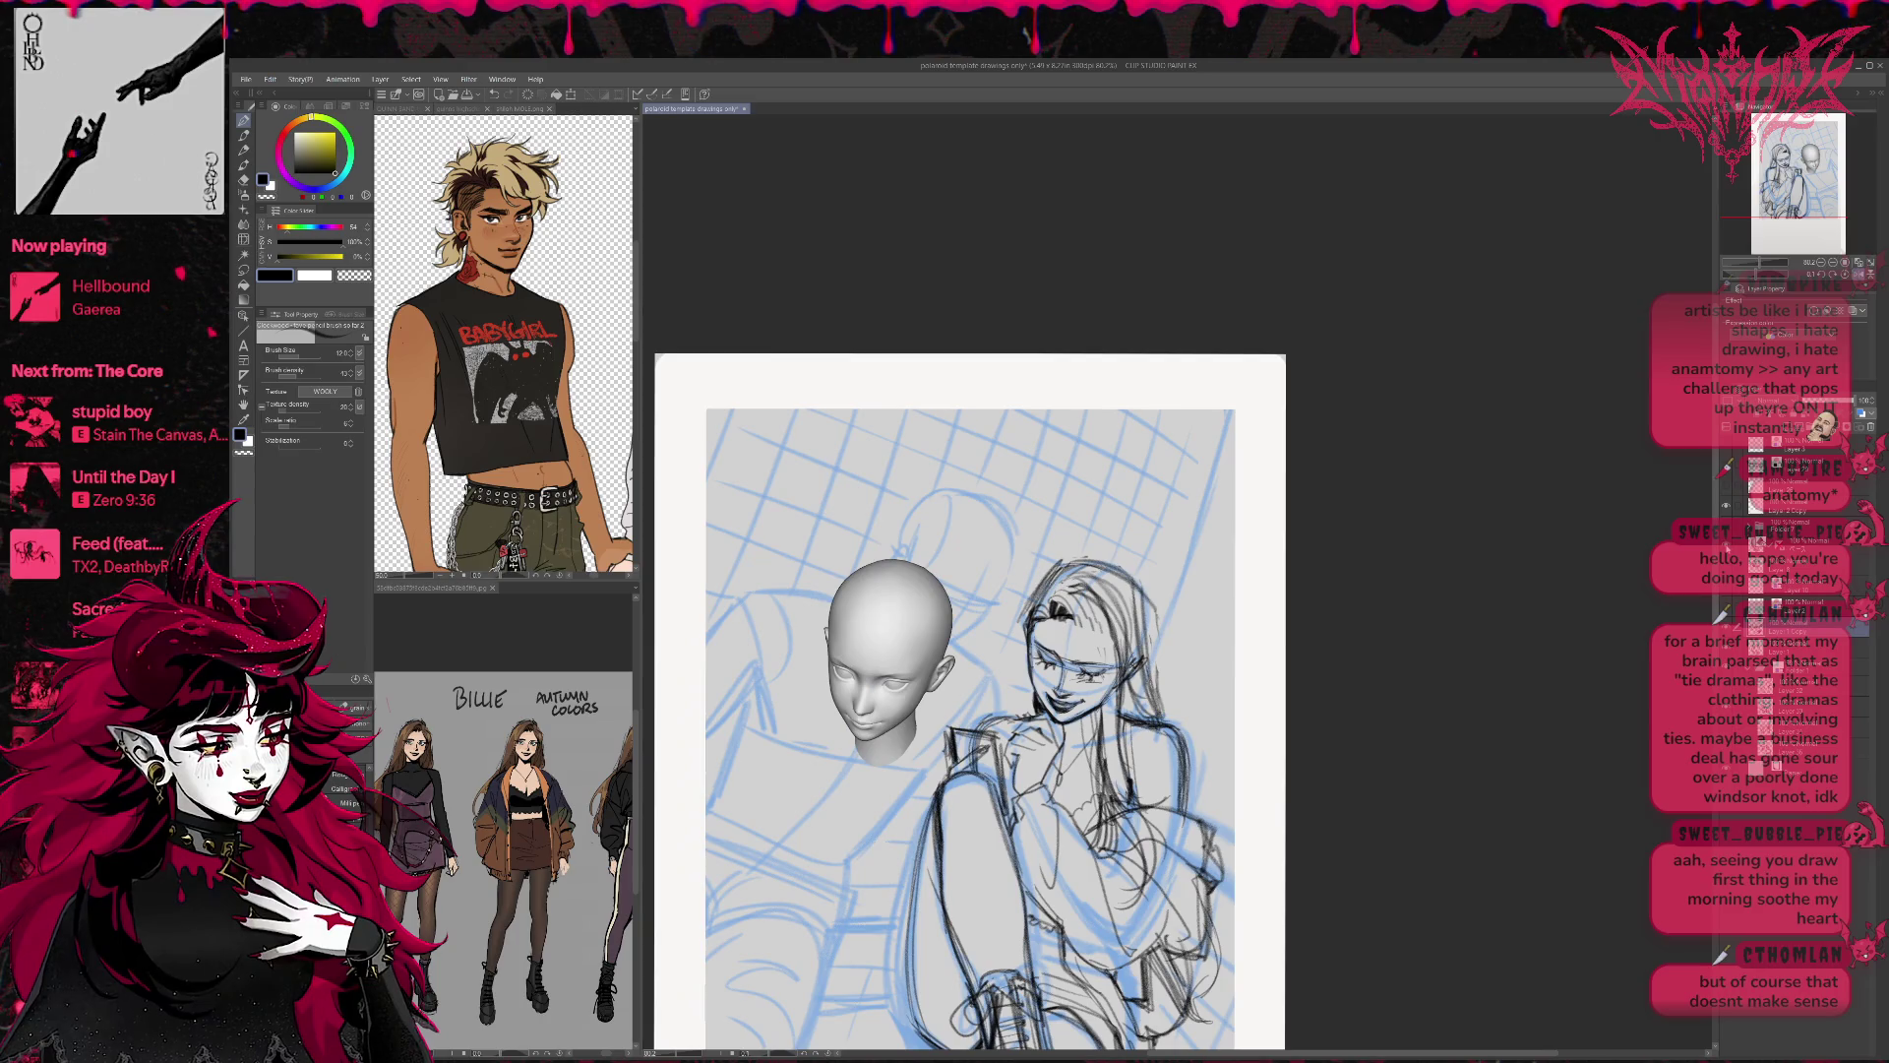
pyautogui.moveTo(1033, 632); pyautogui.dragTo(1033, 673)
pyautogui.moveTo(1033, 596)
pyautogui.mouseDown()
pyautogui.moveTo(1033, 658)
pyautogui.moveTo(1023, 646)
pyautogui.mouseUp()
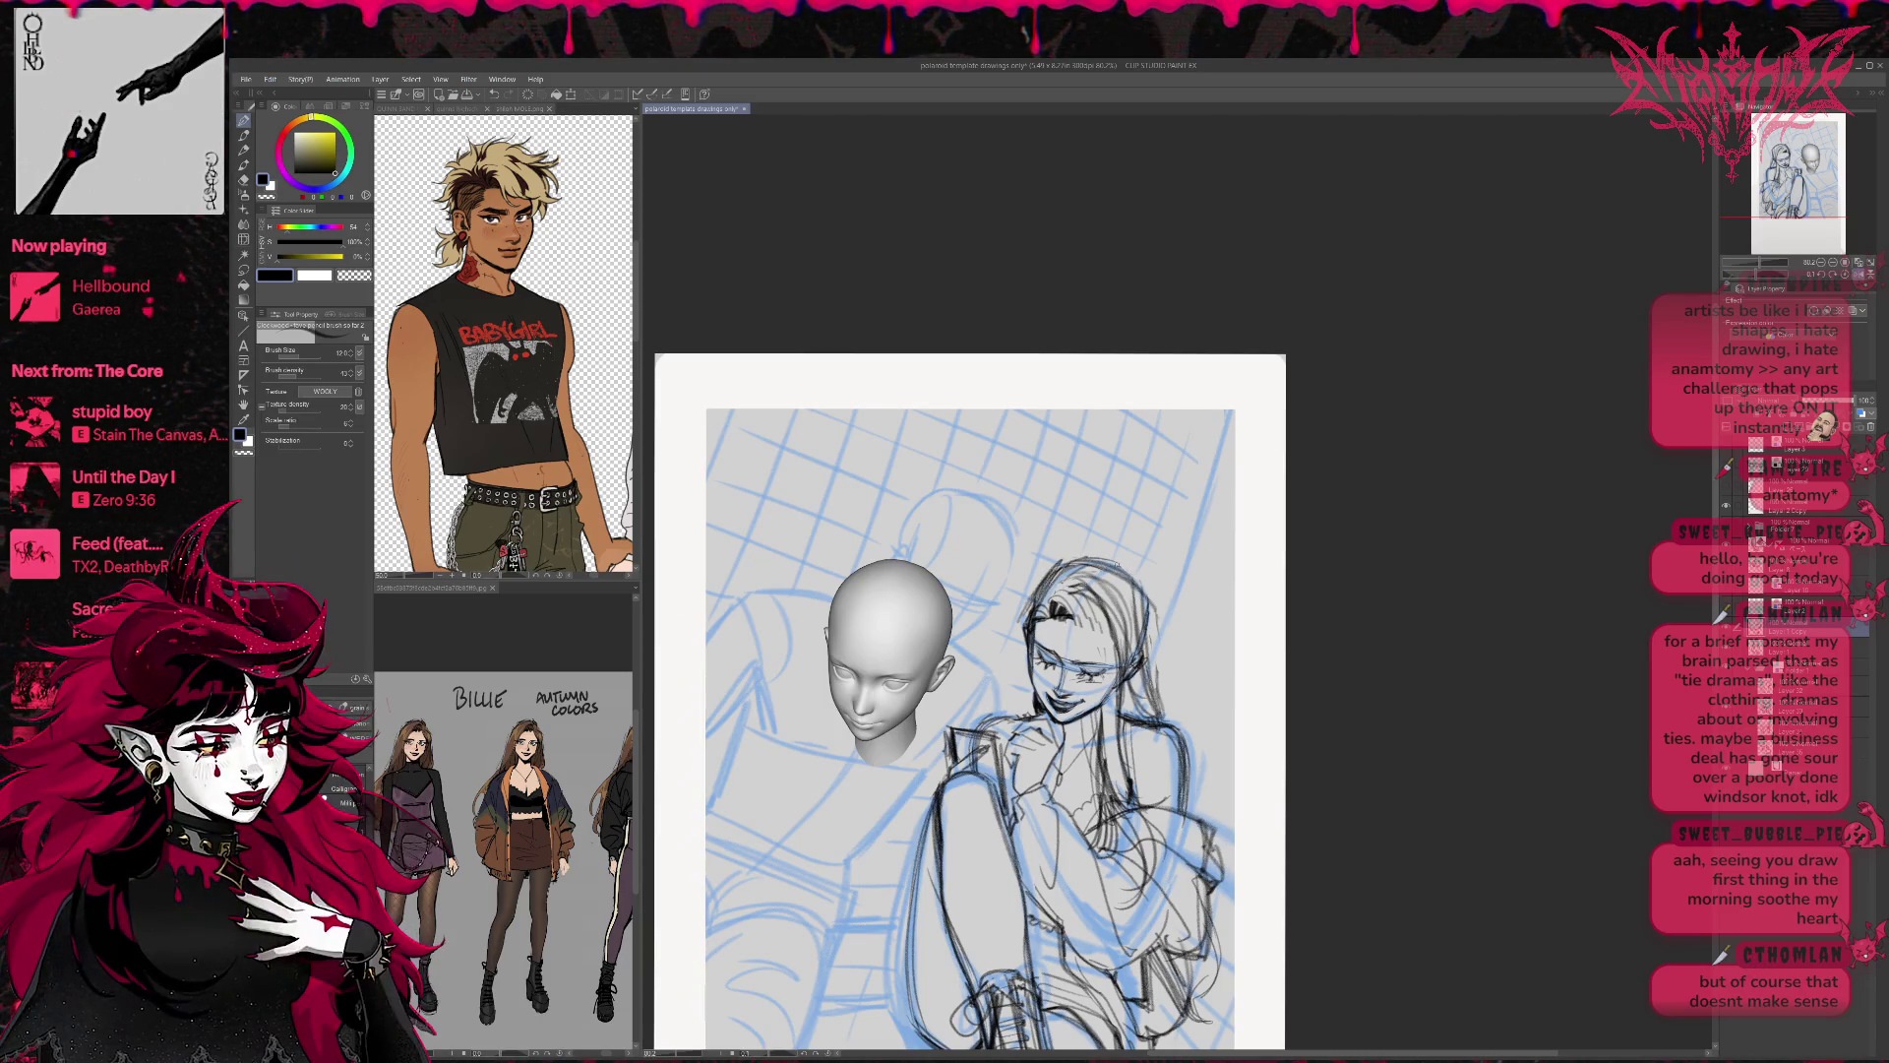
pyautogui.moveTo(1146, 566); pyautogui.dragTo(1126, 602)
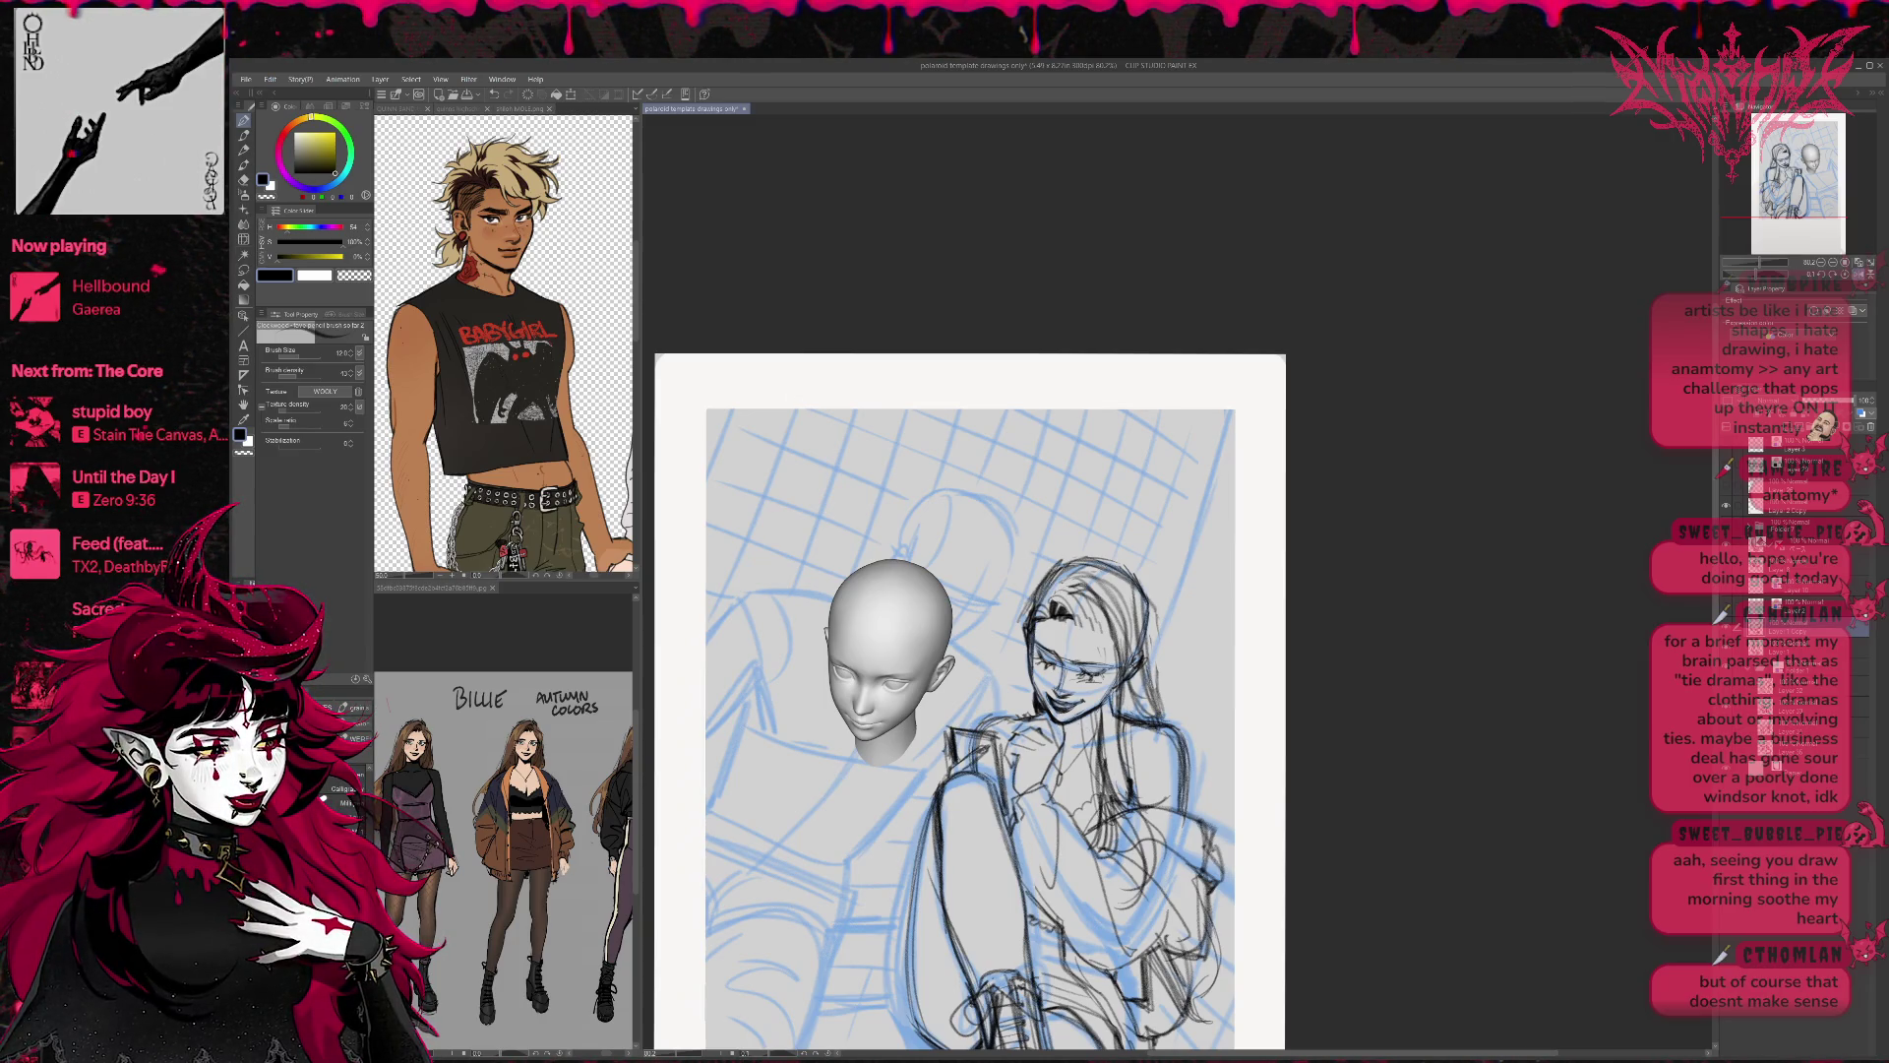
pyautogui.hotkey('ctrl', 'z')
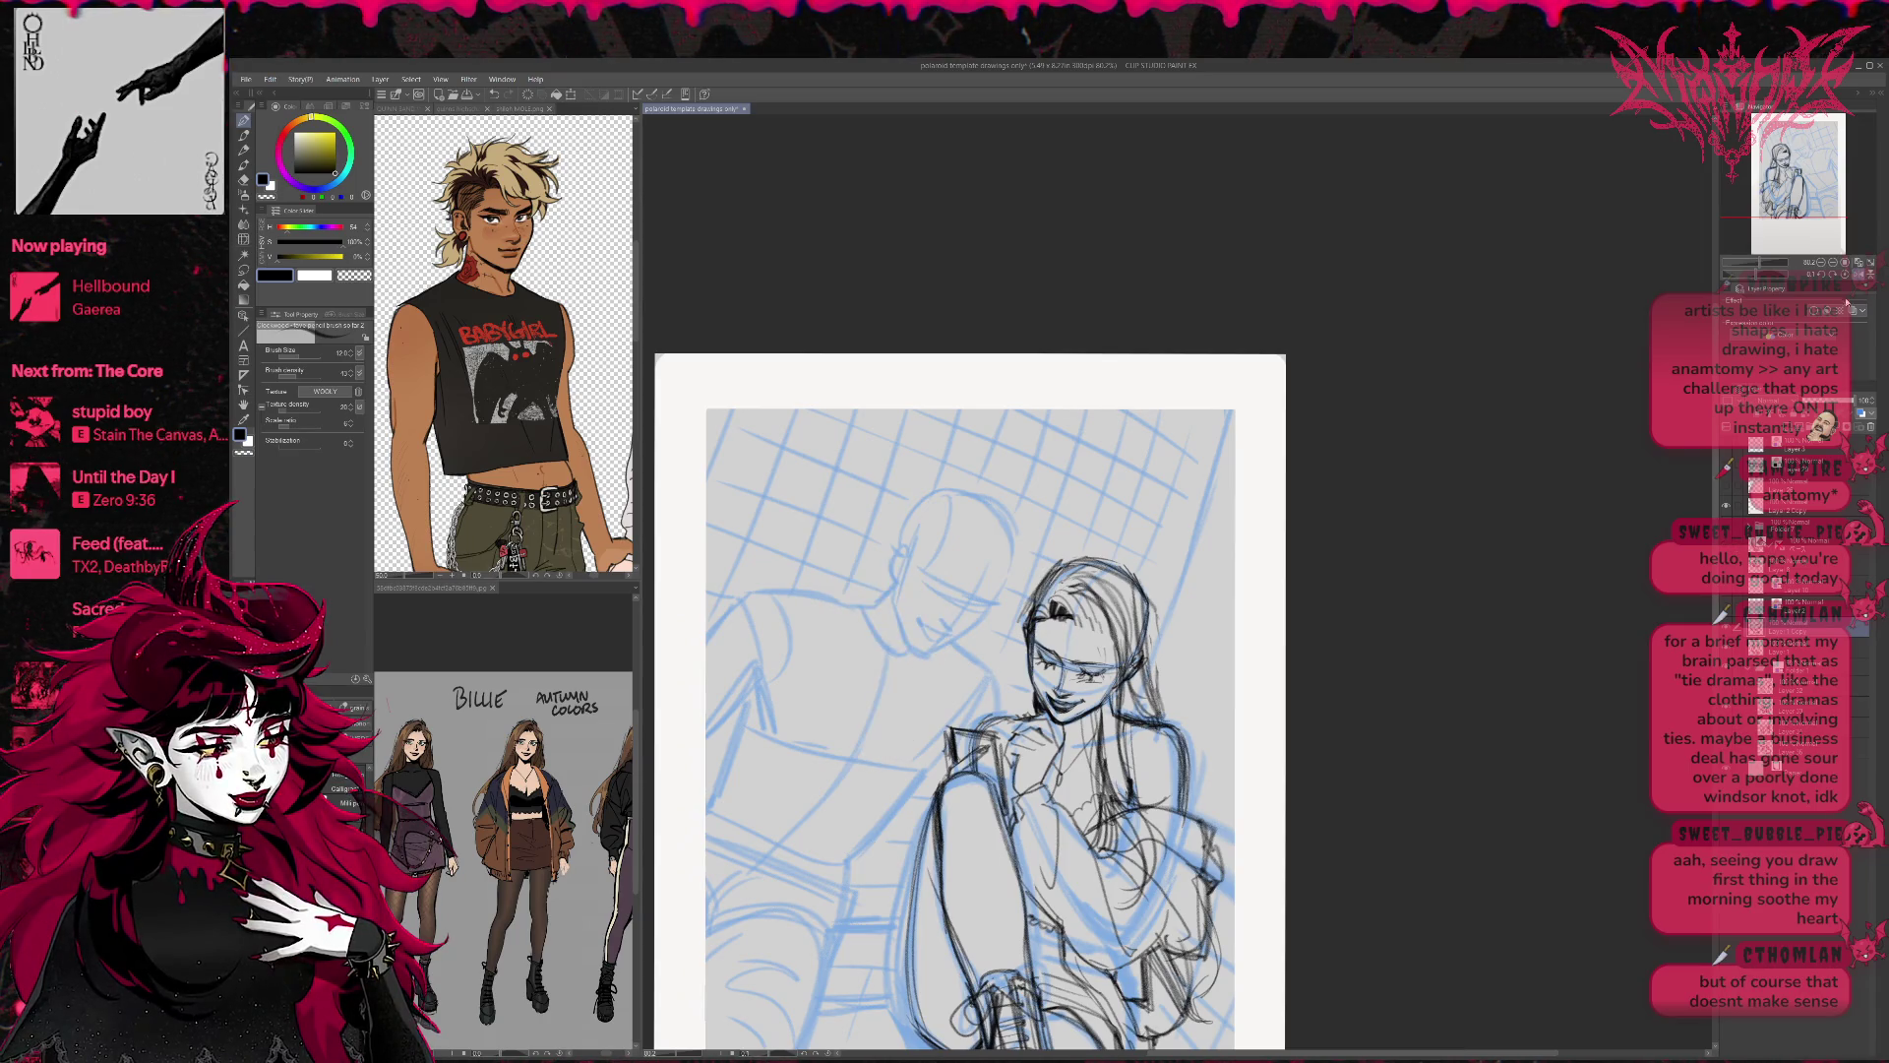
# Flip the canvas back to normal and add a few strands to the girl's hair.
pyautogui.press('h')
pyautogui.moveTo(1273, 618); pyautogui.dragTo(1257, 682)
pyautogui.moveTo(1279, 618); pyautogui.dragTo(1266, 651)
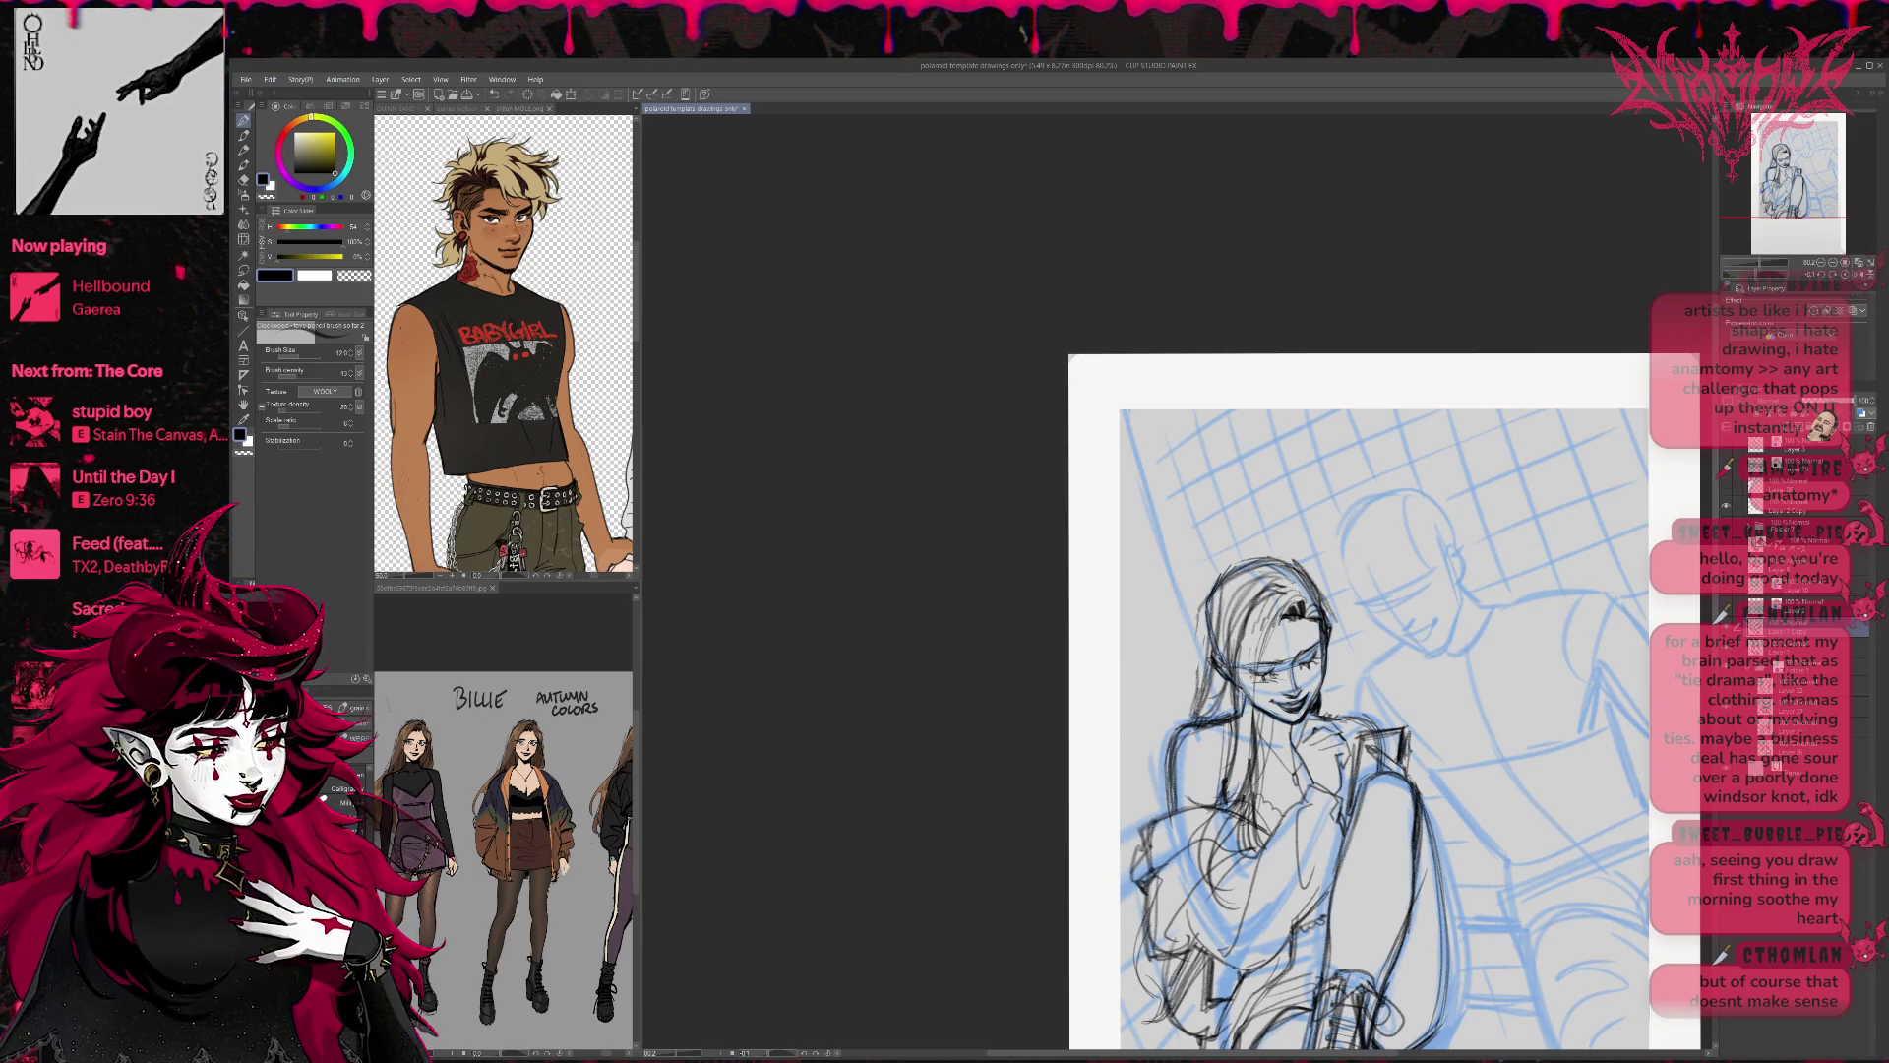
pyautogui.moveTo(1377, 689); pyautogui.dragTo(1293, 735)
# Erase the hair lines across the girl's forehead.
pyautogui.press('e')
pyautogui.moveTo(1210, 647)
pyautogui.mouseDown()
pyautogui.moveTo(1166, 713)
pyautogui.moveTo(1230, 679)
pyautogui.moveTo(1179, 703)
pyautogui.mouseUp()
pyautogui.moveTo(1209, 649); pyautogui.dragTo(1169, 748)
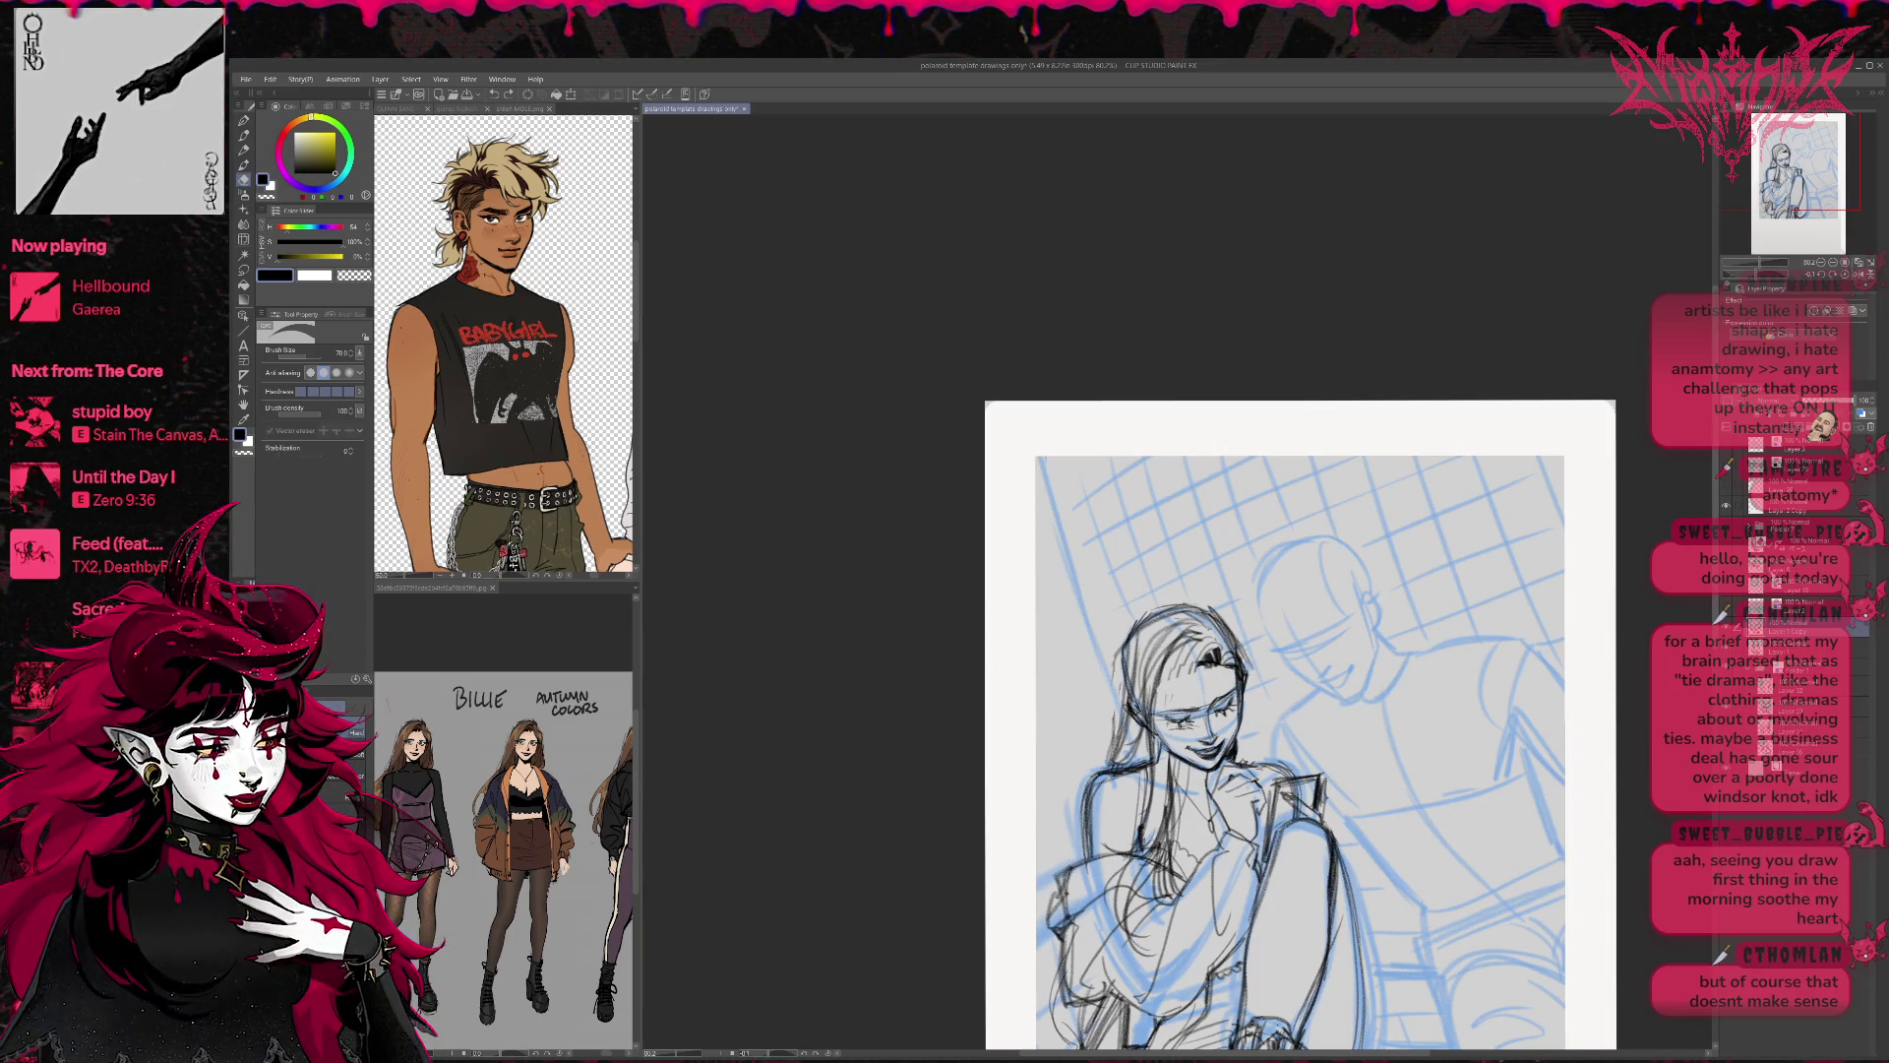
pyautogui.moveTo(1198, 634)
pyautogui.mouseDown()
pyautogui.moveTo(1155, 693)
pyautogui.moveTo(1202, 662)
pyautogui.moveTo(1163, 657)
pyautogui.mouseUp()
pyautogui.moveTo(1167, 646)
pyautogui.mouseDown()
pyautogui.moveTo(1138, 722)
pyautogui.moveTo(1136, 671)
pyautogui.moveTo(1141, 712)
pyautogui.moveTo(1177, 676)
pyautogui.mouseUp()
pyautogui.moveTo(1226, 656); pyautogui.dragTo(1200, 671)
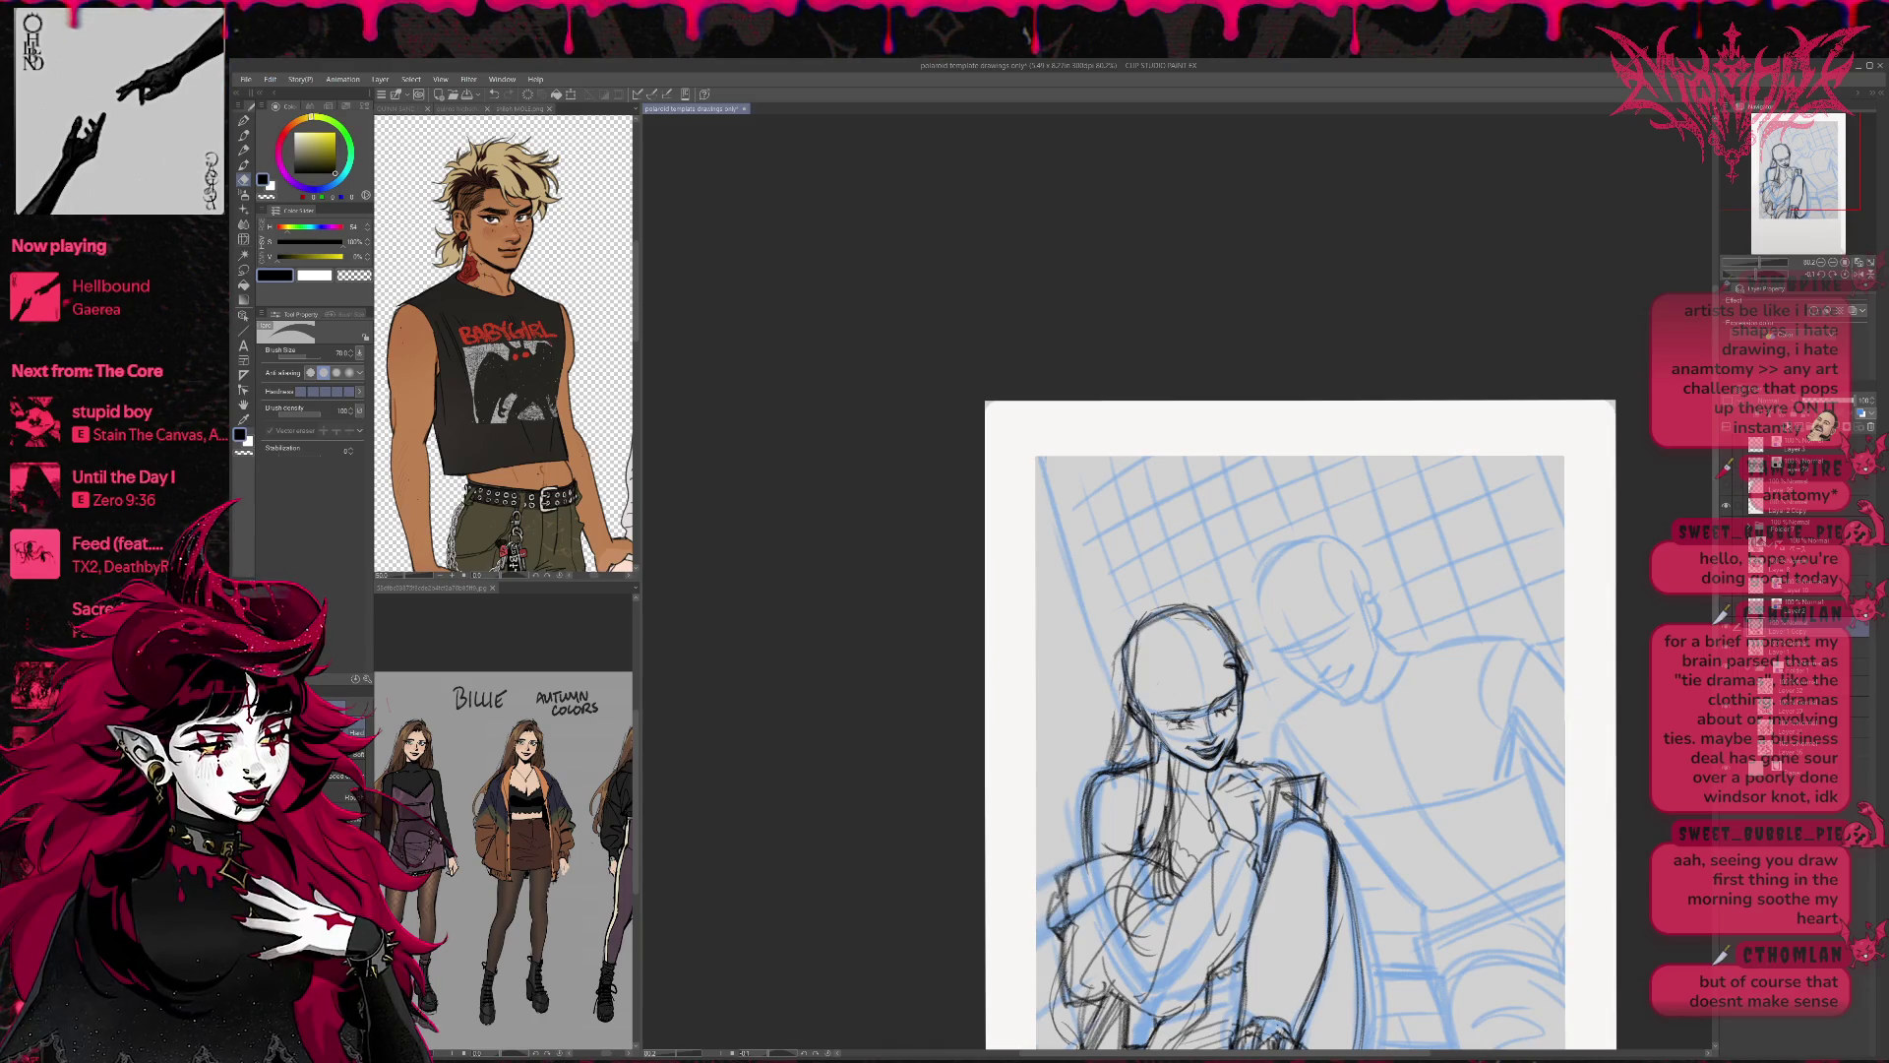
# Redraw pencil strands on the right, top and left of the girl's head.
pyautogui.press('p')
pyautogui.moveTo(1253, 665); pyautogui.dragTo(1141, 662)
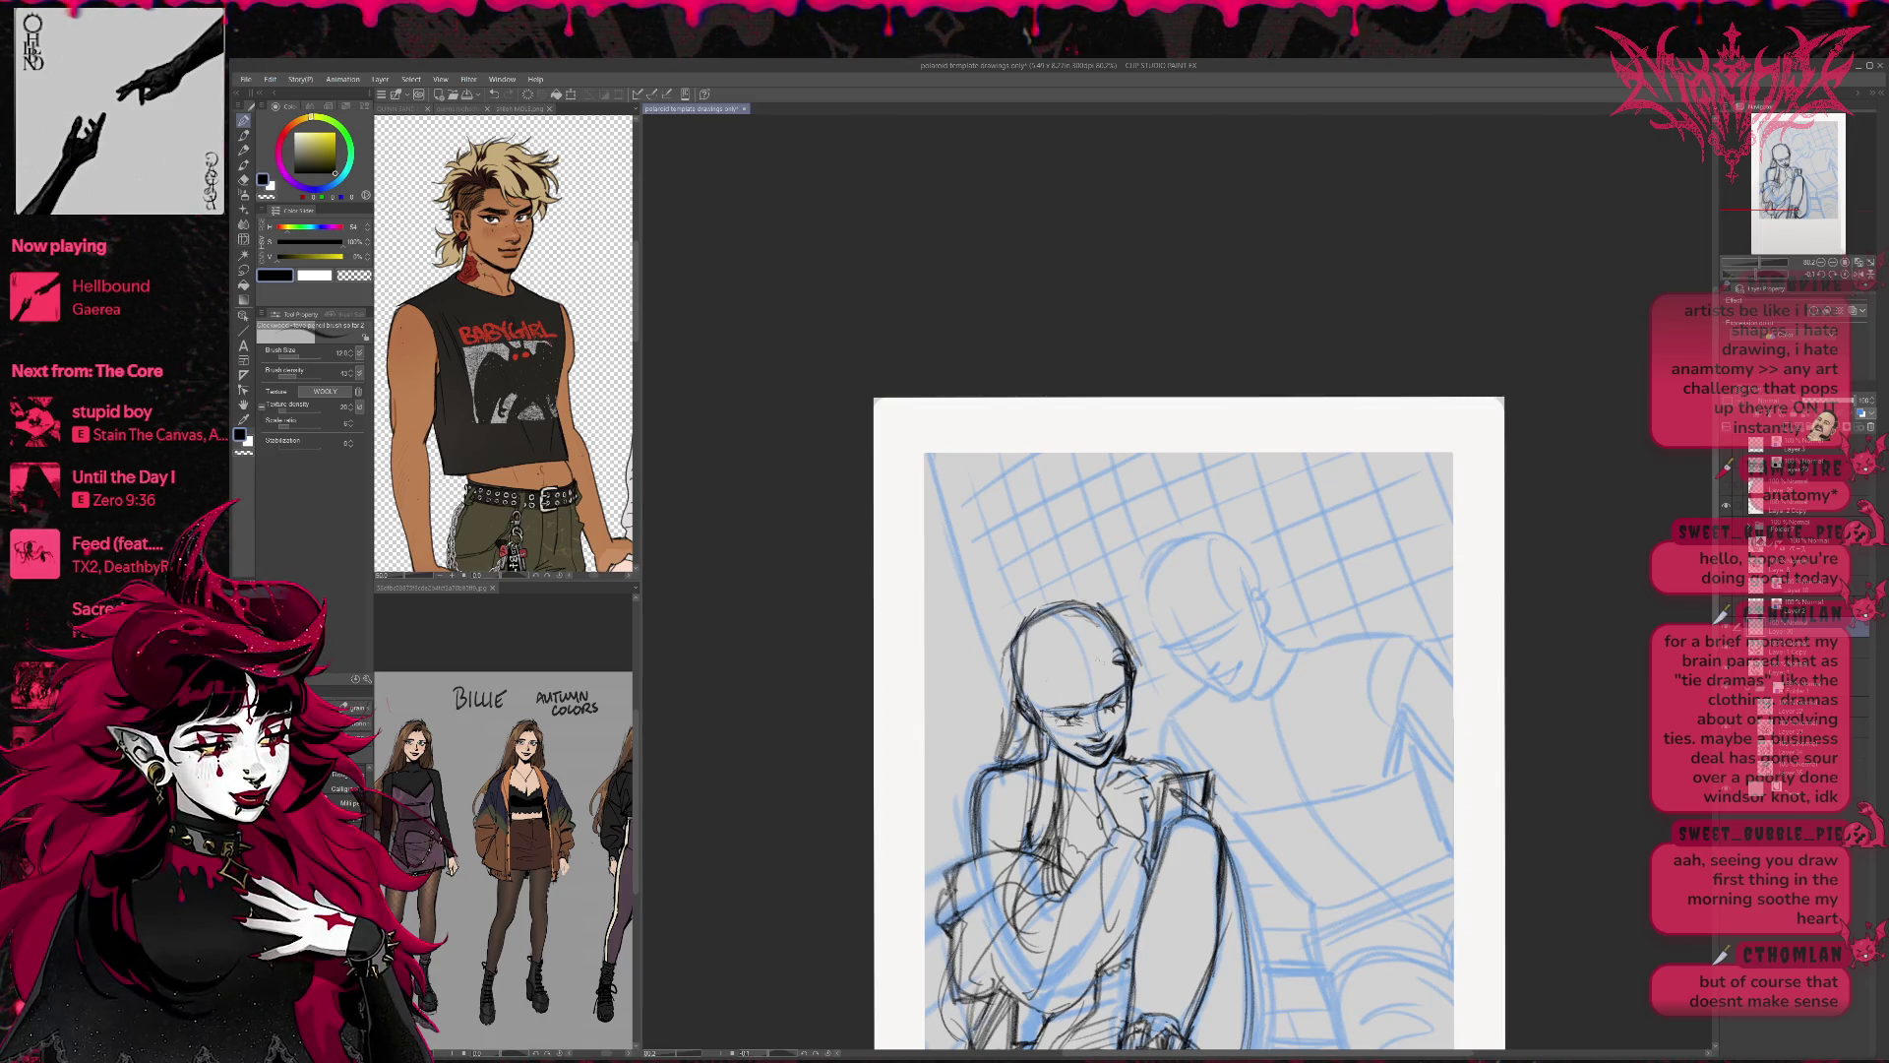
pyautogui.moveTo(1139, 654)
pyautogui.mouseDown()
pyautogui.moveTo(1114, 706)
pyautogui.moveTo(1132, 701)
pyautogui.moveTo(1072, 676)
pyautogui.moveTo(1057, 734)
pyautogui.moveTo(1004, 764)
pyautogui.mouseUp()
pyautogui.moveTo(1067, 682); pyautogui.dragTo(1041, 766)
pyautogui.moveTo(1088, 624)
pyautogui.mouseDown()
pyautogui.moveTo(1035, 707)
pyautogui.moveTo(1055, 651)
pyautogui.moveTo(1080, 645)
pyautogui.mouseUp()
pyautogui.moveTo(1099, 630)
pyautogui.mouseDown()
pyautogui.moveTo(1058, 654)
pyautogui.moveTo(1000, 754)
pyautogui.mouseUp()
pyautogui.moveTo(1035, 633); pyautogui.dragTo(1014, 660)
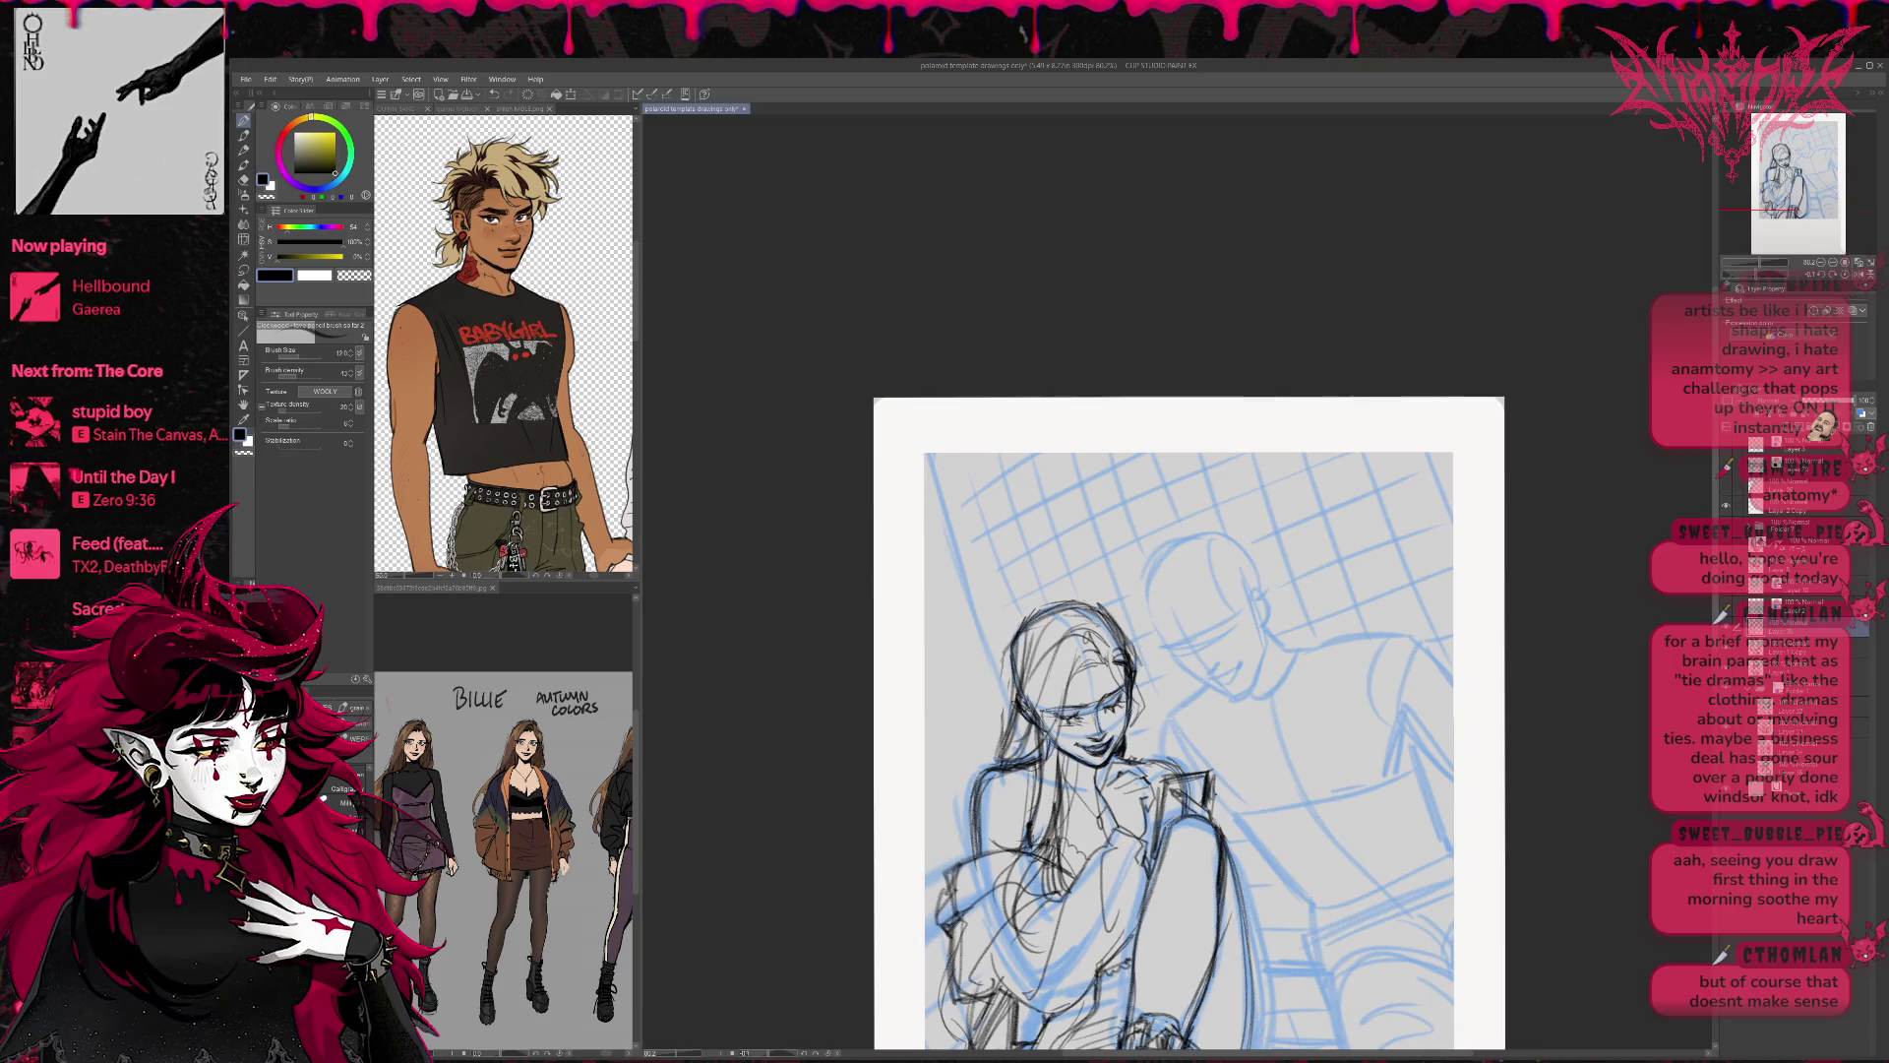
# Add short strokes around her face and more hair strands on both sides.
pyautogui.moveTo(1134, 711); pyautogui.dragTo(1118, 758)
pyautogui.moveTo(1141, 708); pyautogui.dragTo(1131, 756)
pyautogui.moveTo(1017, 676); pyautogui.dragTo(999, 747)
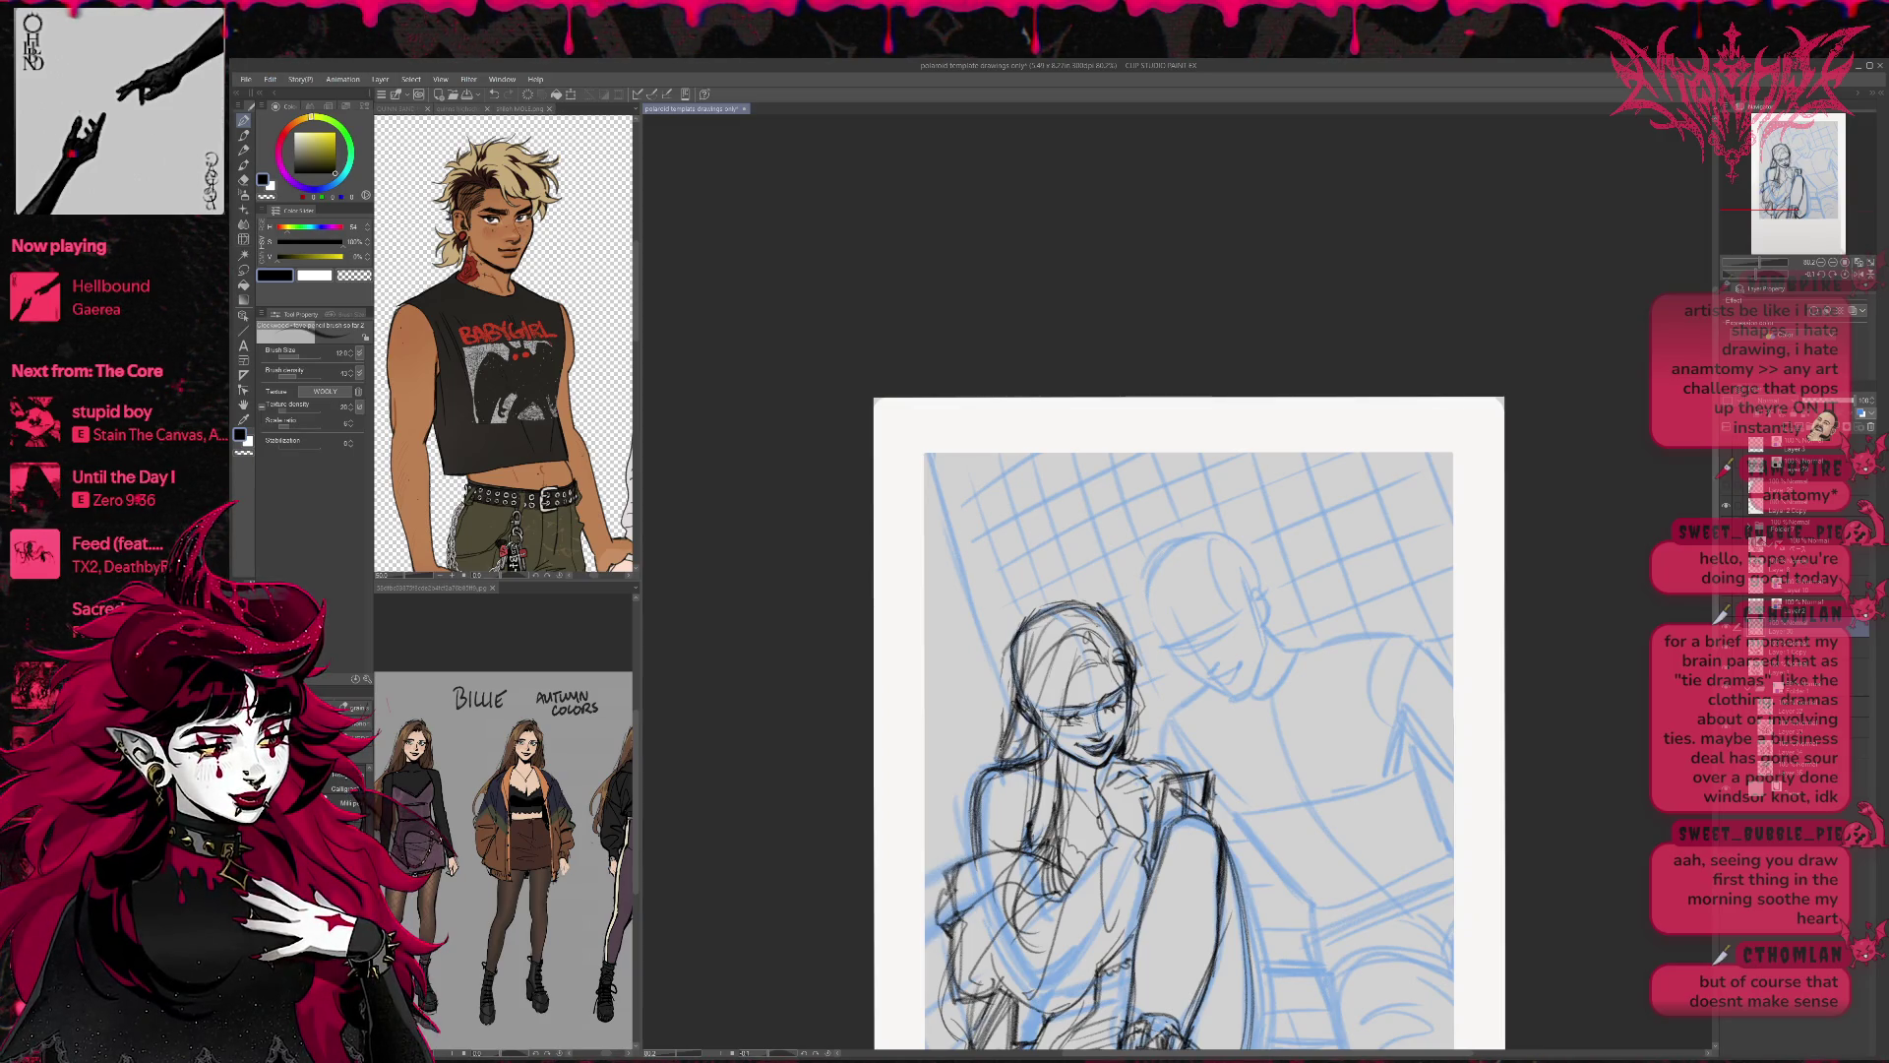
pyautogui.moveTo(1019, 646); pyautogui.dragTo(1013, 694)
pyautogui.moveTo(1060, 611); pyautogui.dragTo(1017, 643)
pyautogui.moveTo(1141, 712); pyautogui.dragTo(1132, 761)
pyautogui.moveTo(1144, 655); pyautogui.dragTo(1137, 732)
pyautogui.moveTo(1148, 717); pyautogui.dragTo(1143, 752)
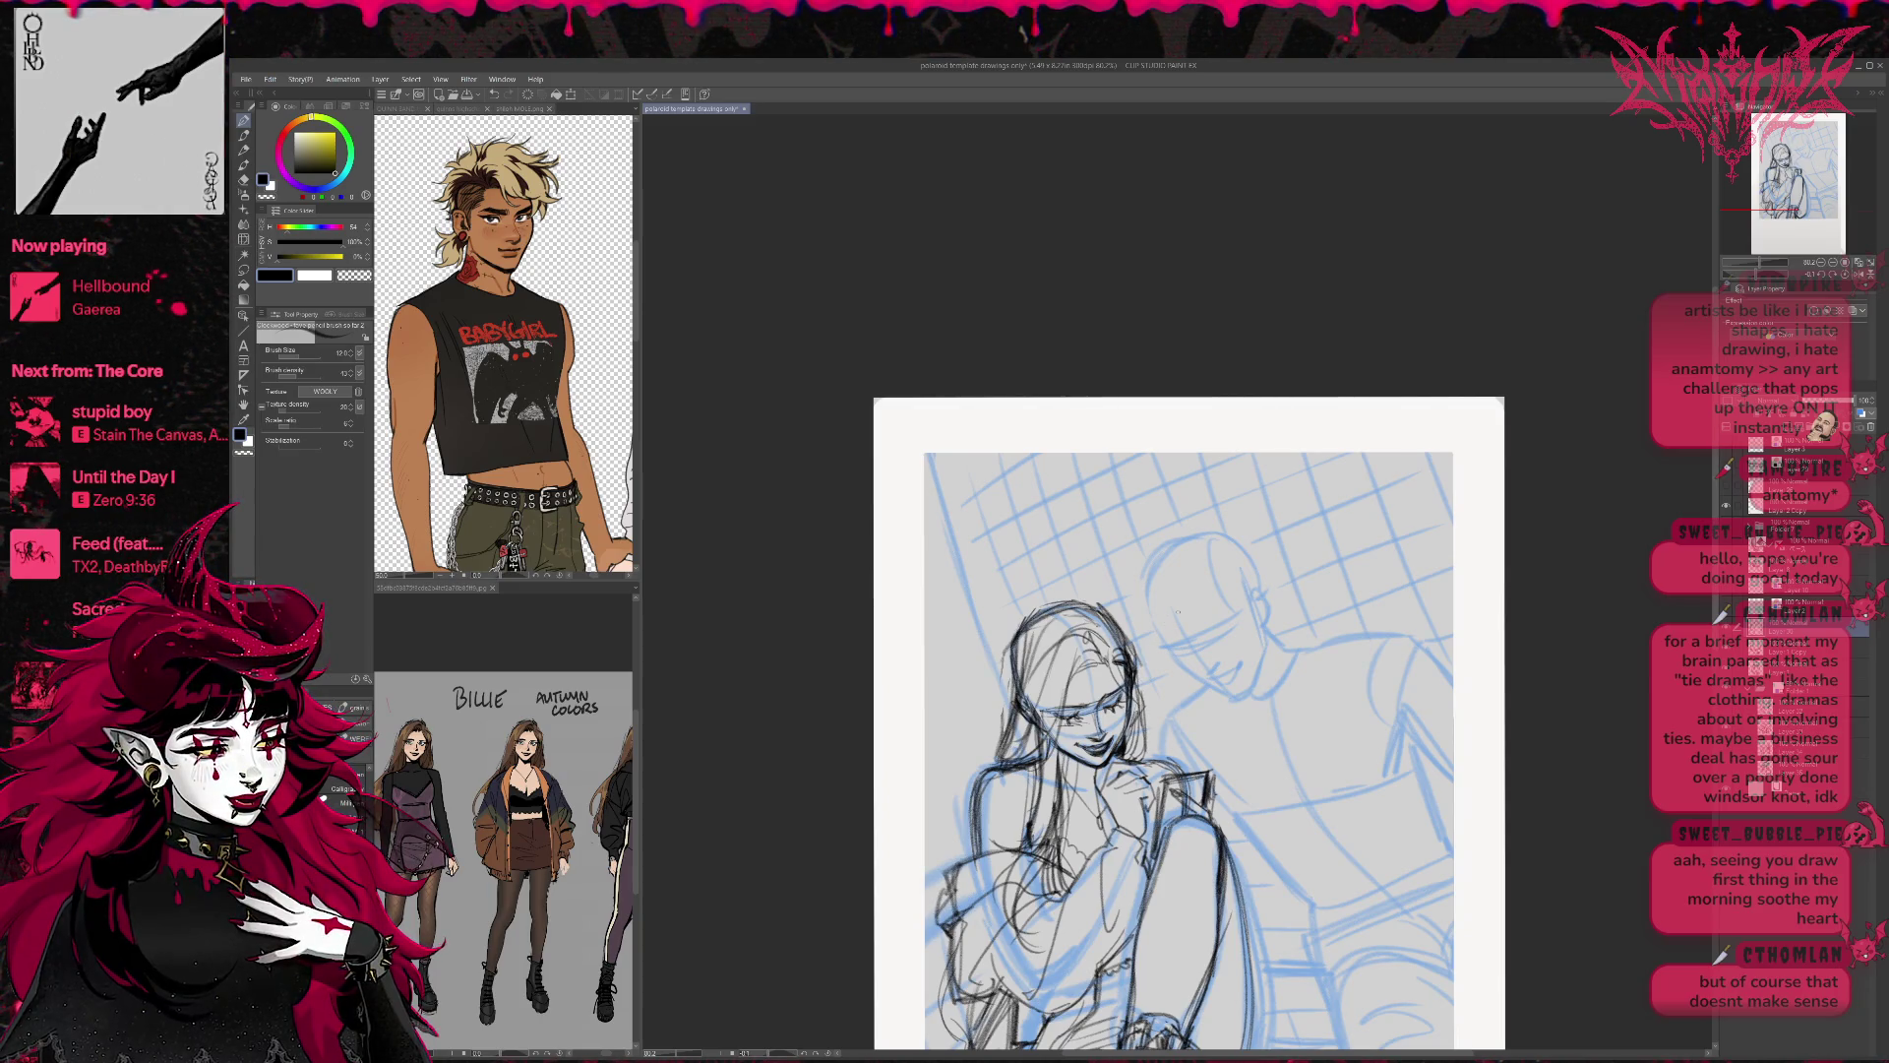
# Draw and extend a line at the figure's shoulder.
pyautogui.moveTo(1375, 769)
pyautogui.mouseDown()
pyautogui.moveTo(1331, 618)
pyautogui.moveTo(1350, 673)
pyautogui.mouseUp()
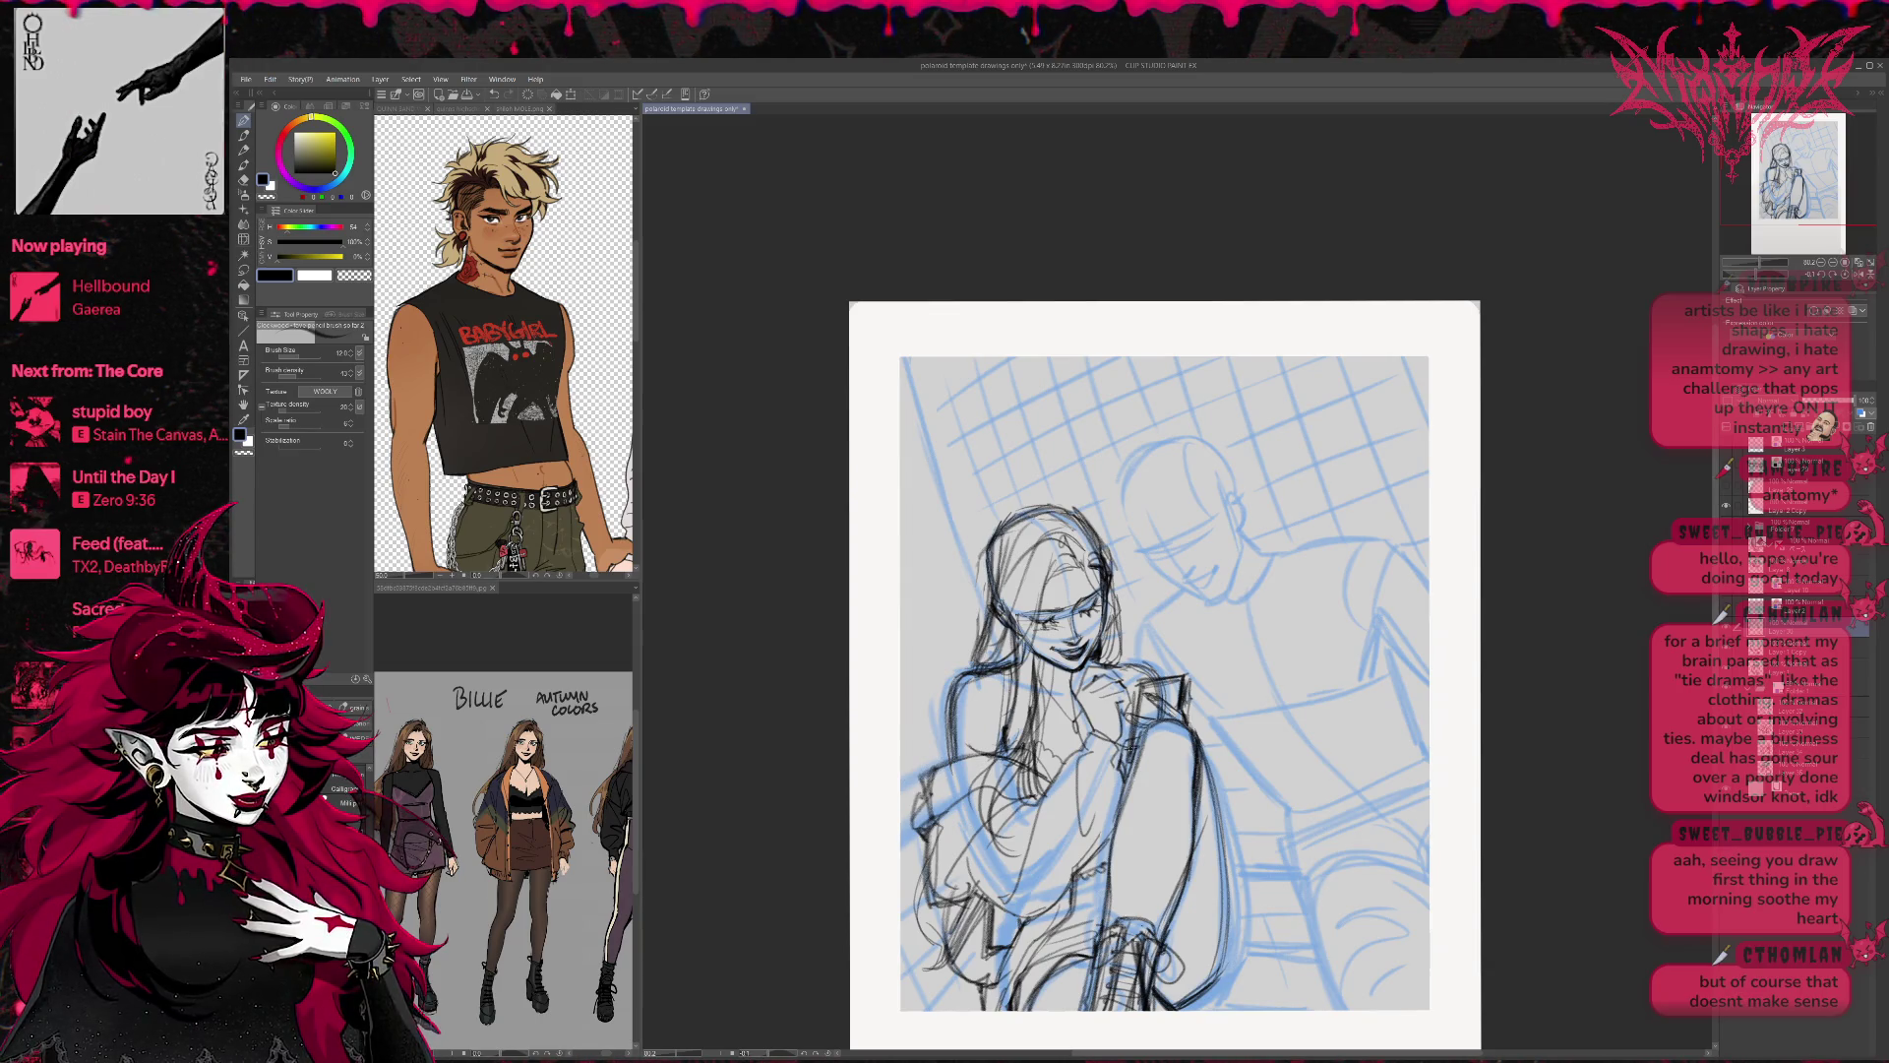
pyautogui.moveTo(1212, 726)
pyautogui.mouseDown()
pyautogui.moveTo(1238, 842)
pyautogui.moveTo(1238, 783)
pyautogui.mouseUp()
pyautogui.moveTo(1161, 679); pyautogui.dragTo(1126, 714)
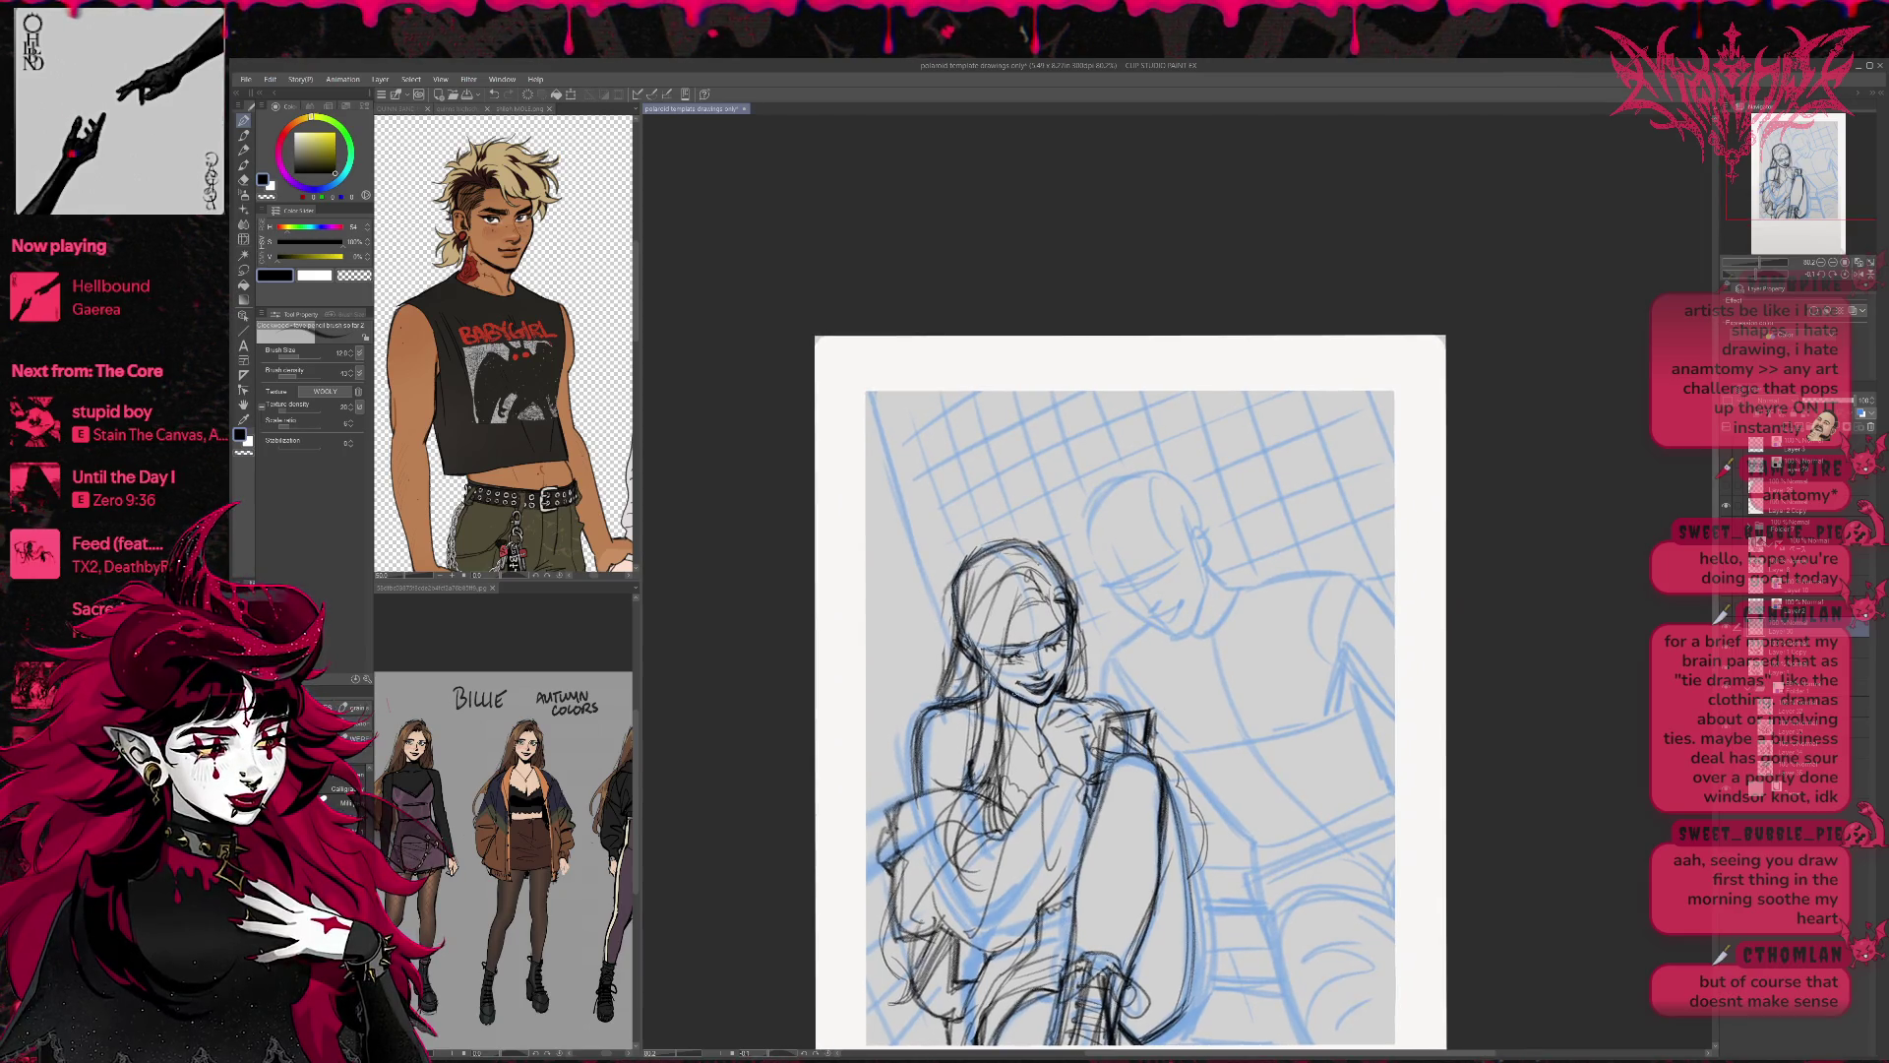
# Ink the boy's face and his jaw and neck line in dark pencil.
pyautogui.moveTo(1255, 579)
pyautogui.mouseDown()
pyautogui.moveTo(1187, 526)
pyautogui.moveTo(1189, 565)
pyautogui.mouseUp()
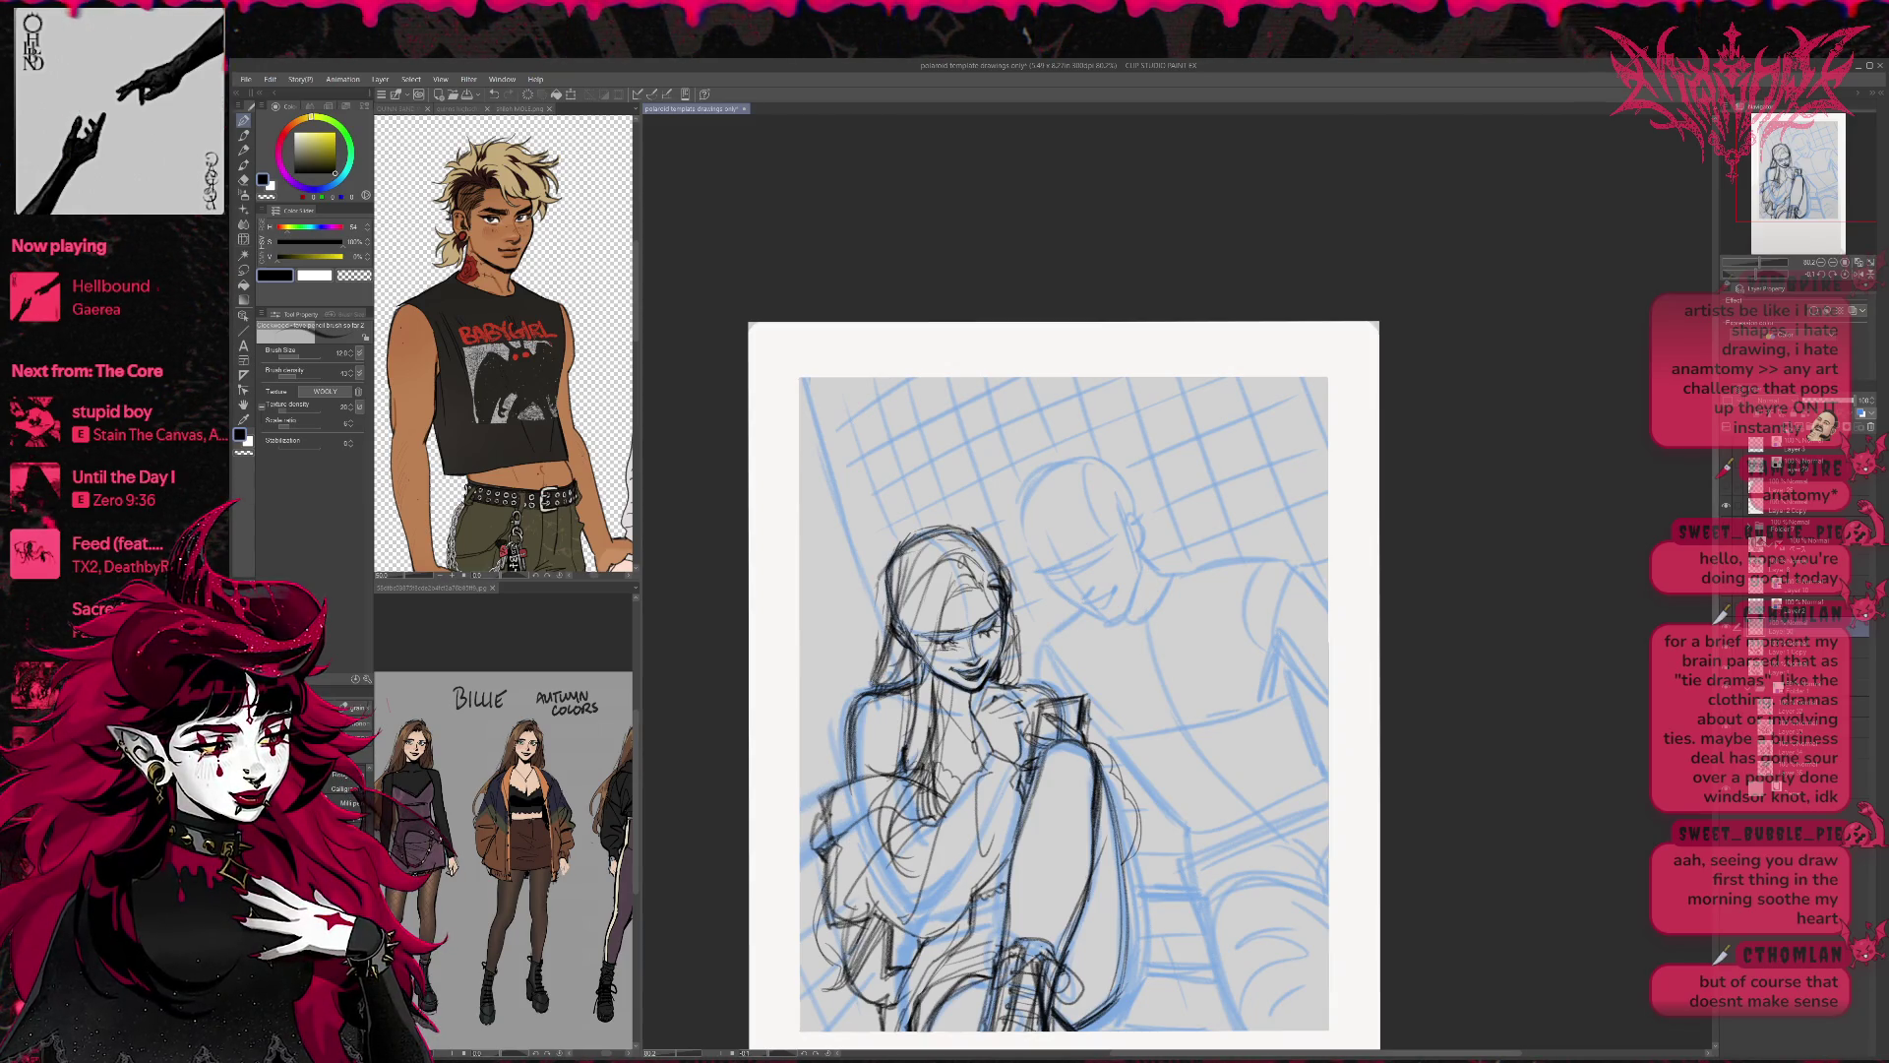
pyautogui.moveTo(1797, 205); pyautogui.dragTo(1802, 208)
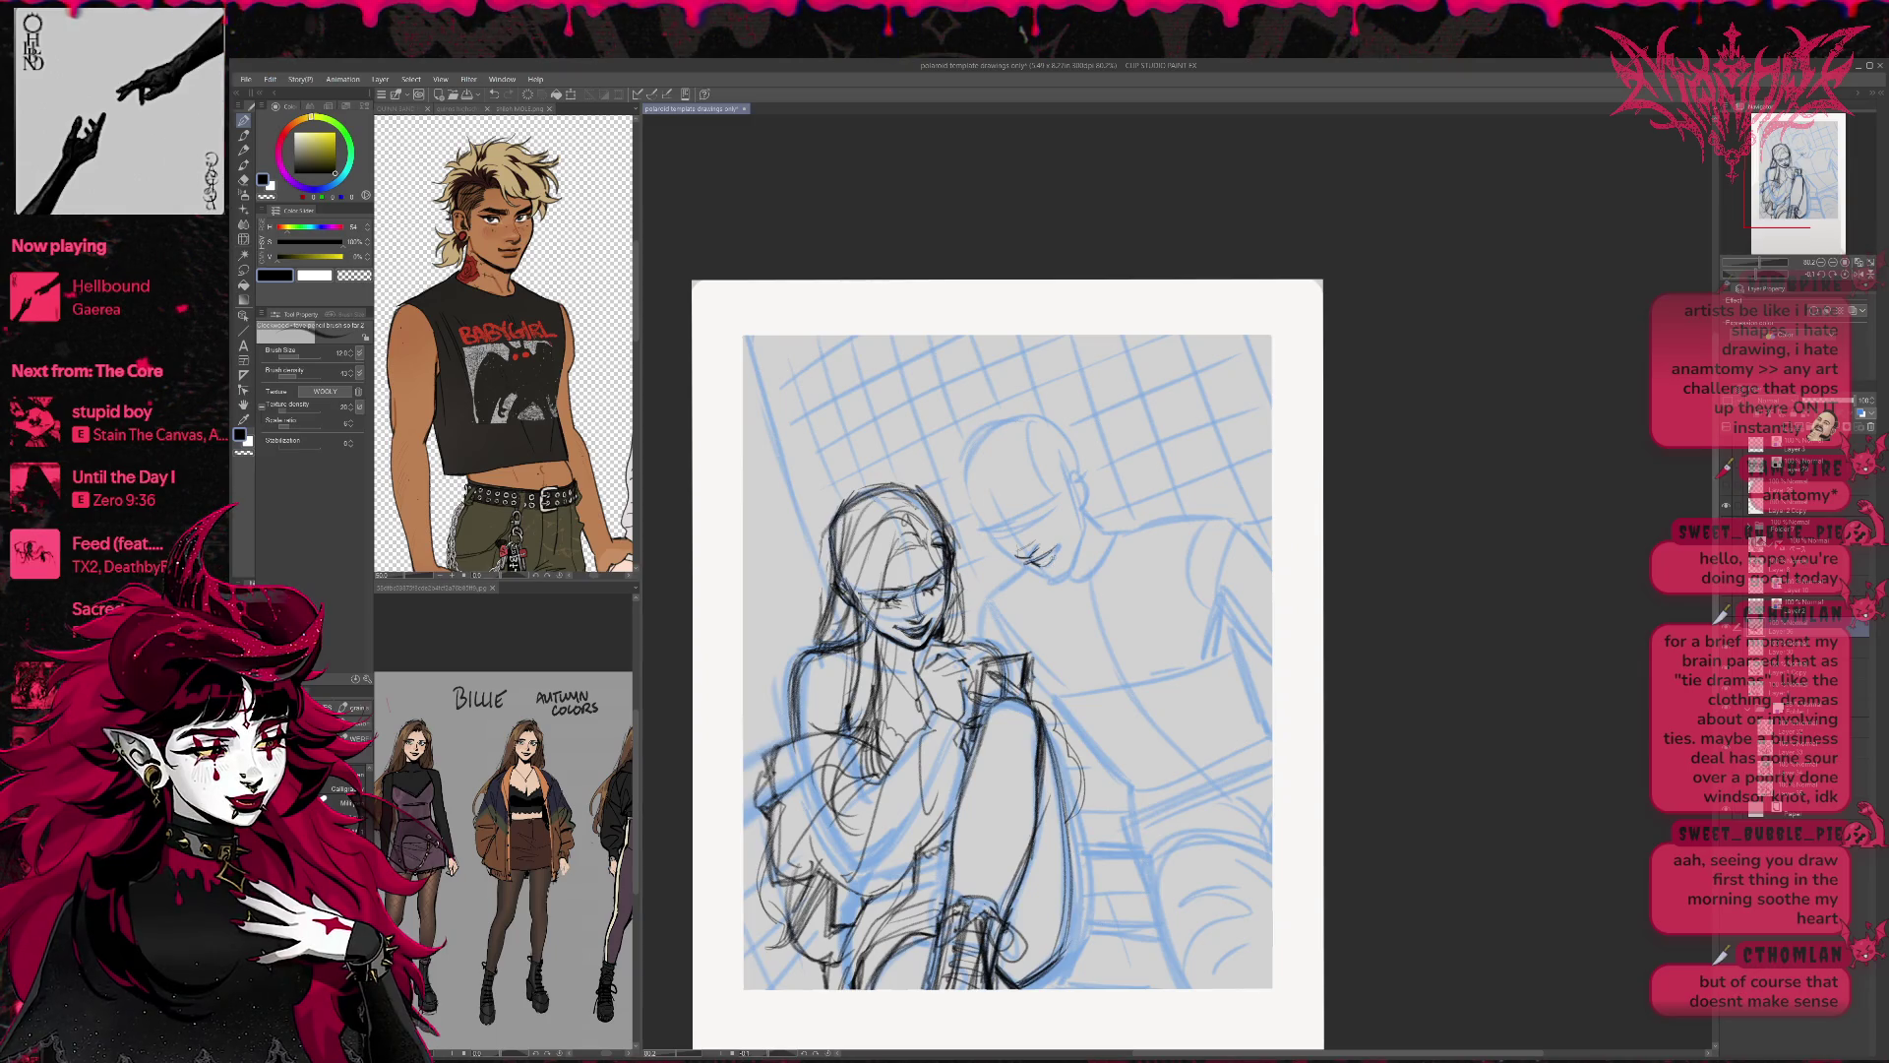
pyautogui.moveTo(991, 539)
pyautogui.mouseDown()
pyautogui.moveTo(1056, 583)
pyautogui.moveTo(1071, 570)
pyautogui.mouseUp()
pyautogui.moveTo(1083, 536); pyautogui.dragTo(1067, 575)
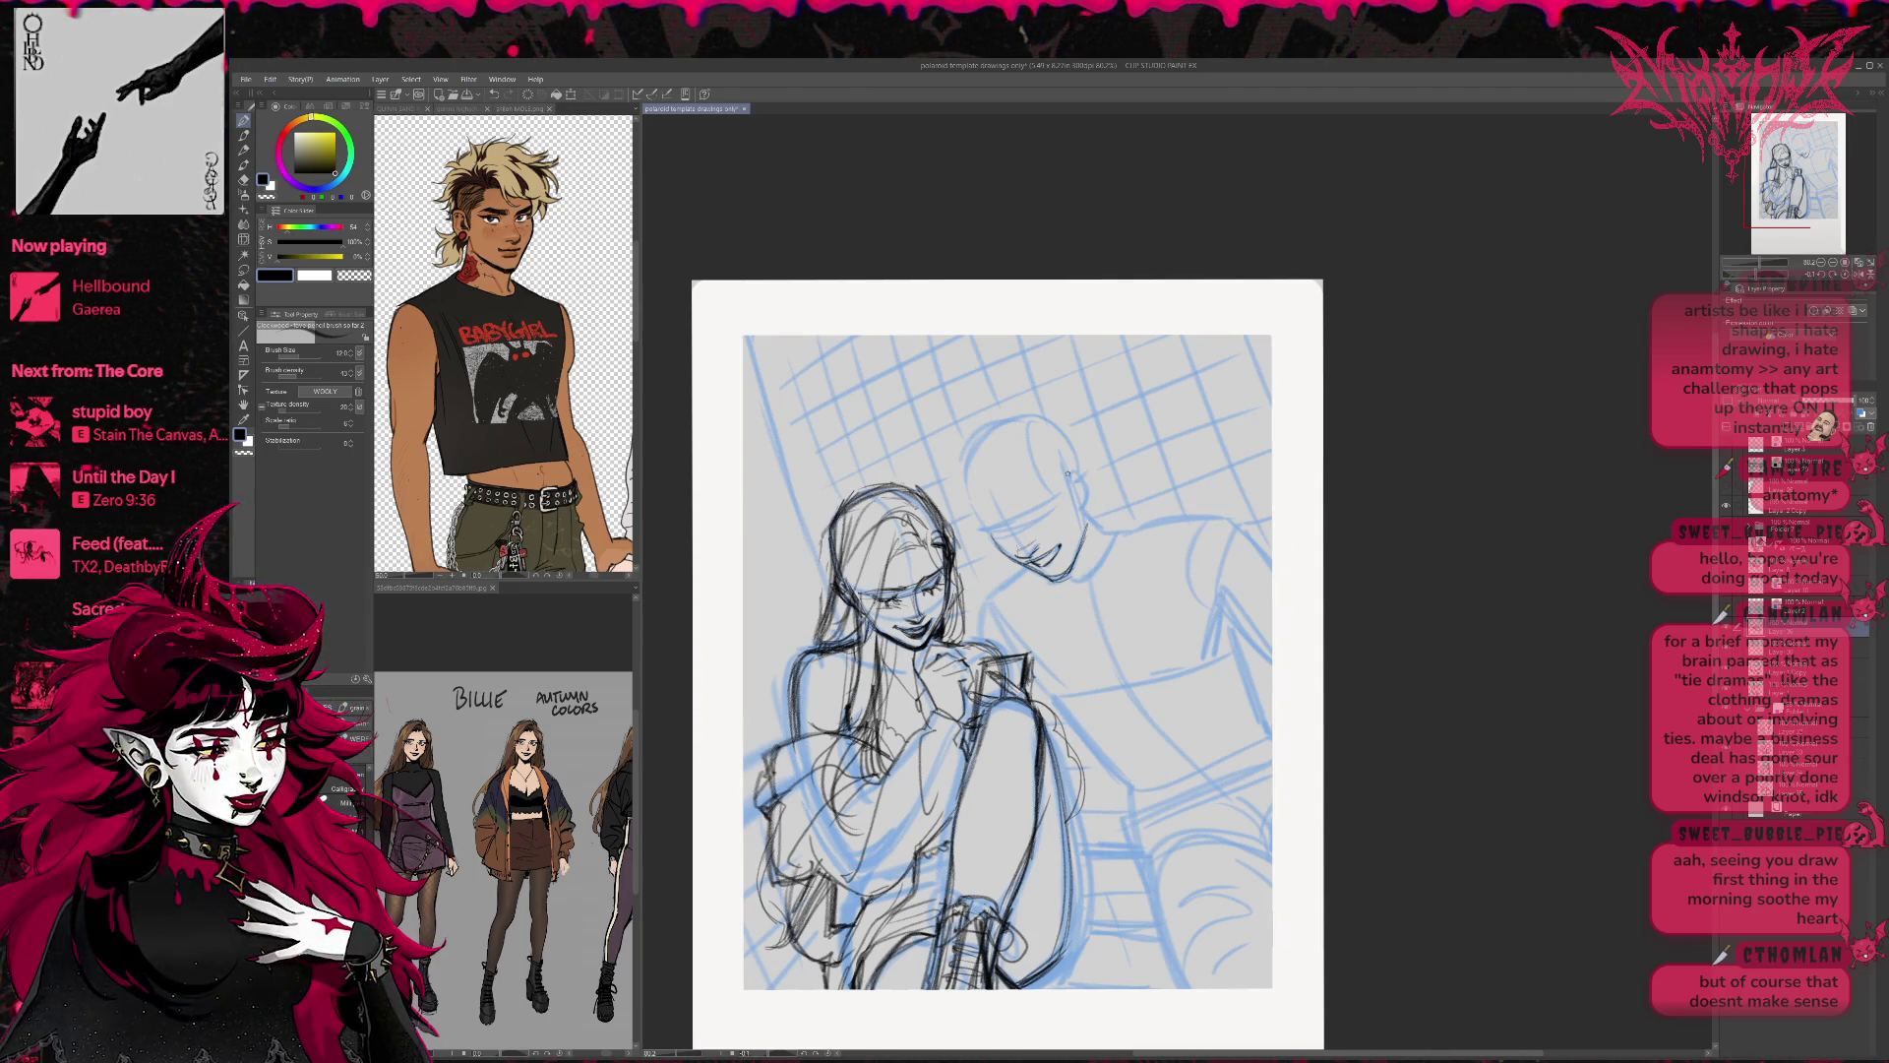
# Ink the boy's eye, brow and head outline, plus a short stroke on the girl's head.
pyautogui.moveTo(1014, 517); pyautogui.dragTo(1044, 501)
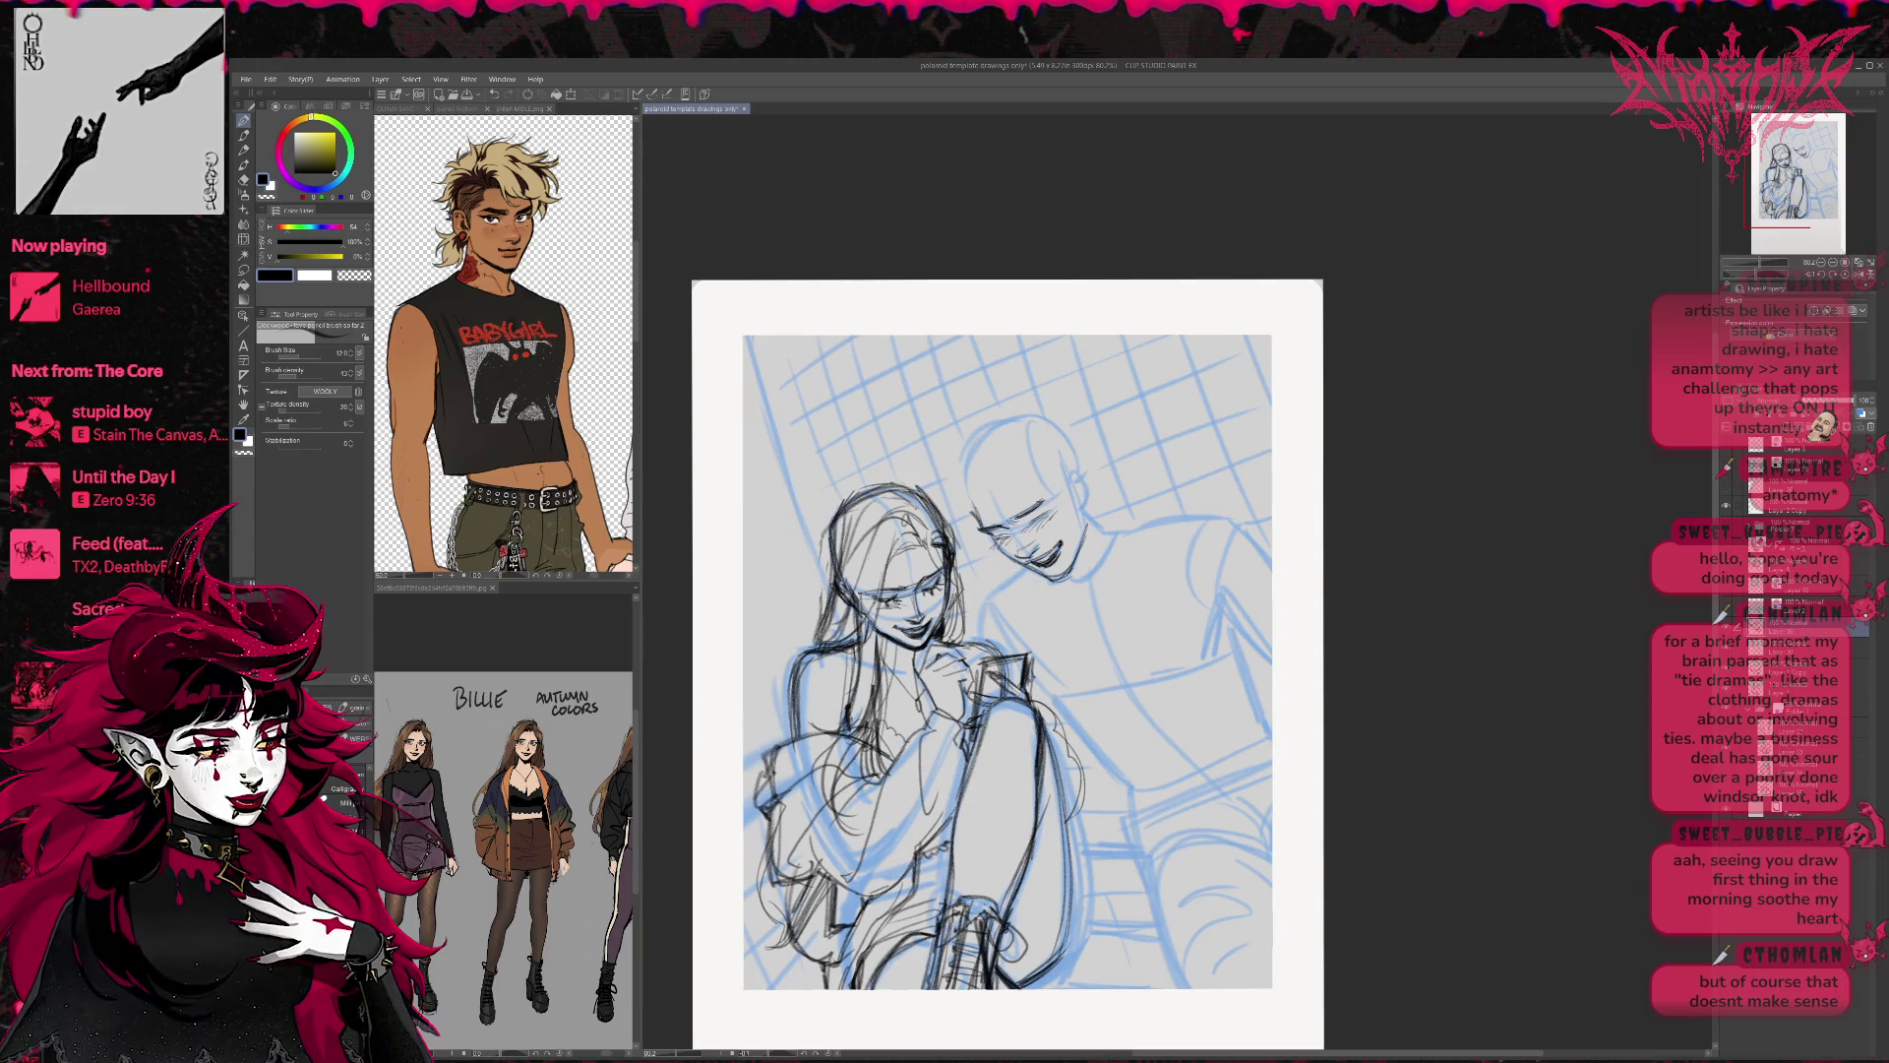
pyautogui.moveTo(1008, 470)
pyautogui.mouseDown()
pyautogui.moveTo(1071, 497)
pyautogui.moveTo(1029, 492)
pyautogui.mouseUp()
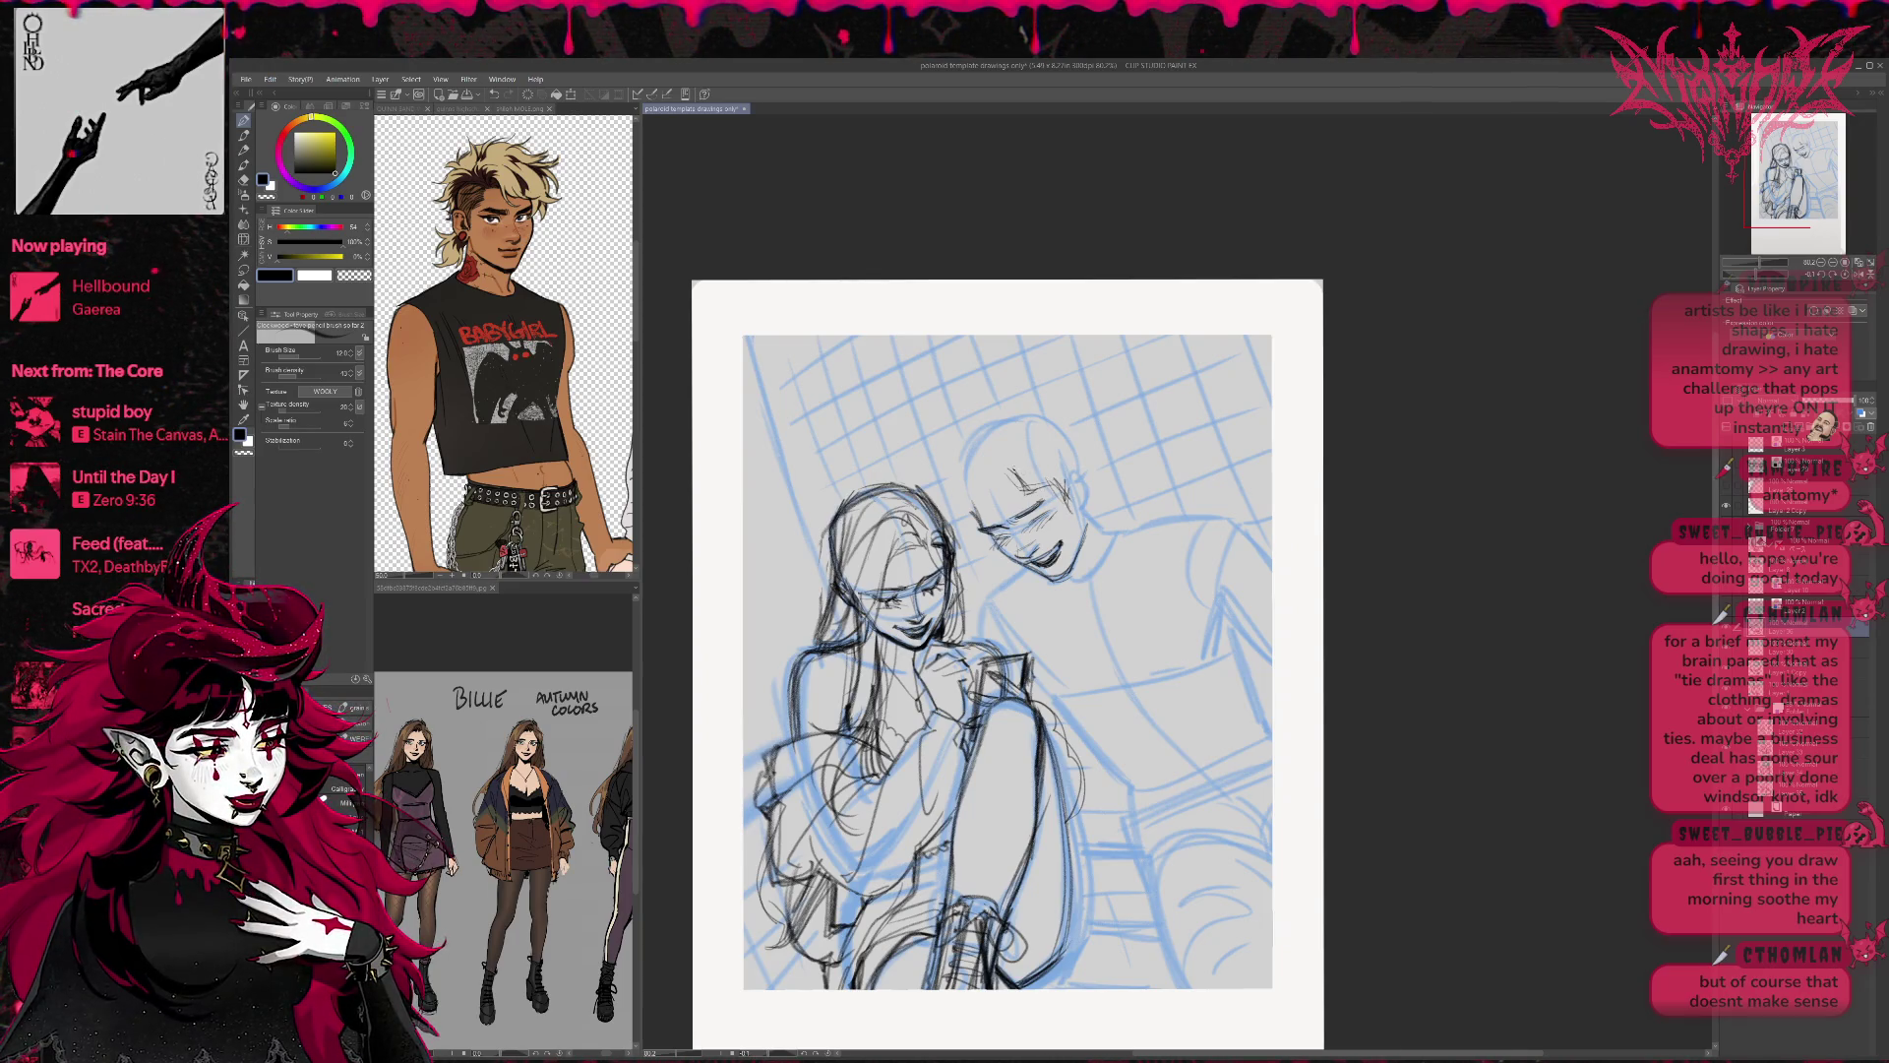
pyautogui.moveTo(946, 518); pyautogui.dragTo(966, 571)
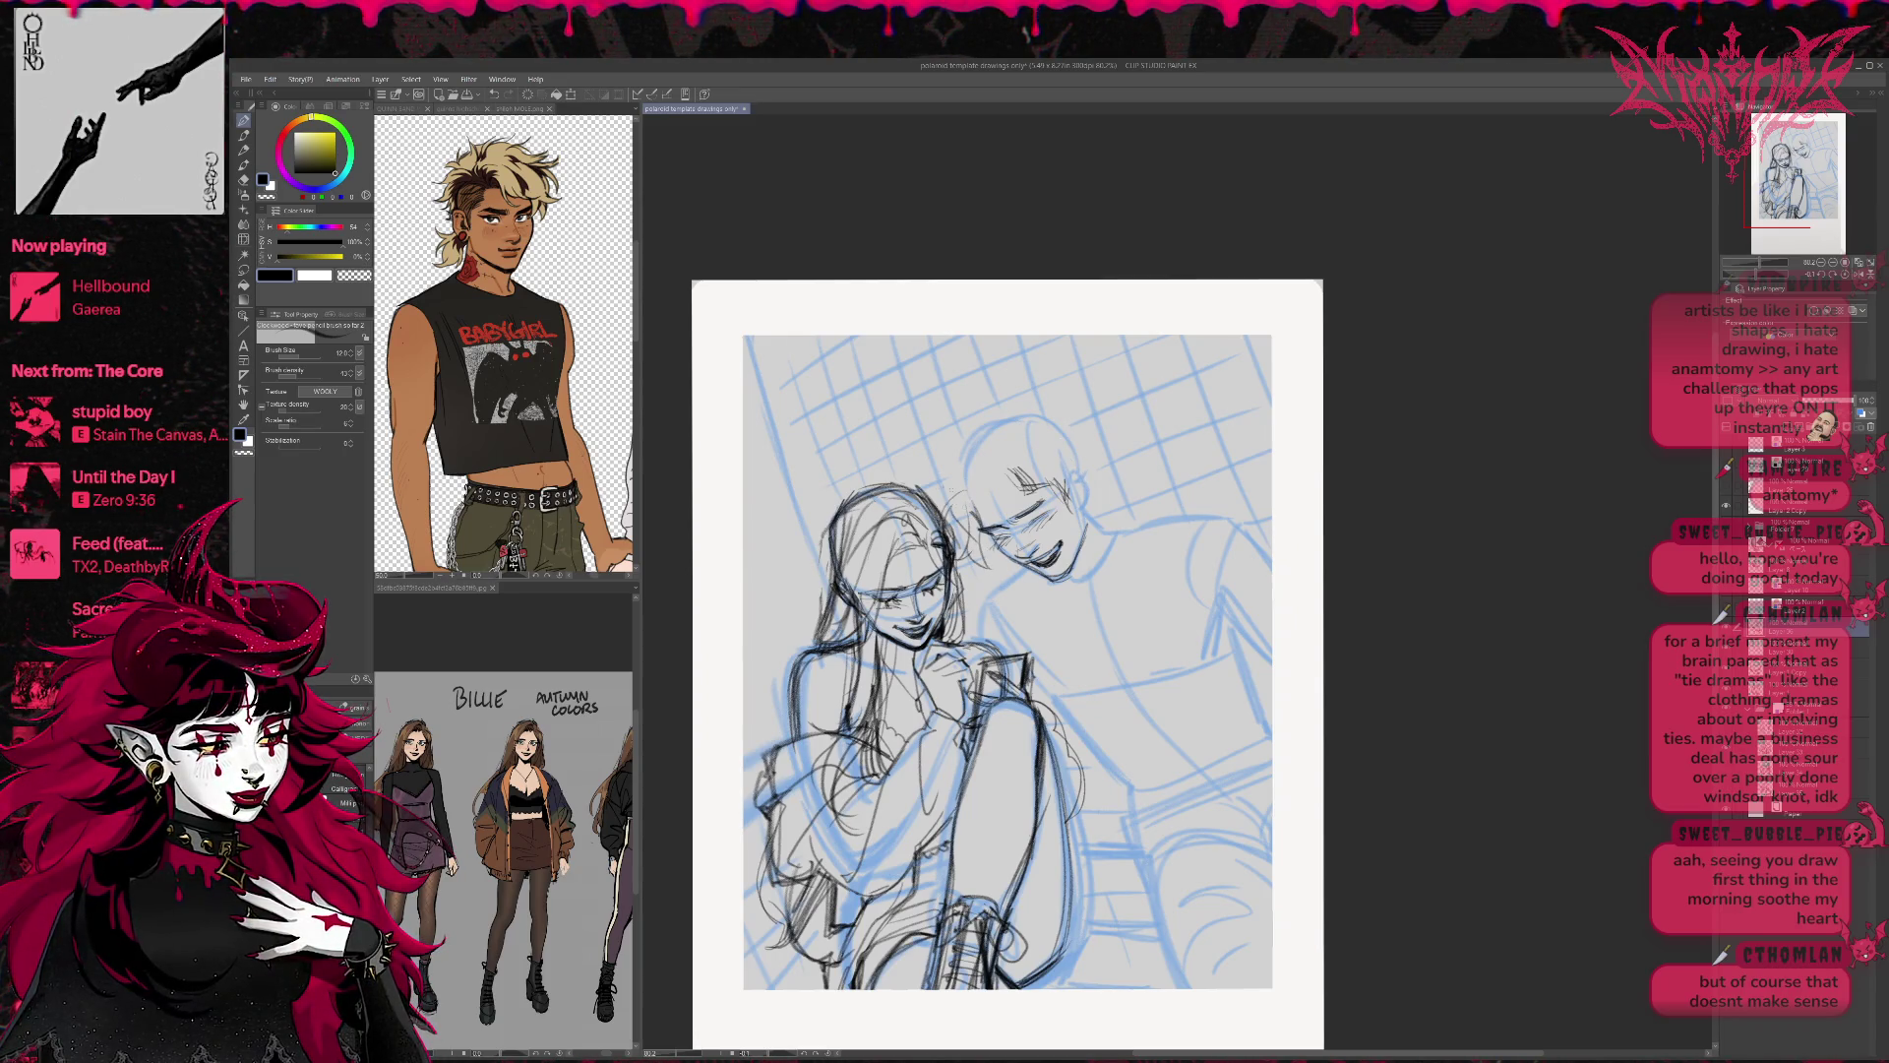
# Add strands on the left of the boy's hair and cheek lines, then mirror the view.
pyautogui.moveTo(990, 482)
pyautogui.mouseDown()
pyautogui.moveTo(976, 516)
pyautogui.moveTo(954, 466)
pyautogui.moveTo(991, 489)
pyautogui.moveTo(969, 507)
pyautogui.mouseUp()
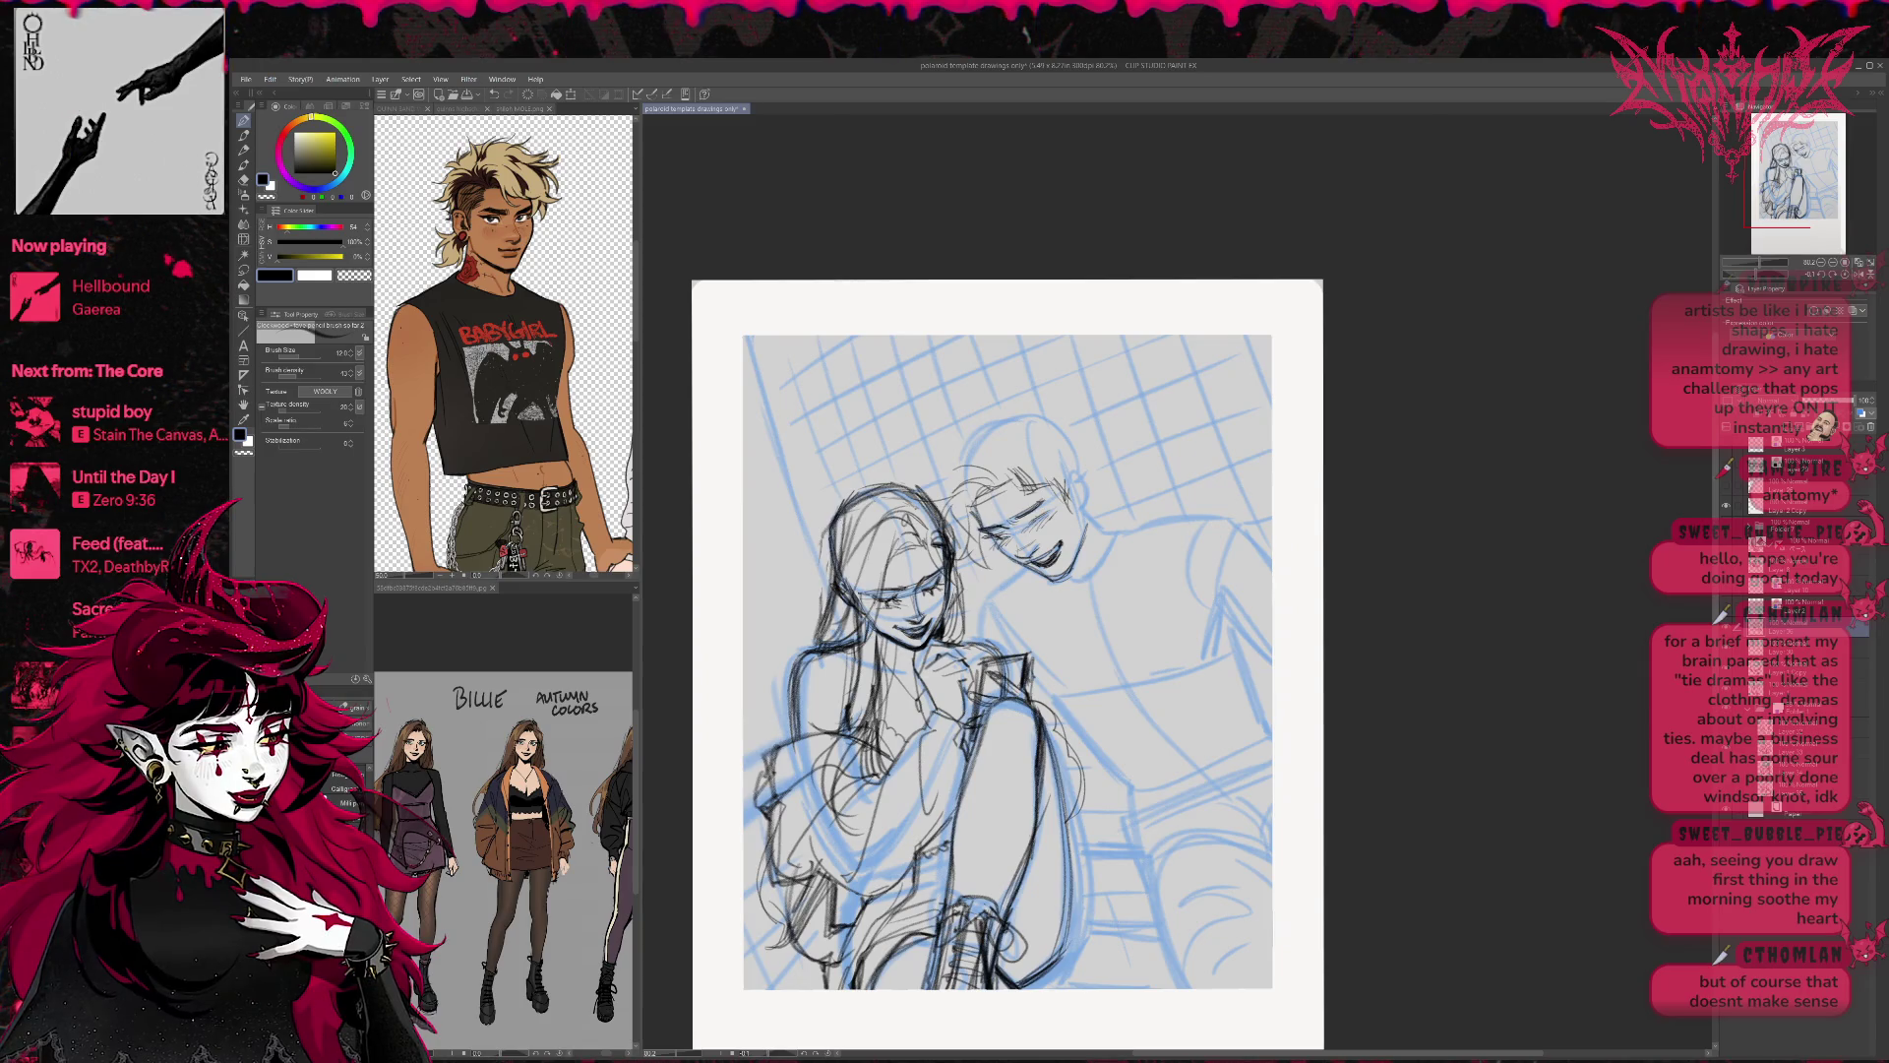
pyautogui.moveTo(1043, 506); pyautogui.dragTo(1022, 523)
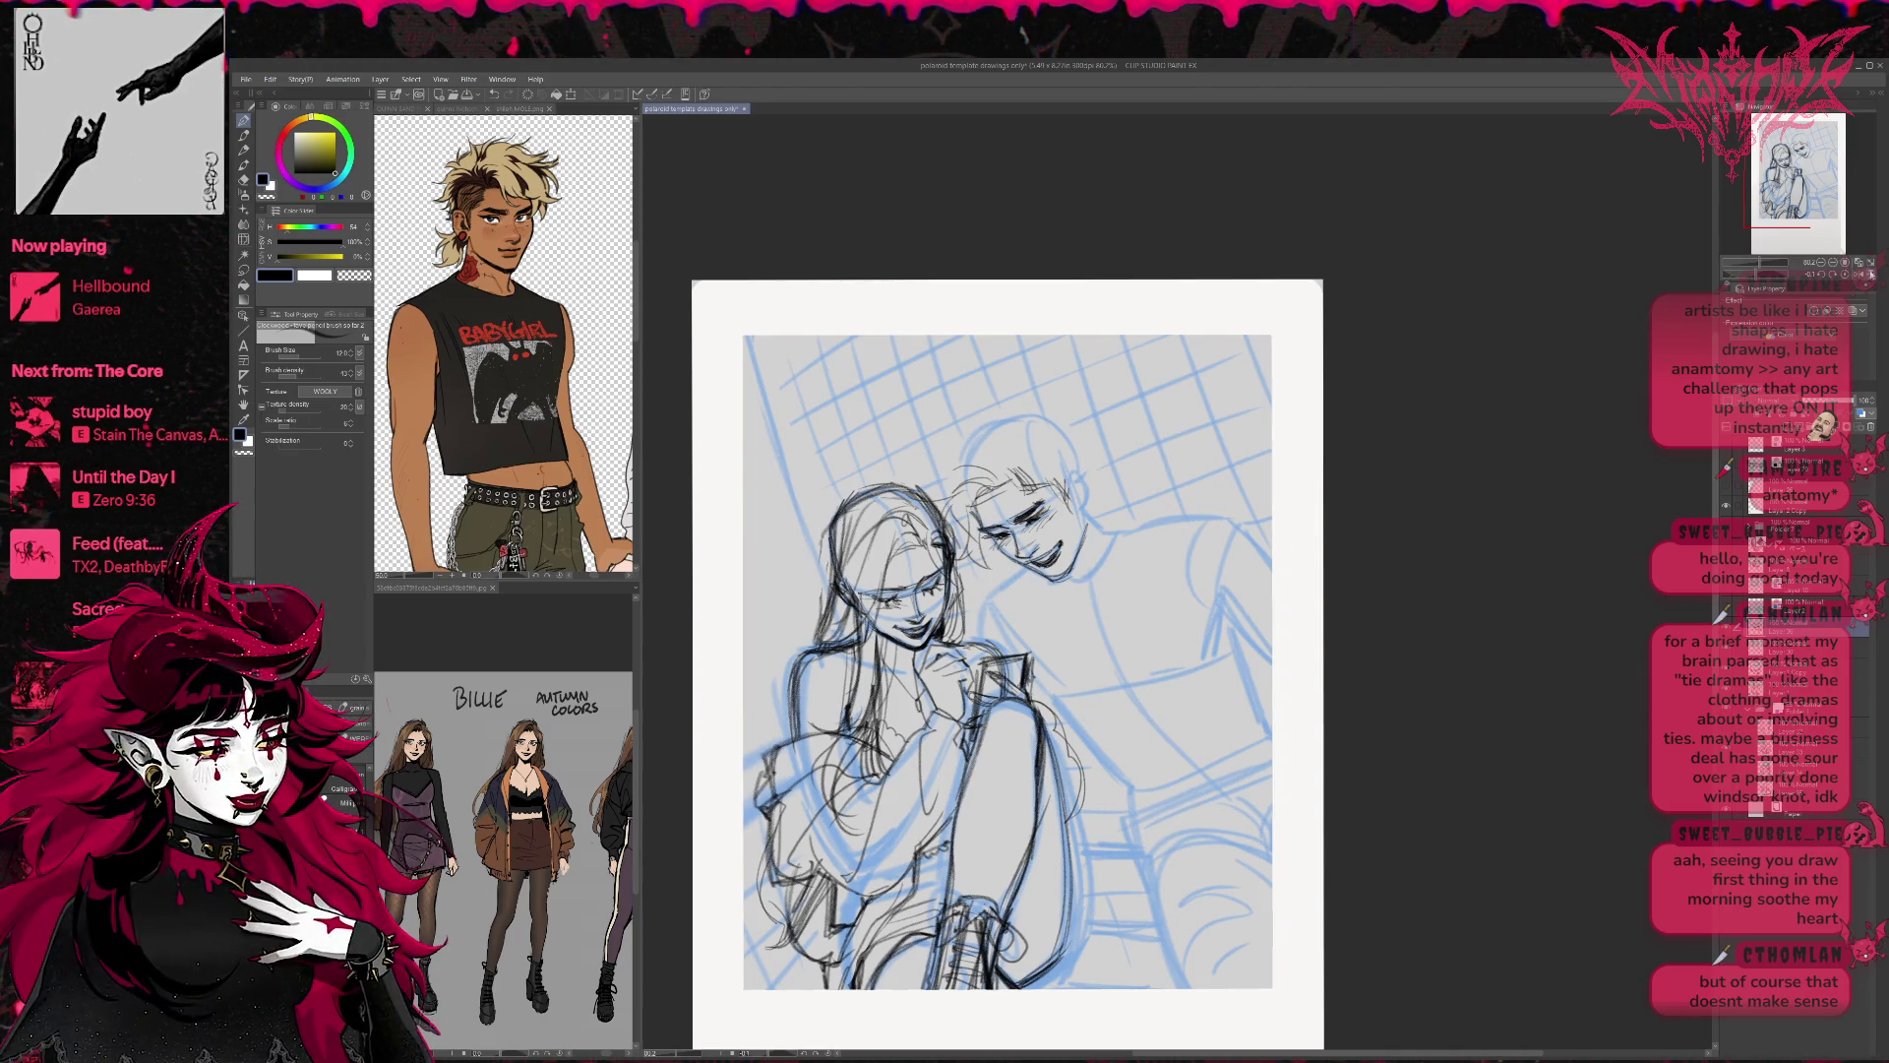
pyautogui.click(1863, 273)
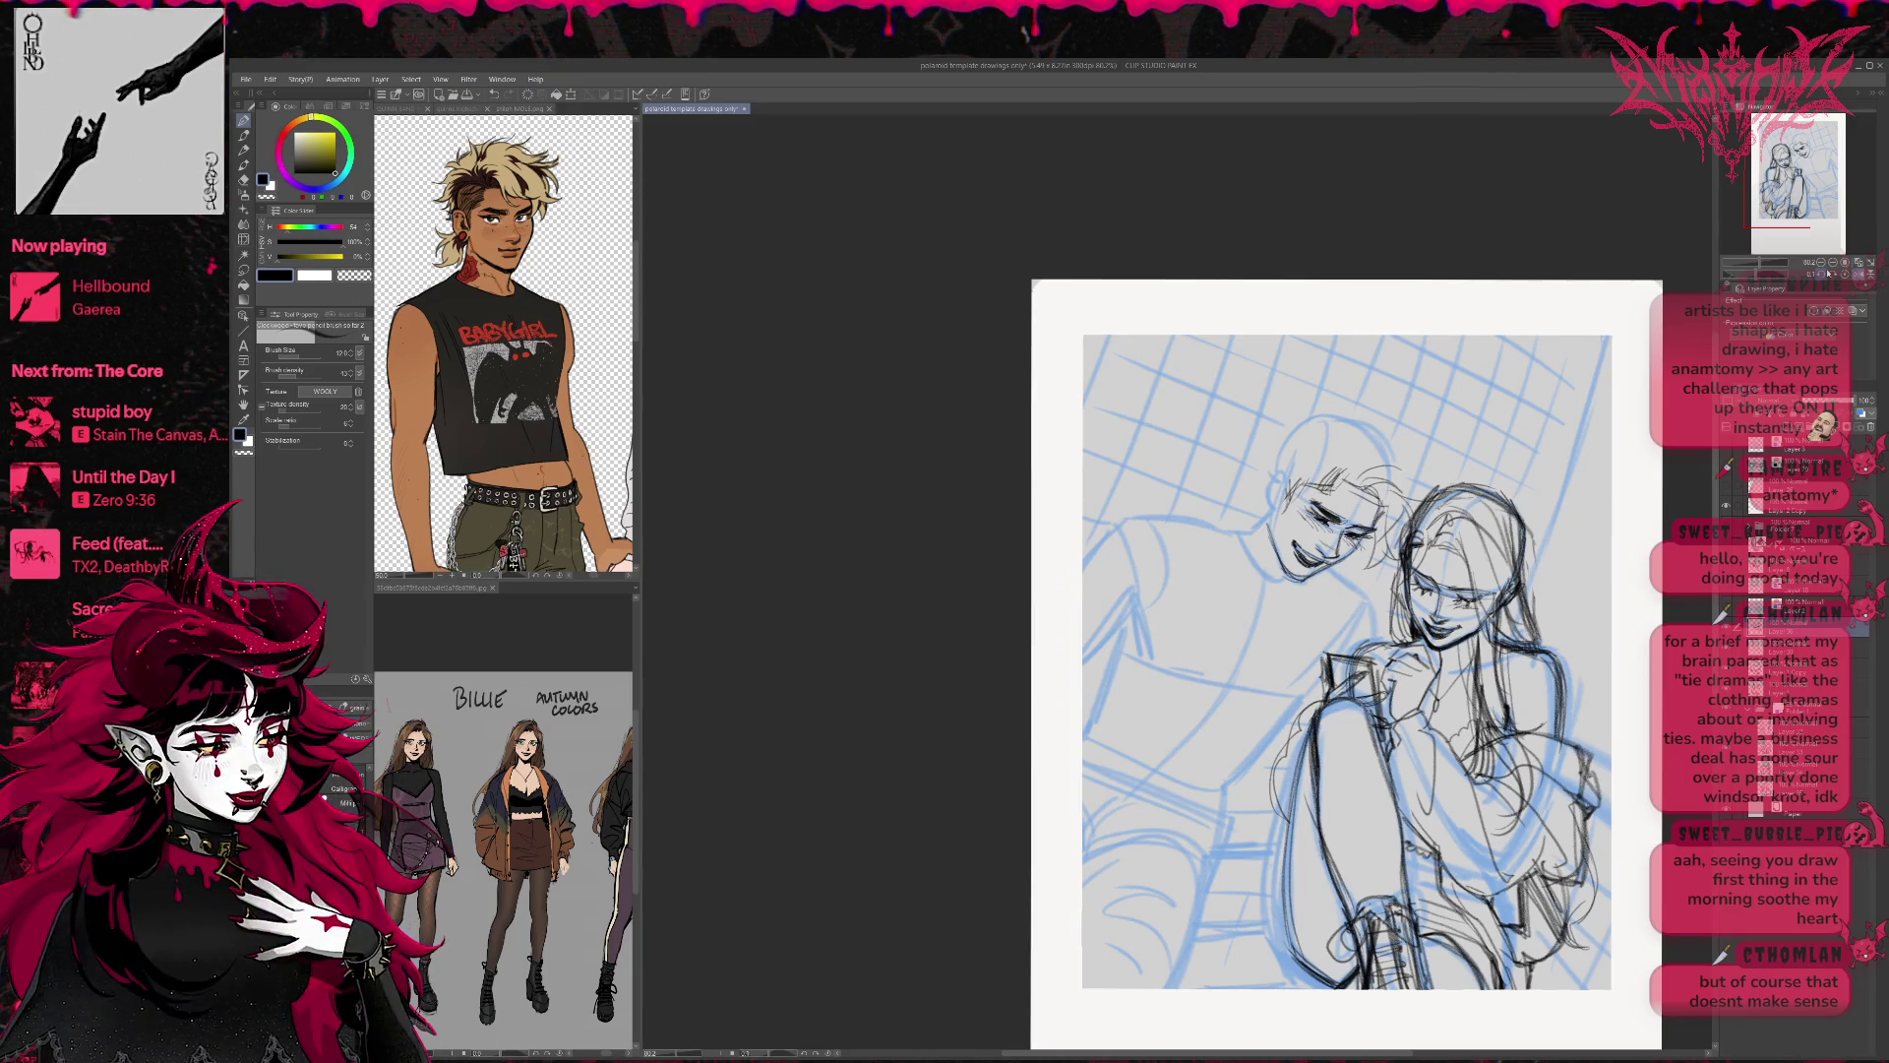
# Erase and redraw strokes near the boy's hair, alternating eraser and pencil.
pyautogui.moveTo(1445, 672); pyautogui.dragTo(1065, 689)
pyautogui.press('e')
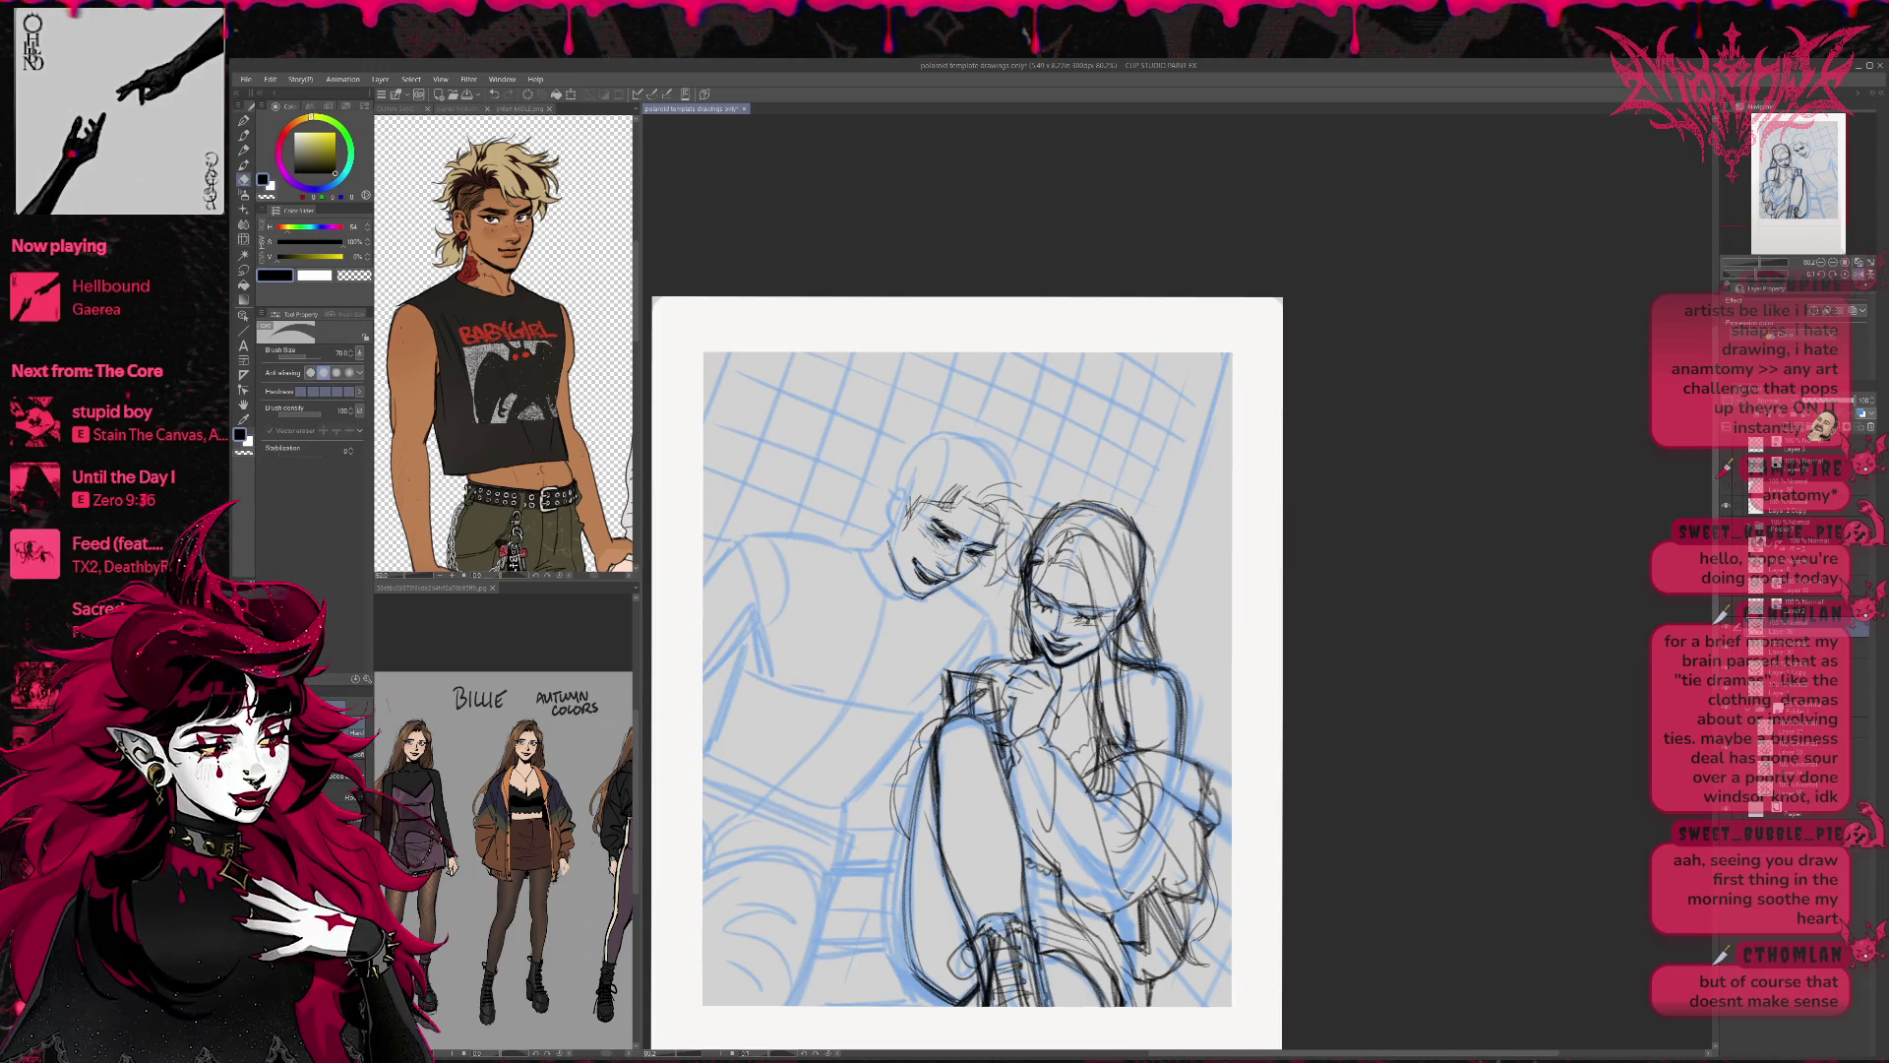
pyautogui.press('p')
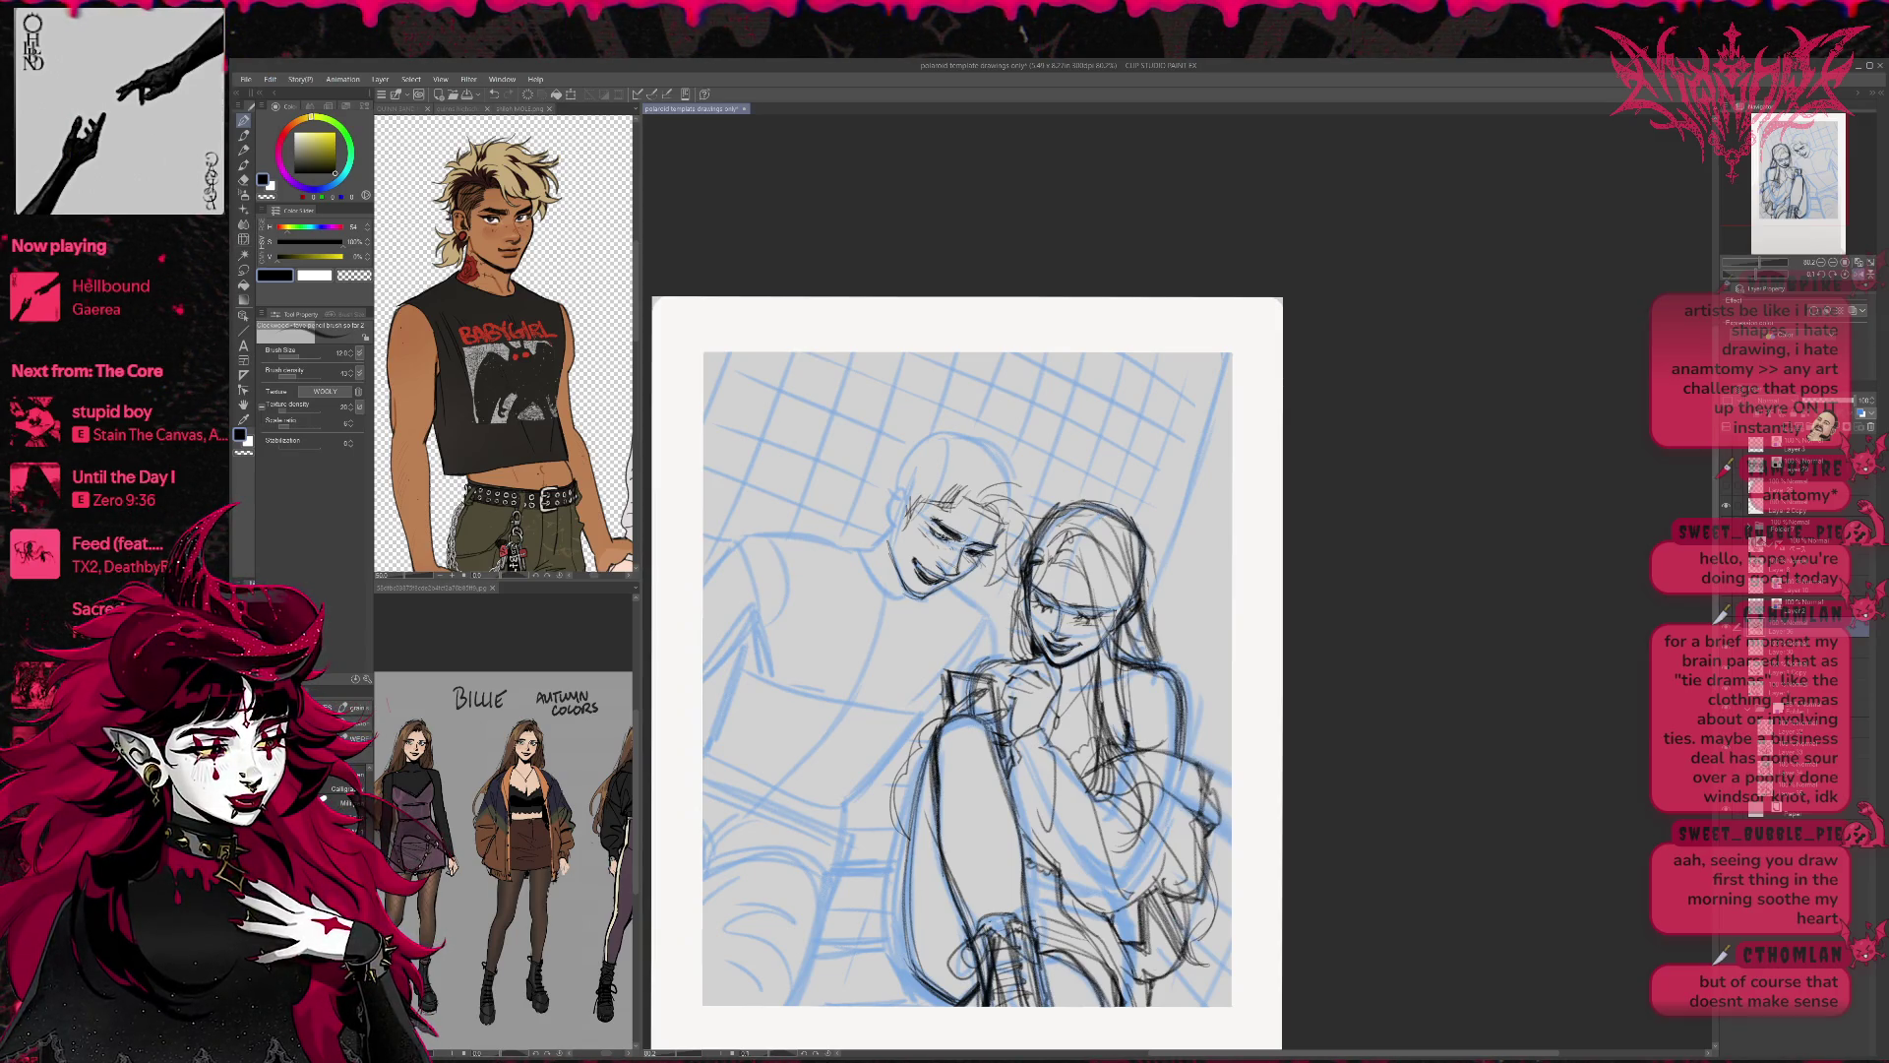
pyautogui.press('e')
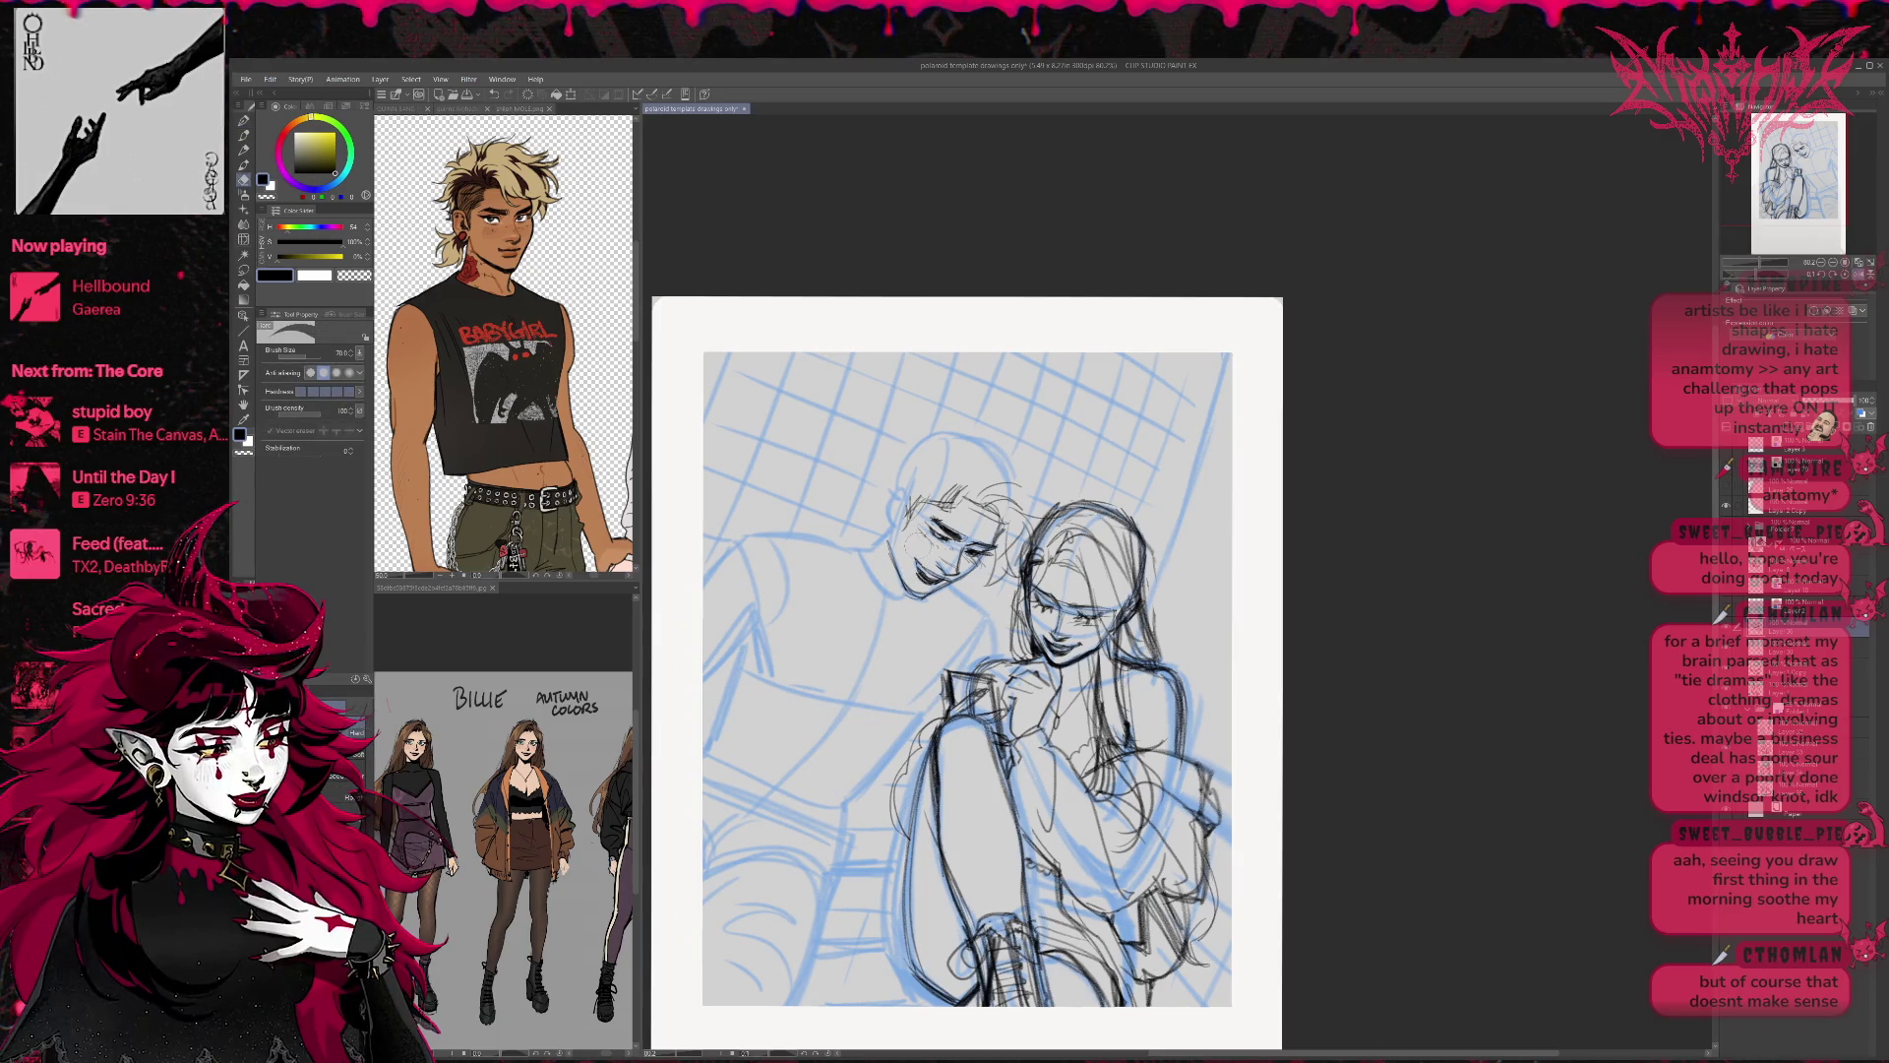
pyautogui.press('p')
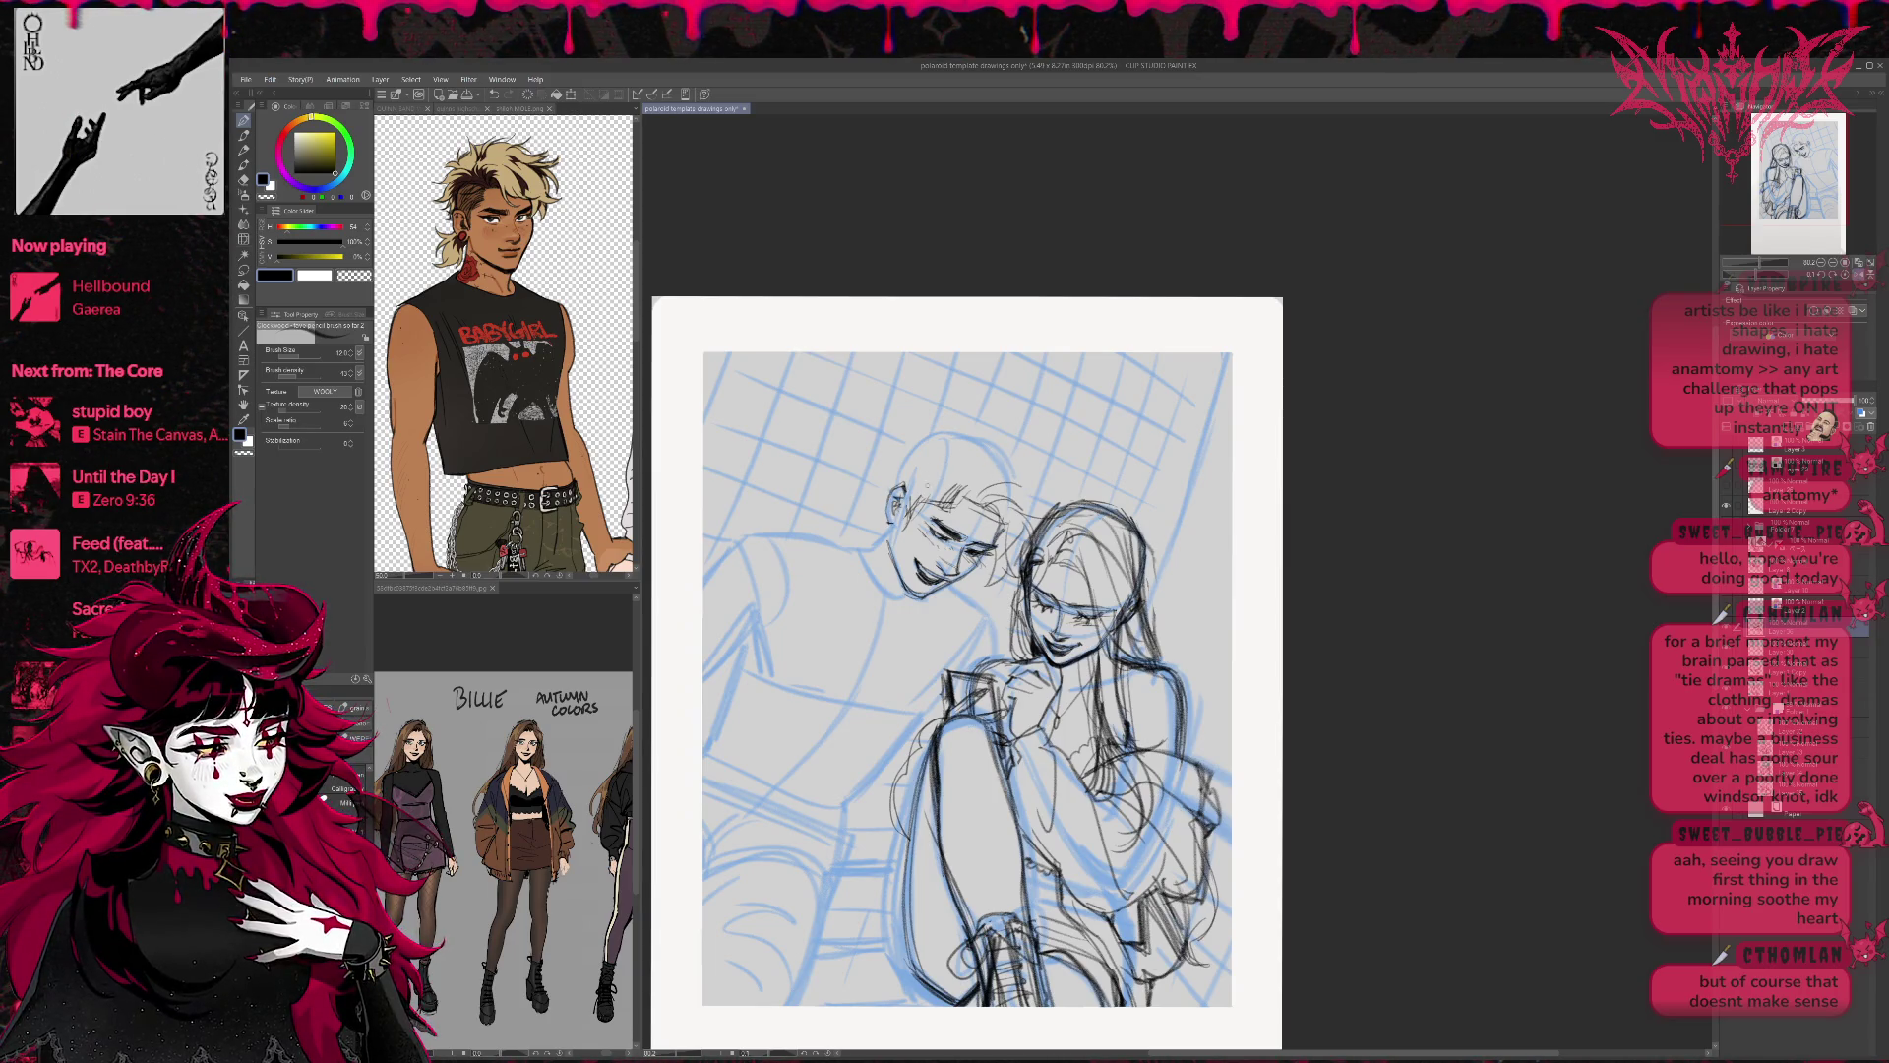
pyautogui.press('e')
pyautogui.moveTo(937, 486); pyautogui.dragTo(960, 505)
pyautogui.press('p')
pyautogui.press('e')
pyautogui.press('p')
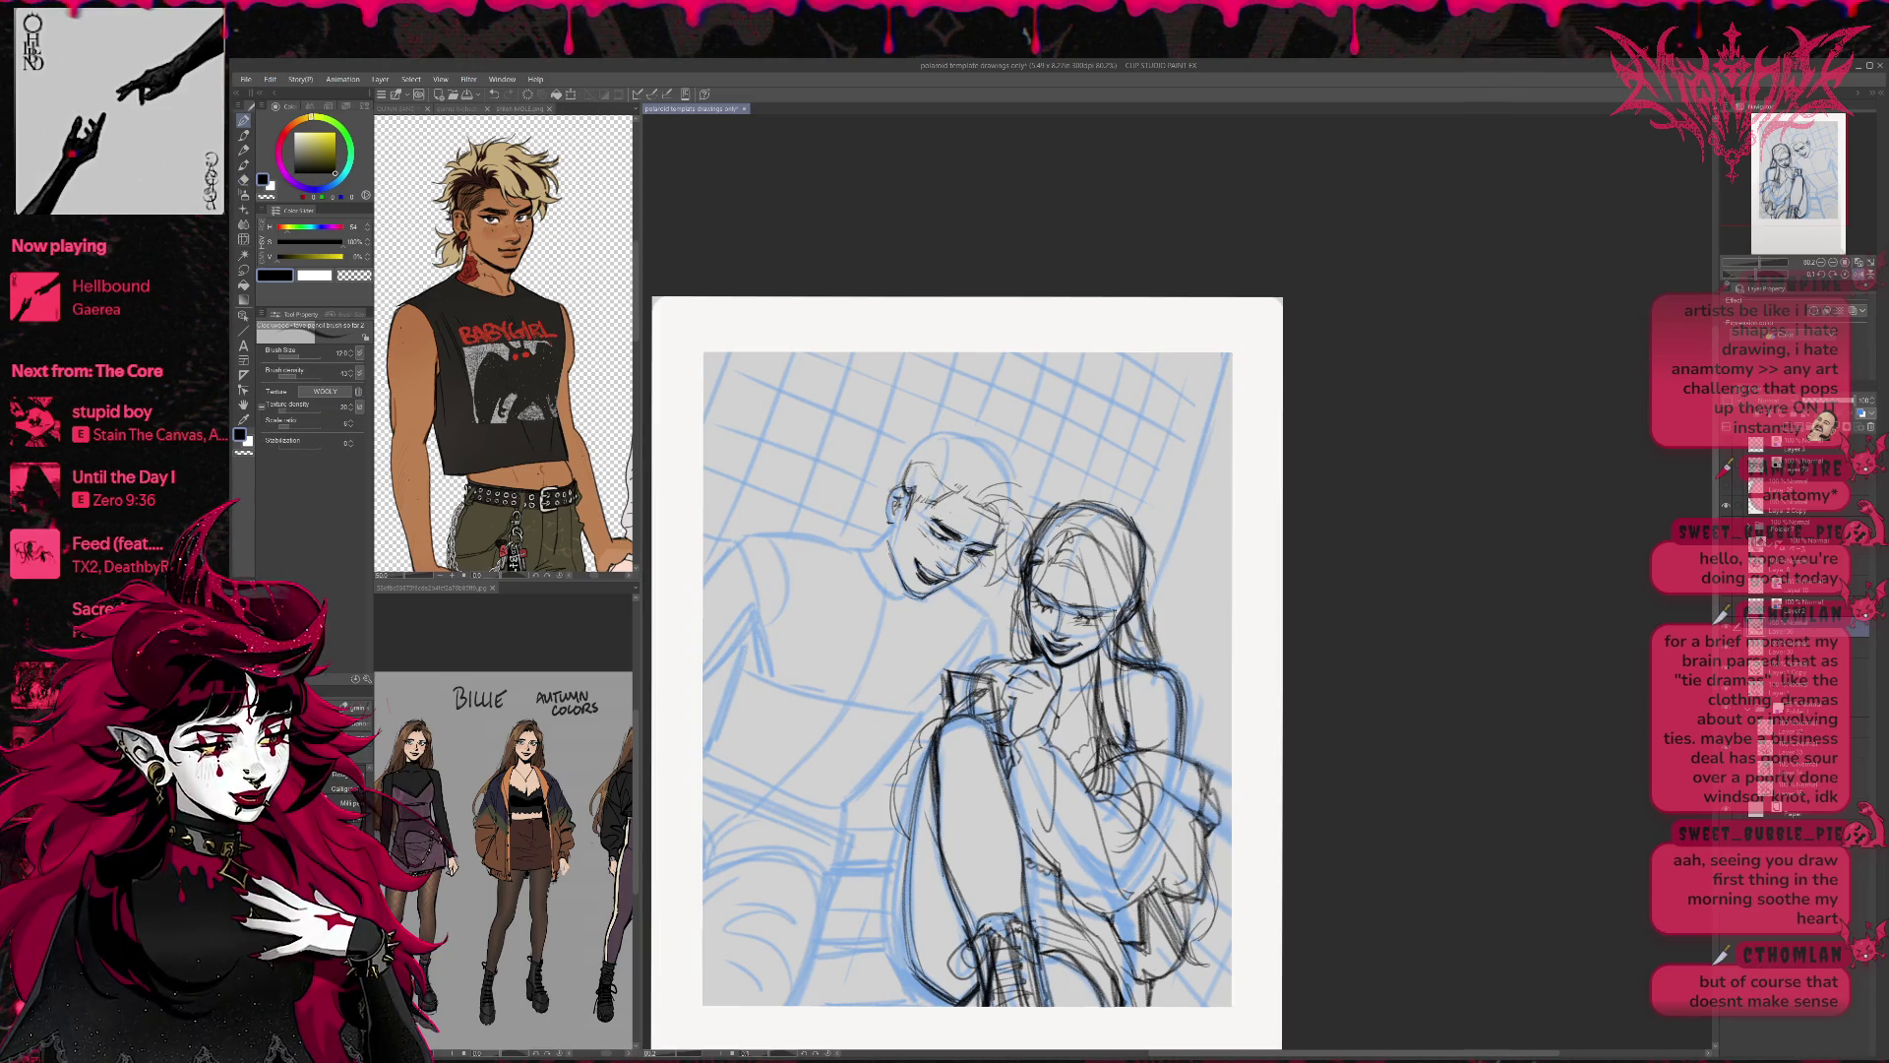
# Try strands along the top and left edge of the boy's hair, undoing rejected ones, then unmirror.
pyautogui.moveTo(1129, 576)
pyautogui.mouseDown()
pyautogui.moveTo(1202, 576)
pyautogui.moveTo(1185, 576)
pyautogui.mouseUp()
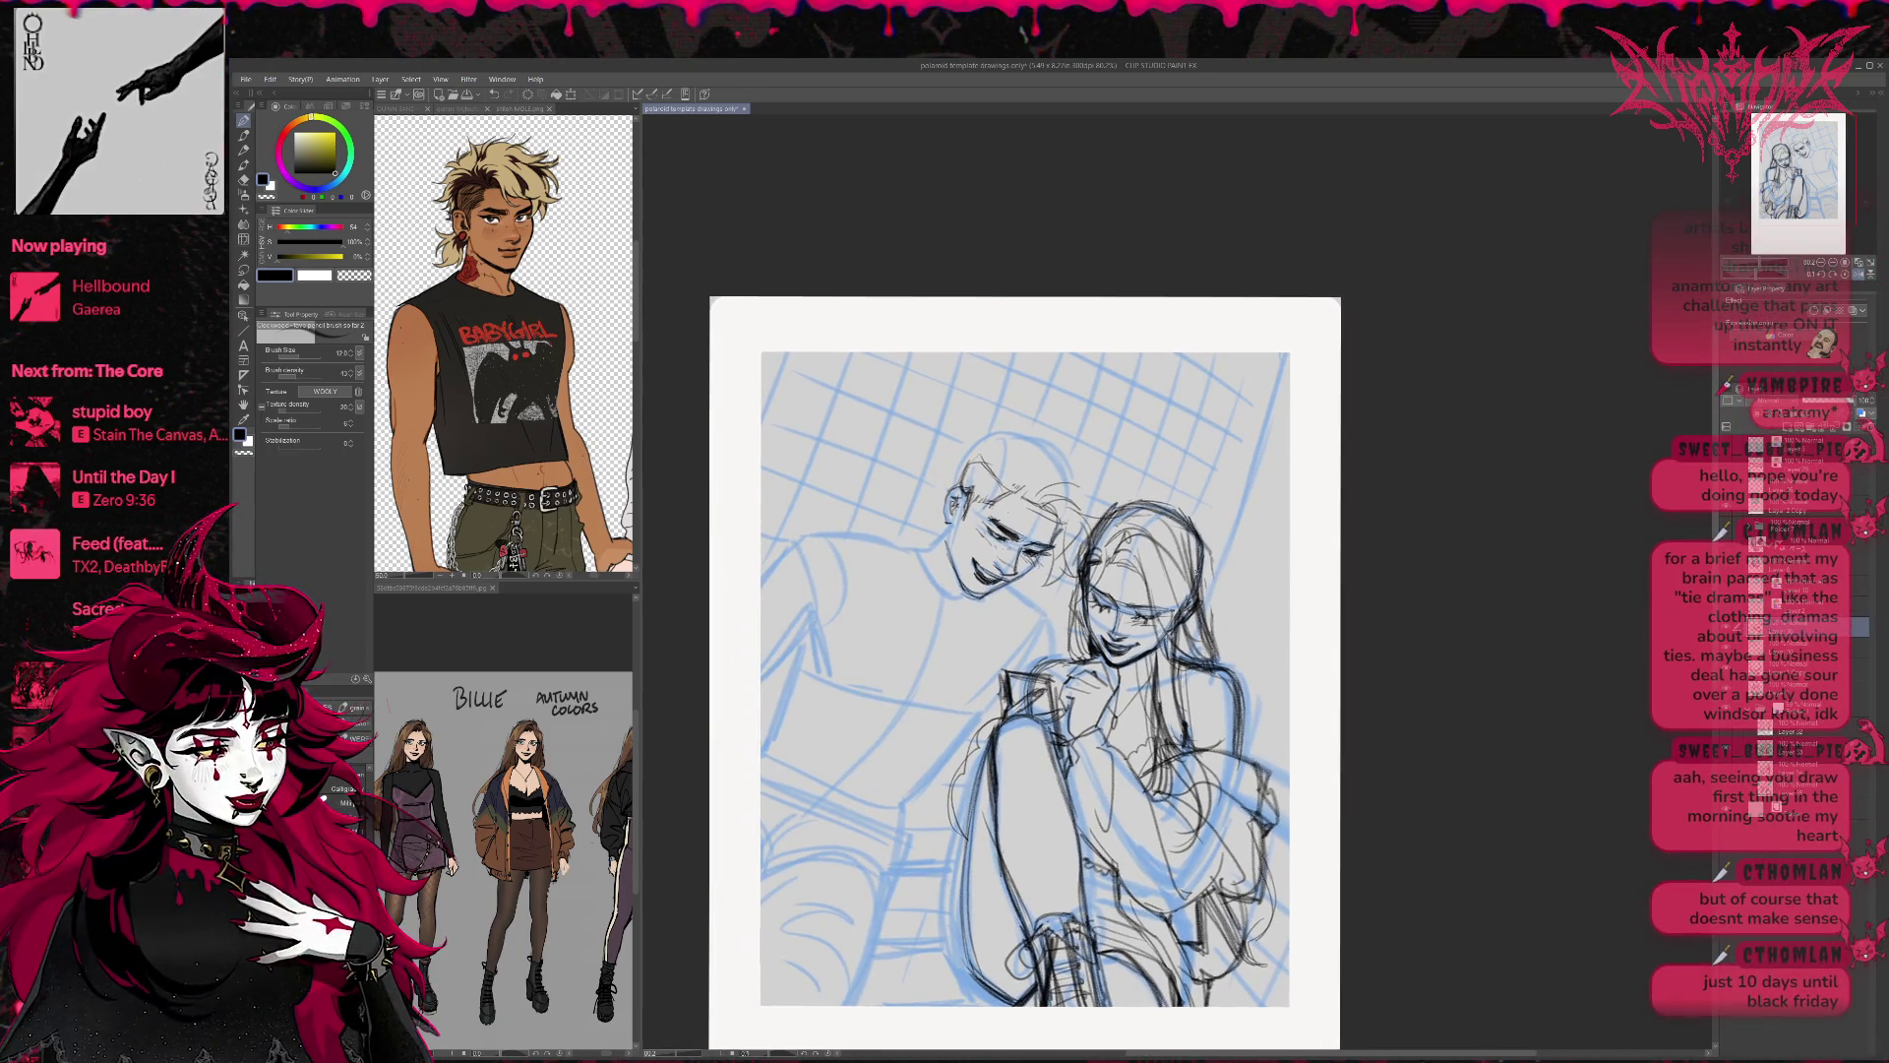
pyautogui.moveTo(947, 466)
pyautogui.mouseDown()
pyautogui.moveTo(934, 486)
pyautogui.moveTo(953, 449)
pyautogui.mouseUp()
pyautogui.moveTo(947, 453)
pyautogui.mouseDown()
pyautogui.moveTo(985, 440)
pyautogui.moveTo(980, 424)
pyautogui.mouseUp()
pyautogui.hotkey('ctrl', 'z')
pyautogui.hotkey('ctrl', 'z')
pyautogui.moveTo(948, 466); pyautogui.dragTo(984, 442)
pyautogui.hotkey('ctrl', 'z')
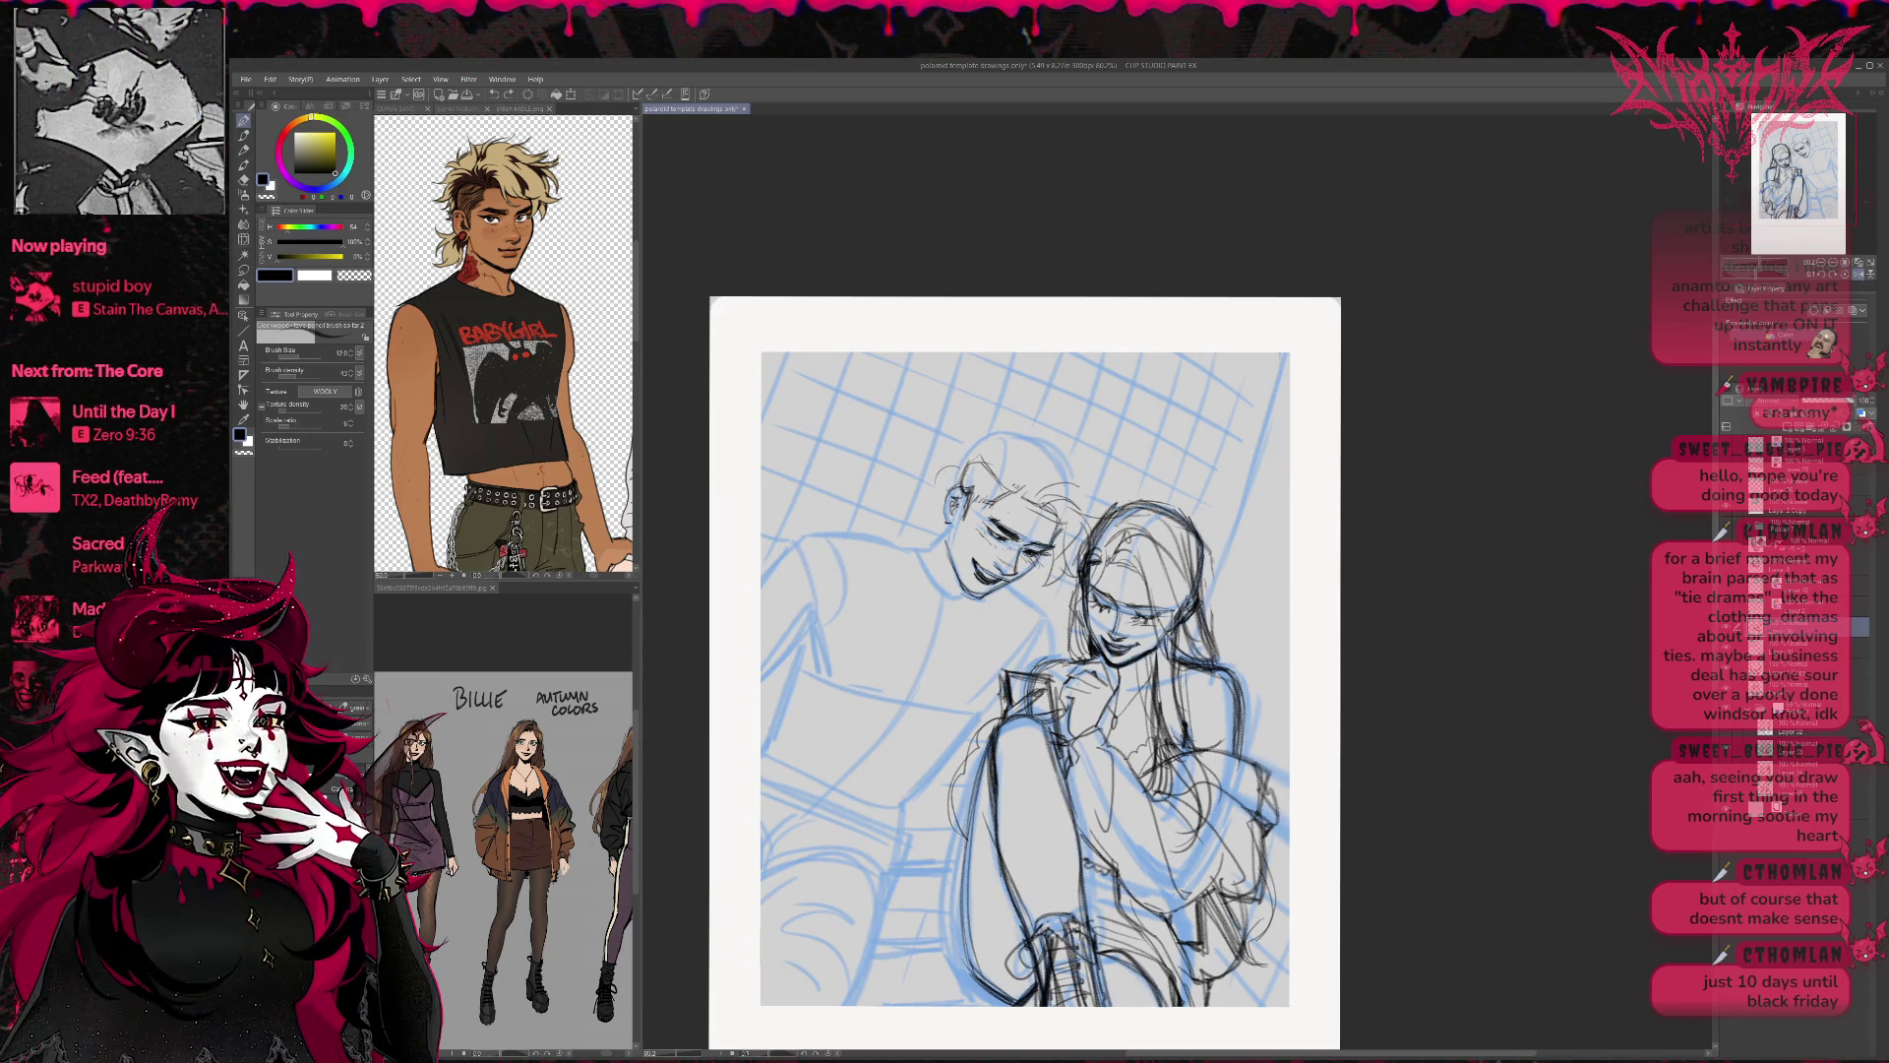
pyautogui.click(1860, 271)
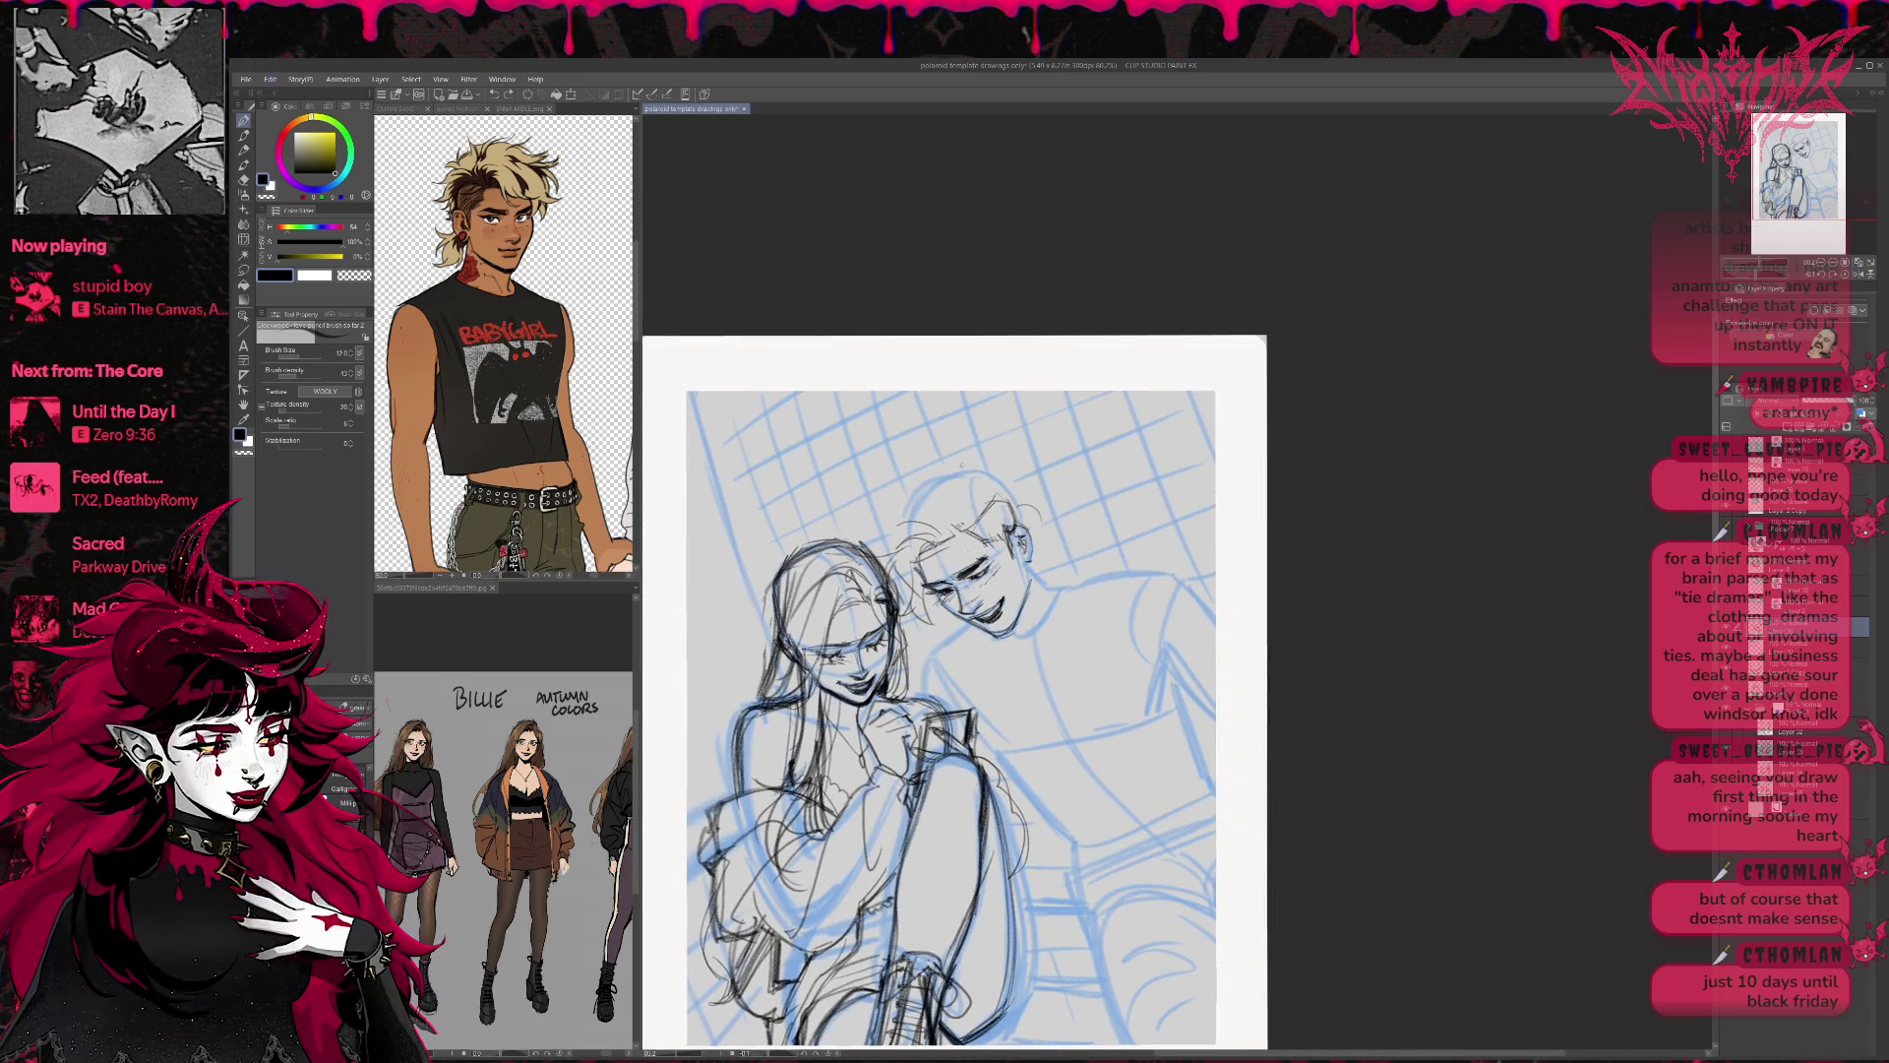
# Add strands on top of the boy's head, redo the ones beside his ear, and fill the left side.
pyautogui.moveTo(988, 476)
pyautogui.mouseDown()
pyautogui.moveTo(1011, 455)
pyautogui.moveTo(1035, 495)
pyautogui.moveTo(995, 484)
pyautogui.mouseUp()
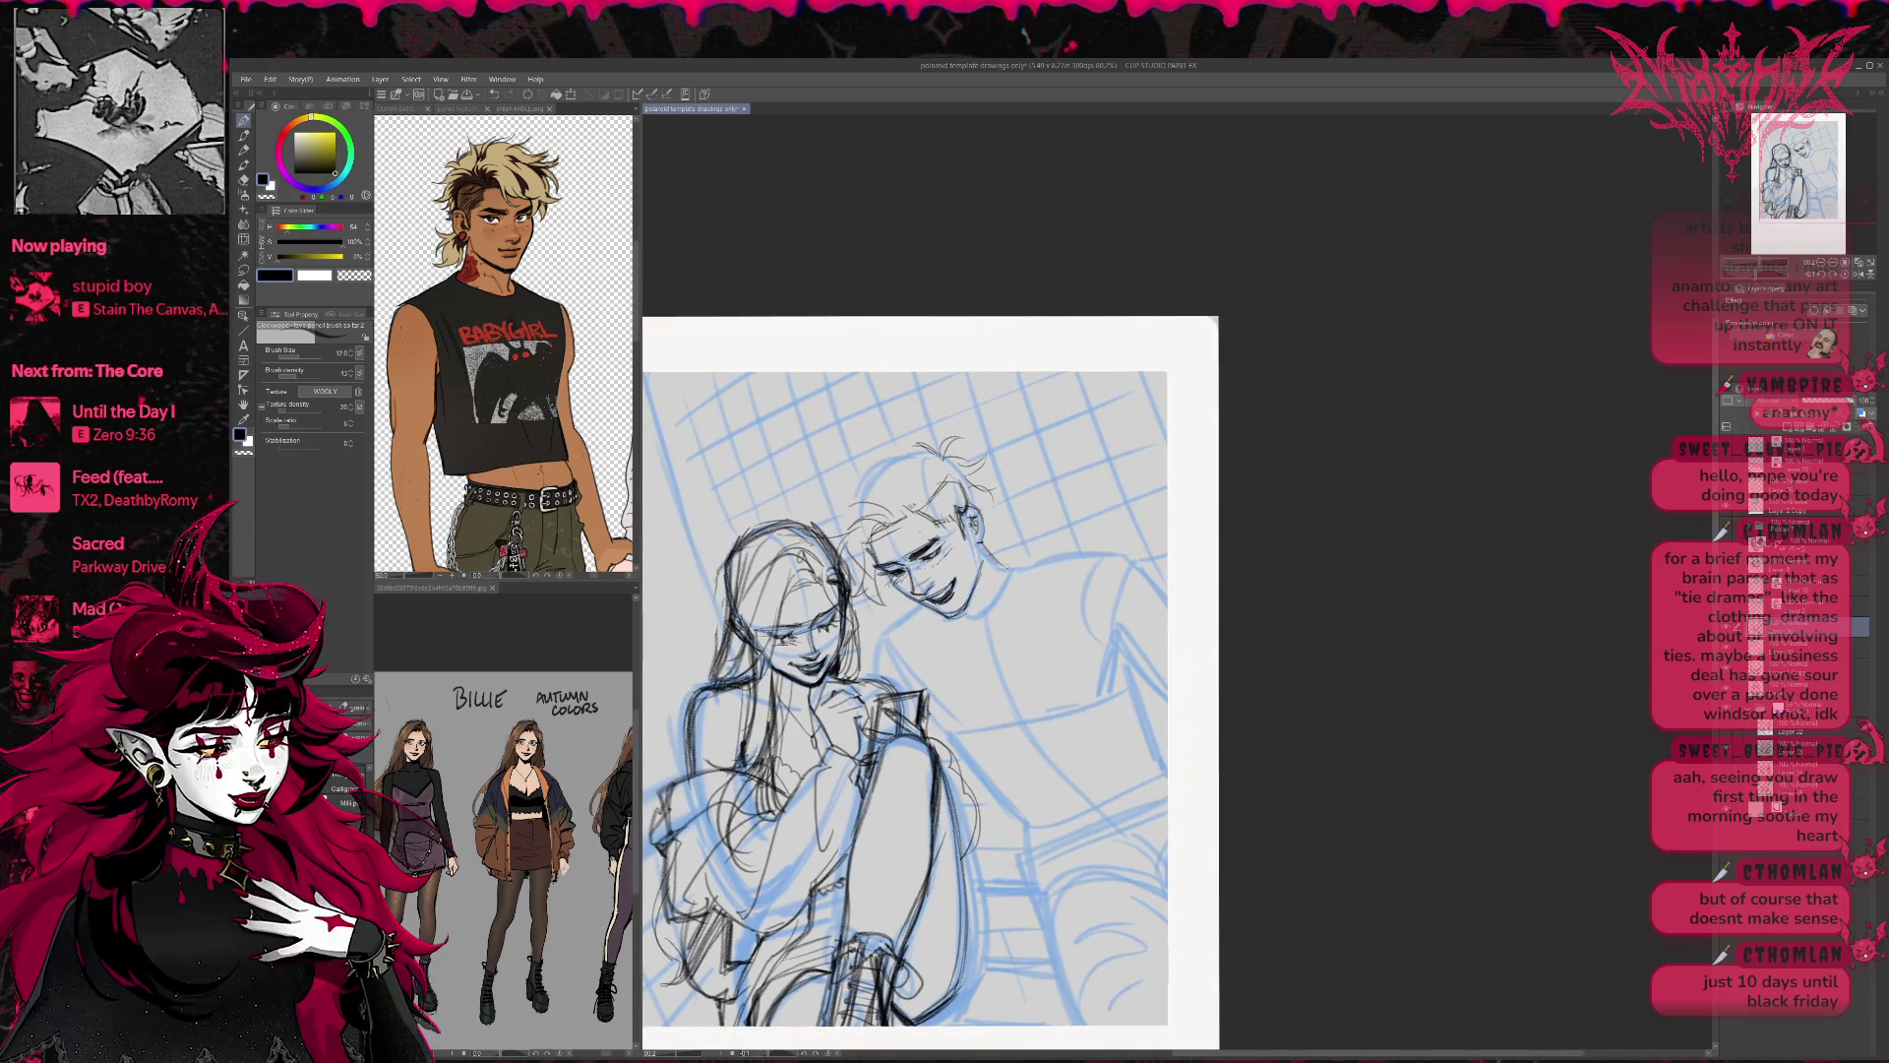
pyautogui.moveTo(991, 532)
pyautogui.mouseDown()
pyautogui.moveTo(1013, 556)
pyautogui.moveTo(1042, 551)
pyautogui.mouseUp()
pyautogui.hotkey('ctrl', 'z')
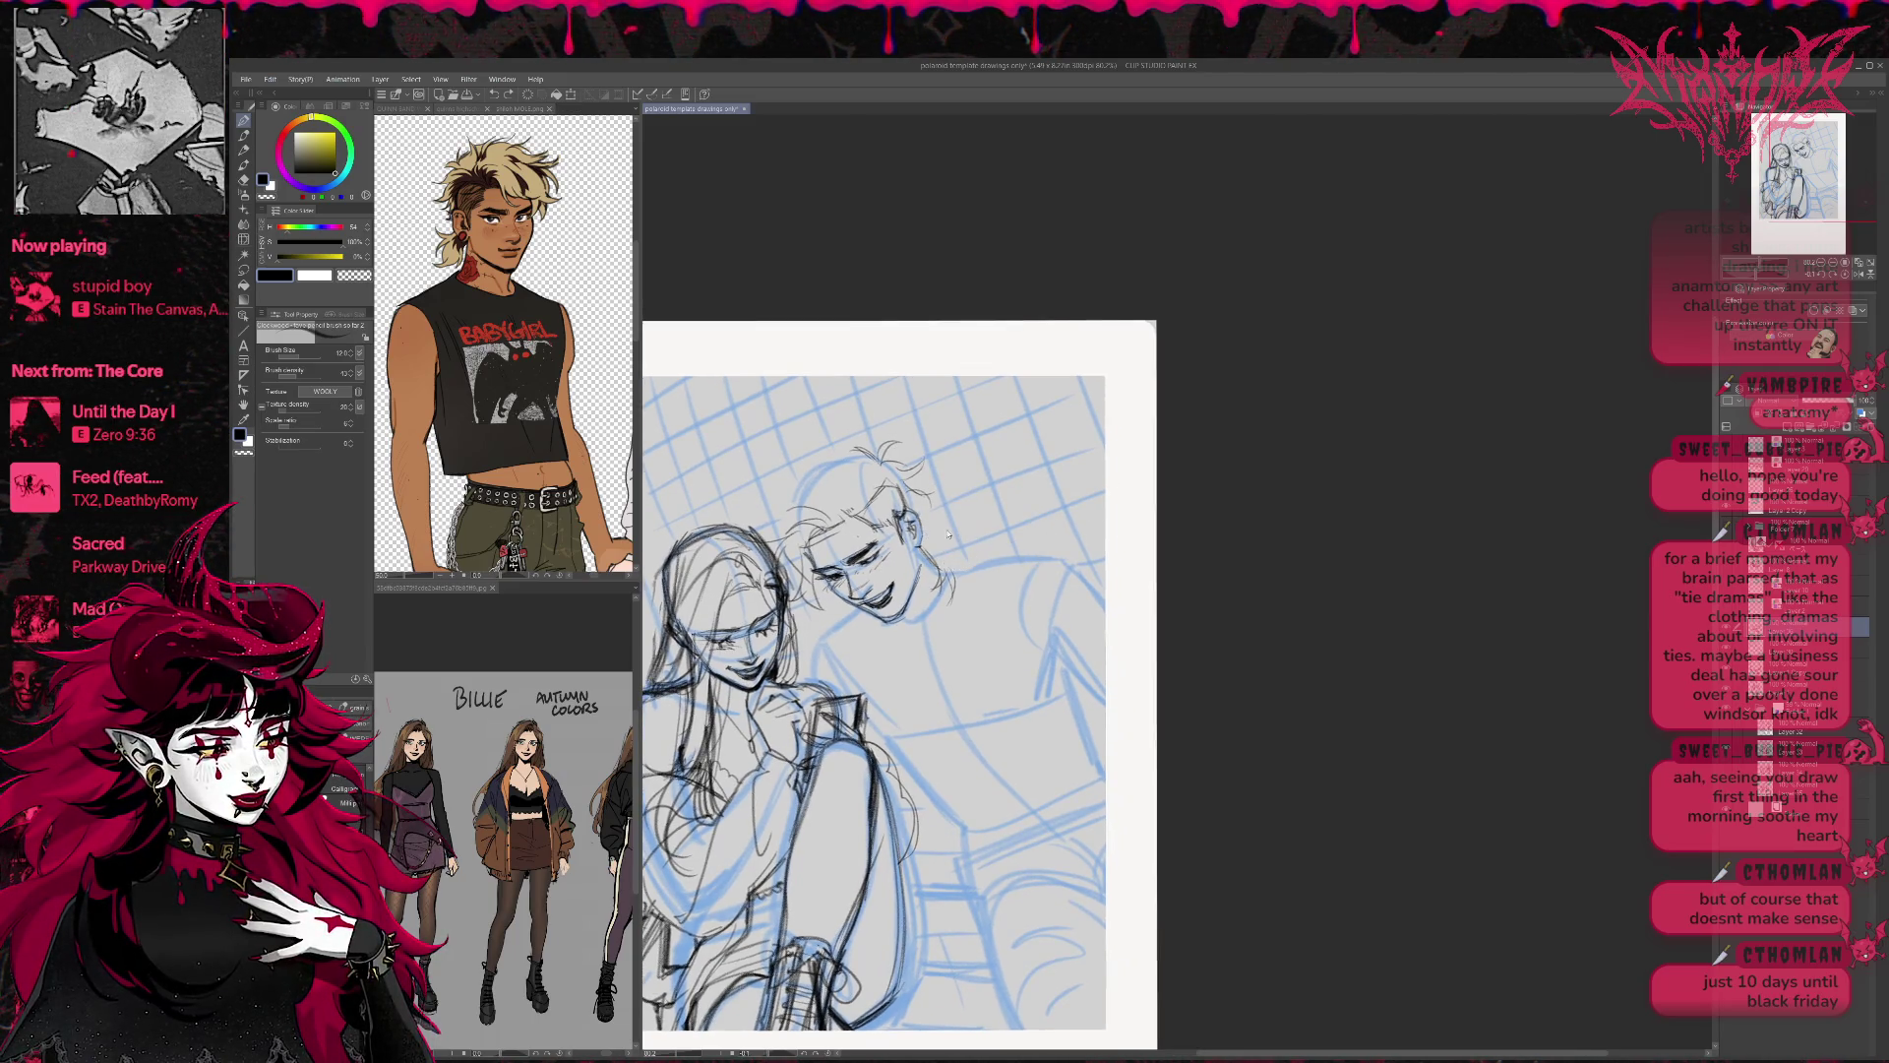
pyautogui.moveTo(932, 509)
pyautogui.mouseDown()
pyautogui.moveTo(952, 546)
pyautogui.moveTo(972, 529)
pyautogui.mouseUp()
pyautogui.moveTo(791, 498)
pyautogui.mouseDown()
pyautogui.moveTo(771, 532)
pyautogui.moveTo(760, 522)
pyautogui.mouseUp()
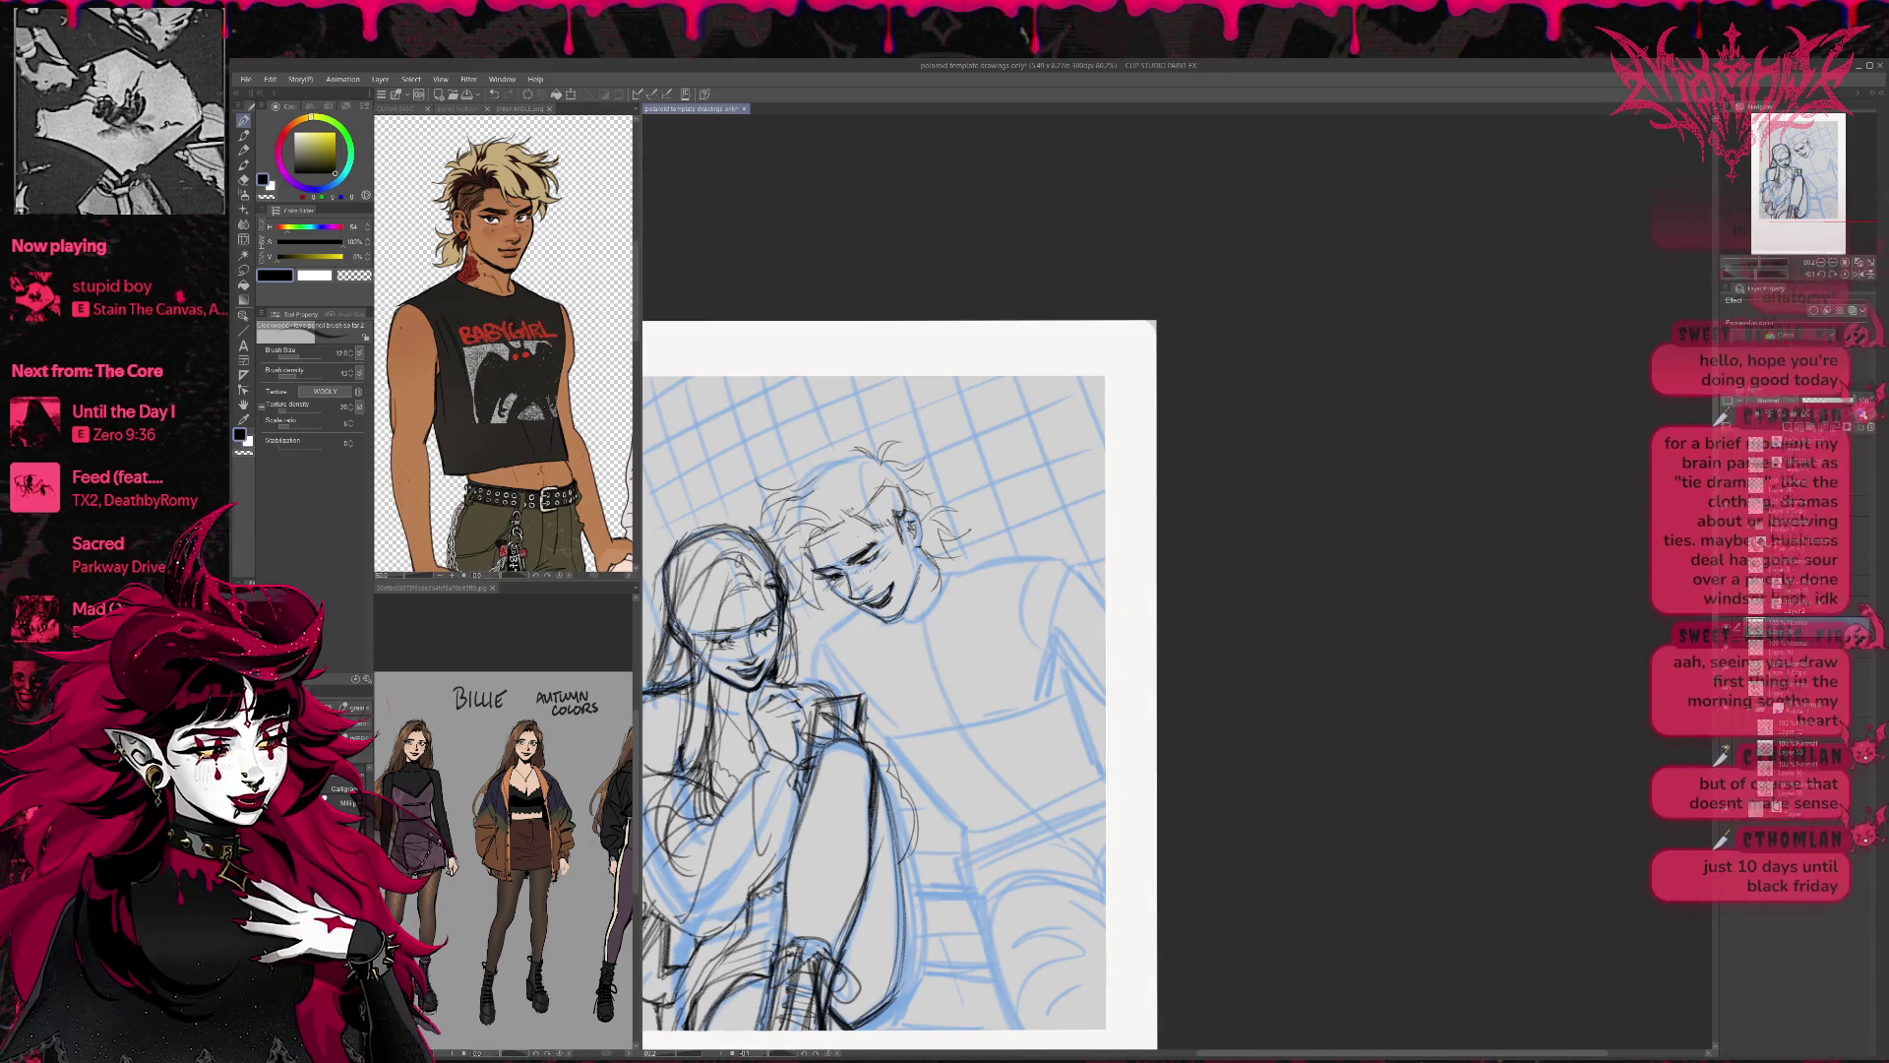
pyautogui.moveTo(951, 490)
pyautogui.mouseDown()
pyautogui.moveTo(903, 485)
pyautogui.moveTo(915, 497)
pyautogui.mouseUp()
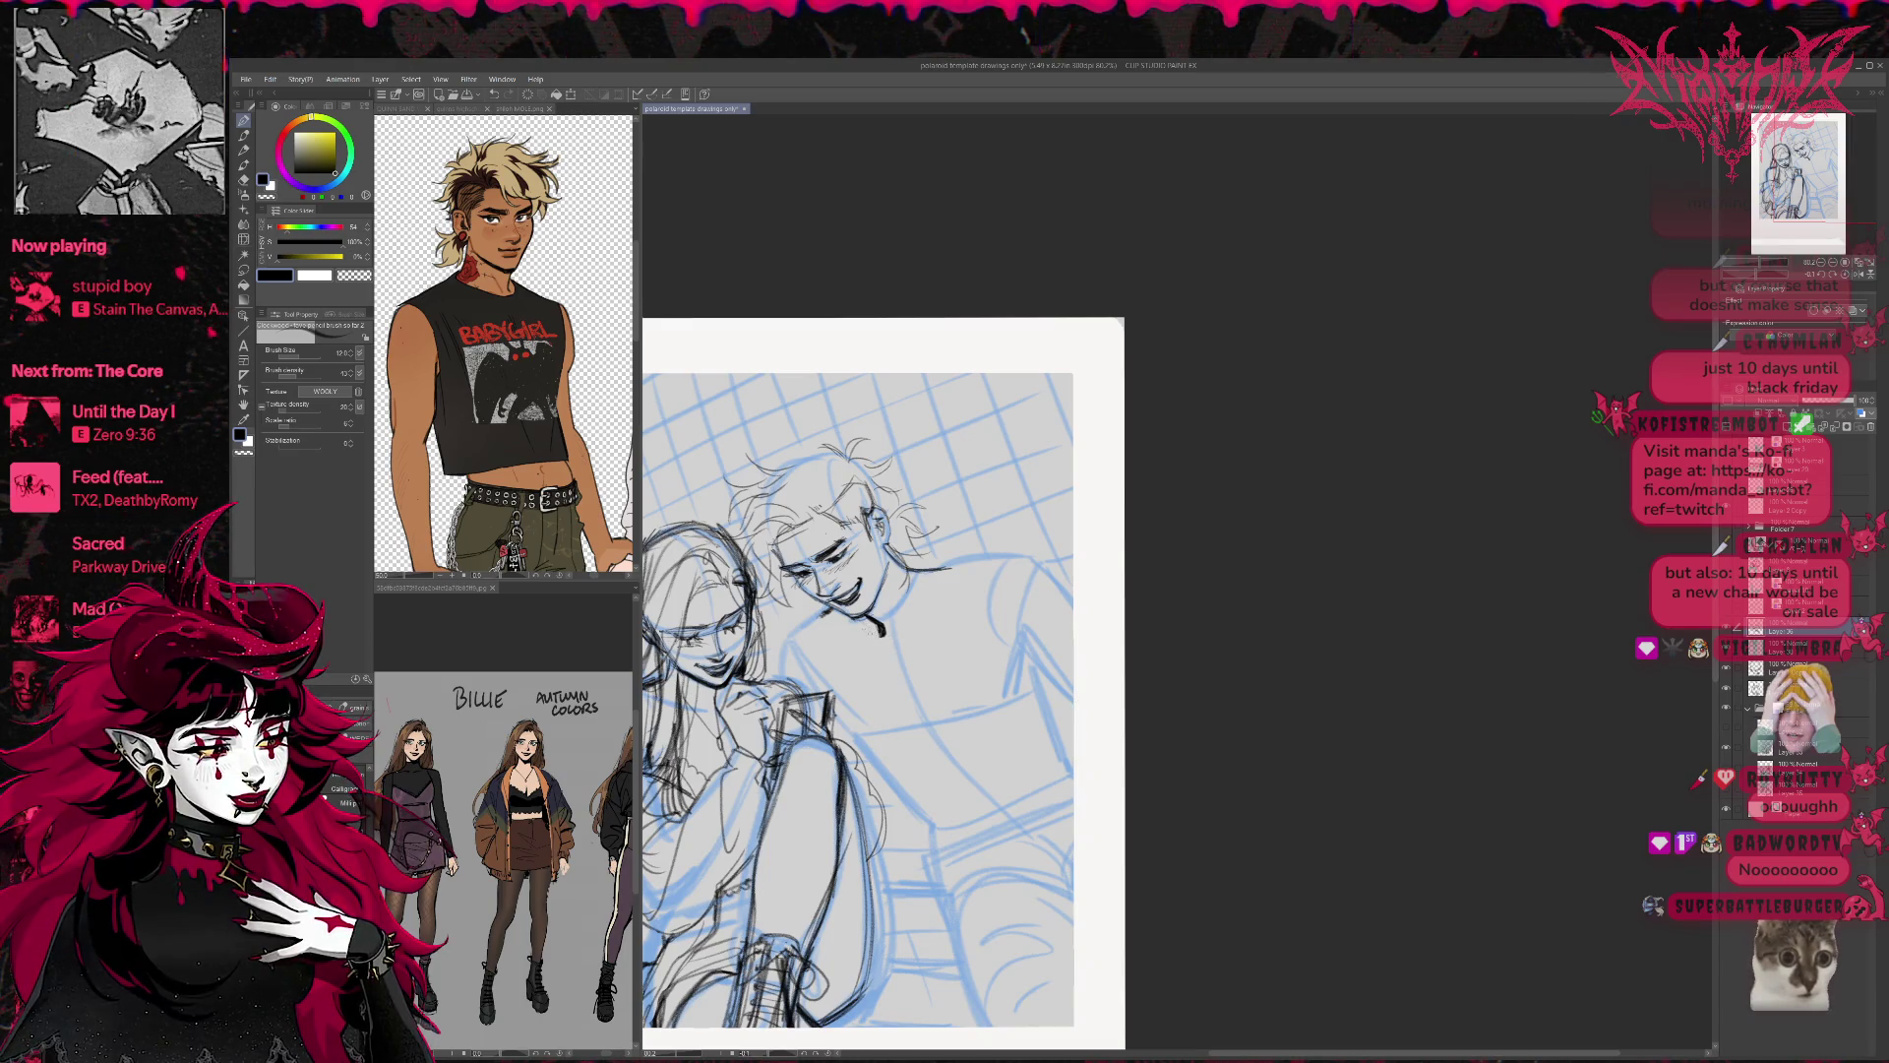
# Ink the boy's jaw, chin, neck and shoulder lines.
pyautogui.moveTo(903, 572)
pyautogui.mouseDown()
pyautogui.moveTo(880, 618)
pyautogui.moveTo(901, 594)
pyautogui.mouseUp()
pyautogui.moveTo(972, 539)
pyautogui.mouseDown()
pyautogui.moveTo(913, 628)
pyautogui.moveTo(940, 653)
pyautogui.moveTo(849, 701)
pyautogui.mouseUp()
pyautogui.moveTo(849, 635)
pyautogui.mouseDown()
pyautogui.moveTo(818, 654)
pyautogui.moveTo(810, 634)
pyautogui.mouseUp()
pyautogui.moveTo(854, 622); pyautogui.dragTo(811, 675)
# Draw the long torso lines and the boy's arm and hand, redrawing one torso stroke.
pyautogui.moveTo(942, 604)
pyautogui.mouseDown()
pyautogui.moveTo(998, 801)
pyautogui.moveTo(1046, 813)
pyautogui.mouseUp()
pyautogui.moveTo(961, 649); pyautogui.dragTo(1010, 805)
pyautogui.moveTo(864, 657); pyautogui.dragTo(913, 828)
pyautogui.moveTo(888, 738); pyautogui.dragTo(921, 866)
pyautogui.moveTo(900, 854); pyautogui.dragTo(915, 882)
pyautogui.moveTo(882, 746); pyautogui.dragTo(925, 887)
pyautogui.moveTo(969, 561); pyautogui.dragTo(955, 726)
pyautogui.moveTo(956, 701)
pyautogui.mouseDown()
pyautogui.moveTo(1007, 835)
pyautogui.moveTo(1072, 817)
pyautogui.moveTo(1033, 795)
pyautogui.moveTo(1072, 795)
pyautogui.mouseUp()
pyautogui.hotkey('ctrl', 'z')
pyautogui.hotkey('ctrl', 'z')
pyautogui.moveTo(966, 713); pyautogui.dragTo(1072, 799)
# Draw the boy's right shoulder and arm, hand and collar lines, and shirt folds.
pyautogui.moveTo(974, 551)
pyautogui.mouseDown()
pyautogui.moveTo(1015, 547)
pyautogui.moveTo(1023, 694)
pyautogui.mouseUp()
pyautogui.moveTo(1023, 579); pyautogui.dragTo(967, 682)
pyautogui.moveTo(1006, 548)
pyautogui.mouseDown()
pyautogui.moveTo(1055, 594)
pyautogui.moveTo(1073, 566)
pyautogui.moveTo(1033, 704)
pyautogui.moveTo(1068, 732)
pyautogui.mouseUp()
pyautogui.moveTo(782, 647)
pyautogui.mouseDown()
pyautogui.moveTo(780, 686)
pyautogui.moveTo(813, 612)
pyautogui.moveTo(798, 665)
pyautogui.moveTo(819, 658)
pyautogui.moveTo(816, 692)
pyautogui.mouseUp()
pyautogui.moveTo(881, 859); pyautogui.dragTo(911, 854)
pyautogui.moveTo(1039, 817)
pyautogui.mouseDown()
pyautogui.moveTo(939, 864)
pyautogui.moveTo(908, 844)
pyautogui.moveTo(931, 844)
pyautogui.mouseUp()
pyautogui.moveTo(1003, 790); pyautogui.dragTo(900, 802)
pyautogui.moveTo(983, 724); pyautogui.dragTo(873, 770)
pyautogui.moveTo(939, 644)
pyautogui.mouseDown()
pyautogui.moveTo(865, 703)
pyautogui.moveTo(882, 693)
pyautogui.mouseUp()
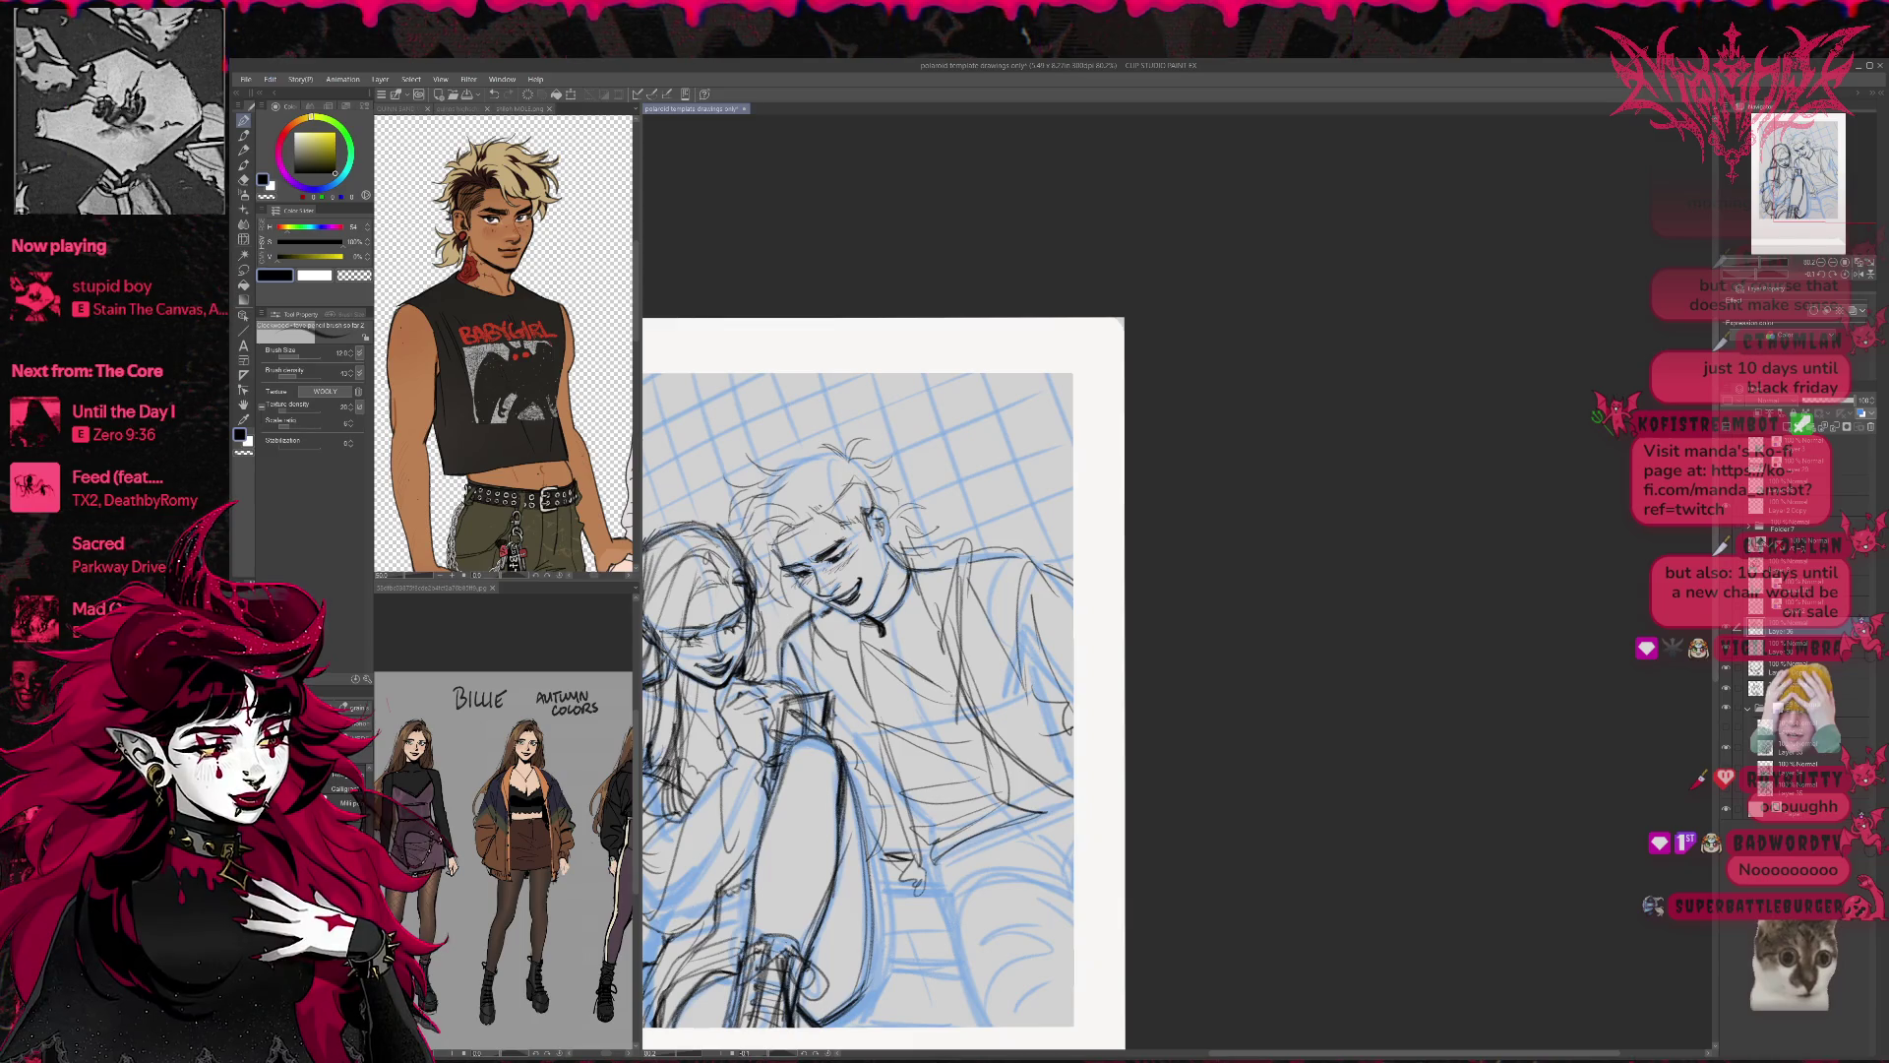
# Draw the knee and lower-leg lines and refine the strokes around the hands.
pyautogui.moveTo(1039, 868)
pyautogui.mouseDown()
pyautogui.moveTo(962, 895)
pyautogui.moveTo(1033, 881)
pyautogui.mouseUp()
pyautogui.moveTo(1027, 882); pyautogui.dragTo(1074, 881)
pyautogui.moveTo(964, 958); pyautogui.dragTo(989, 1028)
pyautogui.moveTo(980, 916); pyautogui.dragTo(950, 1003)
pyautogui.moveTo(948, 863); pyautogui.dragTo(933, 913)
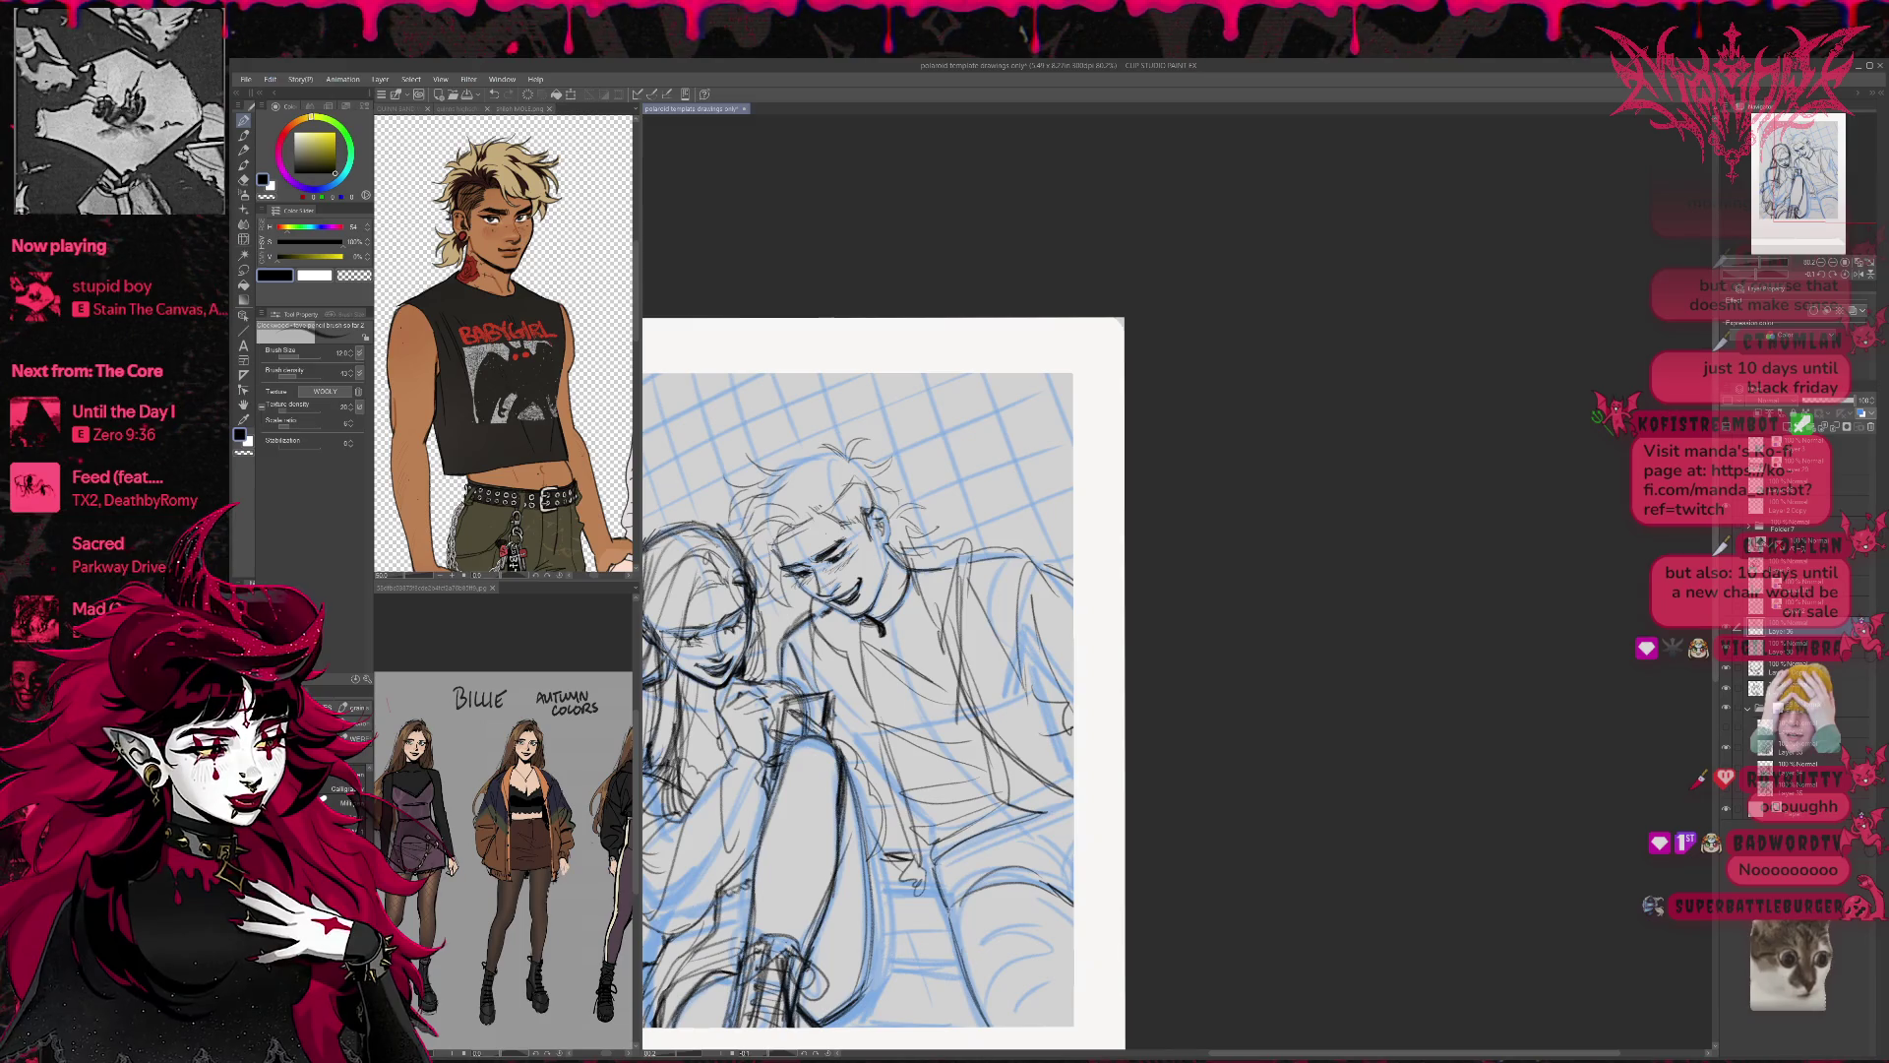
pyautogui.moveTo(1069, 817); pyautogui.dragTo(949, 870)
pyautogui.moveTo(1069, 815)
pyautogui.mouseDown()
pyautogui.moveTo(974, 850)
pyautogui.moveTo(1023, 848)
pyautogui.moveTo(965, 931)
pyautogui.moveTo(981, 960)
pyautogui.moveTo(938, 893)
pyautogui.moveTo(901, 911)
pyautogui.mouseUp()
pyautogui.moveTo(930, 842); pyautogui.dragTo(928, 888)
pyautogui.moveTo(937, 881); pyautogui.dragTo(902, 901)
pyautogui.moveTo(935, 839); pyautogui.dragTo(917, 895)
pyautogui.moveTo(919, 843); pyautogui.dragTo(911, 861)
pyautogui.moveTo(1033, 811)
pyautogui.mouseDown()
pyautogui.moveTo(935, 881)
pyautogui.moveTo(952, 851)
pyautogui.mouseUp()
pyautogui.moveTo(954, 849); pyautogui.dragTo(946, 924)
pyautogui.moveTo(1064, 878)
pyautogui.mouseDown()
pyautogui.moveTo(986, 887)
pyautogui.moveTo(1041, 898)
pyautogui.moveTo(993, 885)
pyautogui.moveTo(988, 1002)
pyautogui.mouseUp()
# Add short strokes across the lower legs and around the knee.
pyautogui.moveTo(1073, 932)
pyautogui.mouseDown()
pyautogui.moveTo(992, 999)
pyautogui.moveTo(988, 972)
pyautogui.mouseUp()
pyautogui.moveTo(996, 984); pyautogui.dragTo(993, 1016)
pyautogui.moveTo(1057, 935); pyautogui.dragTo(990, 978)
pyautogui.moveTo(990, 964); pyautogui.dragTo(979, 1023)
pyautogui.moveTo(994, 917); pyautogui.dragTo(959, 1025)
pyautogui.moveTo(1073, 885)
pyautogui.mouseDown()
pyautogui.moveTo(1038, 910)
pyautogui.moveTo(1052, 902)
pyautogui.mouseUp()
pyautogui.moveTo(980, 852); pyautogui.dragTo(941, 900)
pyautogui.moveTo(1035, 826)
pyautogui.mouseDown()
pyautogui.moveTo(942, 877)
pyautogui.moveTo(947, 904)
pyautogui.mouseUp()
pyautogui.moveTo(1057, 835)
pyautogui.mouseDown()
pyautogui.moveTo(965, 886)
pyautogui.moveTo(930, 941)
pyautogui.moveTo(979, 868)
pyautogui.mouseUp()
pyautogui.moveTo(1074, 788); pyautogui.dragTo(1041, 818)
pyautogui.moveTo(897, 856)
pyautogui.mouseDown()
pyautogui.moveTo(871, 915)
pyautogui.moveTo(938, 903)
pyautogui.mouseUp()
# Draw and strengthen the boy's shoulder and back contour on the right.
pyautogui.moveTo(1045, 605); pyautogui.dragTo(1027, 676)
pyautogui.moveTo(1074, 555); pyautogui.dragTo(1015, 622)
pyautogui.moveTo(1036, 571)
pyautogui.mouseDown()
pyautogui.moveTo(1016, 652)
pyautogui.moveTo(992, 652)
pyautogui.mouseUp()
pyautogui.moveTo(1039, 549)
pyautogui.mouseDown()
pyautogui.moveTo(994, 576)
pyautogui.moveTo(991, 652)
pyautogui.mouseUp()
pyautogui.moveTo(1039, 551)
pyautogui.mouseDown()
pyautogui.moveTo(991, 614)
pyautogui.moveTo(991, 673)
pyautogui.moveTo(1030, 590)
pyautogui.moveTo(972, 561)
pyautogui.mouseUp()
pyautogui.moveTo(1071, 686); pyautogui.dragTo(1034, 728)
pyautogui.moveTo(997, 592); pyautogui.dragTo(979, 651)
pyautogui.moveTo(1003, 647)
pyautogui.mouseDown()
pyautogui.moveTo(993, 678)
pyautogui.moveTo(960, 660)
pyautogui.moveTo(1035, 712)
pyautogui.moveTo(999, 771)
pyautogui.mouseUp()
pyautogui.moveTo(1073, 595); pyautogui.dragTo(1045, 694)
pyautogui.moveTo(1071, 557); pyautogui.dragTo(1023, 589)
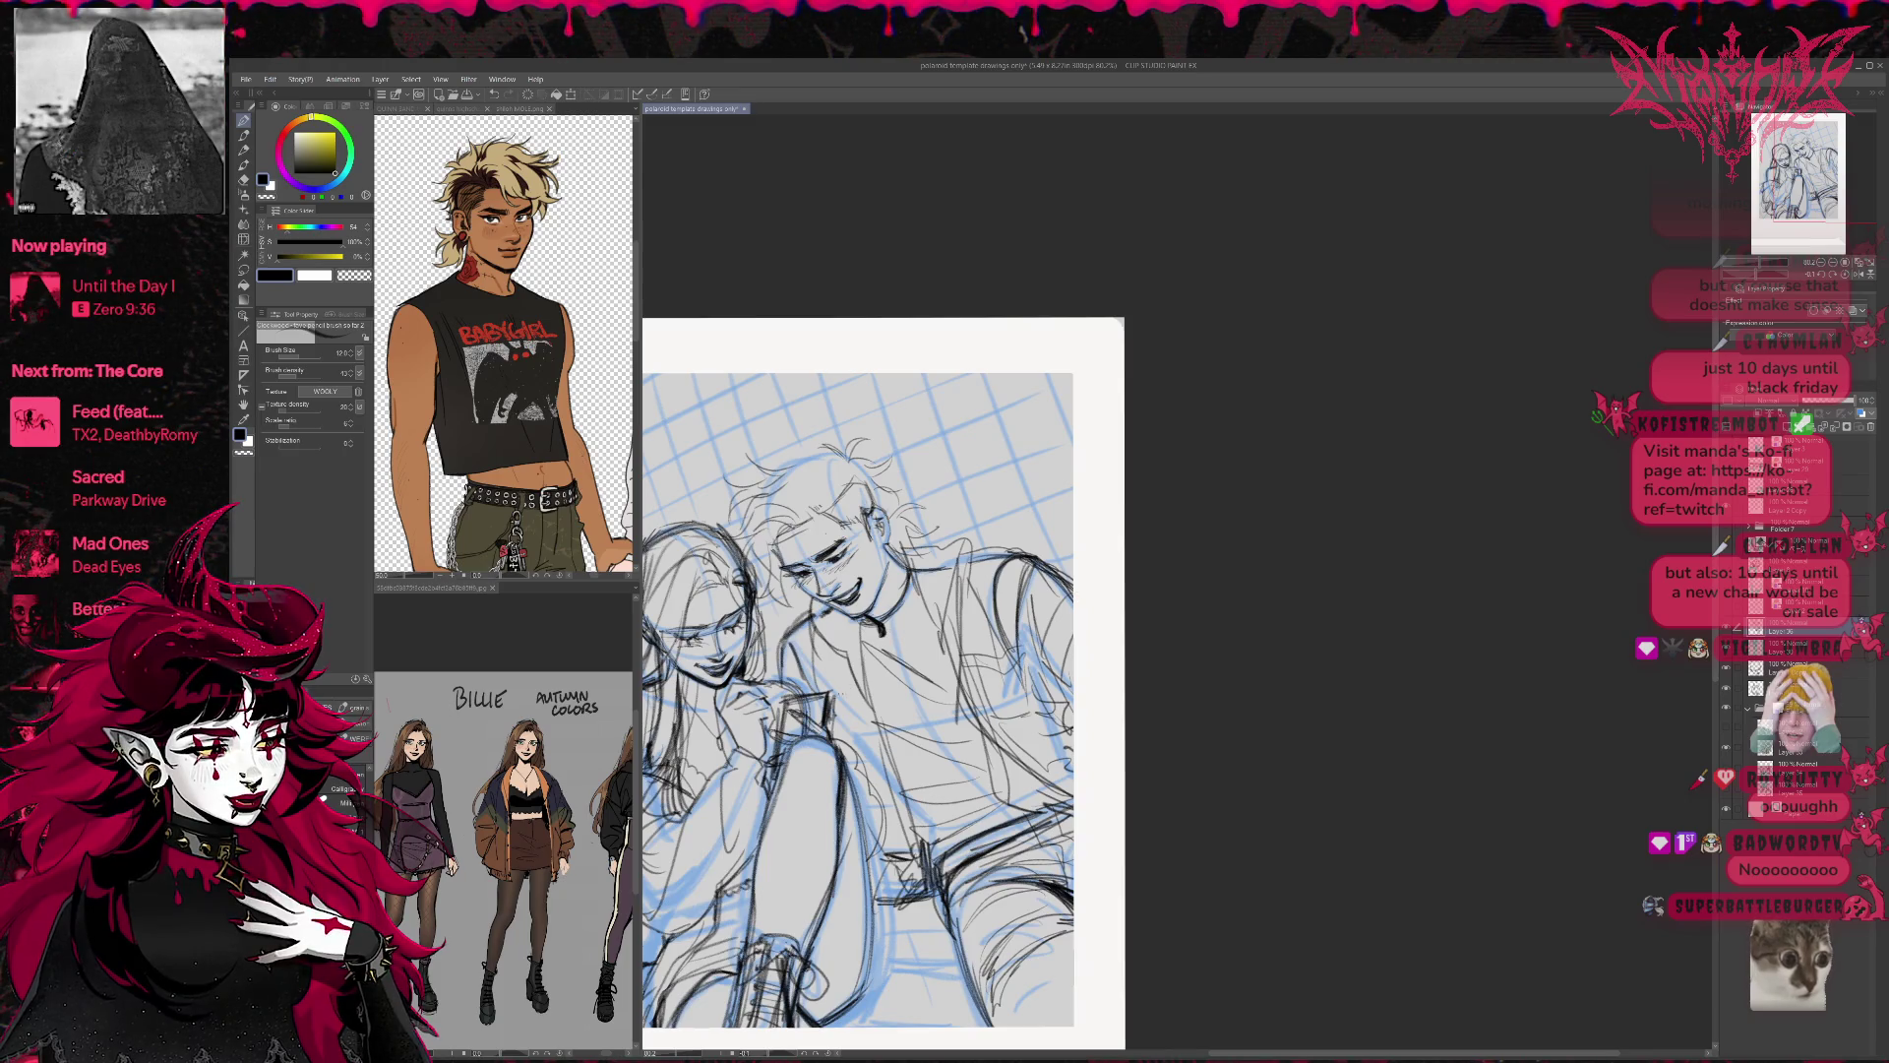
# Darken the lines at the boy's hand, chest, chin and neck.
pyautogui.moveTo(870, 696); pyautogui.dragTo(832, 734)
pyautogui.moveTo(872, 744); pyautogui.dragTo(852, 747)
pyautogui.moveTo(857, 694)
pyautogui.mouseDown()
pyautogui.moveTo(823, 704)
pyautogui.moveTo(849, 764)
pyautogui.mouseUp()
pyautogui.moveTo(879, 769); pyautogui.dragTo(872, 784)
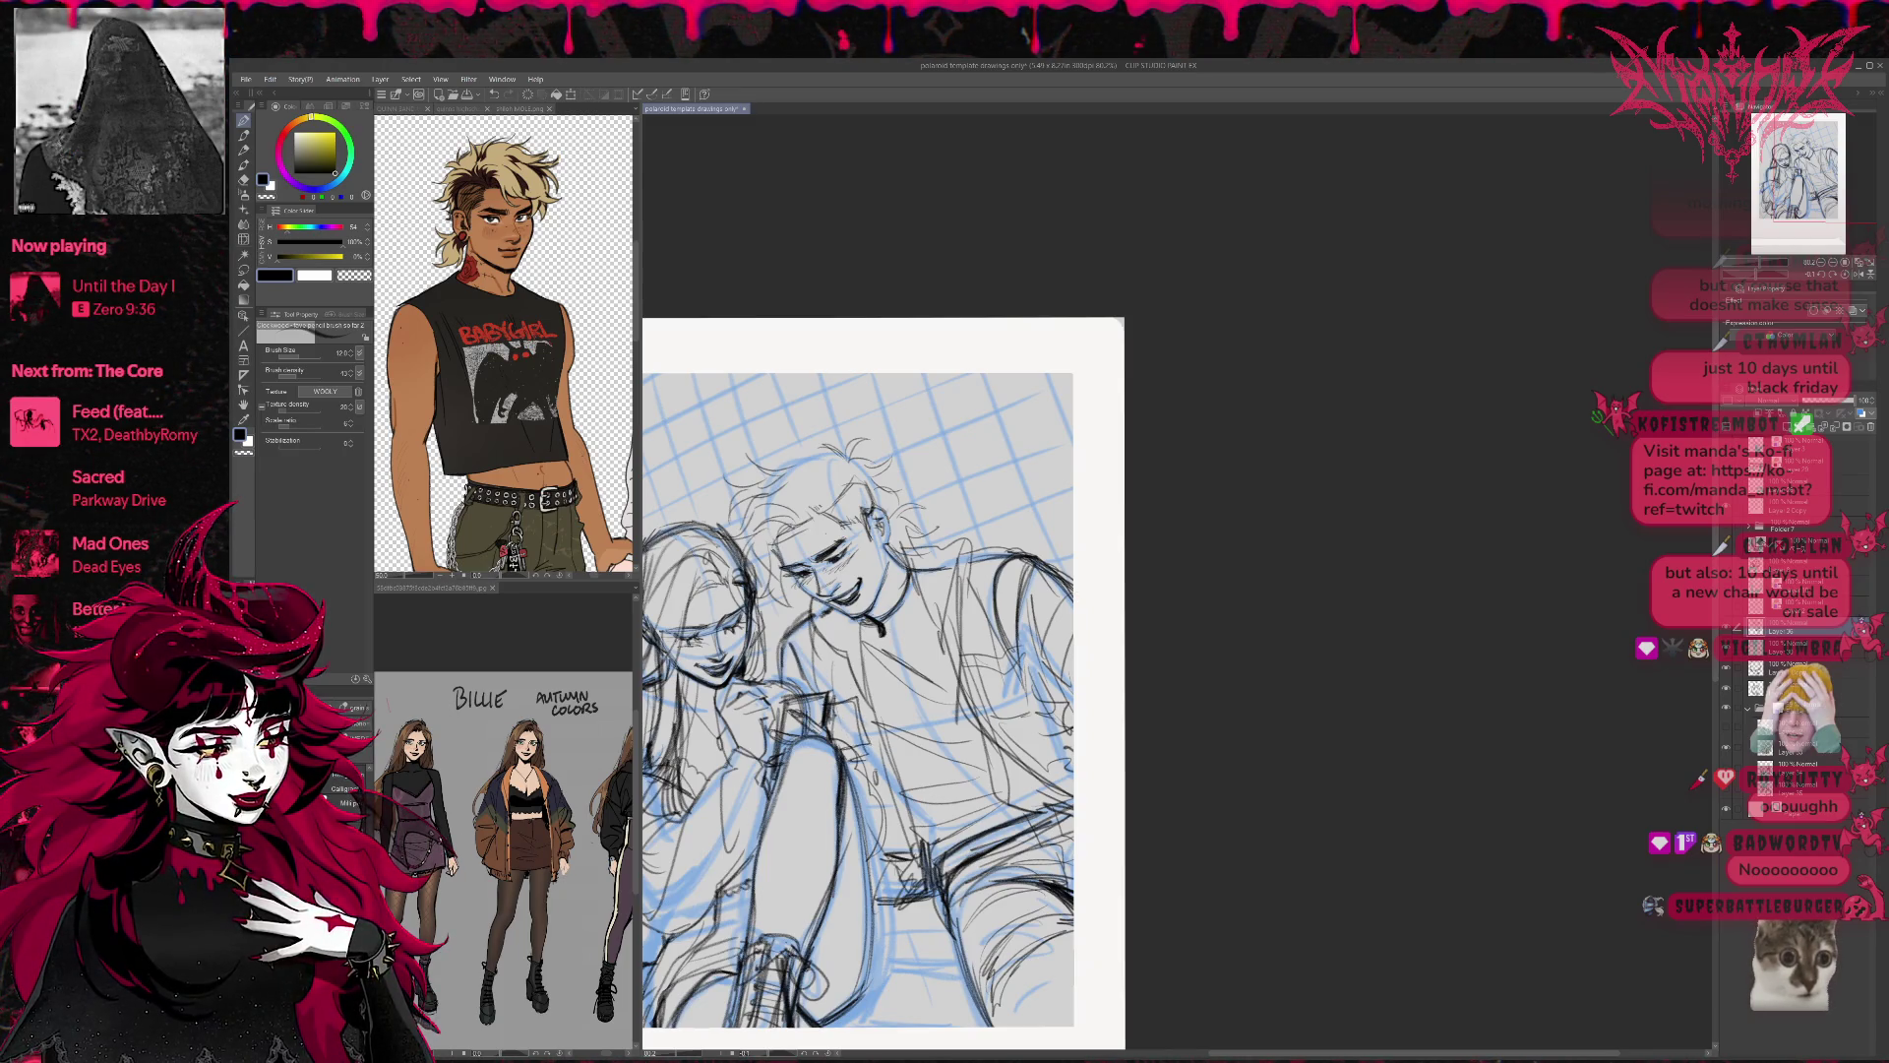
pyautogui.moveTo(873, 622); pyautogui.dragTo(838, 709)
pyautogui.moveTo(951, 644); pyautogui.dragTo(944, 699)
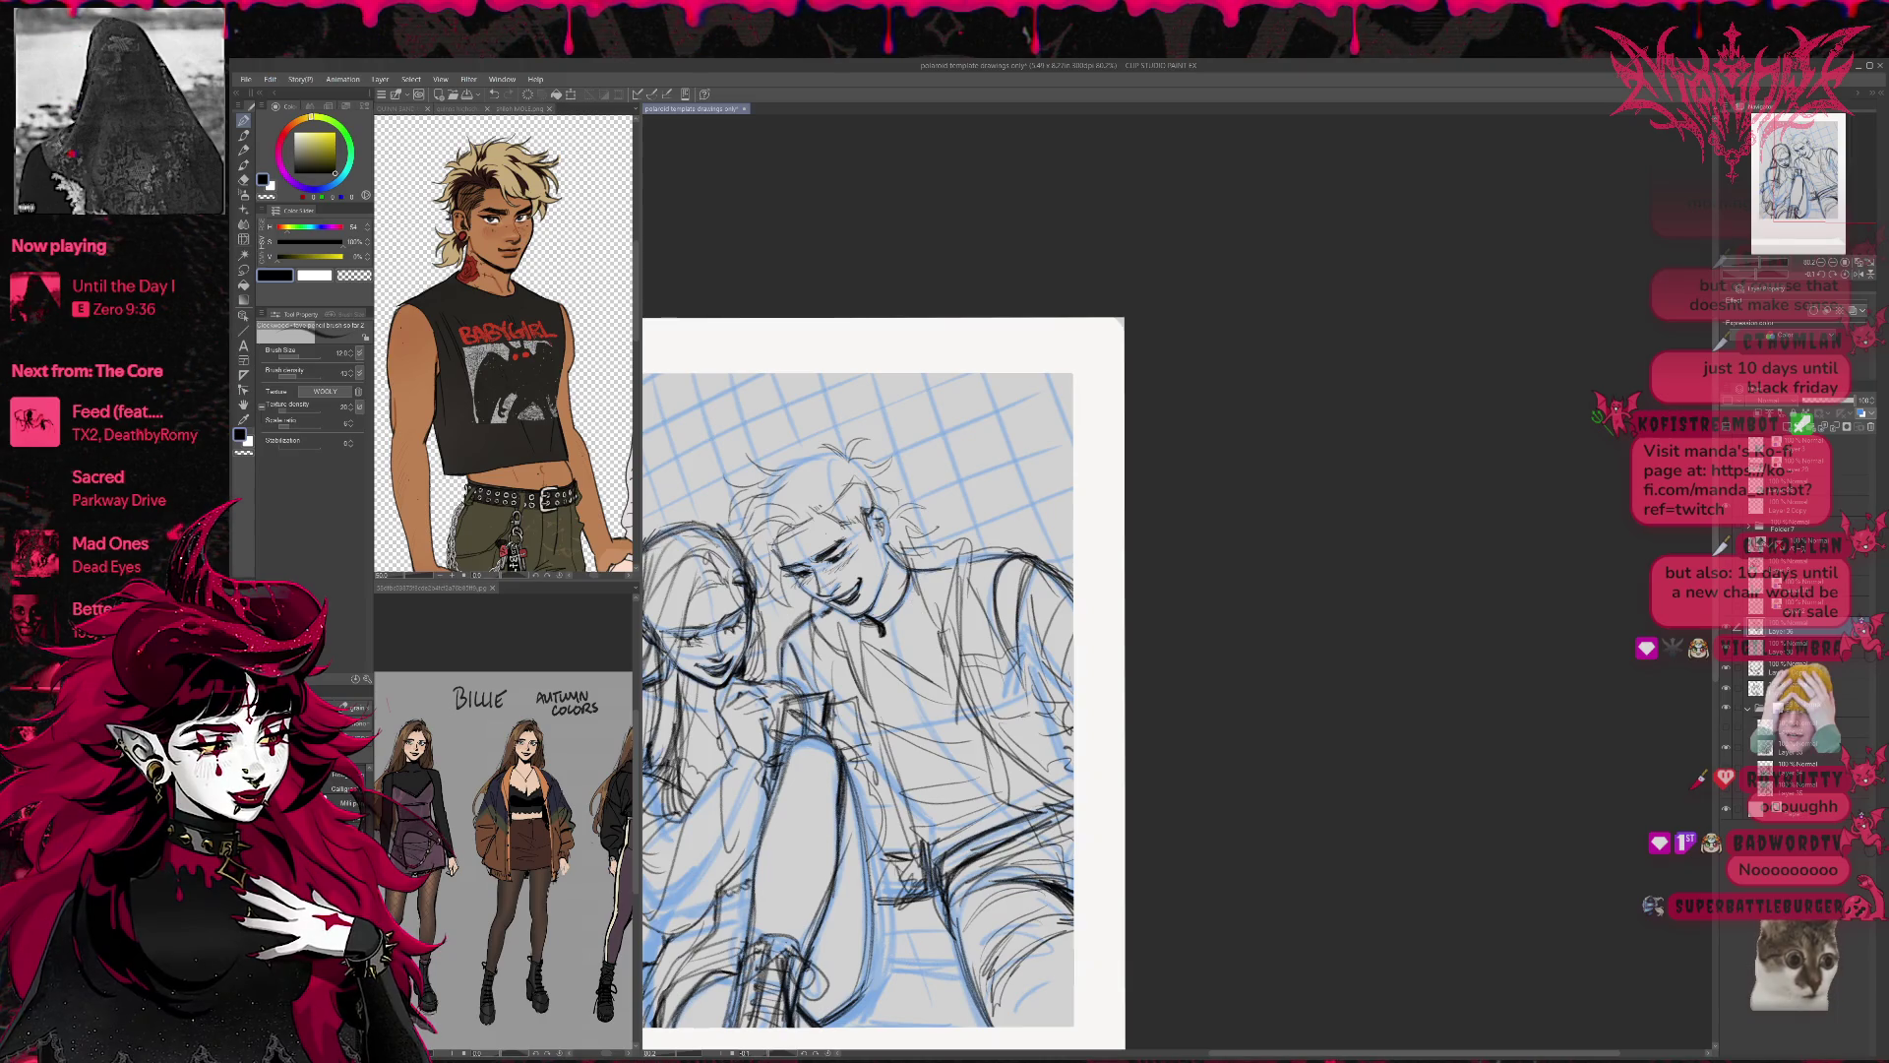
pyautogui.moveTo(912, 610); pyautogui.dragTo(873, 653)
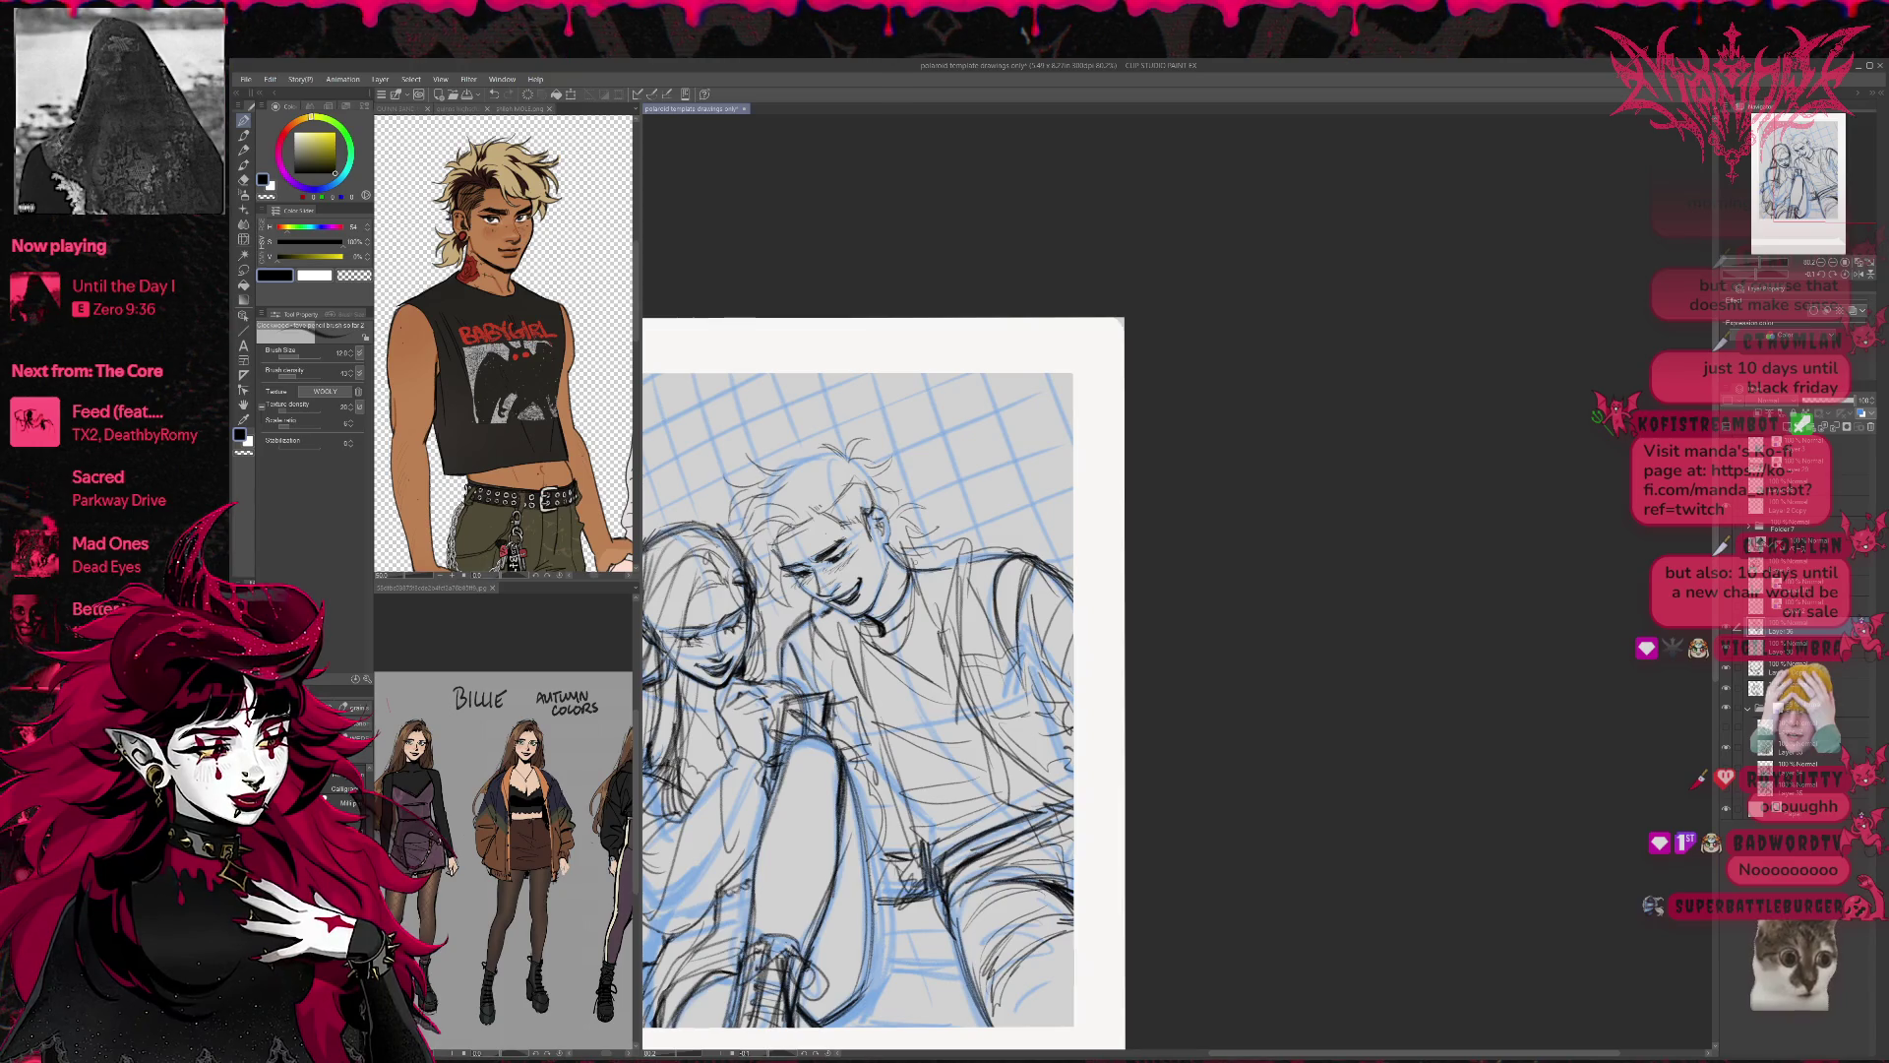
# Add strokes to the boy's hair and brow, then hide the blue rough sketch and grid.
pyautogui.moveTo(1138, 799); pyautogui.dragTo(1202, 770)
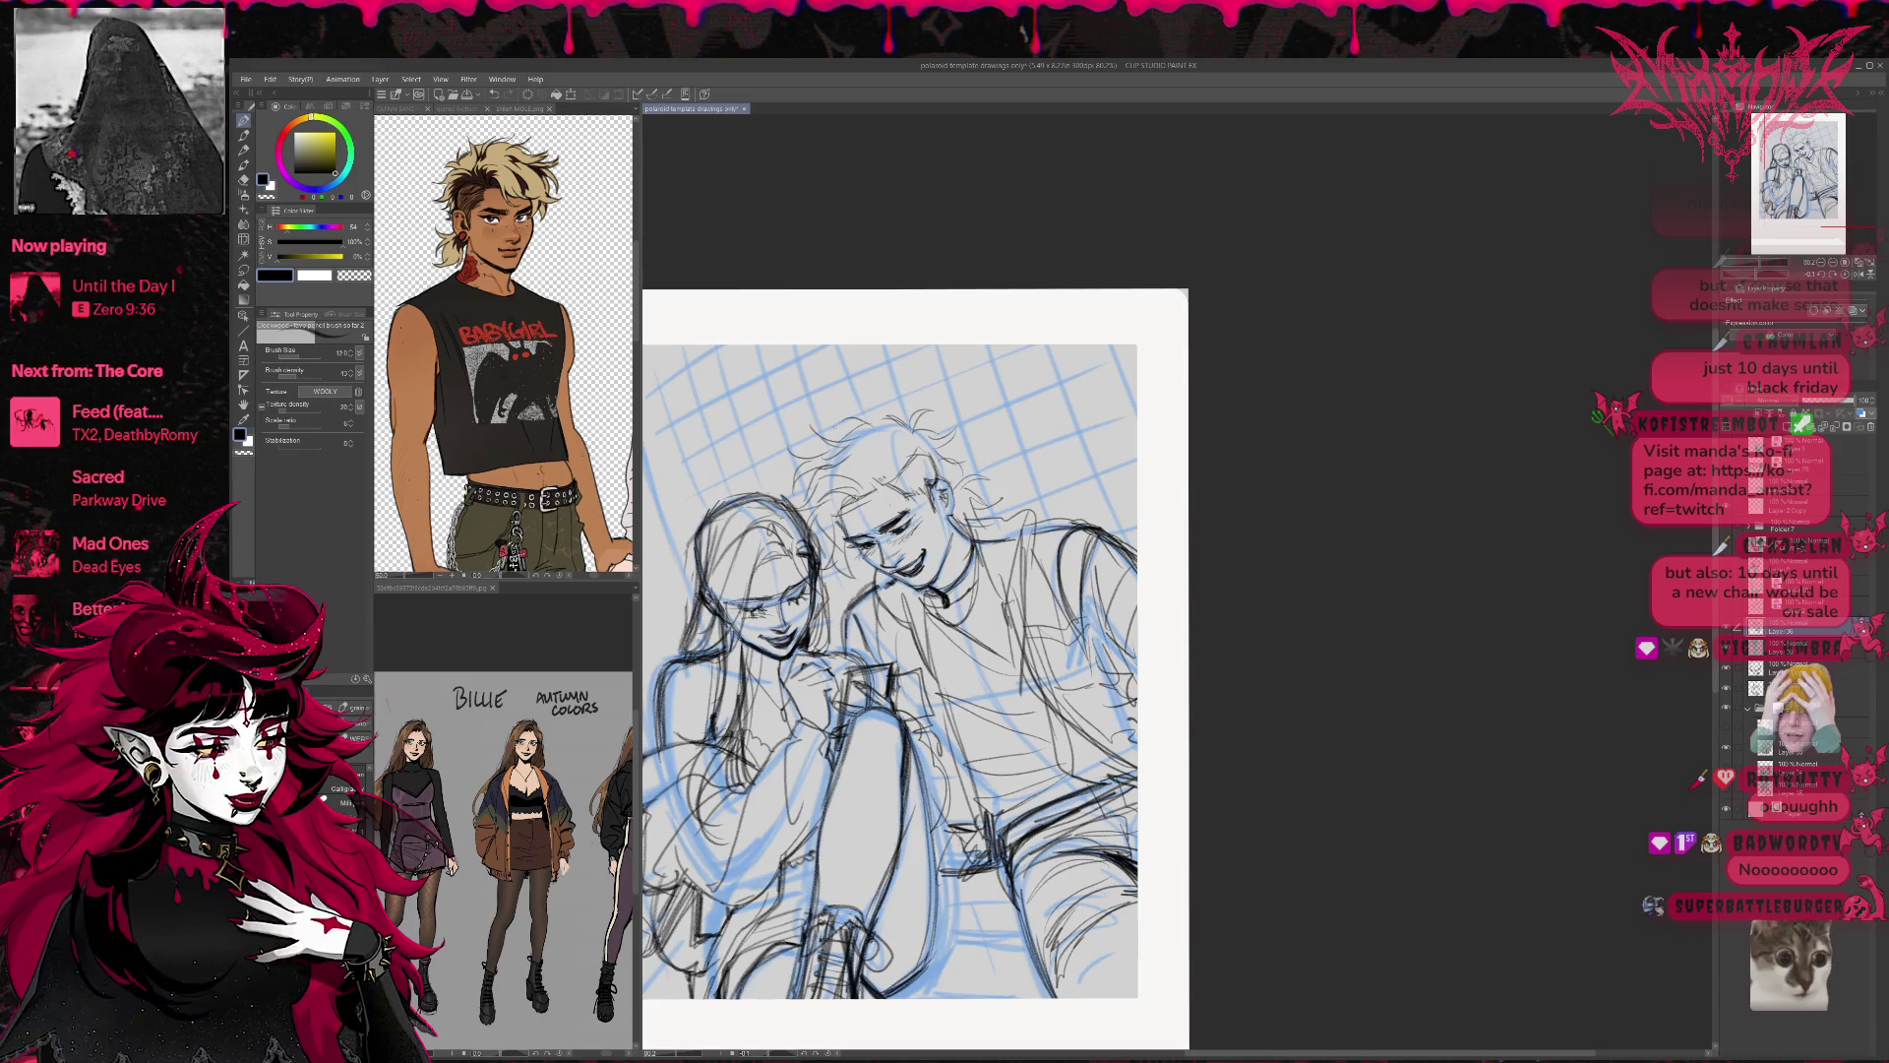
pyautogui.moveTo(835, 399); pyautogui.dragTo(852, 433)
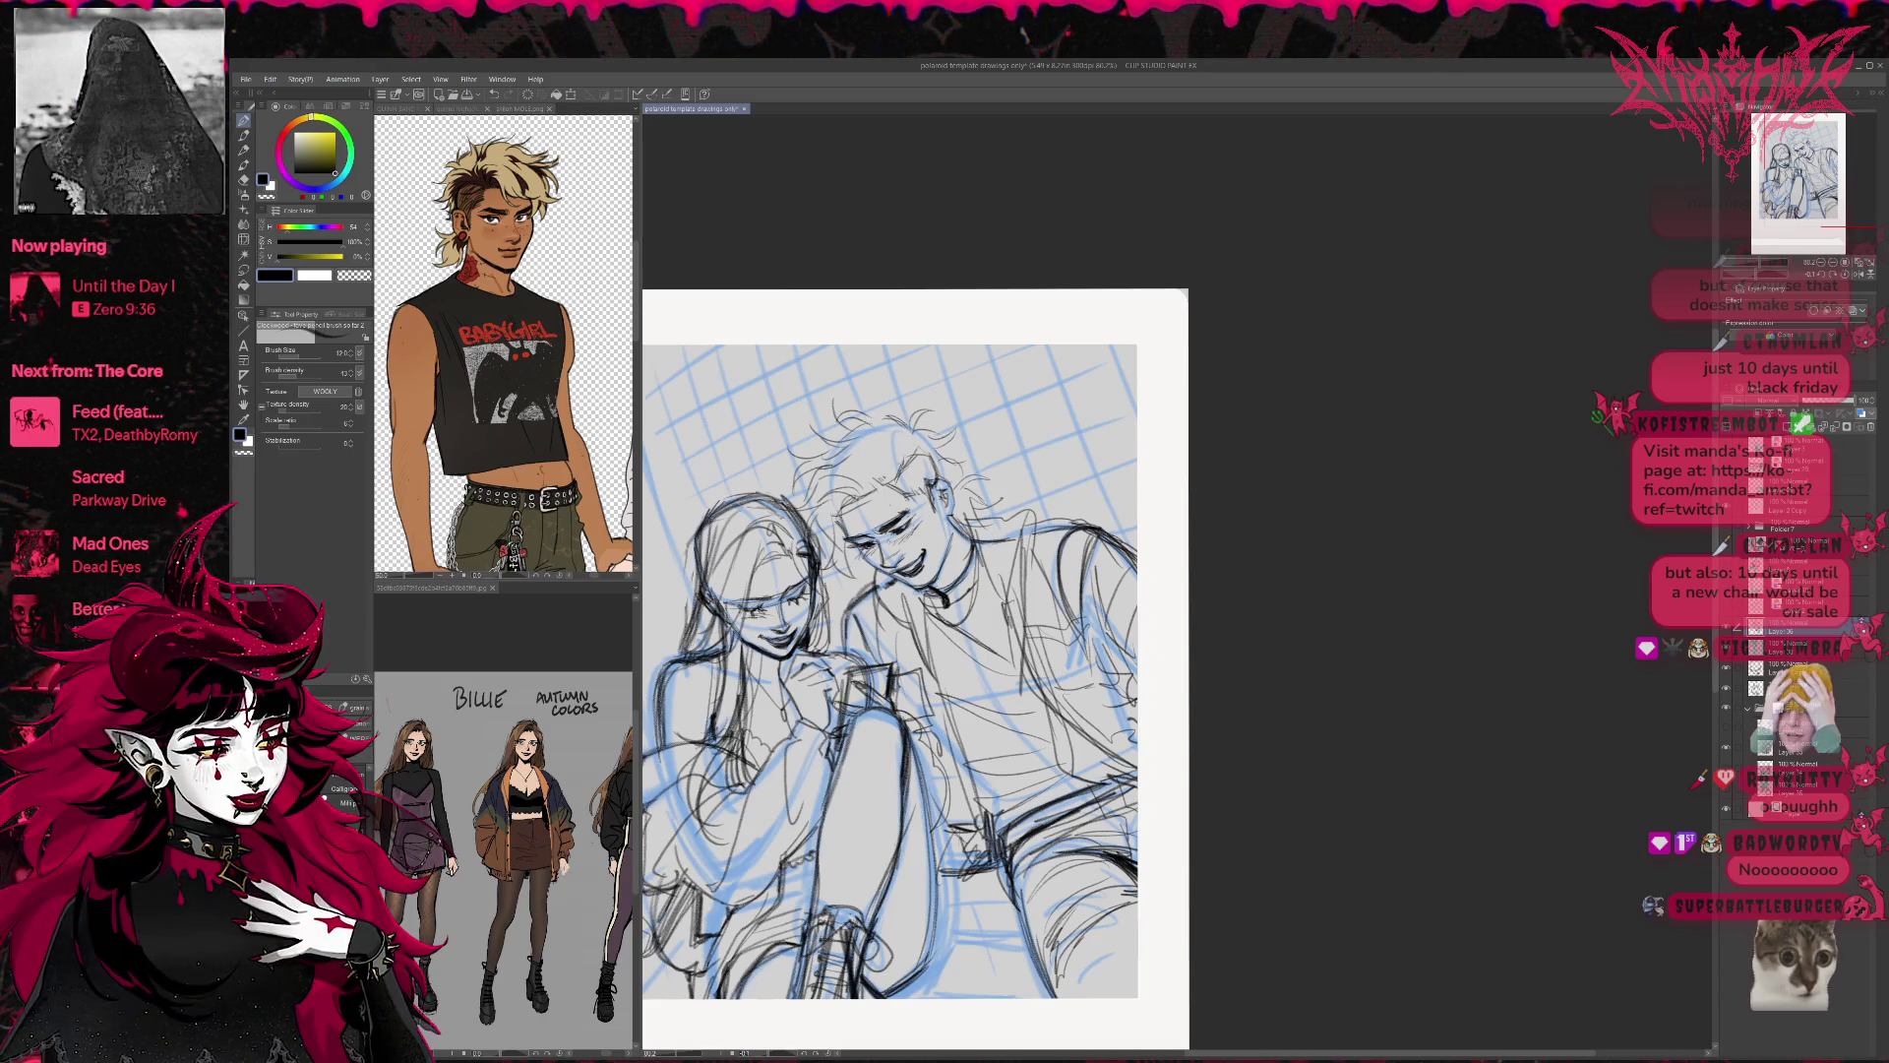
pyautogui.moveTo(869, 451)
pyautogui.mouseDown()
pyautogui.moveTo(866, 486)
pyautogui.moveTo(912, 474)
pyautogui.moveTo(874, 476)
pyautogui.moveTo(869, 541)
pyautogui.mouseUp()
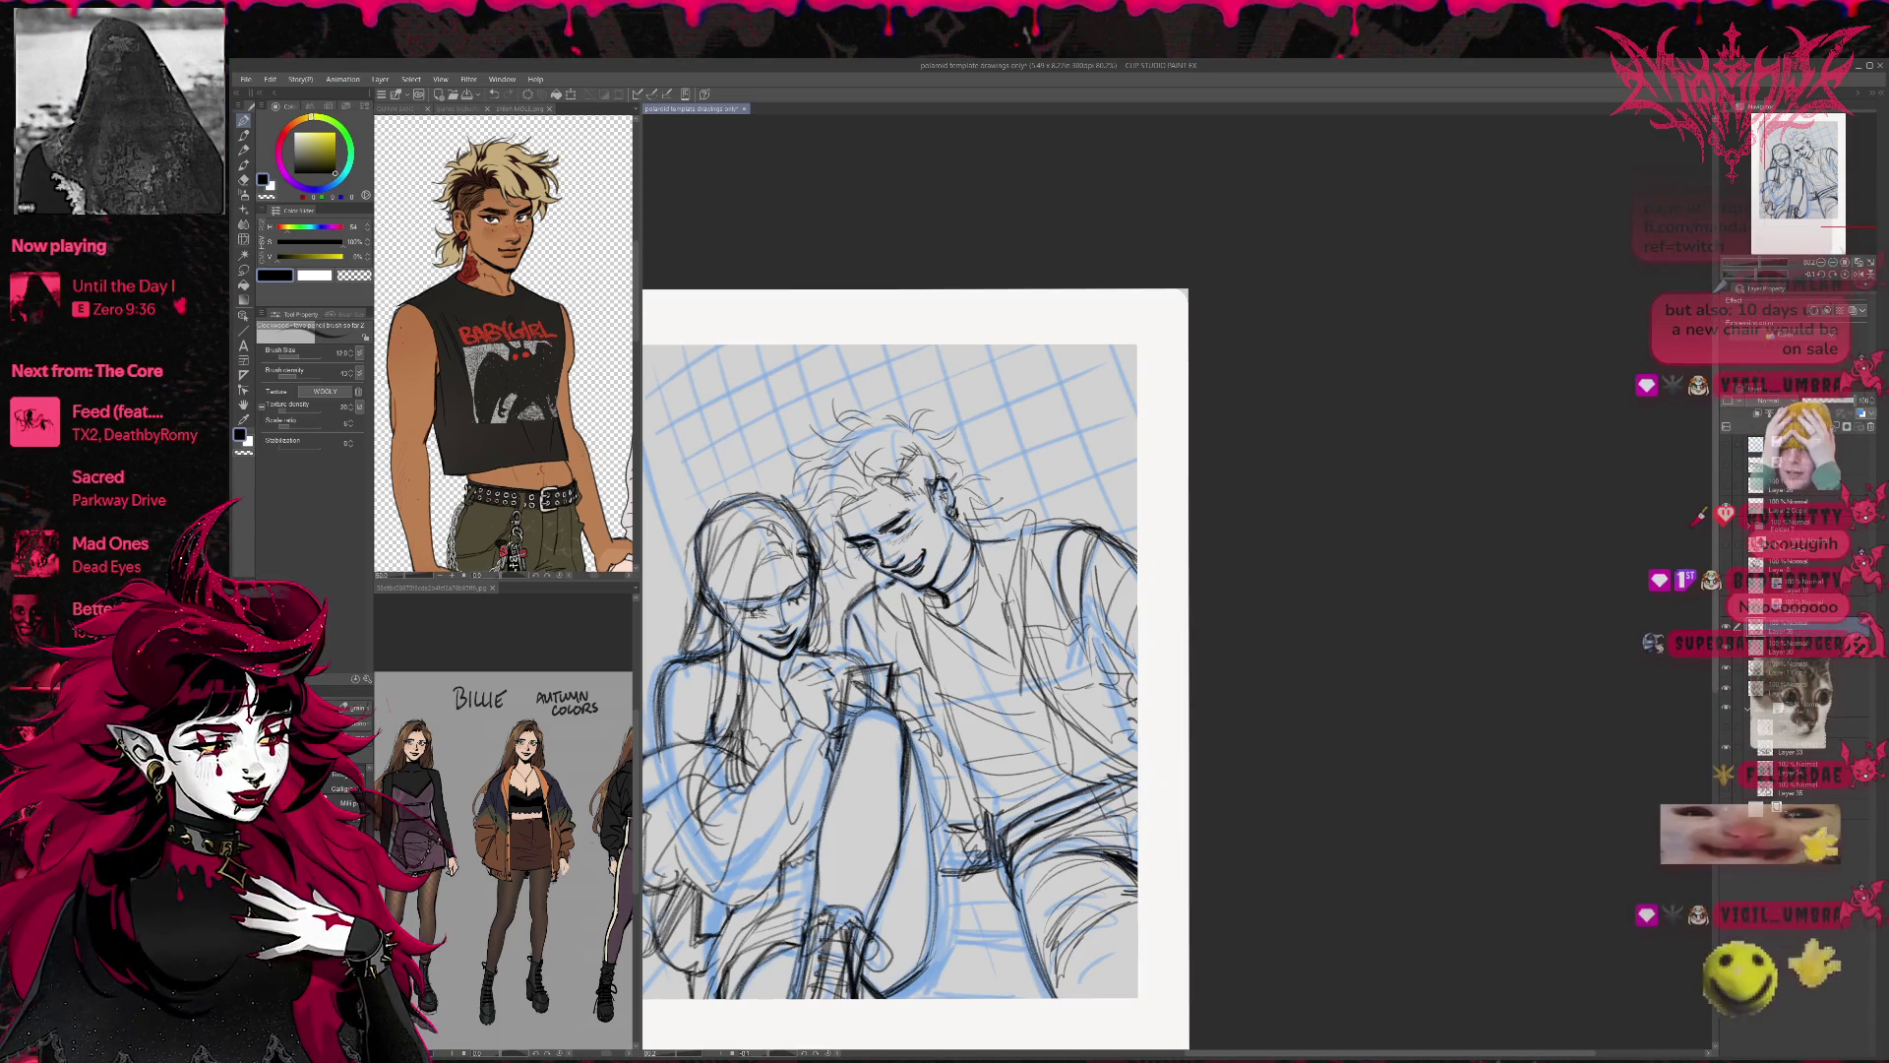
pyautogui.moveTo(984, 481); pyautogui.dragTo(1008, 505)
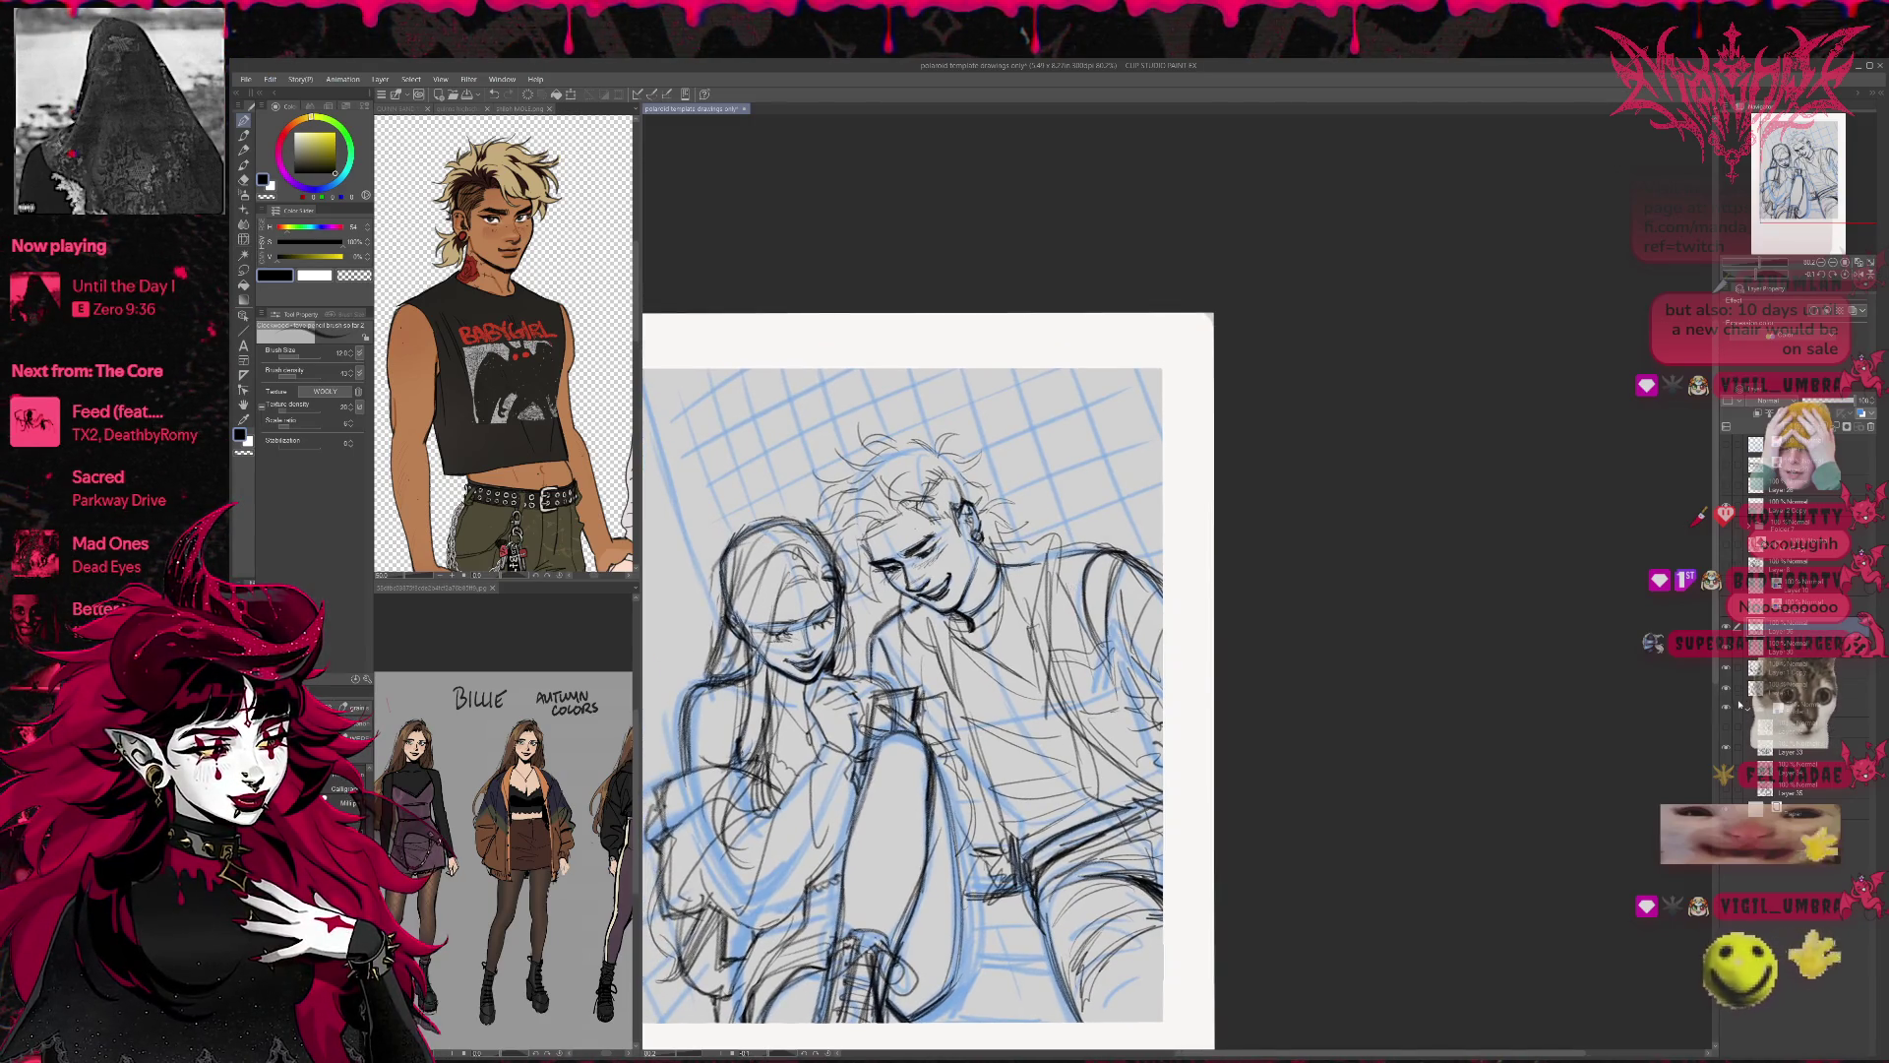
pyautogui.click(1724, 707)
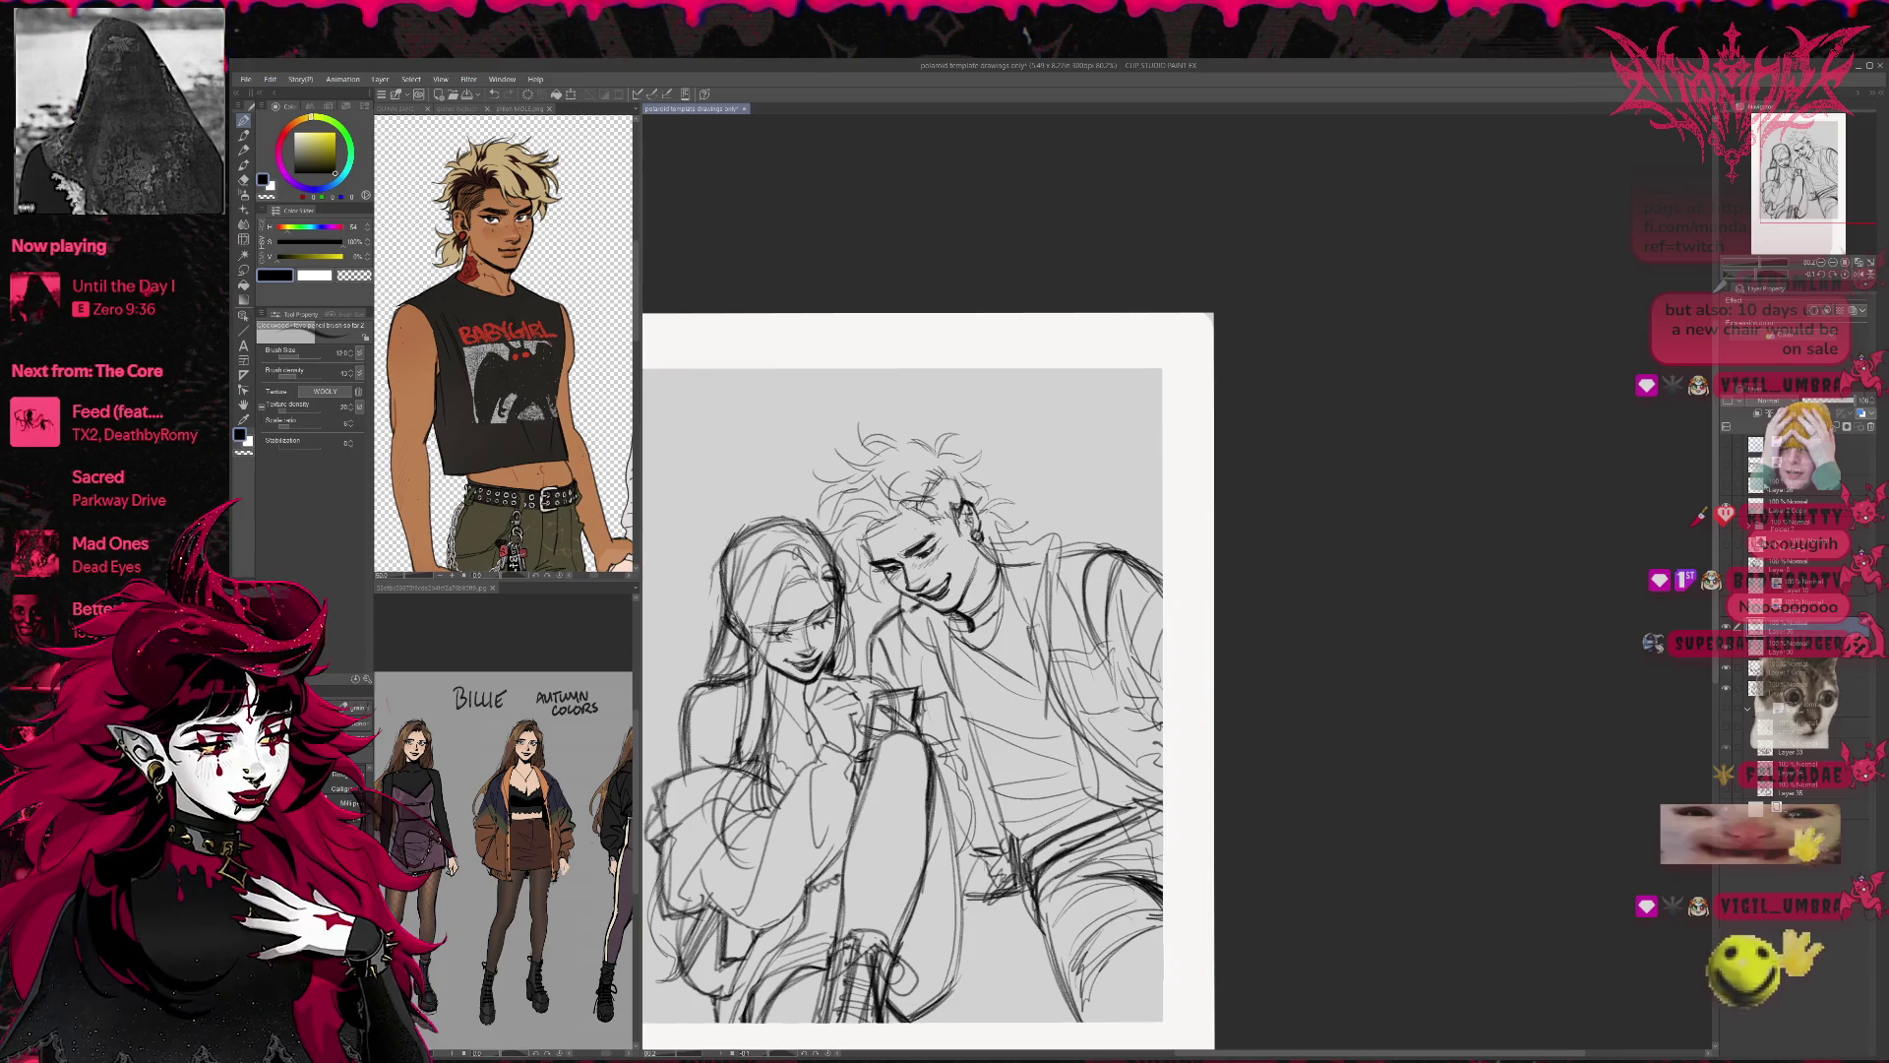
# Select the girl's head on Layer 1 and scale it down to 98%.
pyautogui.click(1819, 264)
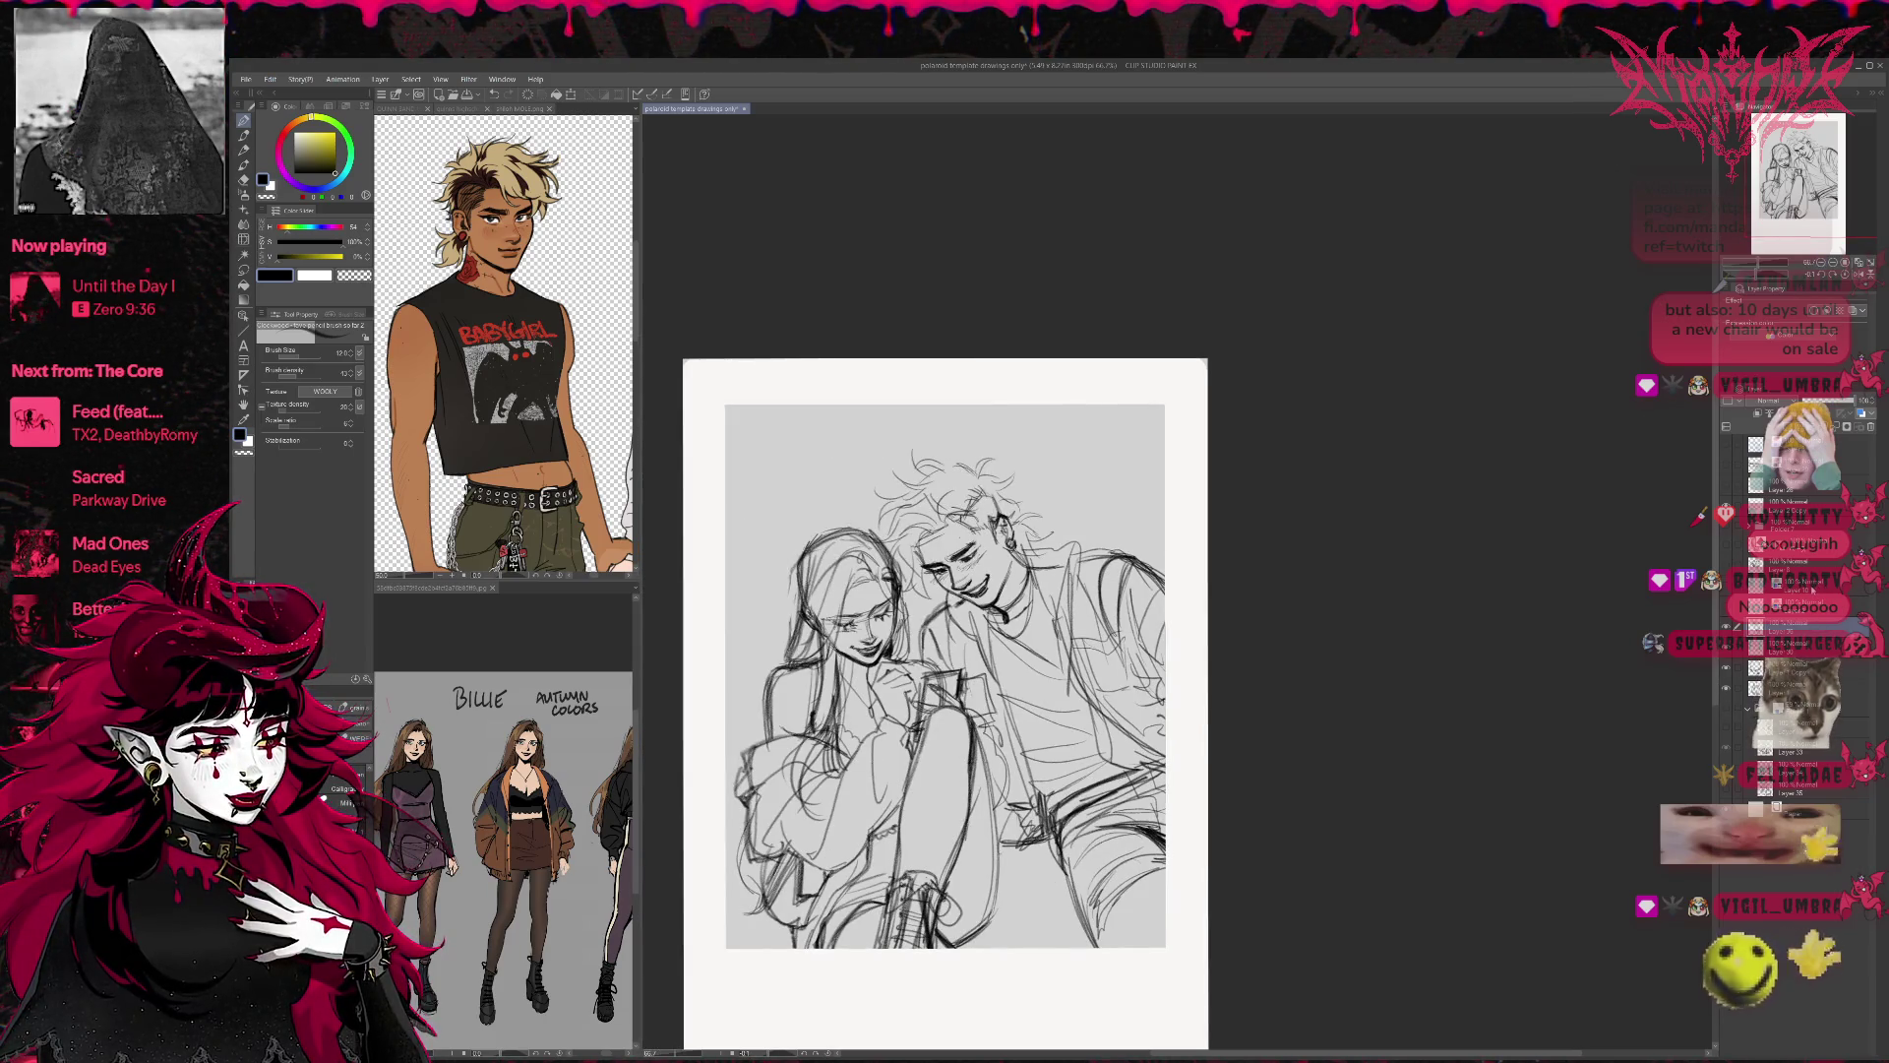
pyautogui.click(1800, 689)
pyautogui.keyDown('ctrl'); pyautogui.click(1756, 688); pyautogui.keyUp('ctrl')
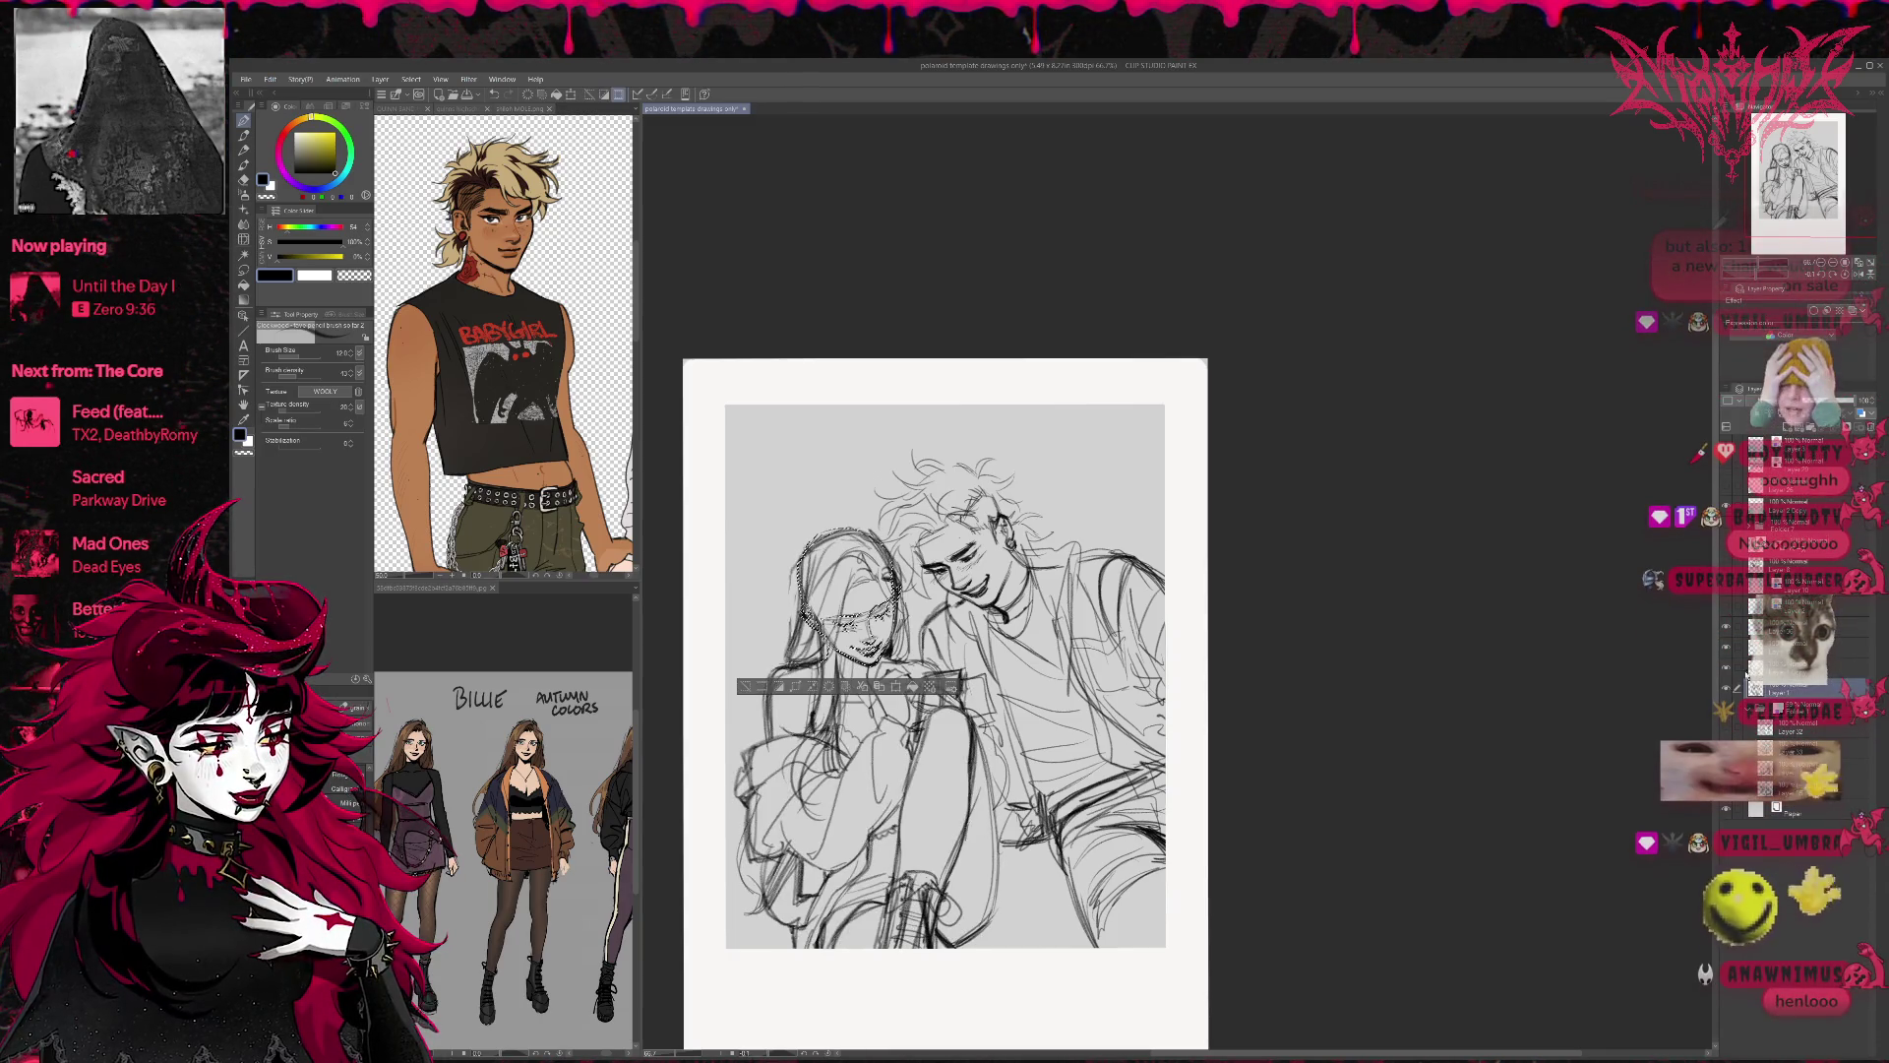
pyautogui.hotkey('ctrl', 't')
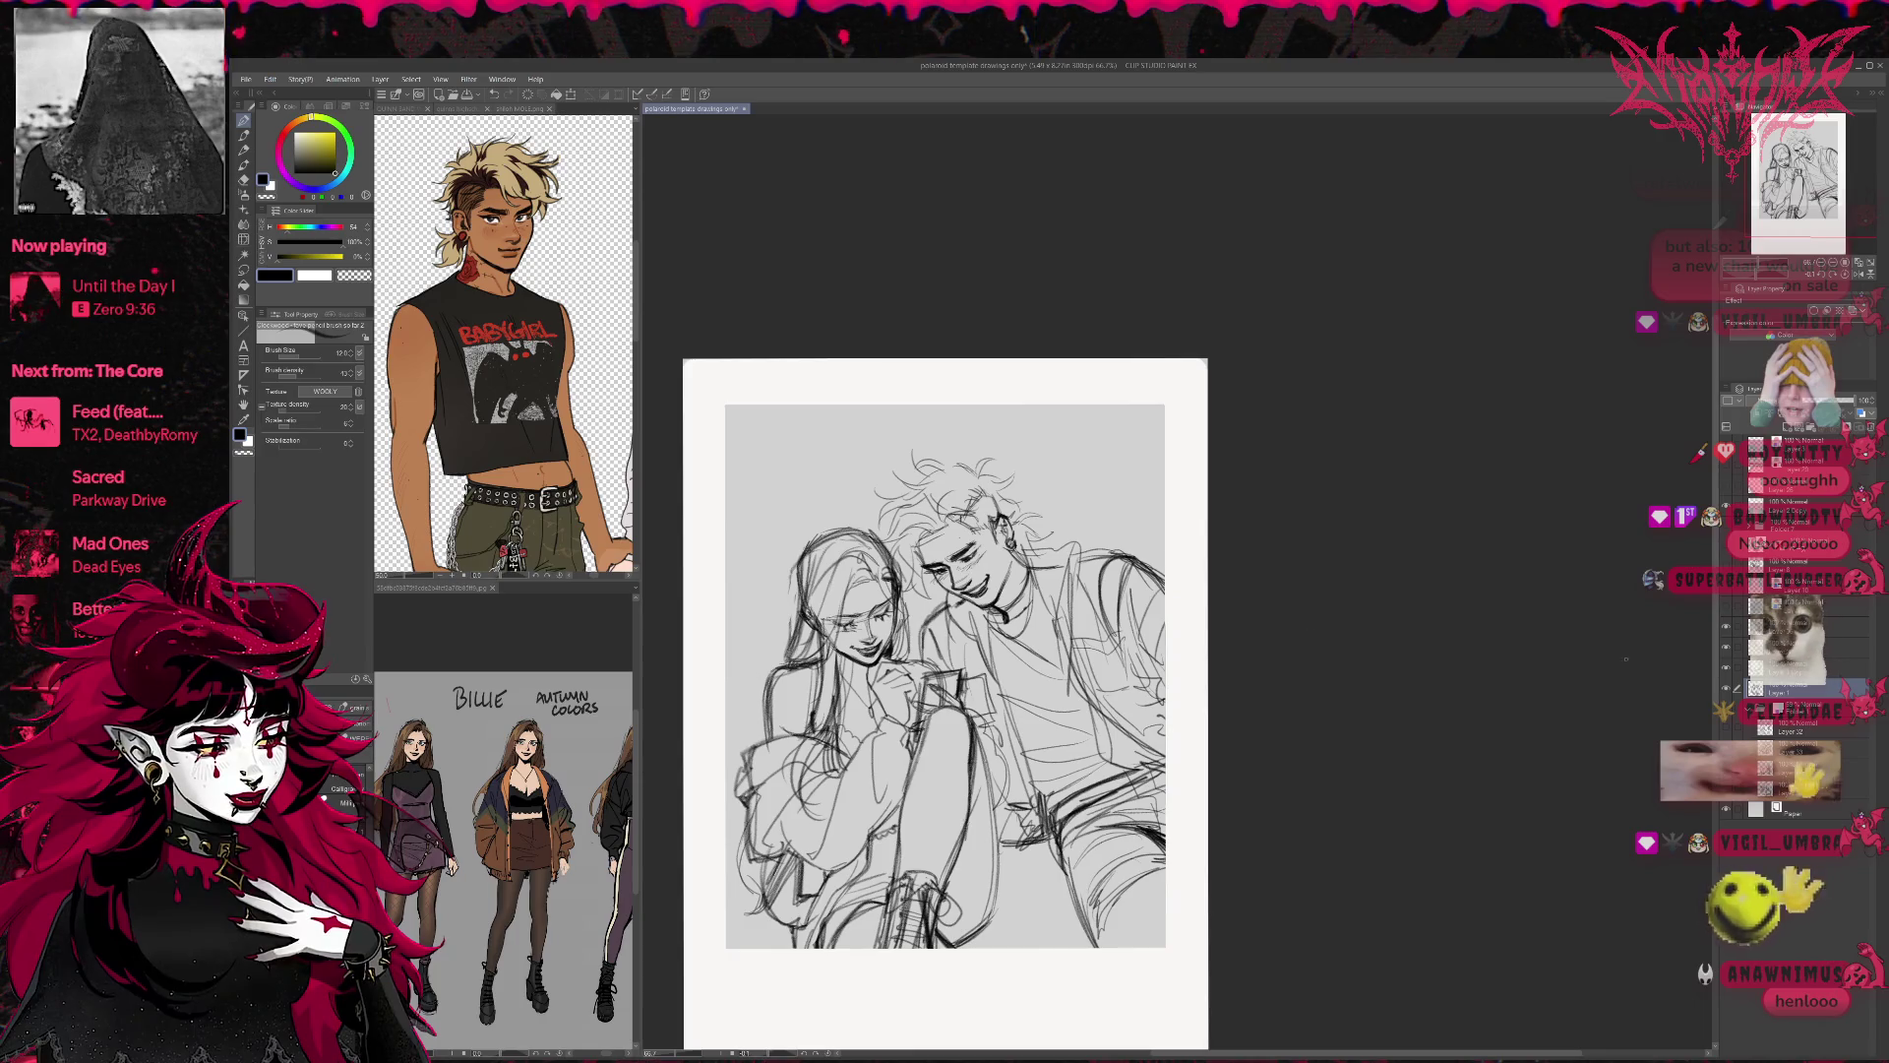
pyautogui.moveTo(904, 679); pyautogui.dragTo(898, 684)
pyautogui.press('Return')
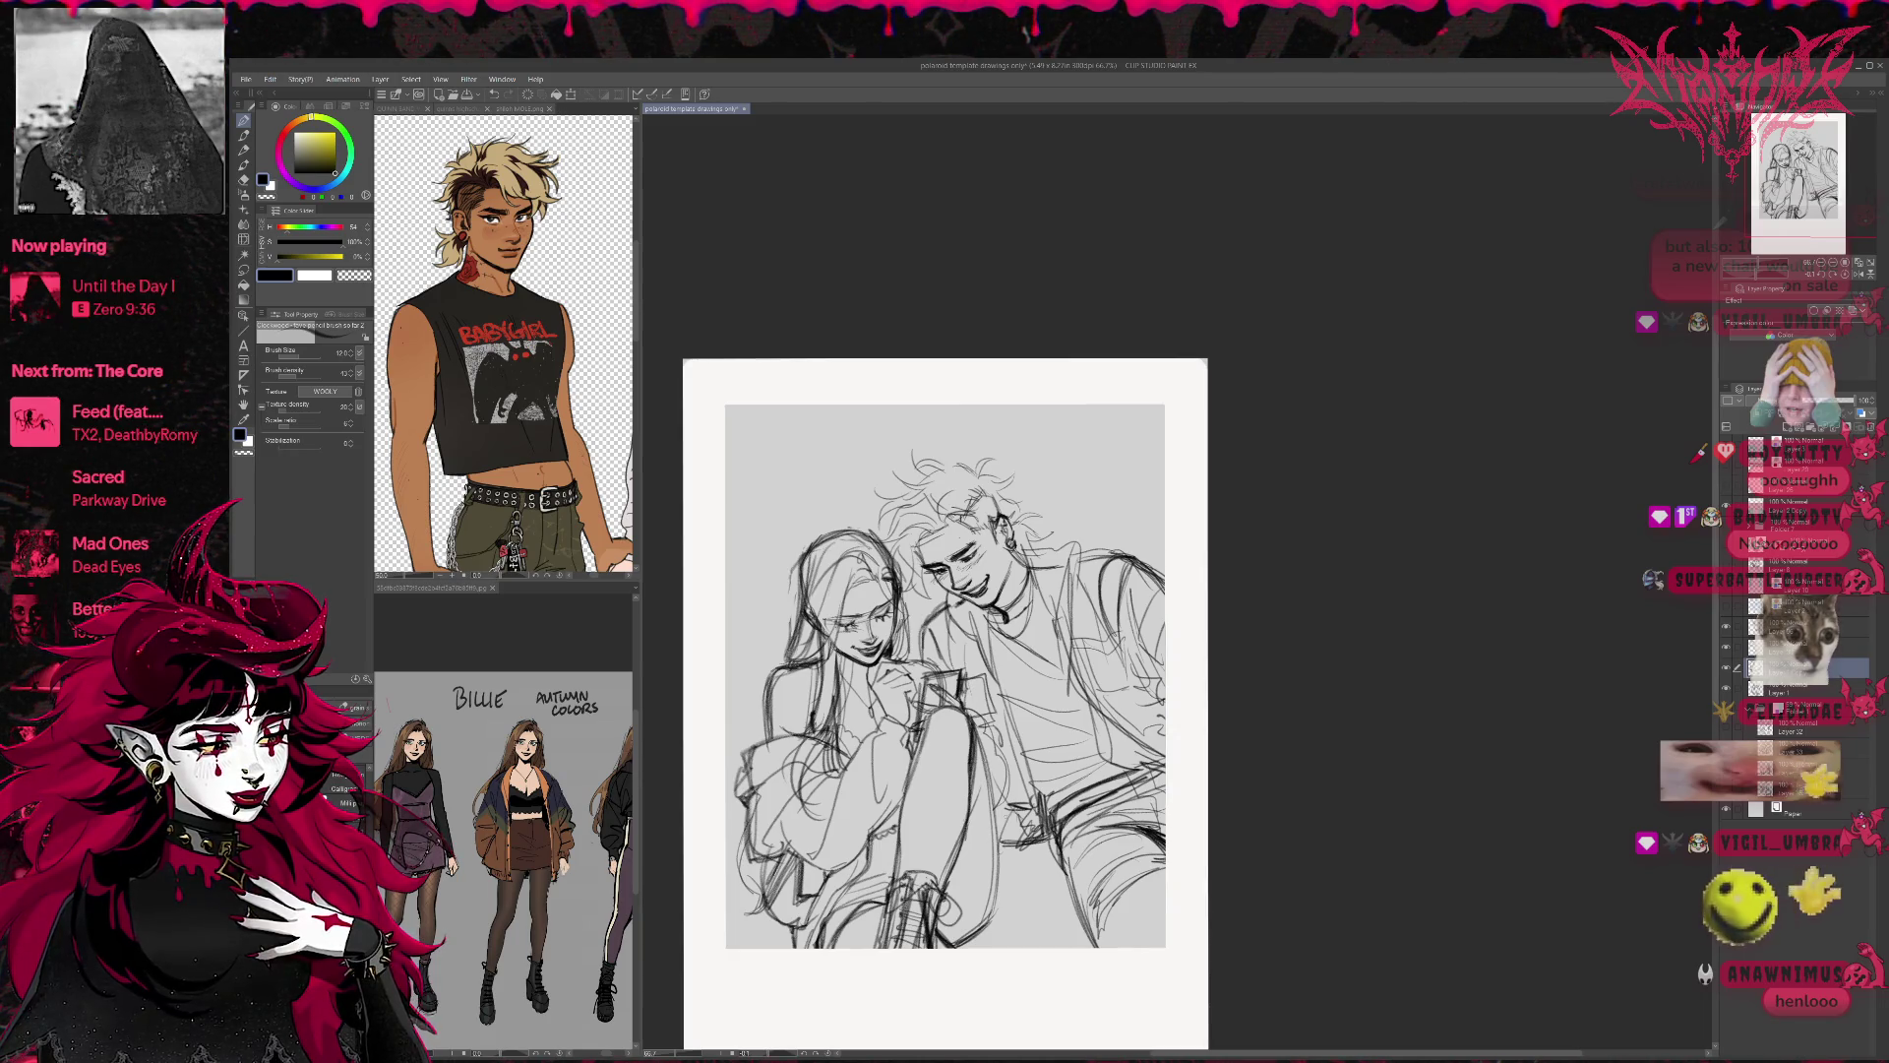
pyautogui.hotkey('ctrl', 't')
# Nudge the girl's head left, commit the transform, and move the layer copy below the original.
pyautogui.press('Left')
pyautogui.press('Left')
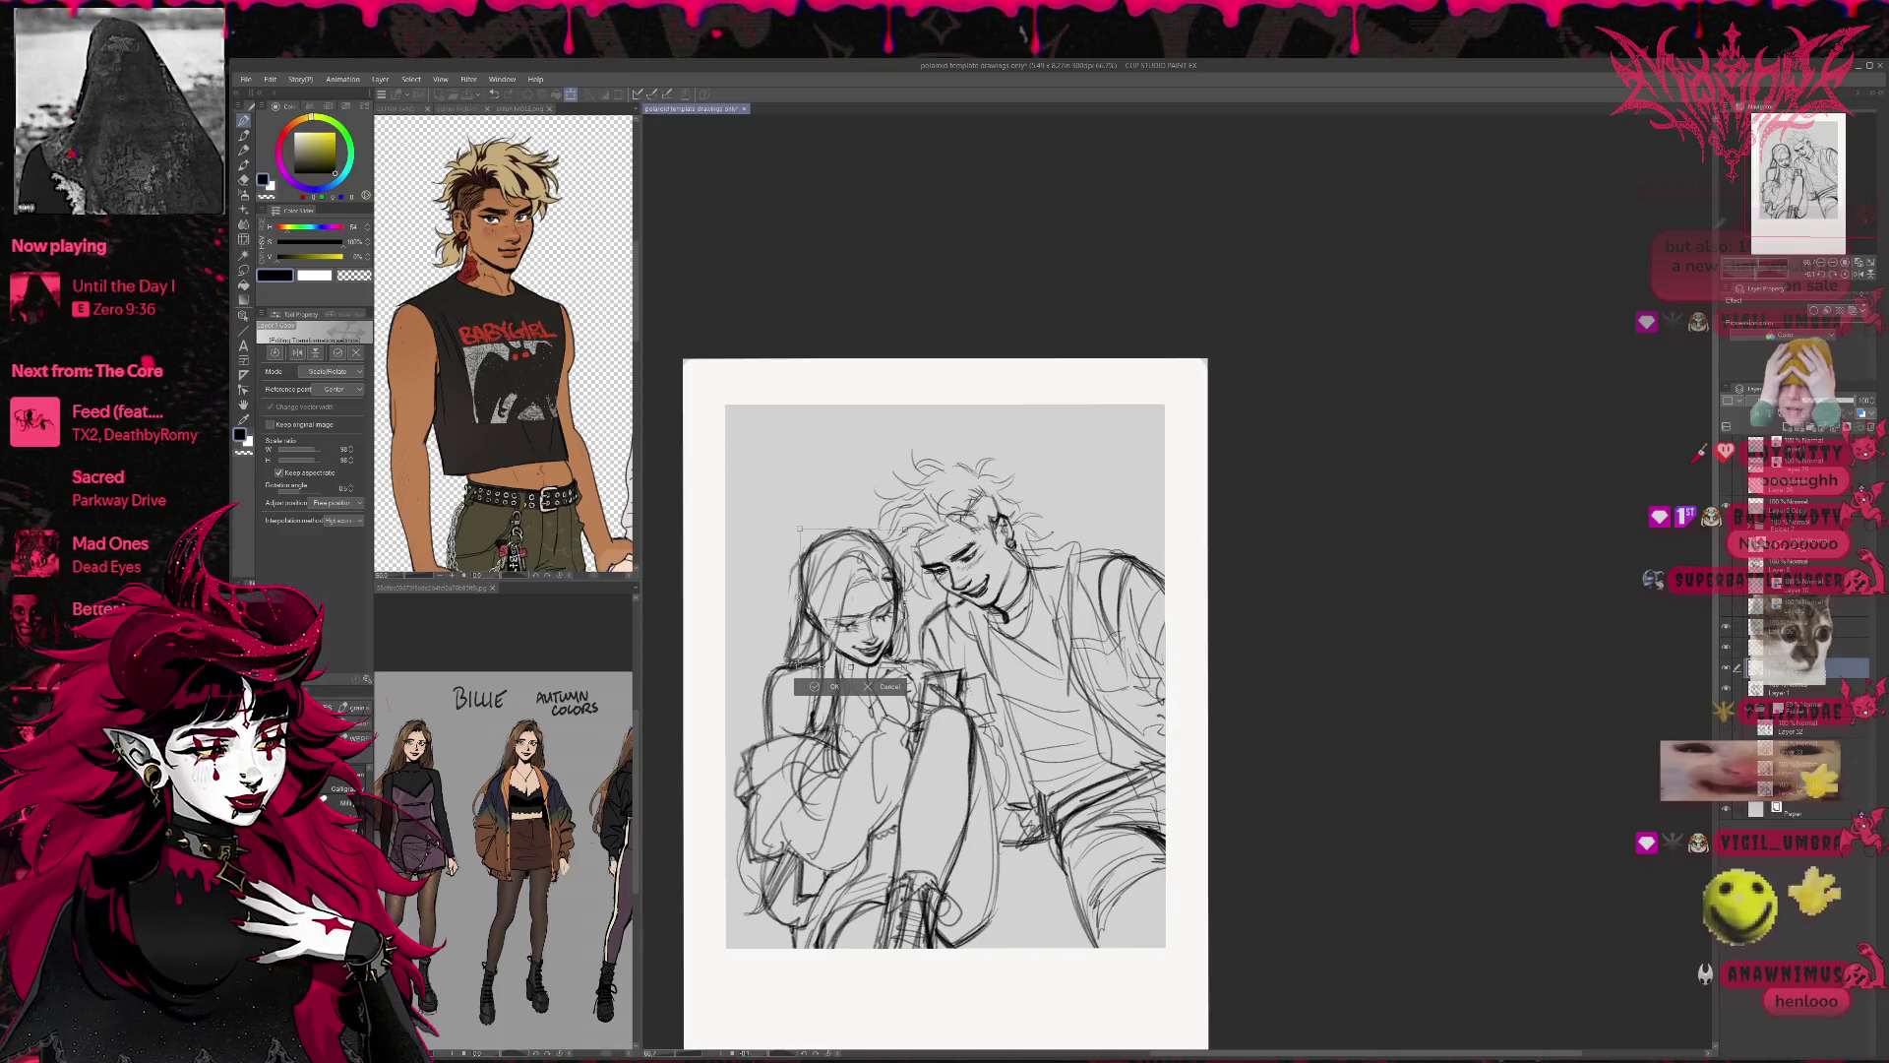
pyautogui.press('Return')
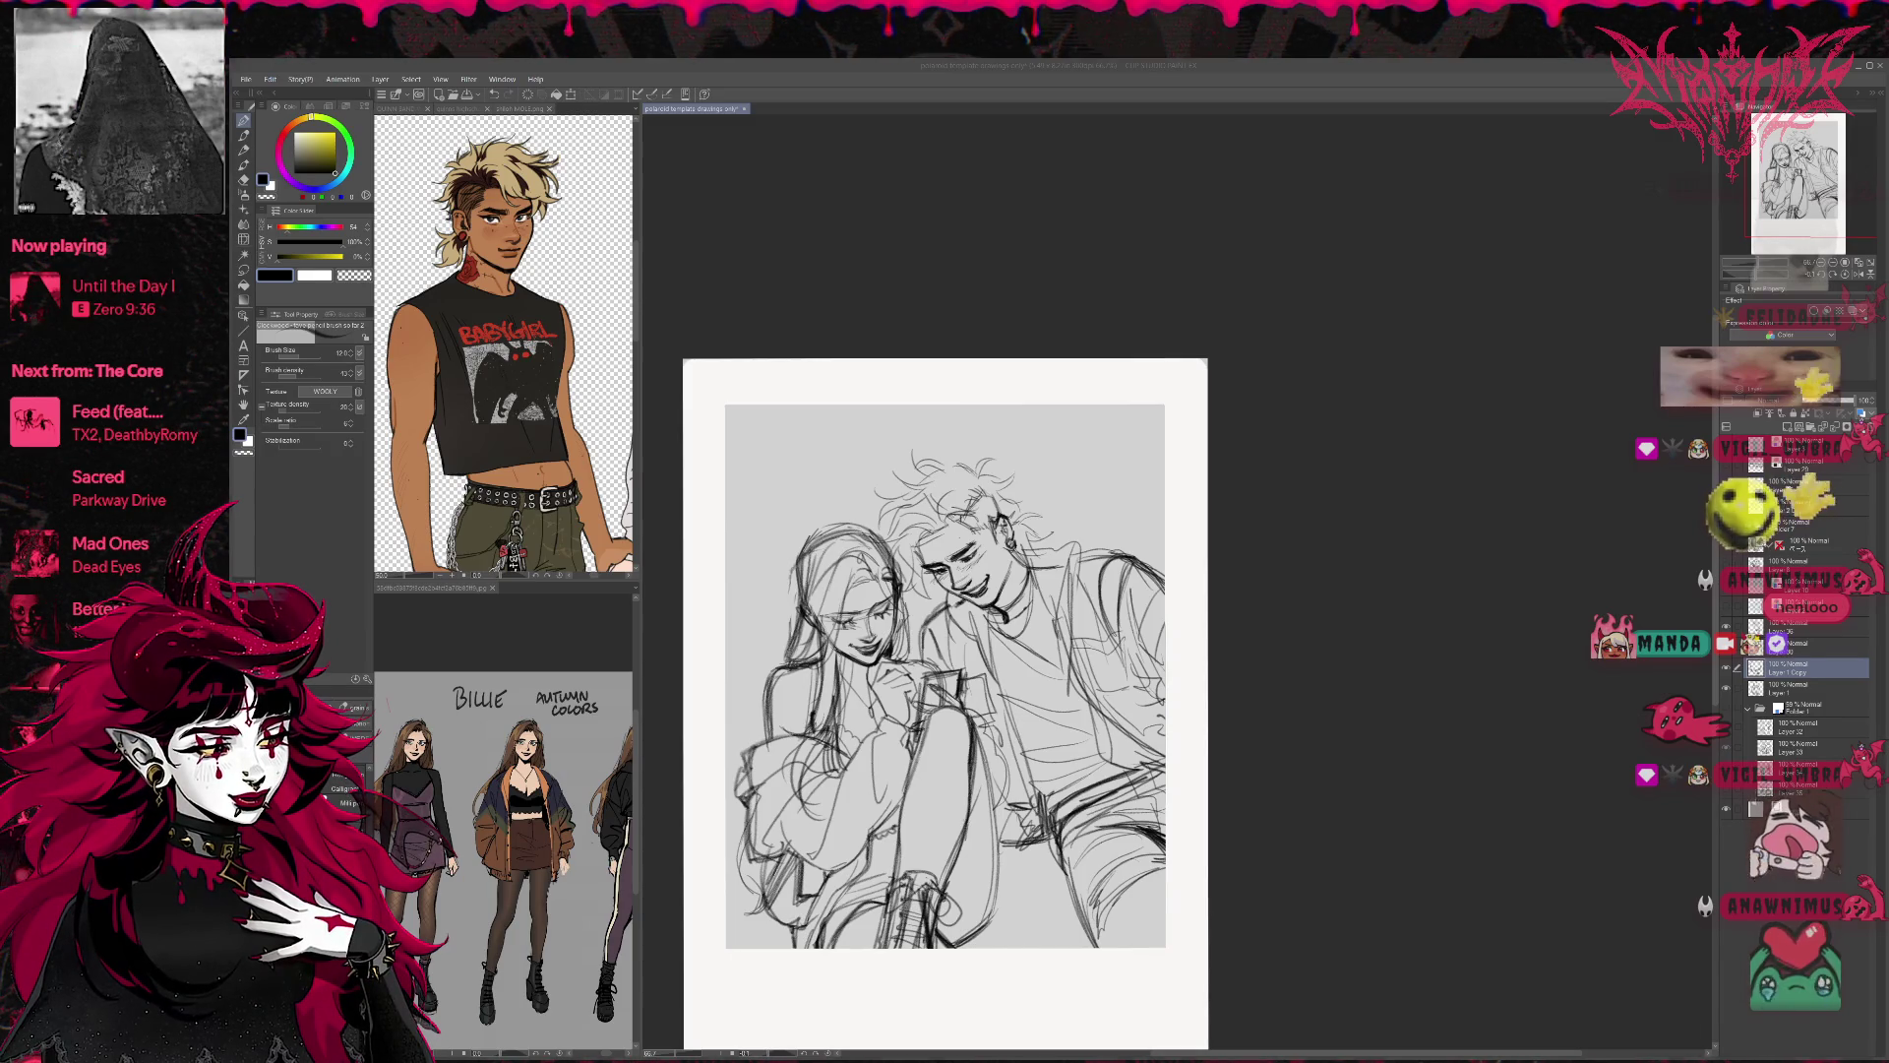
pyautogui.moveTo(1801, 667); pyautogui.dragTo(1800, 691)
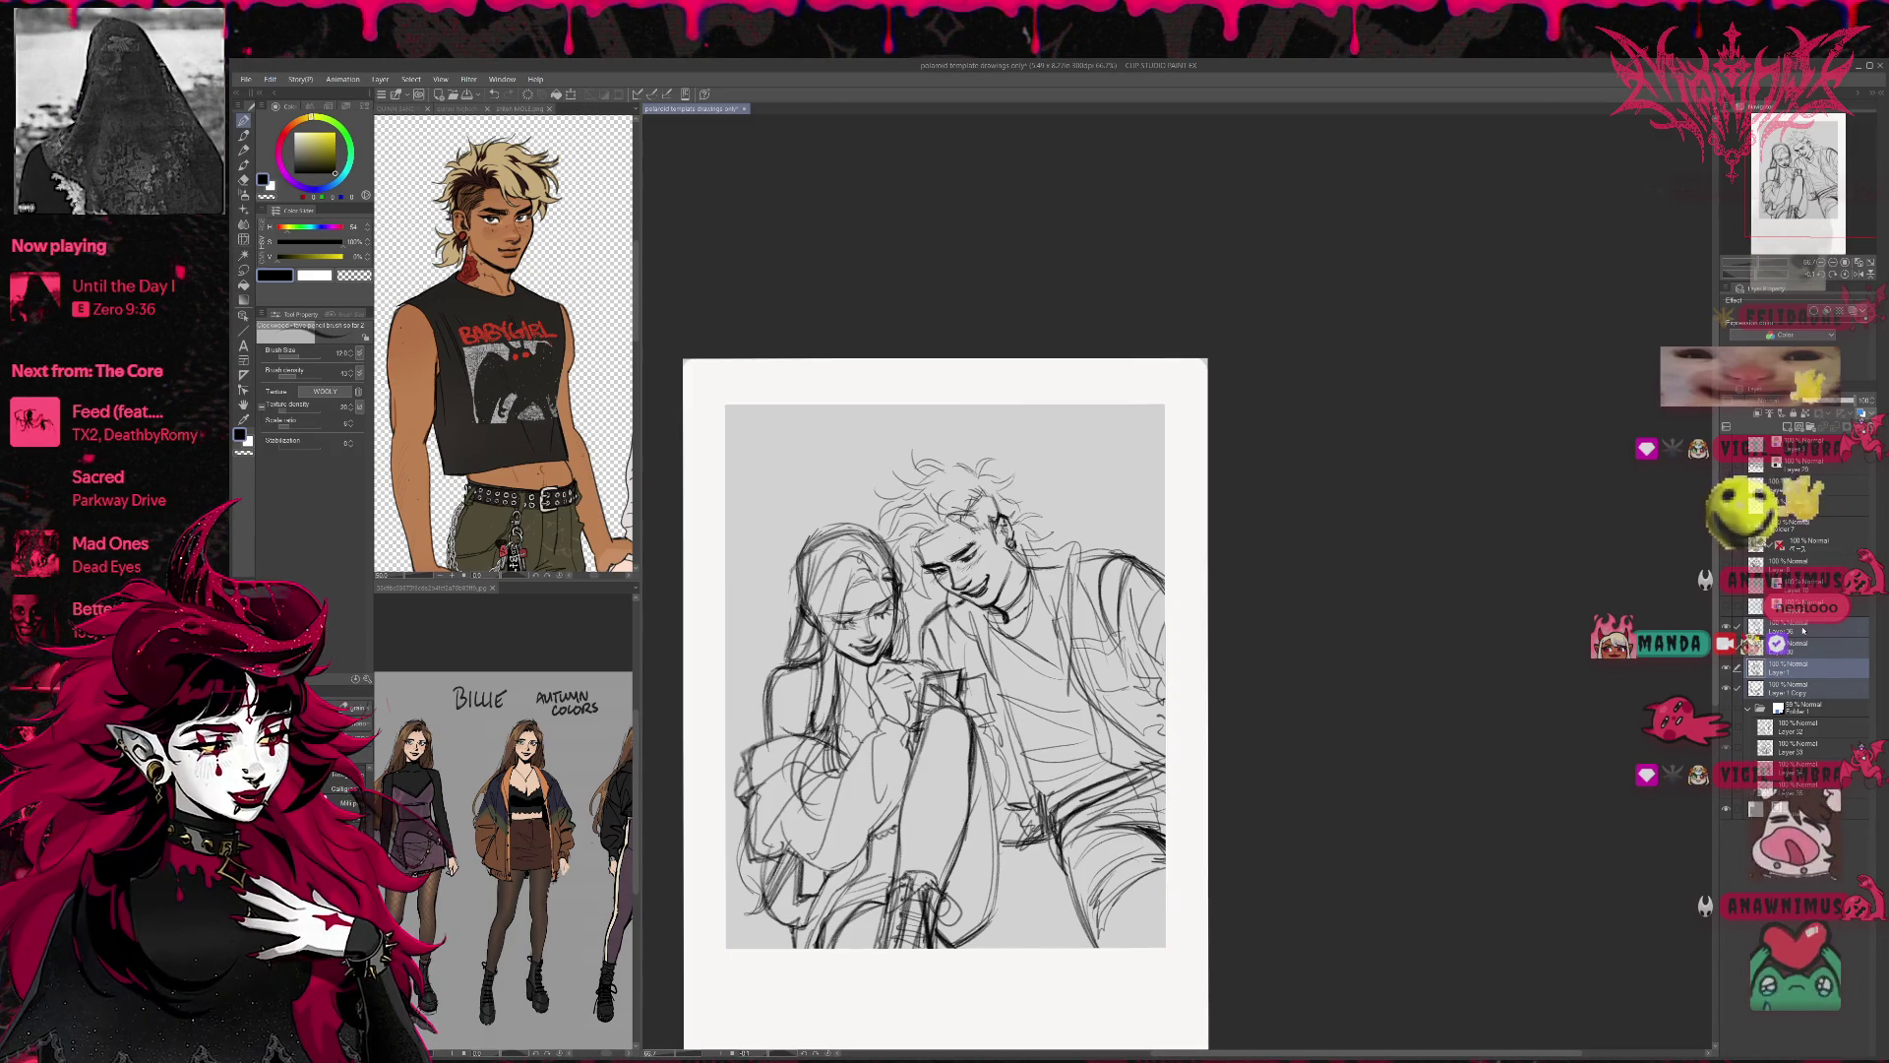
# Merge the sketch layers, turn them blue with Layer color, view at 100%, and select Folder 7.
pyautogui.hotkey('shift', 'alt', 'e')
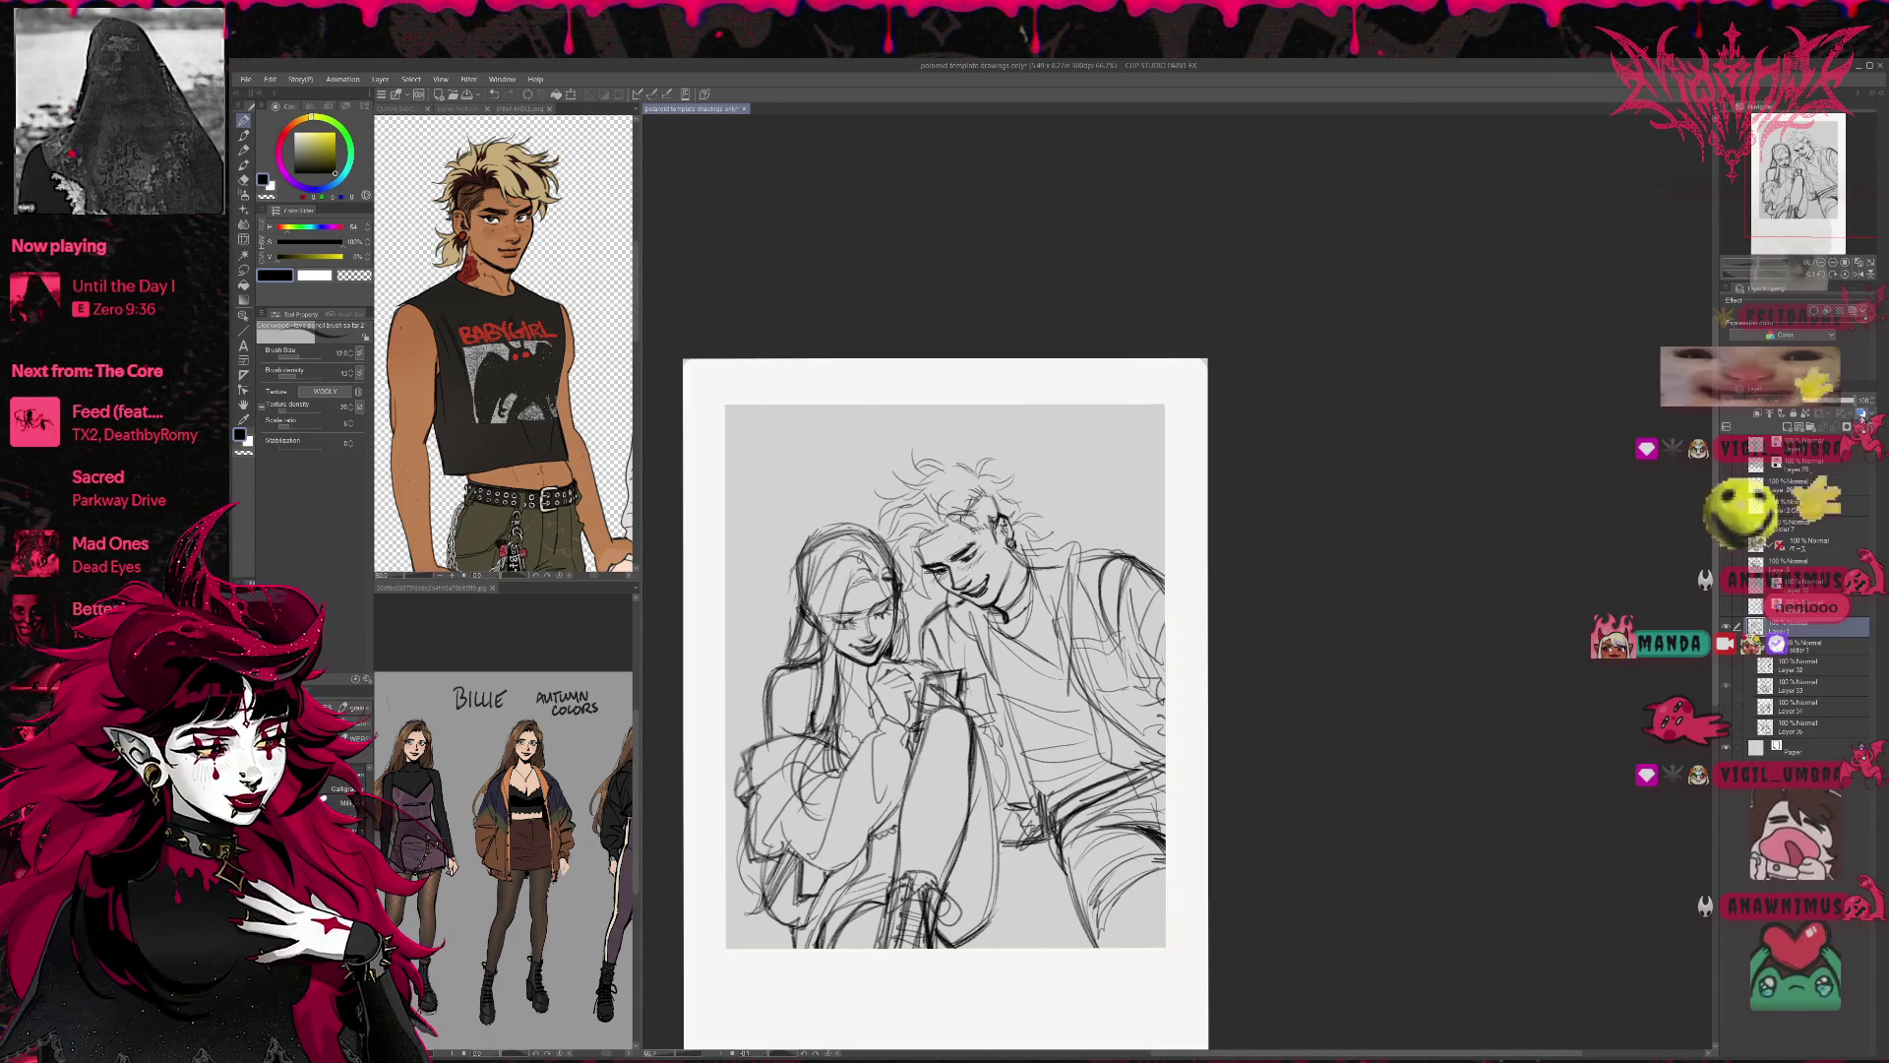
pyautogui.click(1862, 414)
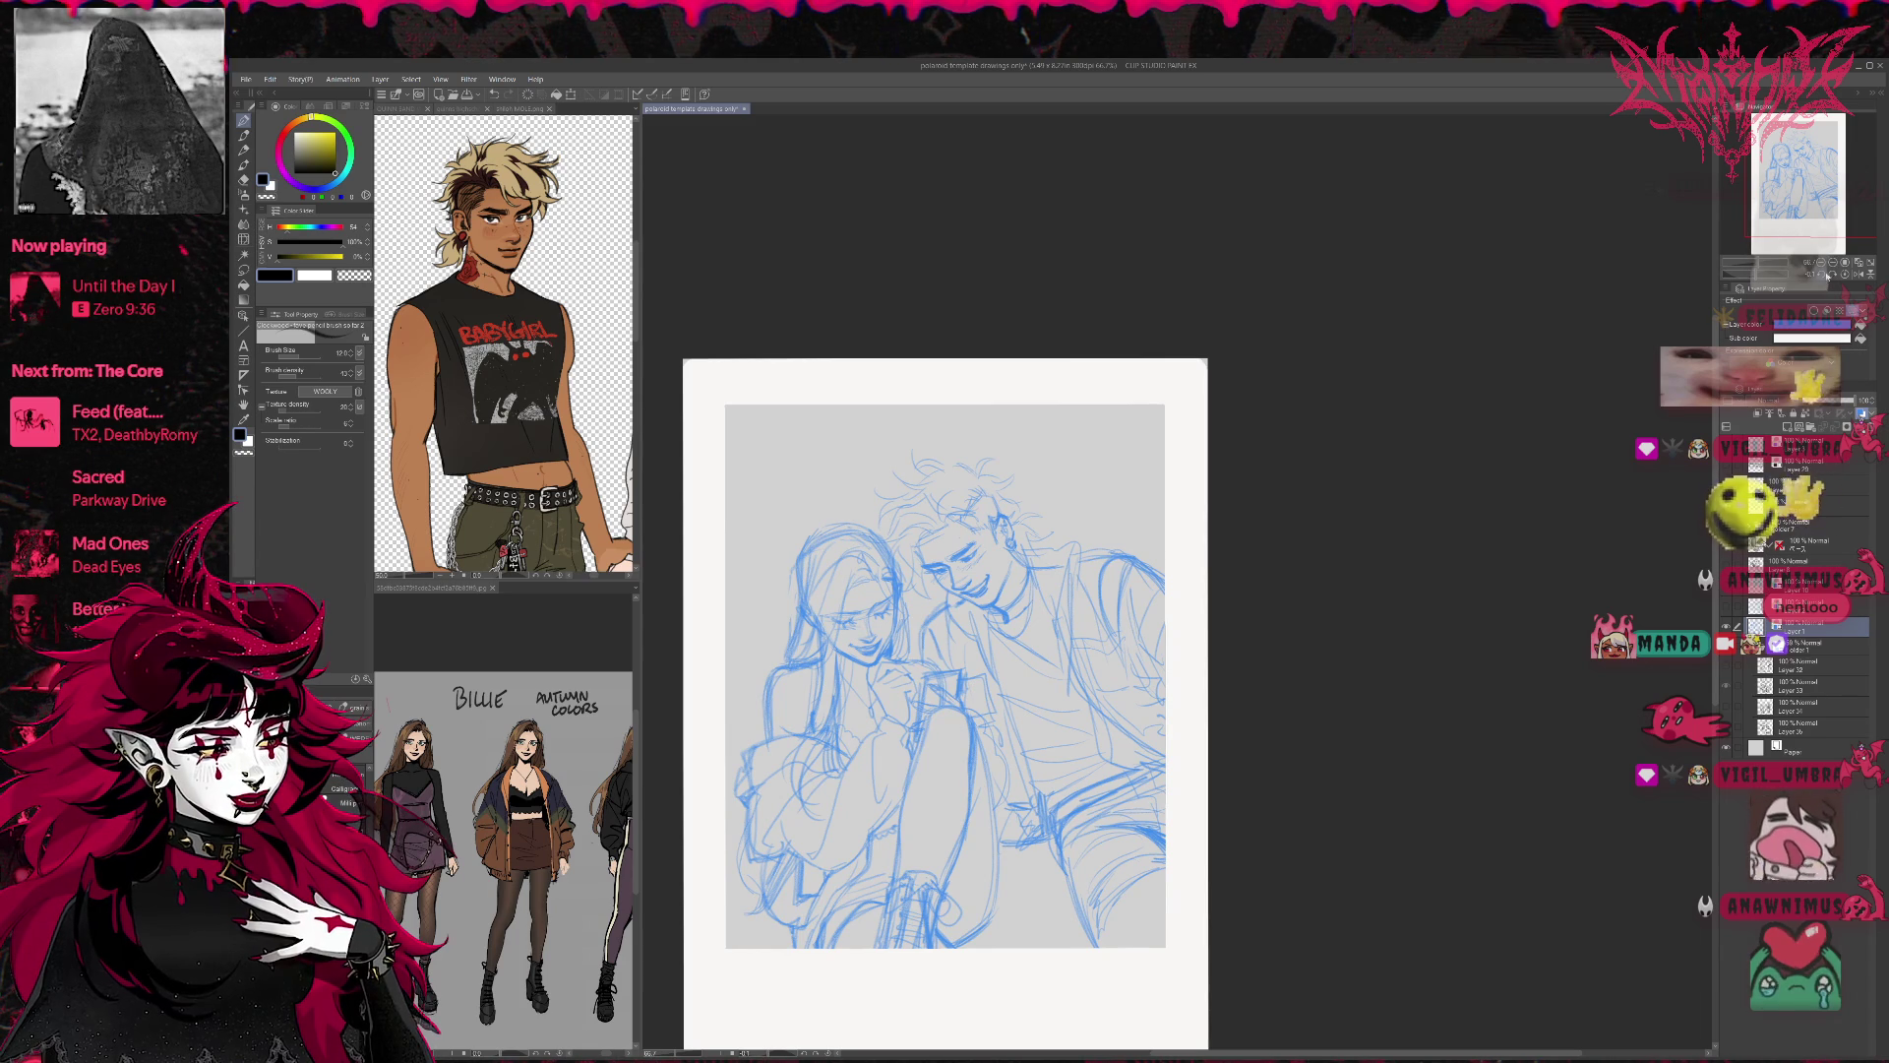
pyautogui.hotkey('ctrl', 'alt', '0')
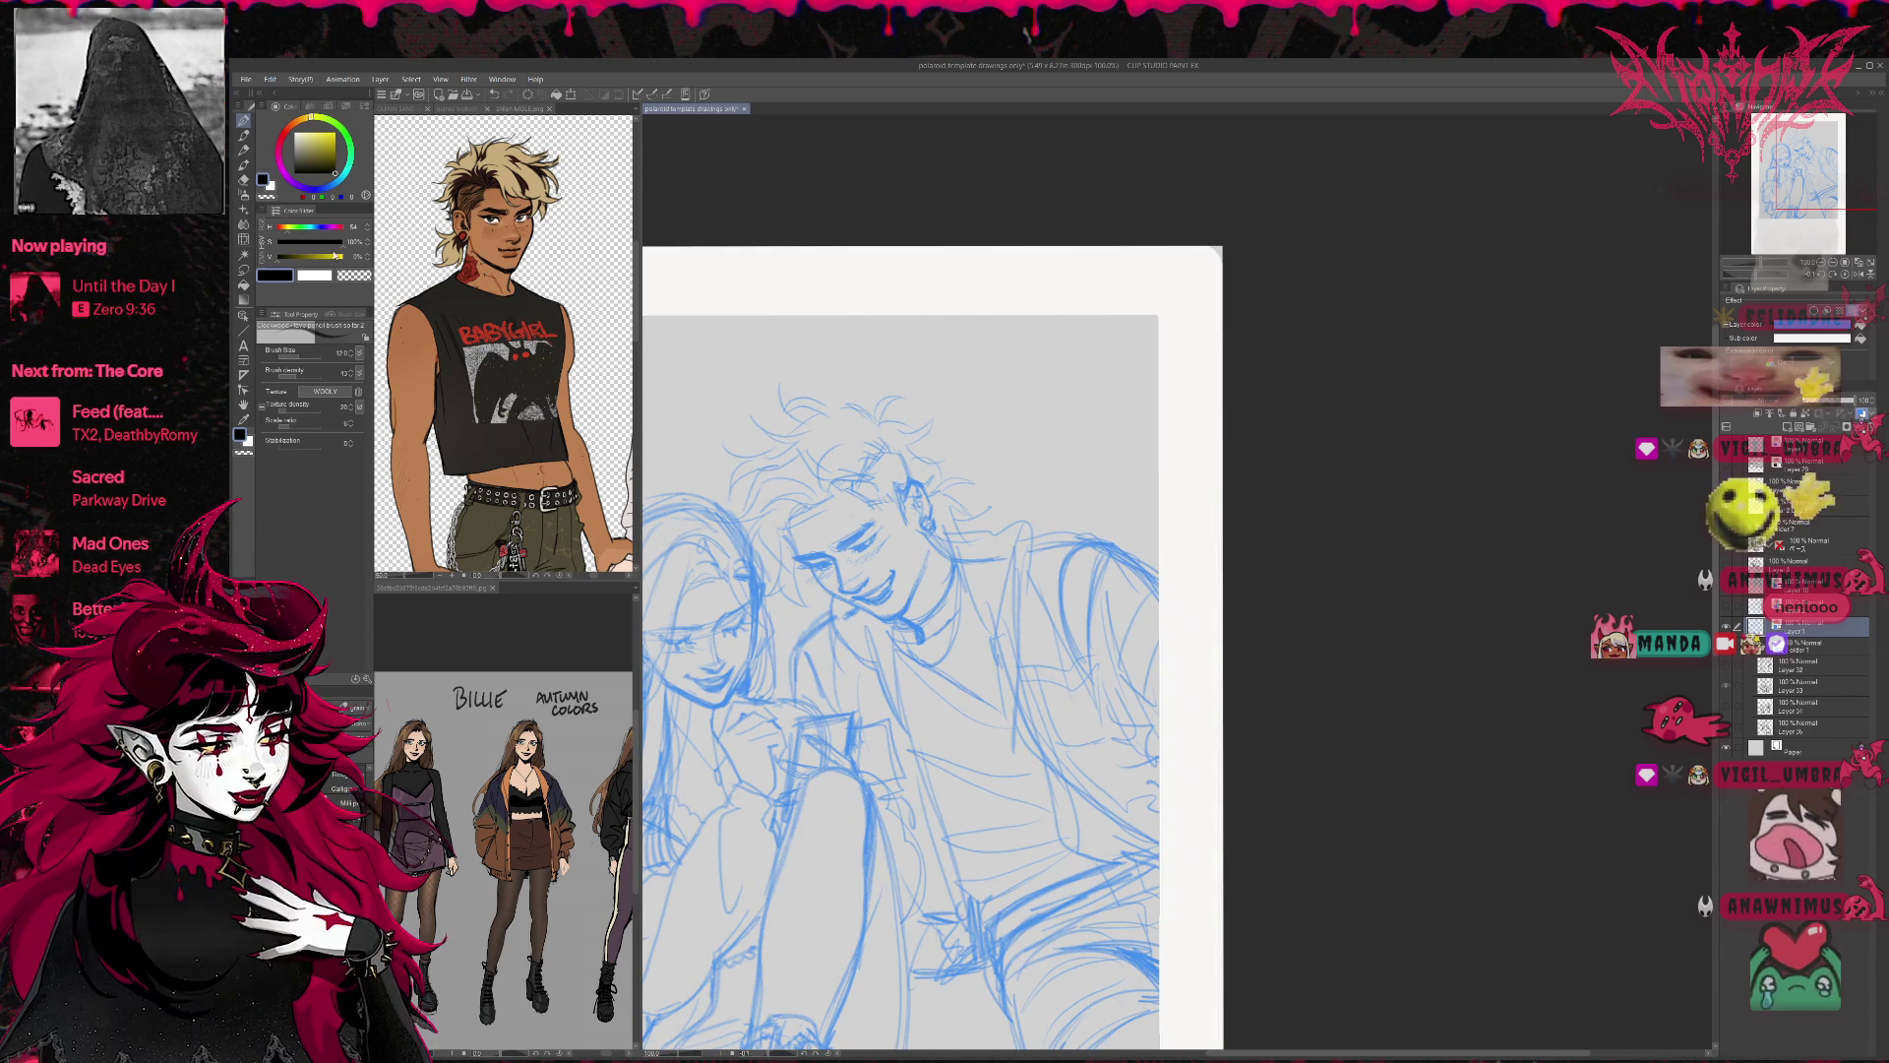
pyautogui.press('e')
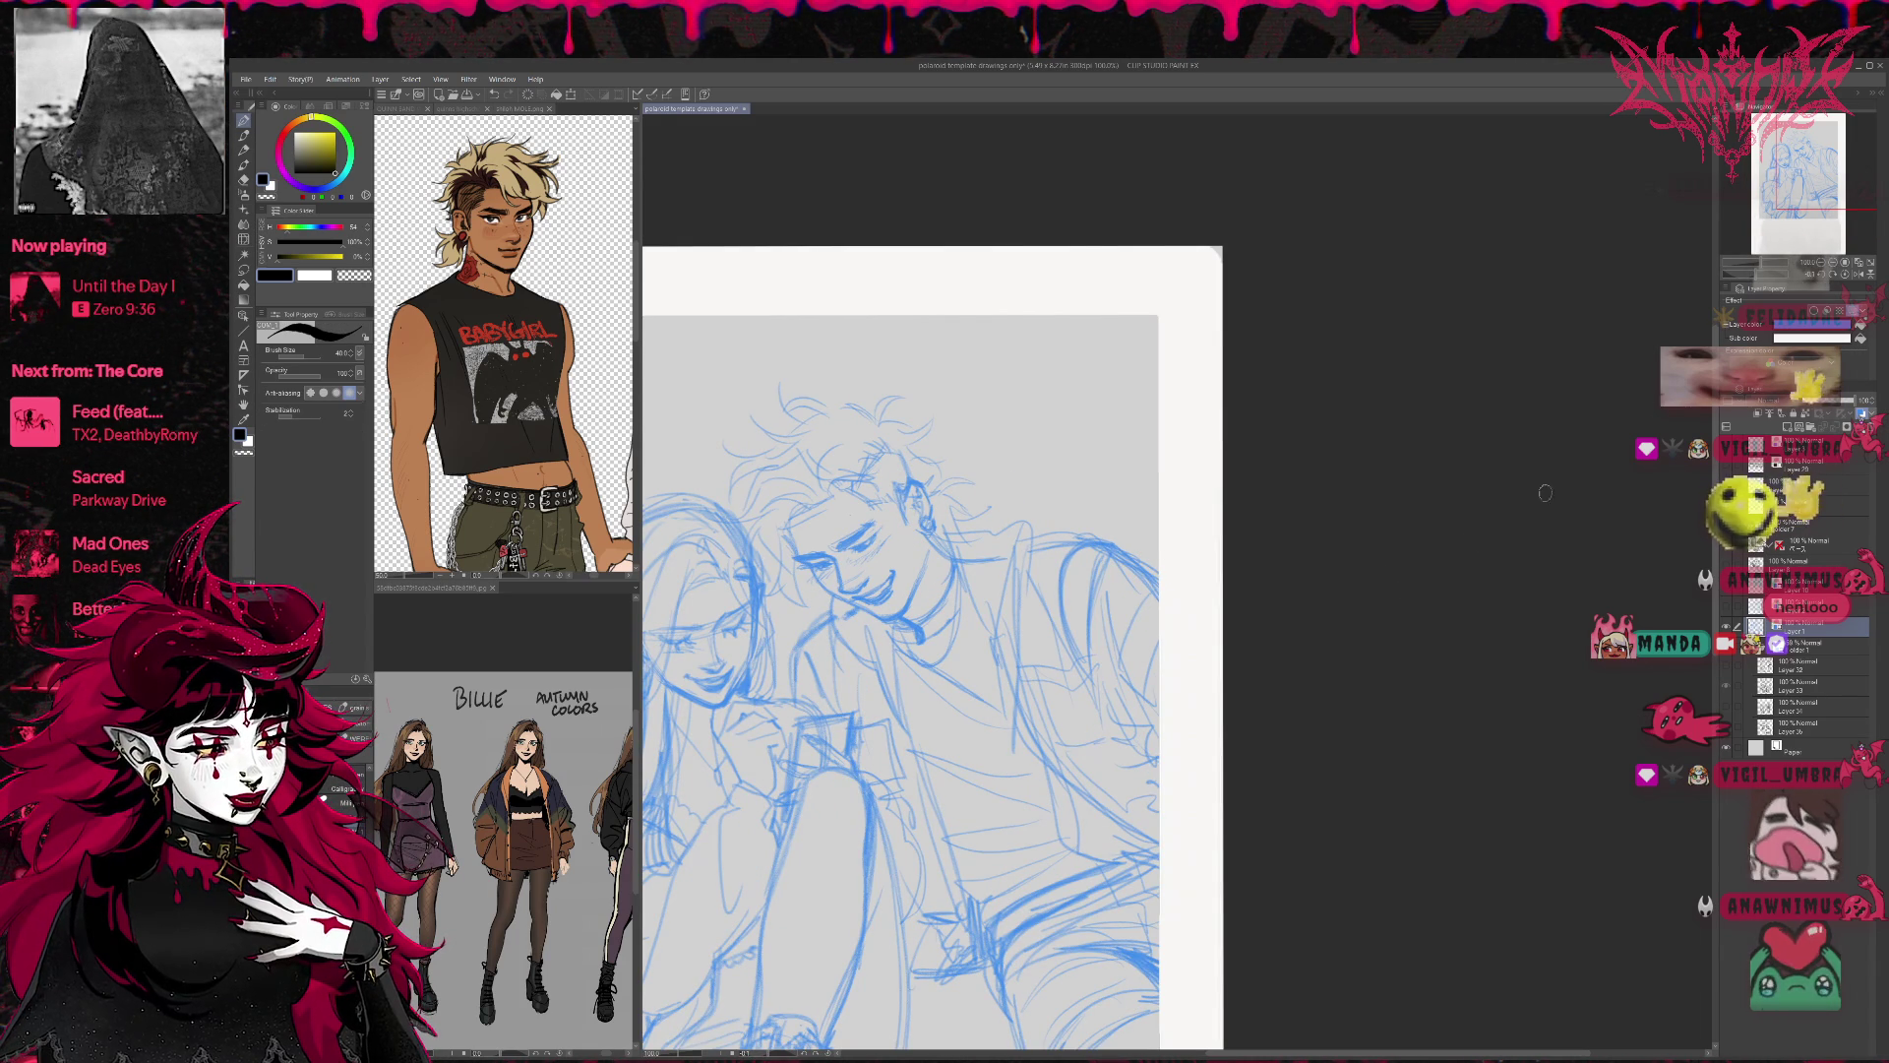
pyautogui.scroll(2, 936, 827)
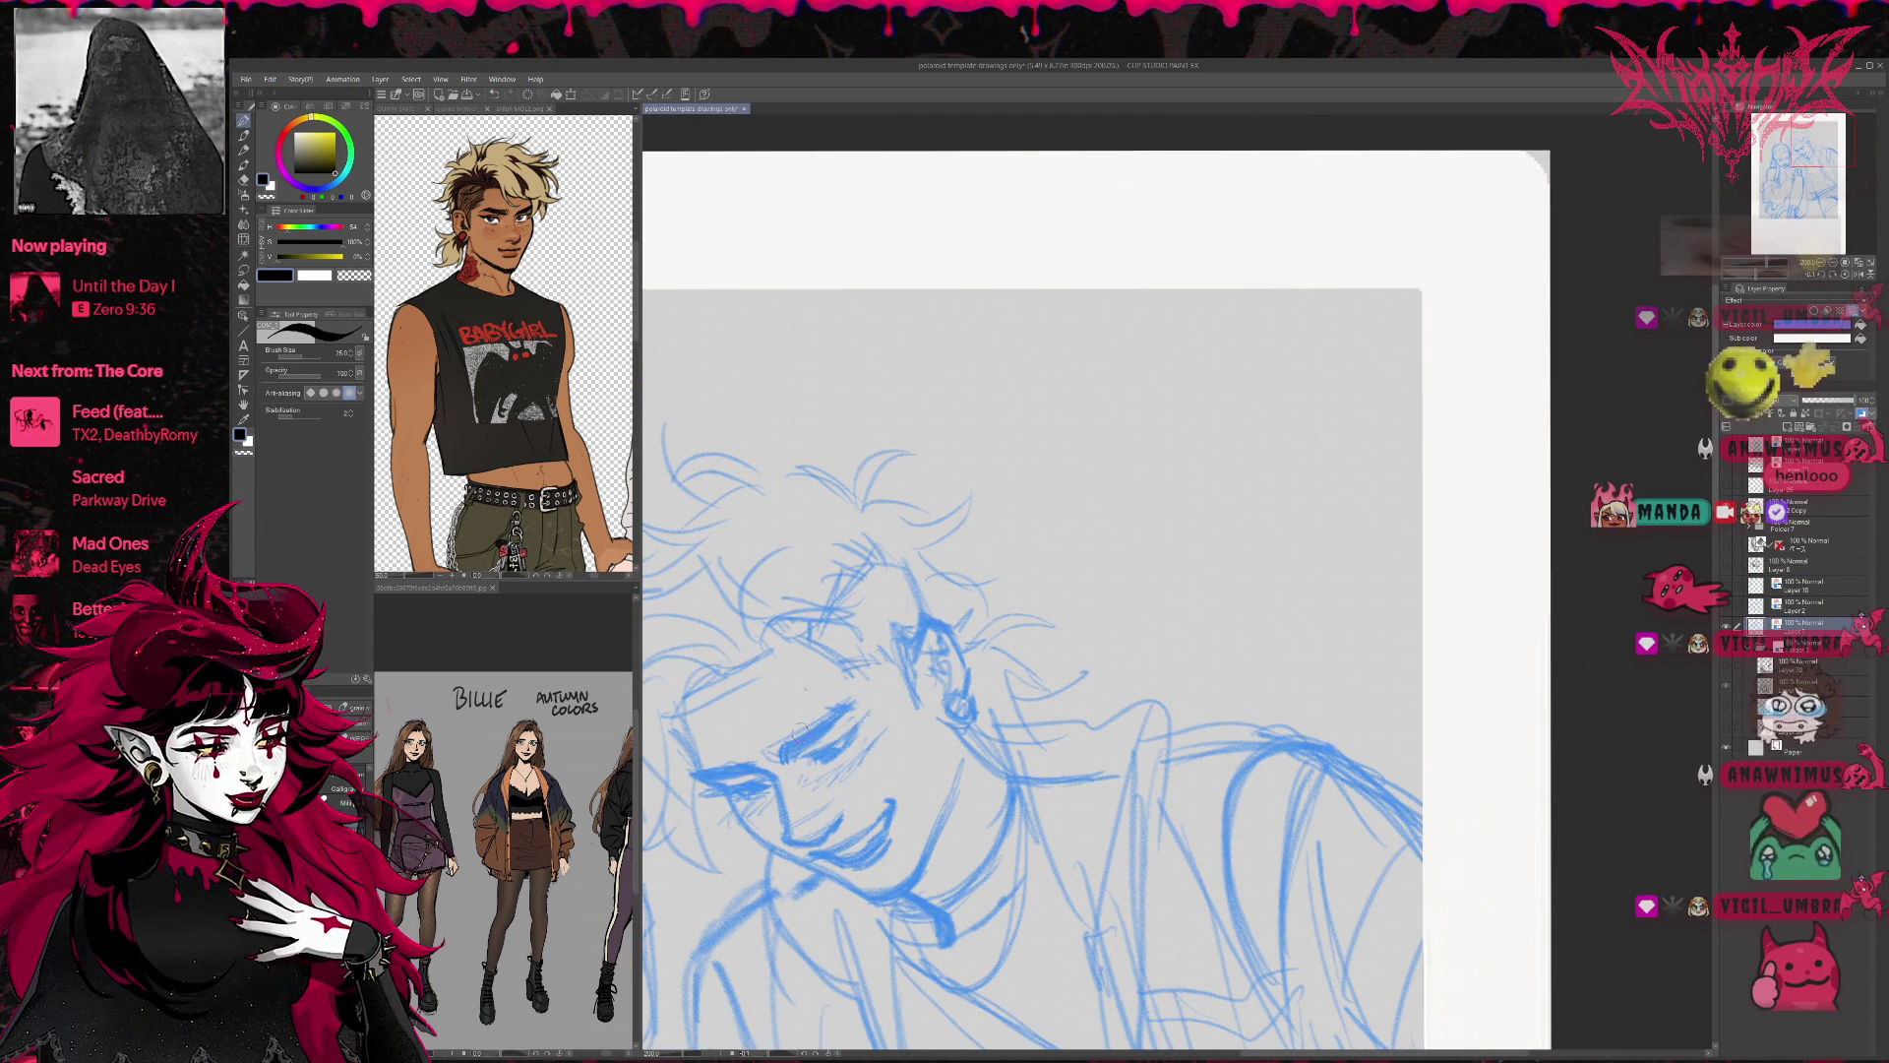
pyautogui.click(1810, 525)
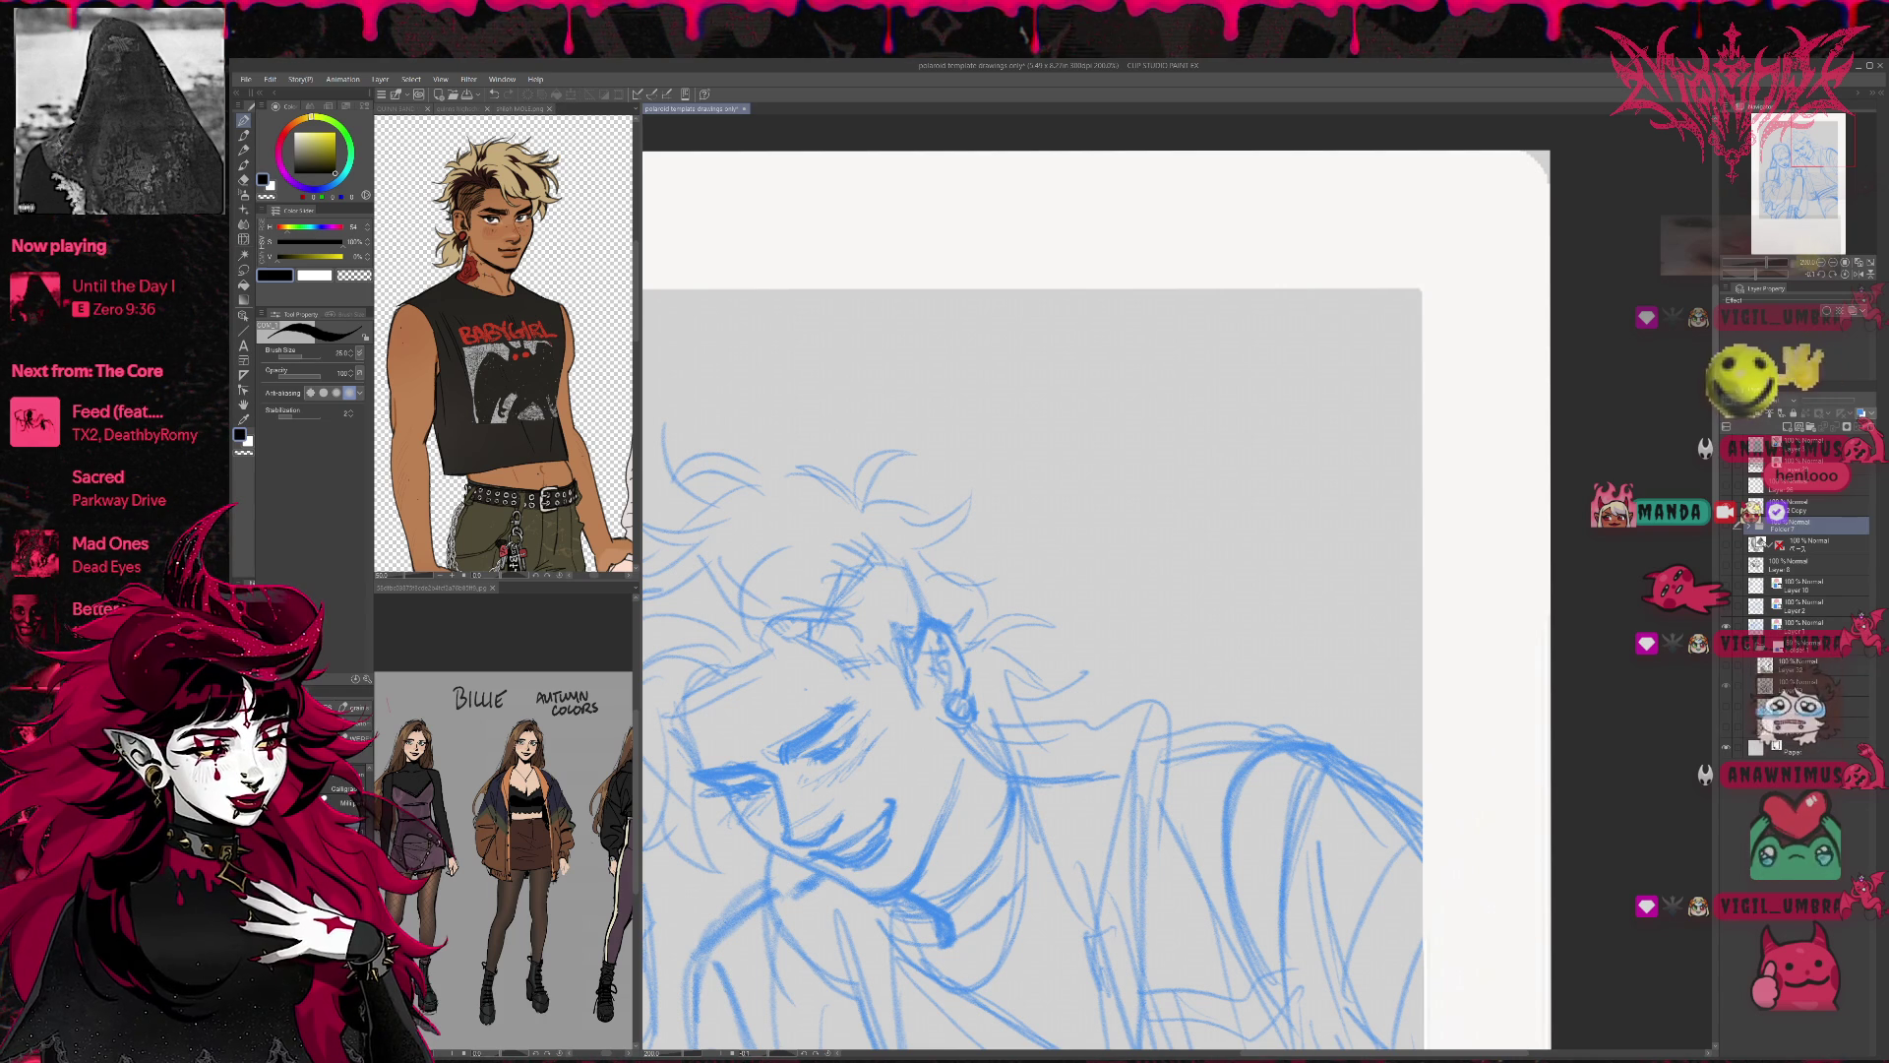
# On a new layer, ink the boy's eyes and lower lash lines in black.
pyautogui.hotkey('ctrl', 'shift', 'n')
pyautogui.moveTo(772, 749); pyautogui.dragTo(829, 722)
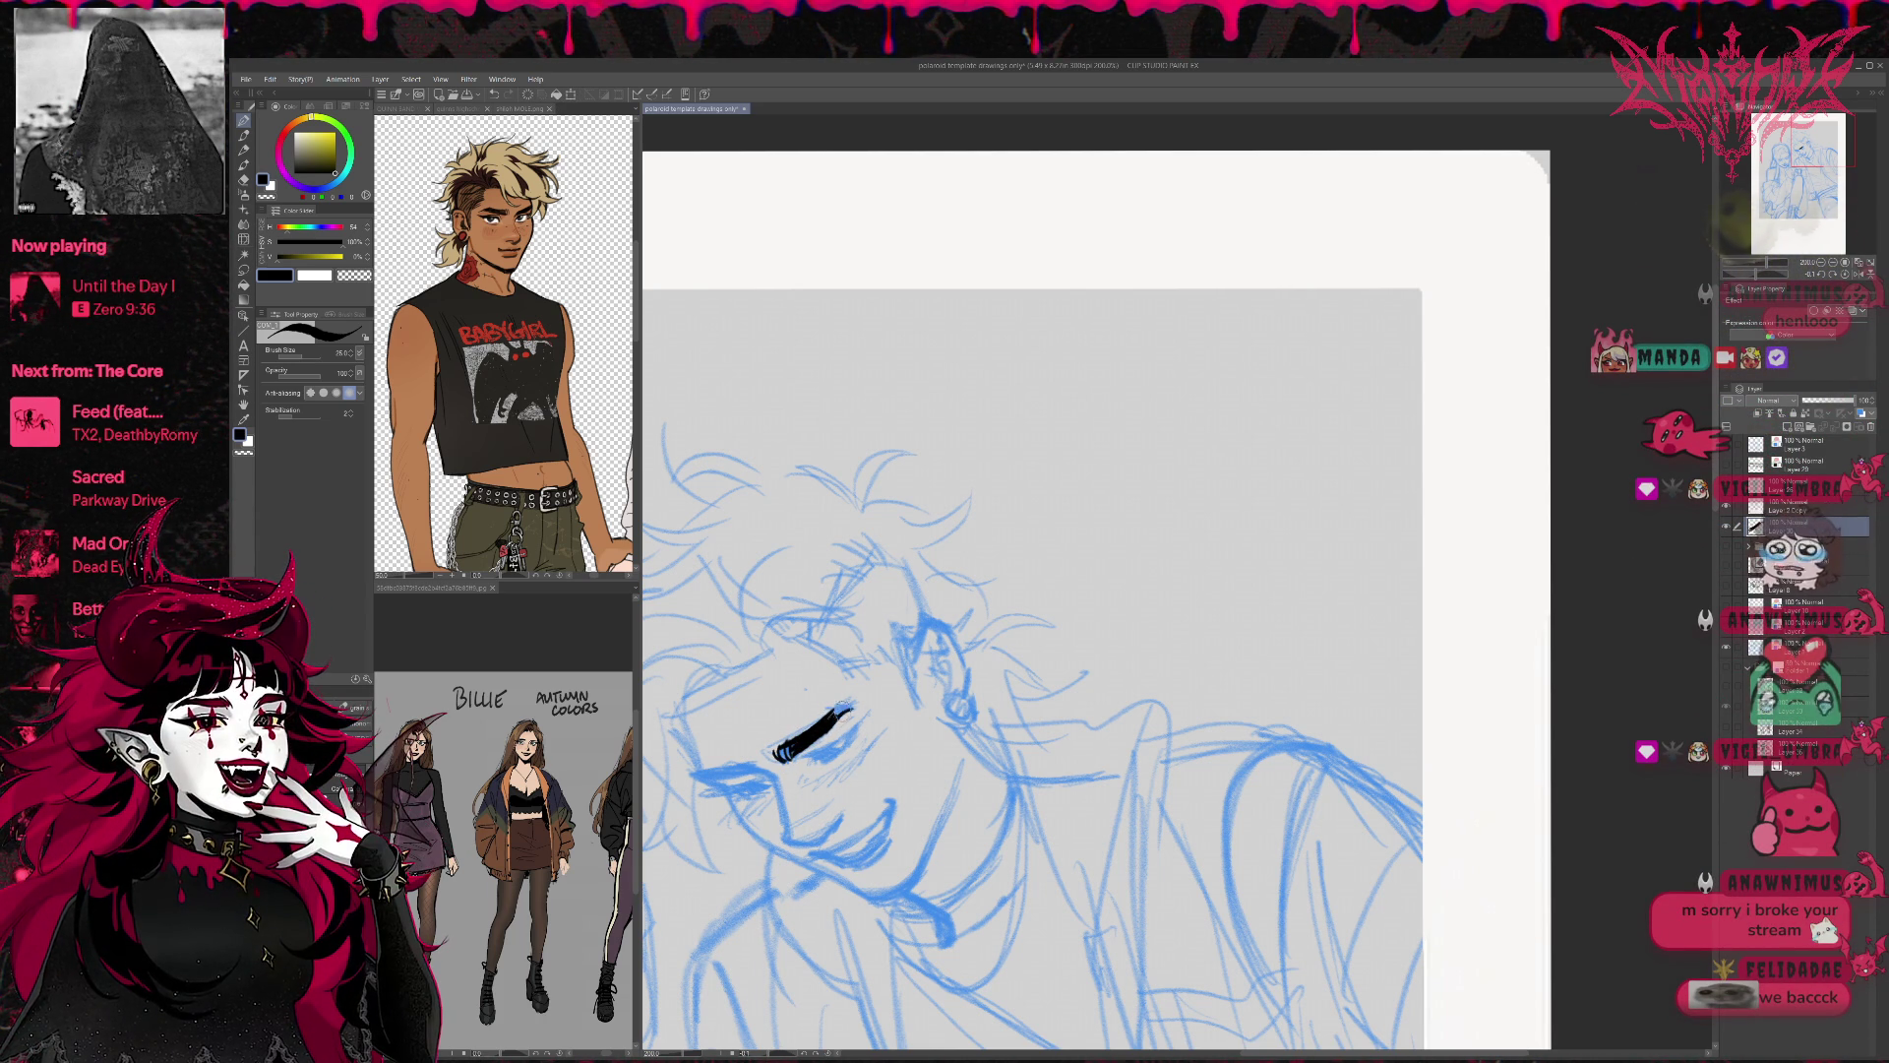
pyautogui.moveTo(700, 773); pyautogui.dragTo(752, 777)
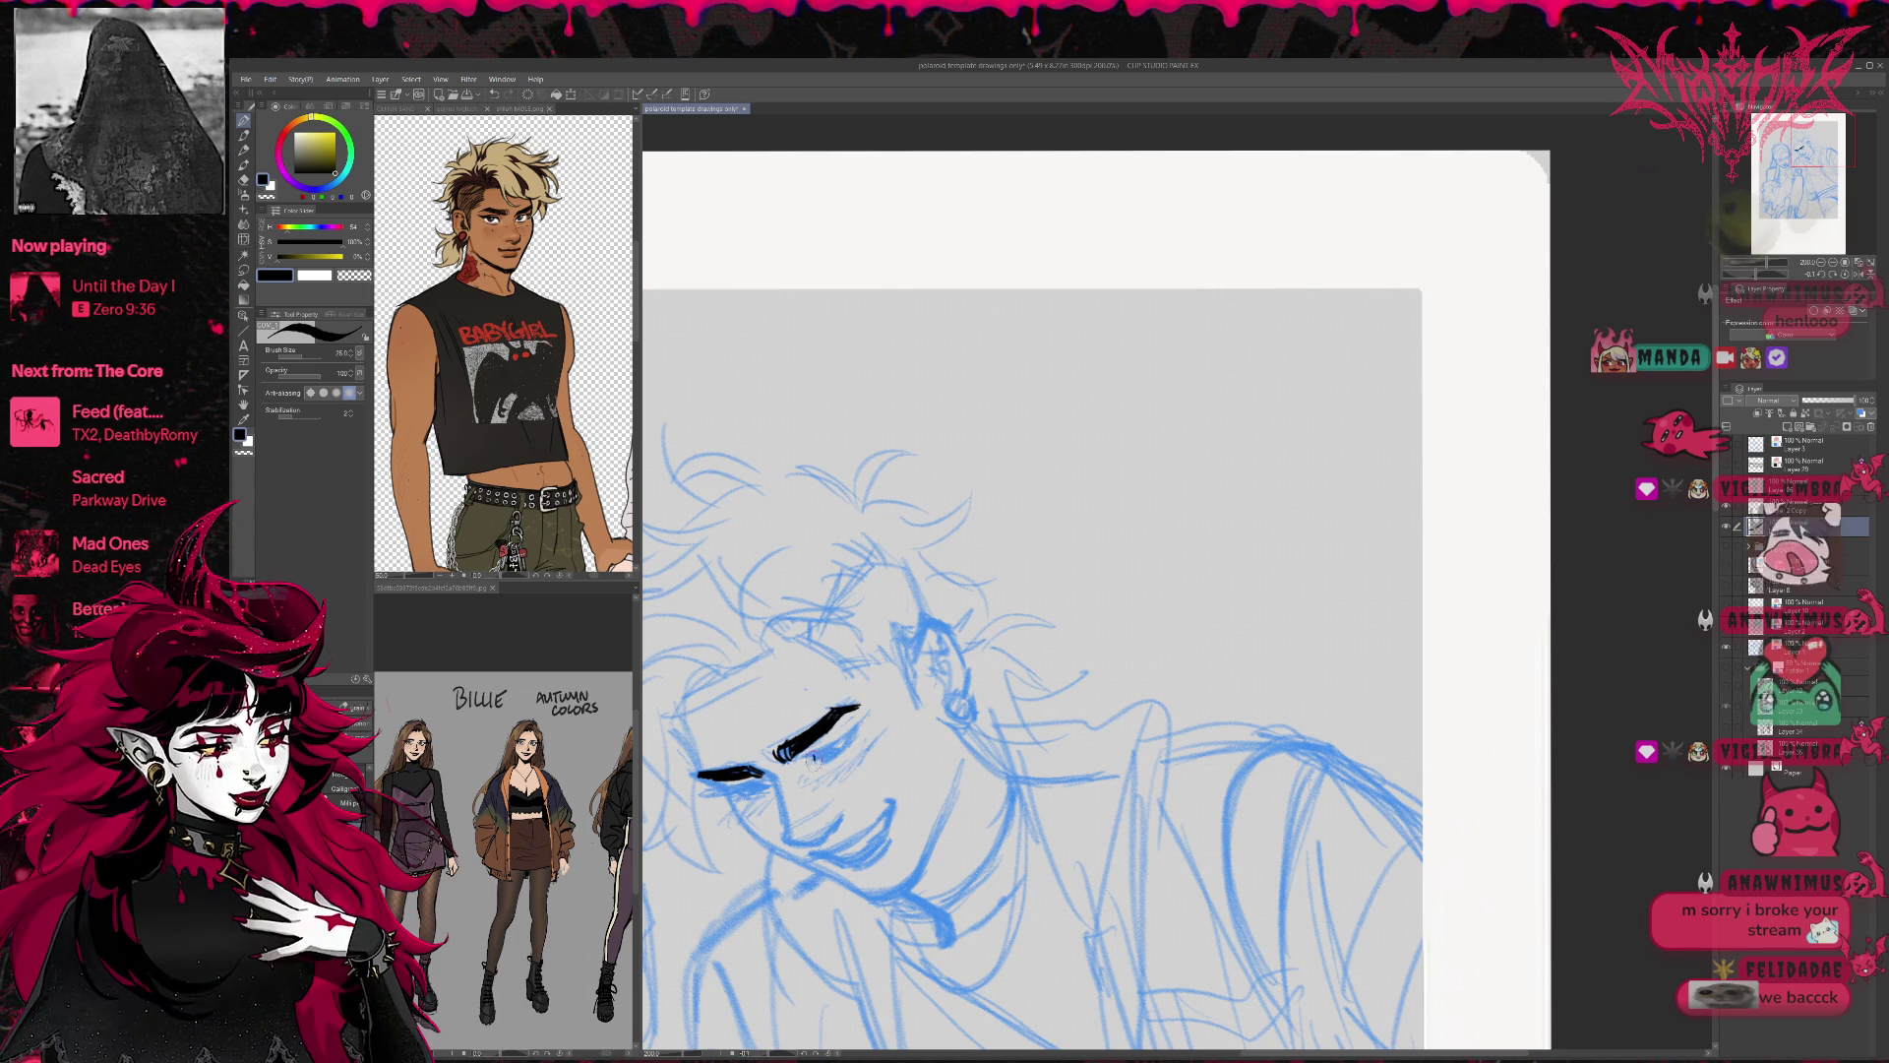
pyautogui.moveTo(810, 757)
pyautogui.mouseDown()
pyautogui.moveTo(863, 722)
pyautogui.moveTo(836, 748)
pyautogui.moveTo(851, 738)
pyautogui.mouseUp()
pyautogui.moveTo(747, 802)
pyautogui.mouseDown()
pyautogui.moveTo(719, 788)
pyautogui.moveTo(762, 785)
pyautogui.mouseUp()
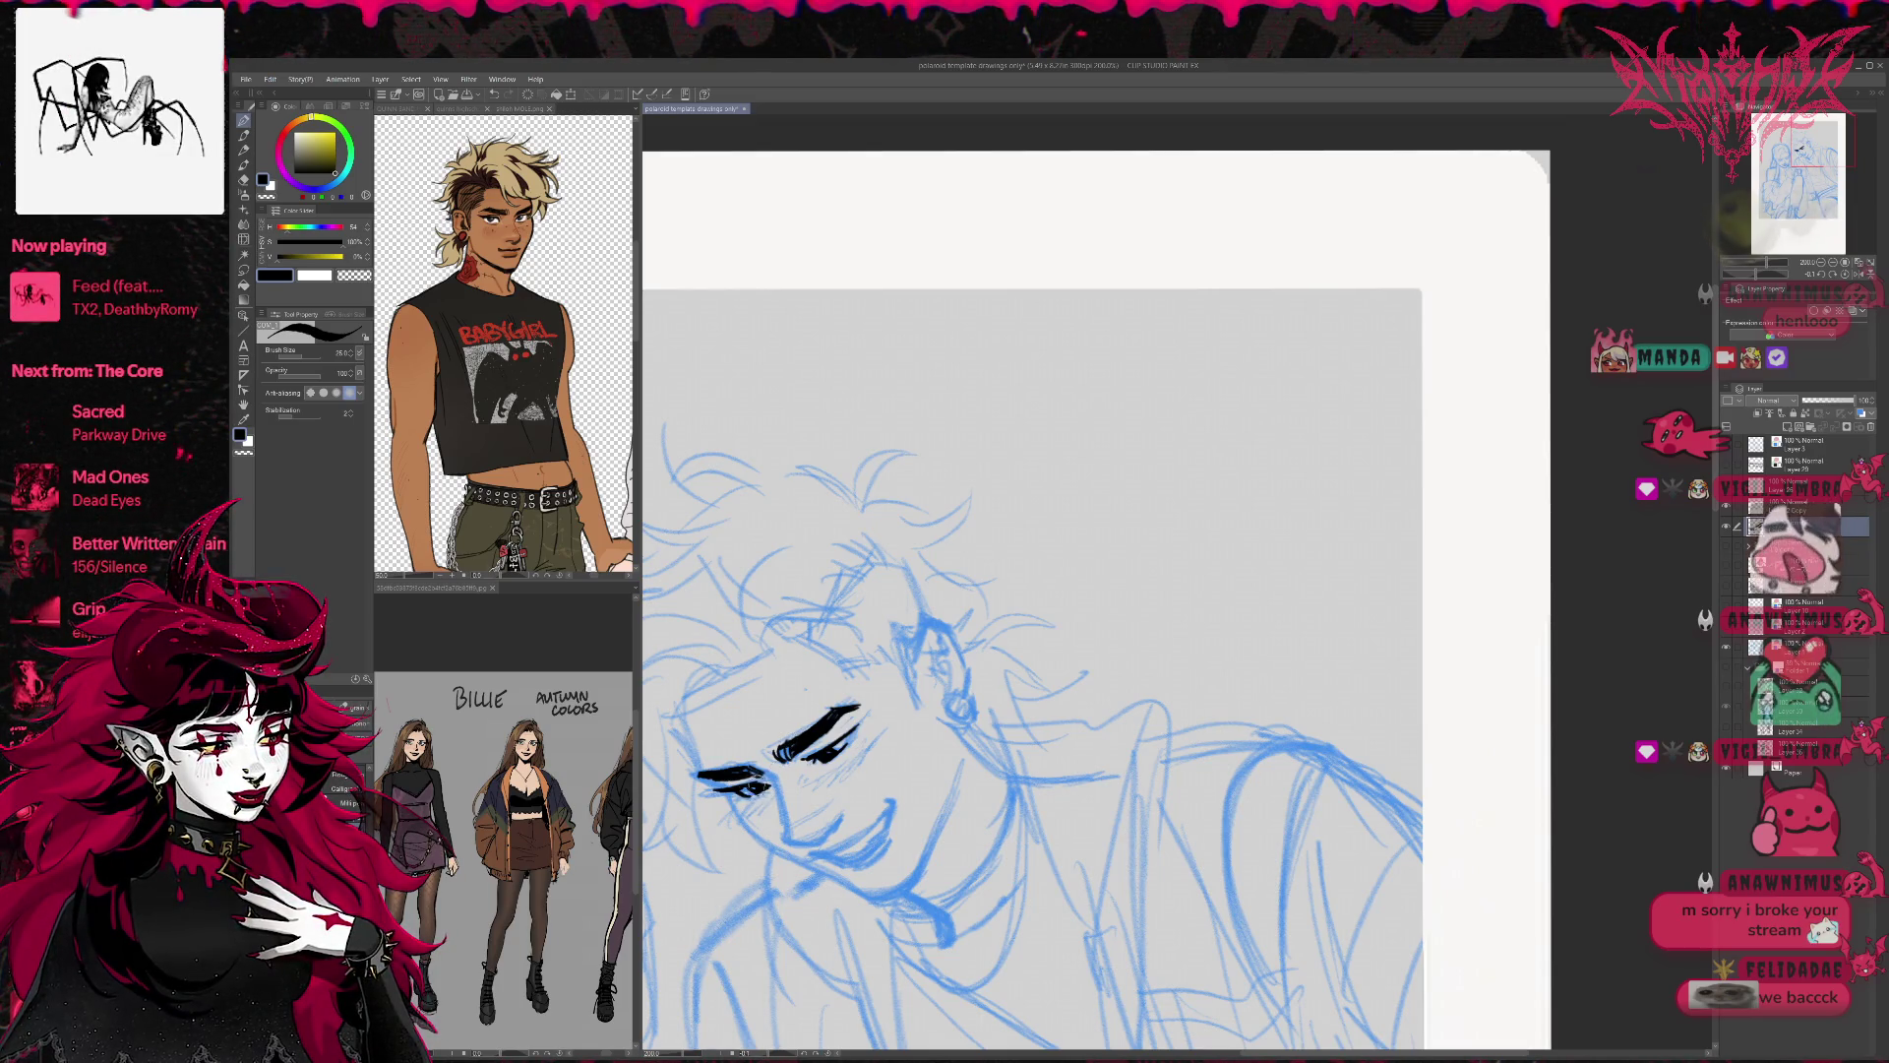
pyautogui.moveTo(754, 766)
pyautogui.mouseDown()
pyautogui.moveTo(740, 790)
pyautogui.moveTo(770, 782)
pyautogui.mouseUp()
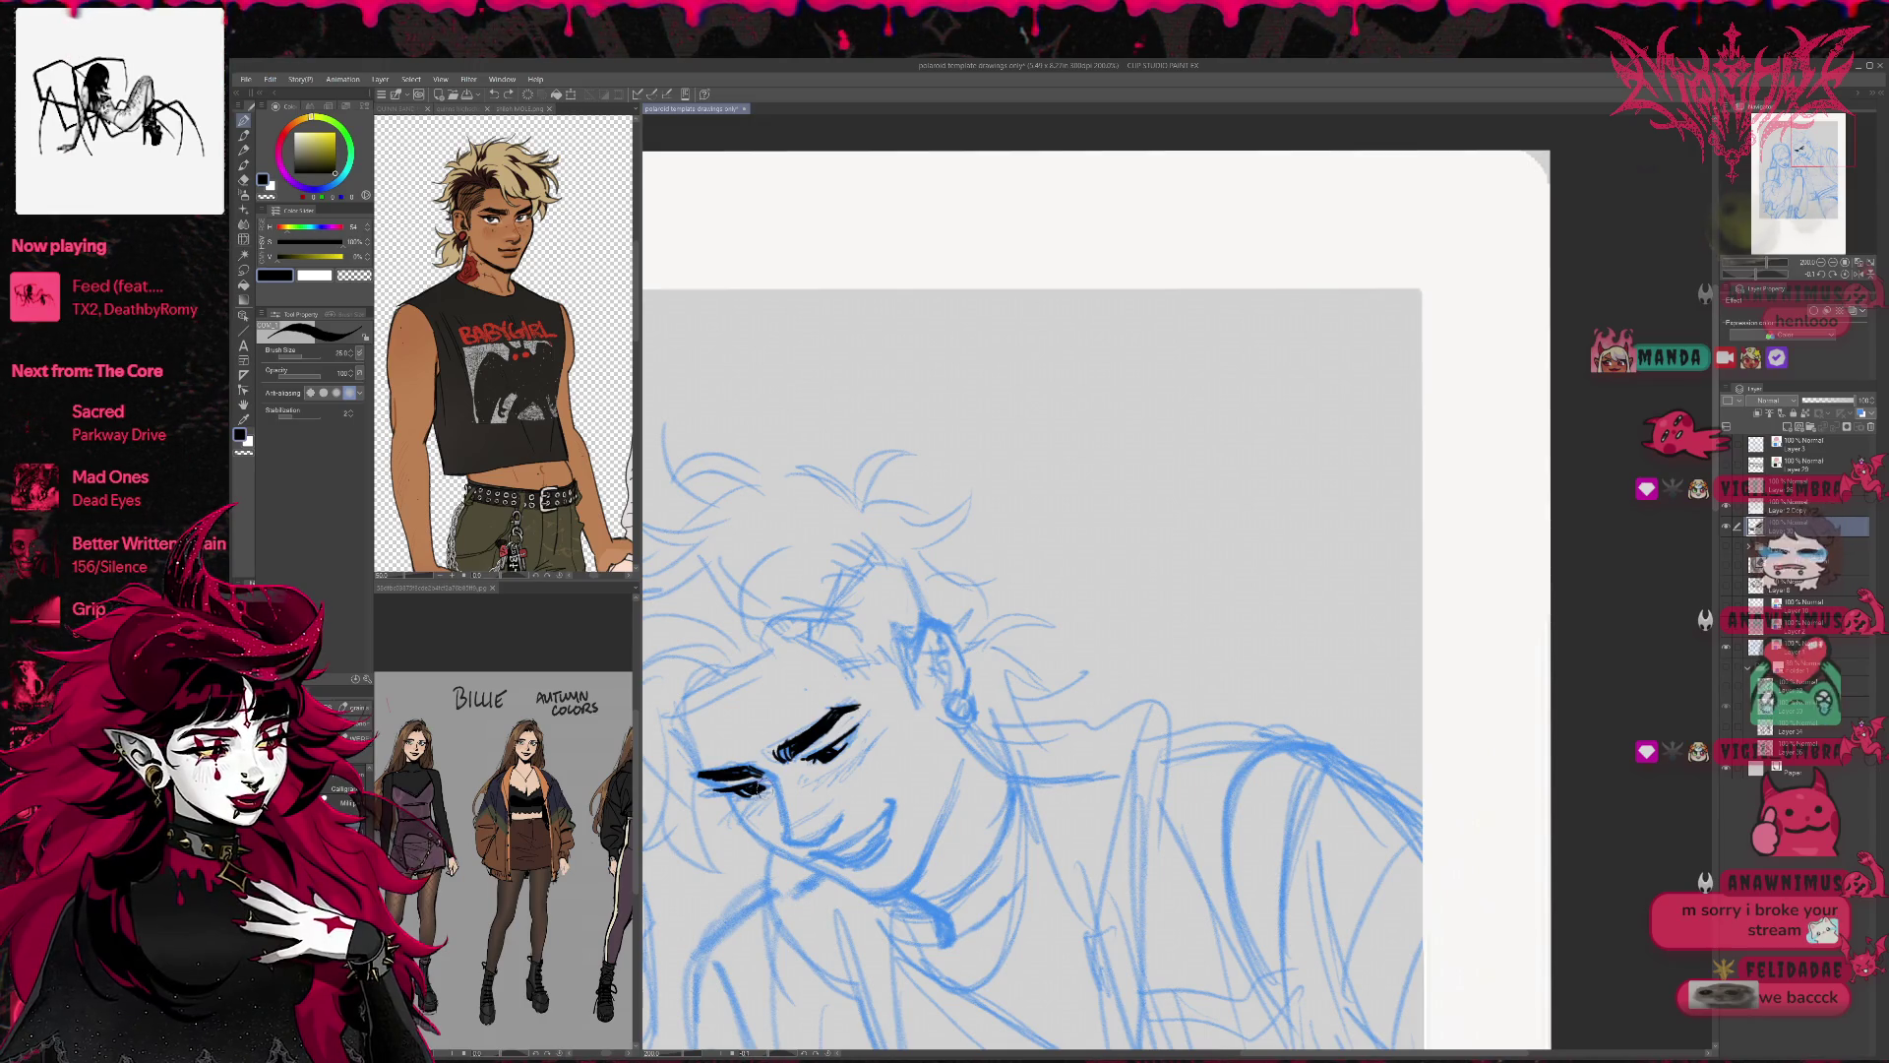
pyautogui.moveTo(756, 787)
pyautogui.mouseDown()
pyautogui.moveTo(809, 844)
pyautogui.moveTo(834, 839)
pyautogui.mouseUp()
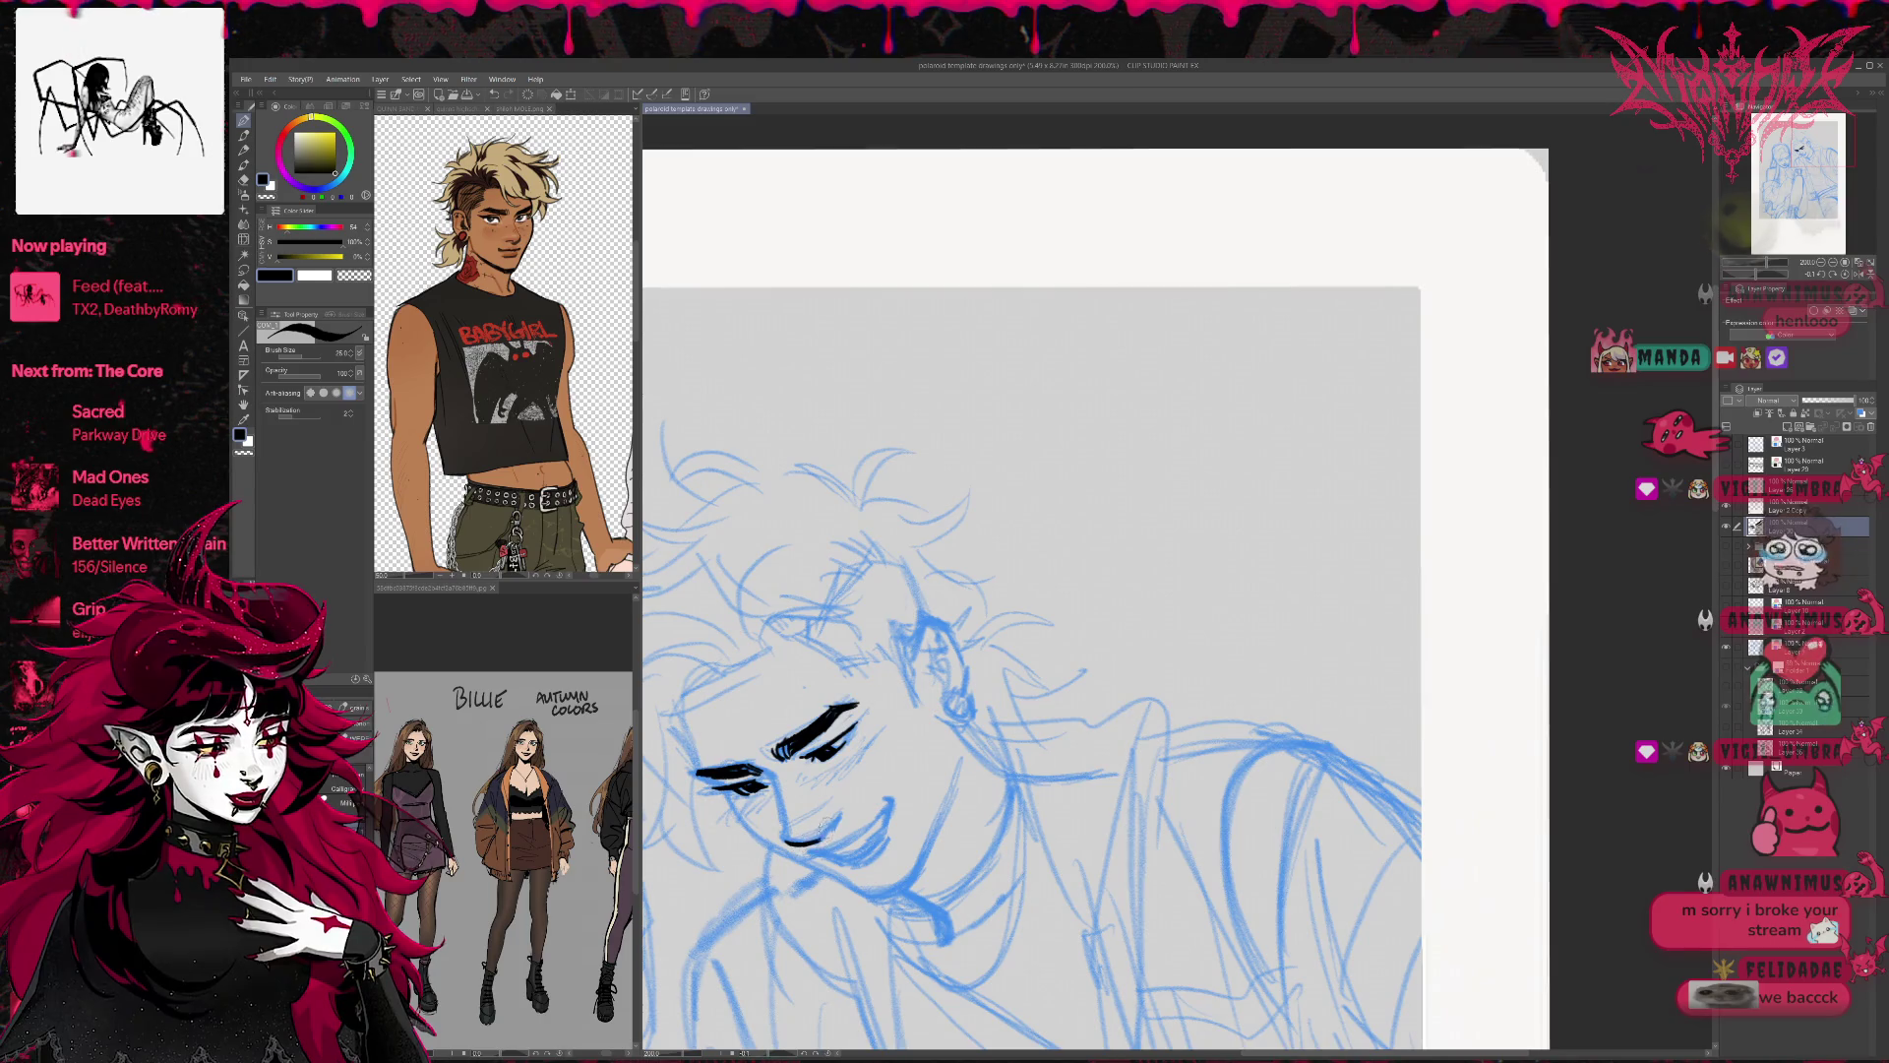
# Redraw the boy's upward-curving smile line and add a short stroke under the lower lip.
pyautogui.hotkey('ctrl', 'z')
pyautogui.moveTo(793, 844)
pyautogui.mouseDown()
pyautogui.moveTo(834, 835)
pyautogui.moveTo(817, 812)
pyautogui.moveTo(856, 838)
pyautogui.moveTo(891, 799)
pyautogui.mouseUp()
pyautogui.moveTo(825, 852); pyautogui.dragTo(868, 831)
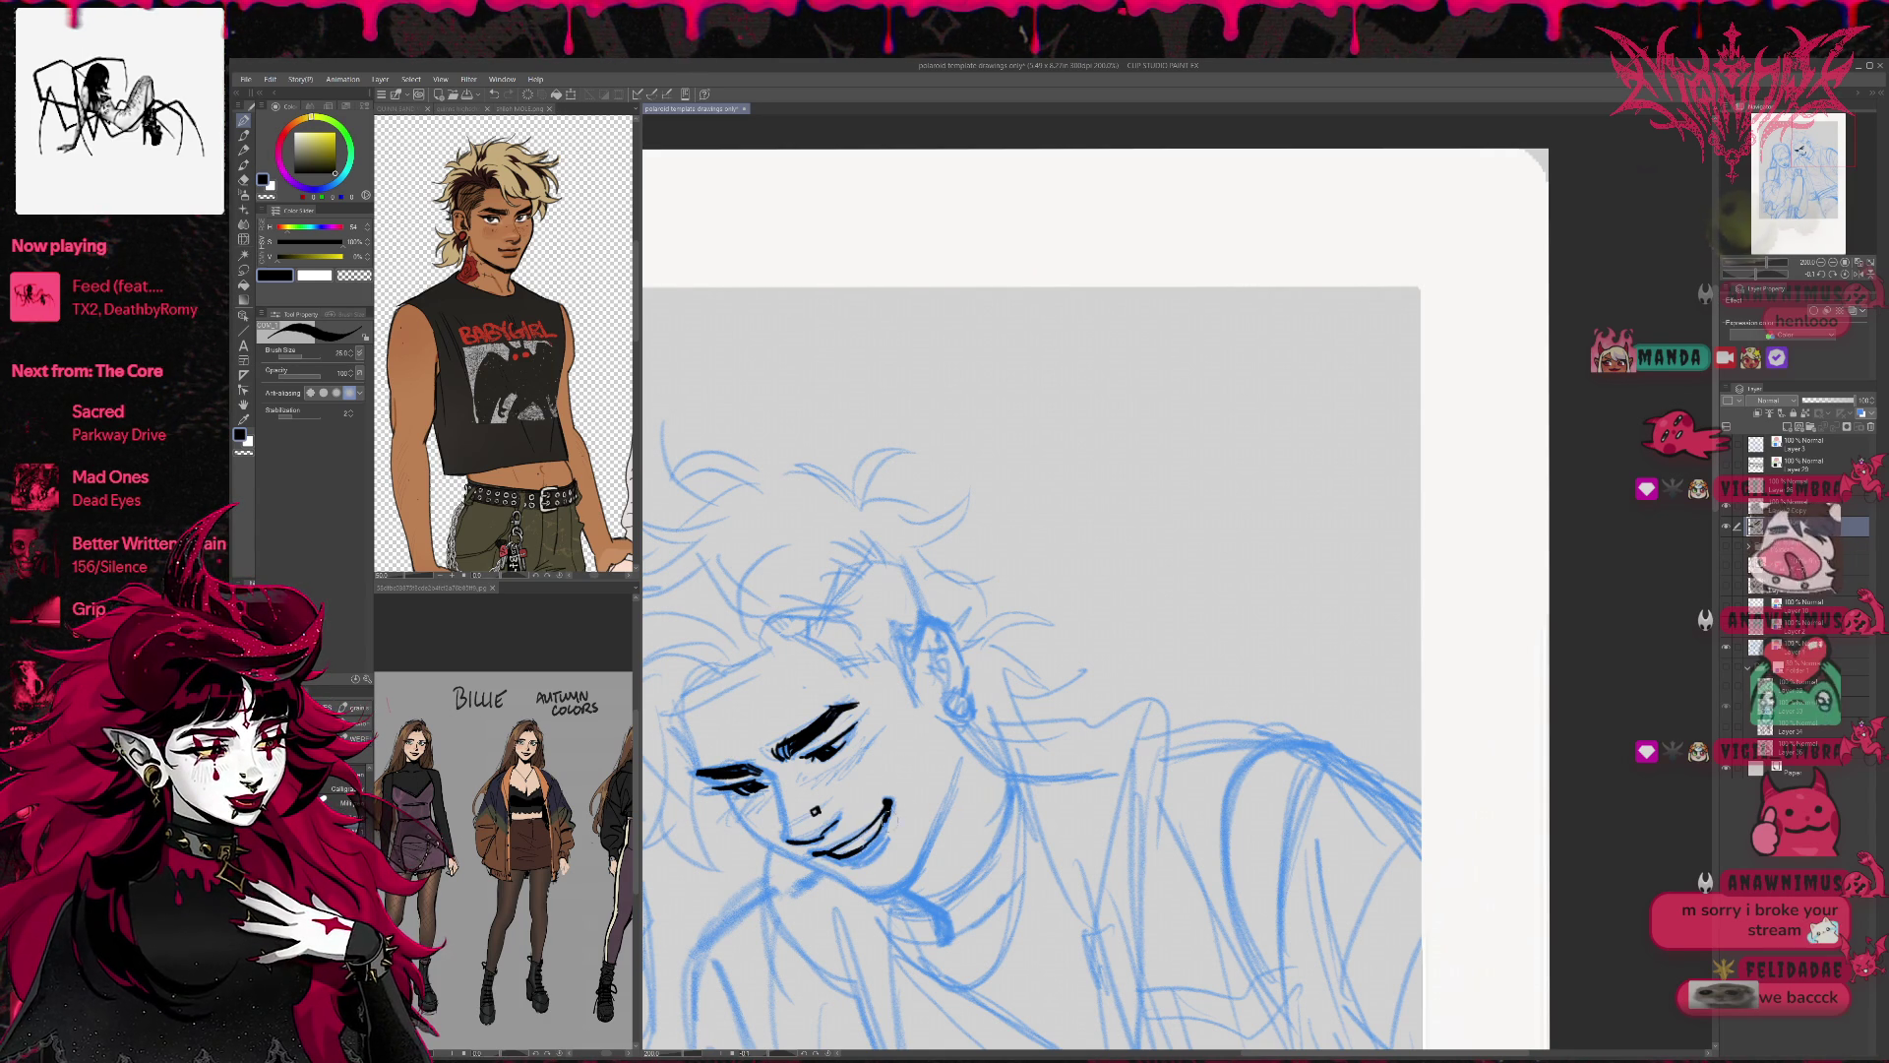
pyautogui.press('e')
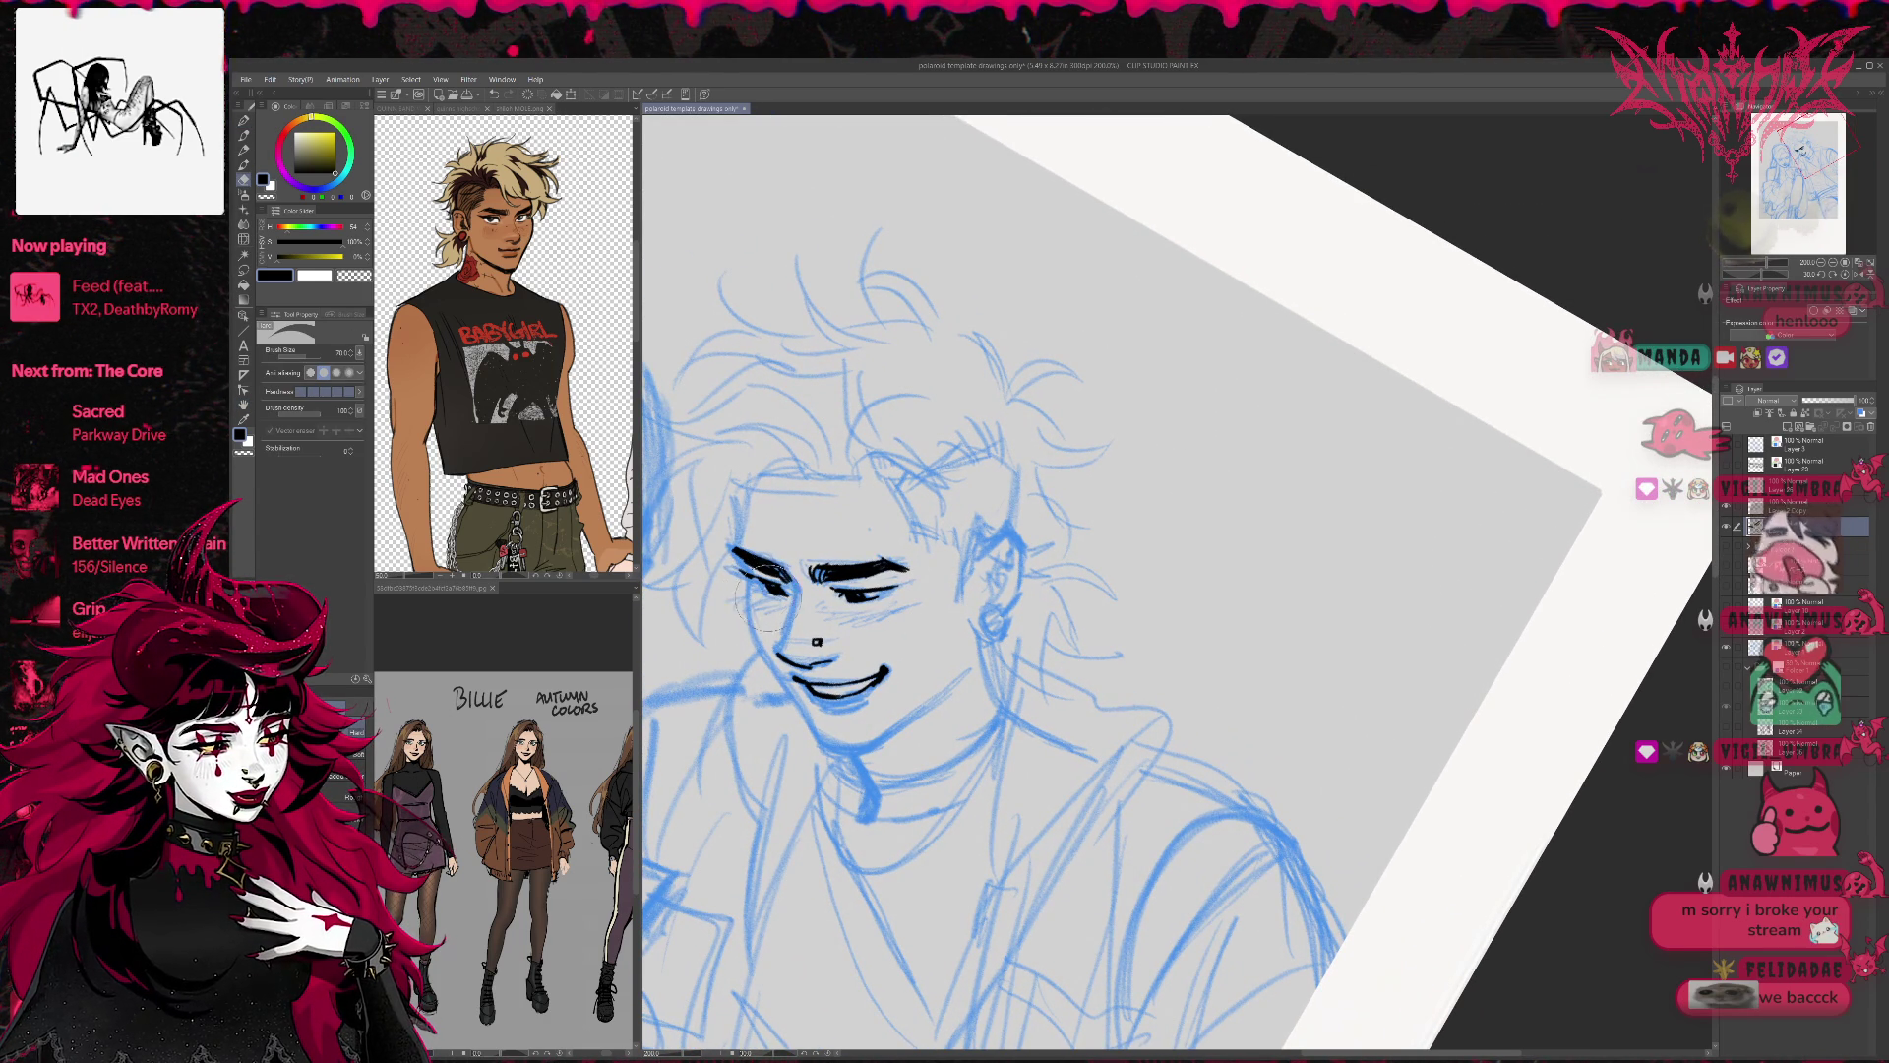
# Extend the black ink at the boy's outer eye corner, then mirror and rotate the view to check.
pyautogui.press('p')
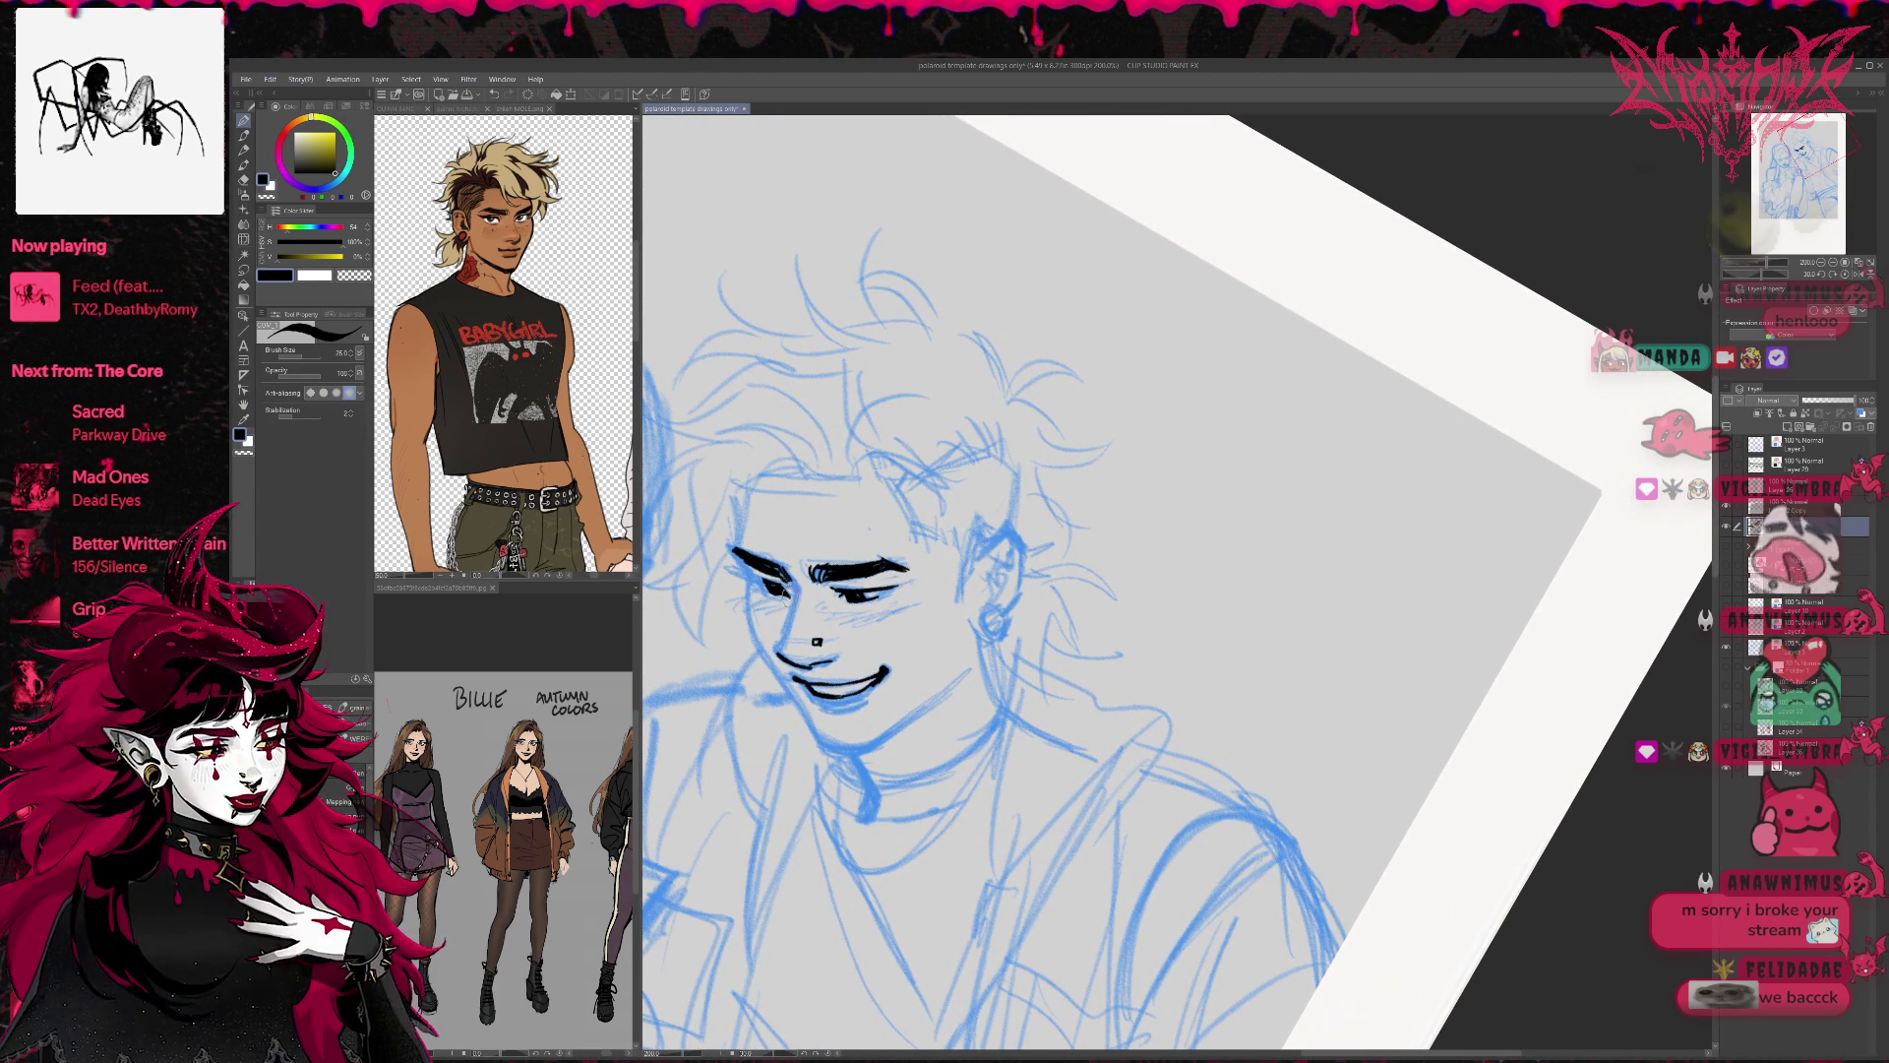
pyautogui.press('e')
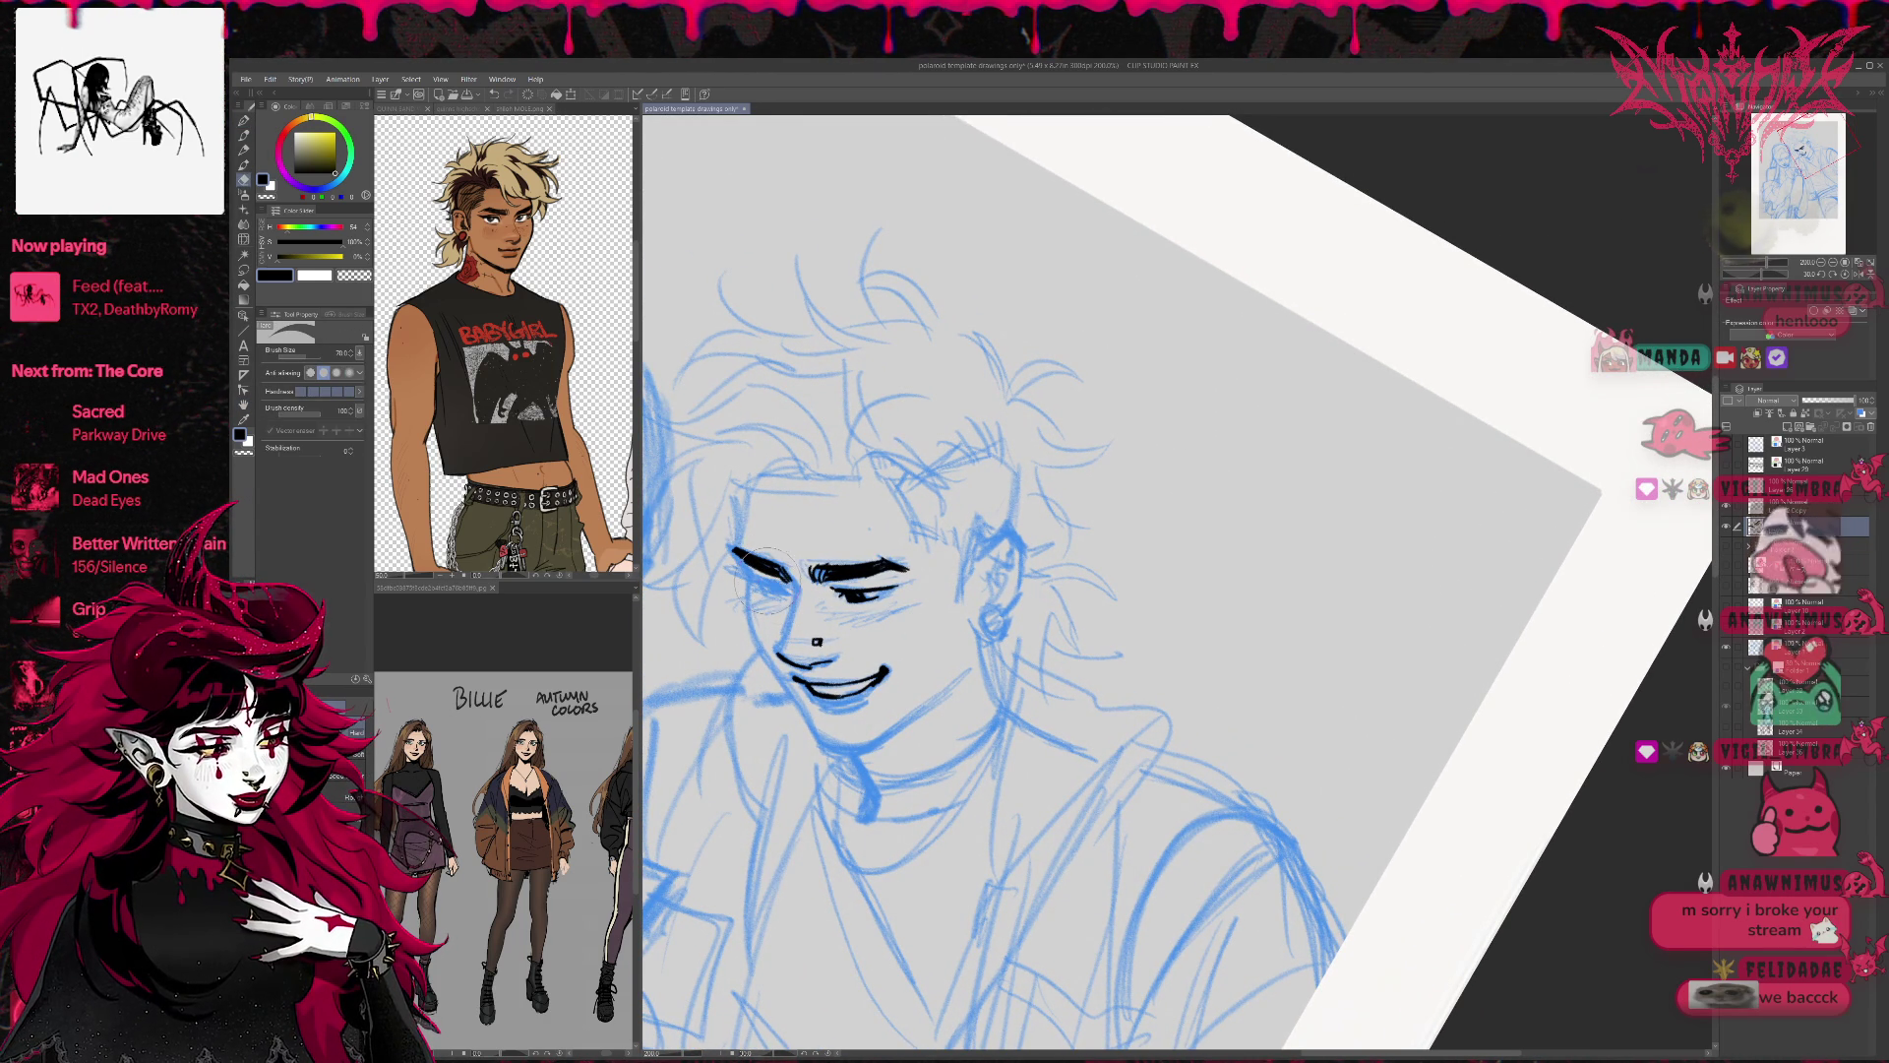
pyautogui.press('p')
pyautogui.moveTo(773, 569); pyautogui.dragTo(747, 558)
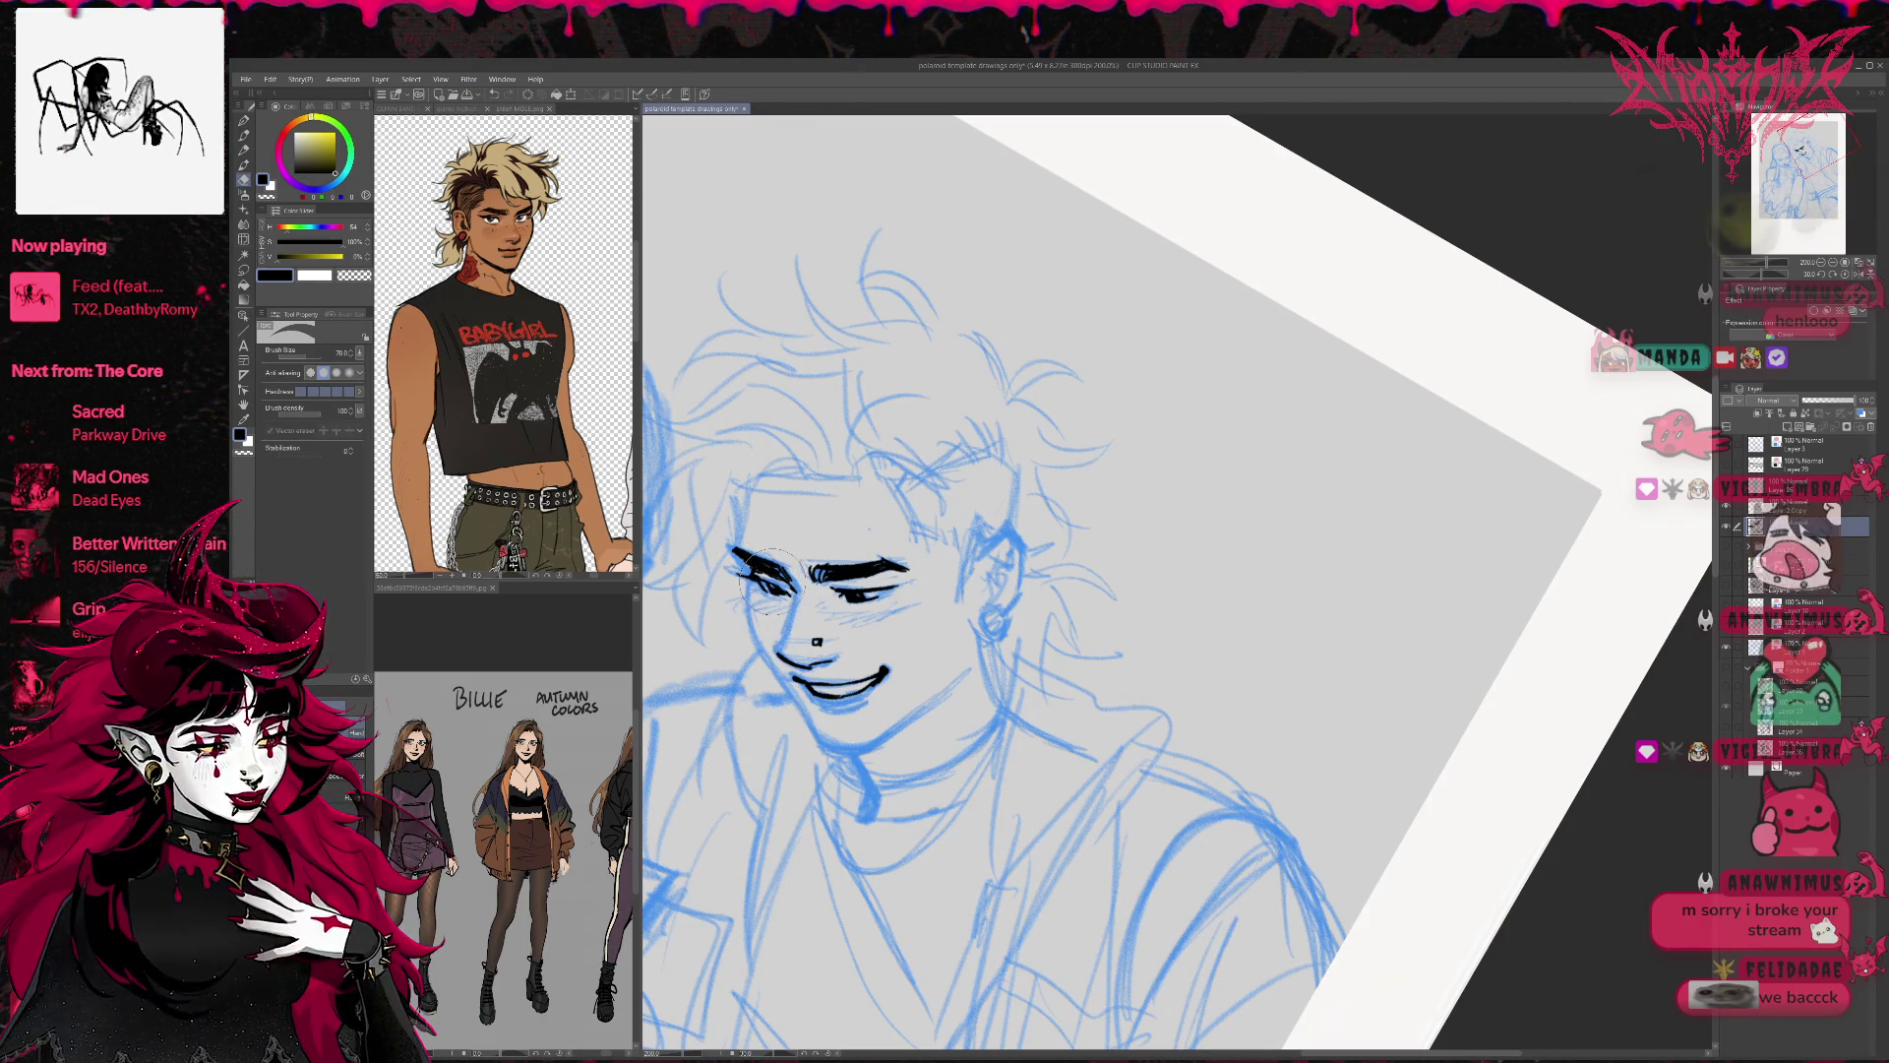
pyautogui.press('p')
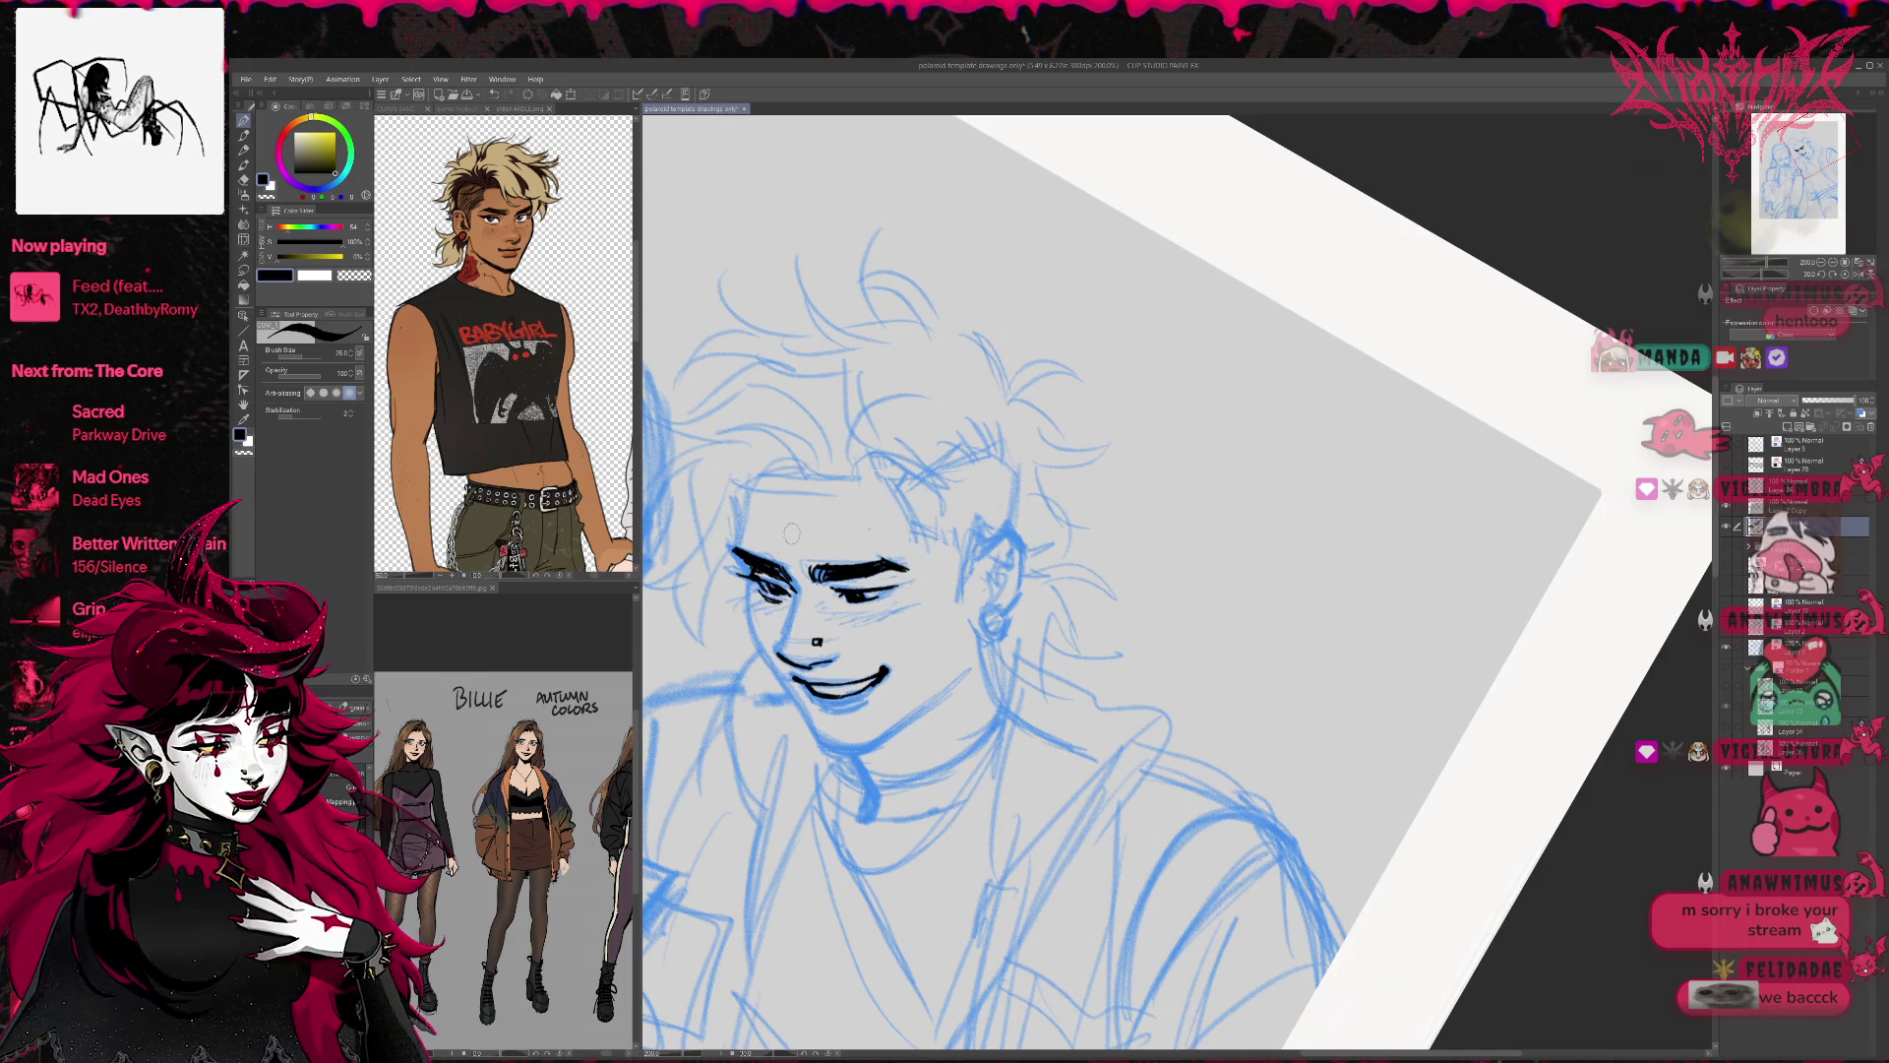
pyautogui.press('h')
pyautogui.moveTo(1627, 456)
pyautogui.mouseDown()
pyautogui.moveTo(1377, 492)
pyautogui.moveTo(1328, 531)
pyautogui.mouseUp()
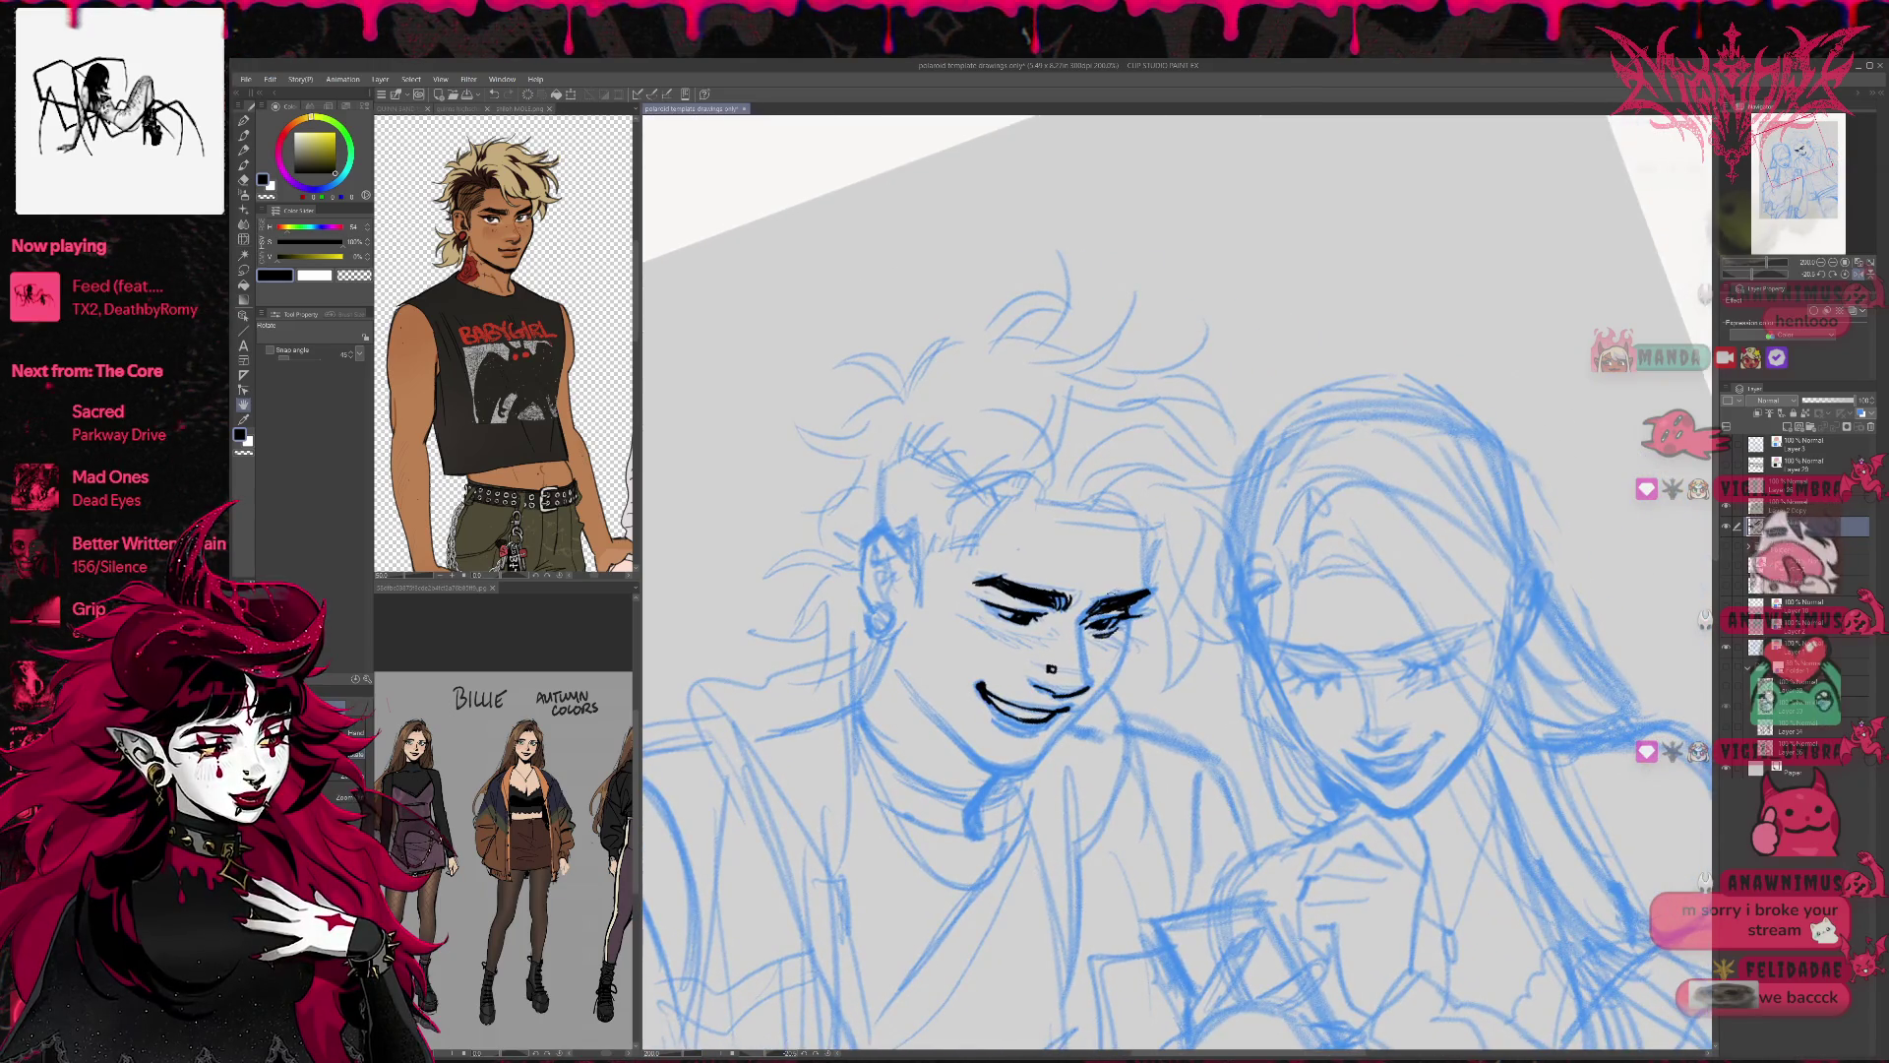
# Erase part of the lashes around the boy's eye nearest the girl, rotating the view slightly.
pyautogui.press('e')
pyautogui.moveTo(1102, 629)
pyautogui.mouseDown()
pyautogui.moveTo(1120, 596)
pyautogui.moveTo(1112, 621)
pyautogui.mouseUp()
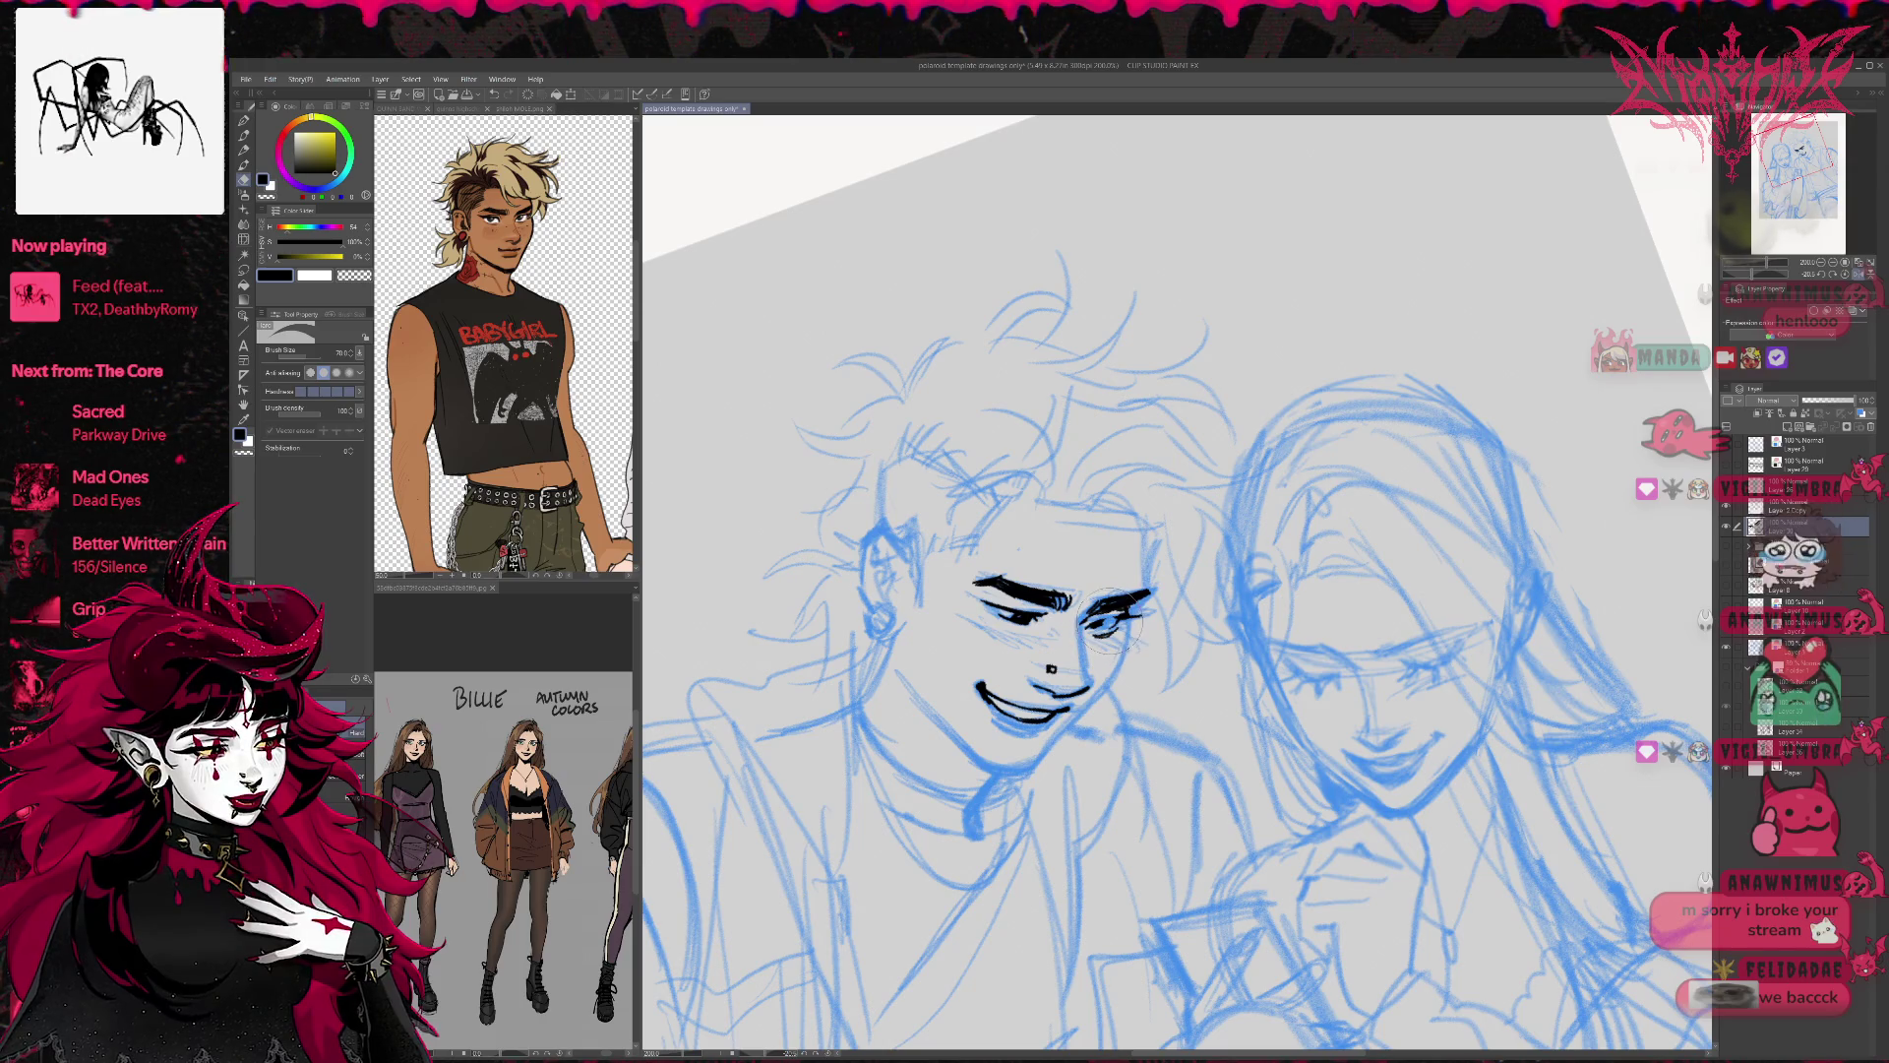
pyautogui.press('p')
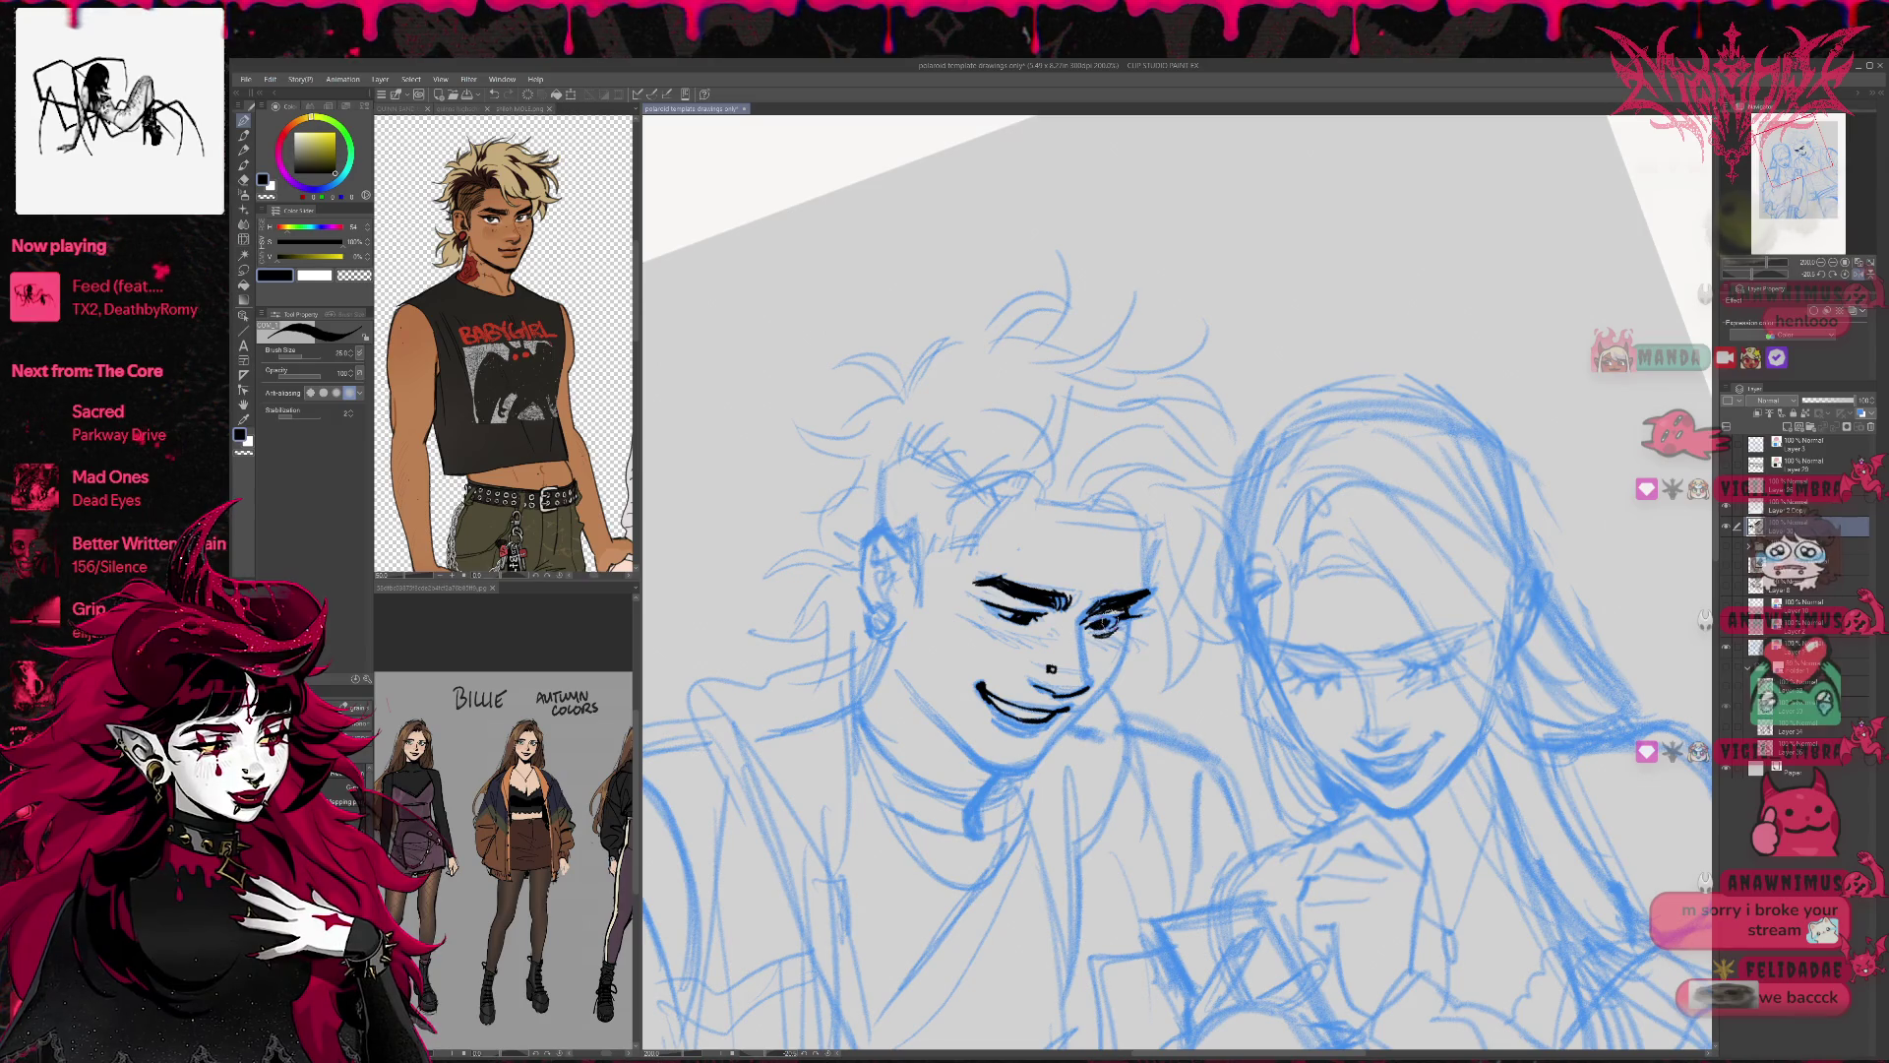
pyautogui.press('e')
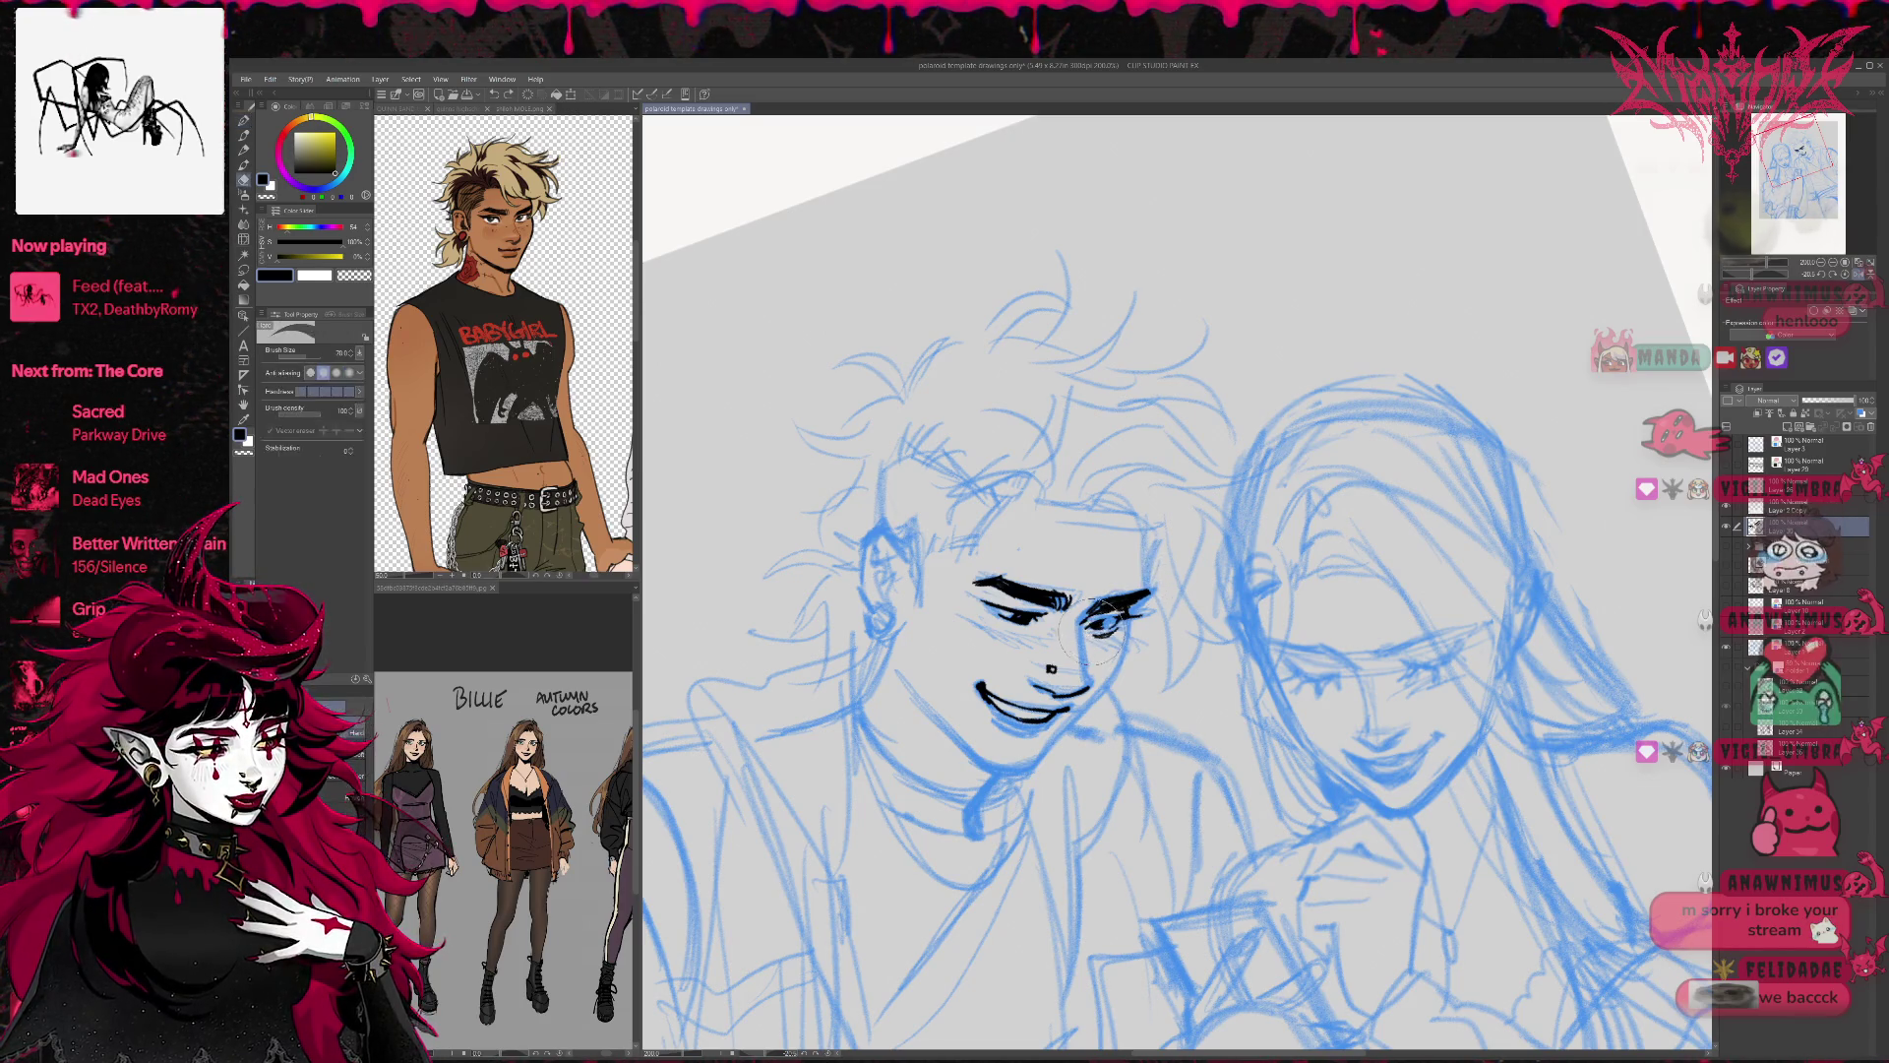
pyautogui.press('p')
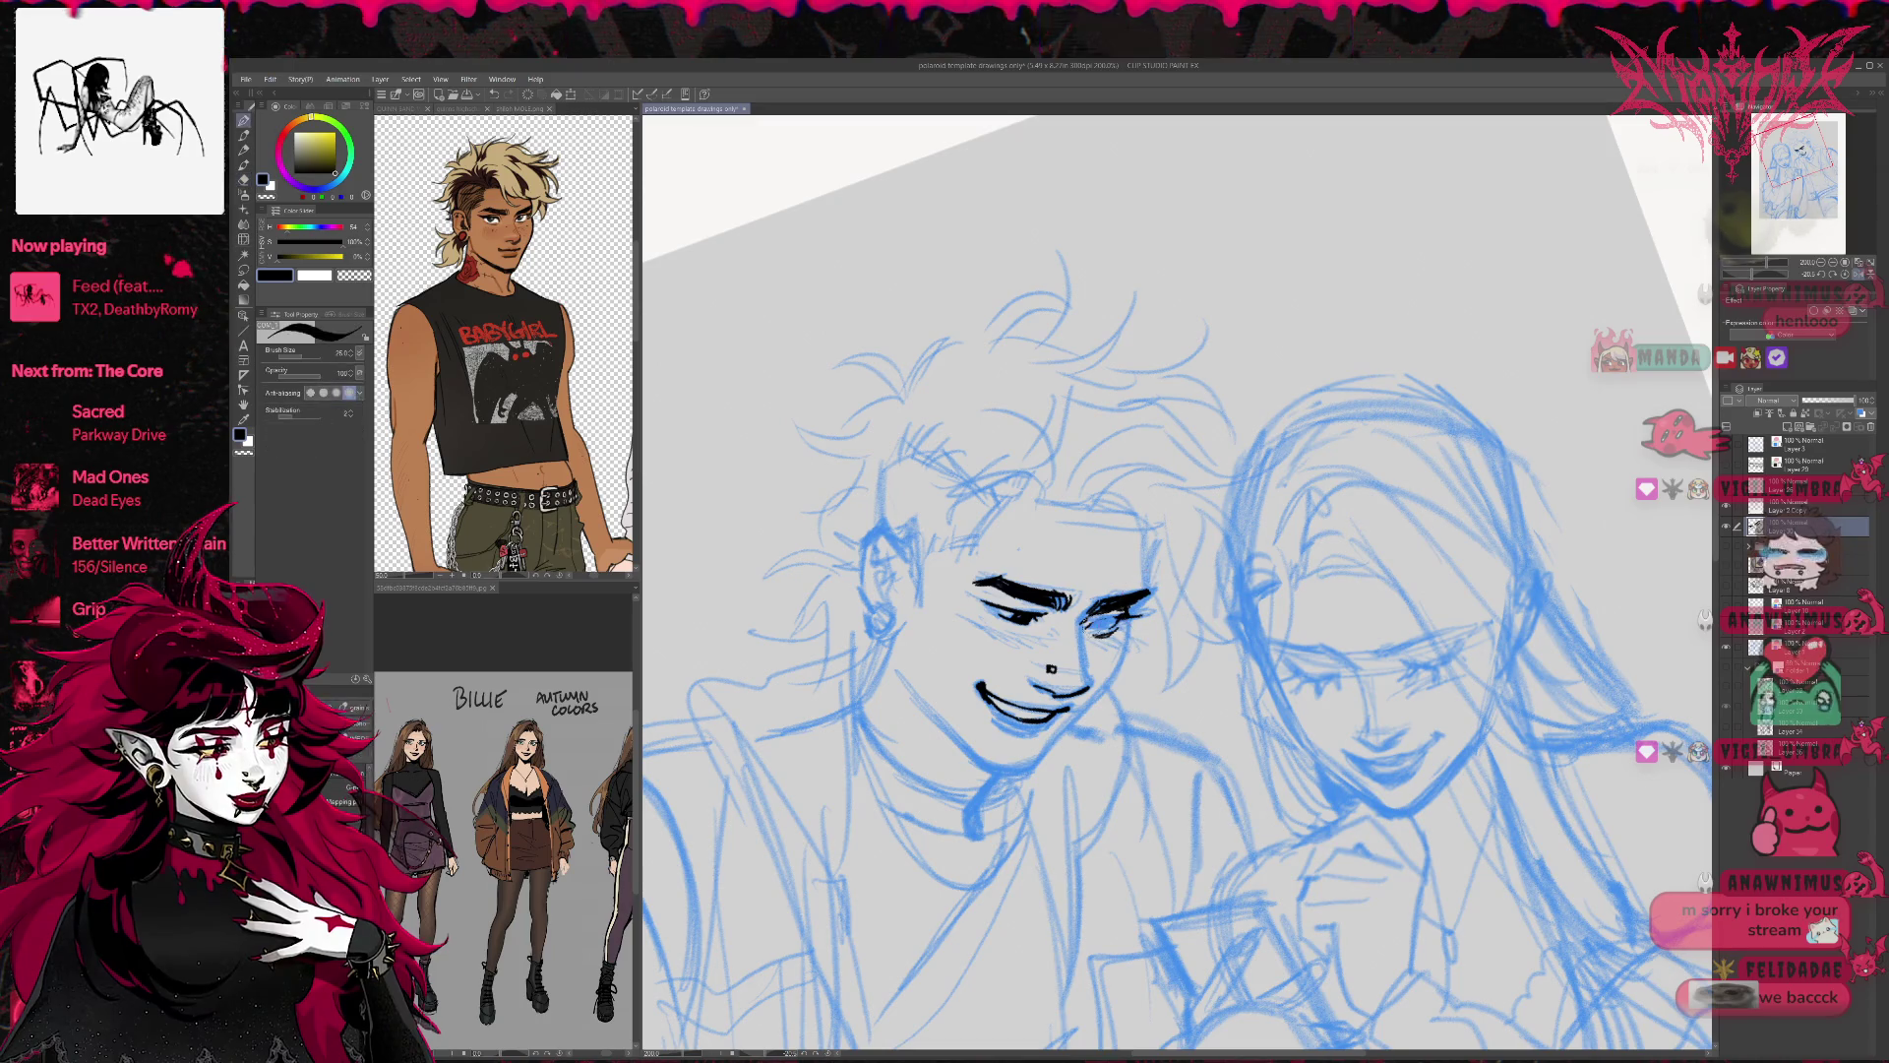
pyautogui.press('r')
pyautogui.moveTo(1308, 688); pyautogui.dragTo(1344, 614)
pyautogui.press('p')
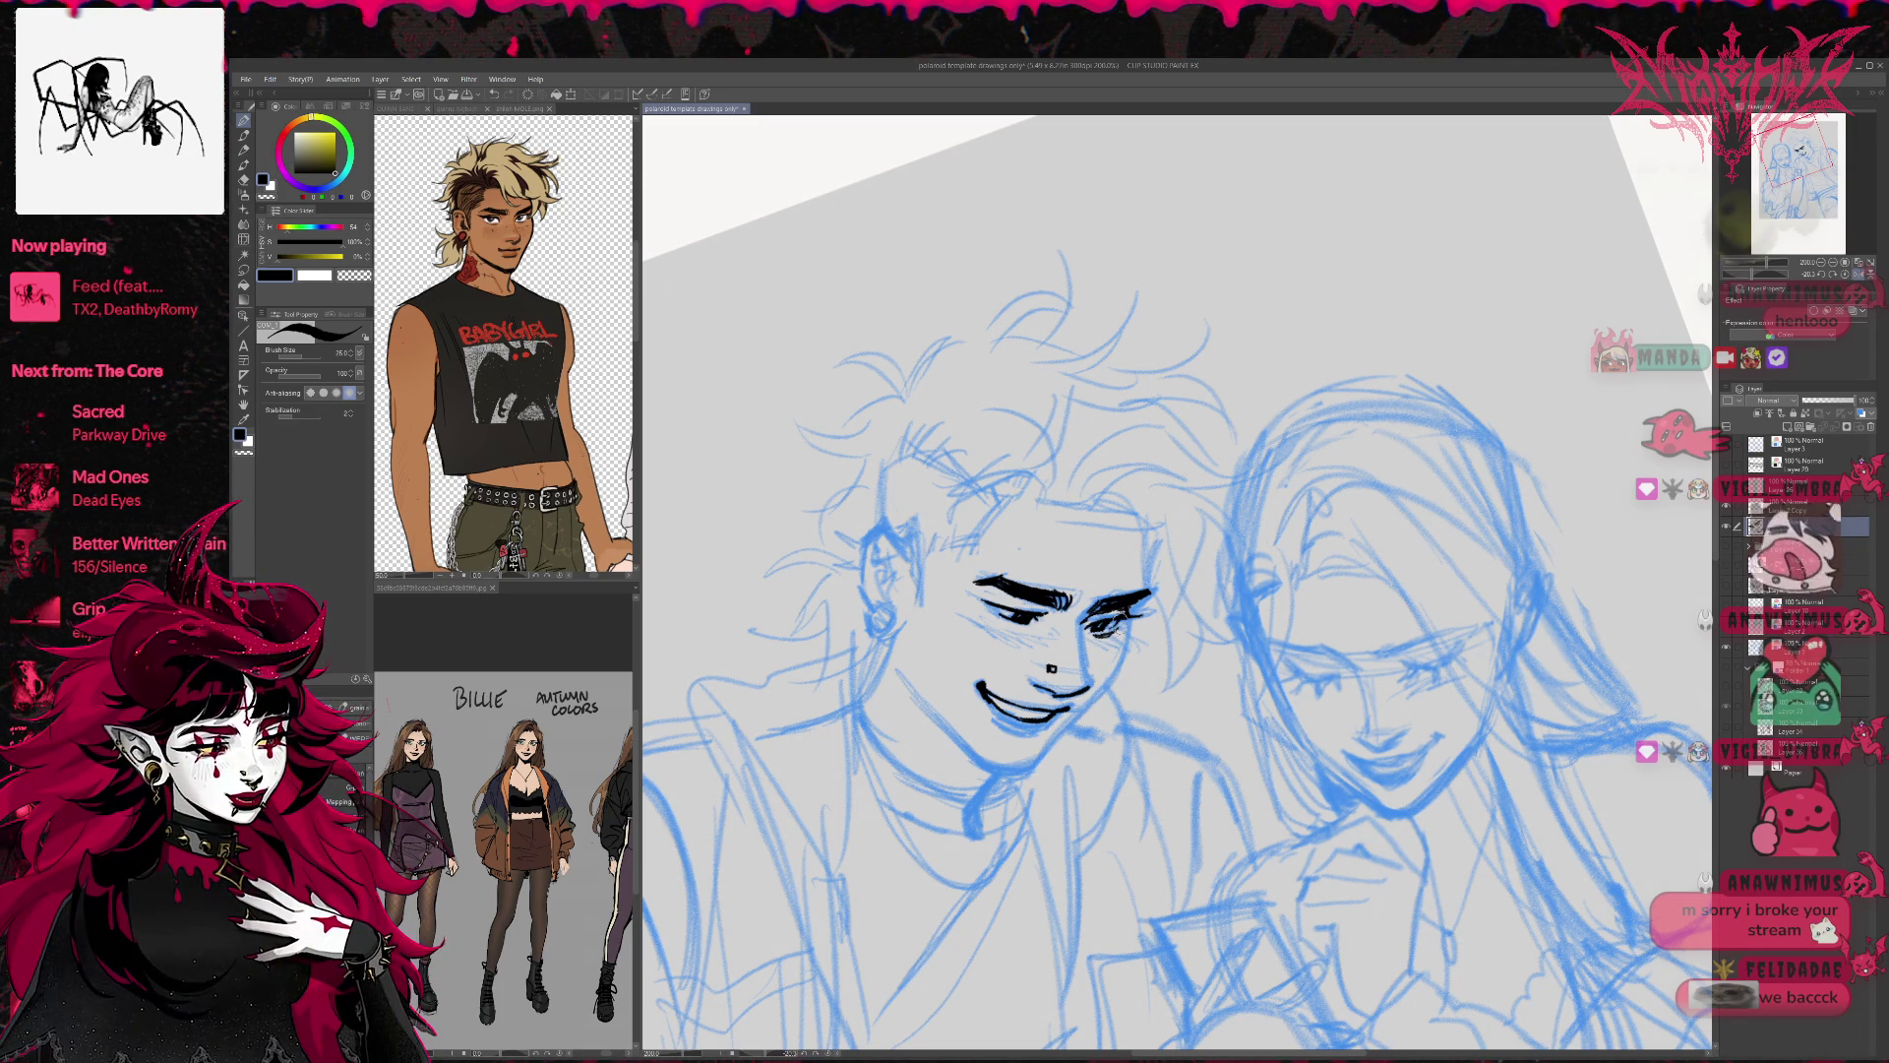
# Enlarge the eraser to size 120, flip the view back to normal, and re-centre on the boy's face.
pyautogui.press('e')
pyautogui.press(']')
pyautogui.press(']')
pyautogui.press(']')
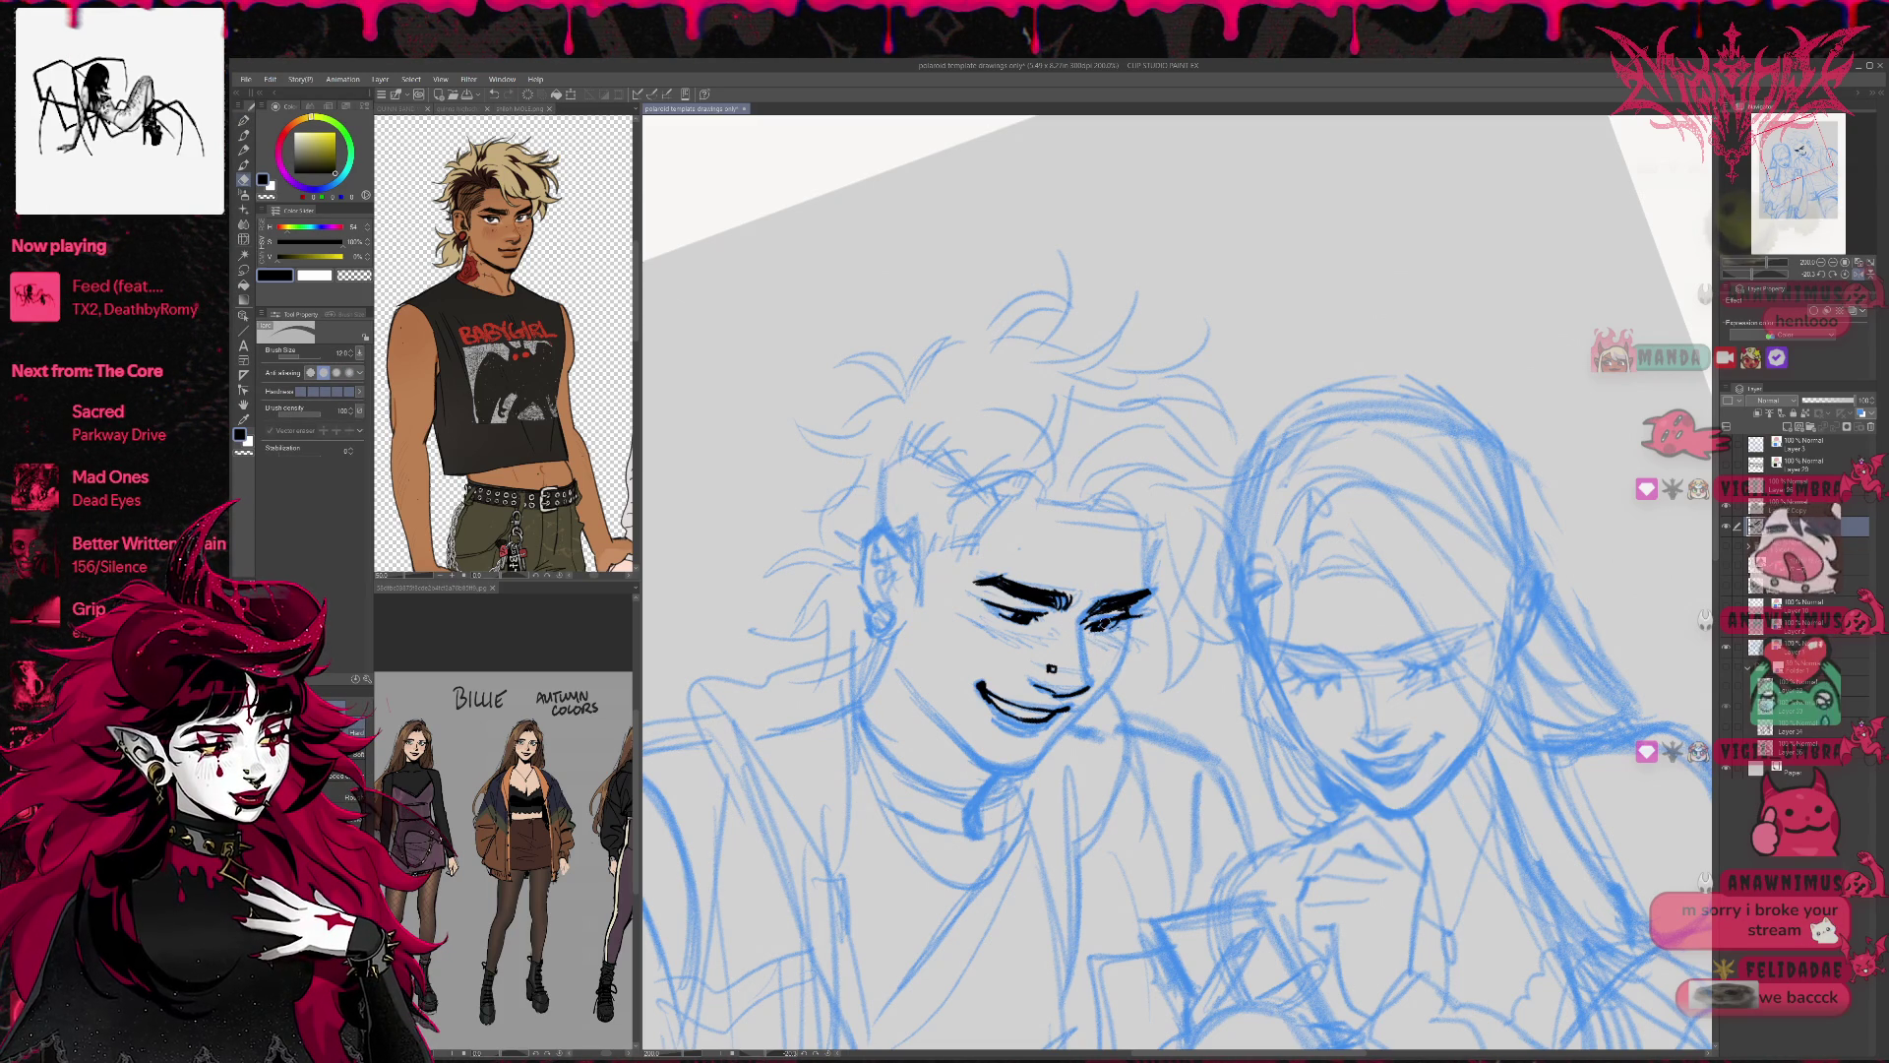
pyautogui.press('p')
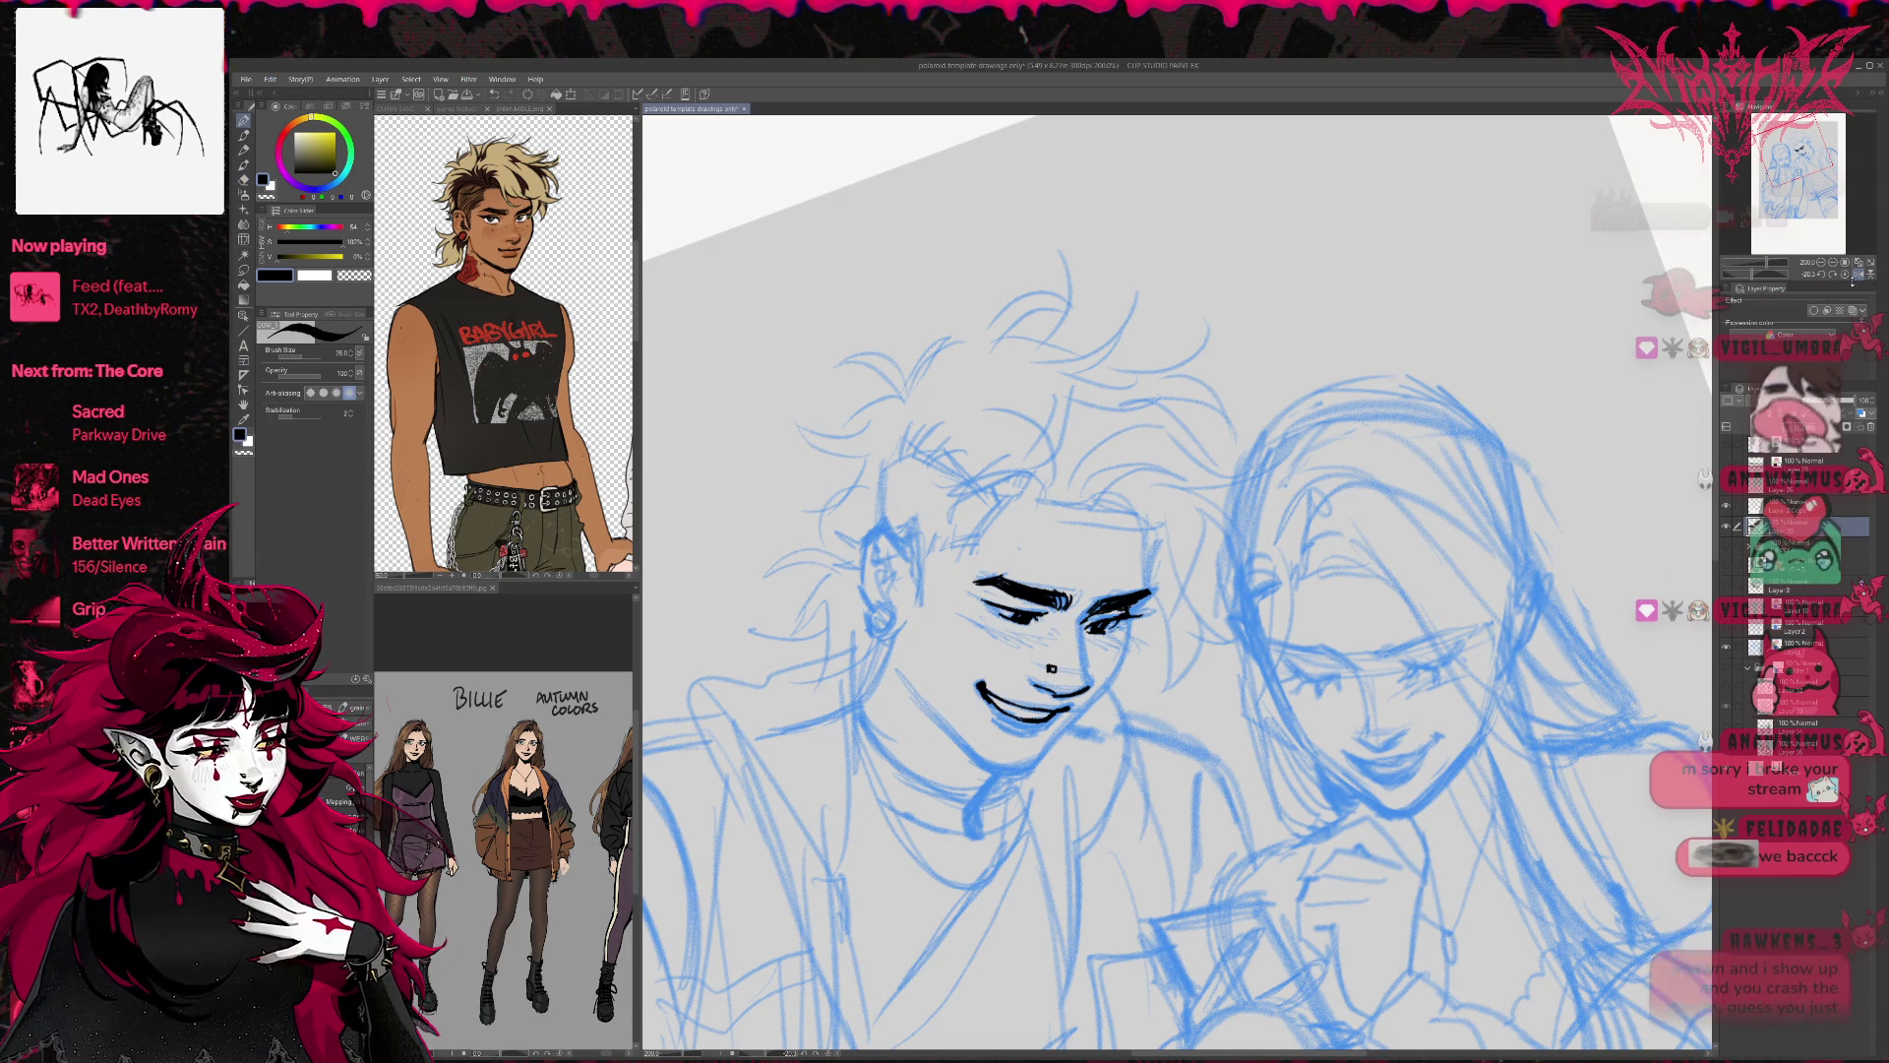
pyautogui.press('h')
pyautogui.moveTo(1372, 571); pyautogui.dragTo(1055, 598)
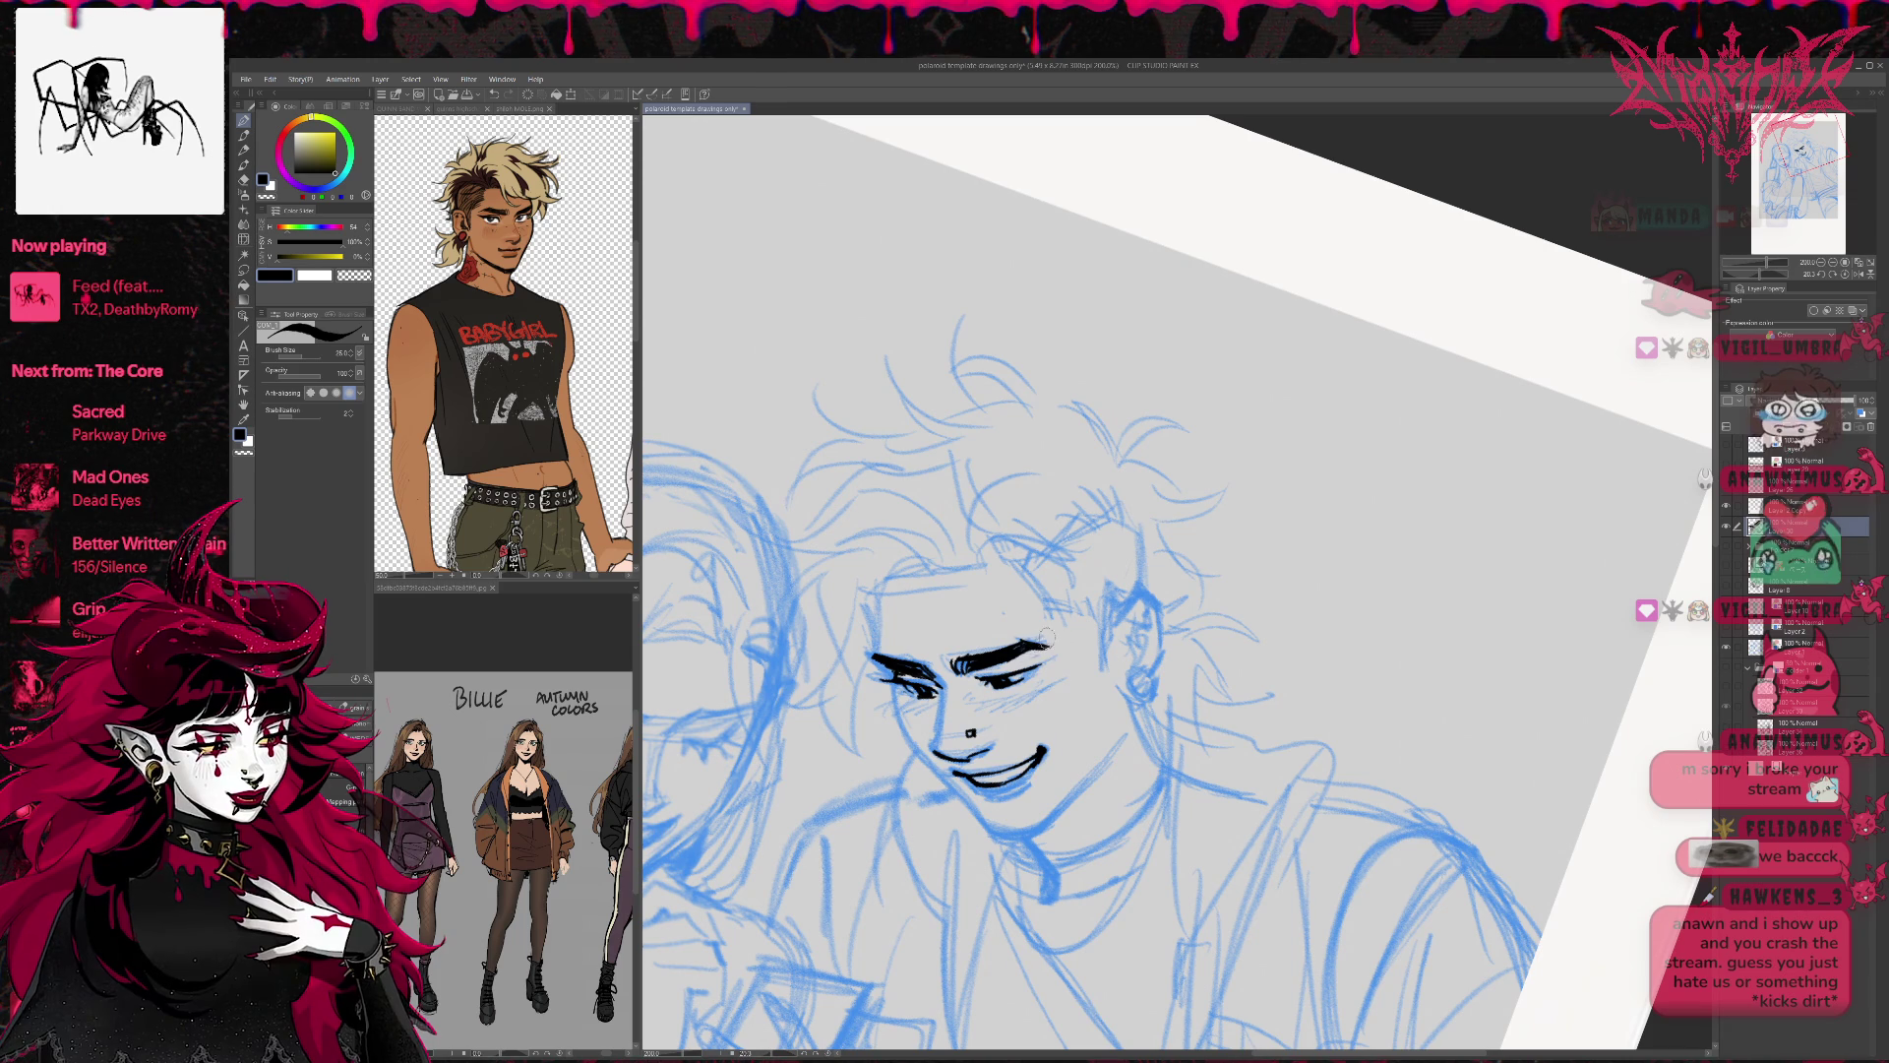
# Thicken the outer end of the boy's eyebrow with the pen.
pyautogui.moveTo(1028, 642); pyautogui.dragTo(1049, 646)
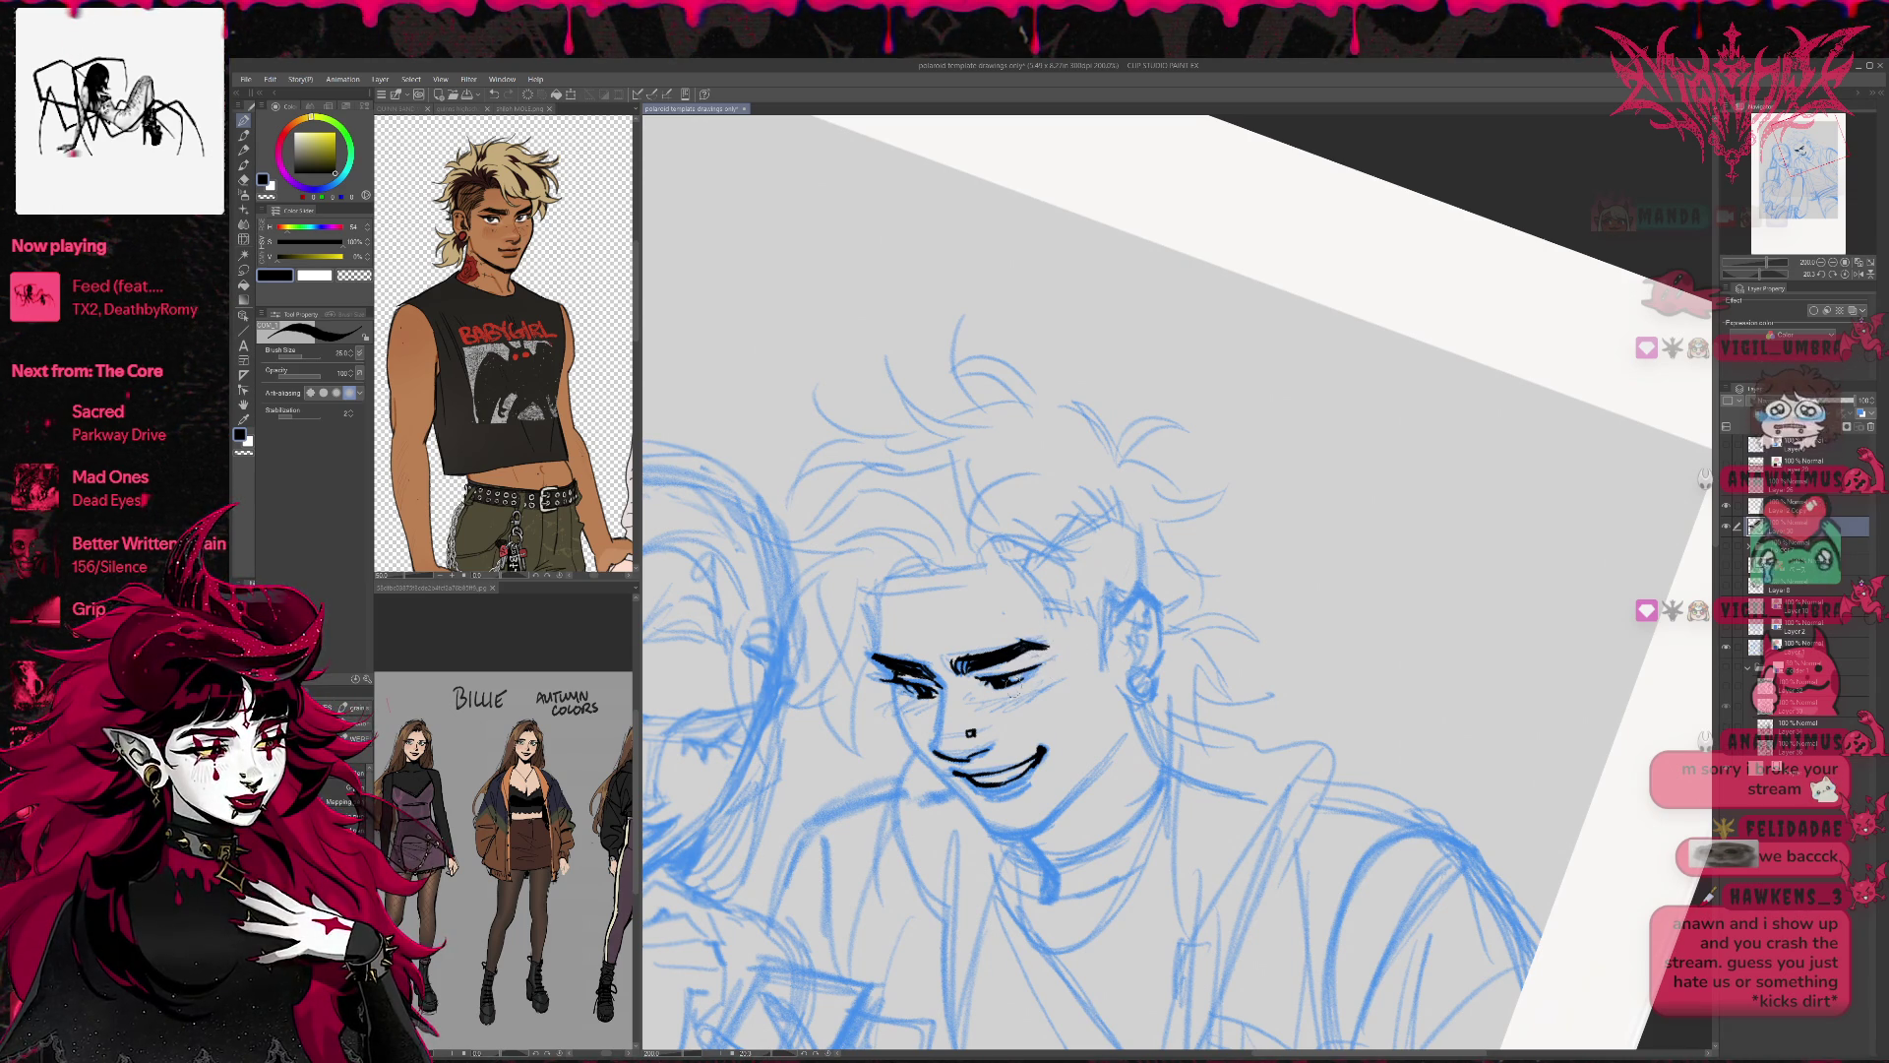
pyautogui.press('e')
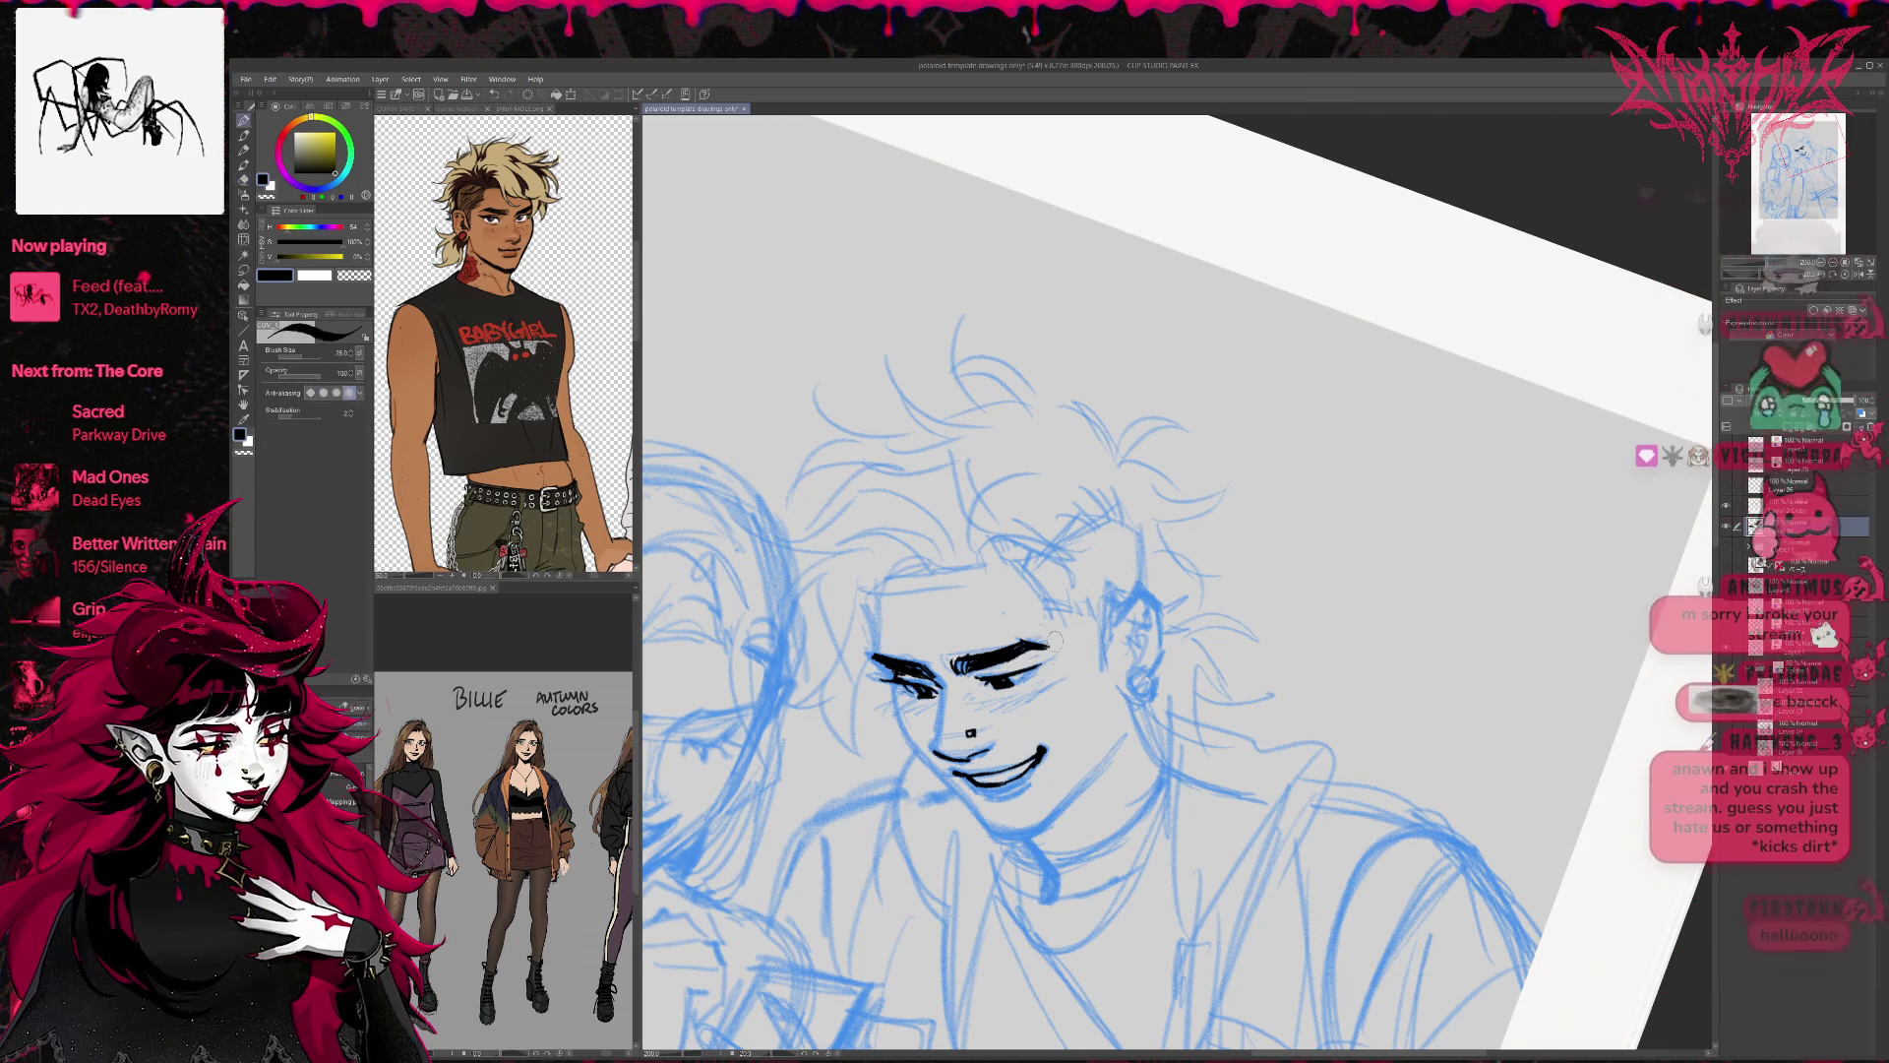
pyautogui.press('p')
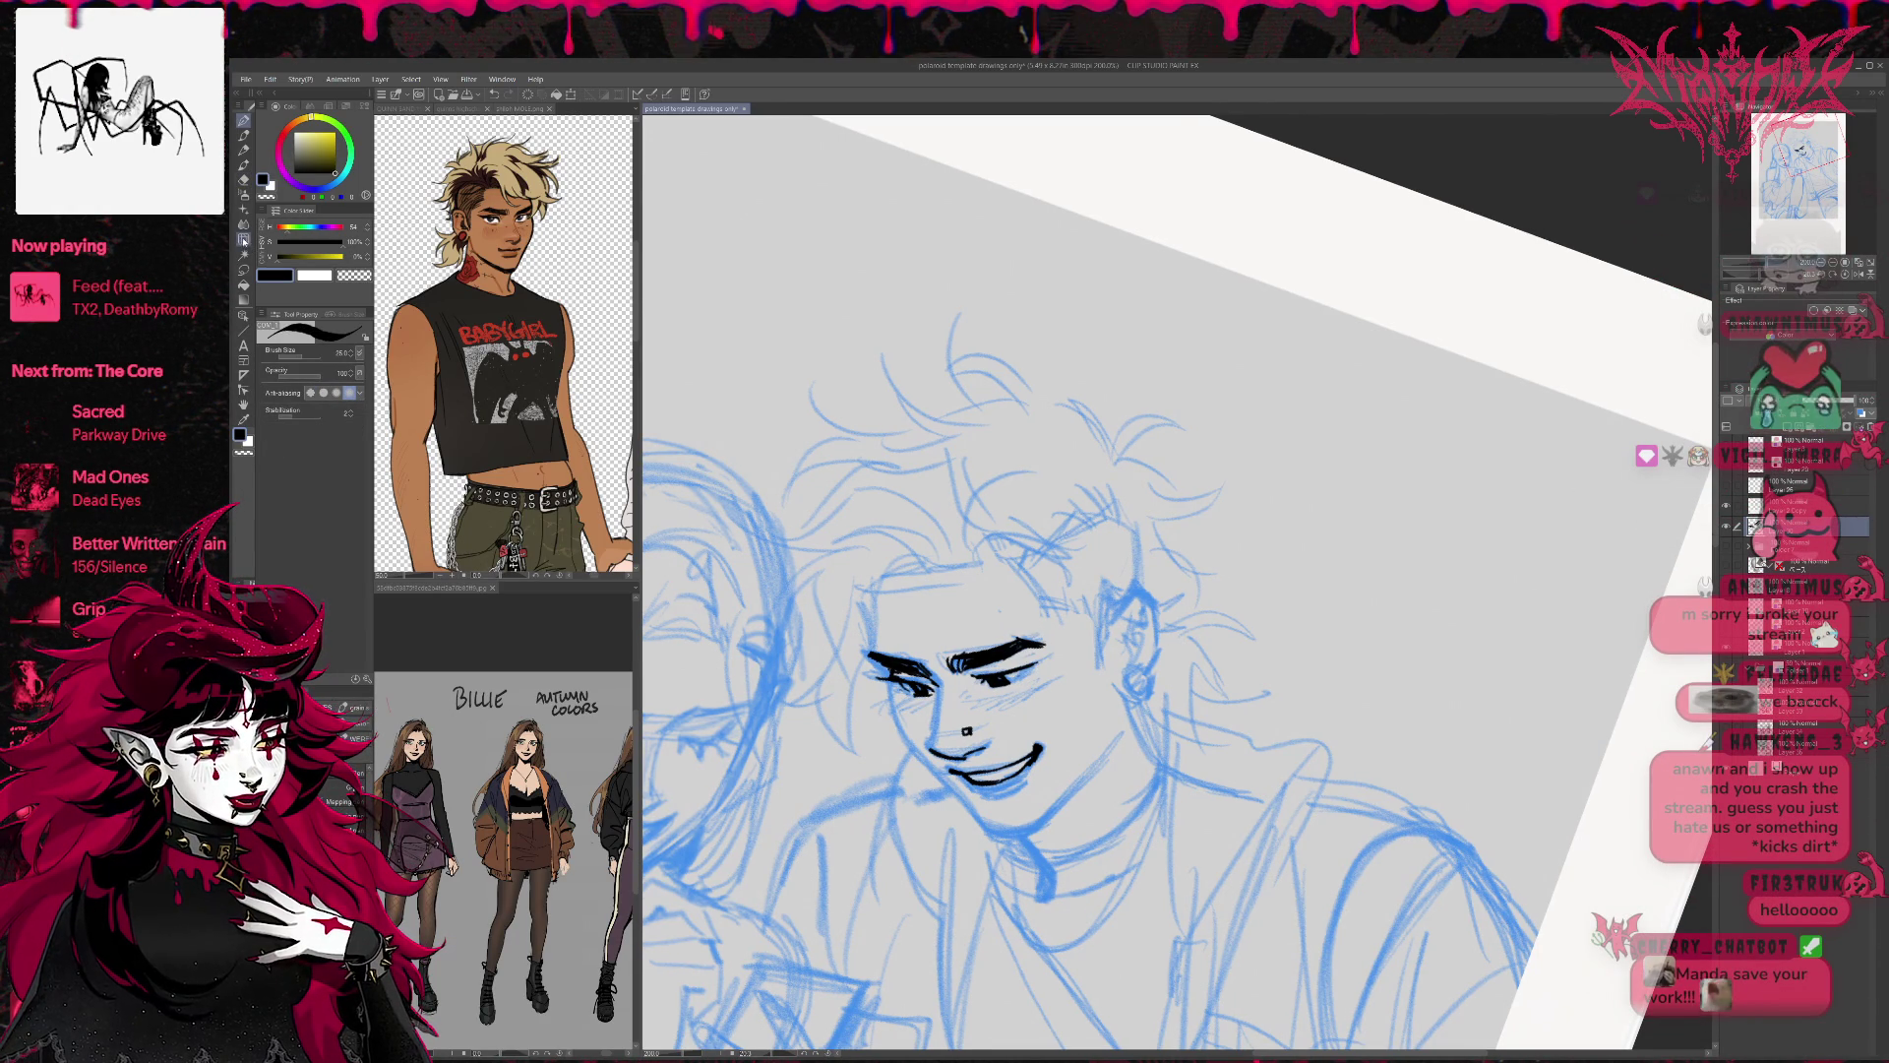
# Try the Liquify tool at a smaller size, then add a small pen stroke on the boy's cheek.
pyautogui.click(245, 241)
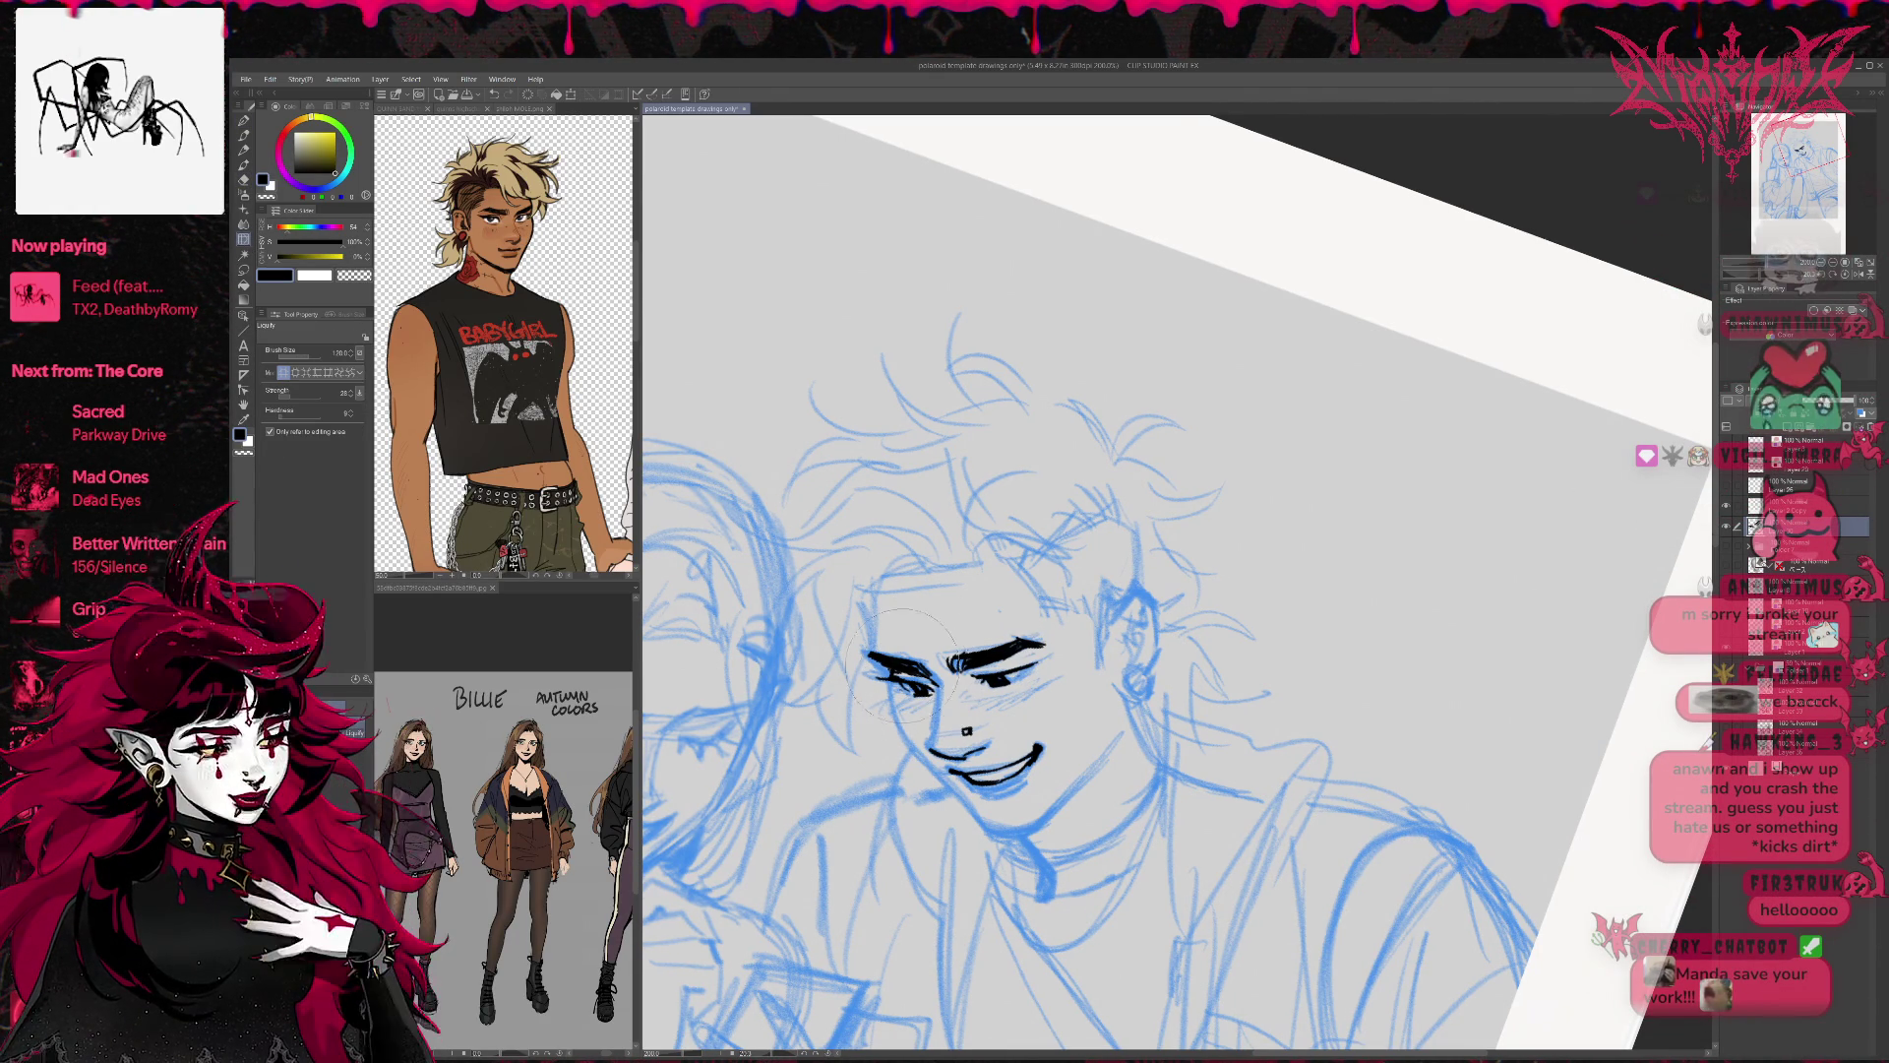
pyautogui.press('[')
pyautogui.press('[')
pyautogui.press('[')
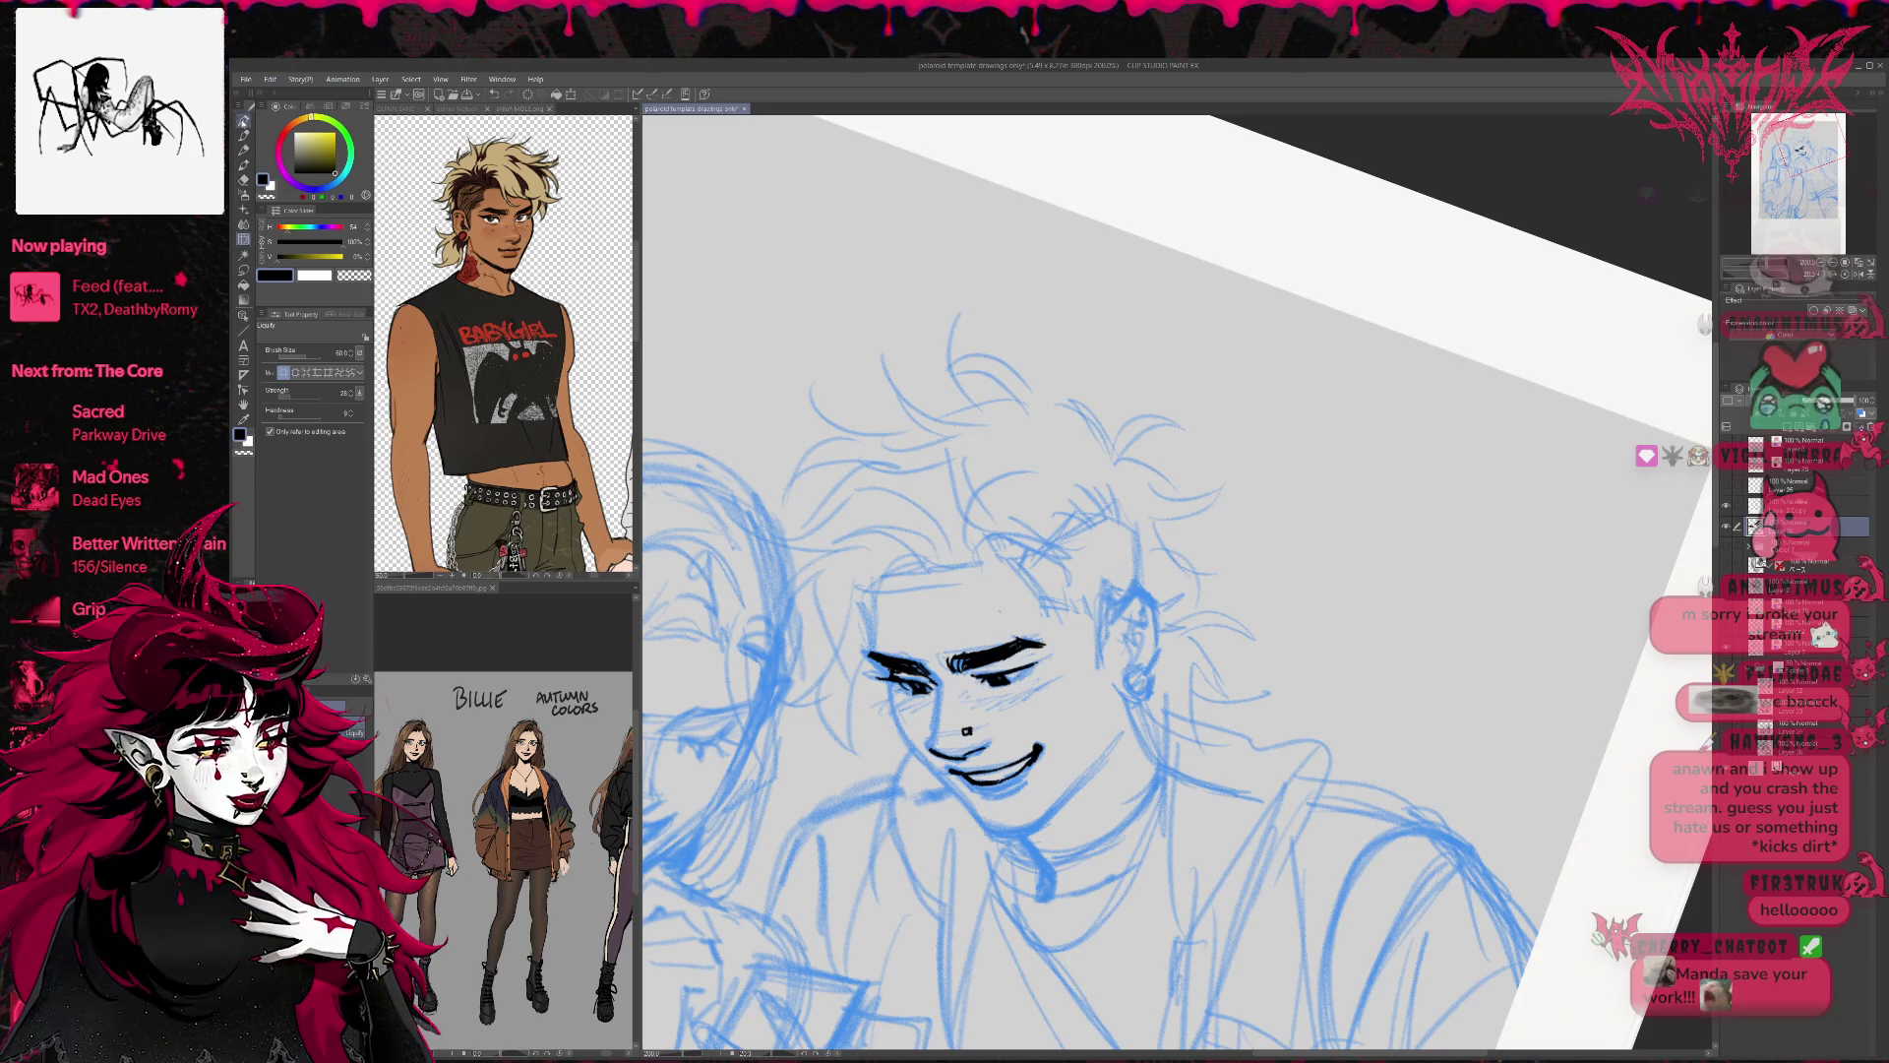
pyautogui.click(244, 120)
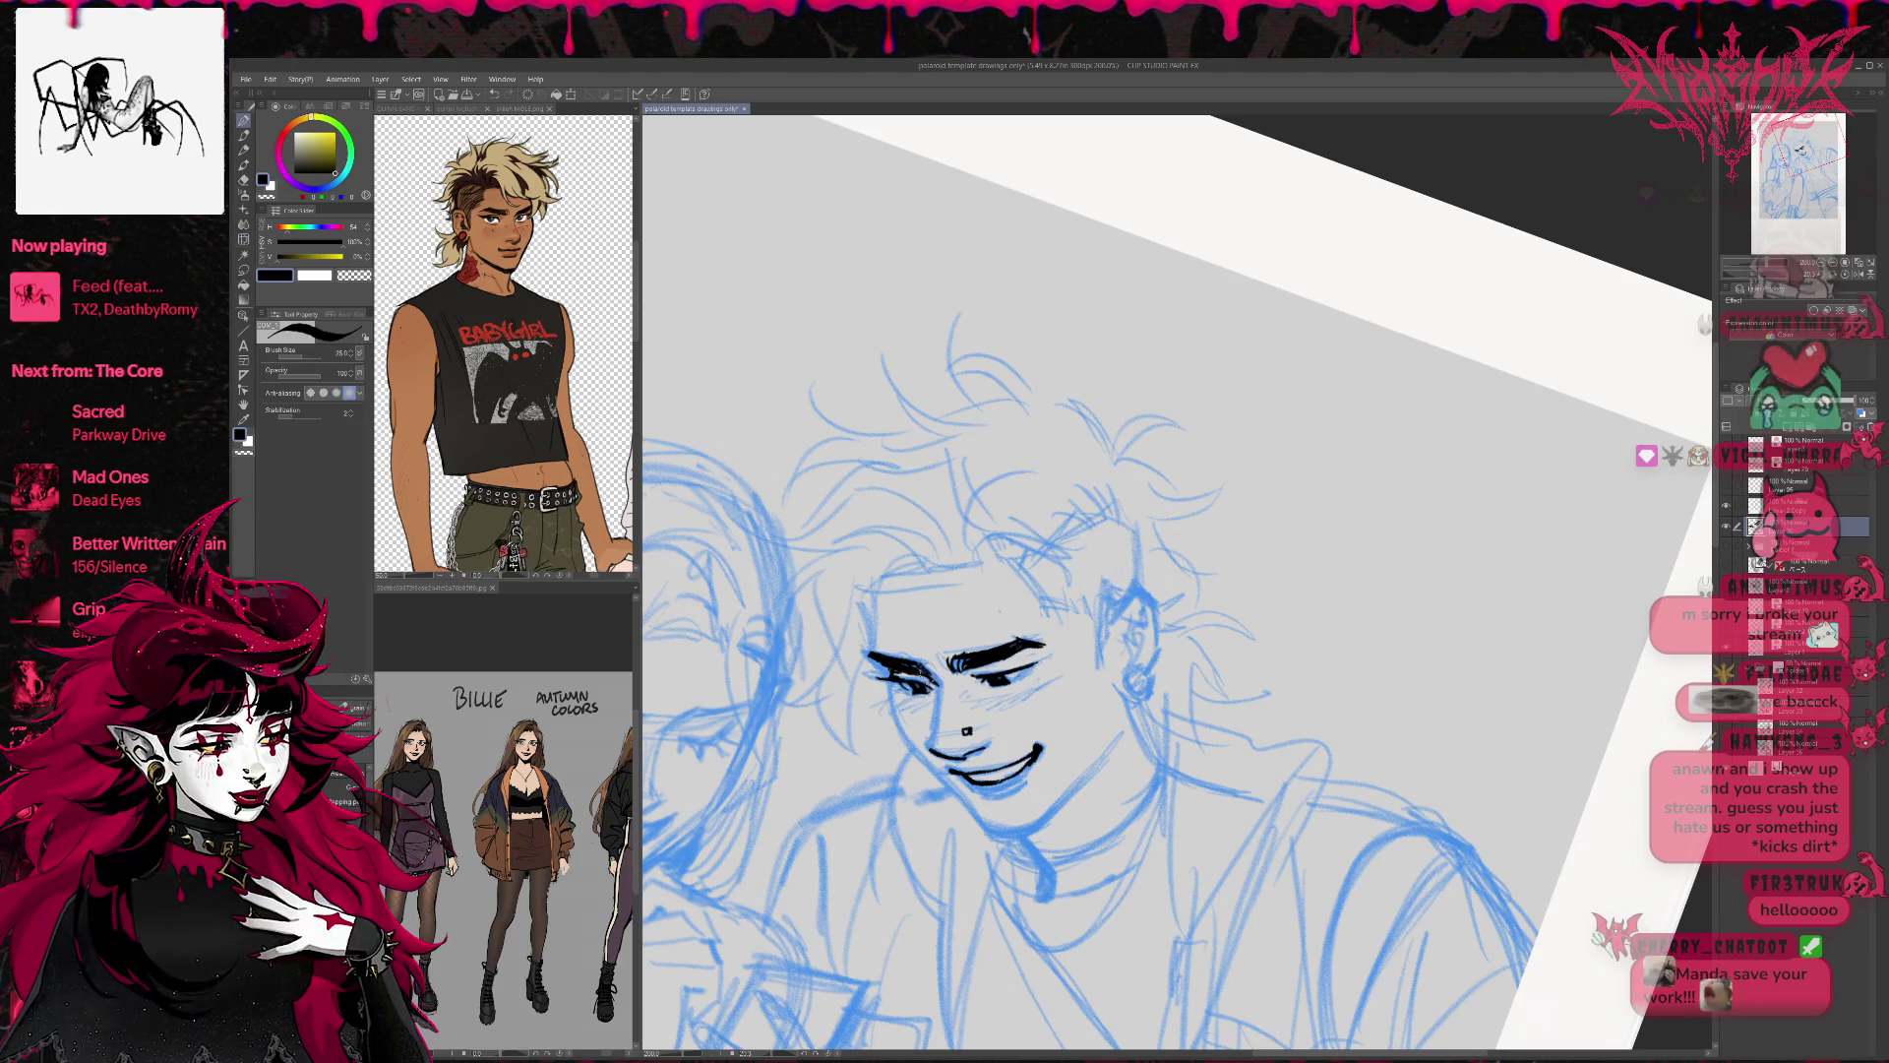
pyautogui.moveTo(940, 689); pyautogui.dragTo(928, 754)
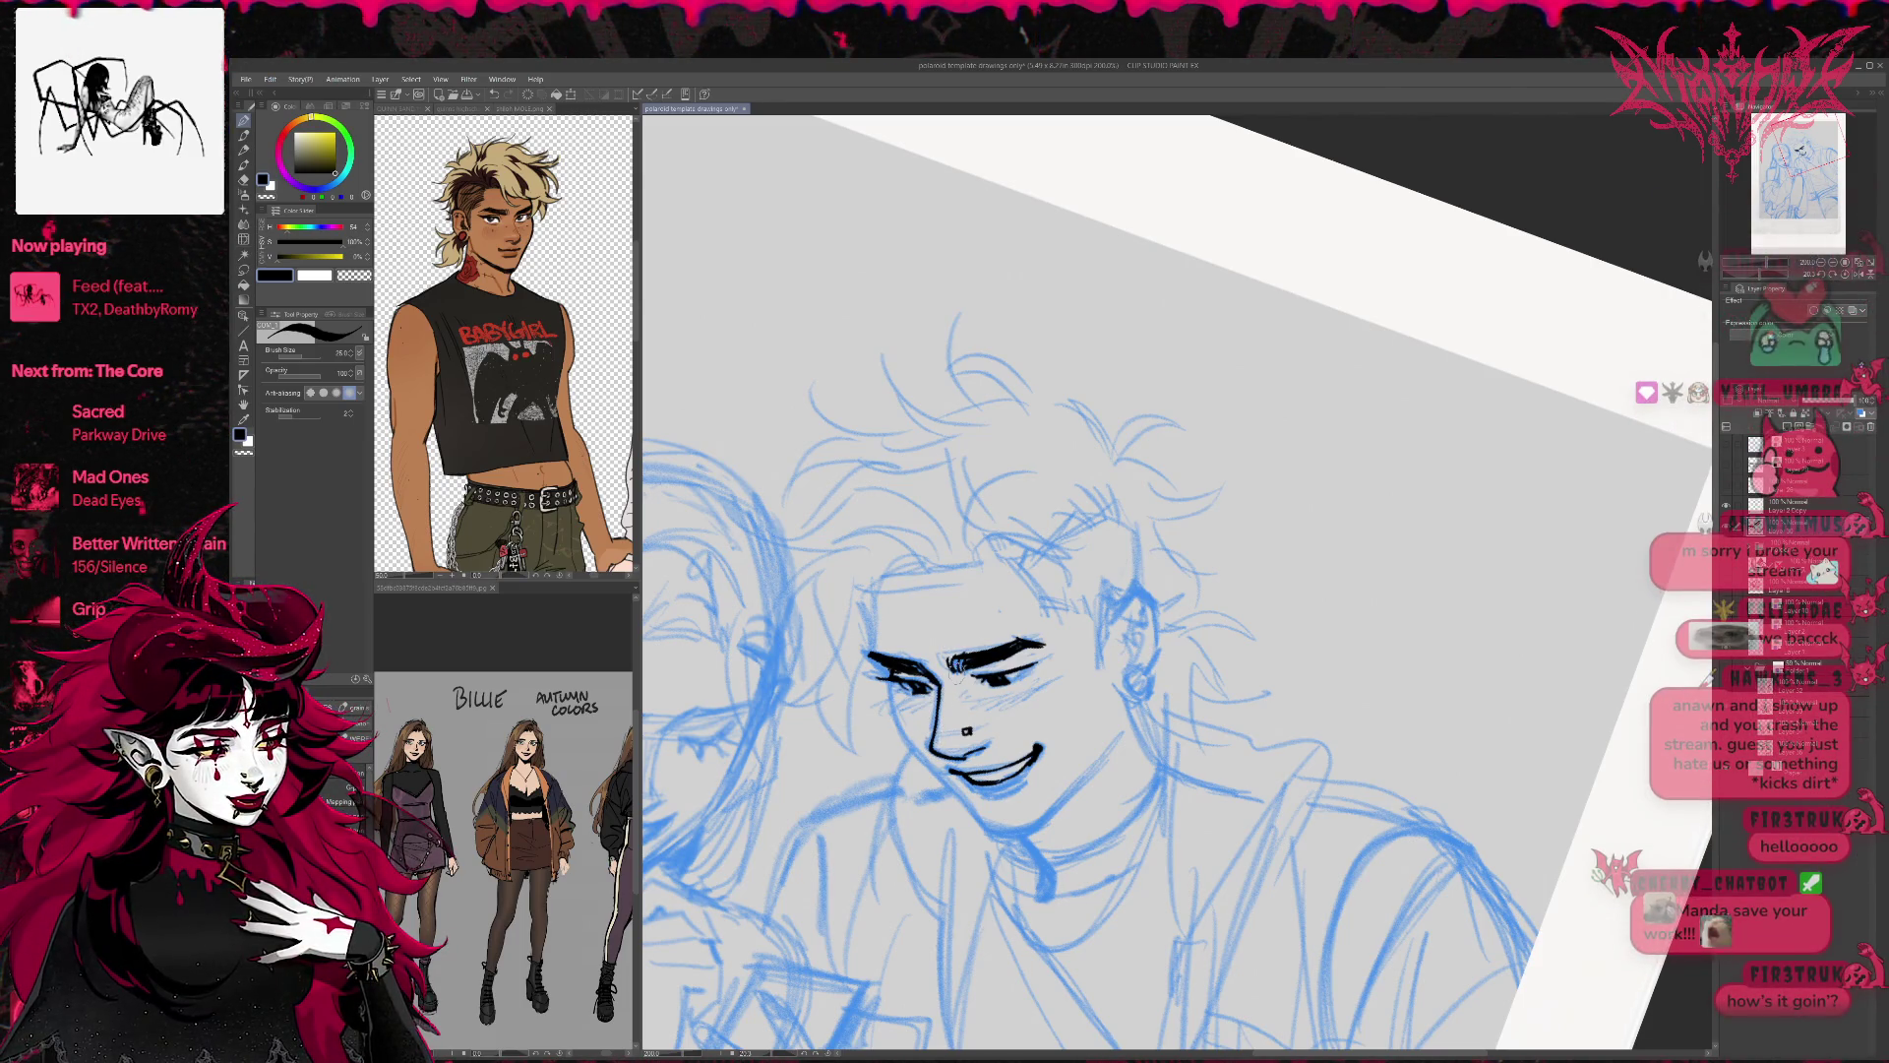
pyautogui.press('e')
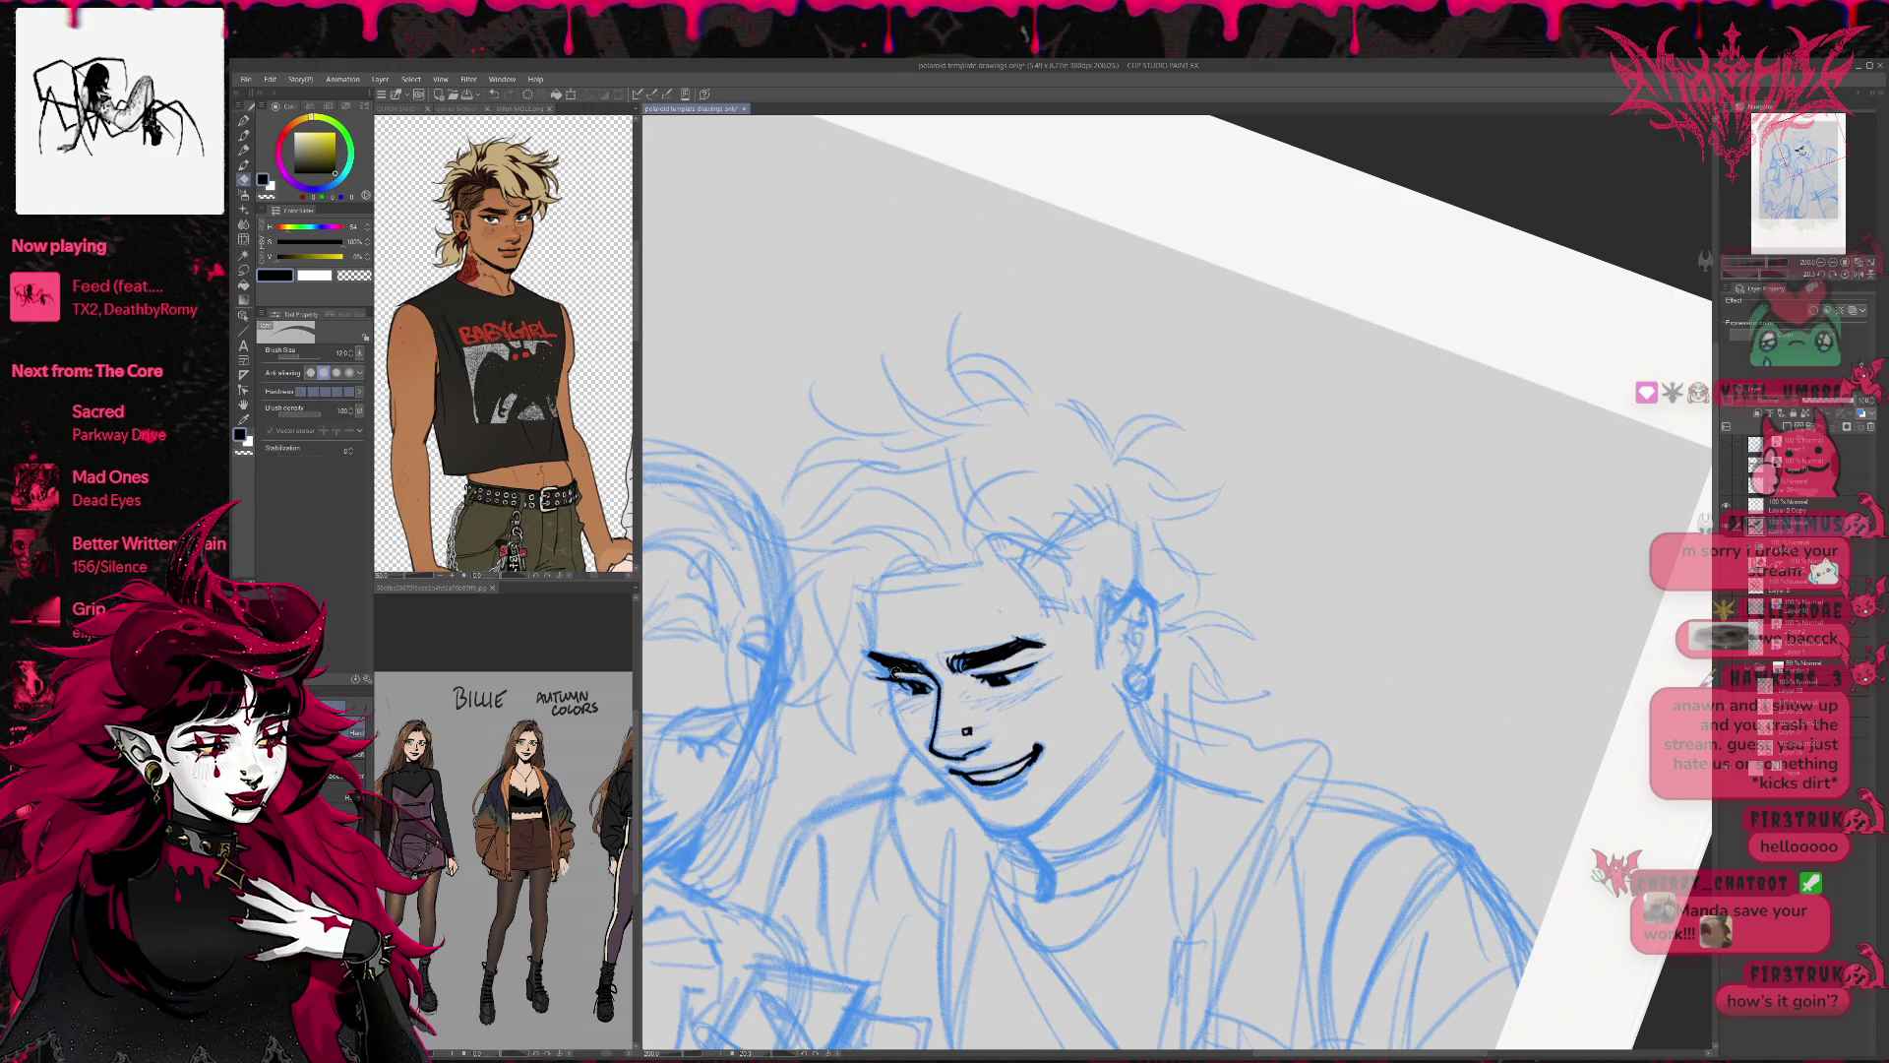
pyautogui.moveTo(1180, 591)
pyautogui.mouseDown()
pyautogui.moveTo(1279, 551)
pyautogui.moveTo(1445, 627)
pyautogui.moveTo(1427, 639)
pyautogui.mouseUp()
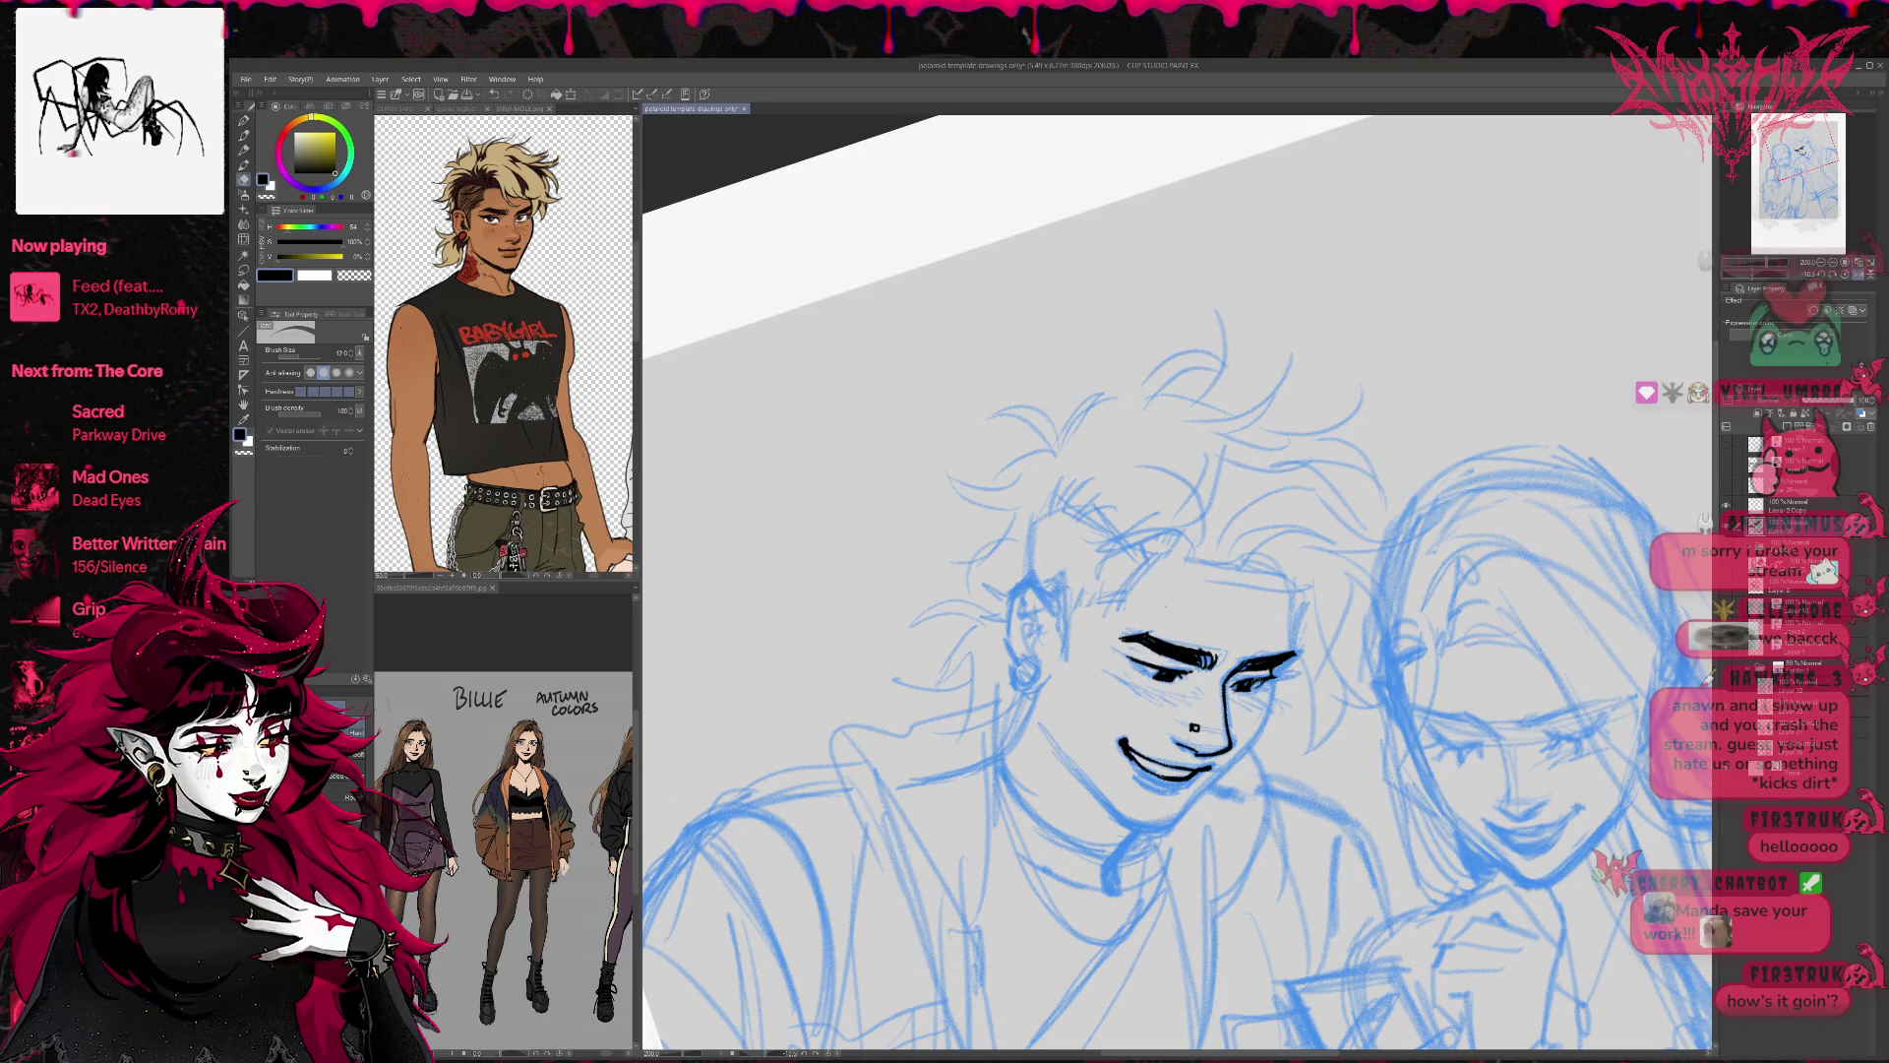
# Rotate the canvas about 30° counter-clockwise and ink a small stroke near the boy's eye.
pyautogui.press('p')
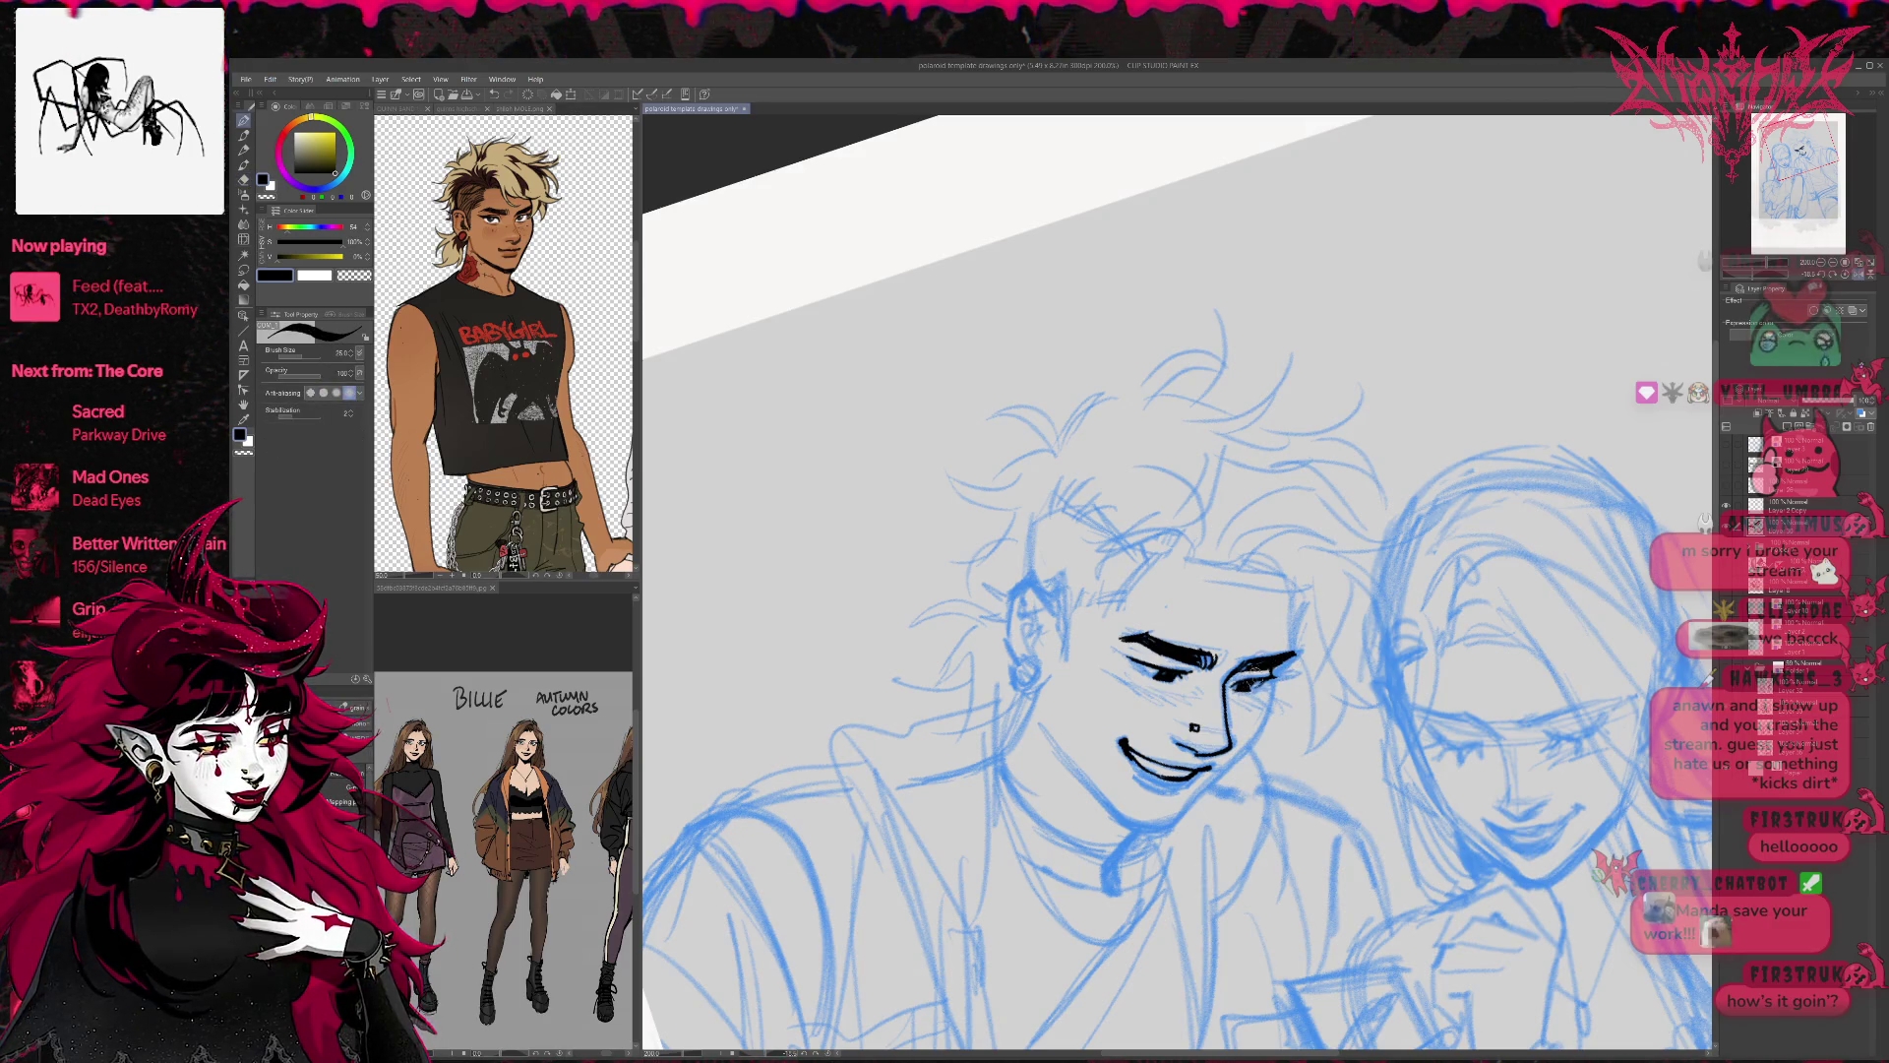
pyautogui.press('e')
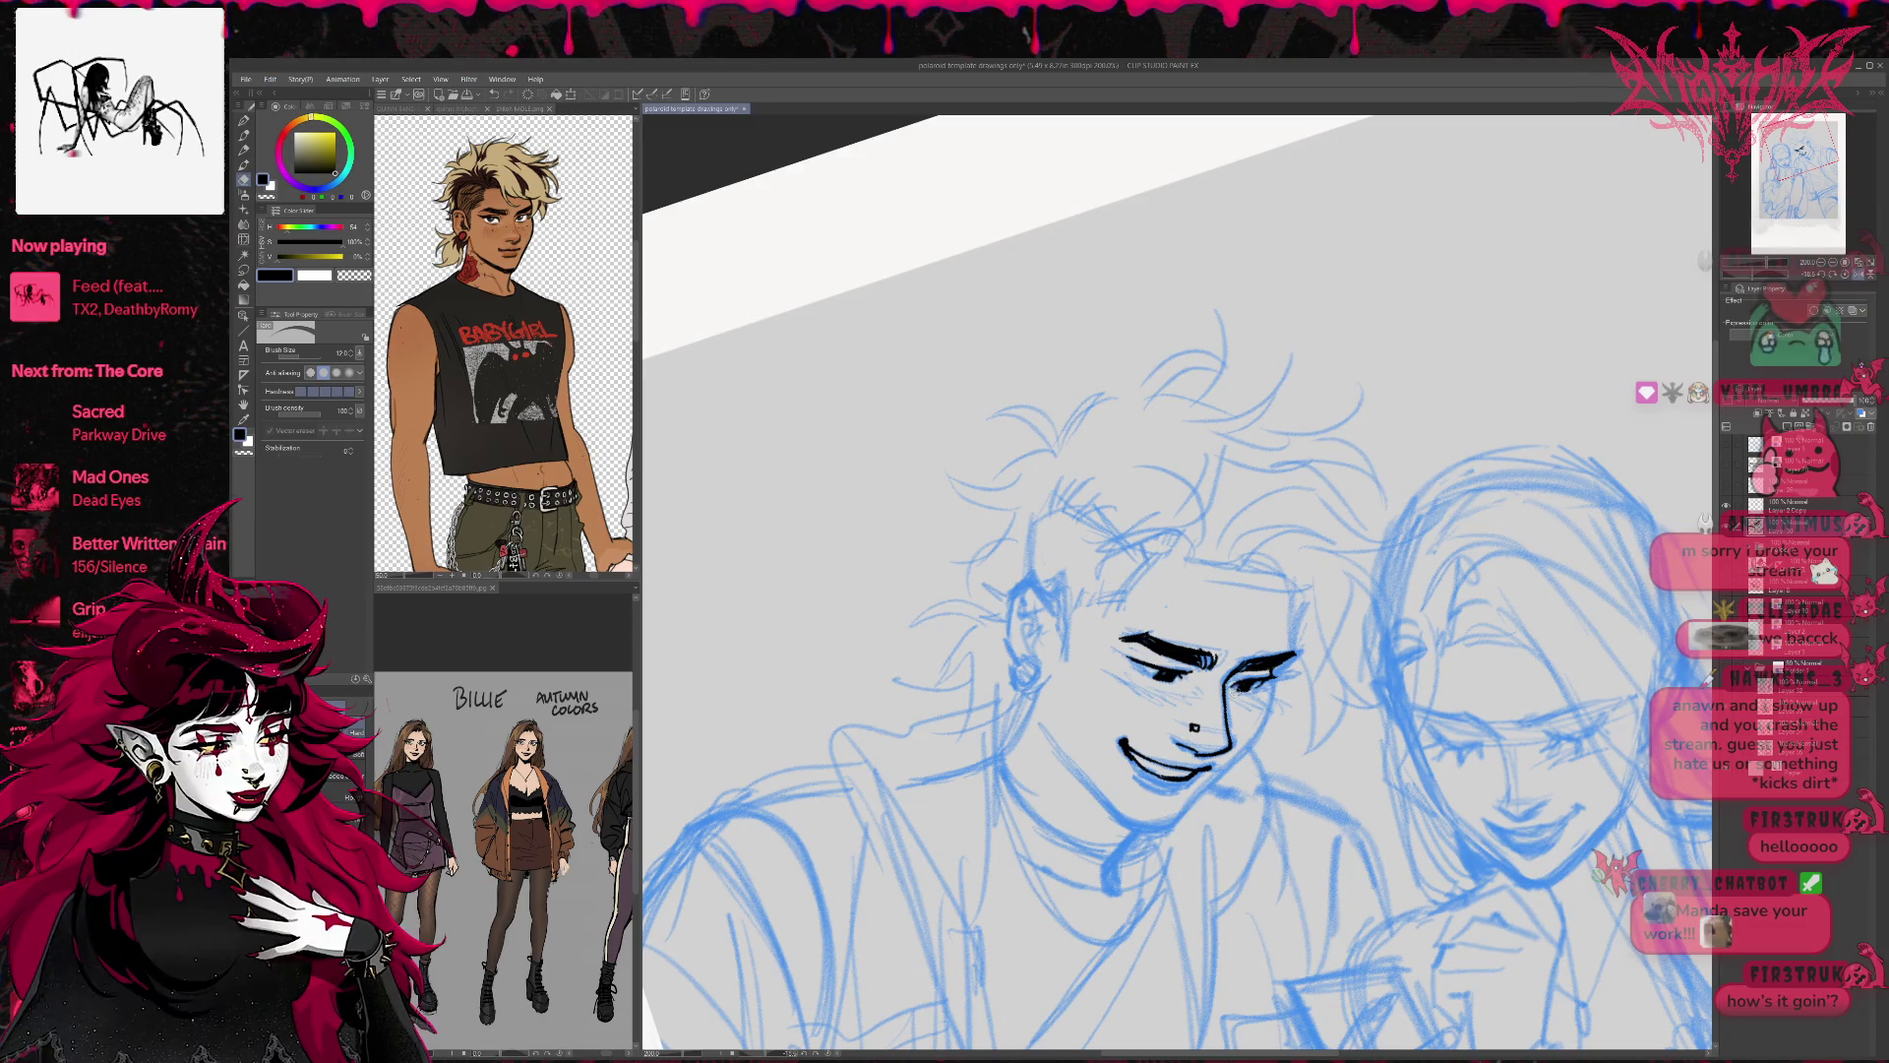
pyautogui.press('p')
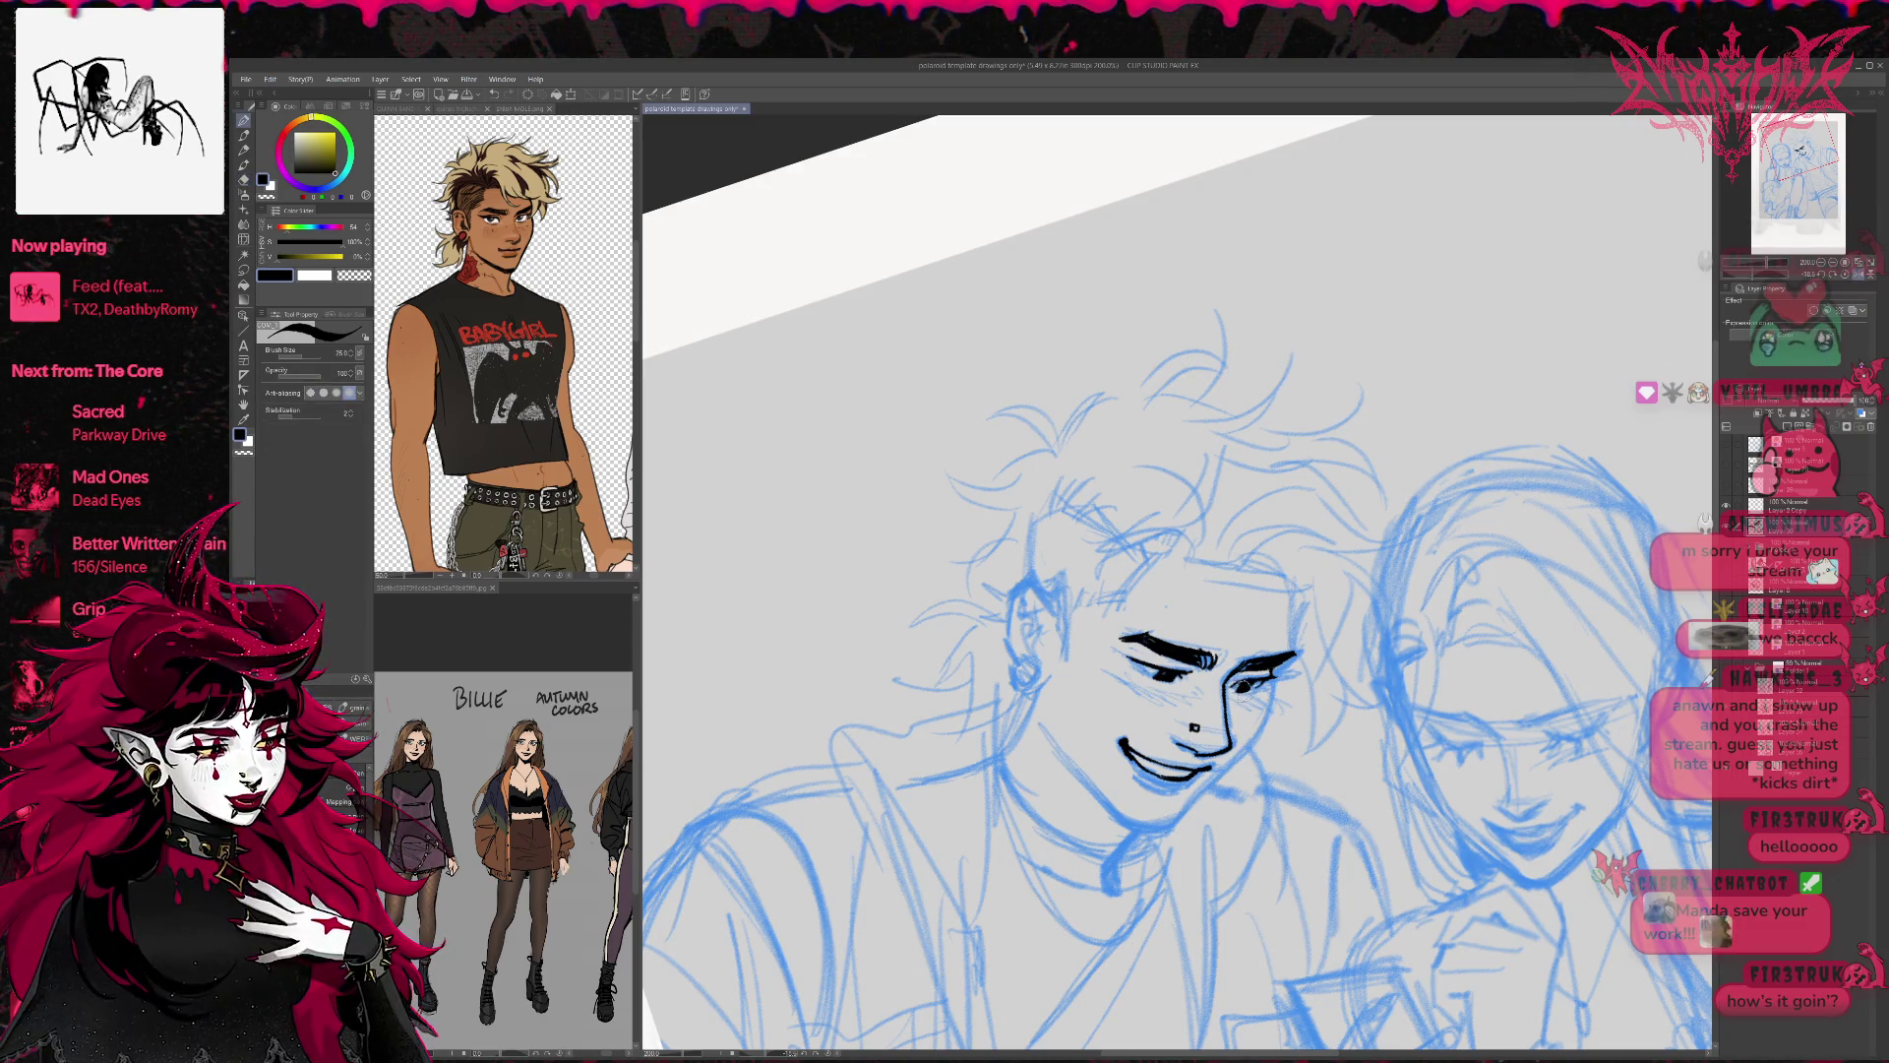
pyautogui.press('e')
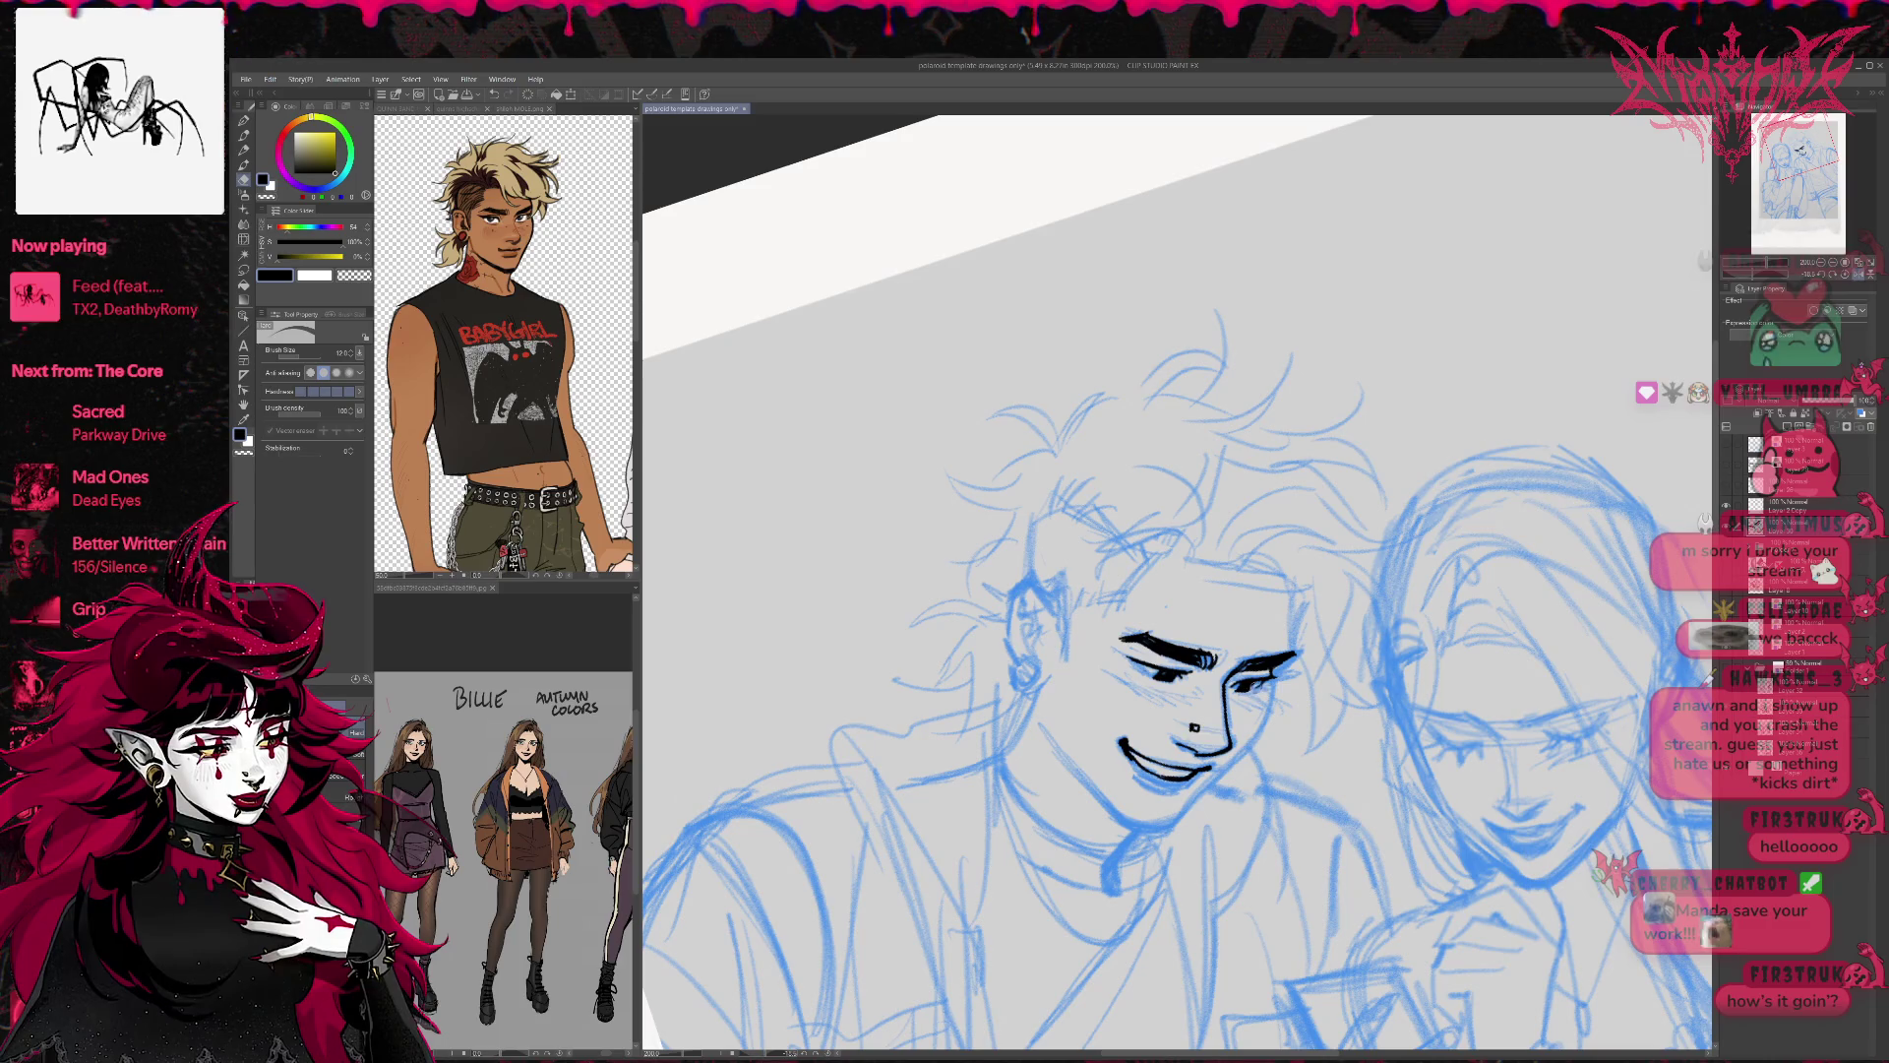
pyautogui.moveTo(1378, 443)
pyautogui.mouseDown()
pyautogui.moveTo(1309, 393)
pyautogui.moveTo(1180, 354)
pyautogui.mouseUp()
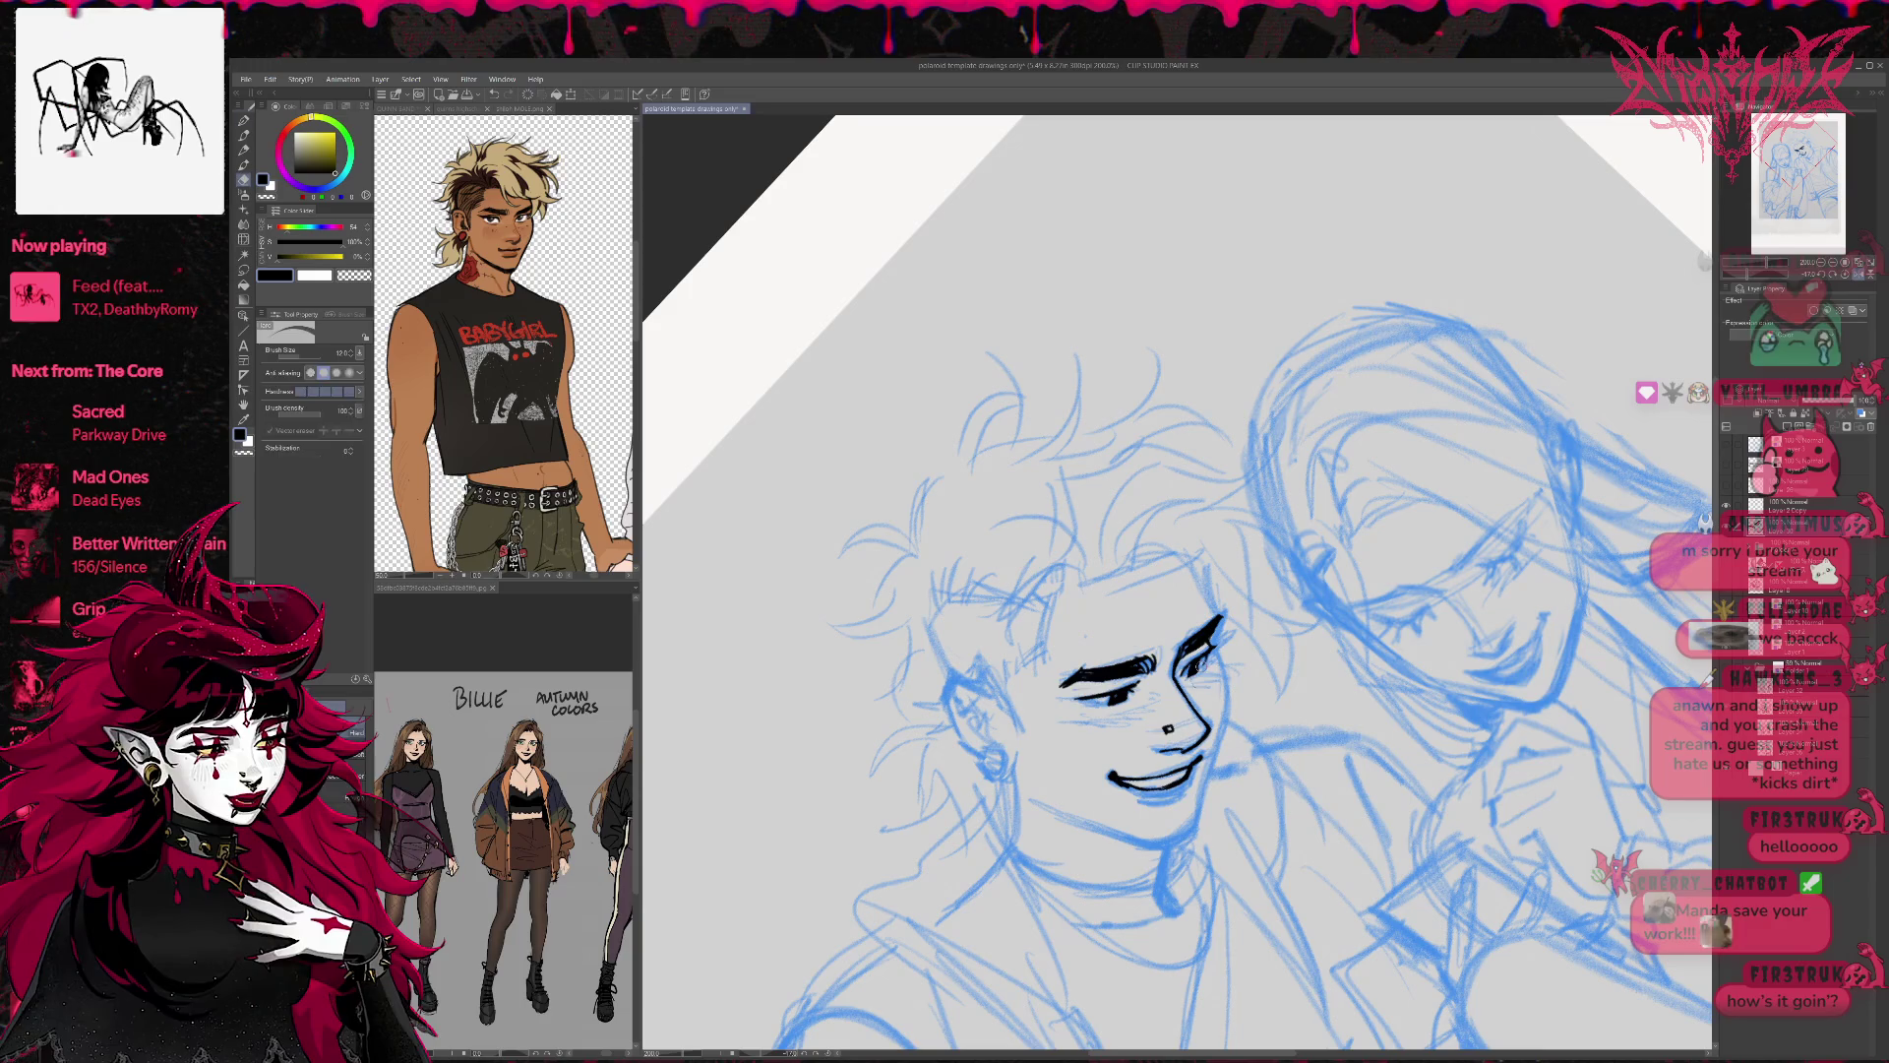
pyautogui.press('p')
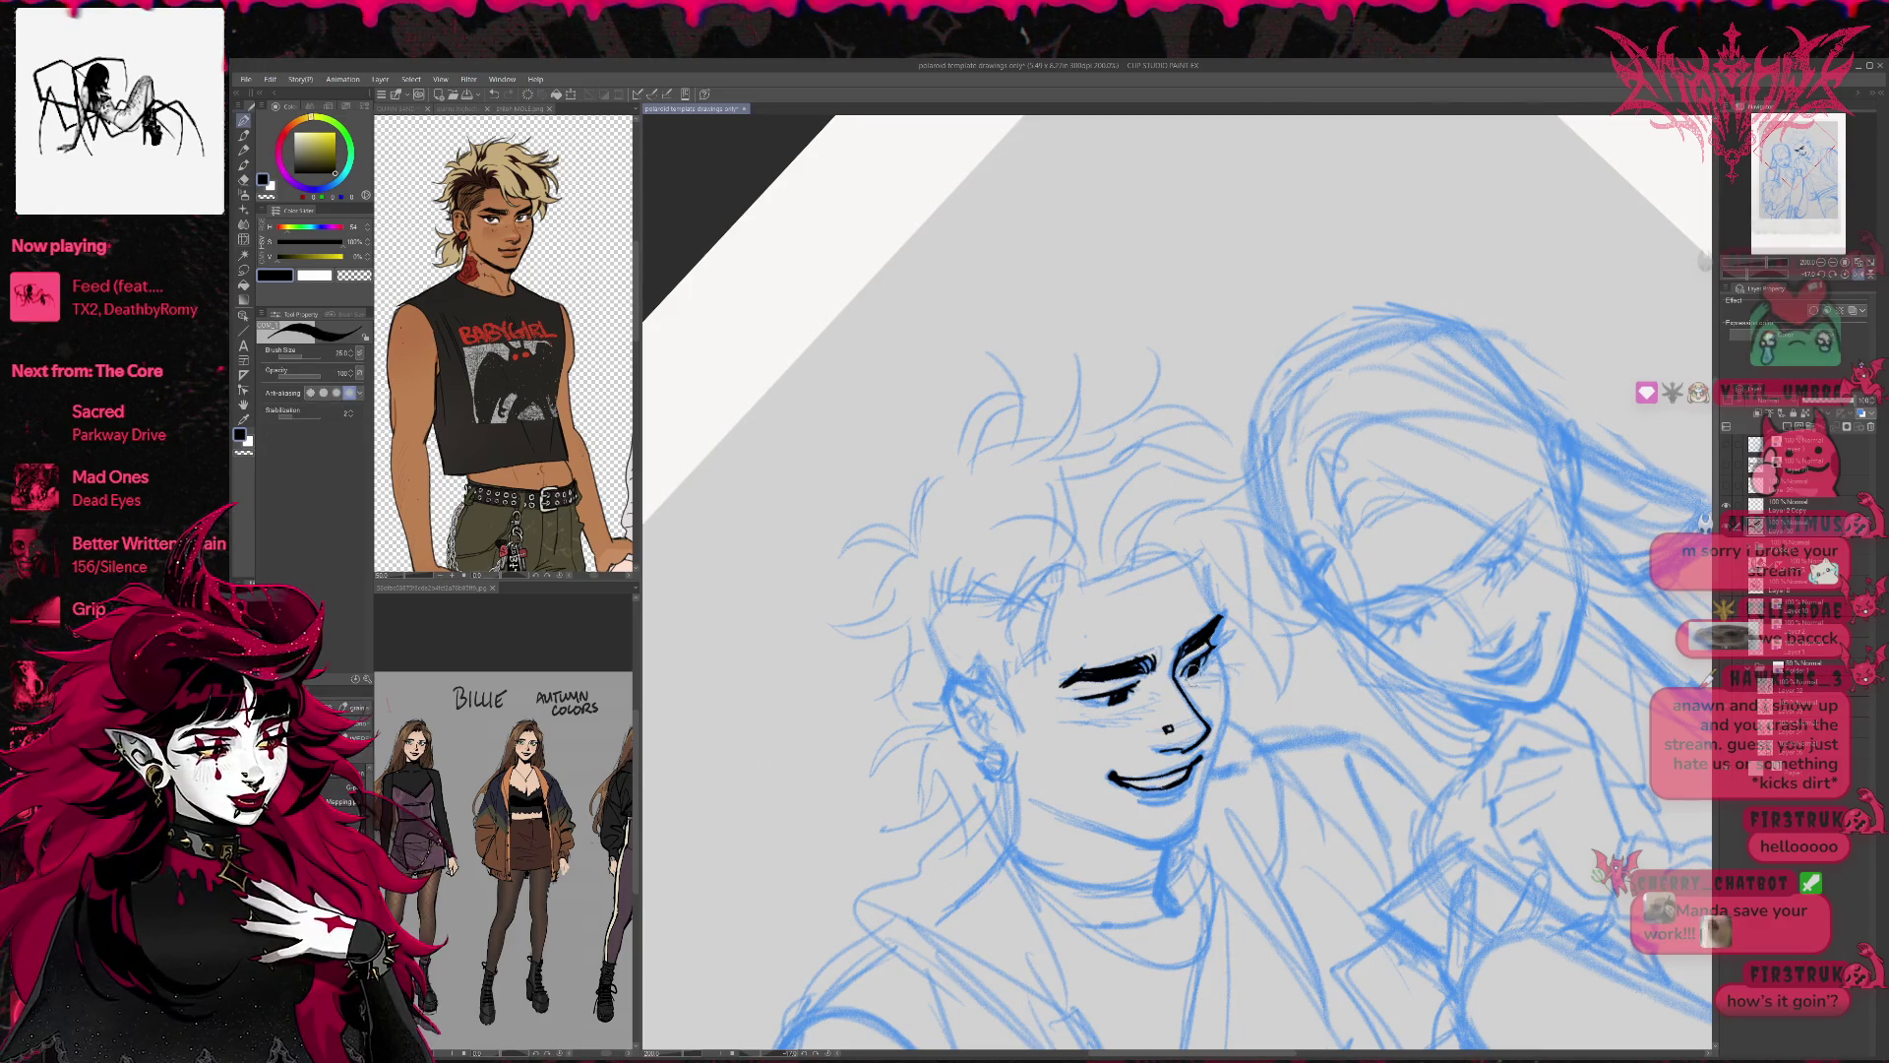
pyautogui.press('e')
pyautogui.moveTo(1171, 679); pyautogui.dragTo(1239, 708)
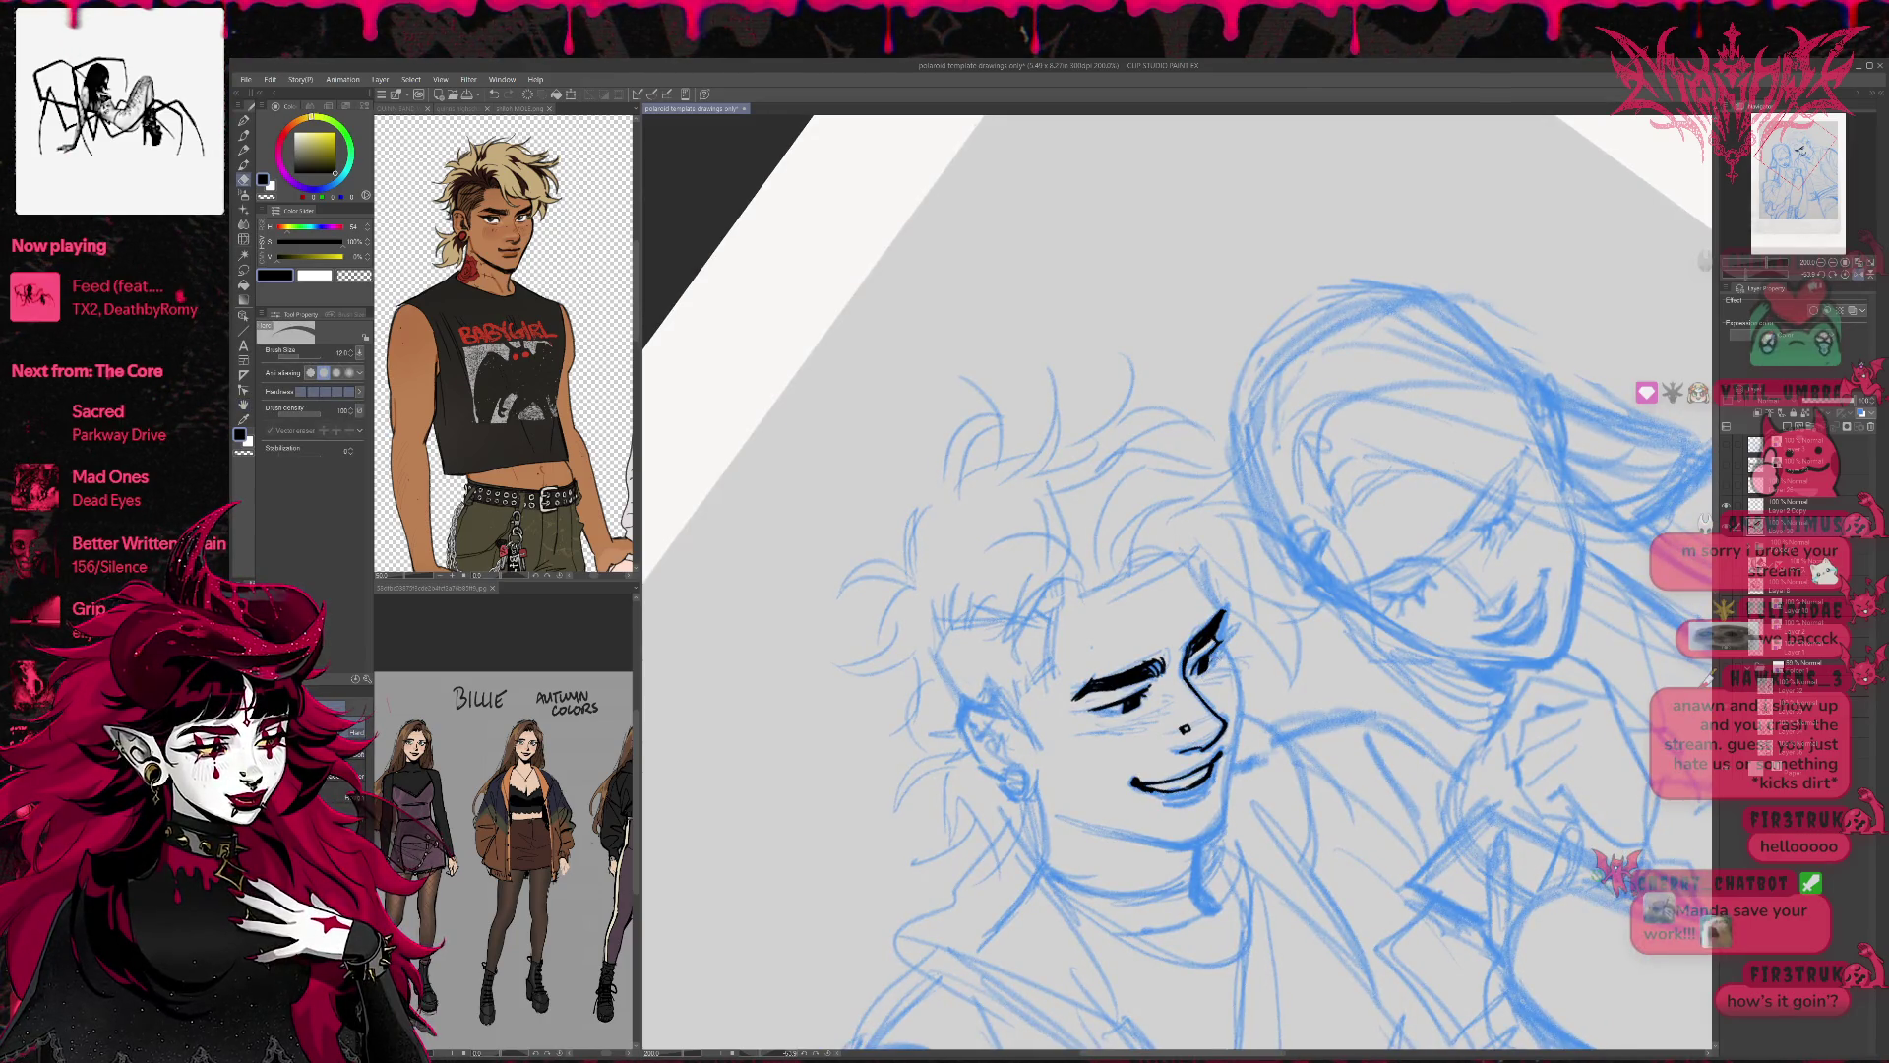
pyautogui.press('p')
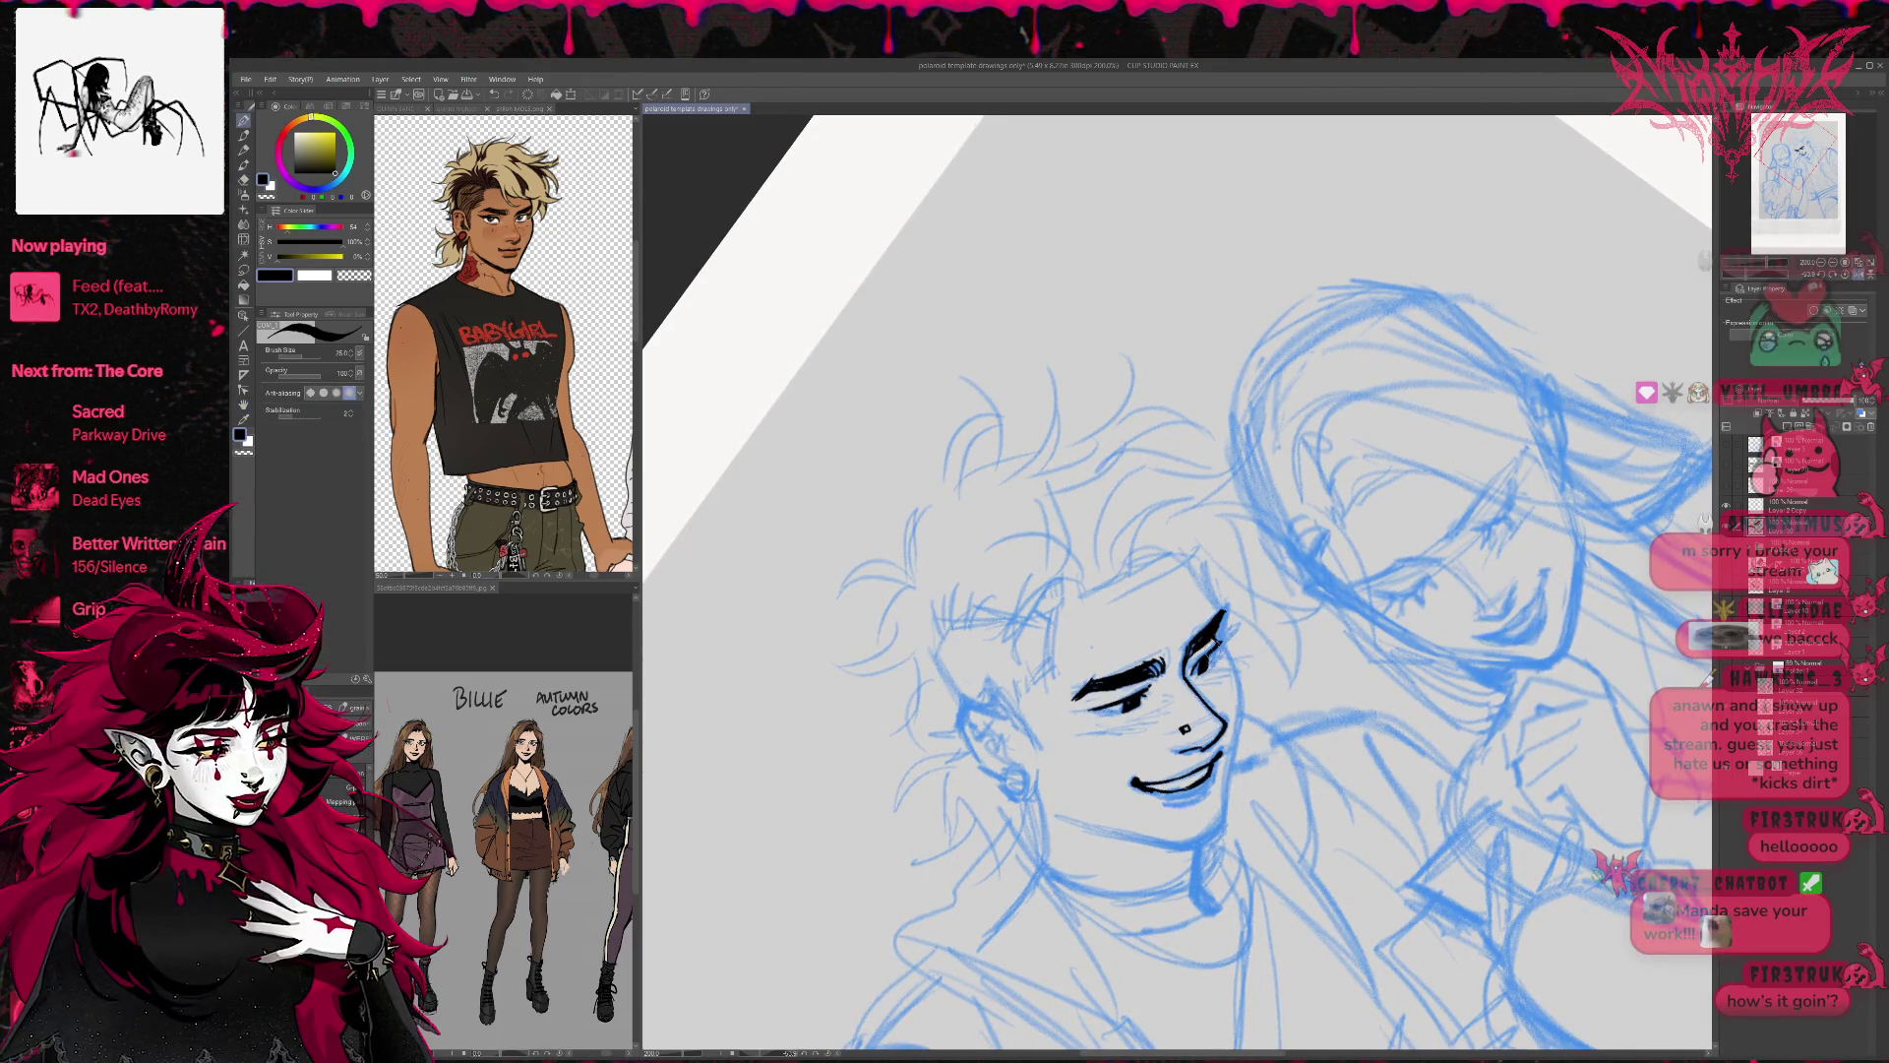
pyautogui.press('e')
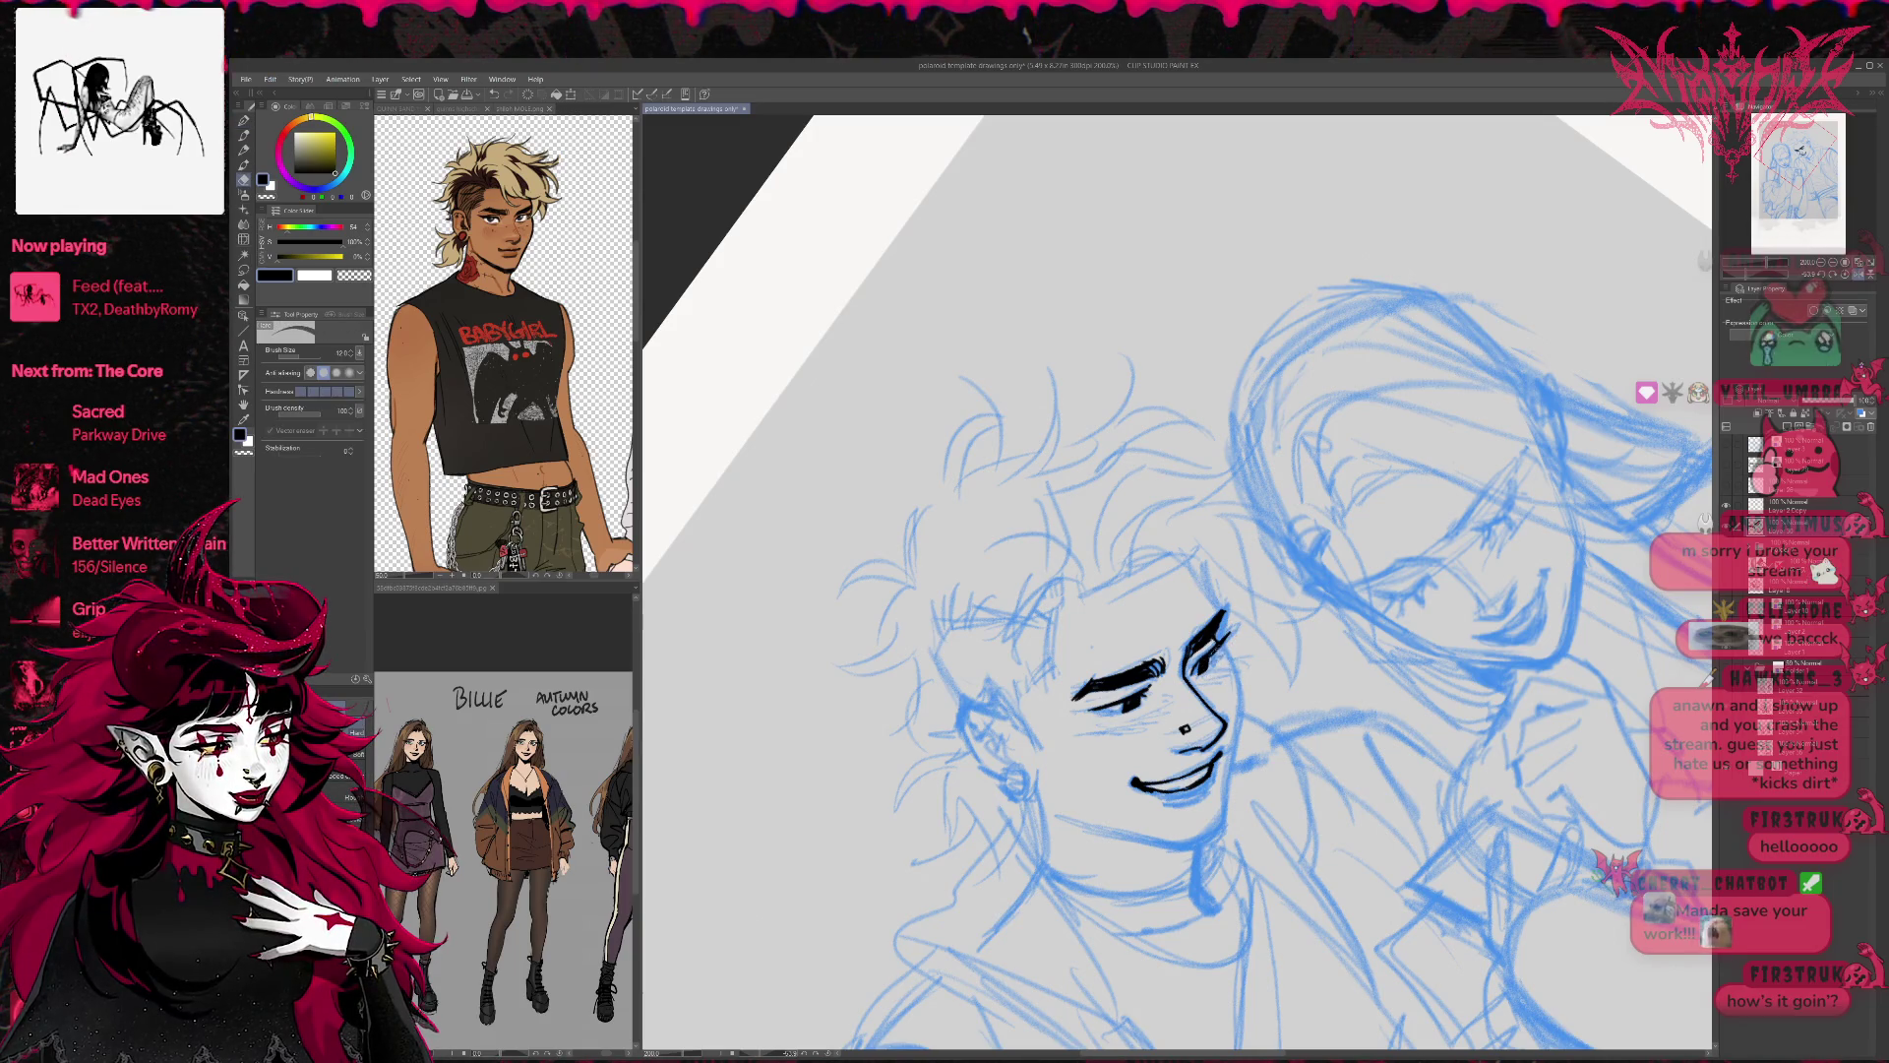
pyautogui.press('p')
pyautogui.moveTo(1206, 659); pyautogui.dragTo(1223, 648)
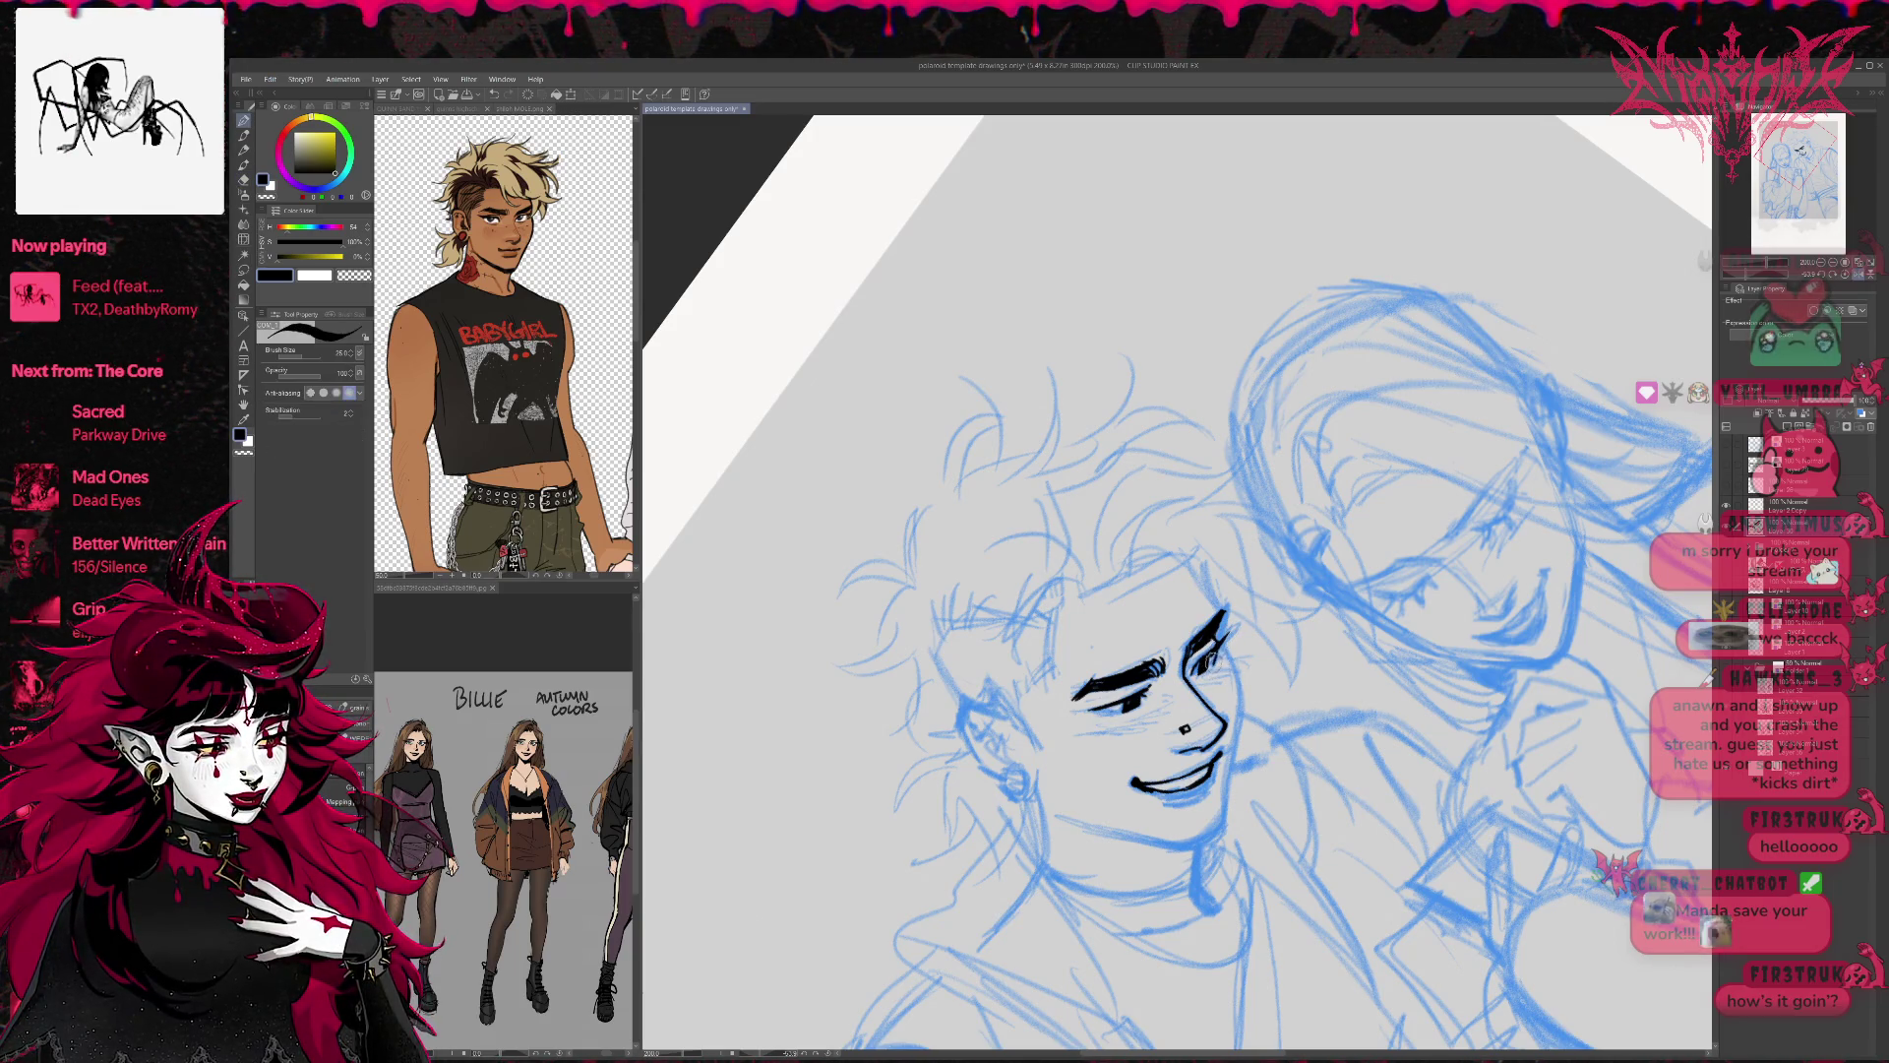
# Level the canvas, reset the rotation, mirror the view, and re-centre on the boy's face.
pyautogui.press('r')
pyautogui.moveTo(1300, 538); pyautogui.dragTo(1284, 658)
pyautogui.press('e')
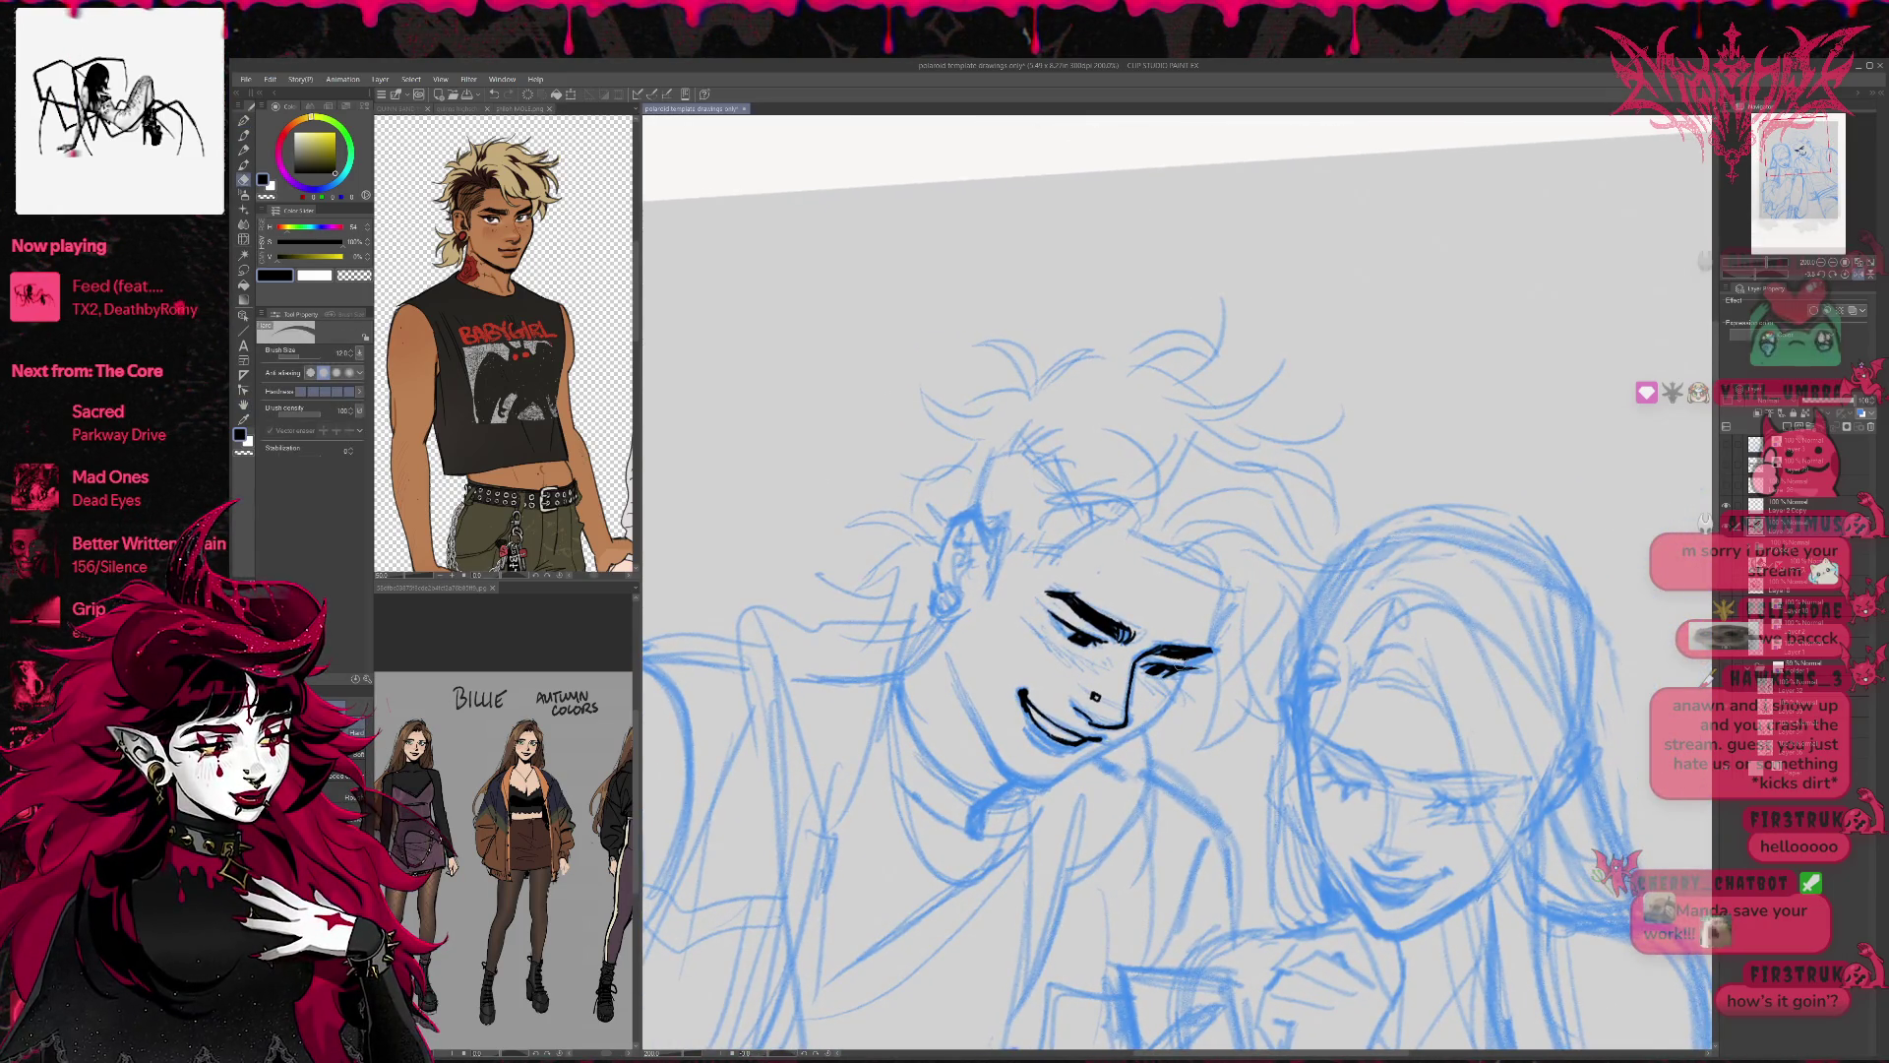
pyautogui.press('p')
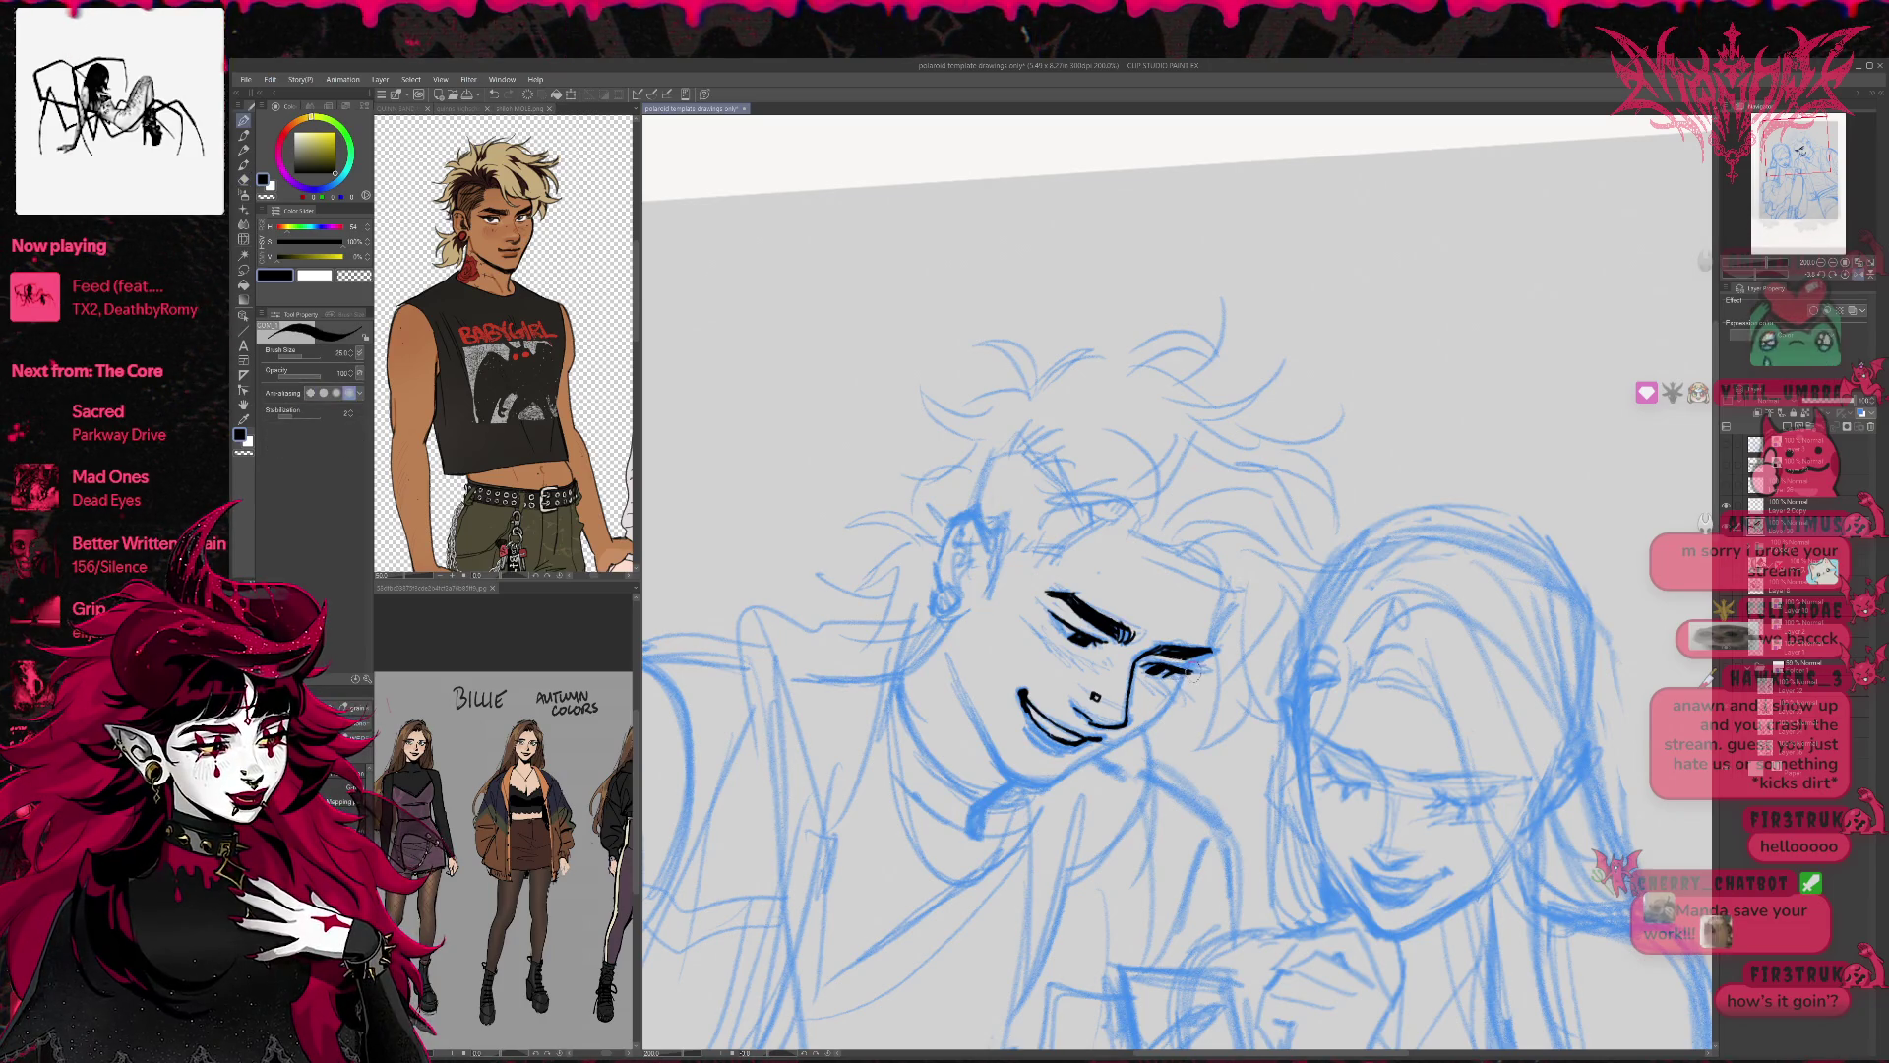
pyautogui.press('e')
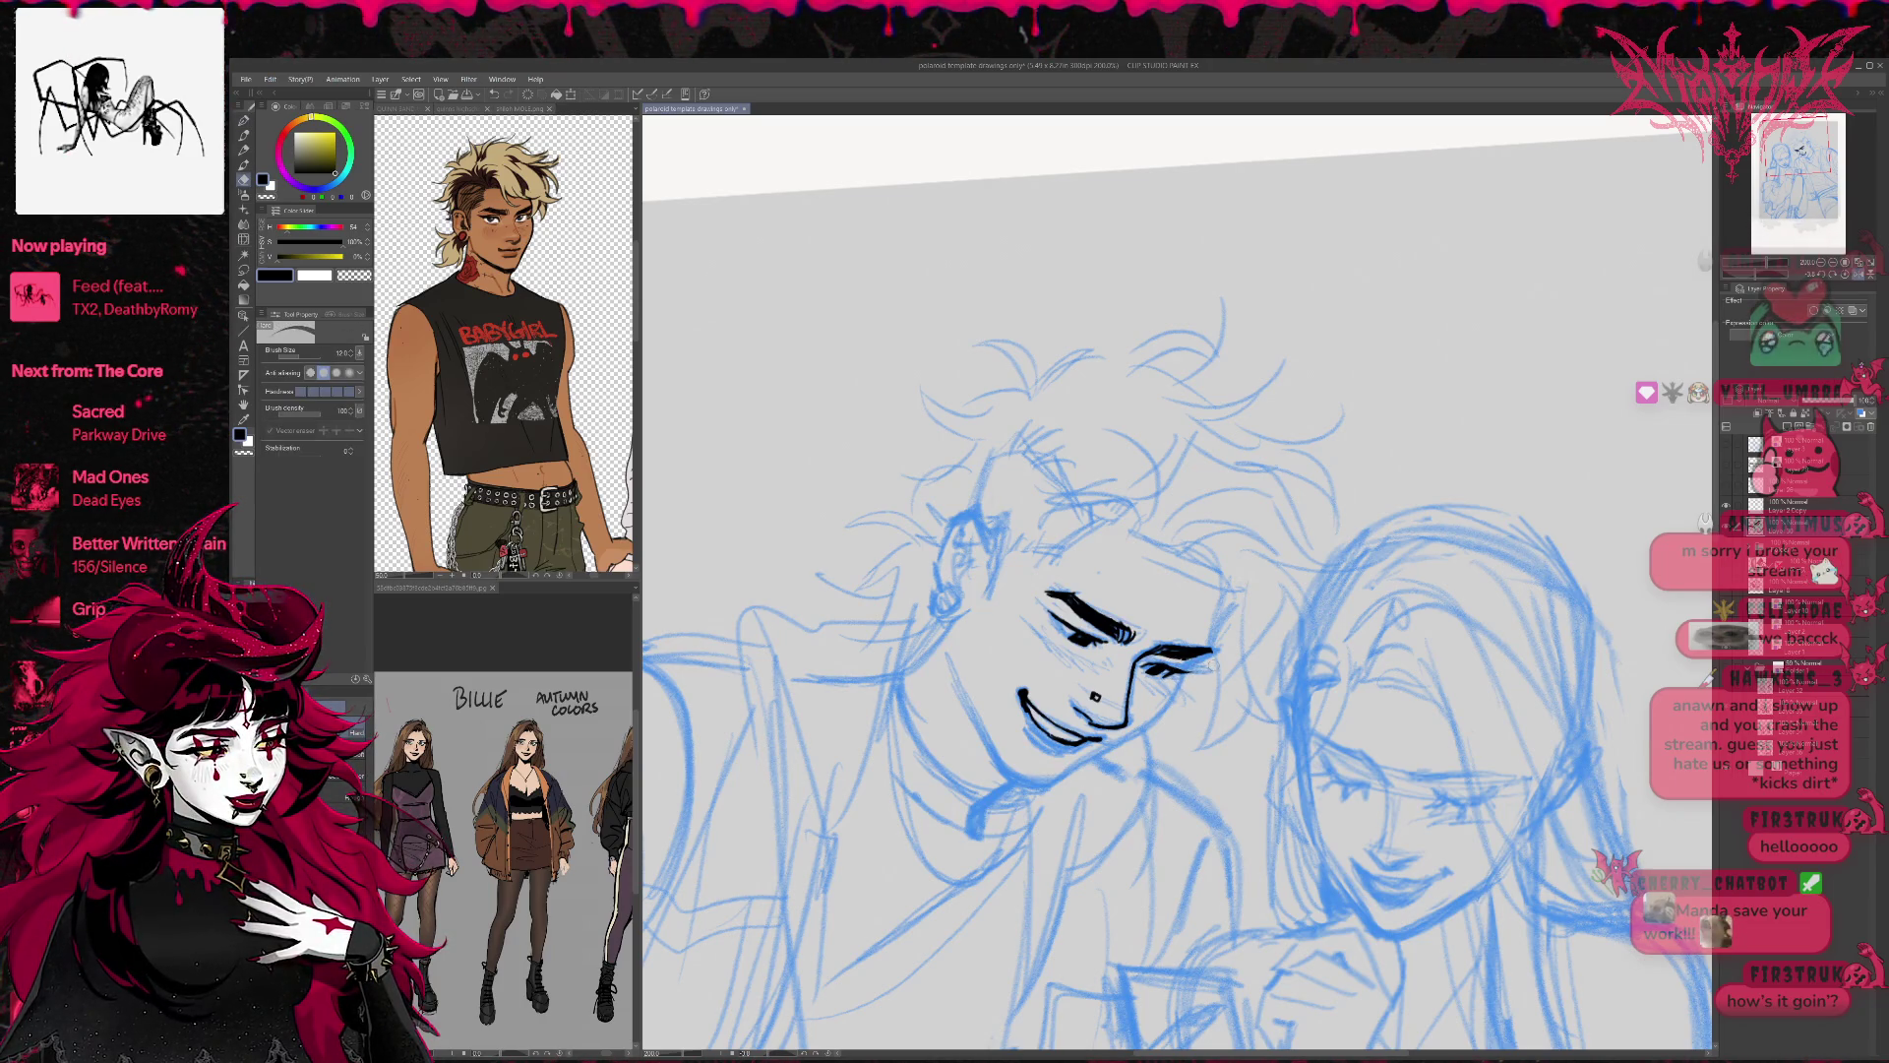
pyautogui.press('r')
pyautogui.moveTo(1290, 649); pyautogui.dragTo(1281, 663)
pyautogui.press('e')
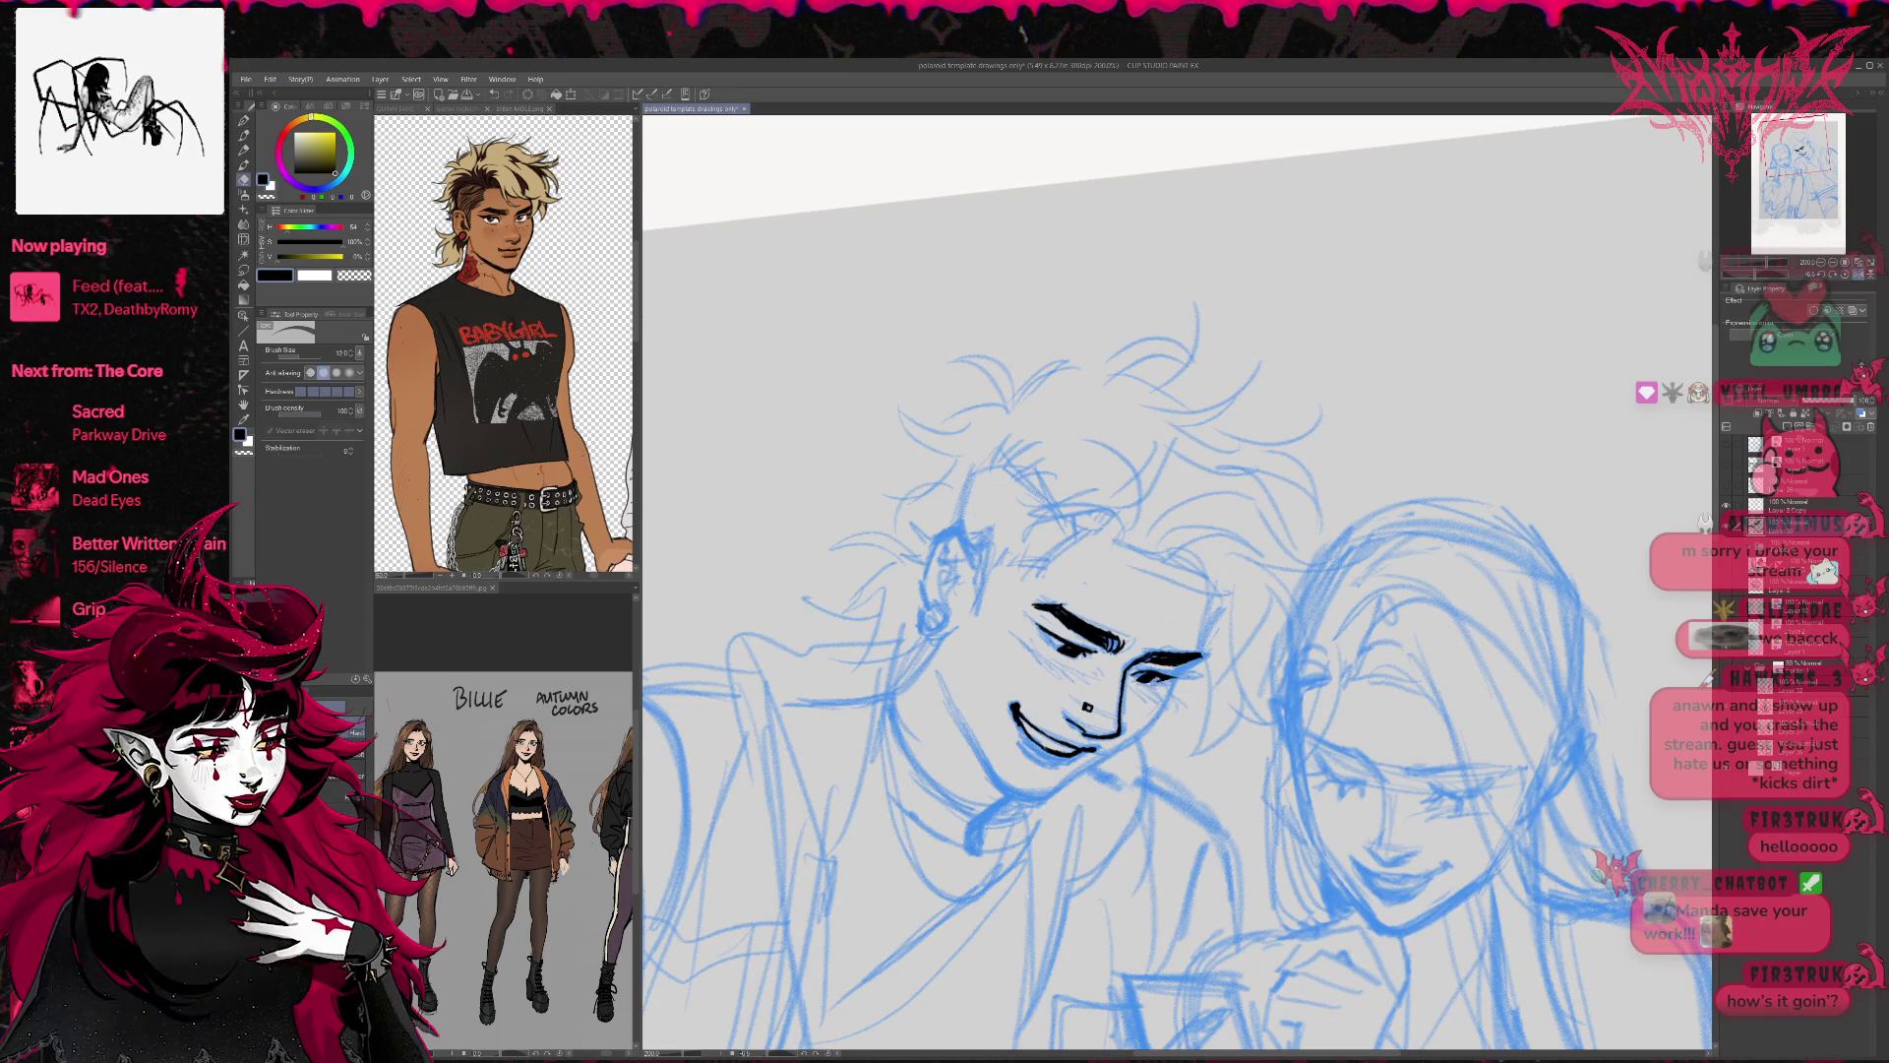
pyautogui.press('r')
pyautogui.moveTo(1232, 661); pyautogui.dragTo(1226, 670)
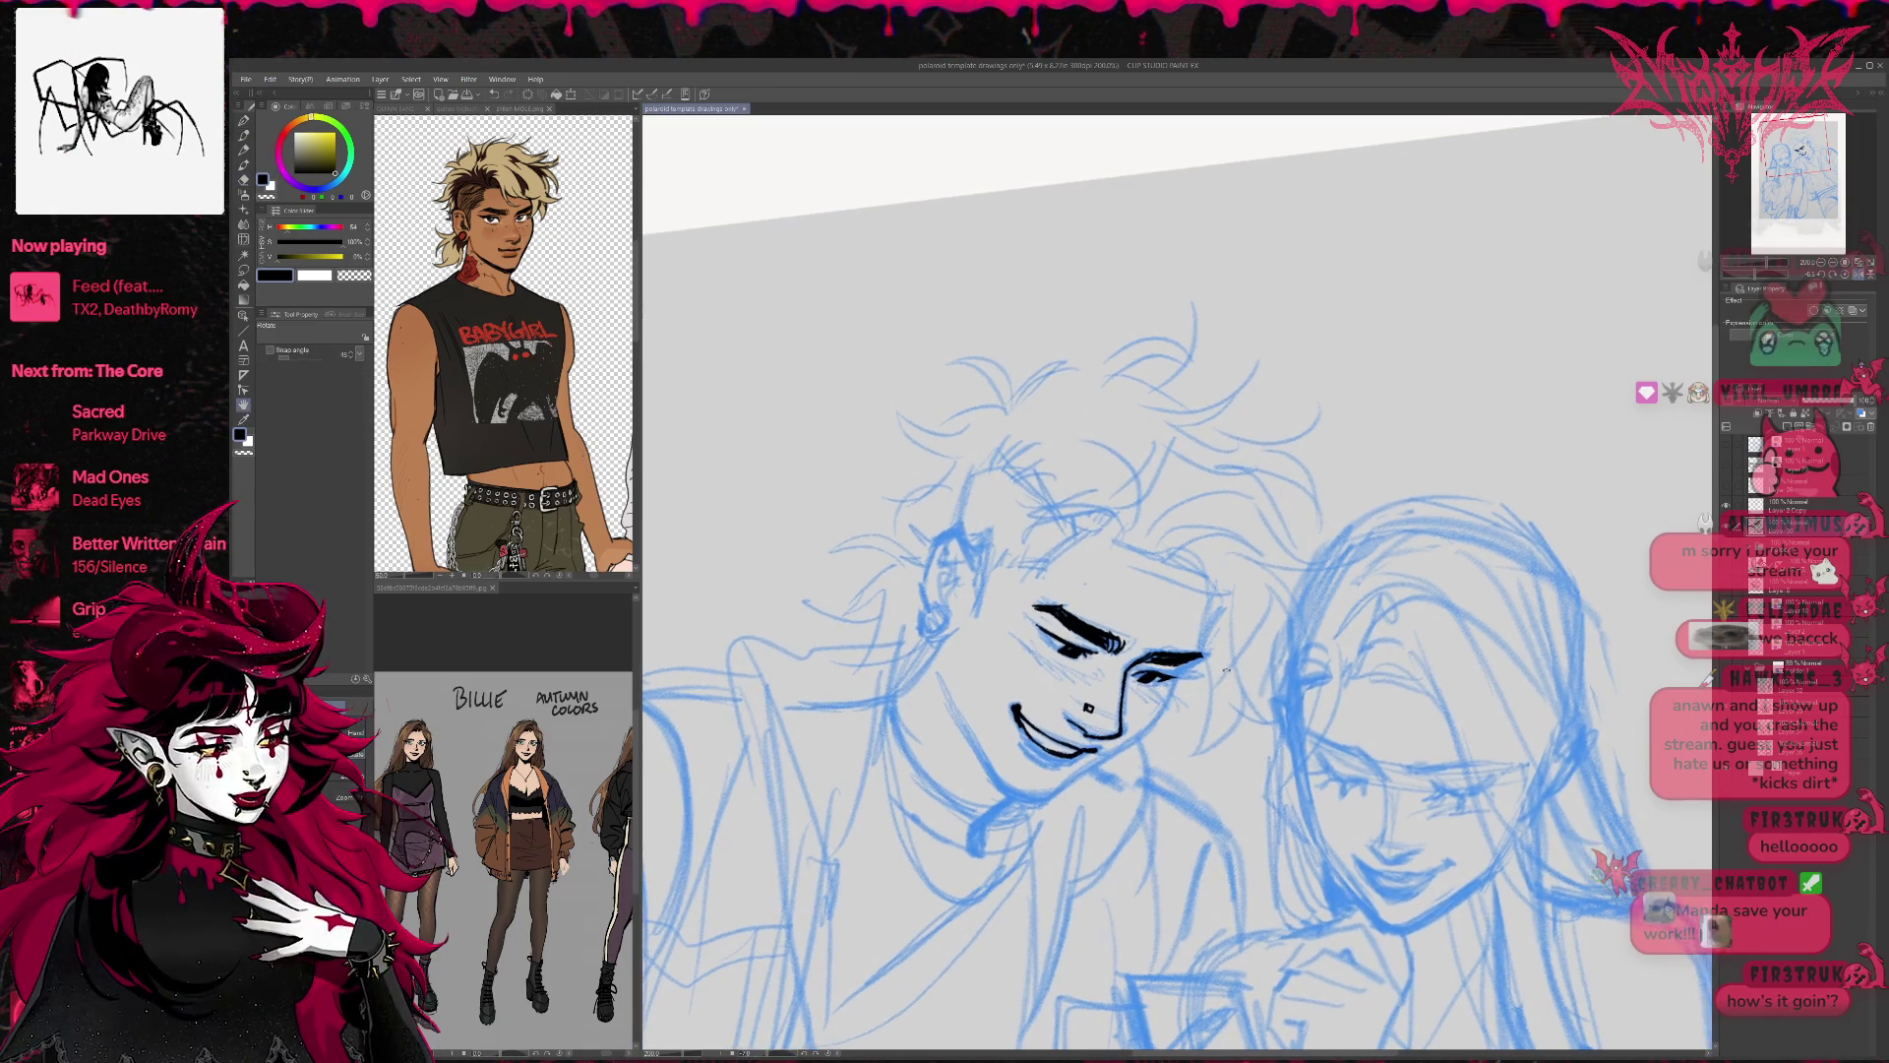
pyautogui.press('p')
pyautogui.click(1836, 274)
pyautogui.click(1847, 274)
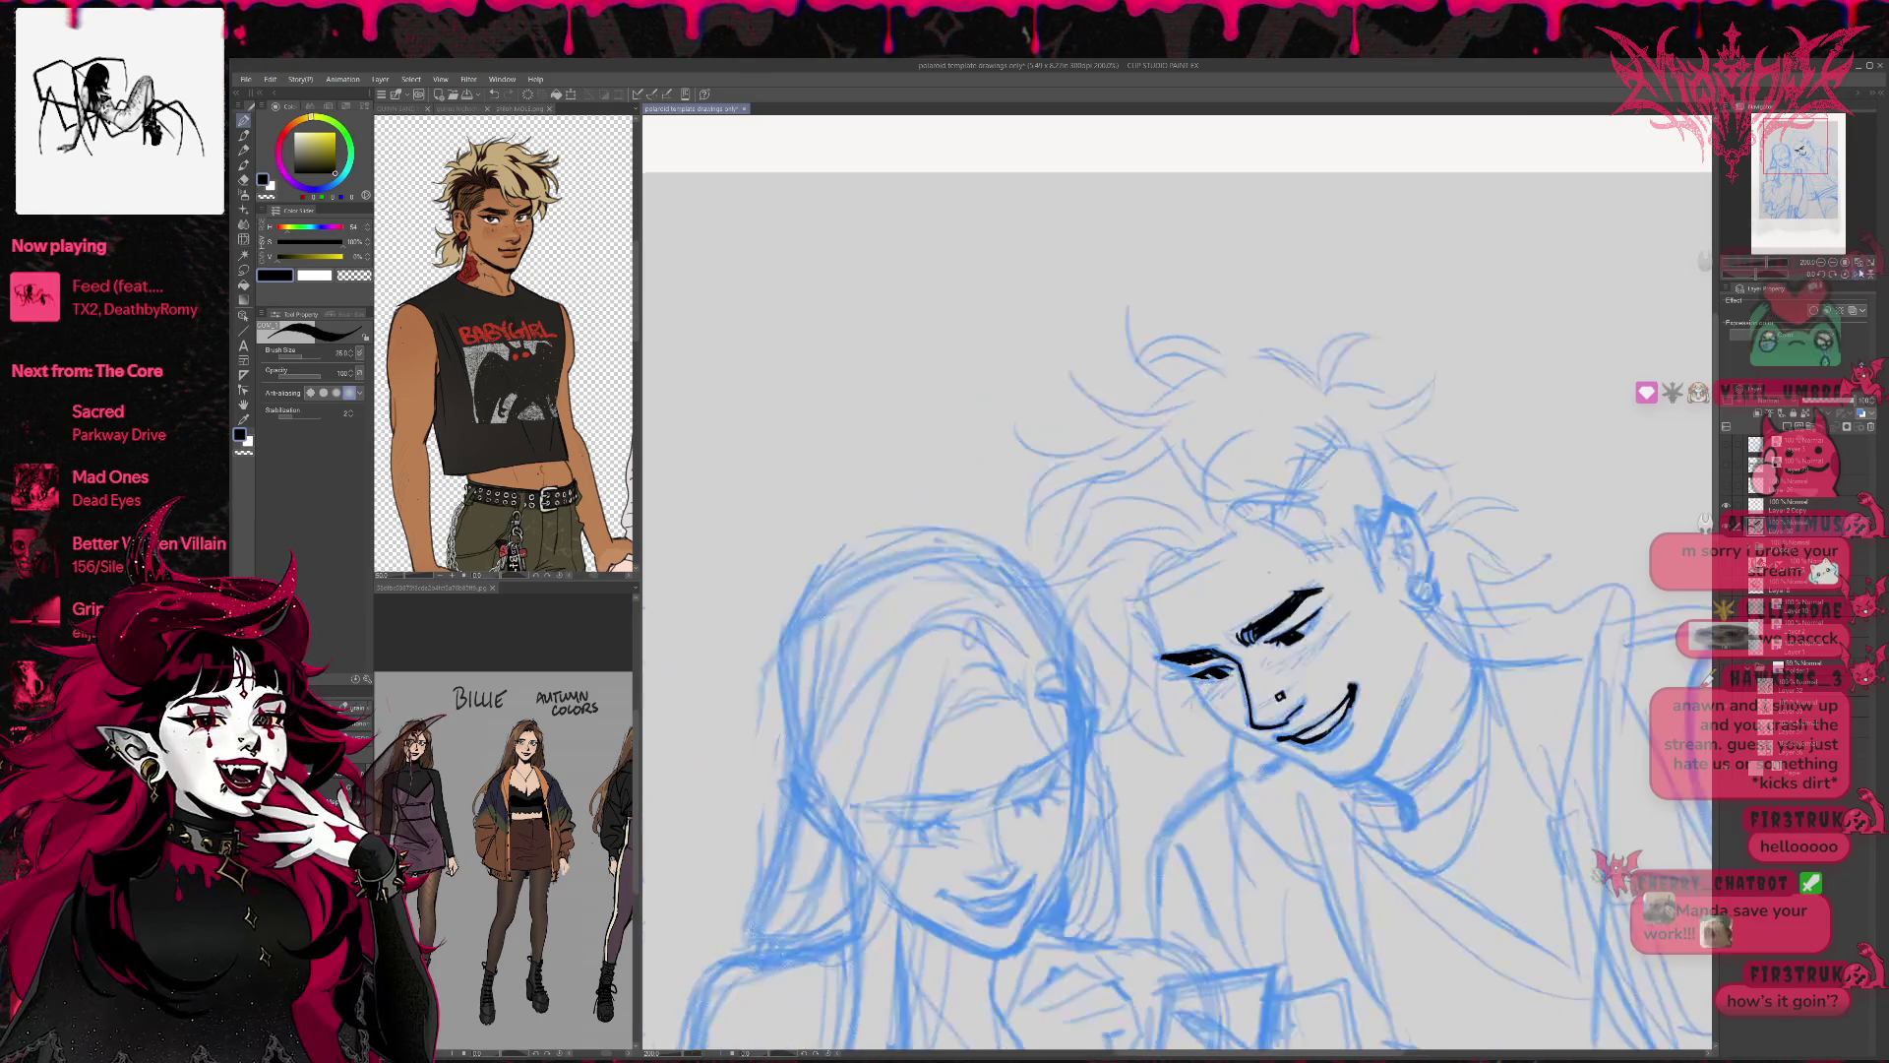
pyautogui.press('r')
pyautogui.scroll(2, 1174, 539)
pyautogui.moveTo(1210, 551)
pyautogui.mouseDown()
pyautogui.moveTo(815, 511)
pyautogui.moveTo(869, 379)
pyautogui.moveTo(1005, 254)
pyautogui.mouseUp()
# Ink a short line under the boy's right eyebrow.
pyautogui.press('p')
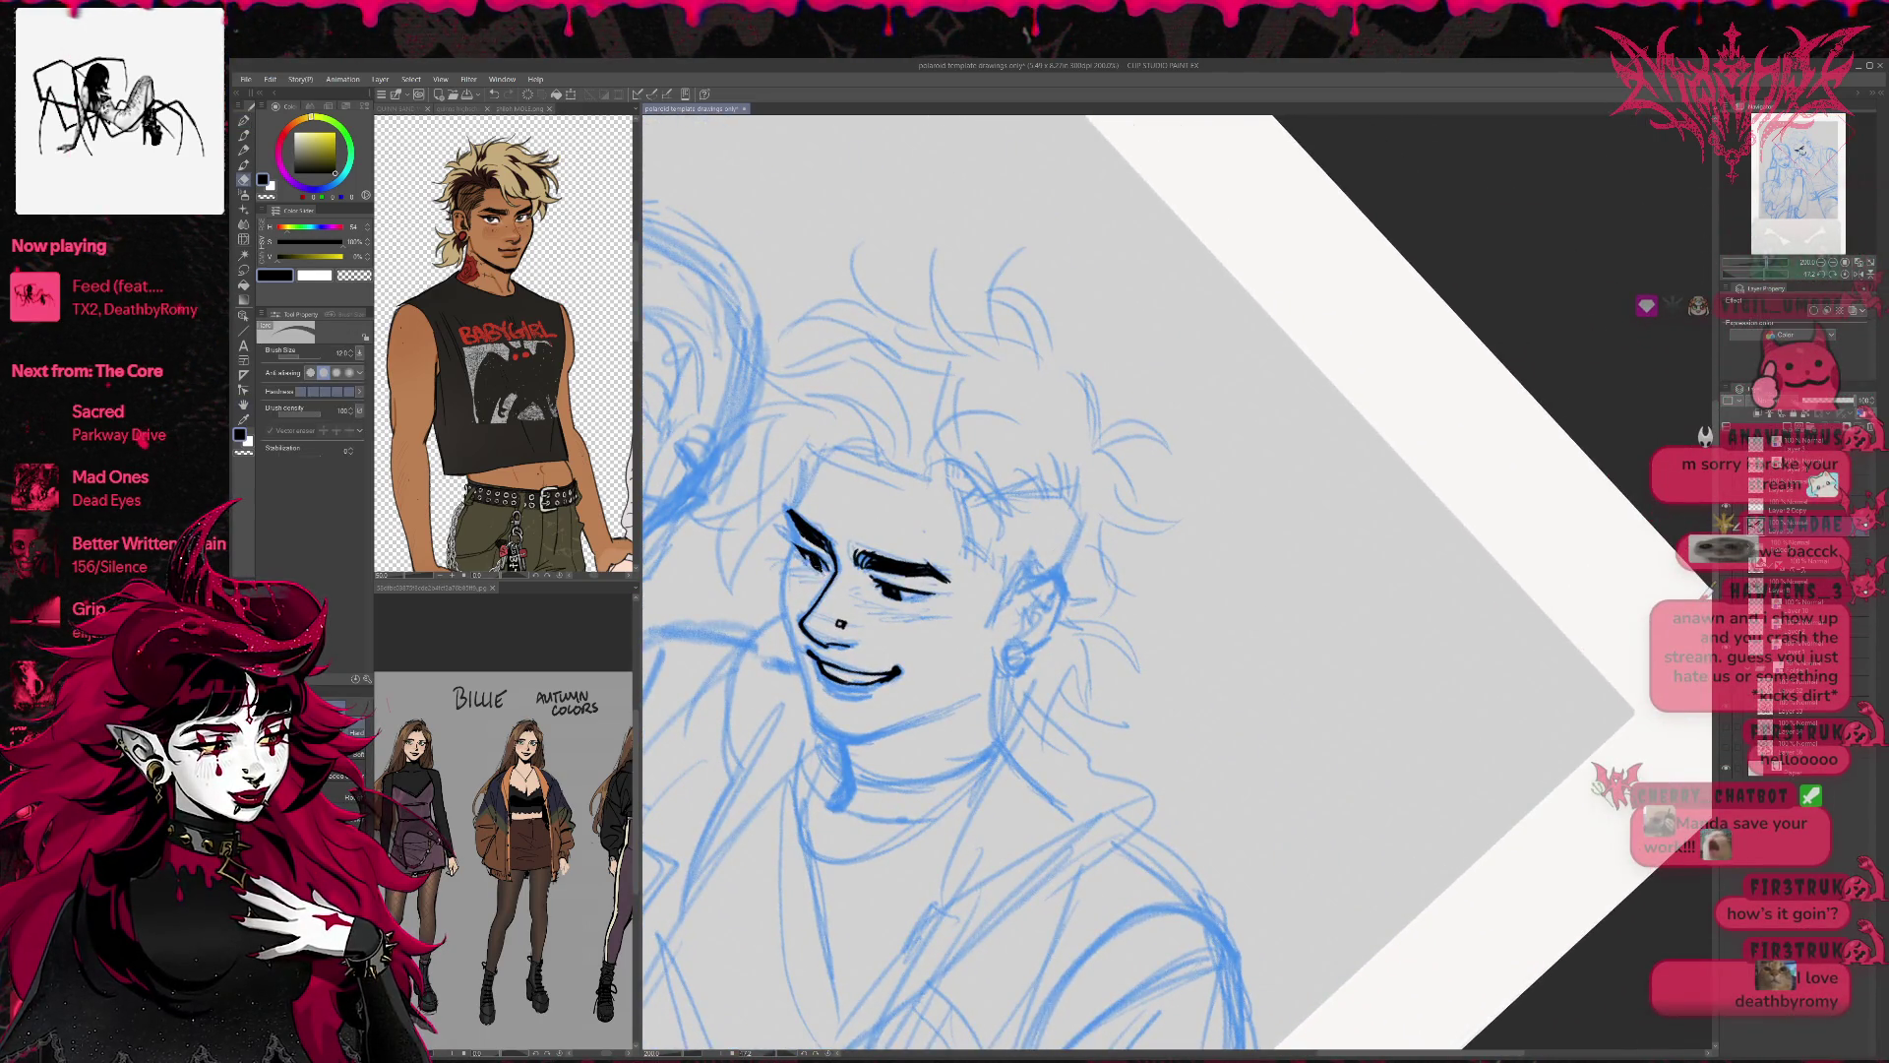
pyautogui.press('p')
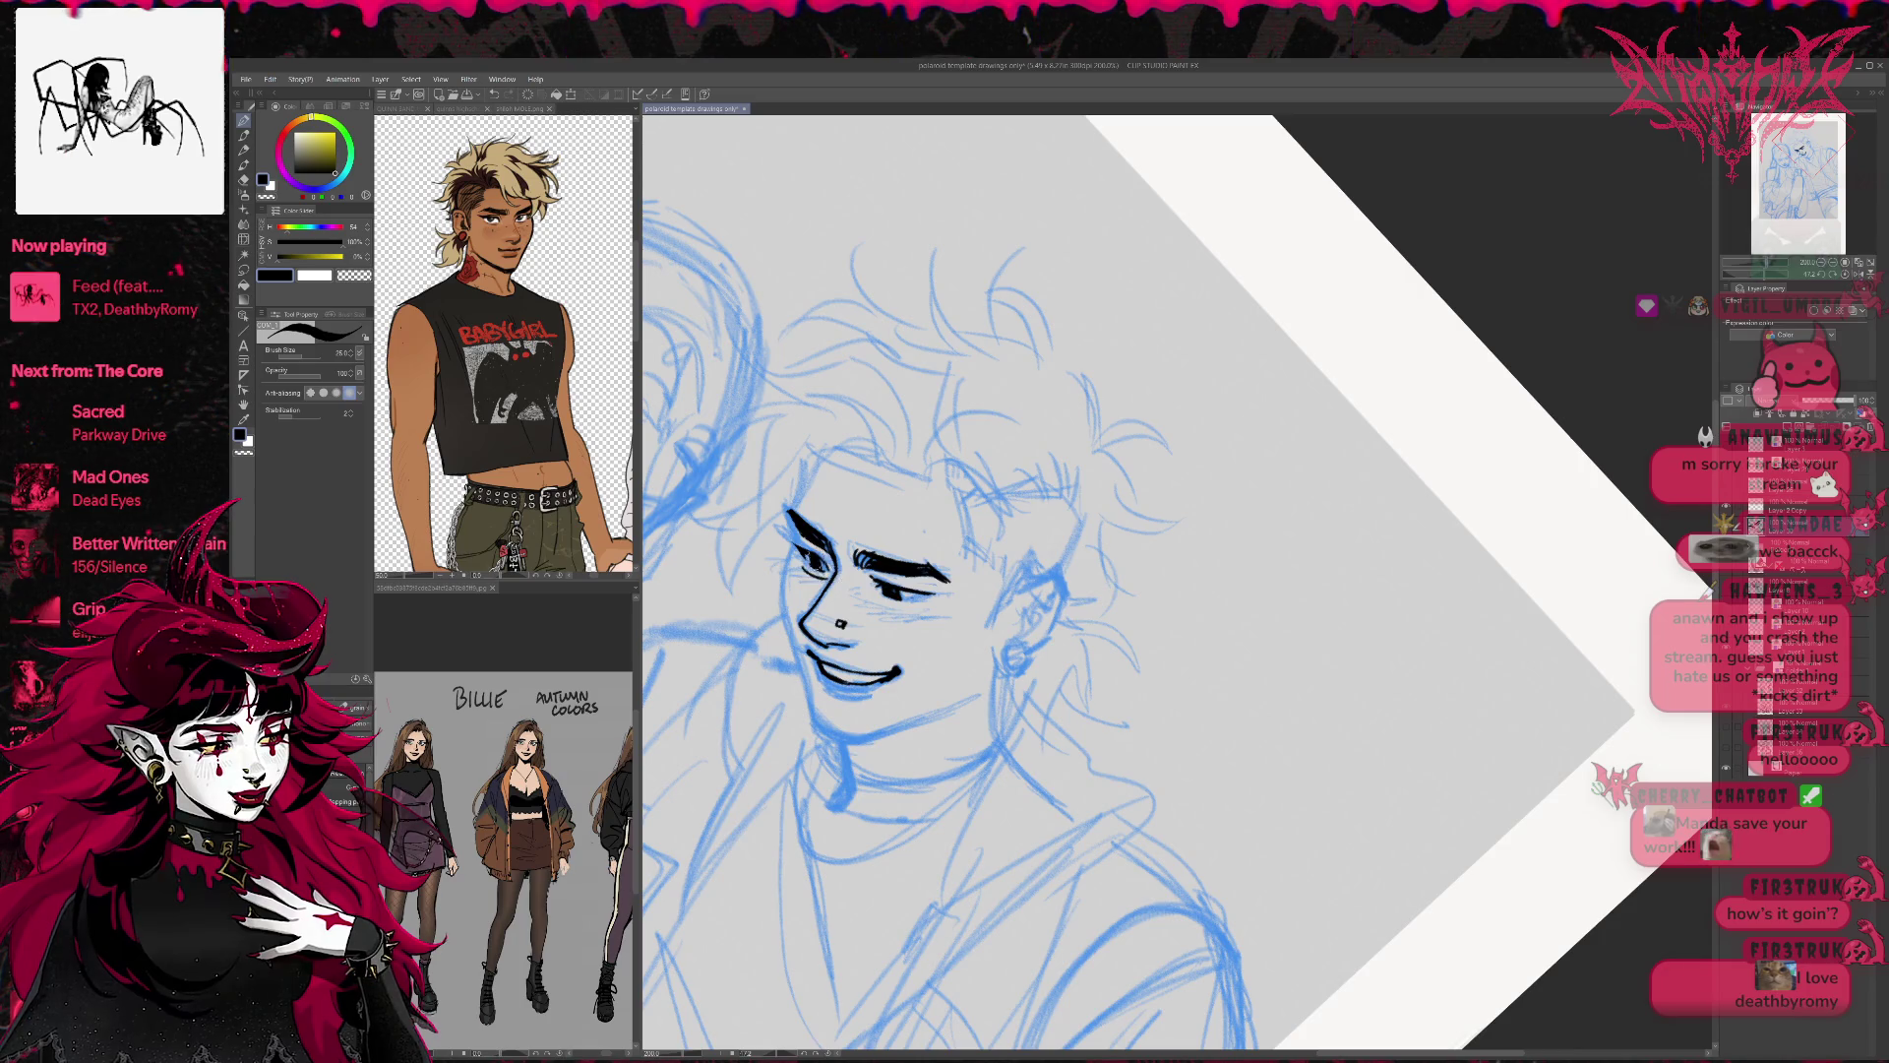
pyautogui.moveTo(883, 593); pyautogui.dragTo(913, 597)
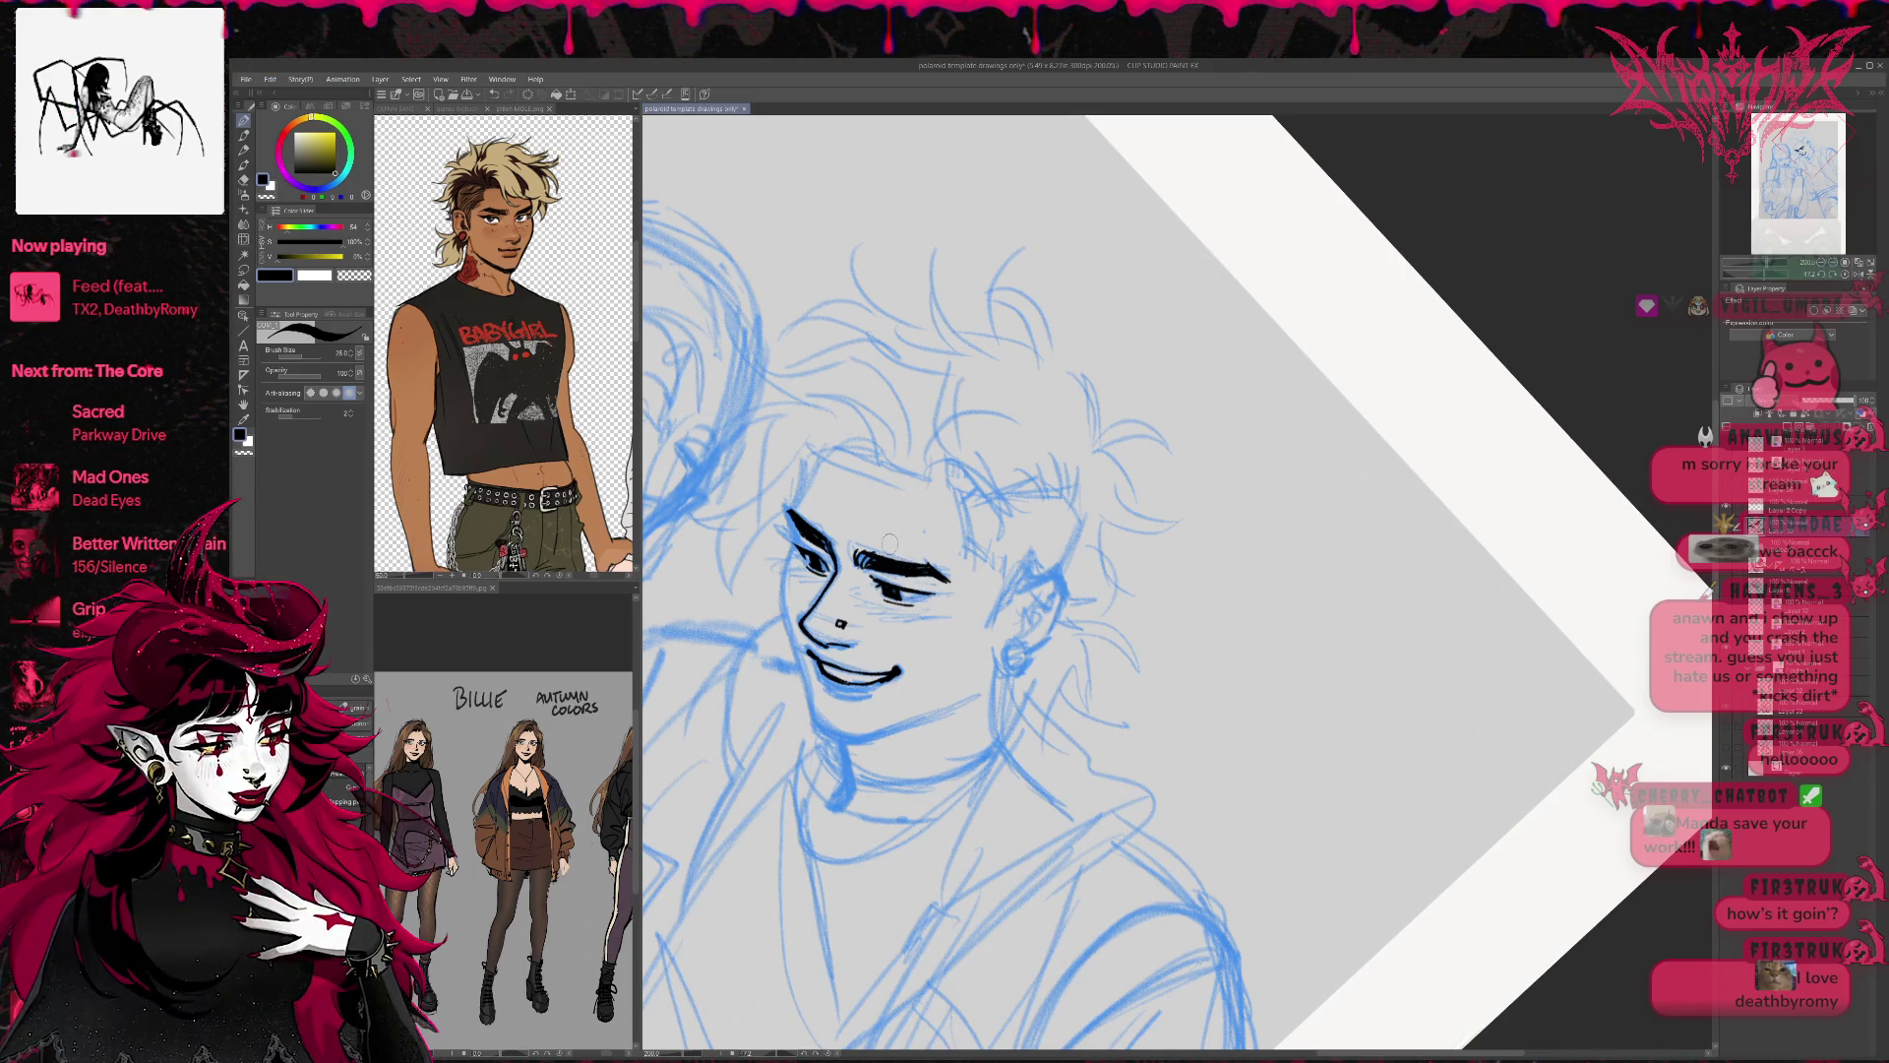
# Tilt the canvas and ink the boy's ear outline, undoing the last ear-lobe strokes.
pyautogui.press('r')
pyautogui.moveTo(888, 542)
pyautogui.mouseDown()
pyautogui.moveTo(1174, 630)
pyautogui.moveTo(1146, 679)
pyautogui.moveTo(1168, 617)
pyautogui.mouseUp()
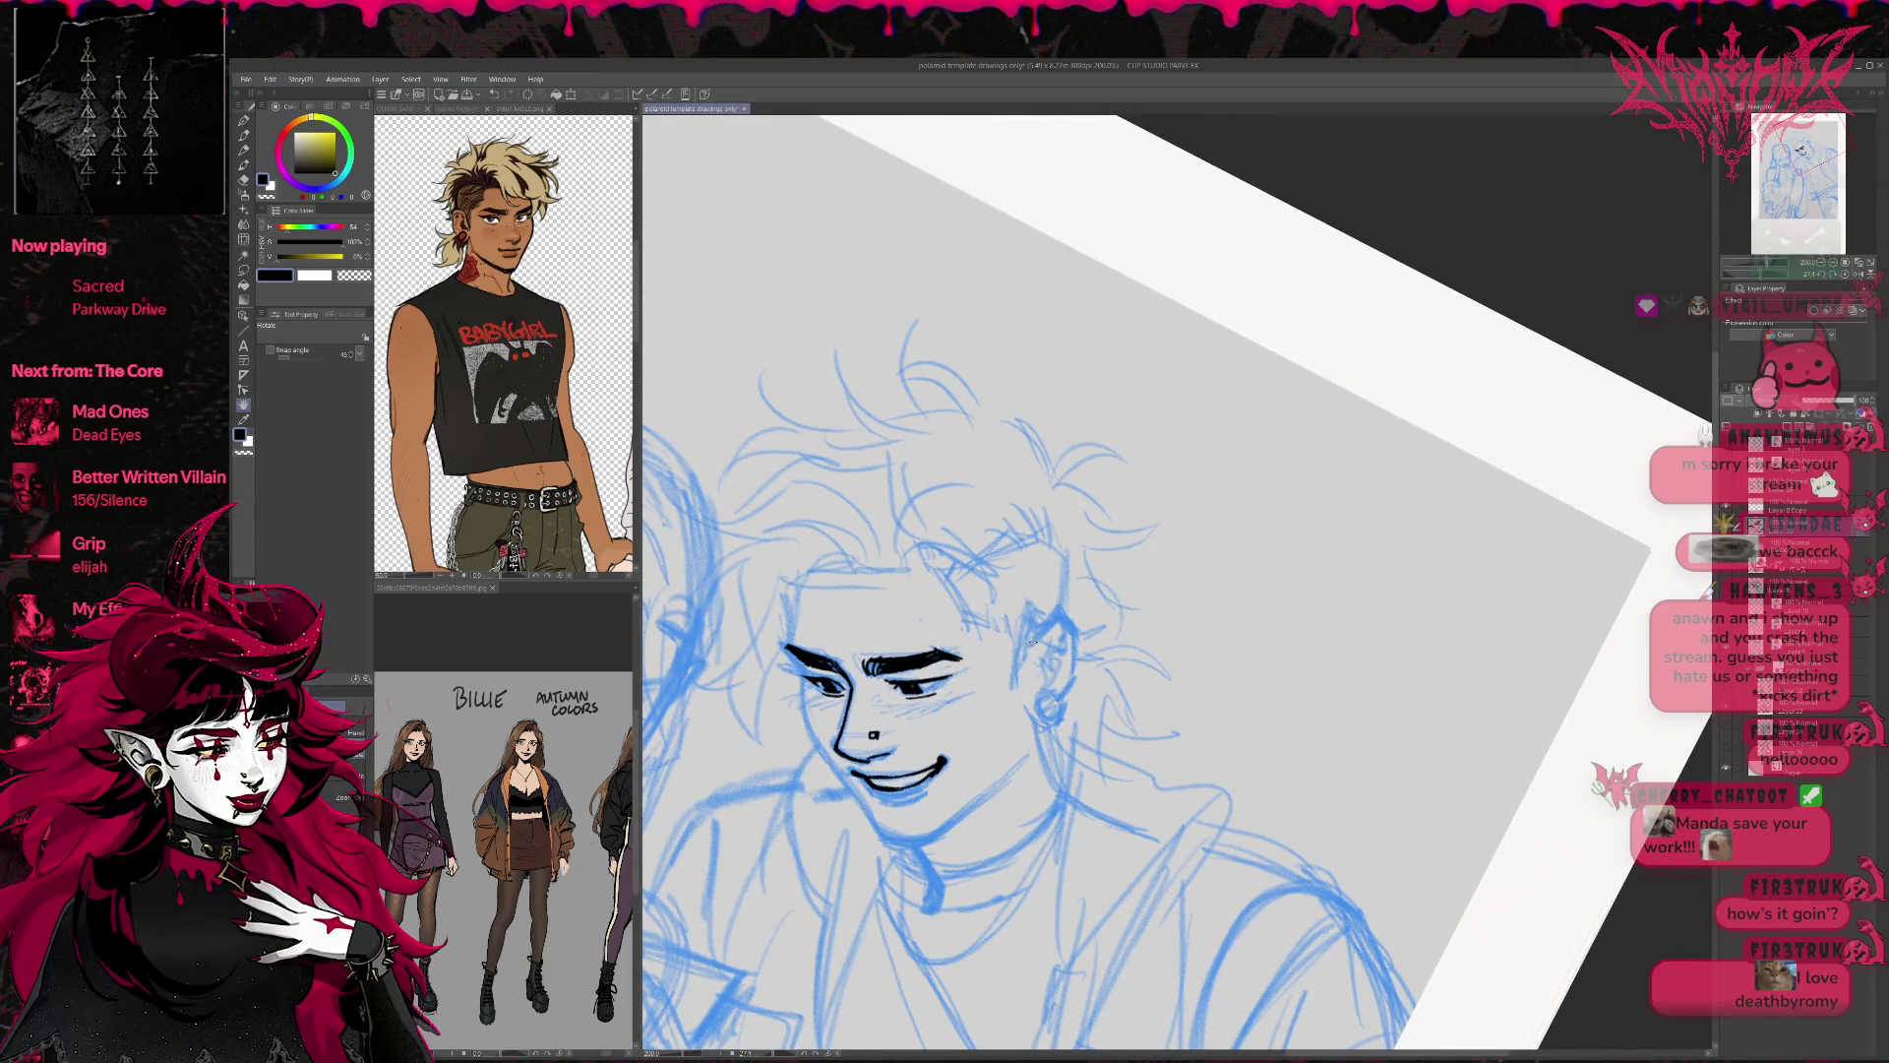
pyautogui.press('p')
pyautogui.moveTo(1027, 649)
pyautogui.mouseDown()
pyautogui.moveTo(1050, 617)
pyautogui.moveTo(1076, 636)
pyautogui.moveTo(1078, 679)
pyautogui.moveTo(1029, 726)
pyautogui.moveTo(1061, 719)
pyautogui.moveTo(1053, 733)
pyautogui.moveTo(1041, 710)
pyautogui.moveTo(1068, 730)
pyautogui.moveTo(1052, 723)
pyautogui.mouseUp()
pyautogui.hotkey('ctrl', 'z')
pyautogui.hotkey('ctrl', 'z')
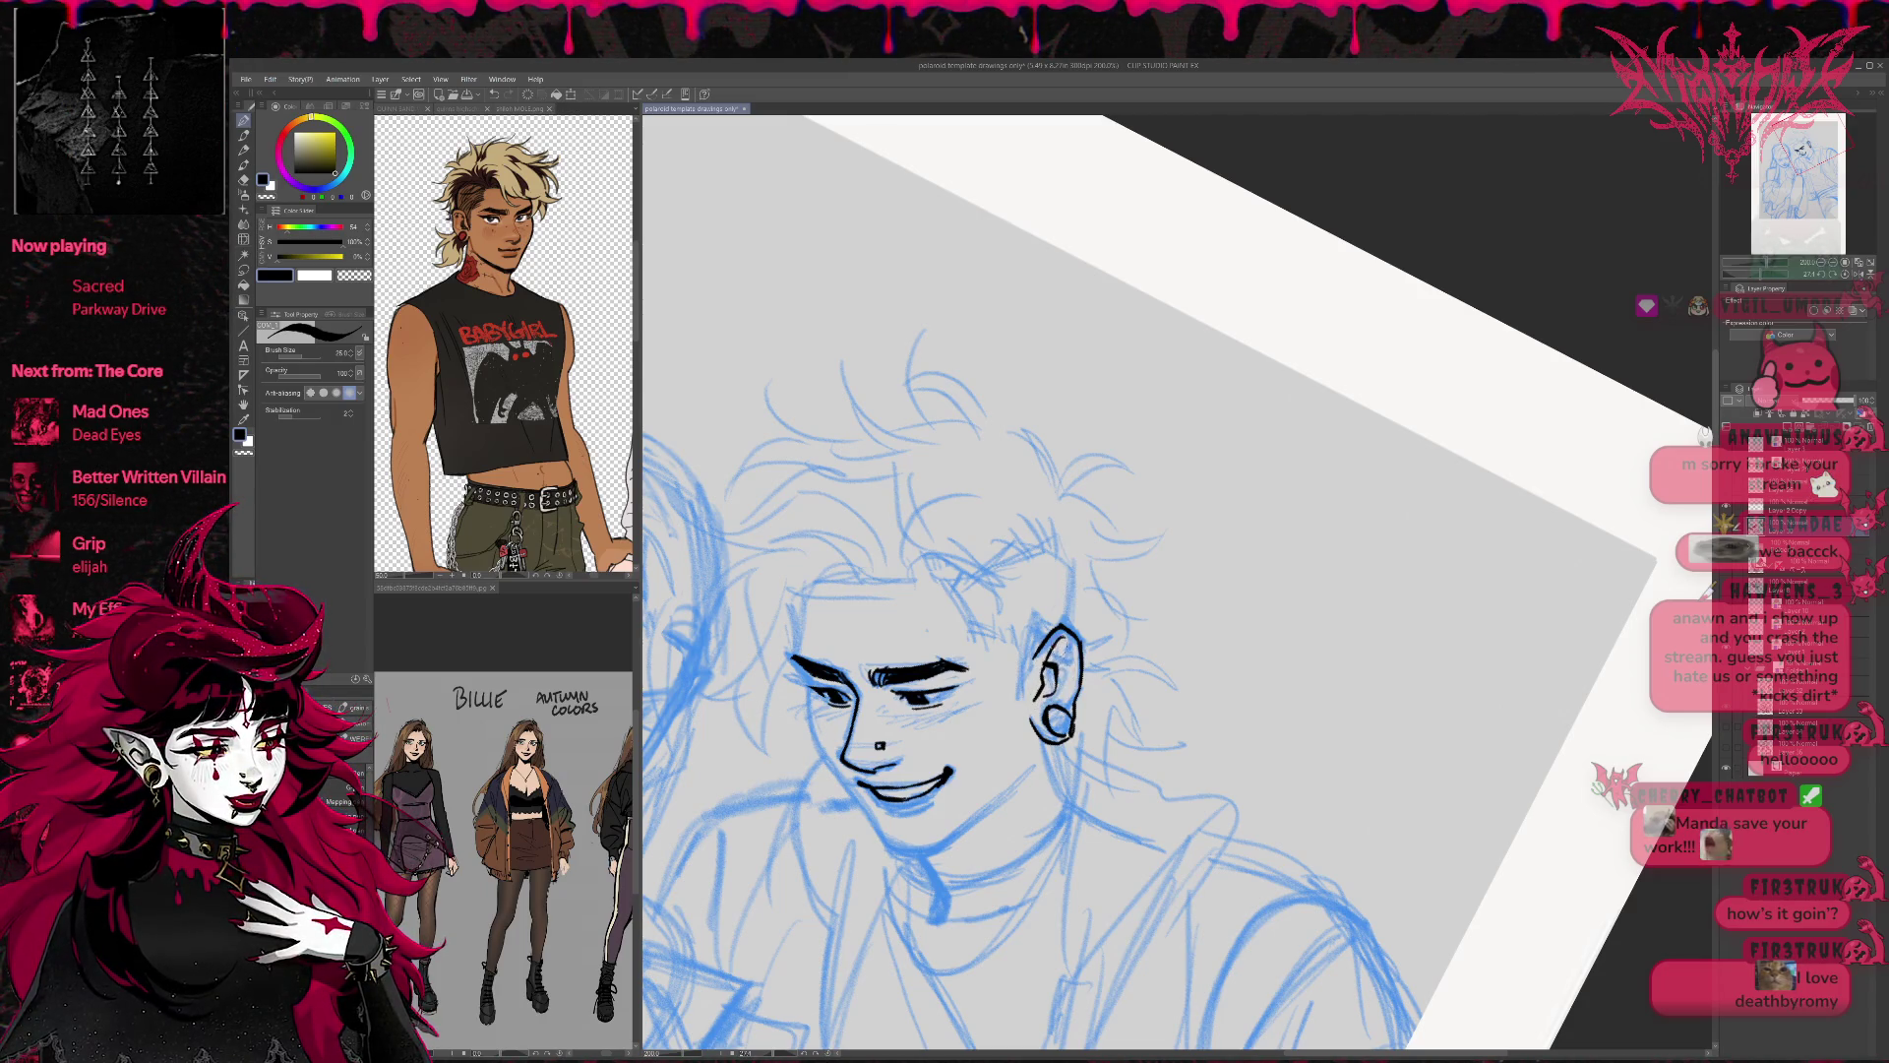
pyautogui.click(1070, 673)
pyautogui.press('e')
pyautogui.moveTo(1051, 707)
pyautogui.mouseDown()
pyautogui.moveTo(1070, 736)
pyautogui.moveTo(1066, 699)
pyautogui.moveTo(1094, 748)
pyautogui.mouseUp()
pyautogui.press('p')
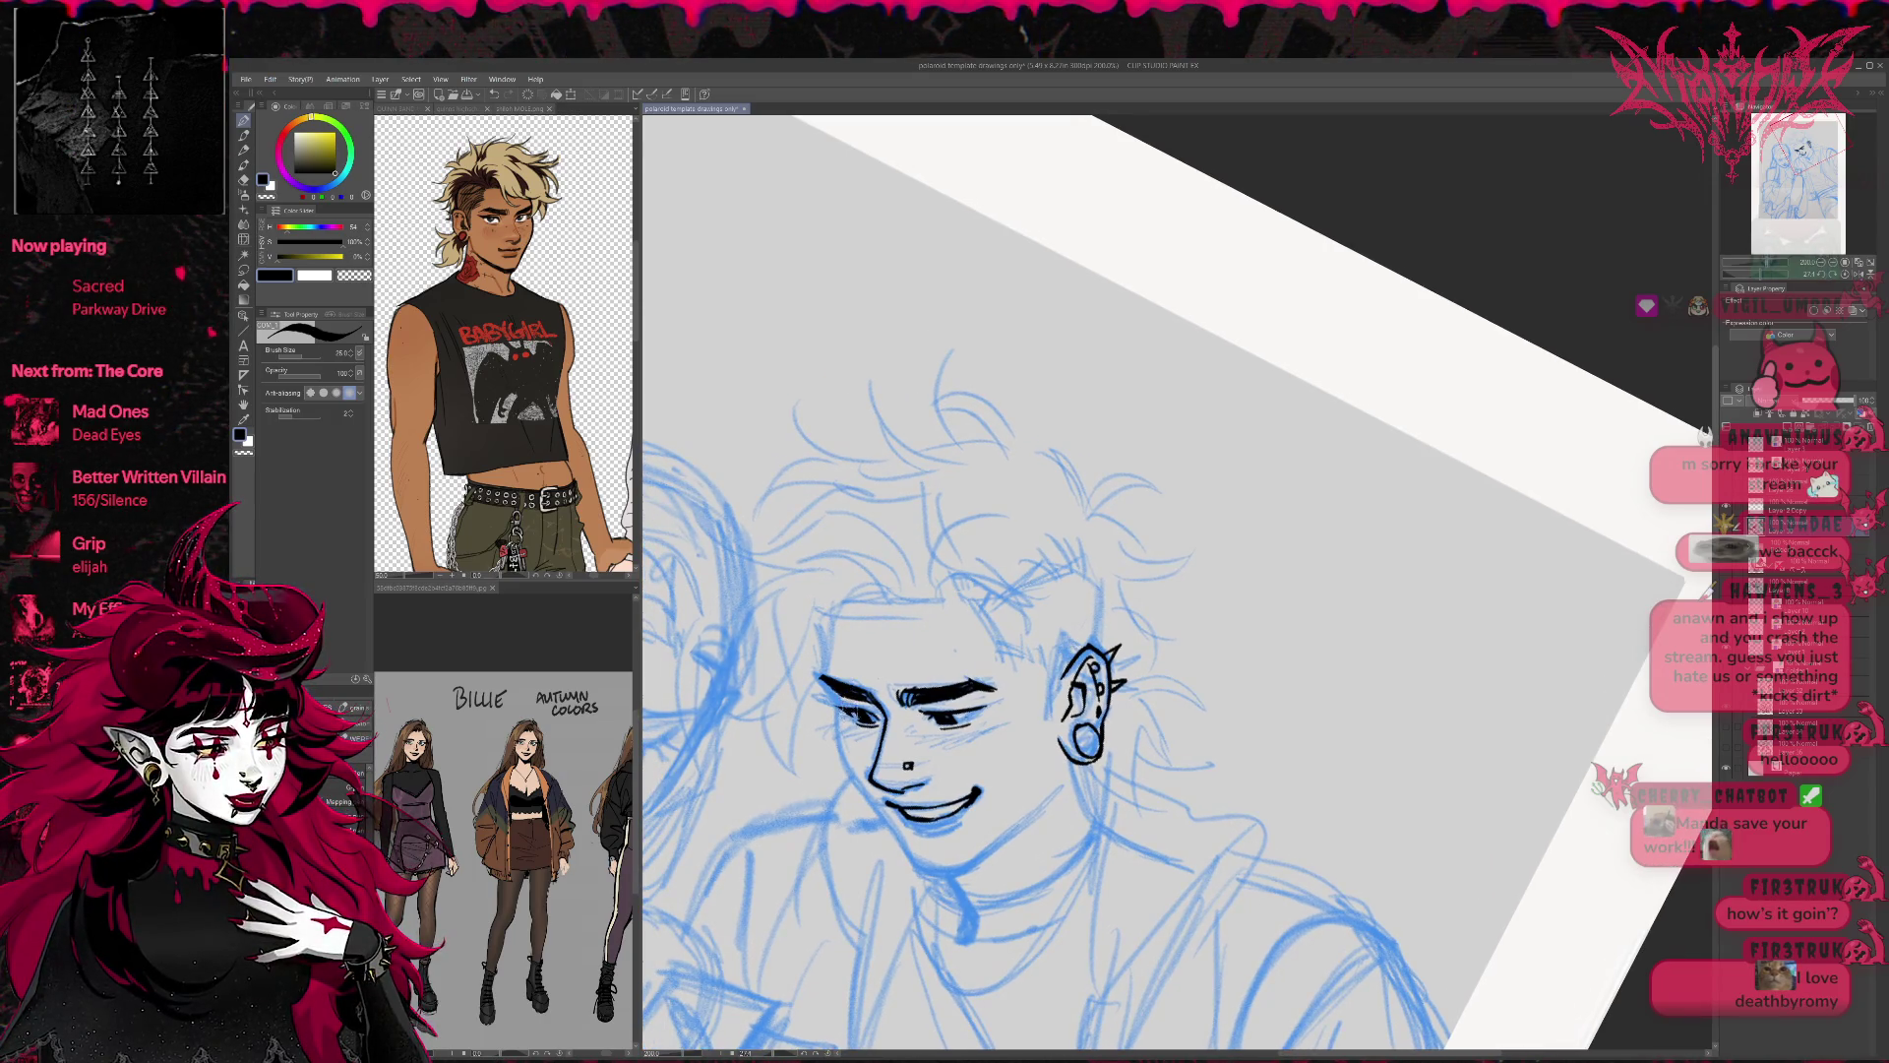
pyautogui.press('e')
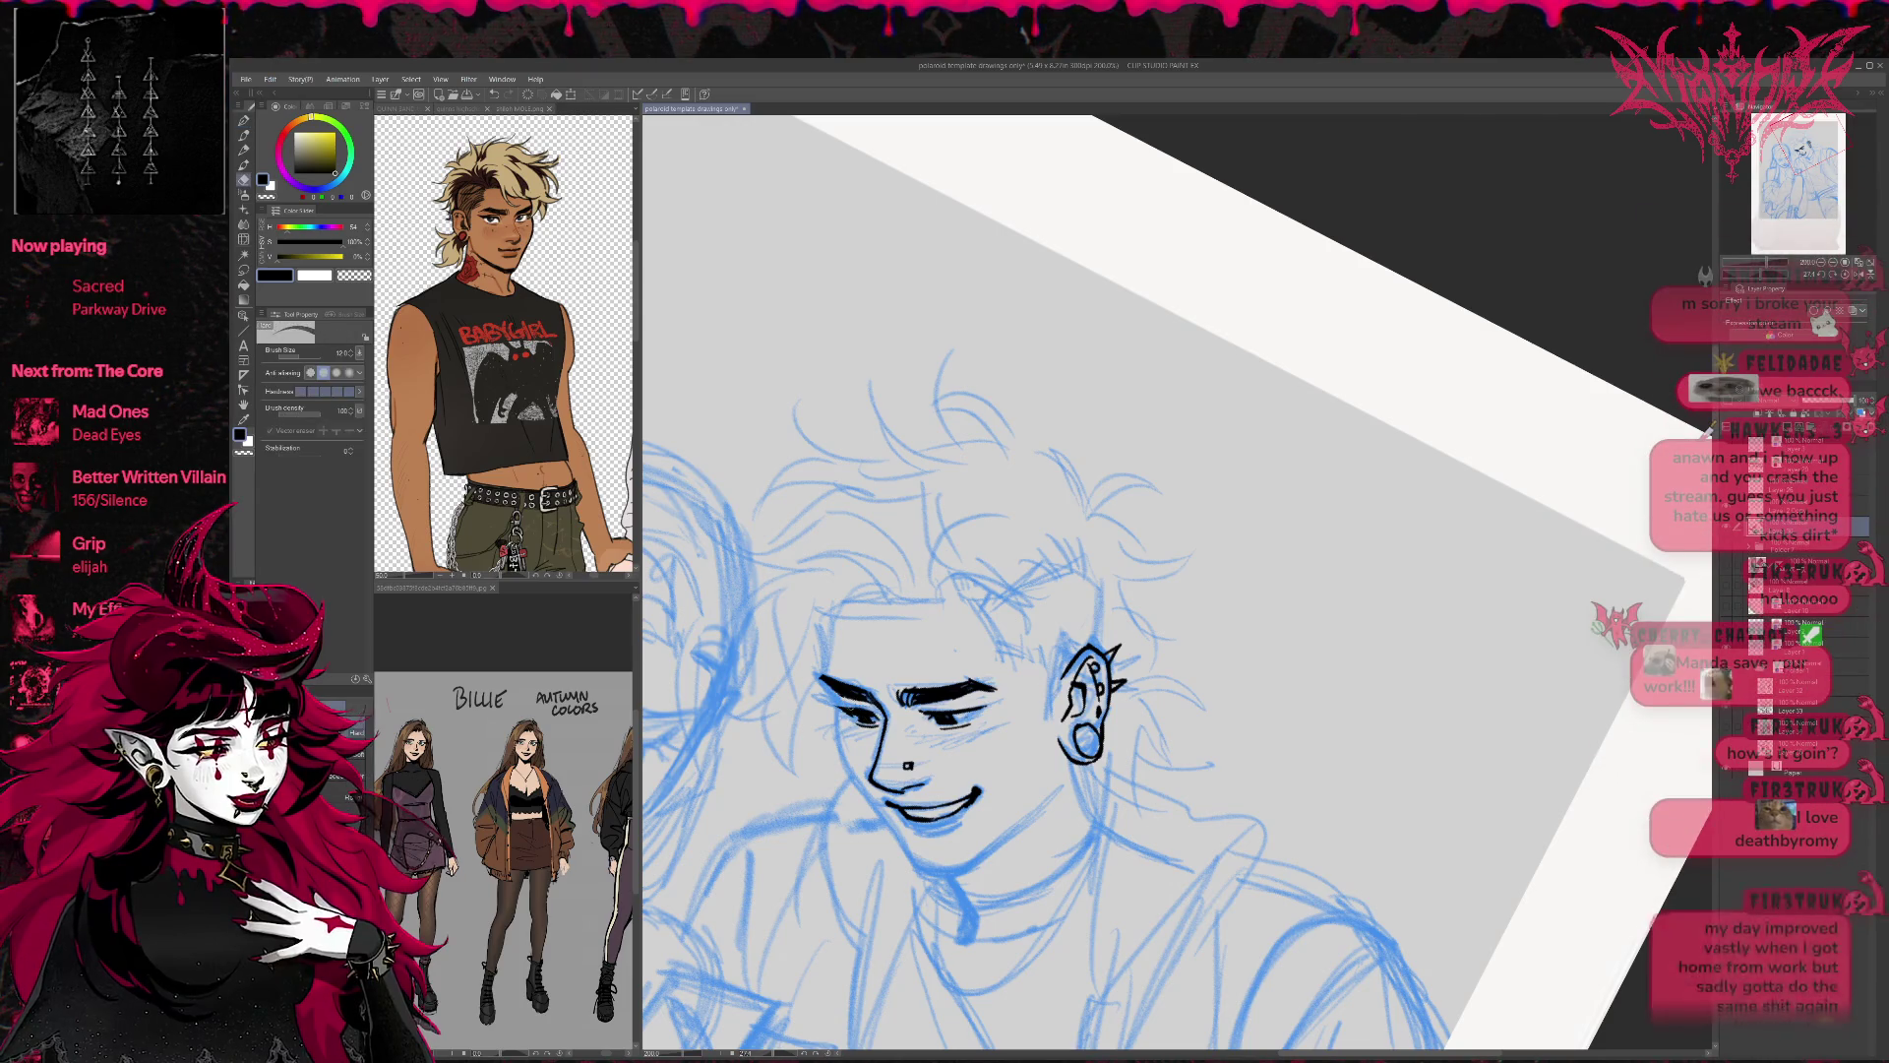
pyautogui.press('p')
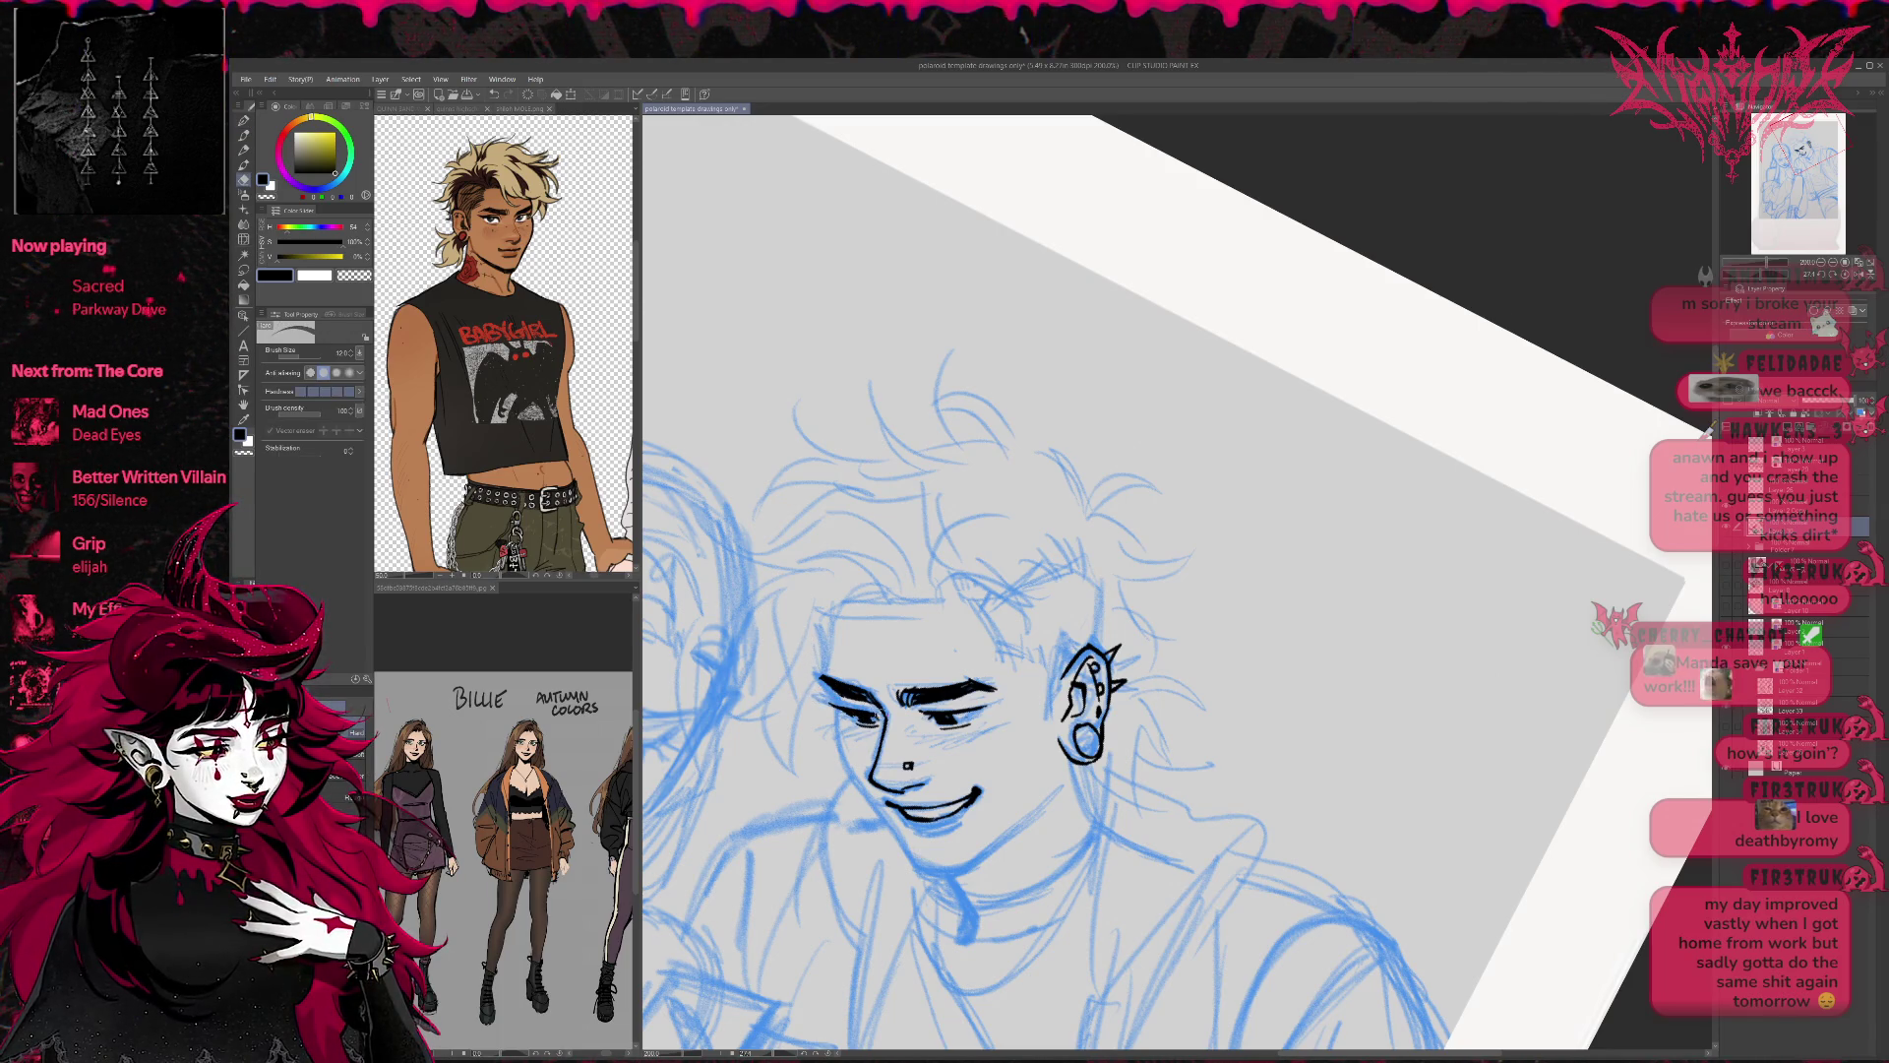
pyautogui.press('p')
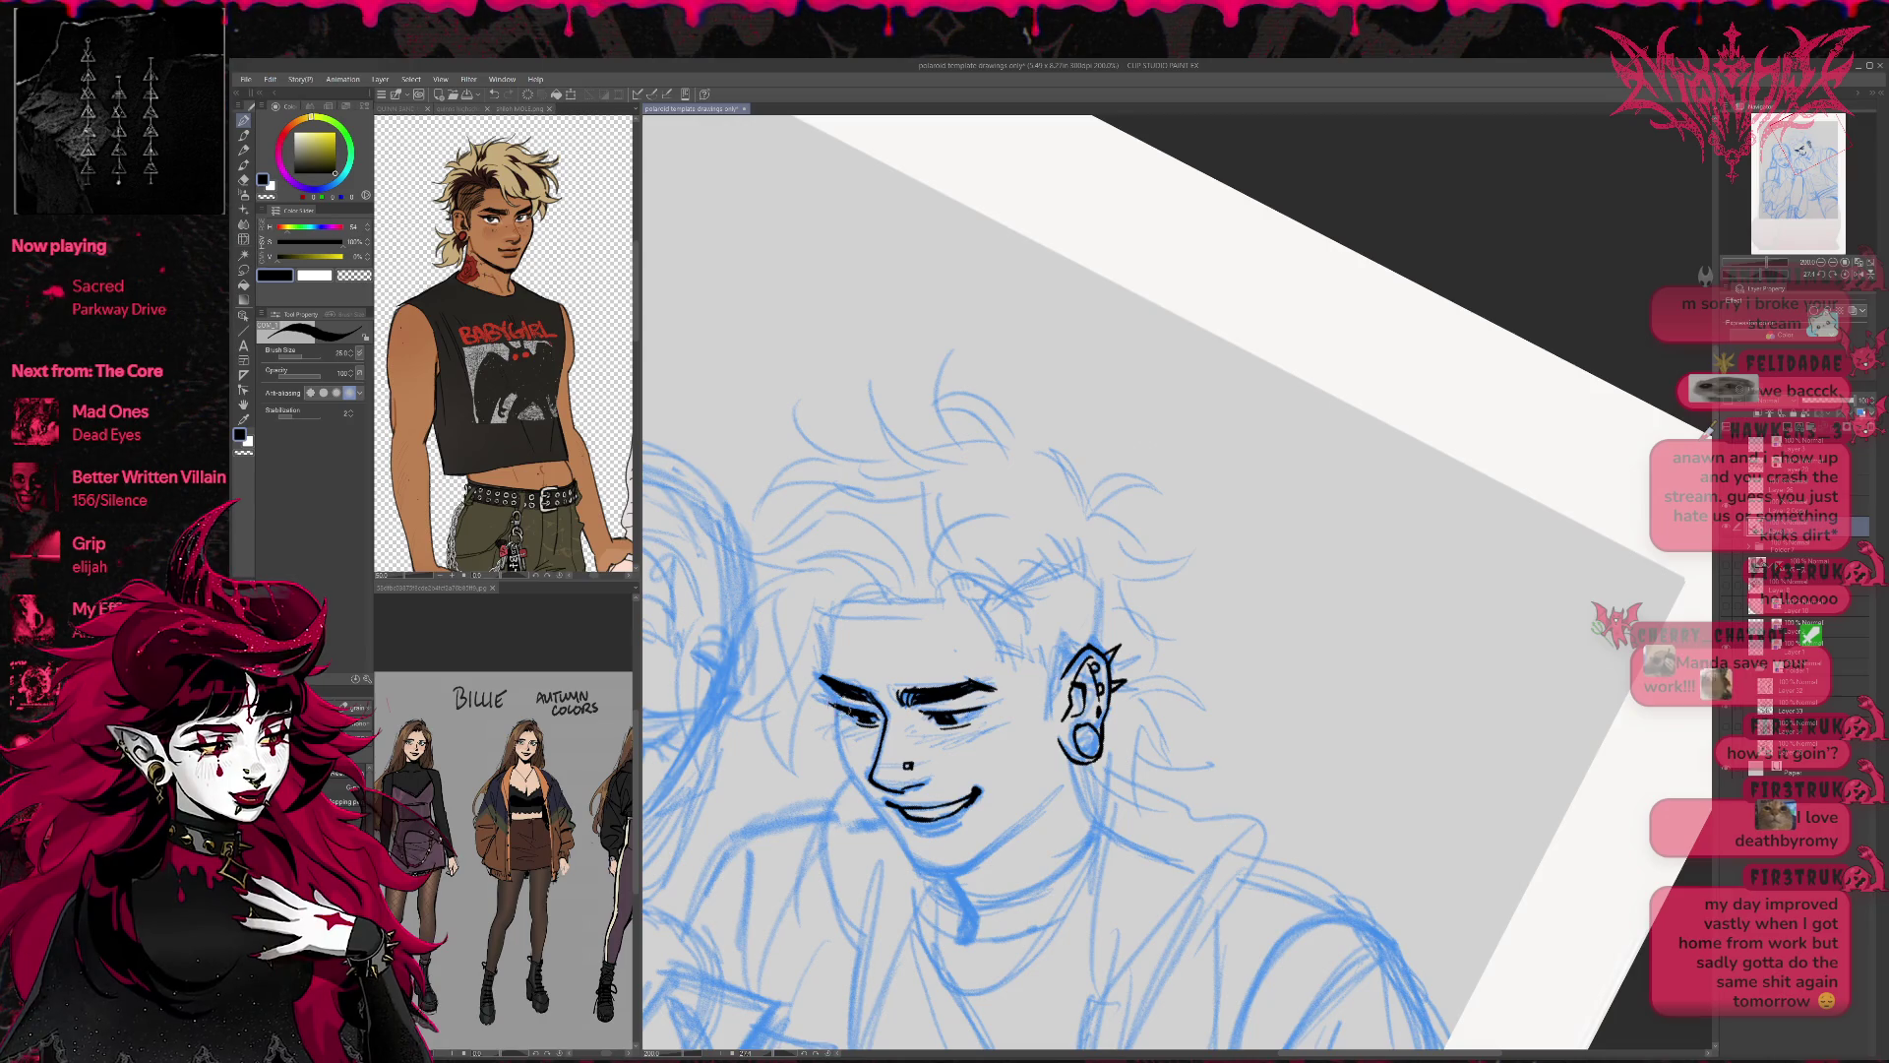
pyautogui.press('e')
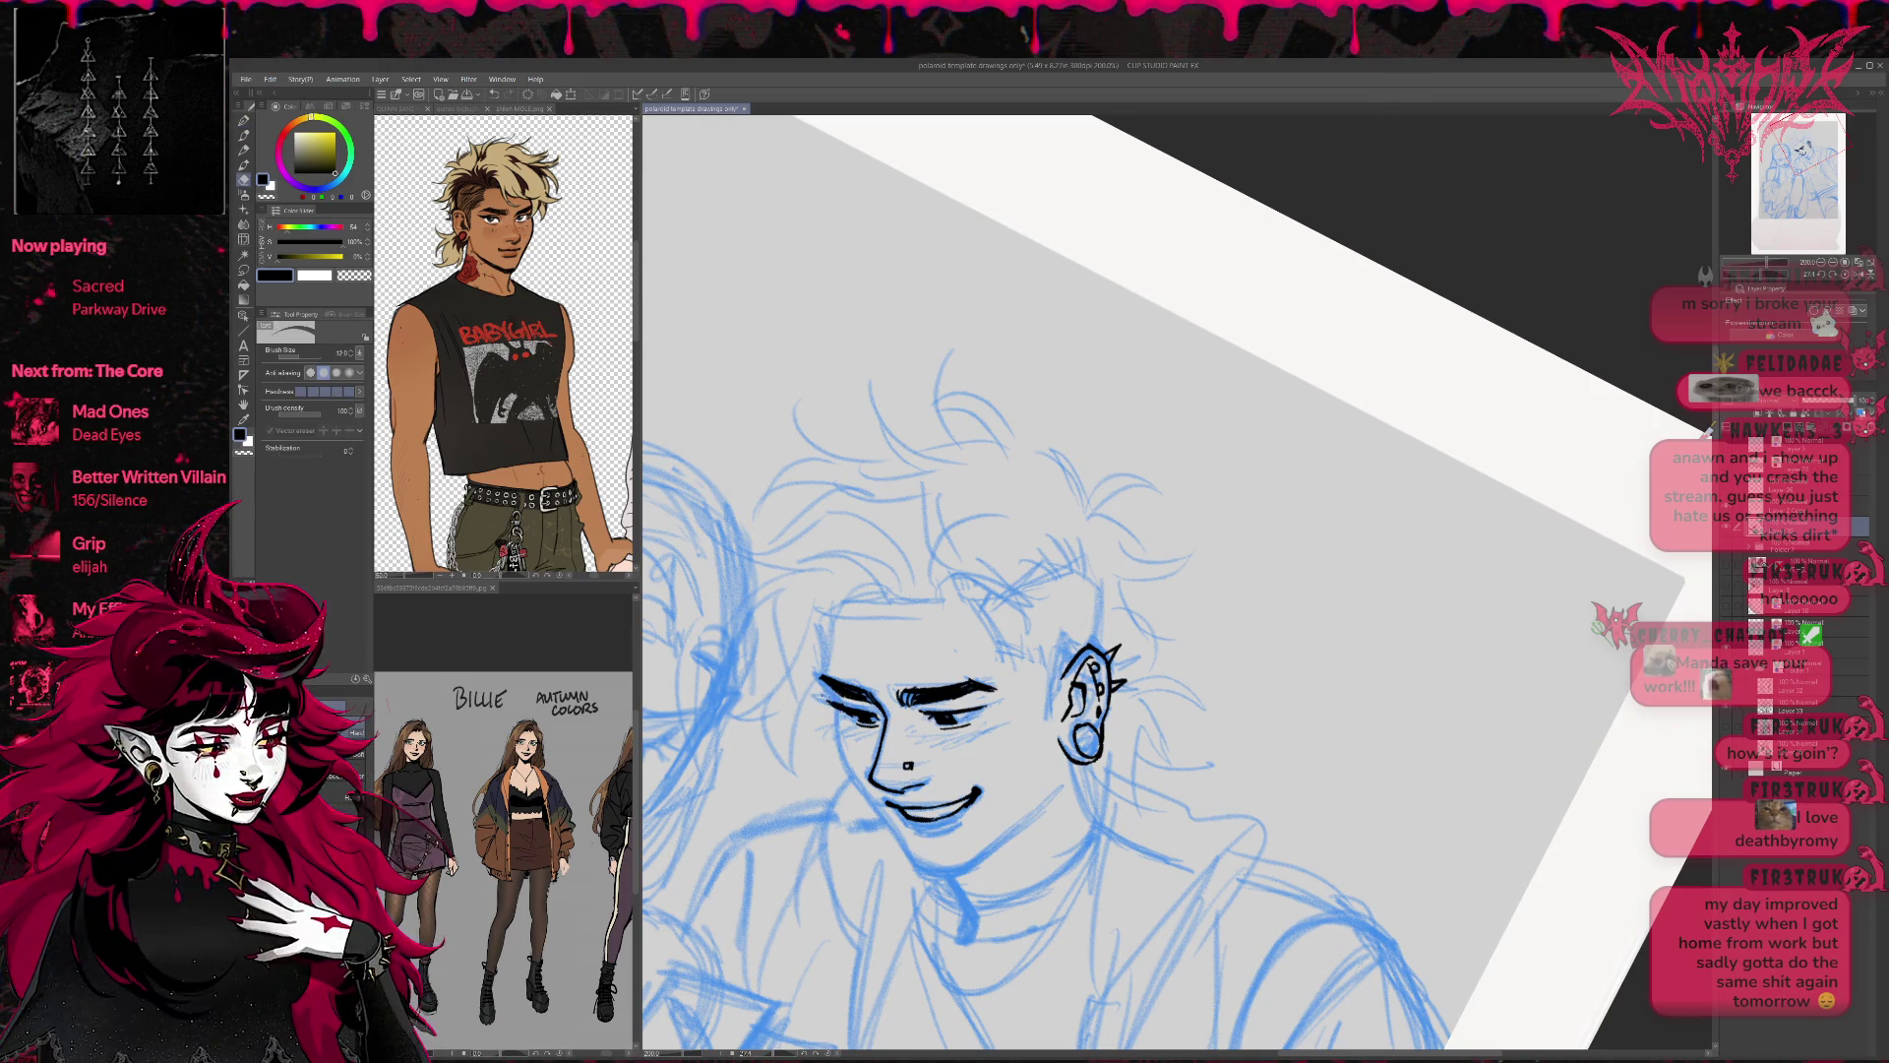
pyautogui.press('p')
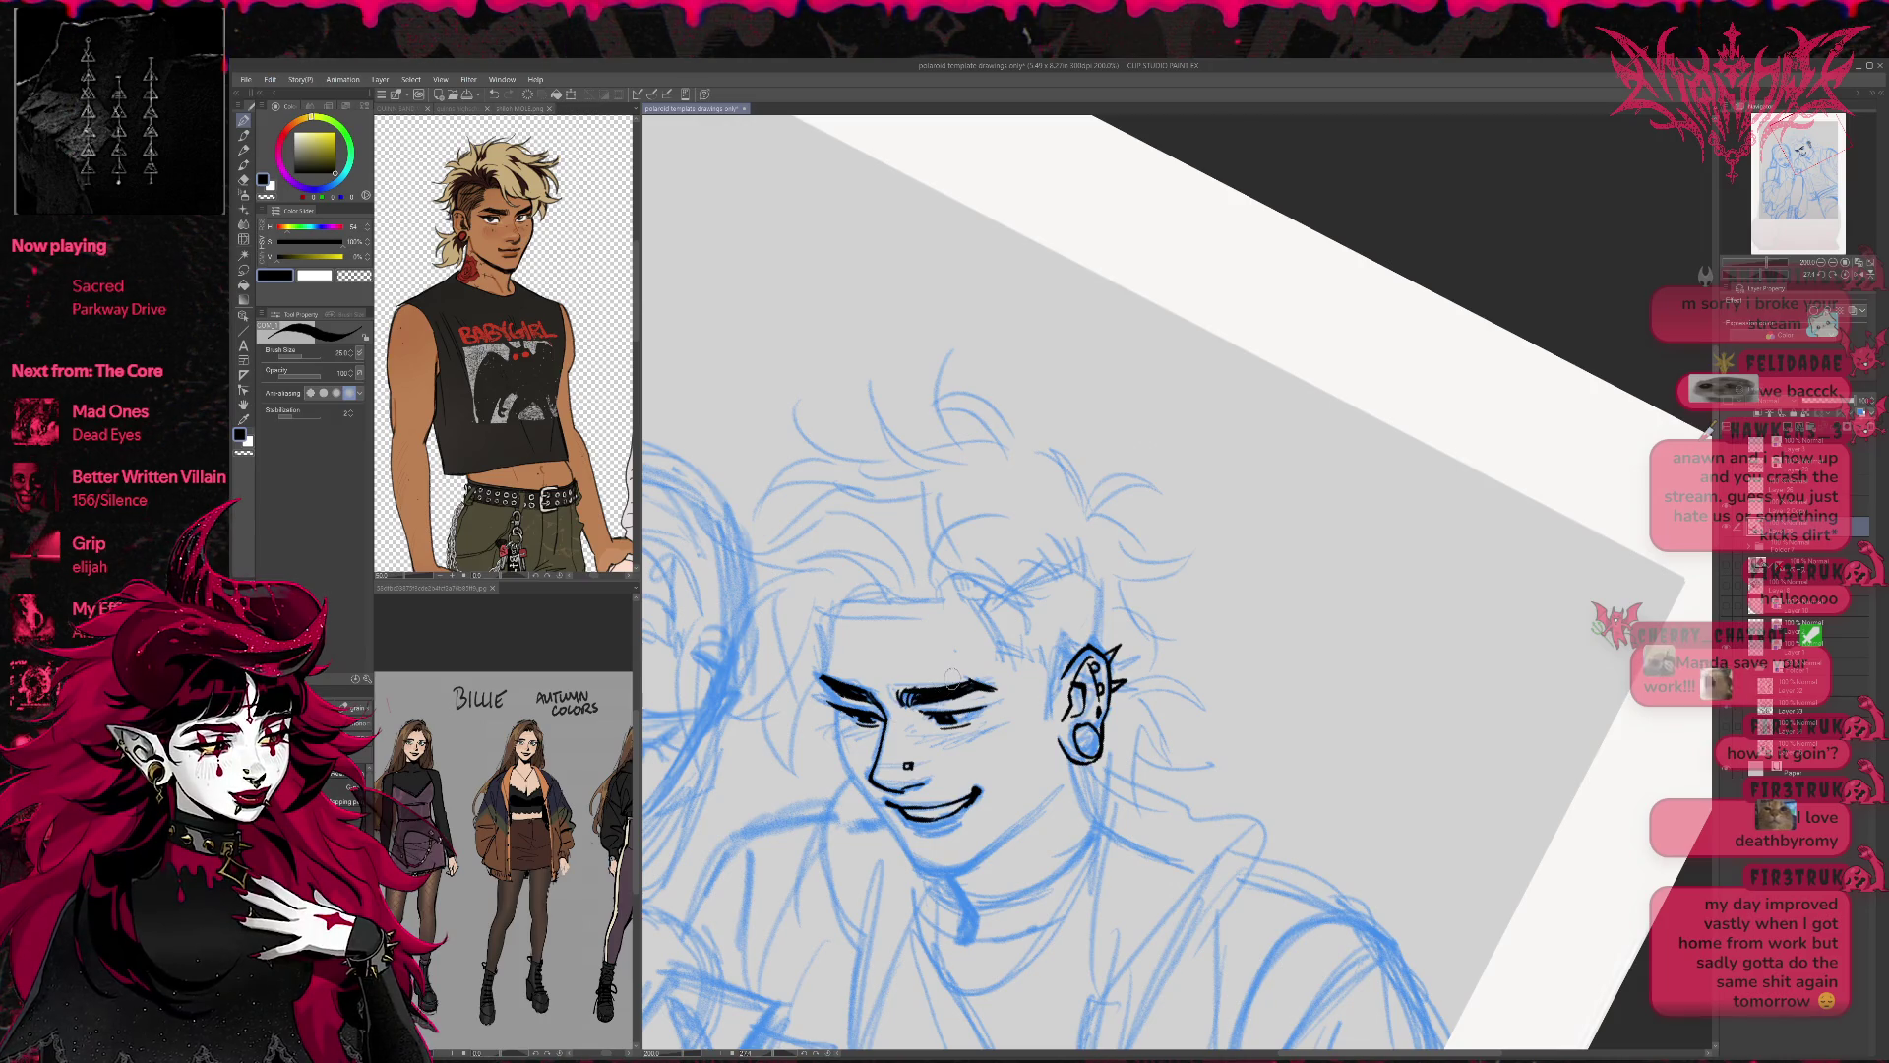
pyautogui.moveTo(915, 868)
pyautogui.mouseDown()
pyautogui.moveTo(971, 872)
pyautogui.moveTo(1058, 793)
pyautogui.mouseUp()
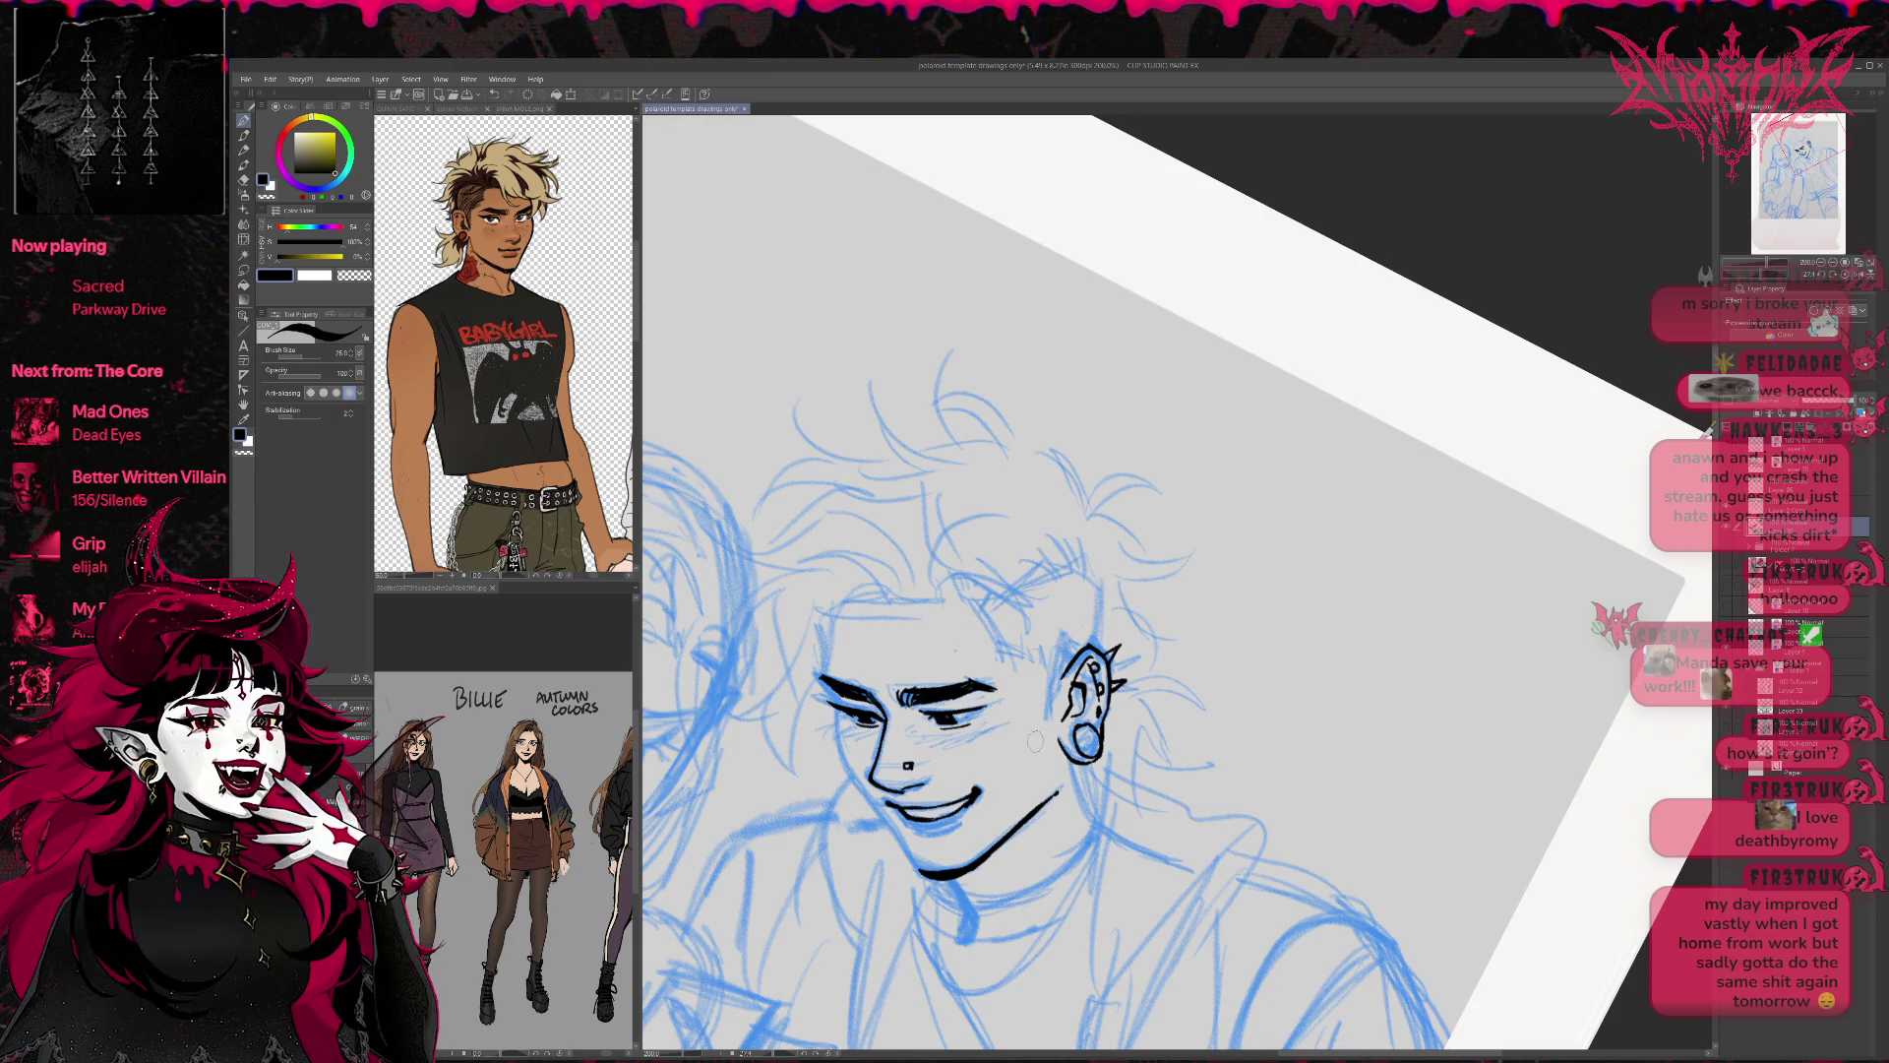
# Thin the underside of the jaw, flip the view, and ink the jawline from eye corner to chin.
pyautogui.press('e')
pyautogui.moveTo(960, 879); pyautogui.dragTo(923, 875)
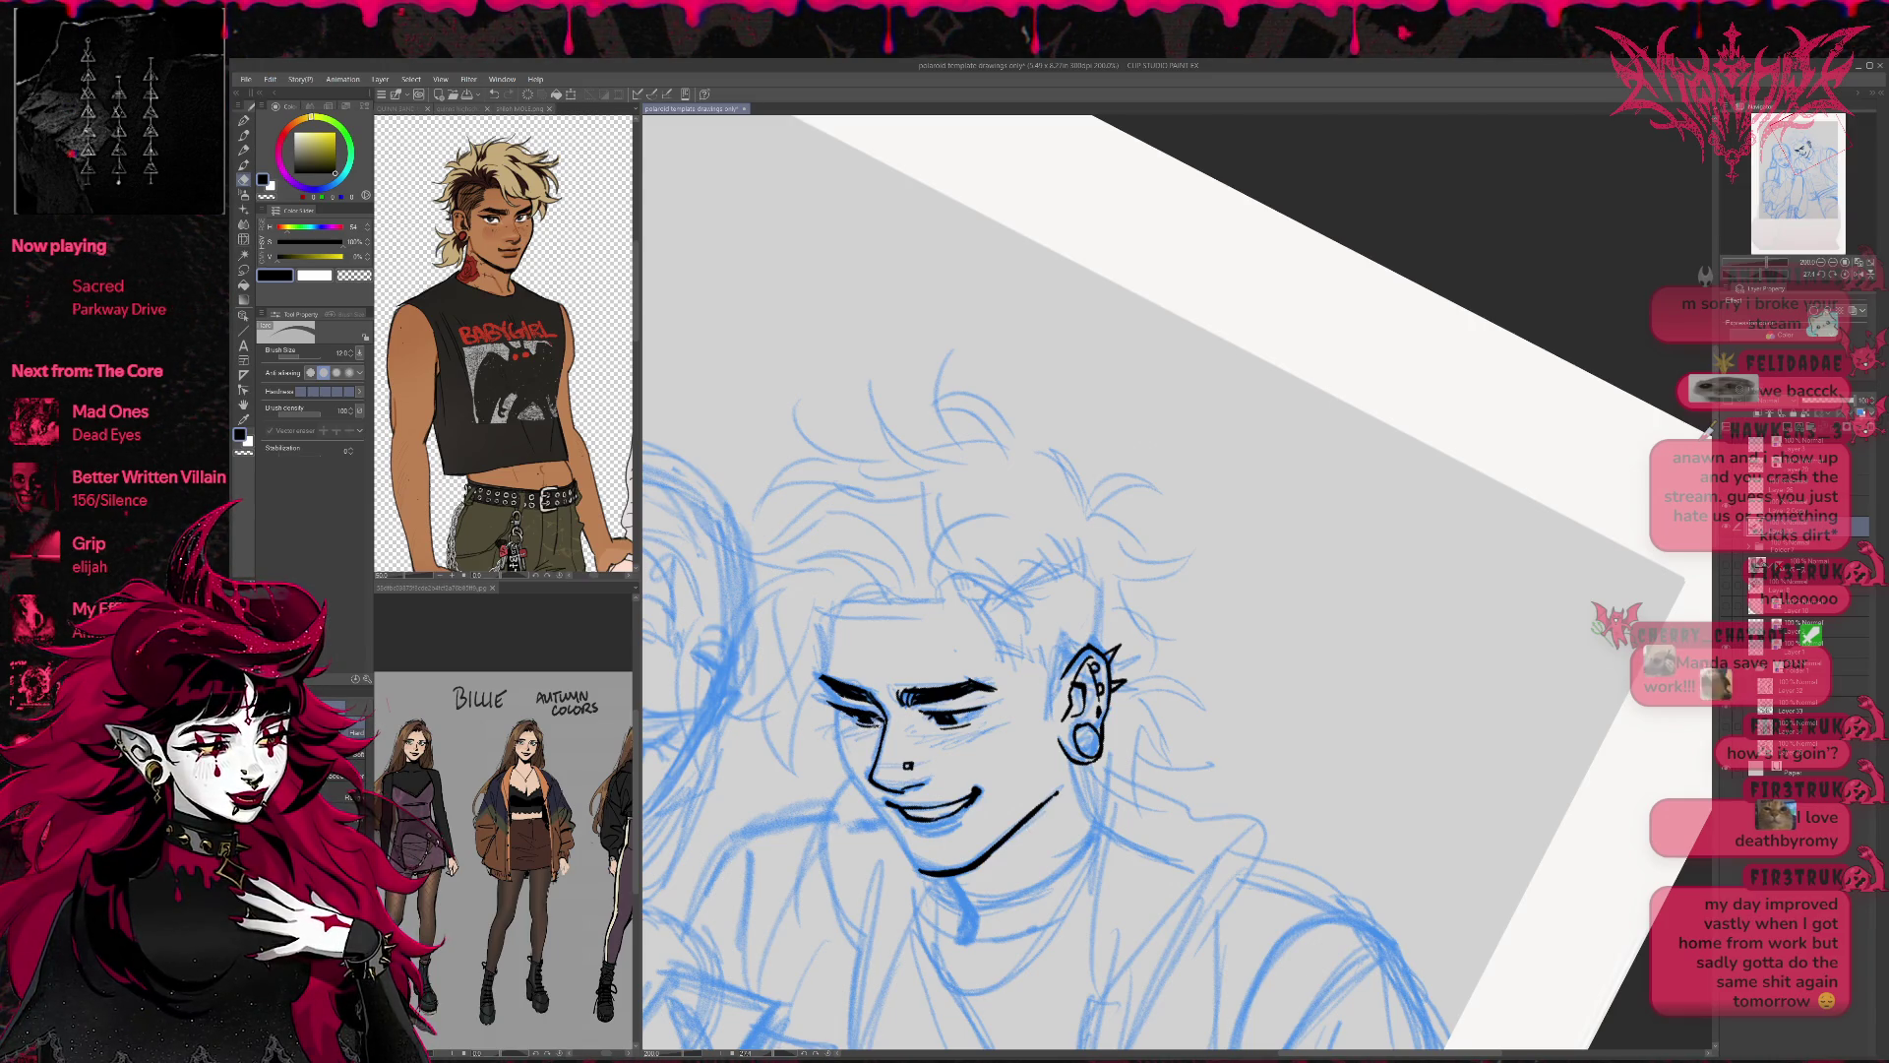
pyautogui.press('p')
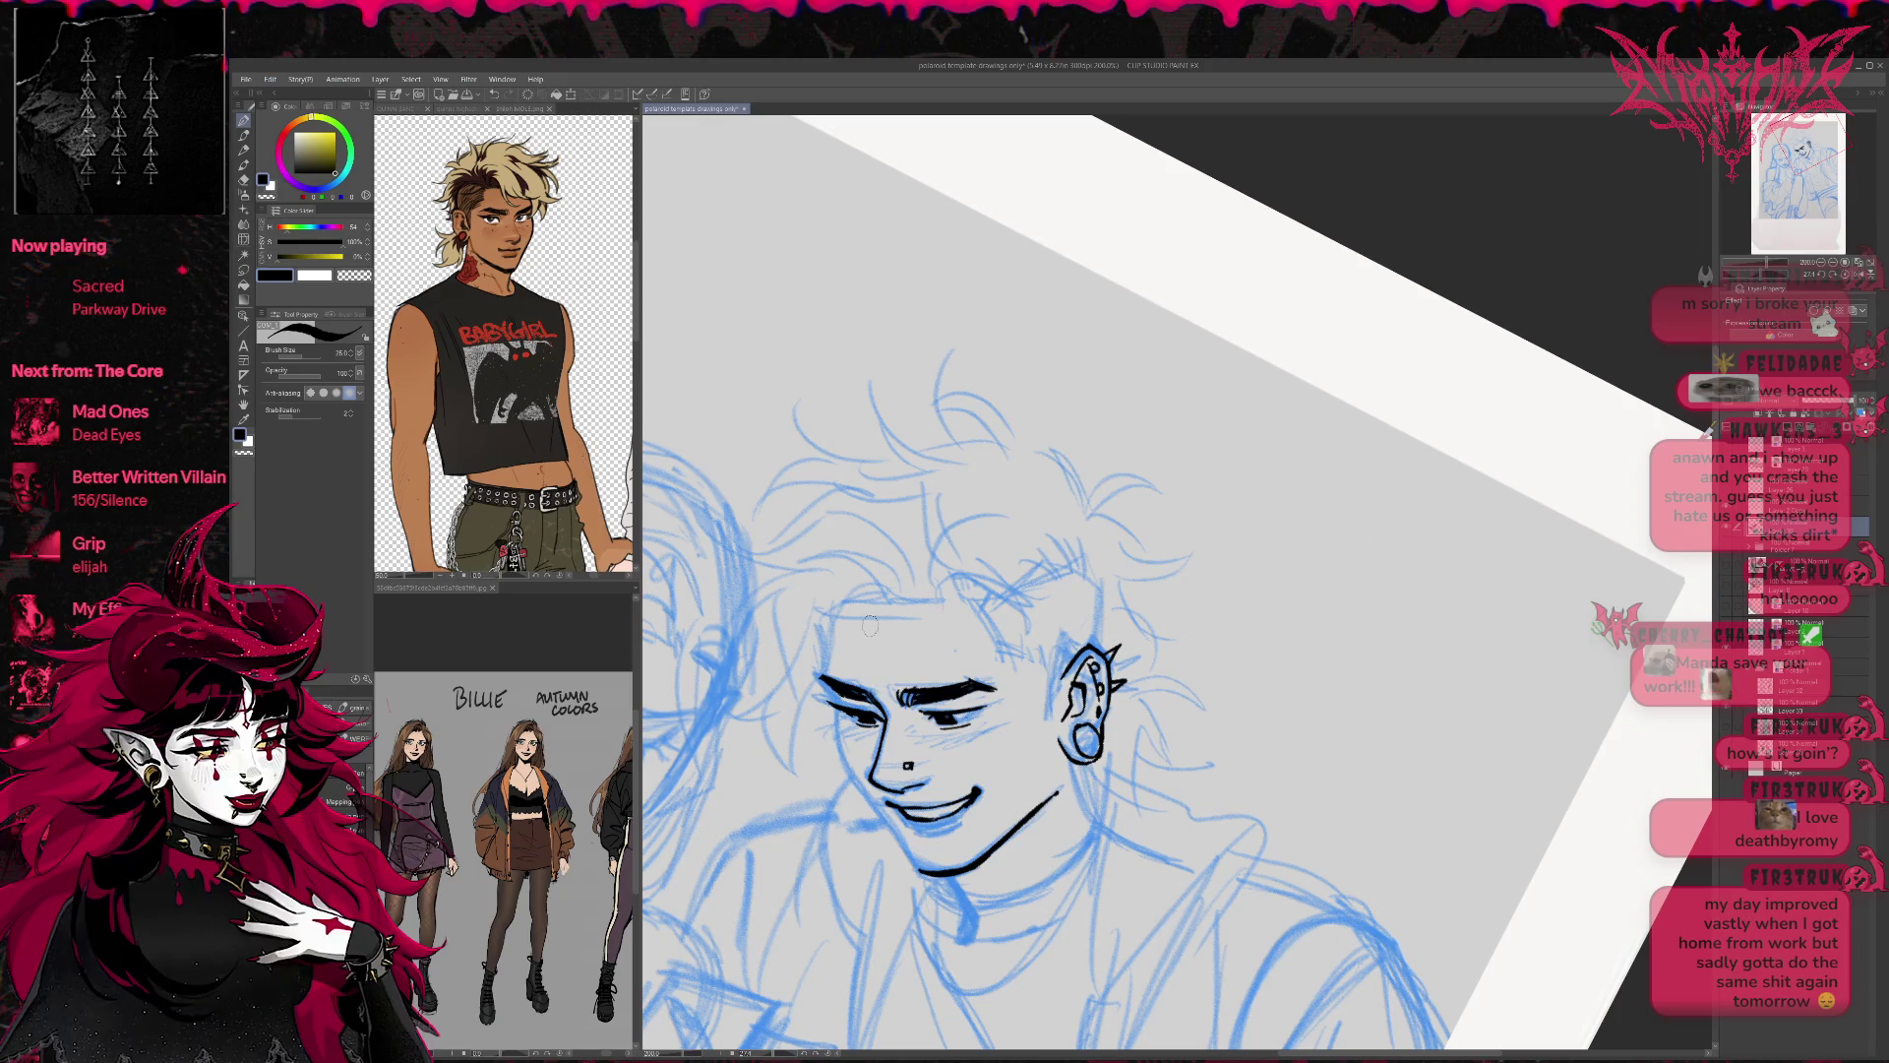
pyautogui.press('h')
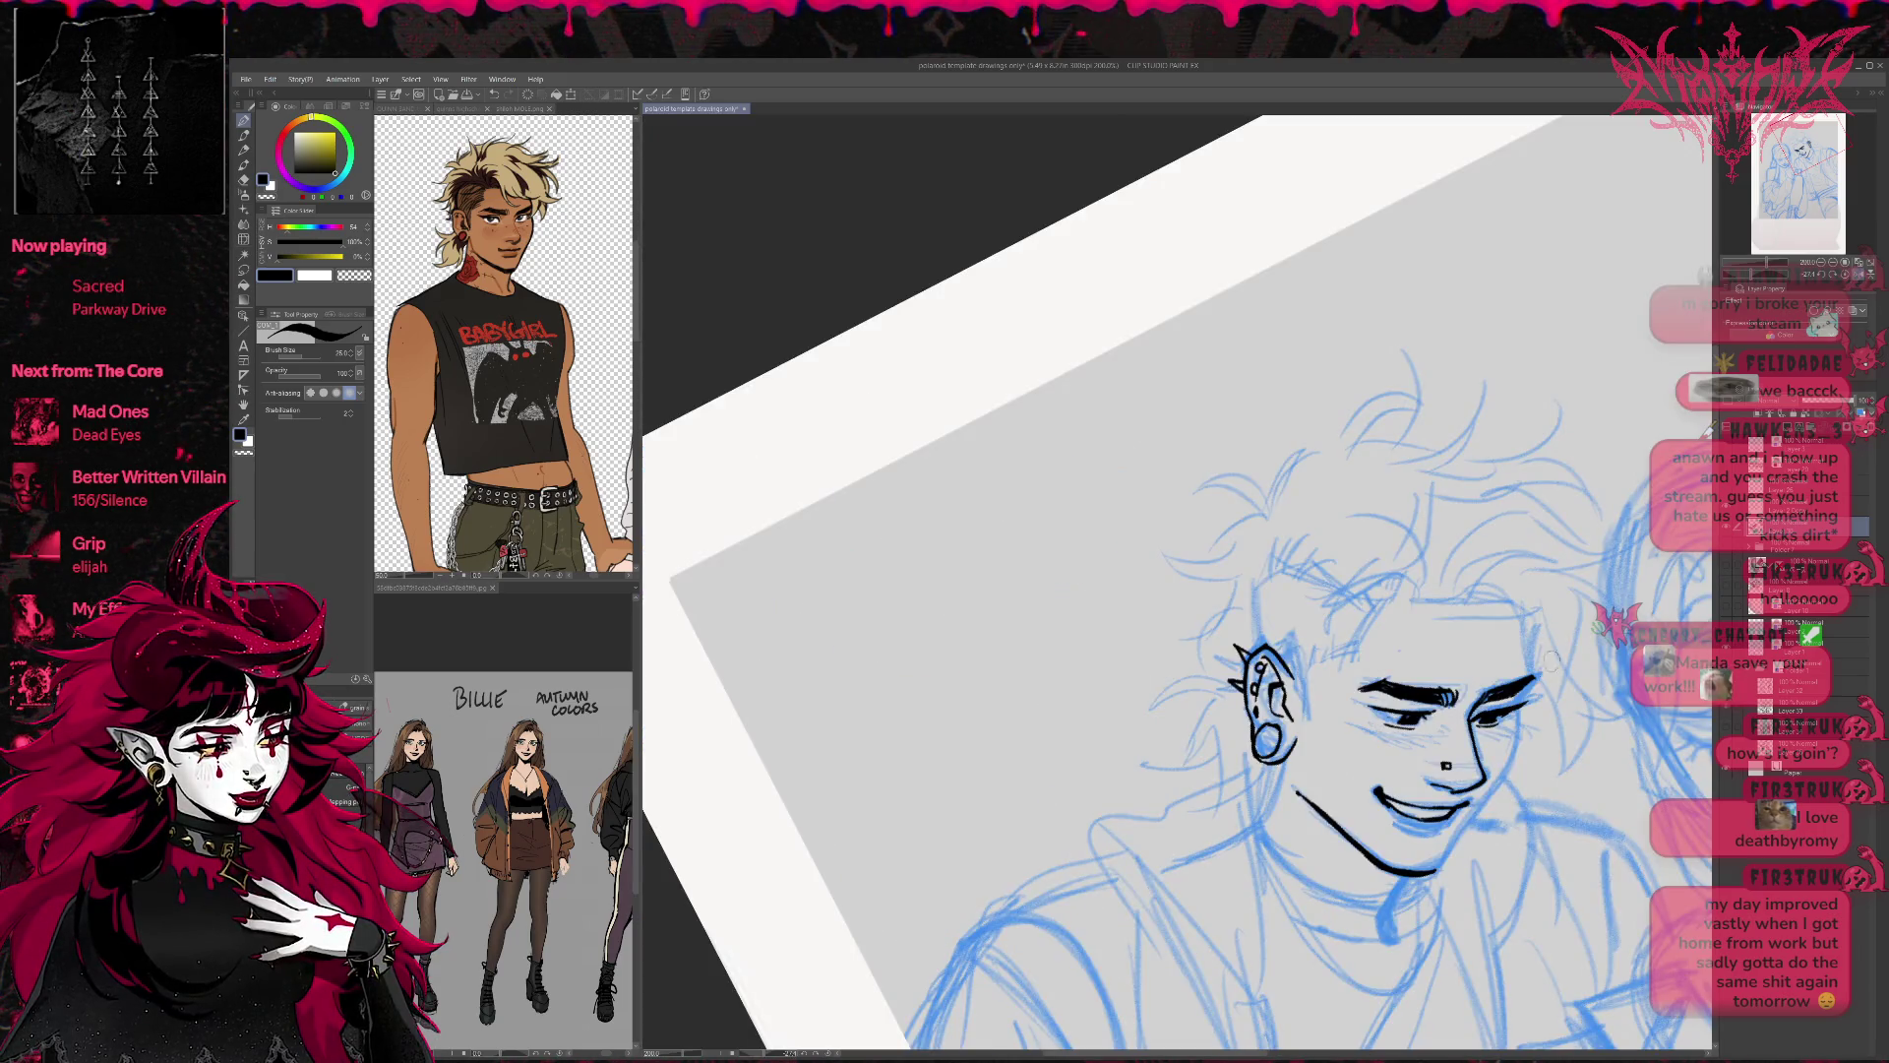
pyautogui.press('e')
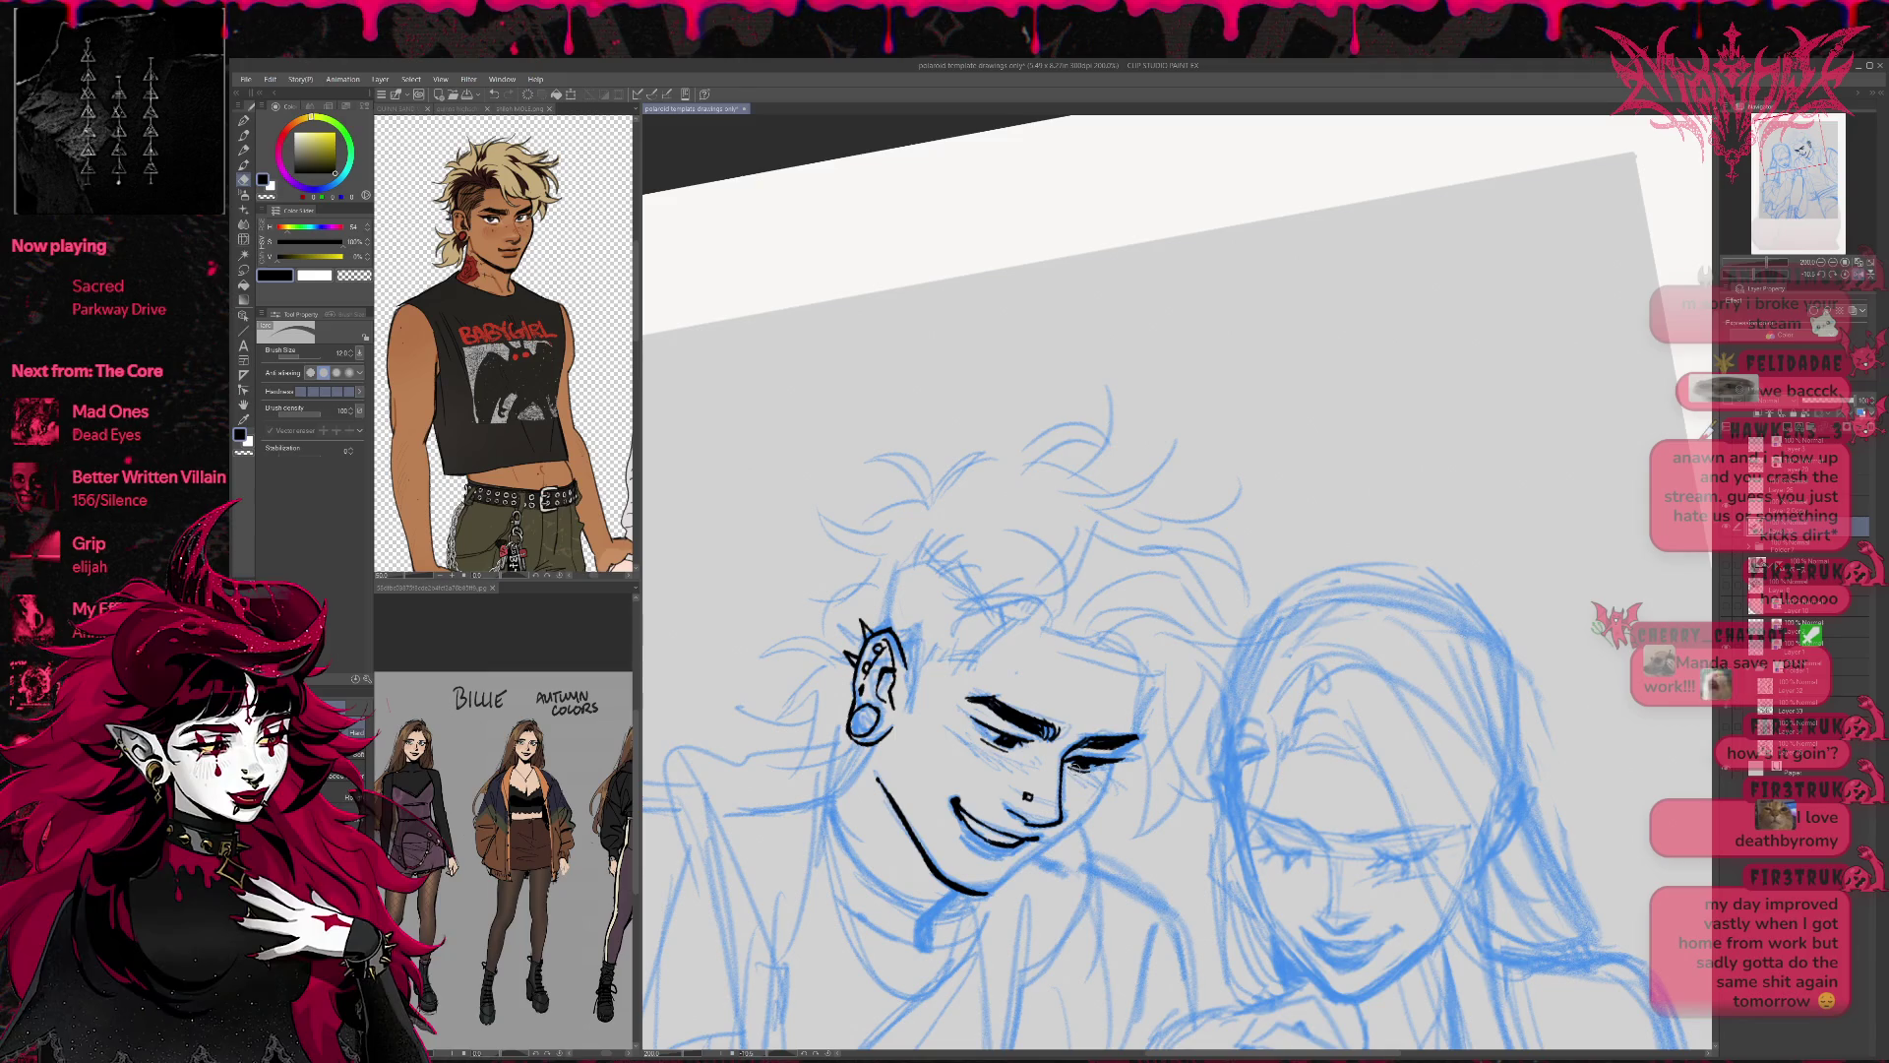
pyautogui.press('p')
pyautogui.moveTo(1250, 710)
pyautogui.mouseDown()
pyautogui.moveTo(1240, 777)
pyautogui.moveTo(1165, 900)
pyautogui.mouseUp()
pyautogui.hotkey('ctrl', 'z')
pyautogui.moveTo(1236, 763); pyautogui.dragTo(1163, 903)
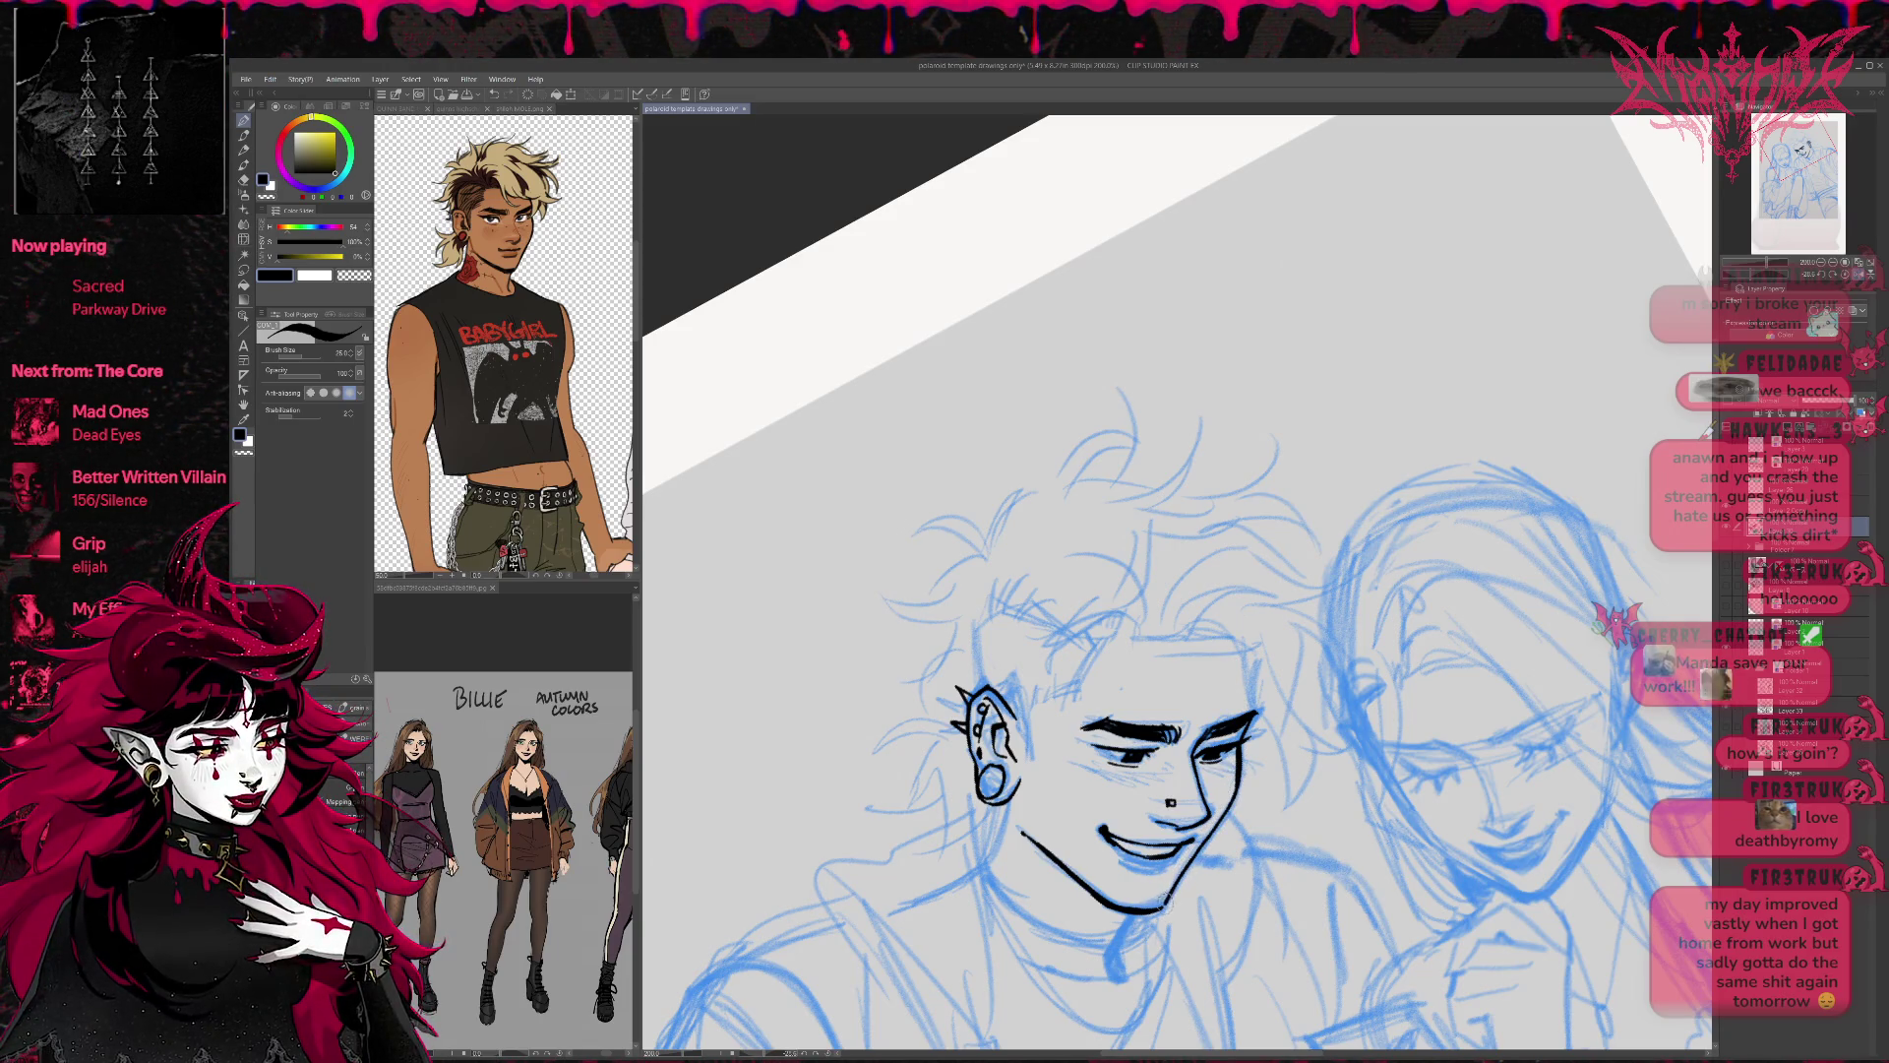
# Rotate the view back to nearly level and ink the jaw and neck line below the ear.
pyautogui.press('-')
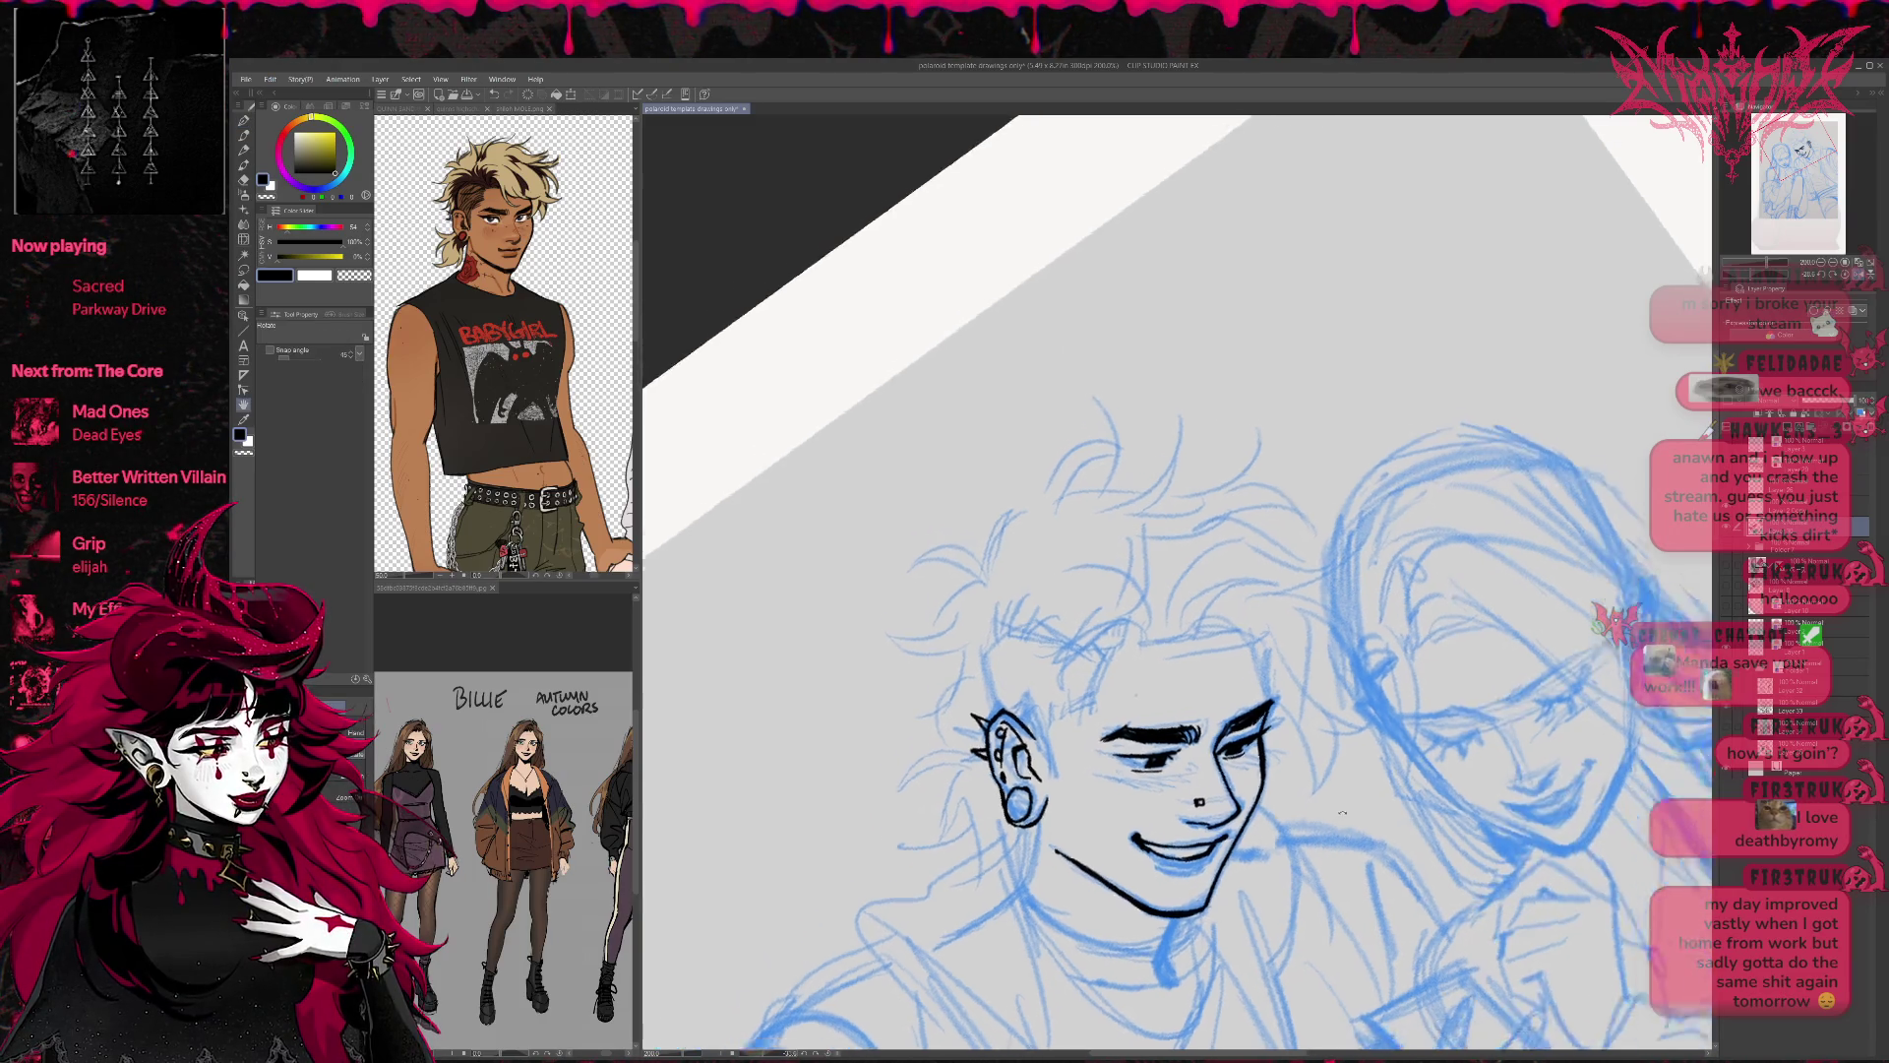
pyautogui.press('e')
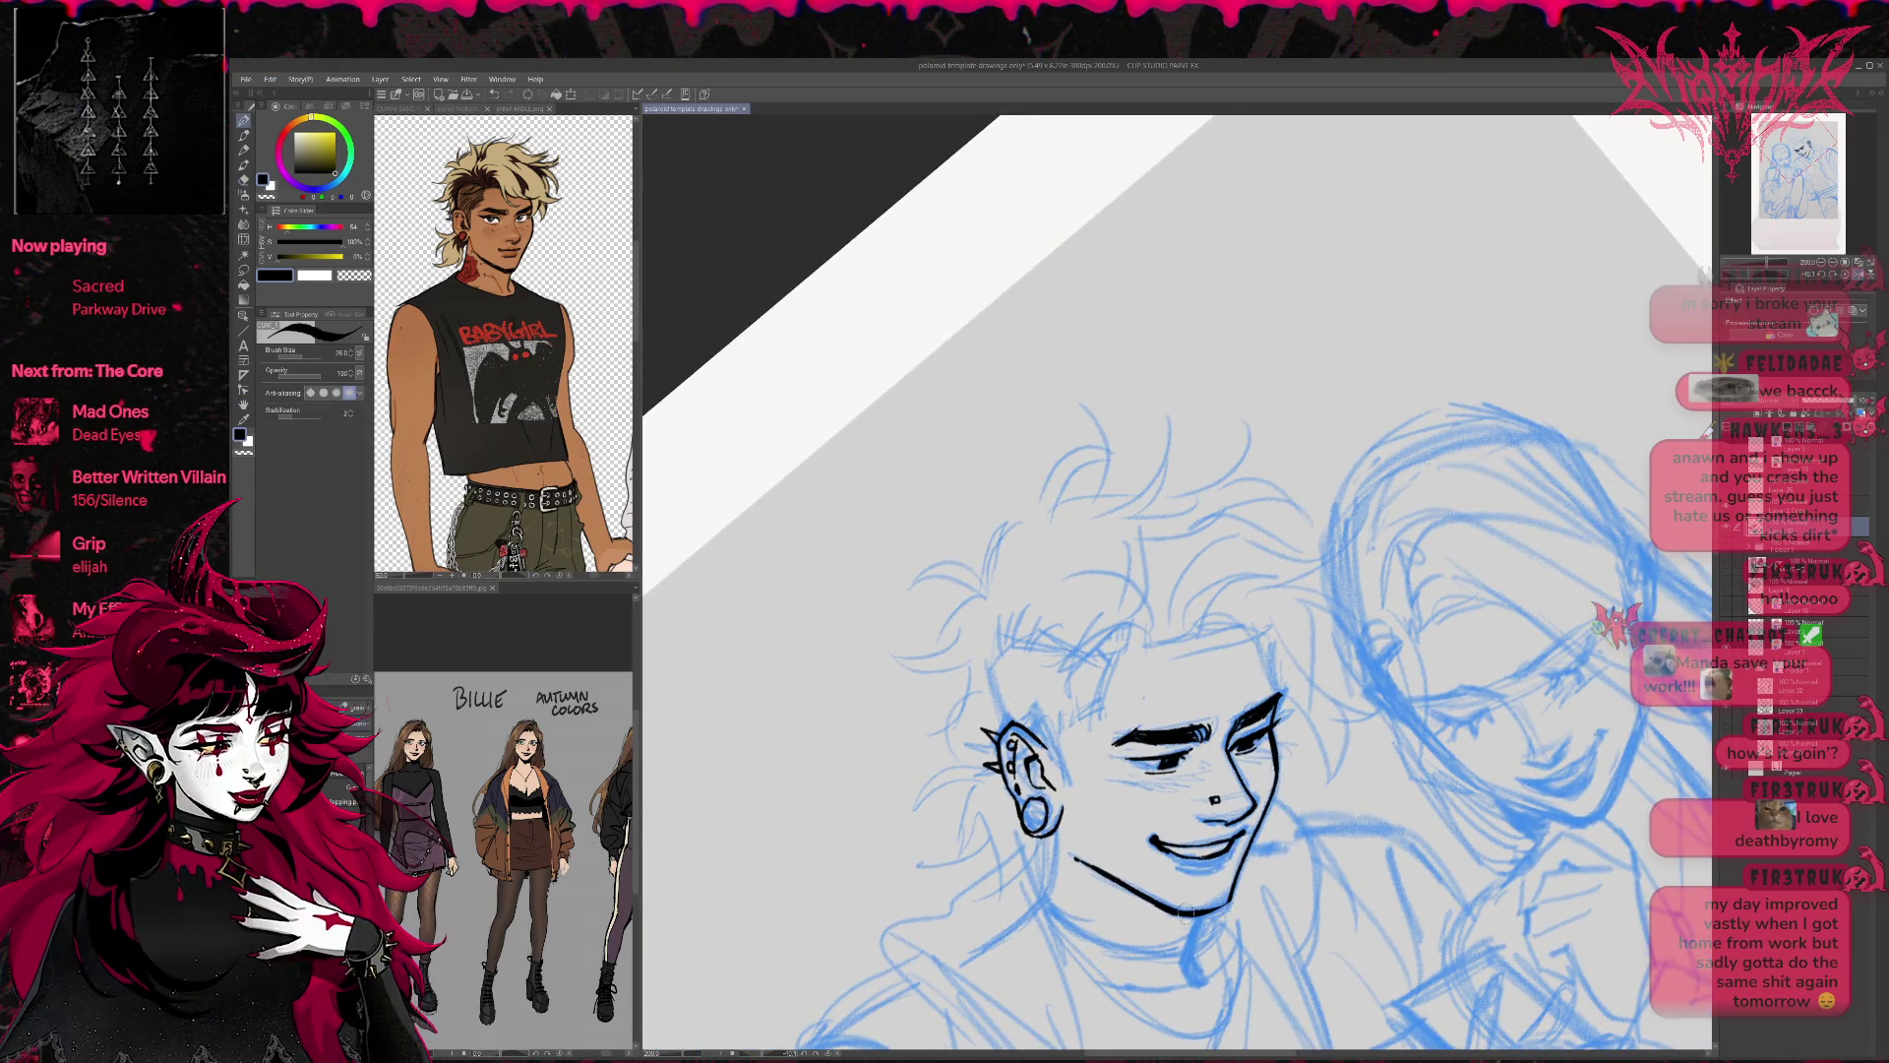
pyautogui.press('r')
pyautogui.moveTo(1376, 865); pyautogui.dragTo(959, 826)
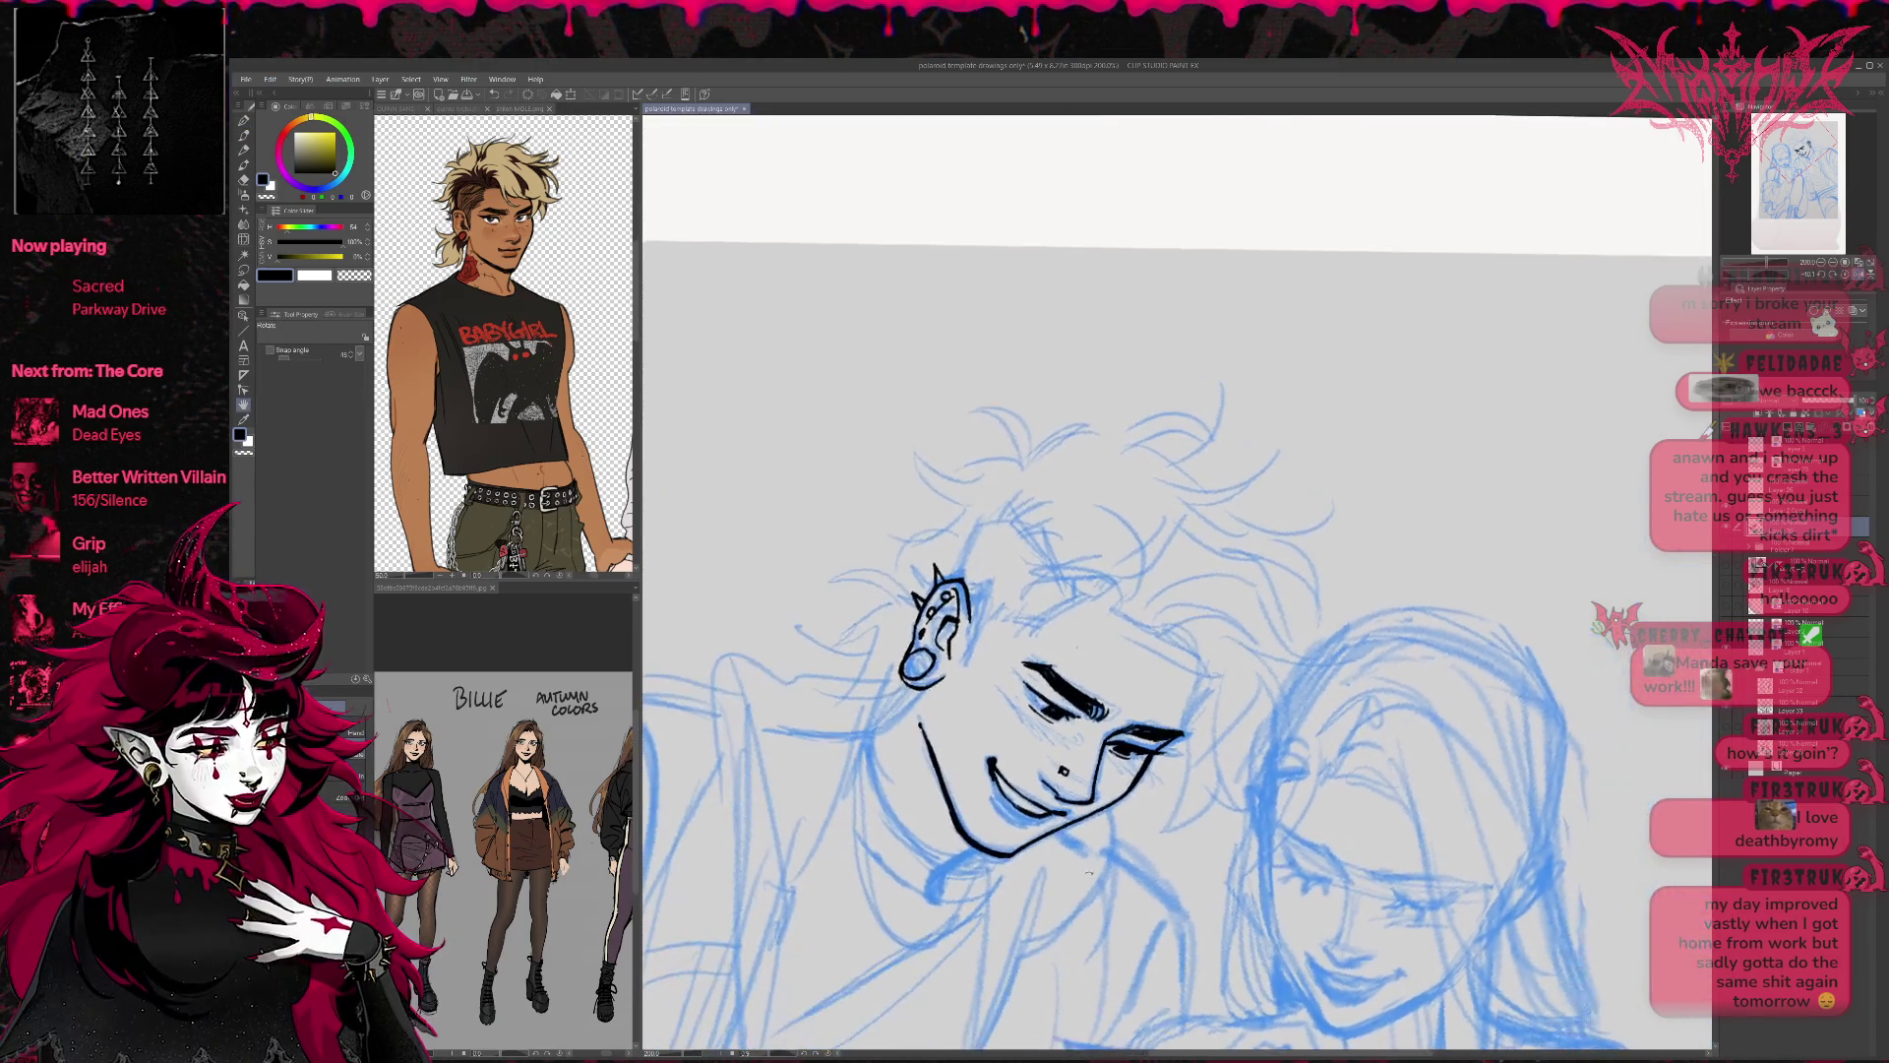
pyautogui.press('e')
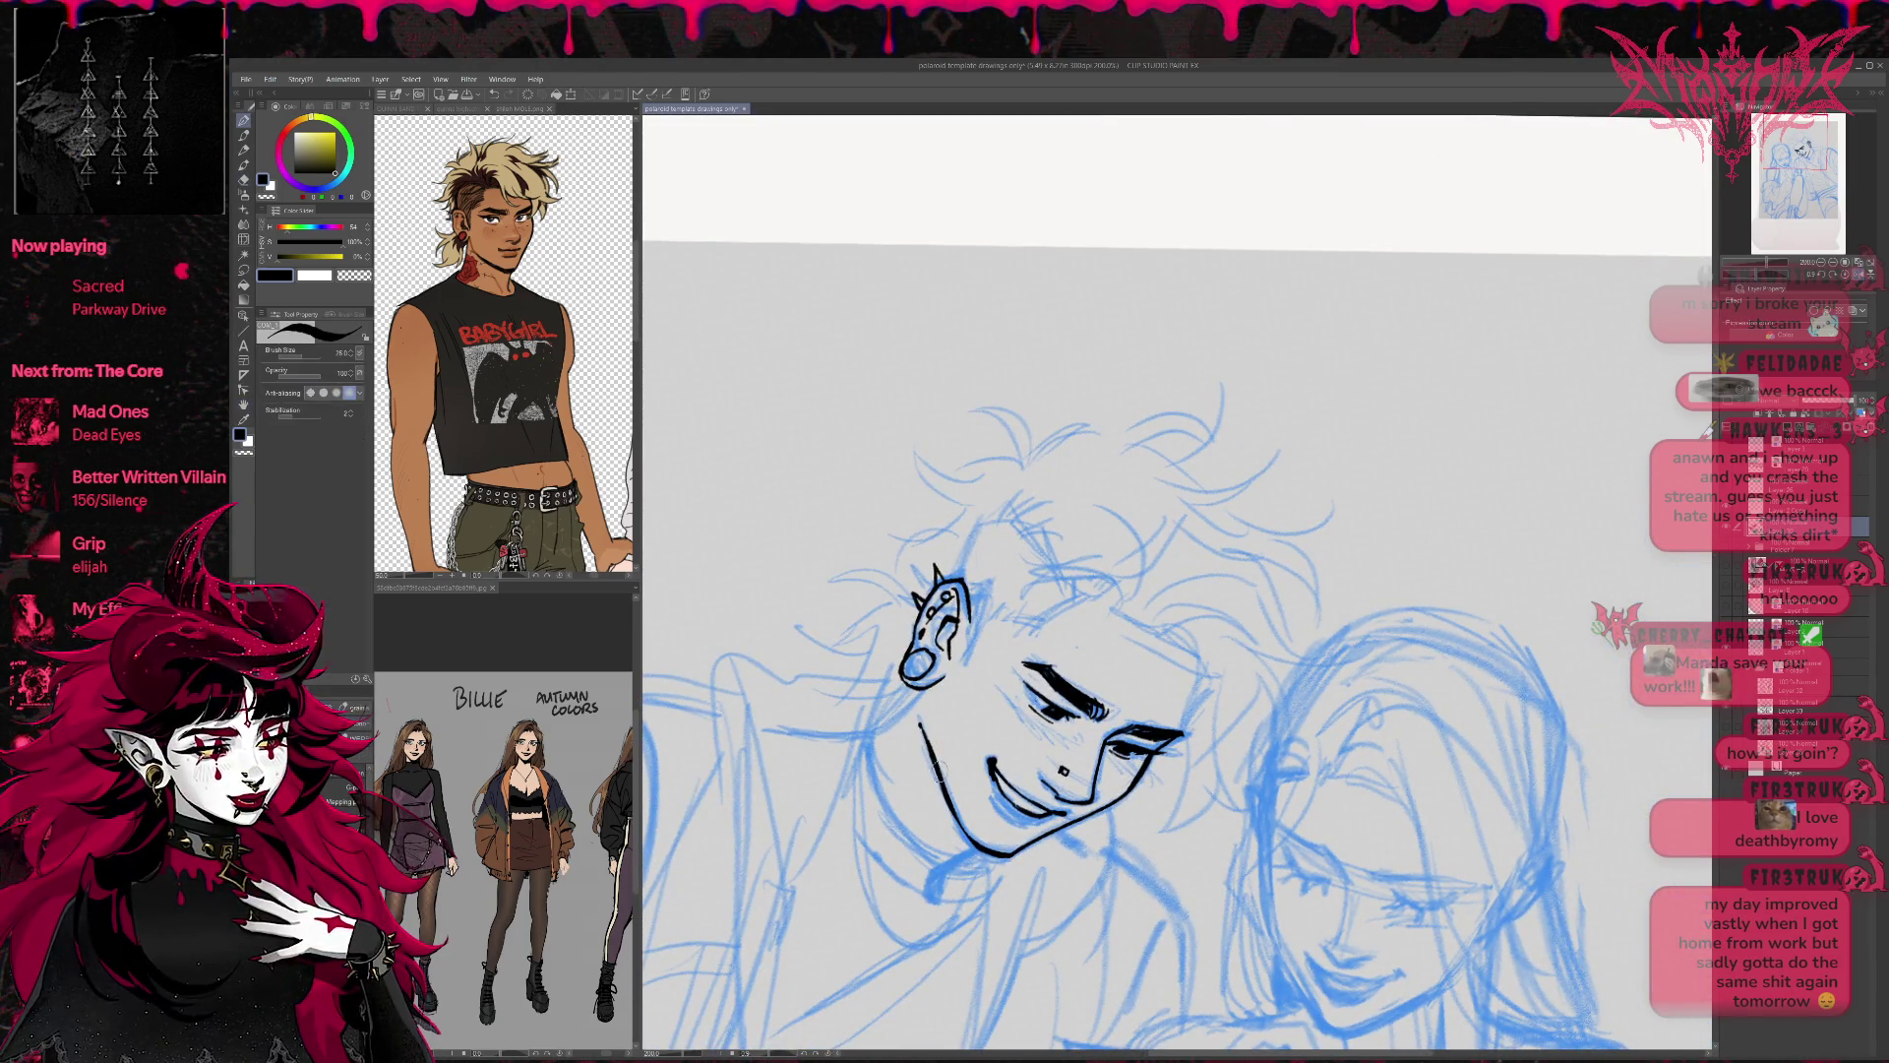
pyautogui.press('r')
pyautogui.moveTo(1320, 725)
pyautogui.mouseDown()
pyautogui.moveTo(959, 790)
pyautogui.moveTo(916, 763)
pyautogui.moveTo(919, 787)
pyautogui.mouseUp()
pyautogui.press('e')
pyautogui.press('p')
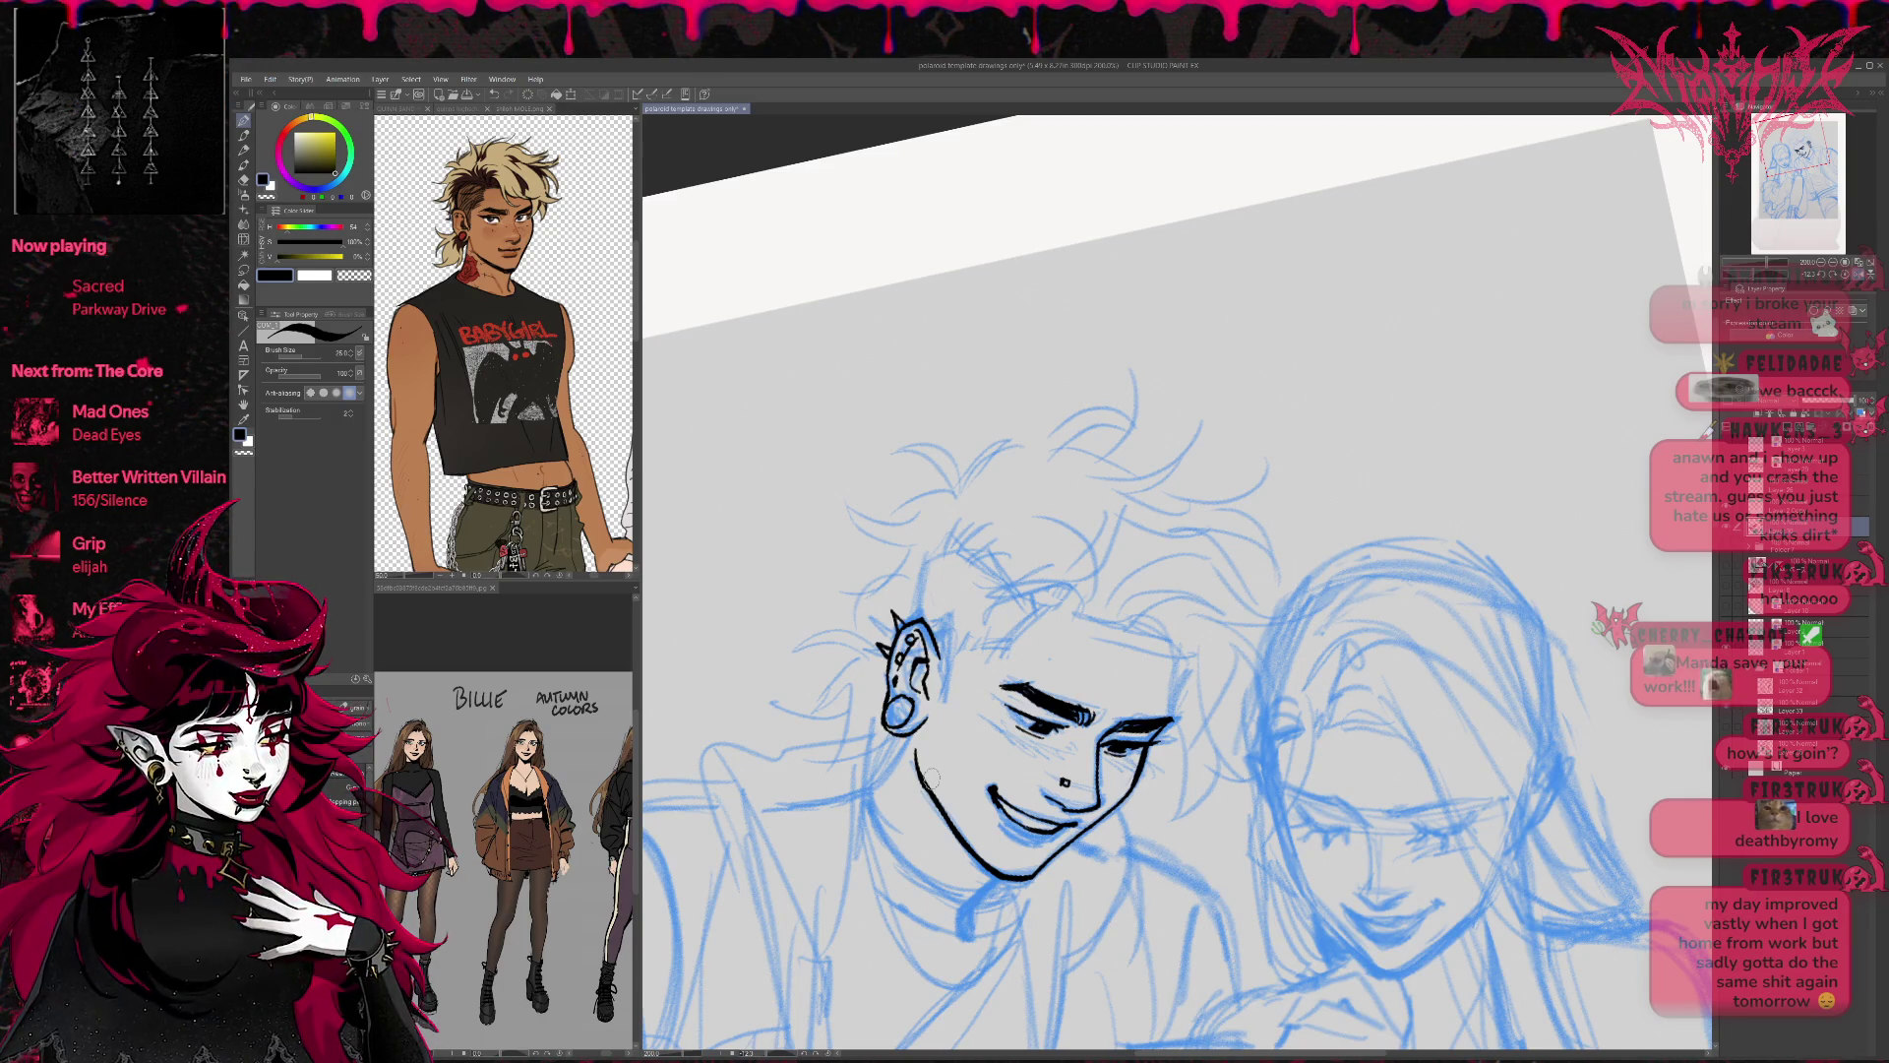
pyautogui.press('e')
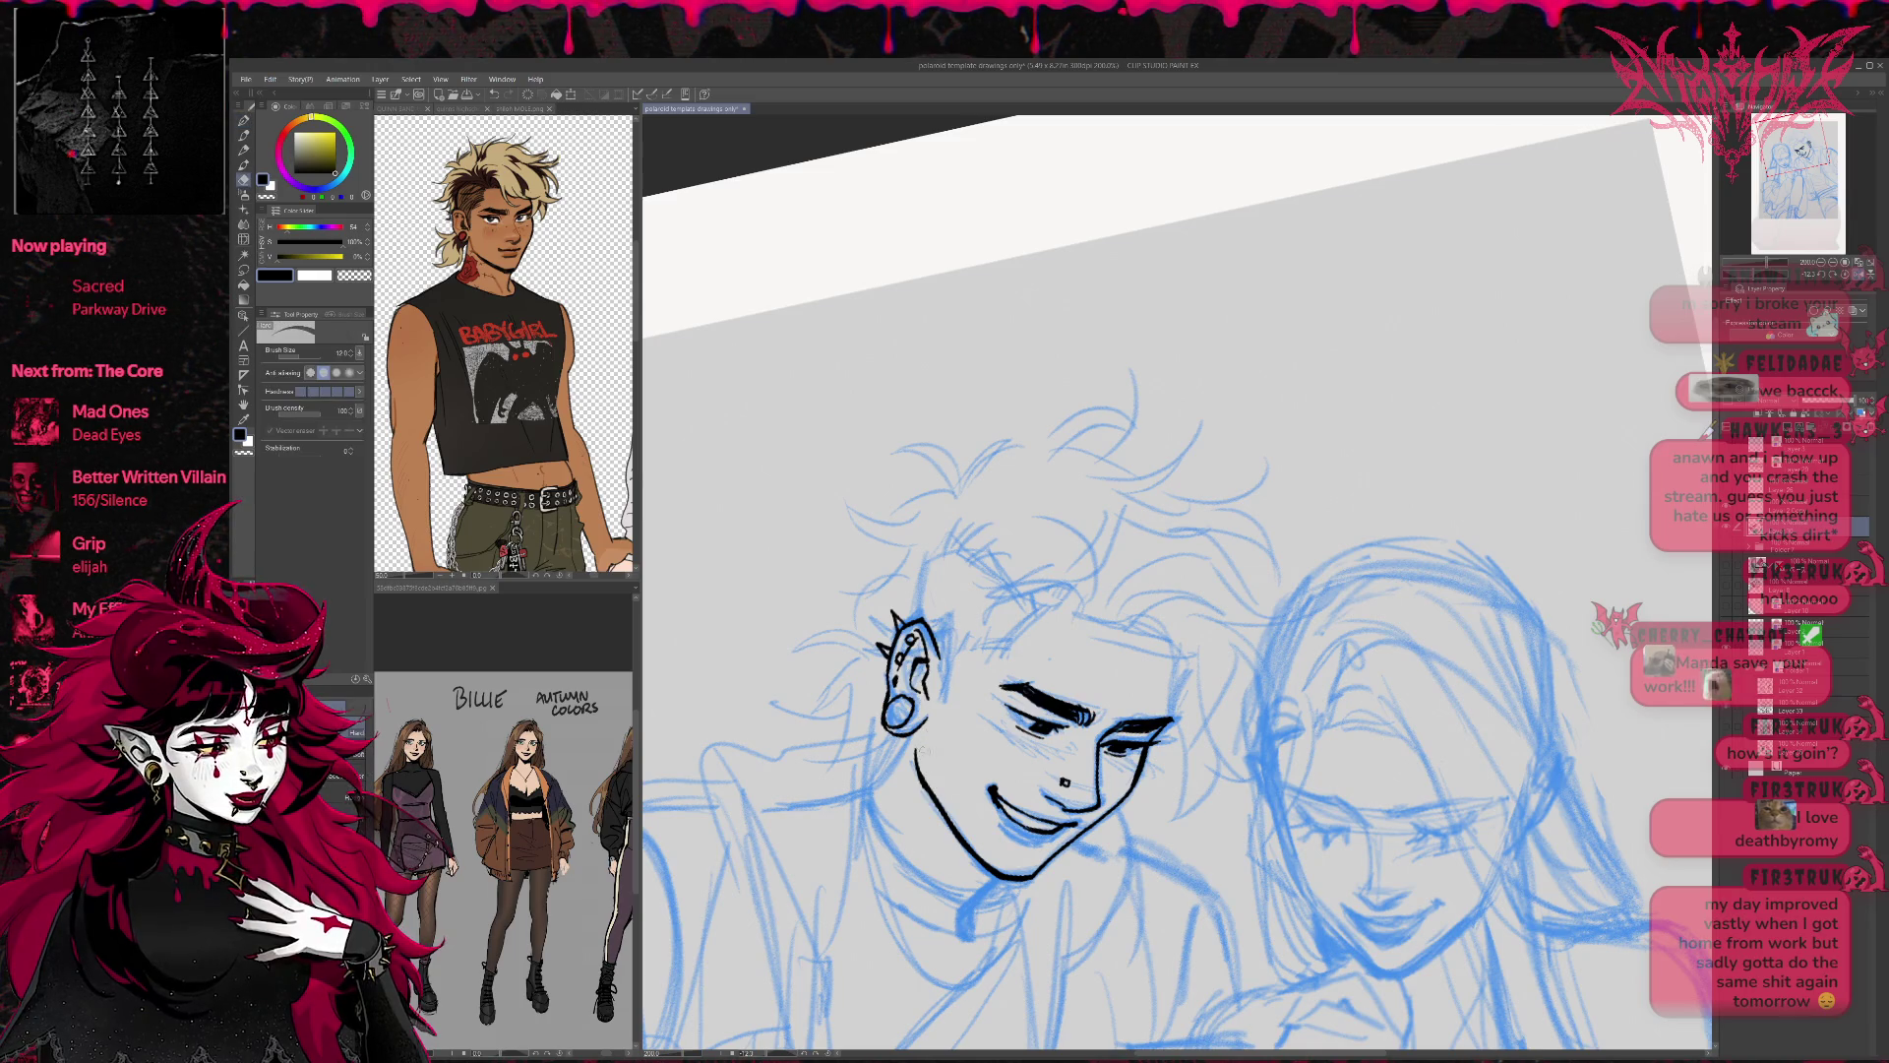
pyautogui.press('p')
pyautogui.moveTo(918, 733); pyautogui.dragTo(937, 805)
# Straighten the canvas view and erase the stray hair lines on top of the head and above the ear.
pyautogui.moveTo(1107, 676); pyautogui.dragTo(1176, 728)
pyautogui.press('h')
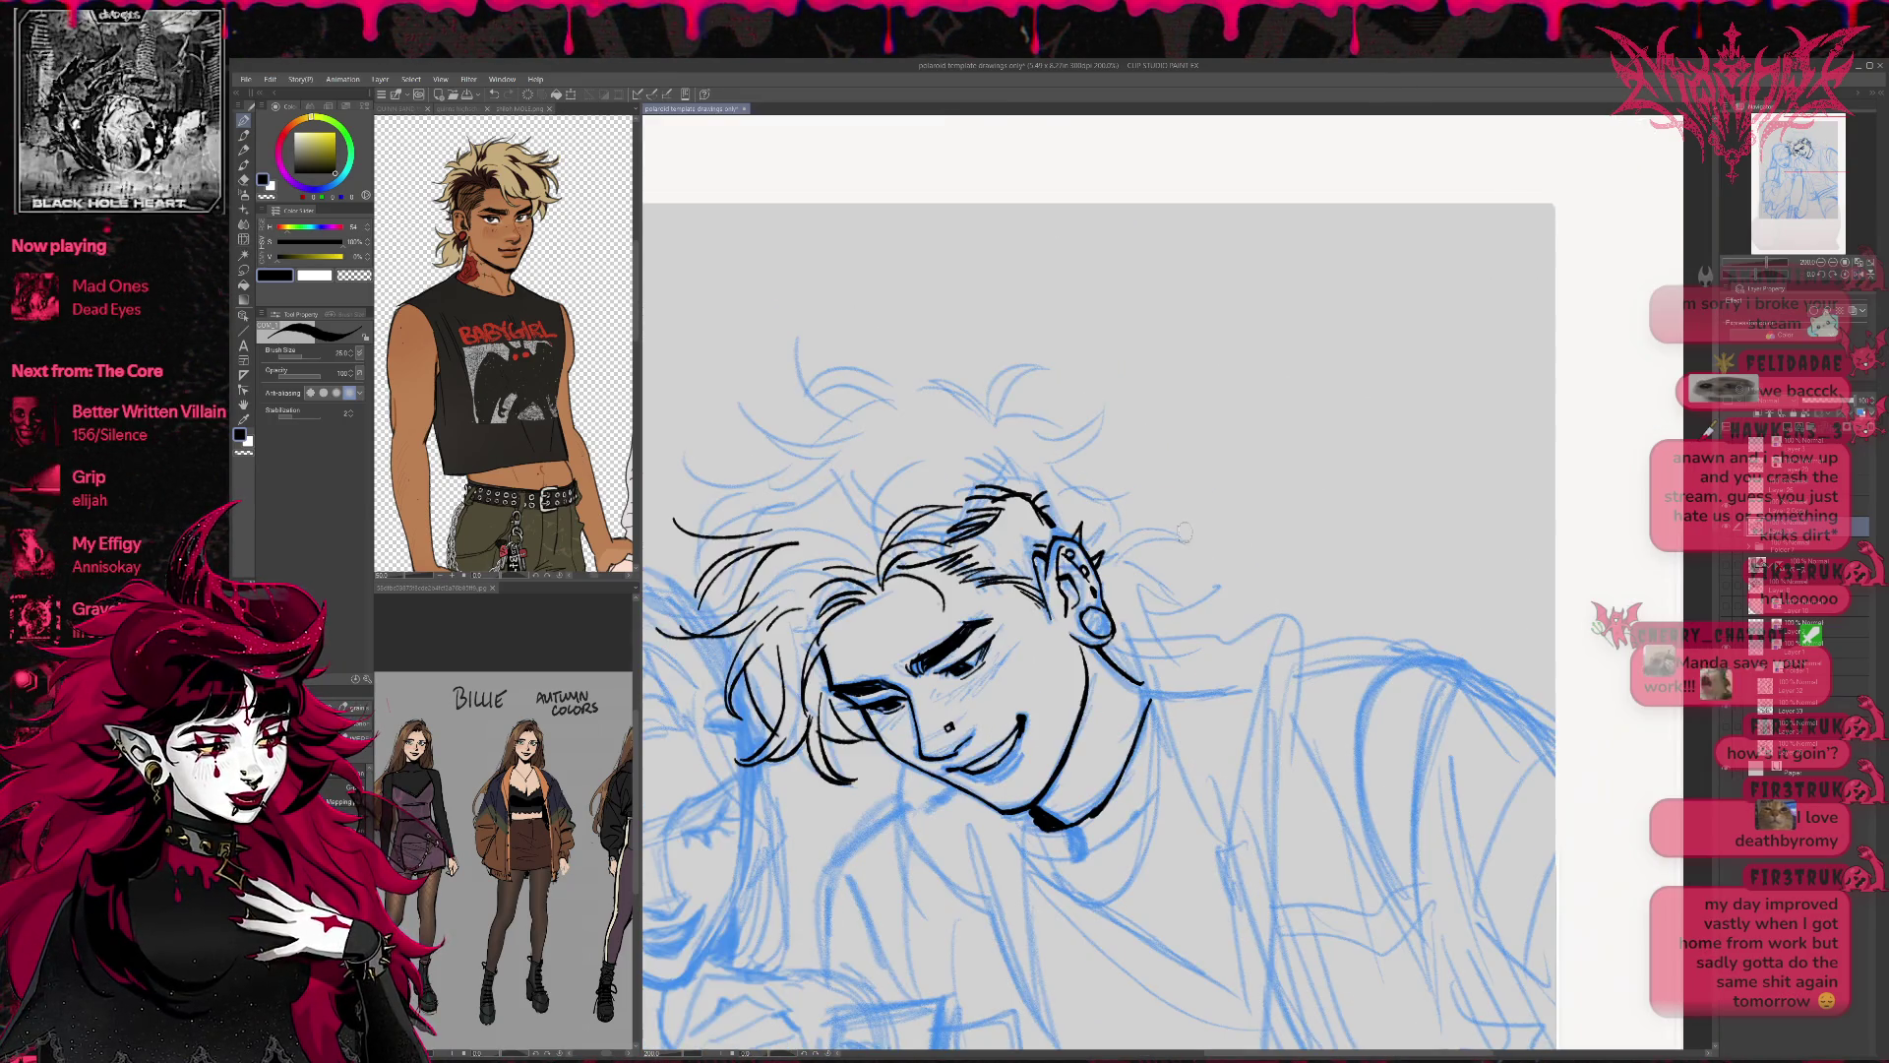
pyautogui.press('e')
pyautogui.moveTo(942, 536)
pyautogui.mouseDown()
pyautogui.moveTo(1014, 492)
pyautogui.moveTo(955, 527)
pyautogui.mouseUp()
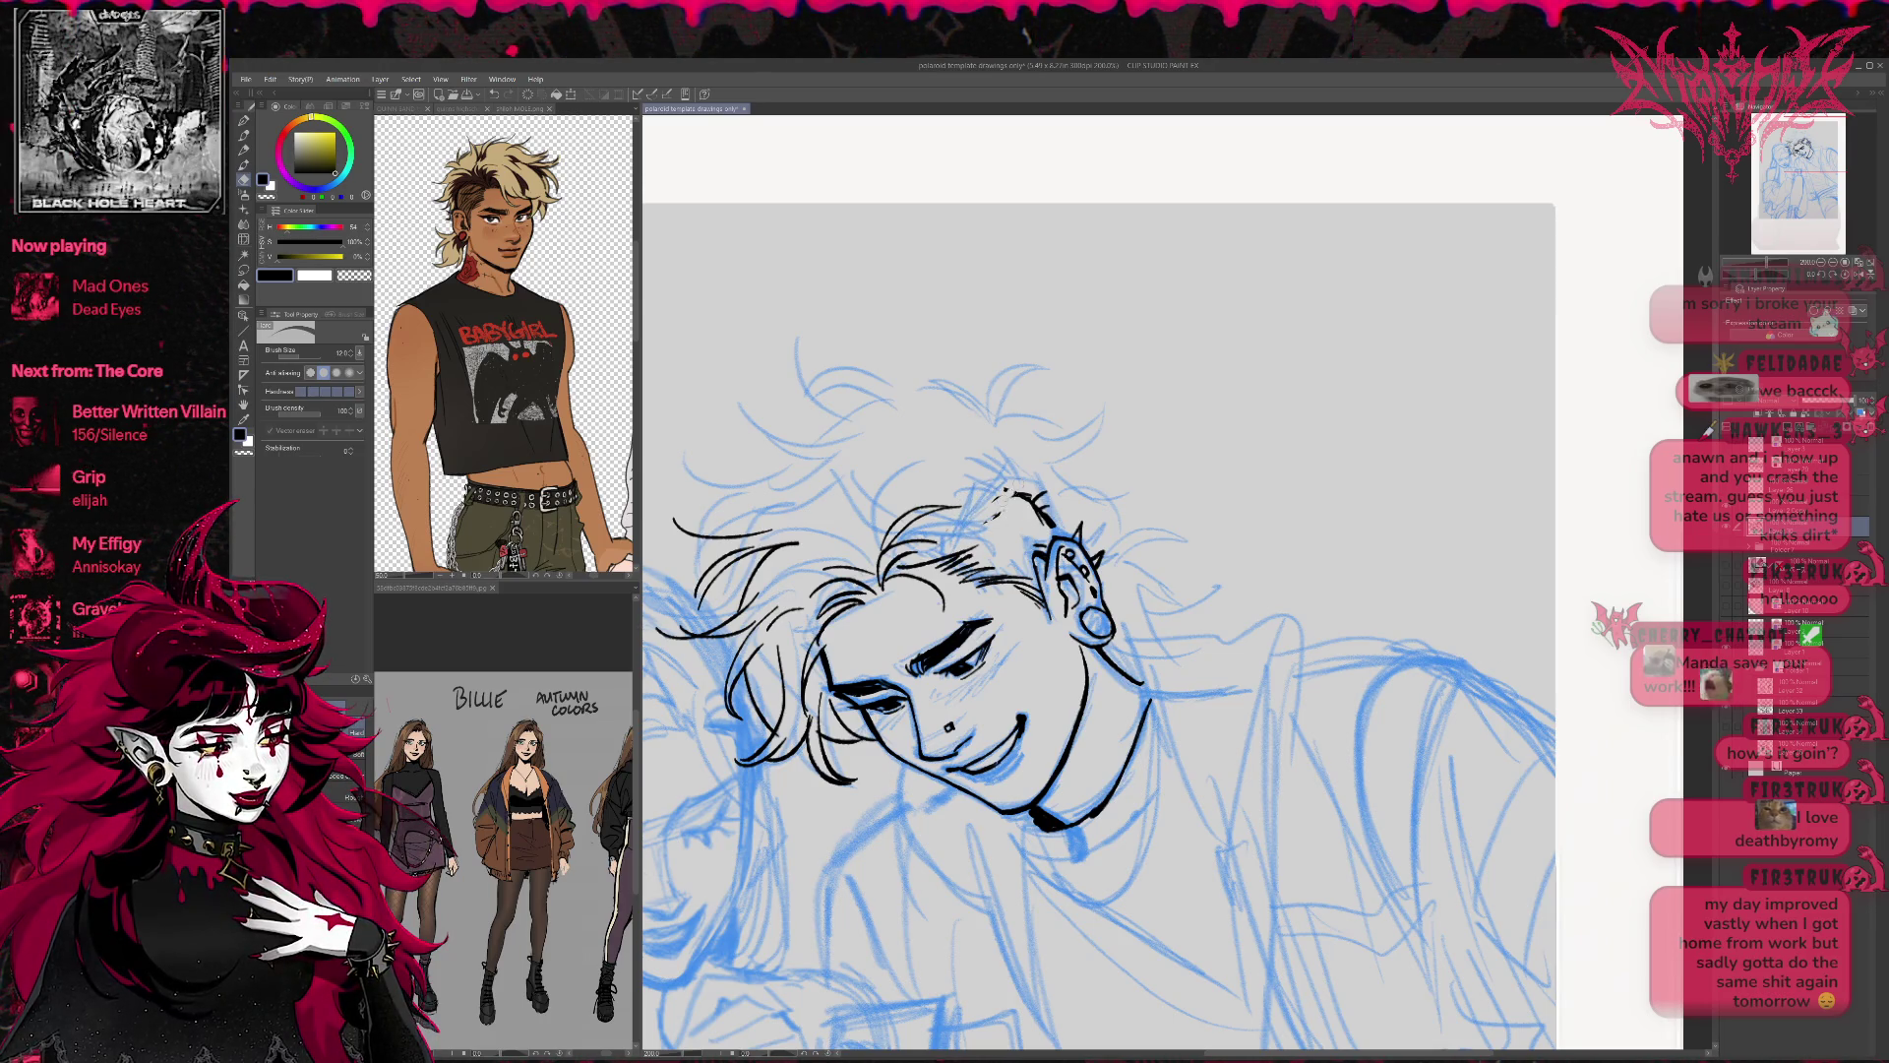
pyautogui.moveTo(1033, 501)
pyautogui.mouseDown()
pyautogui.moveTo(1142, 552)
pyautogui.moveTo(1186, 512)
pyautogui.mouseUp()
# Ink a black line under the boy's neck.
pyautogui.press('p')
pyautogui.moveTo(1206, 748); pyautogui.dragTo(1098, 728)
pyautogui.moveTo(974, 784)
pyautogui.mouseDown()
pyautogui.moveTo(1065, 753)
pyautogui.moveTo(1252, 562)
pyautogui.moveTo(1261, 584)
pyautogui.moveTo(1096, 777)
pyautogui.mouseUp()
# Ink hair strands at the top of the head and the jaw-neck line beside the ear.
pyautogui.click(1832, 262)
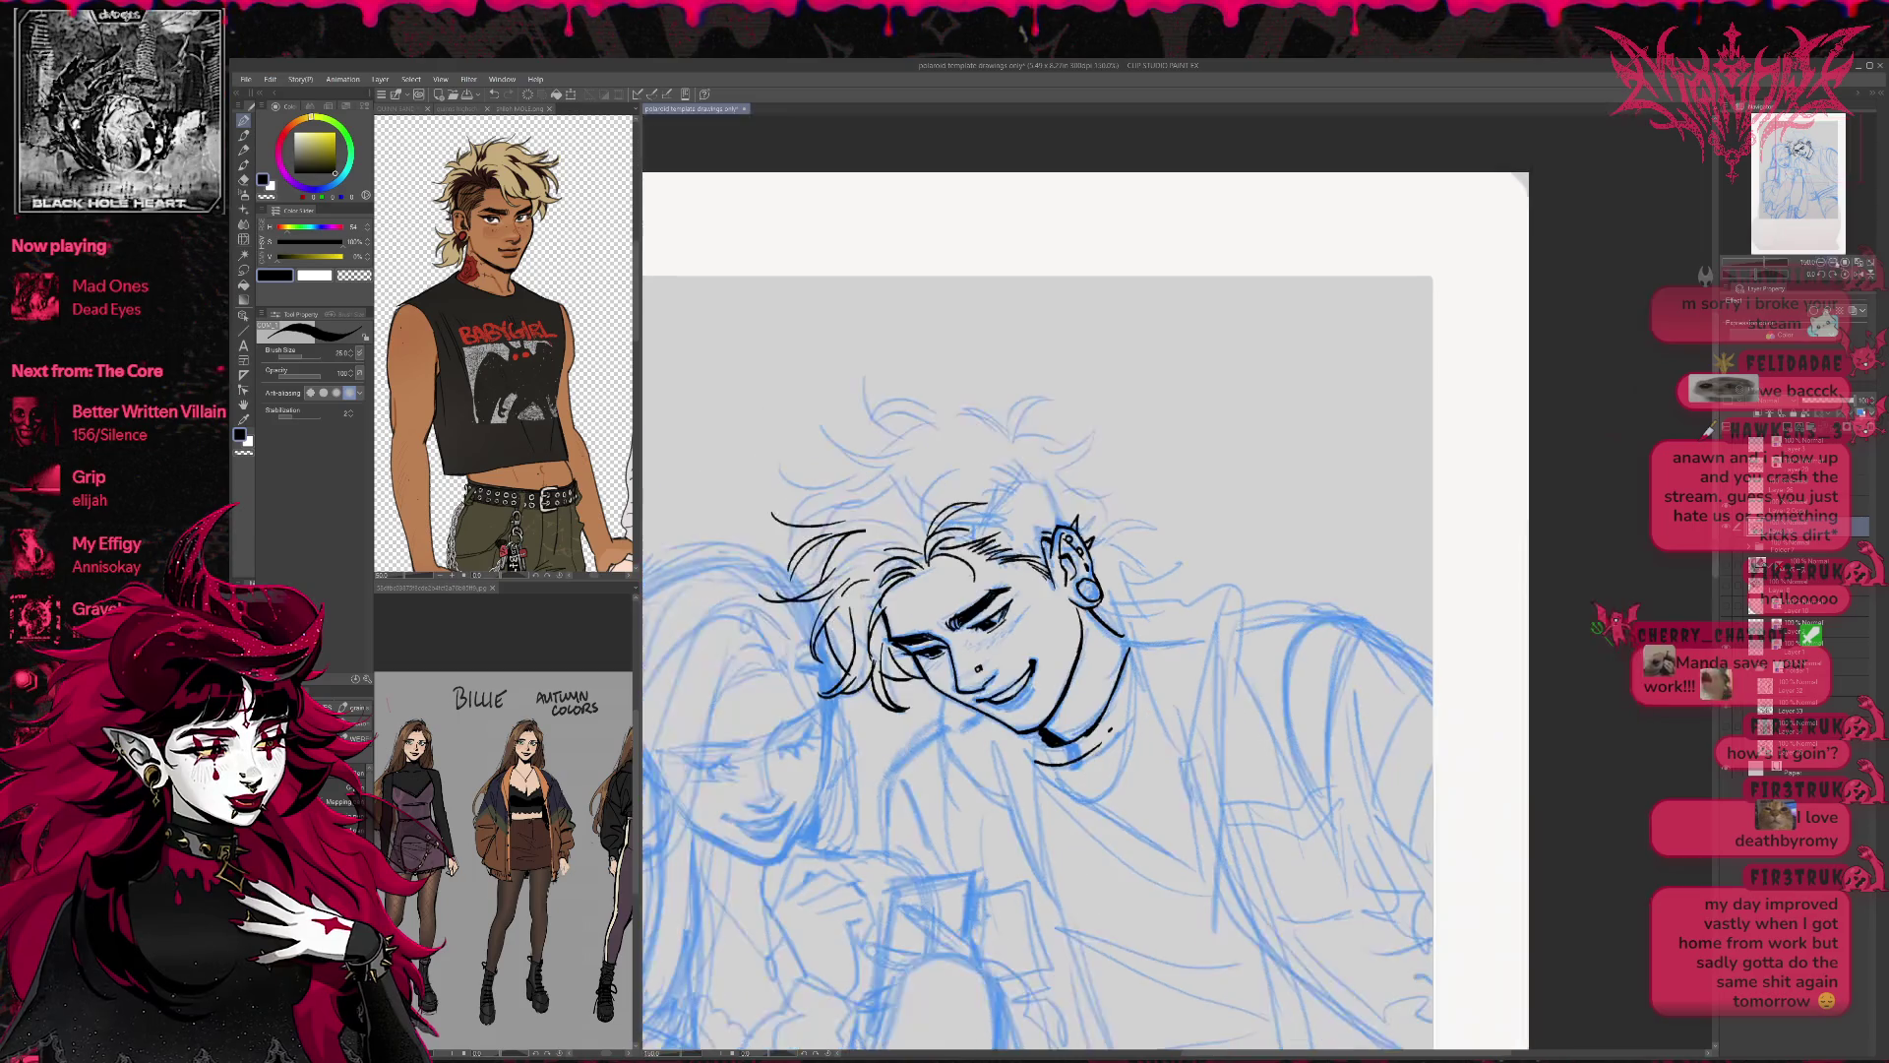
pyautogui.moveTo(1077, 488); pyautogui.dragTo(1064, 549)
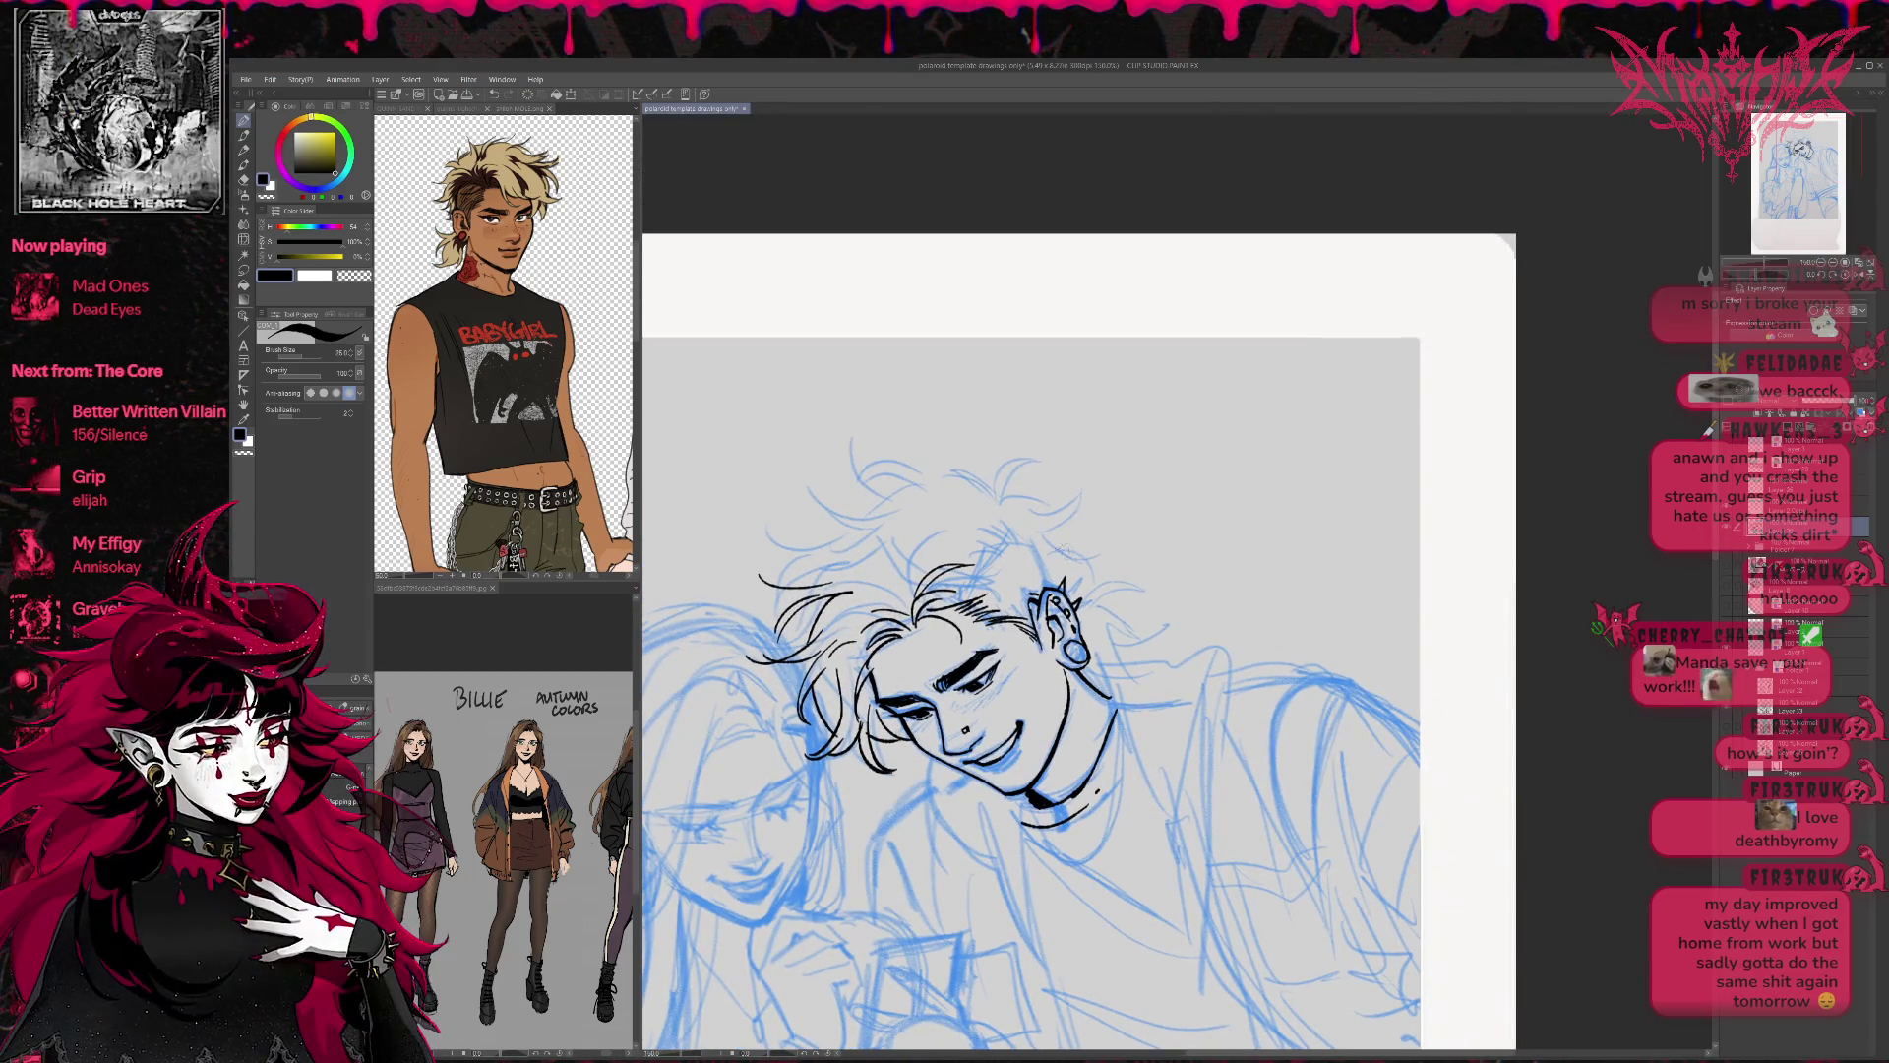
pyautogui.moveTo(960, 608); pyautogui.dragTo(1043, 554)
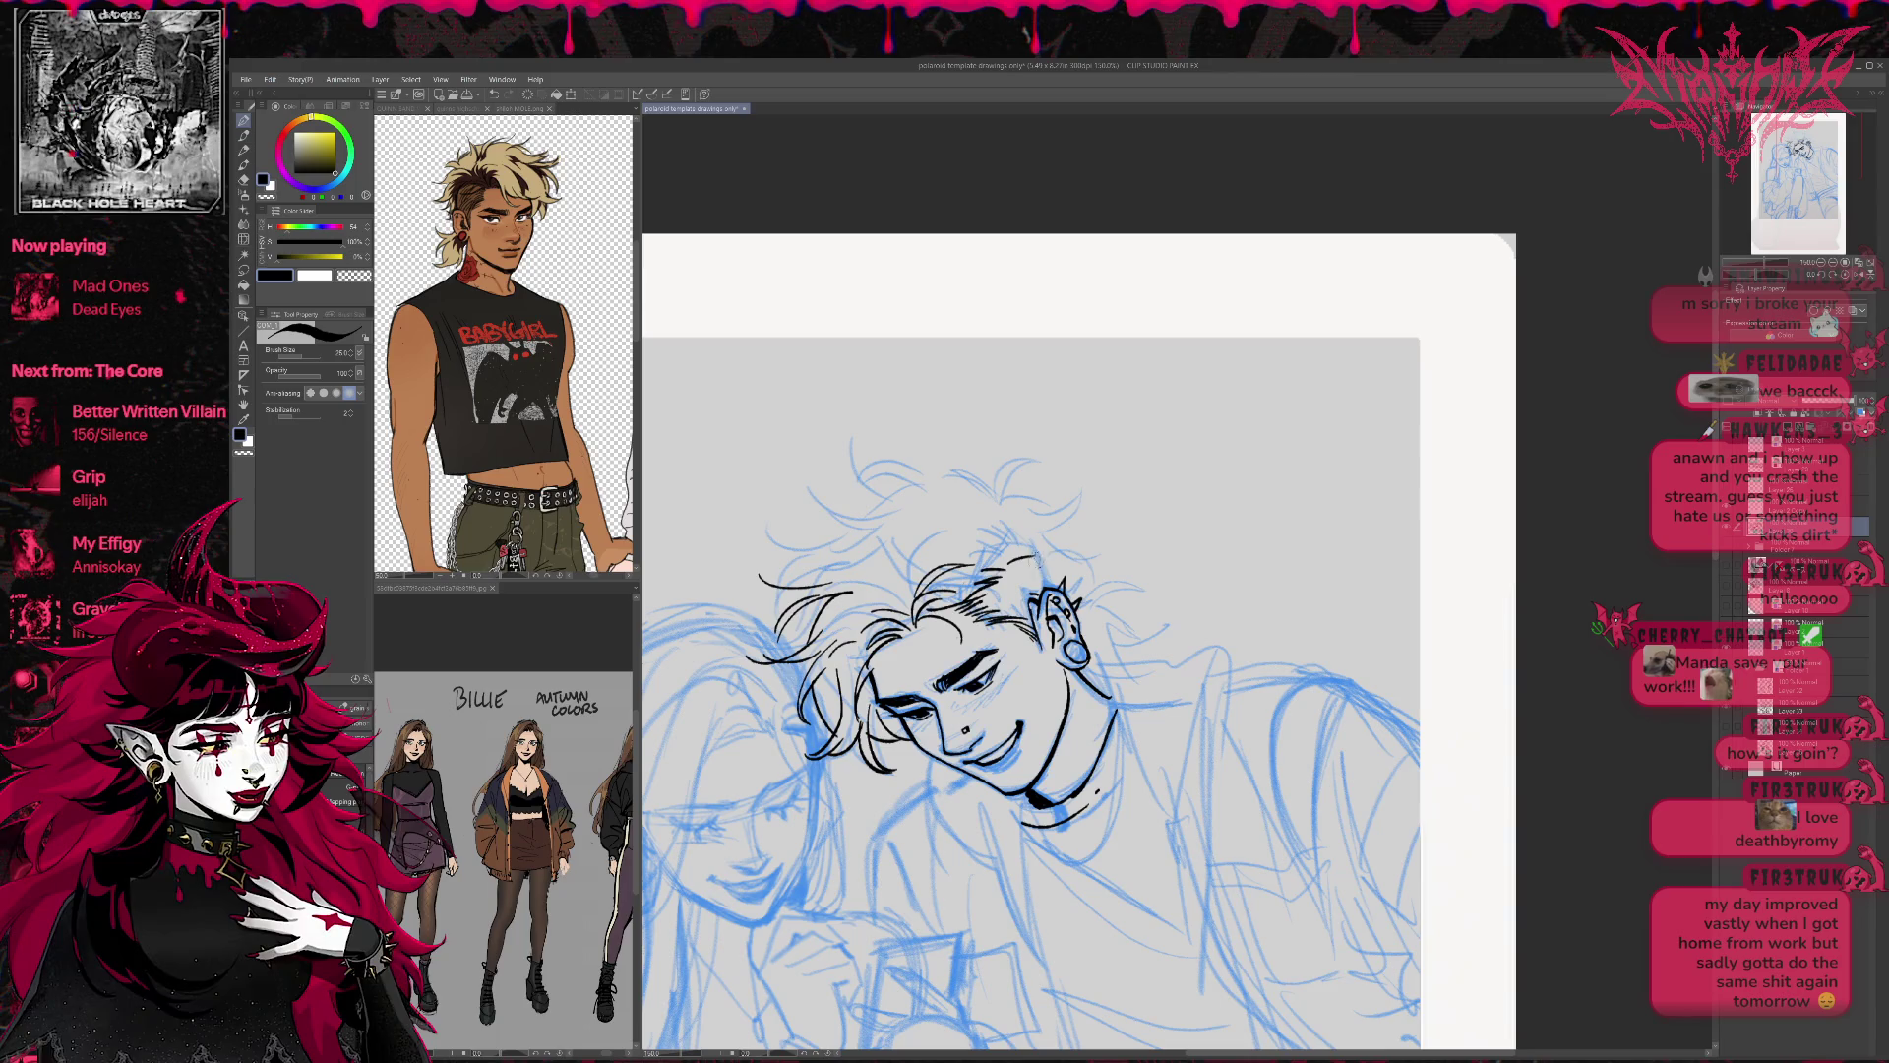
pyautogui.moveTo(1177, 608)
pyautogui.mouseDown()
pyautogui.moveTo(1098, 593)
pyautogui.moveTo(1105, 556)
pyautogui.mouseUp()
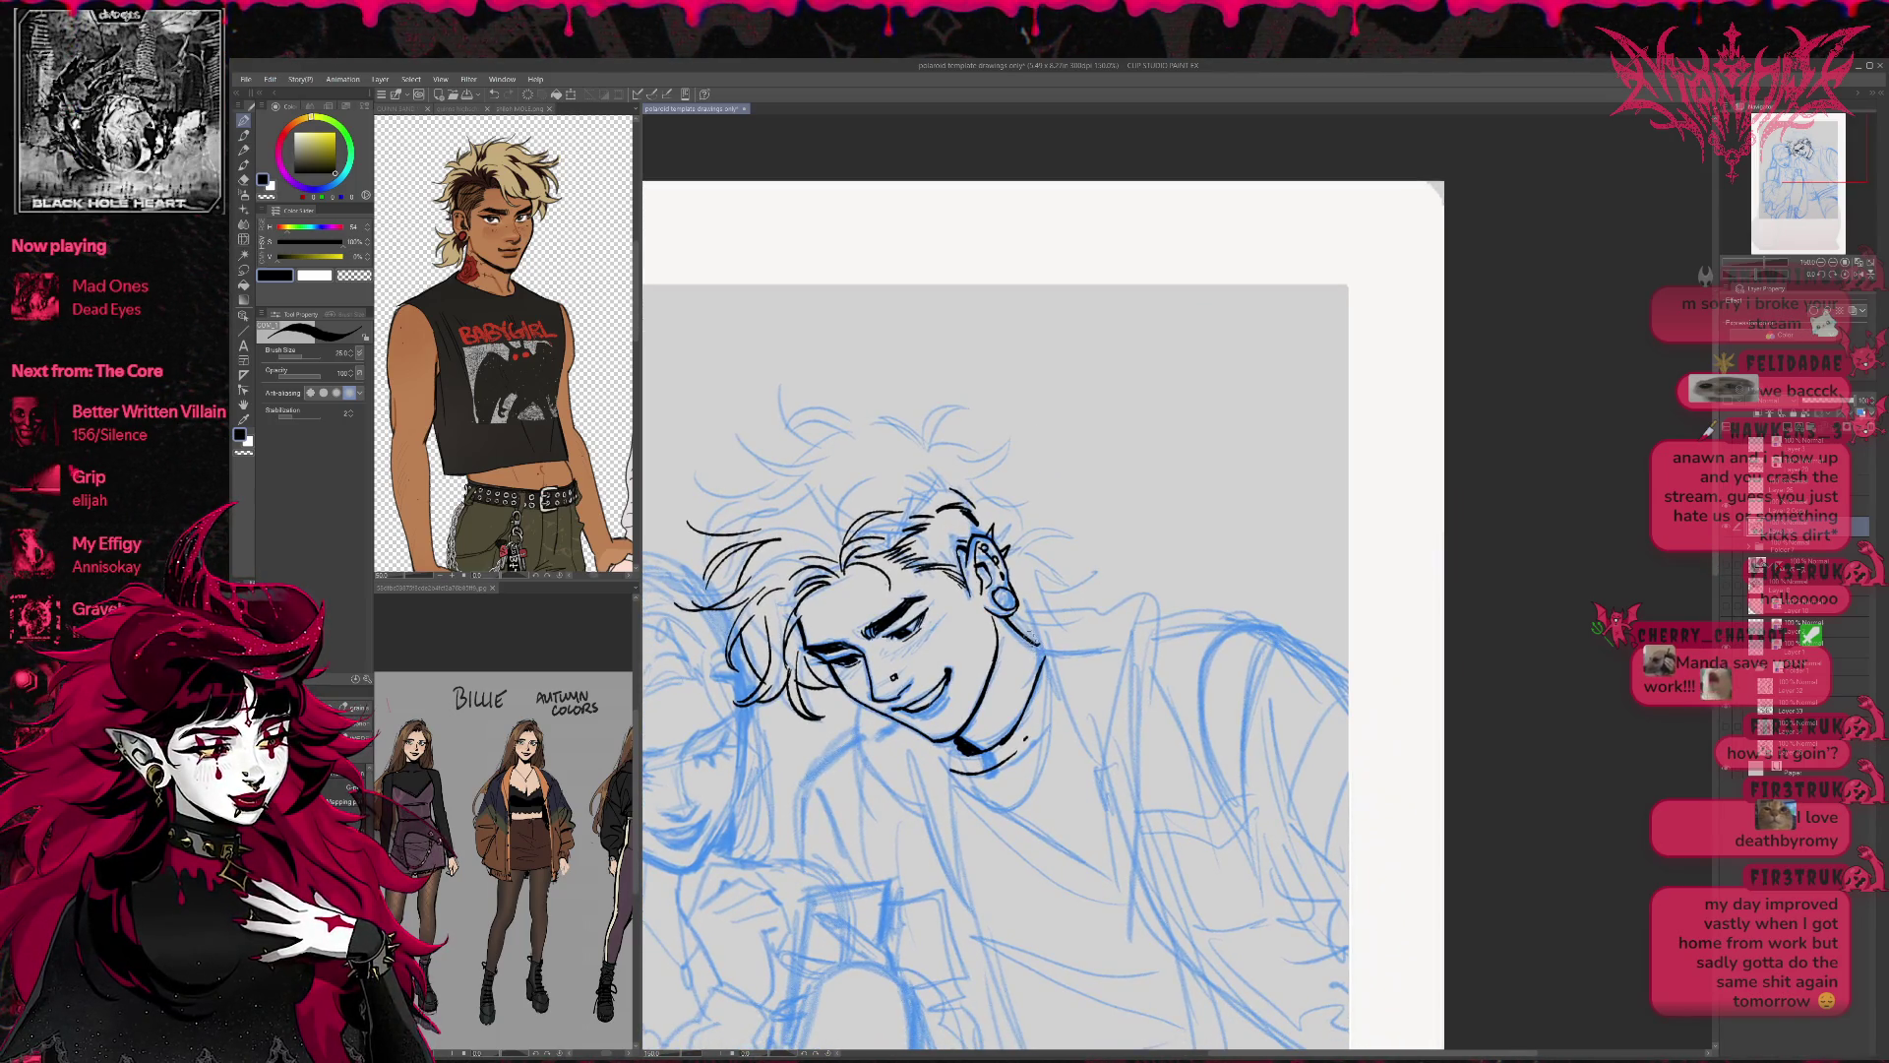
pyautogui.moveTo(1023, 635)
pyautogui.mouseDown()
pyautogui.moveTo(1043, 642)
pyautogui.moveTo(1039, 677)
pyautogui.mouseUp()
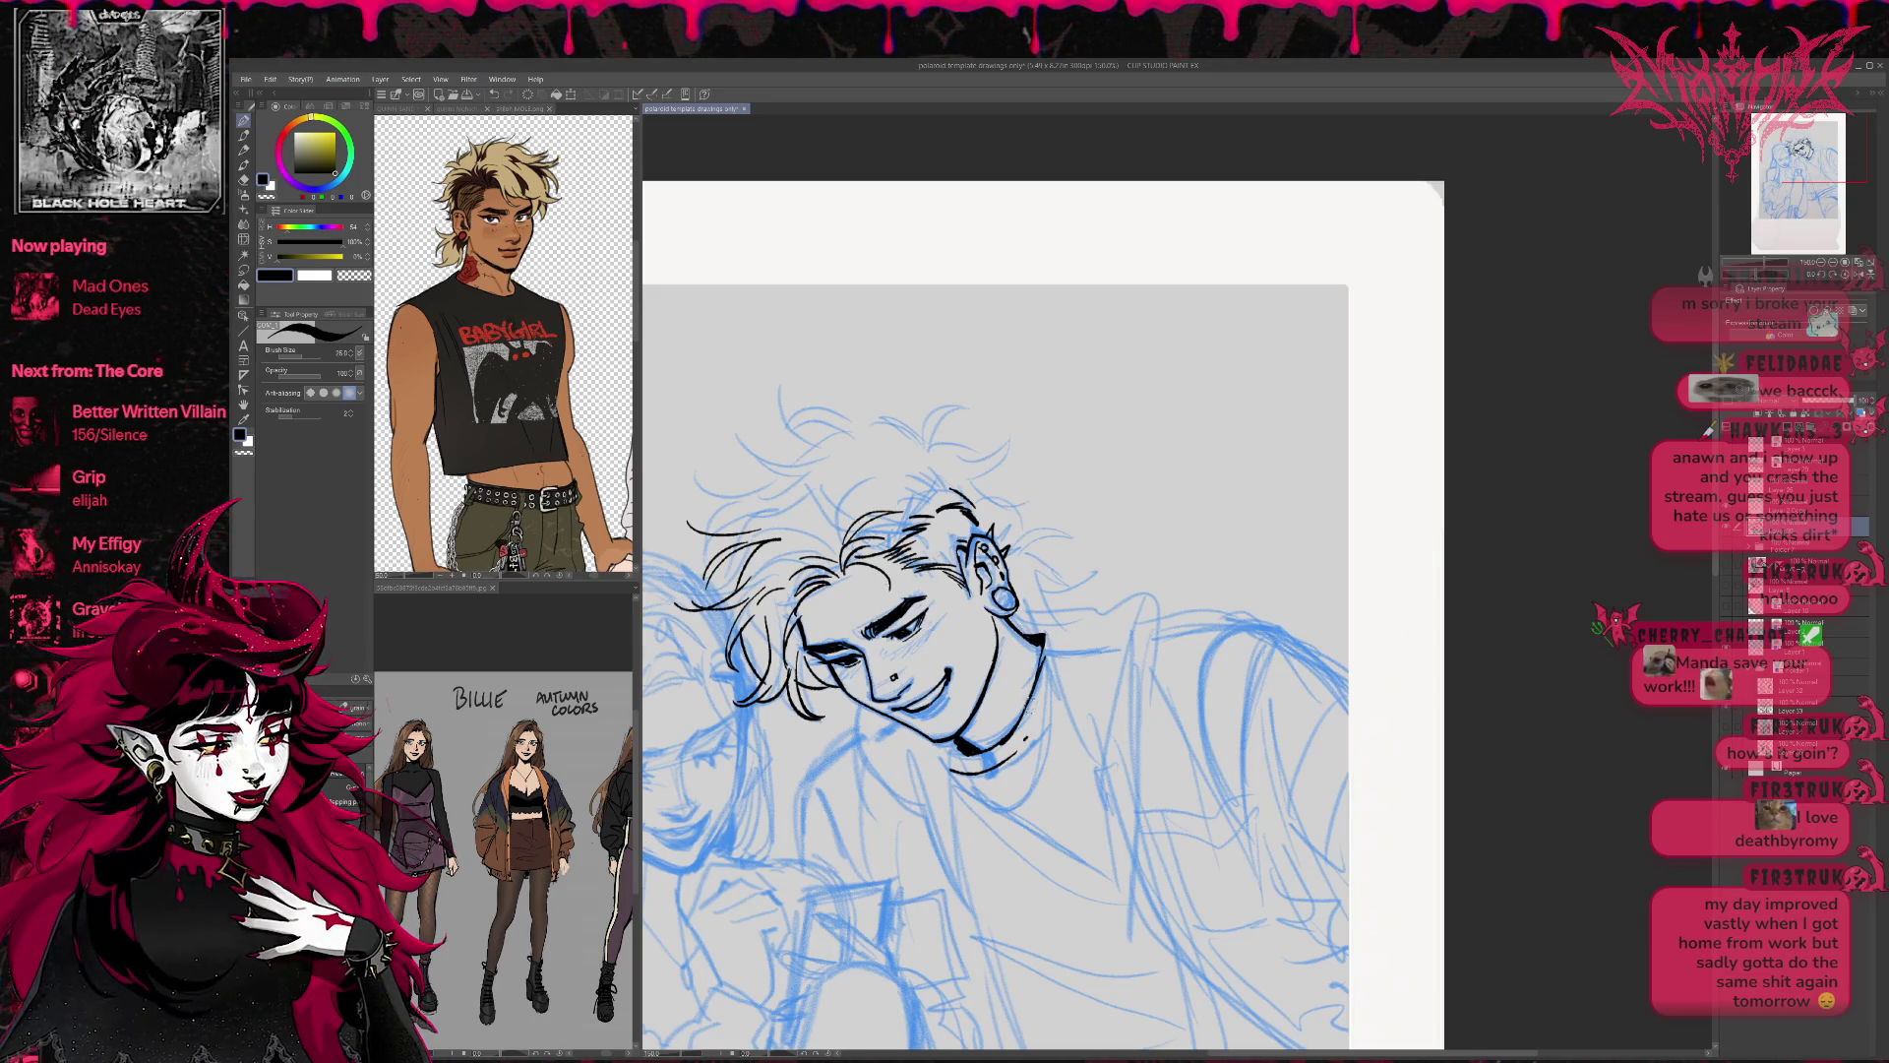
# Ink the V-shaped collar below the neck and add a hair strand beside the ear.
pyautogui.press('e')
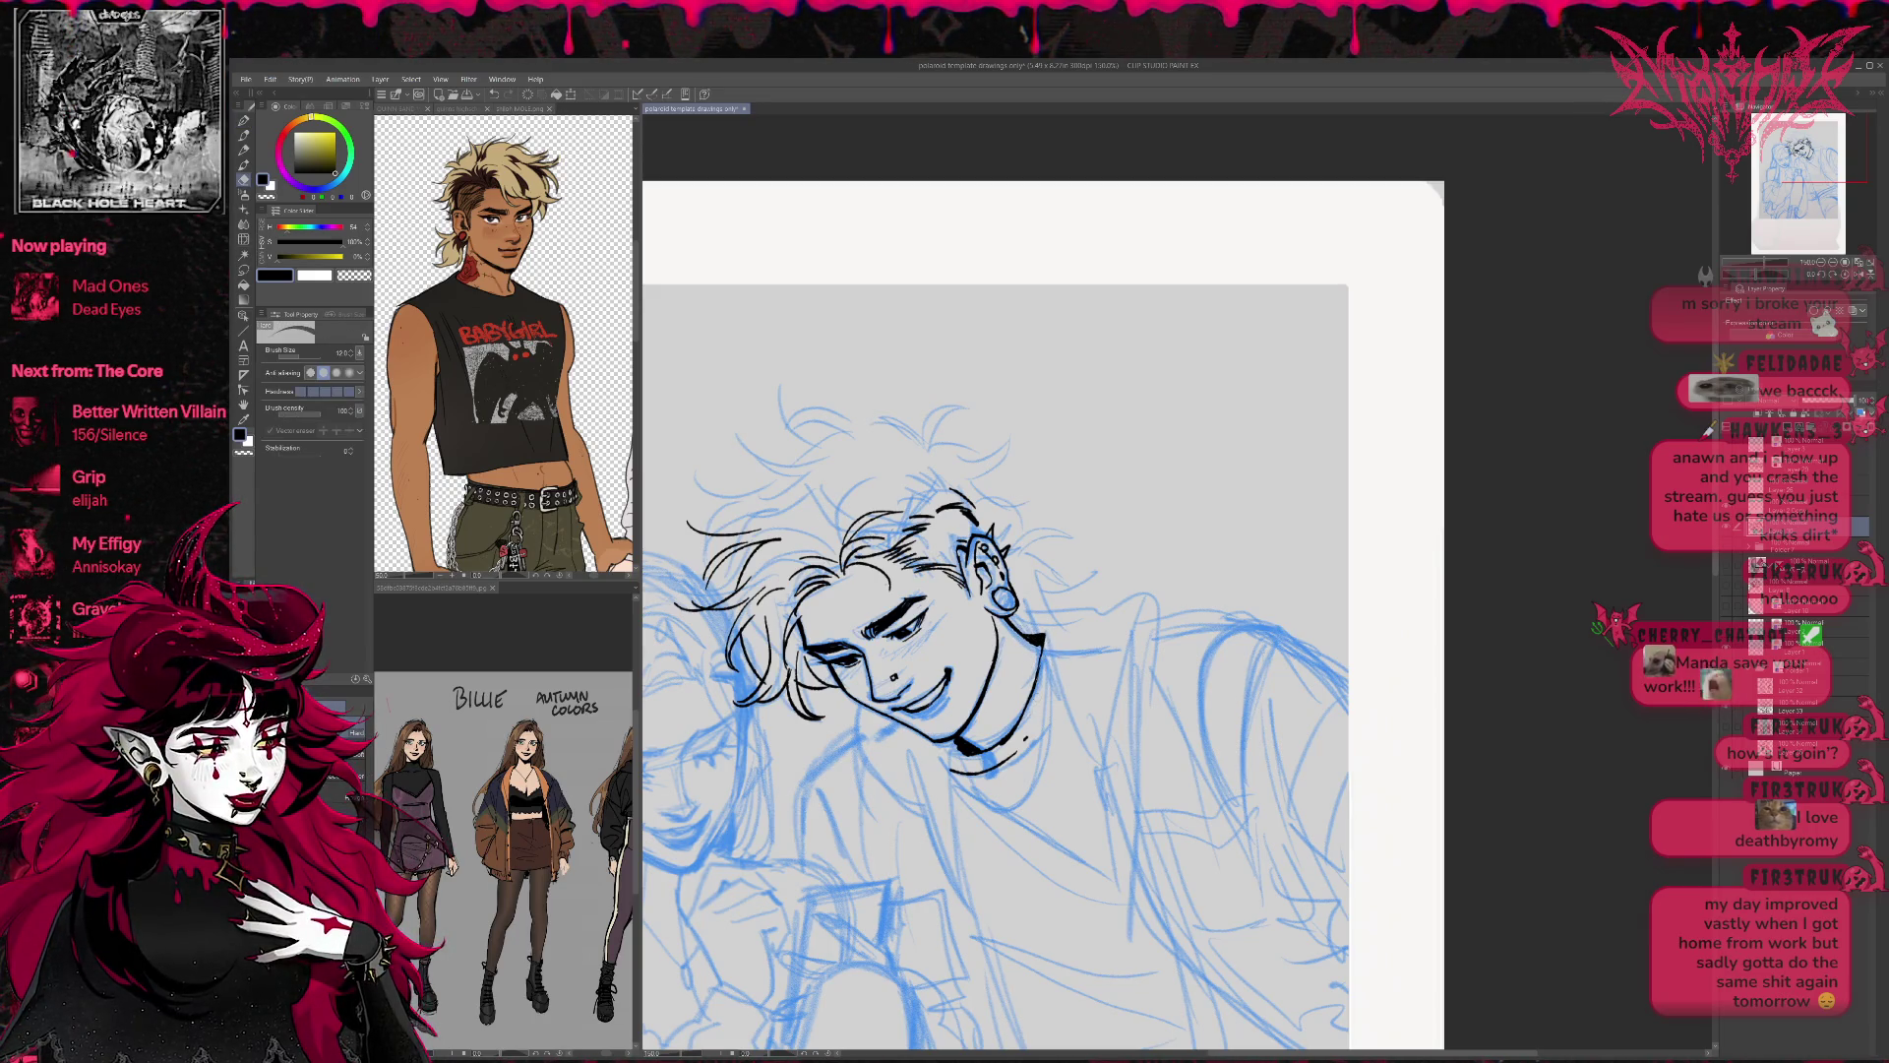
pyautogui.press('p')
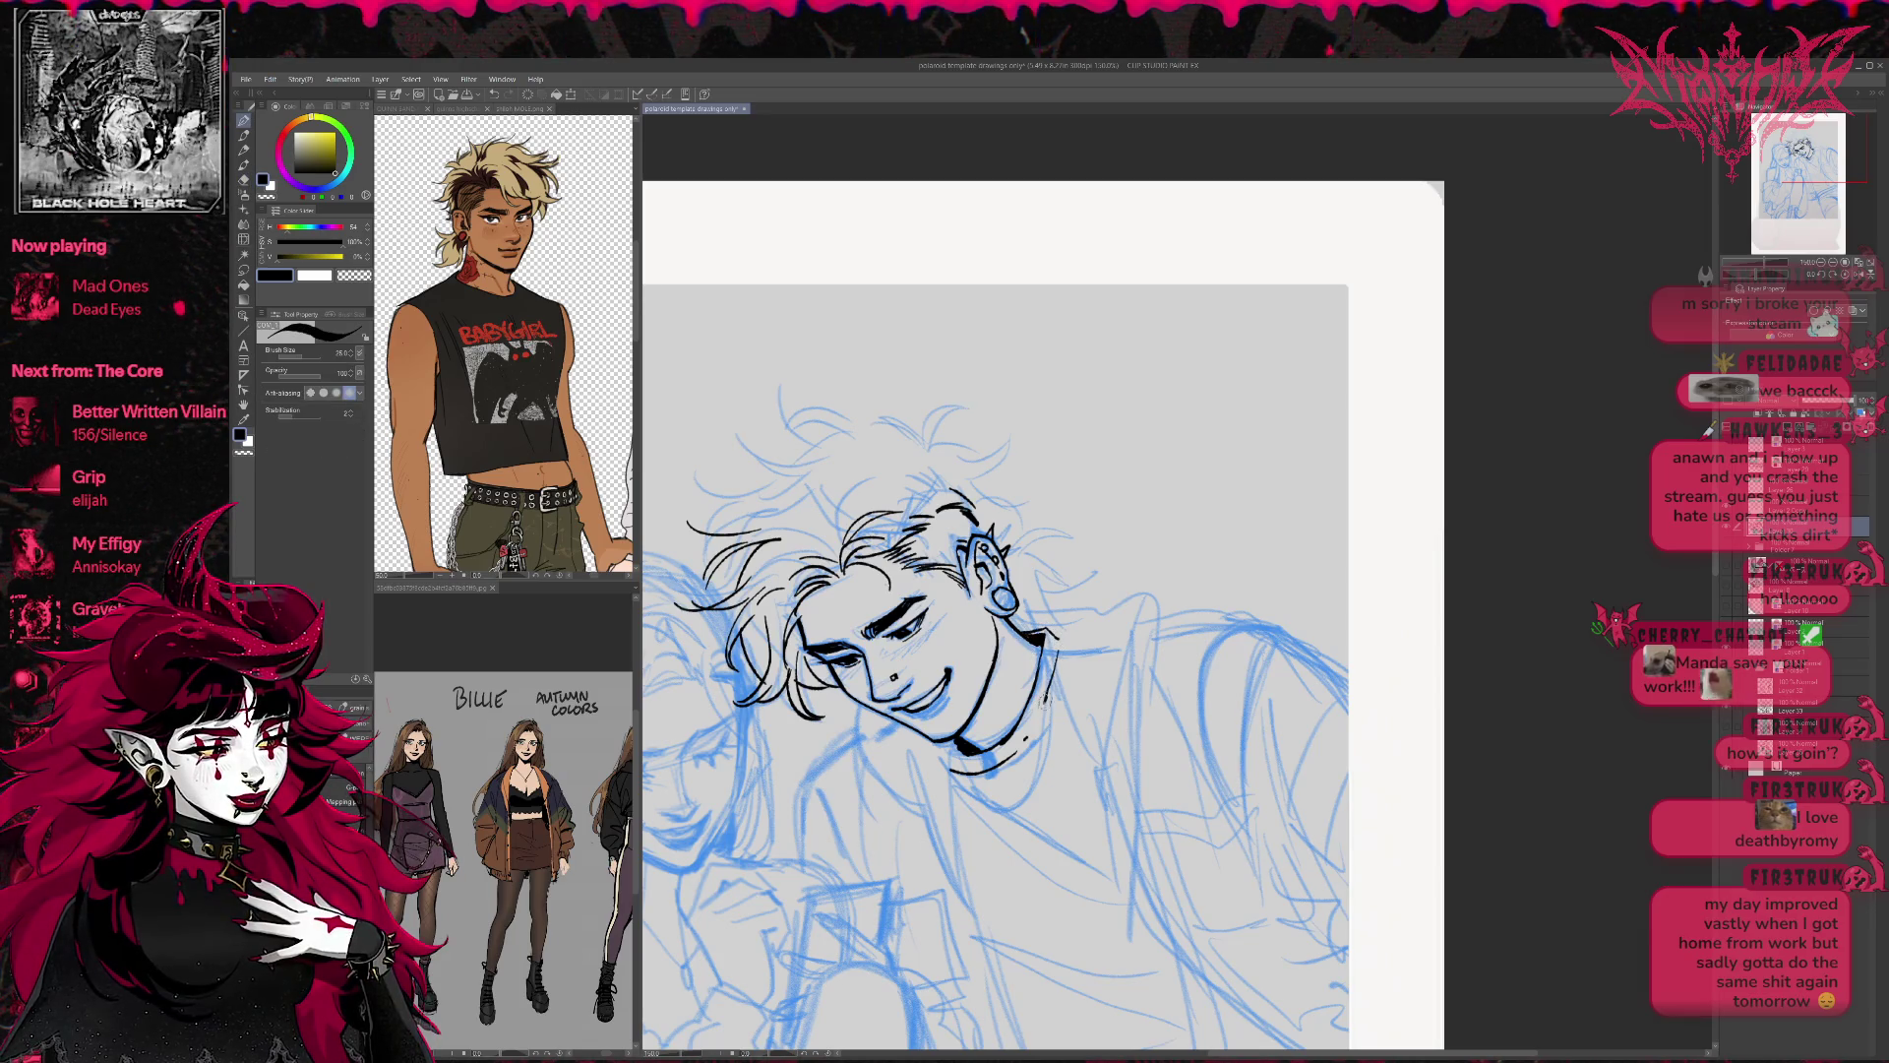
pyautogui.scroll(-3, 1045, 689)
pyautogui.moveTo(947, 629)
pyautogui.mouseDown()
pyautogui.moveTo(972, 750)
pyautogui.moveTo(867, 630)
pyautogui.moveTo(856, 585)
pyautogui.mouseUp()
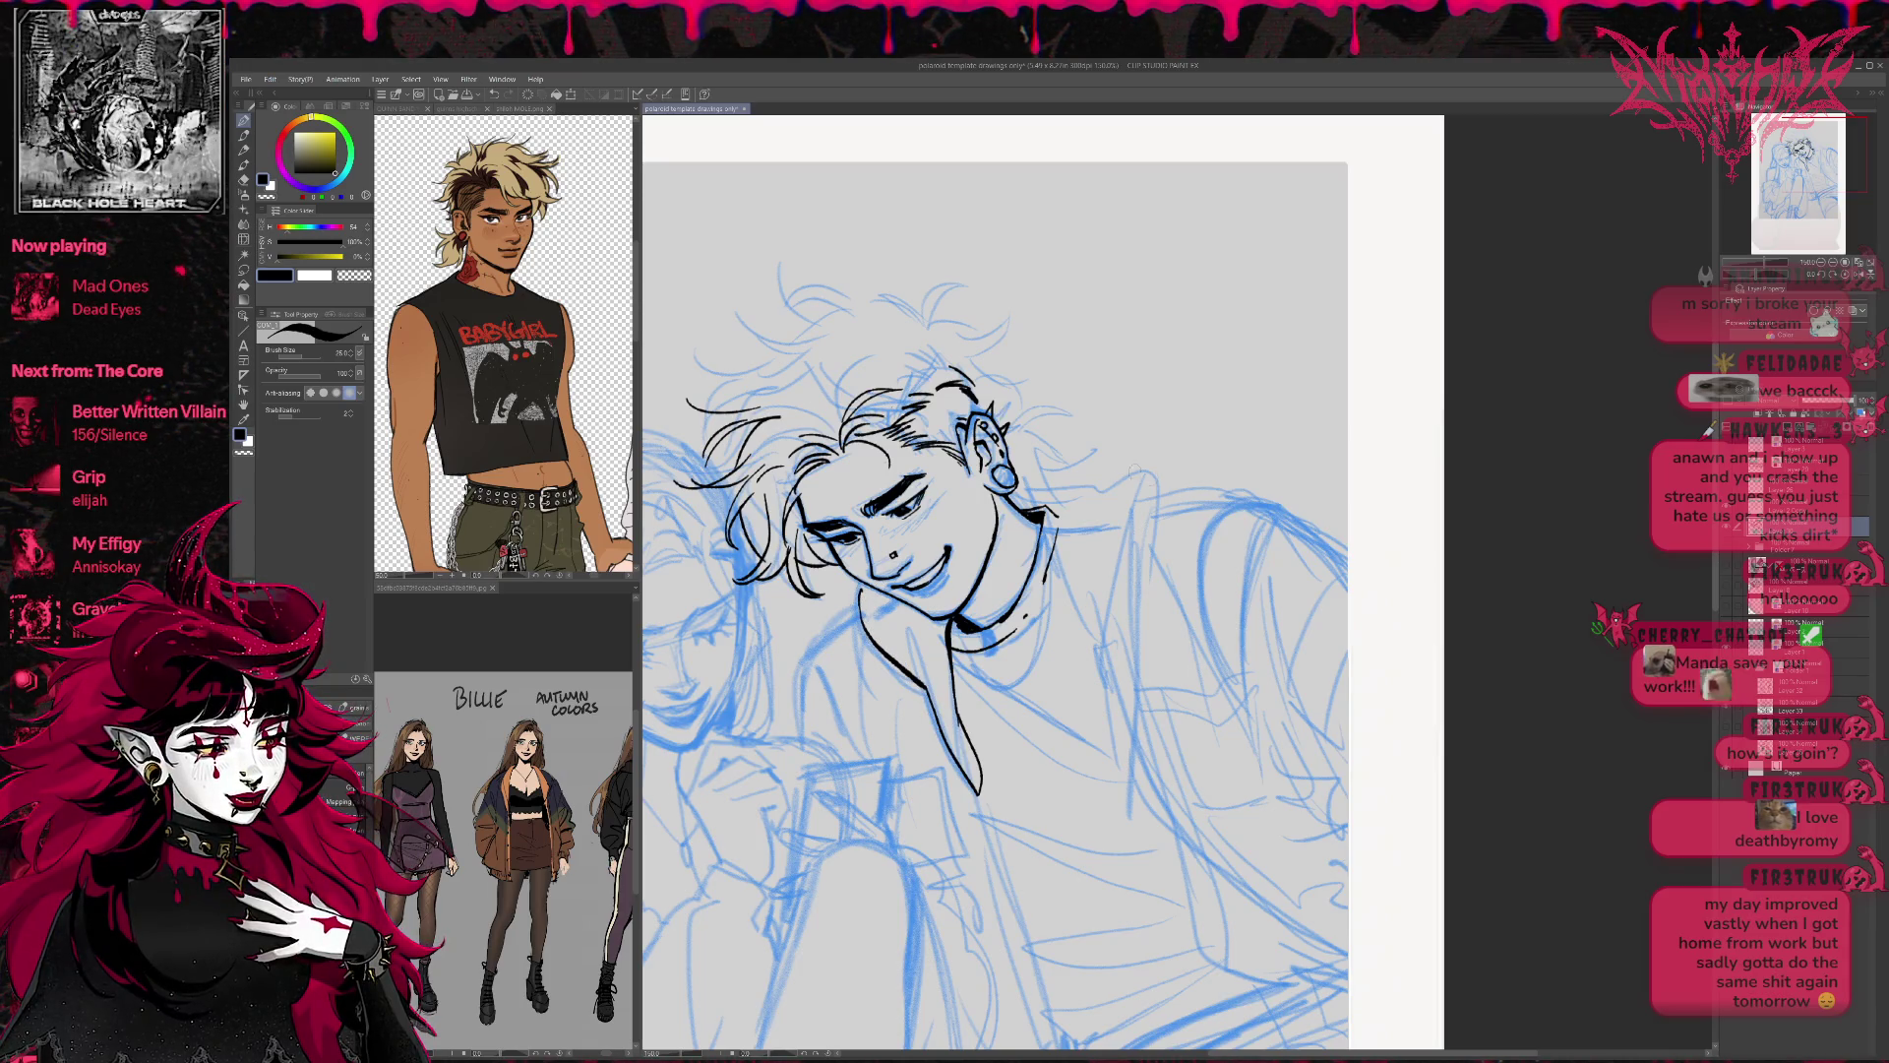
pyautogui.moveTo(1013, 425); pyautogui.dragTo(1059, 409)
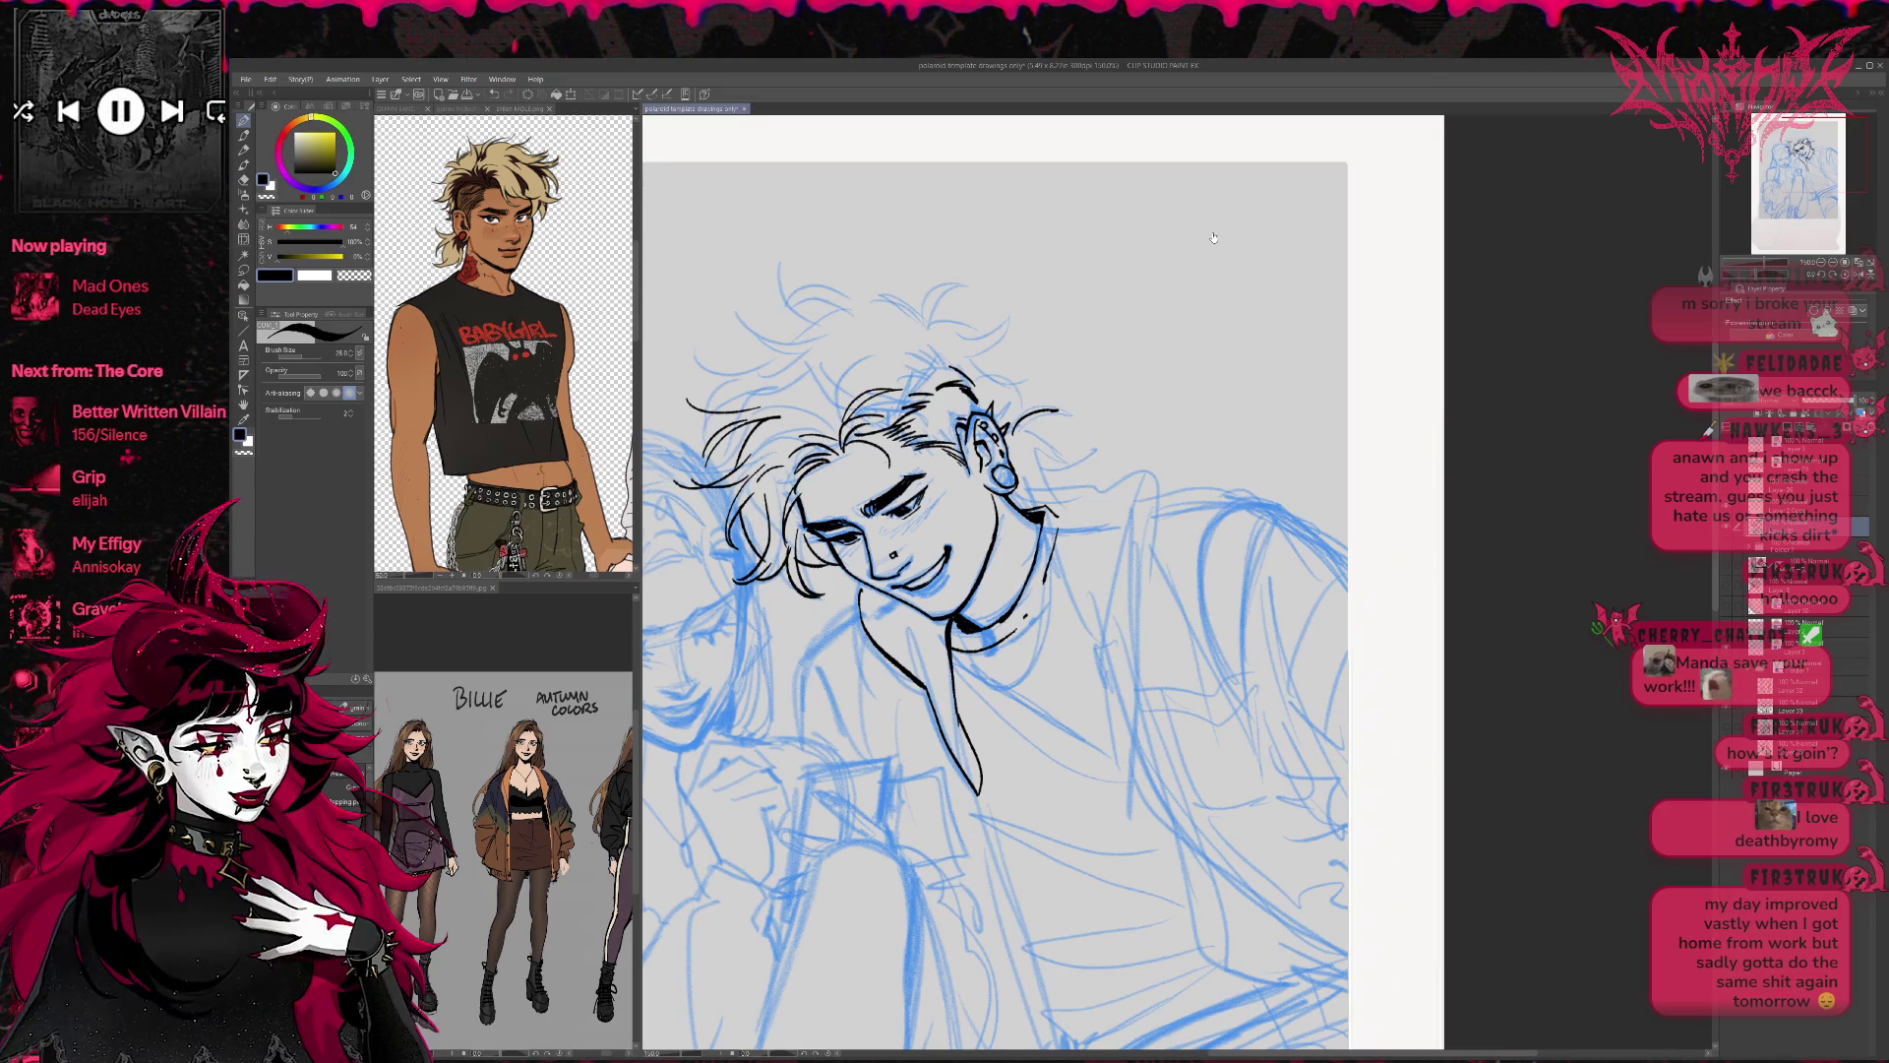
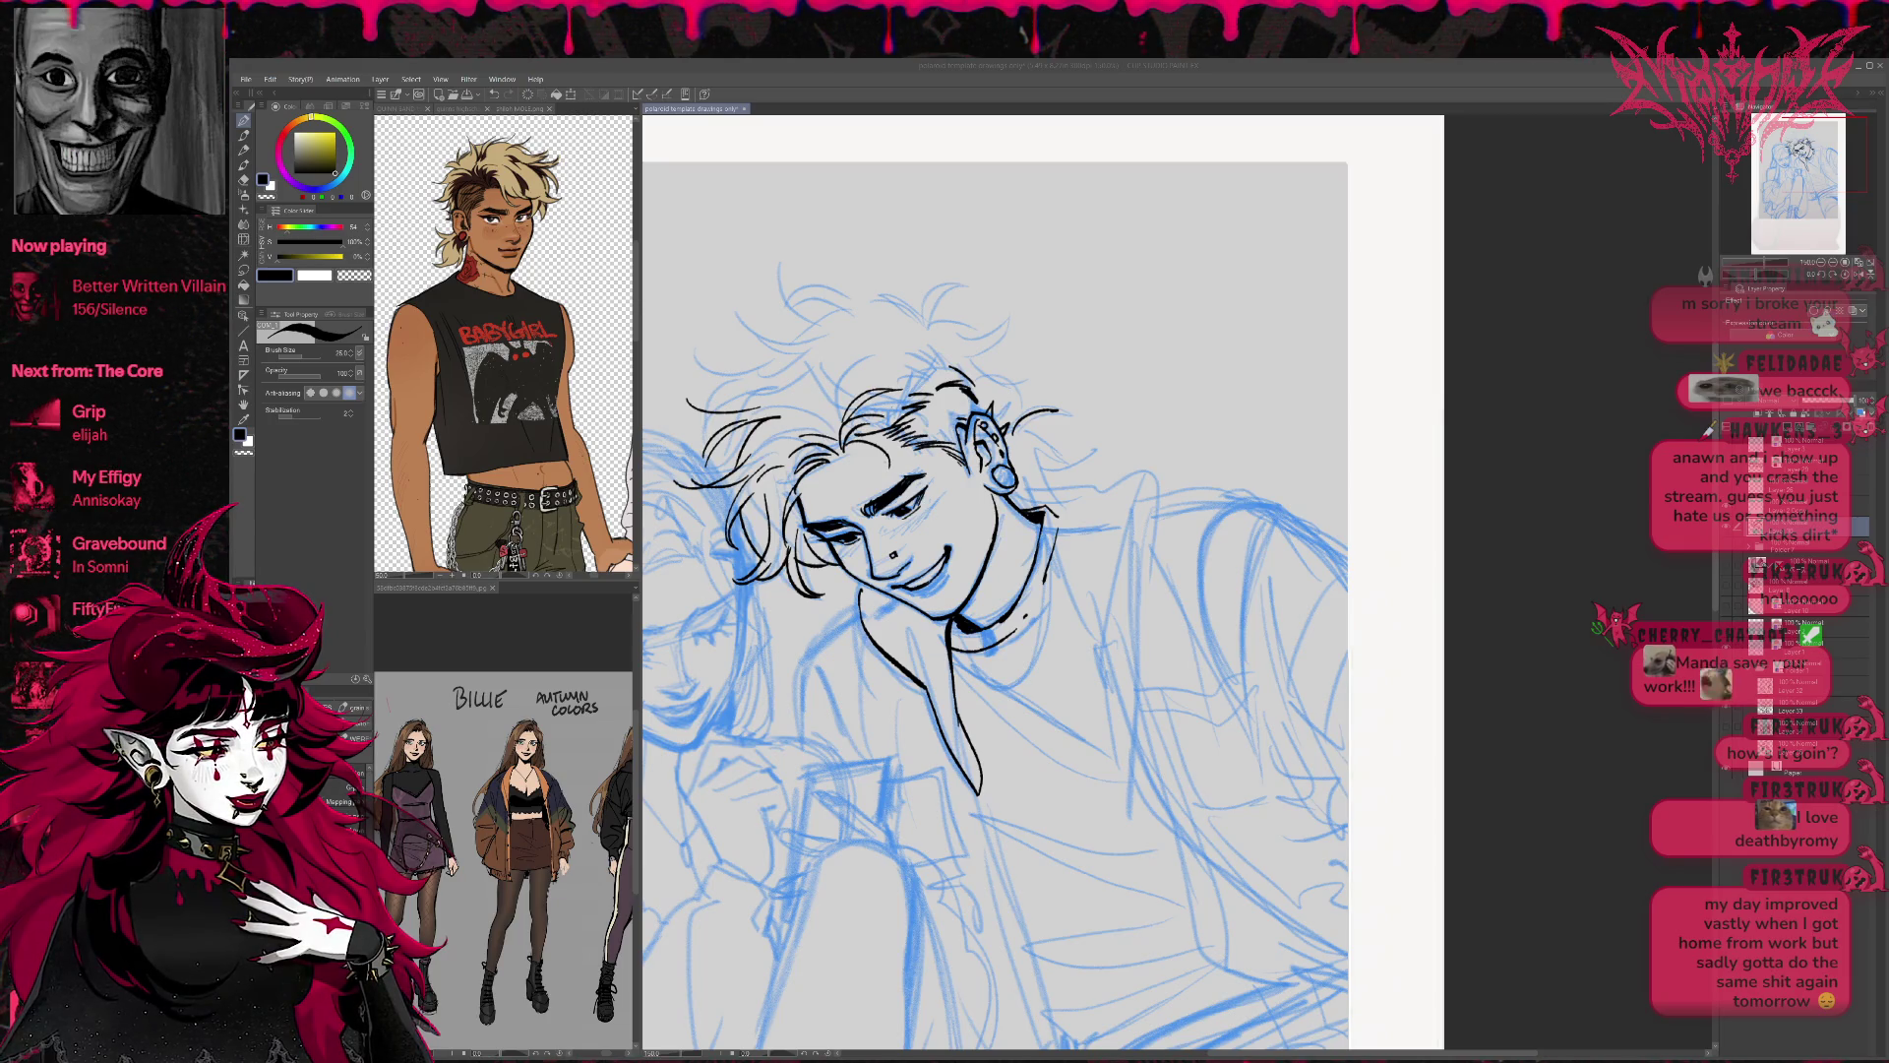
# Ink the hair strands beside the ear and redraw the line down the shoulder.
pyautogui.moveTo(1023, 433)
pyautogui.mouseDown()
pyautogui.moveTo(1079, 405)
pyautogui.moveTo(1082, 454)
pyautogui.moveTo(1050, 481)
pyautogui.moveTo(1088, 486)
pyautogui.moveTo(1019, 499)
pyautogui.moveTo(1108, 490)
pyautogui.moveTo(1144, 546)
pyautogui.moveTo(1133, 784)
pyautogui.moveTo(1057, 513)
pyautogui.mouseUp()
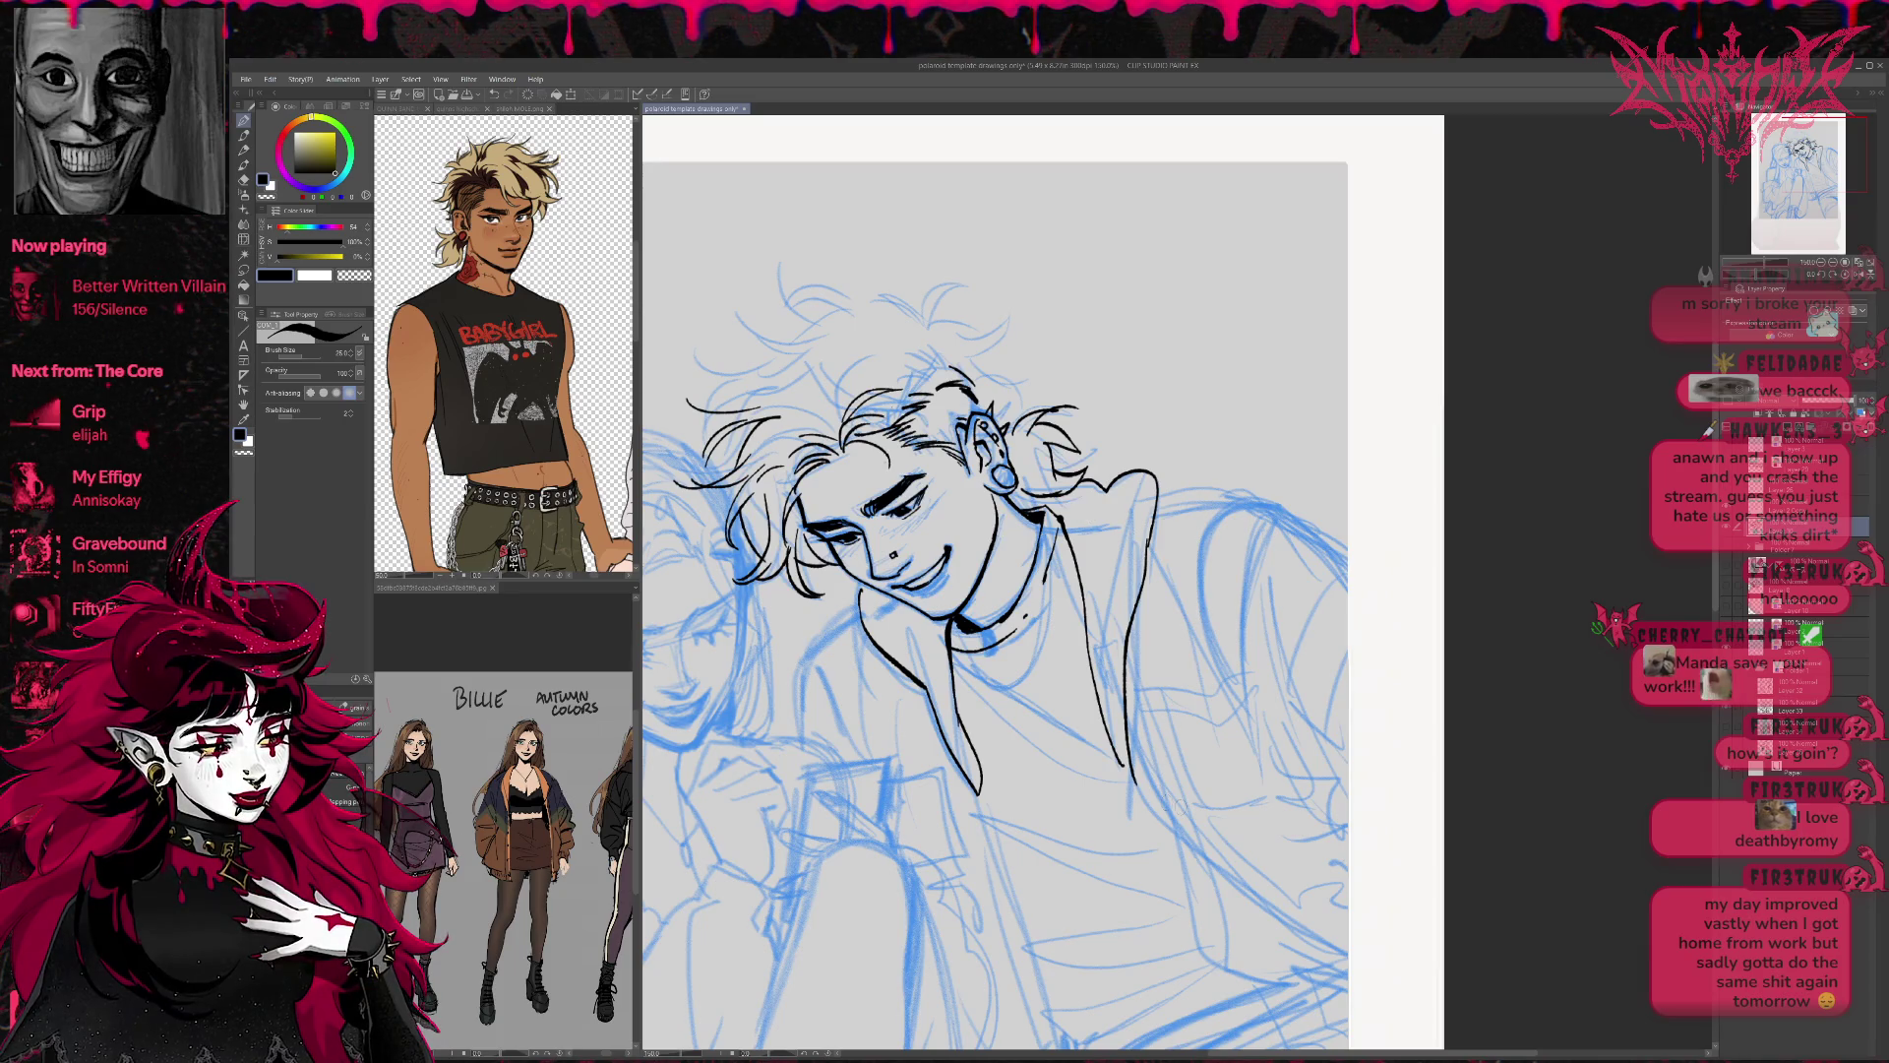
pyautogui.hotkey('ctrl', 'z')
pyautogui.hotkey('ctrl', 'z')
pyautogui.hotkey('ctrl', 'z')
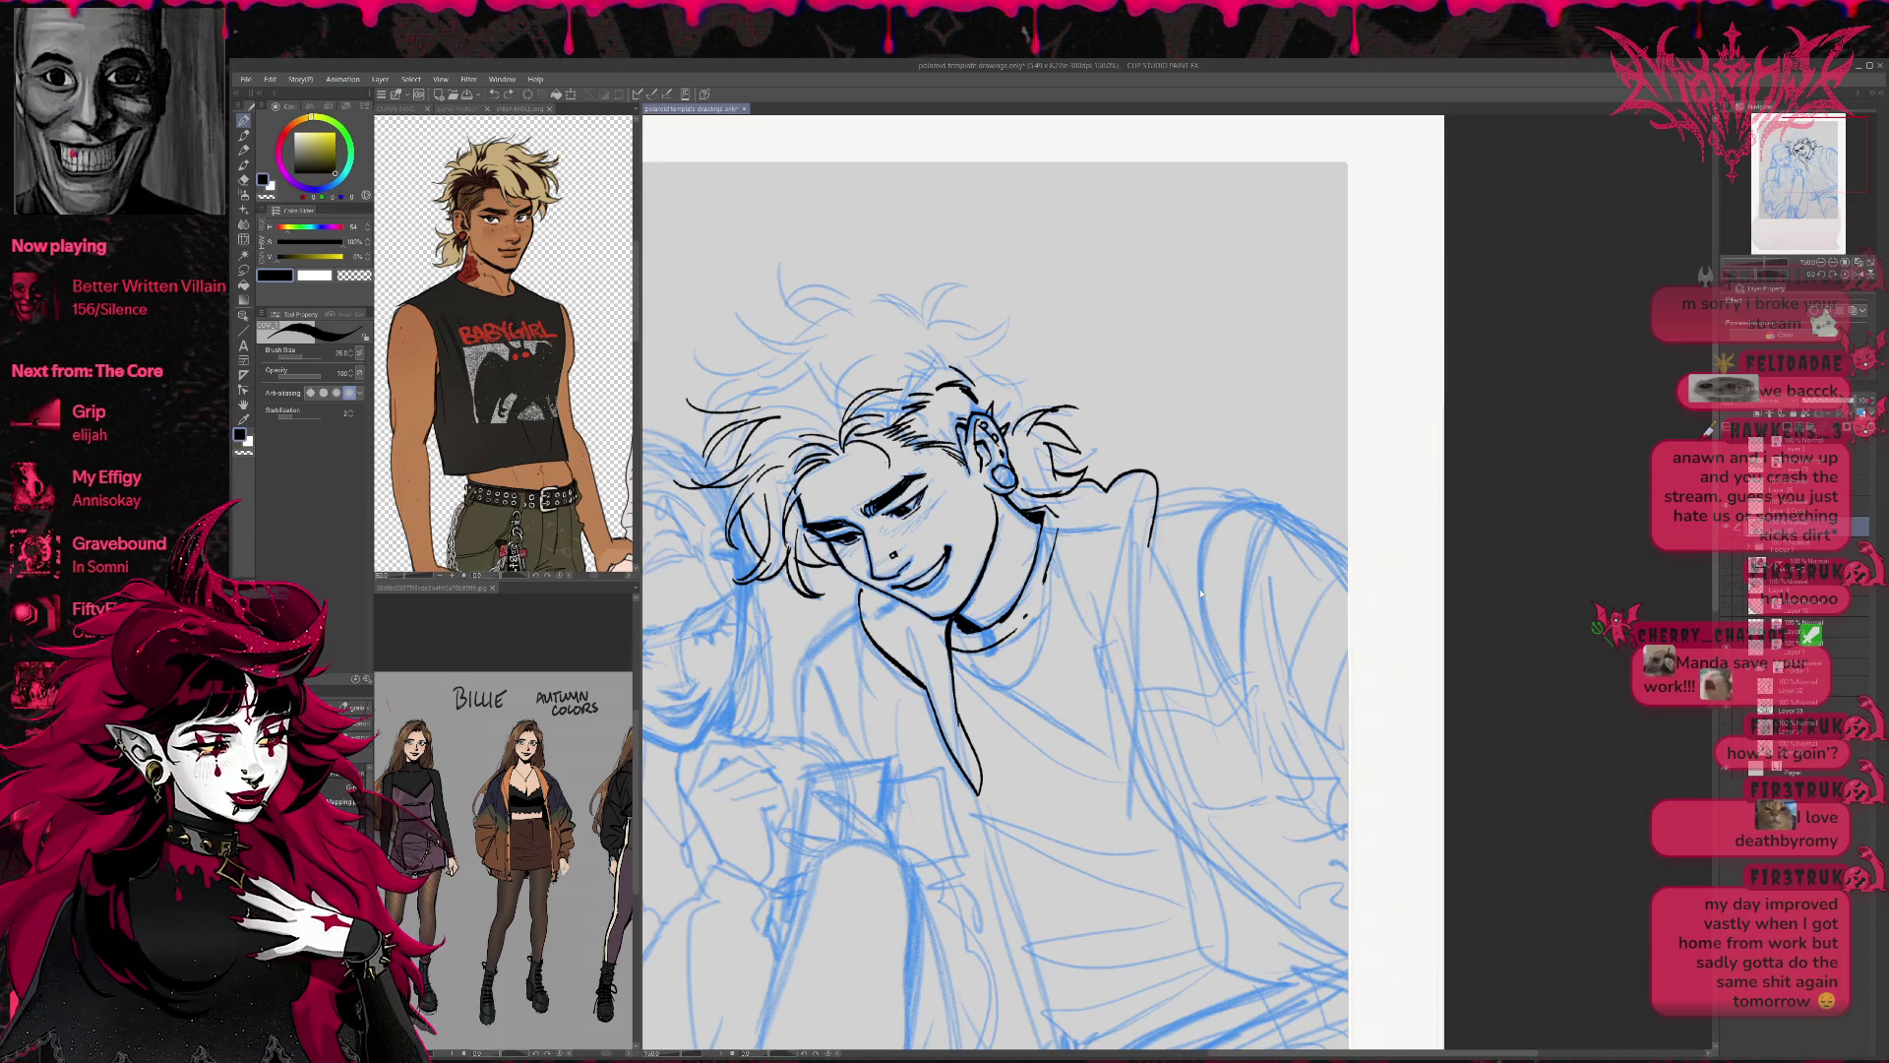
pyautogui.moveTo(1079, 477)
pyautogui.mouseDown()
pyautogui.moveTo(1110, 494)
pyautogui.moveTo(1133, 569)
pyautogui.moveTo(1136, 753)
pyautogui.mouseUp()
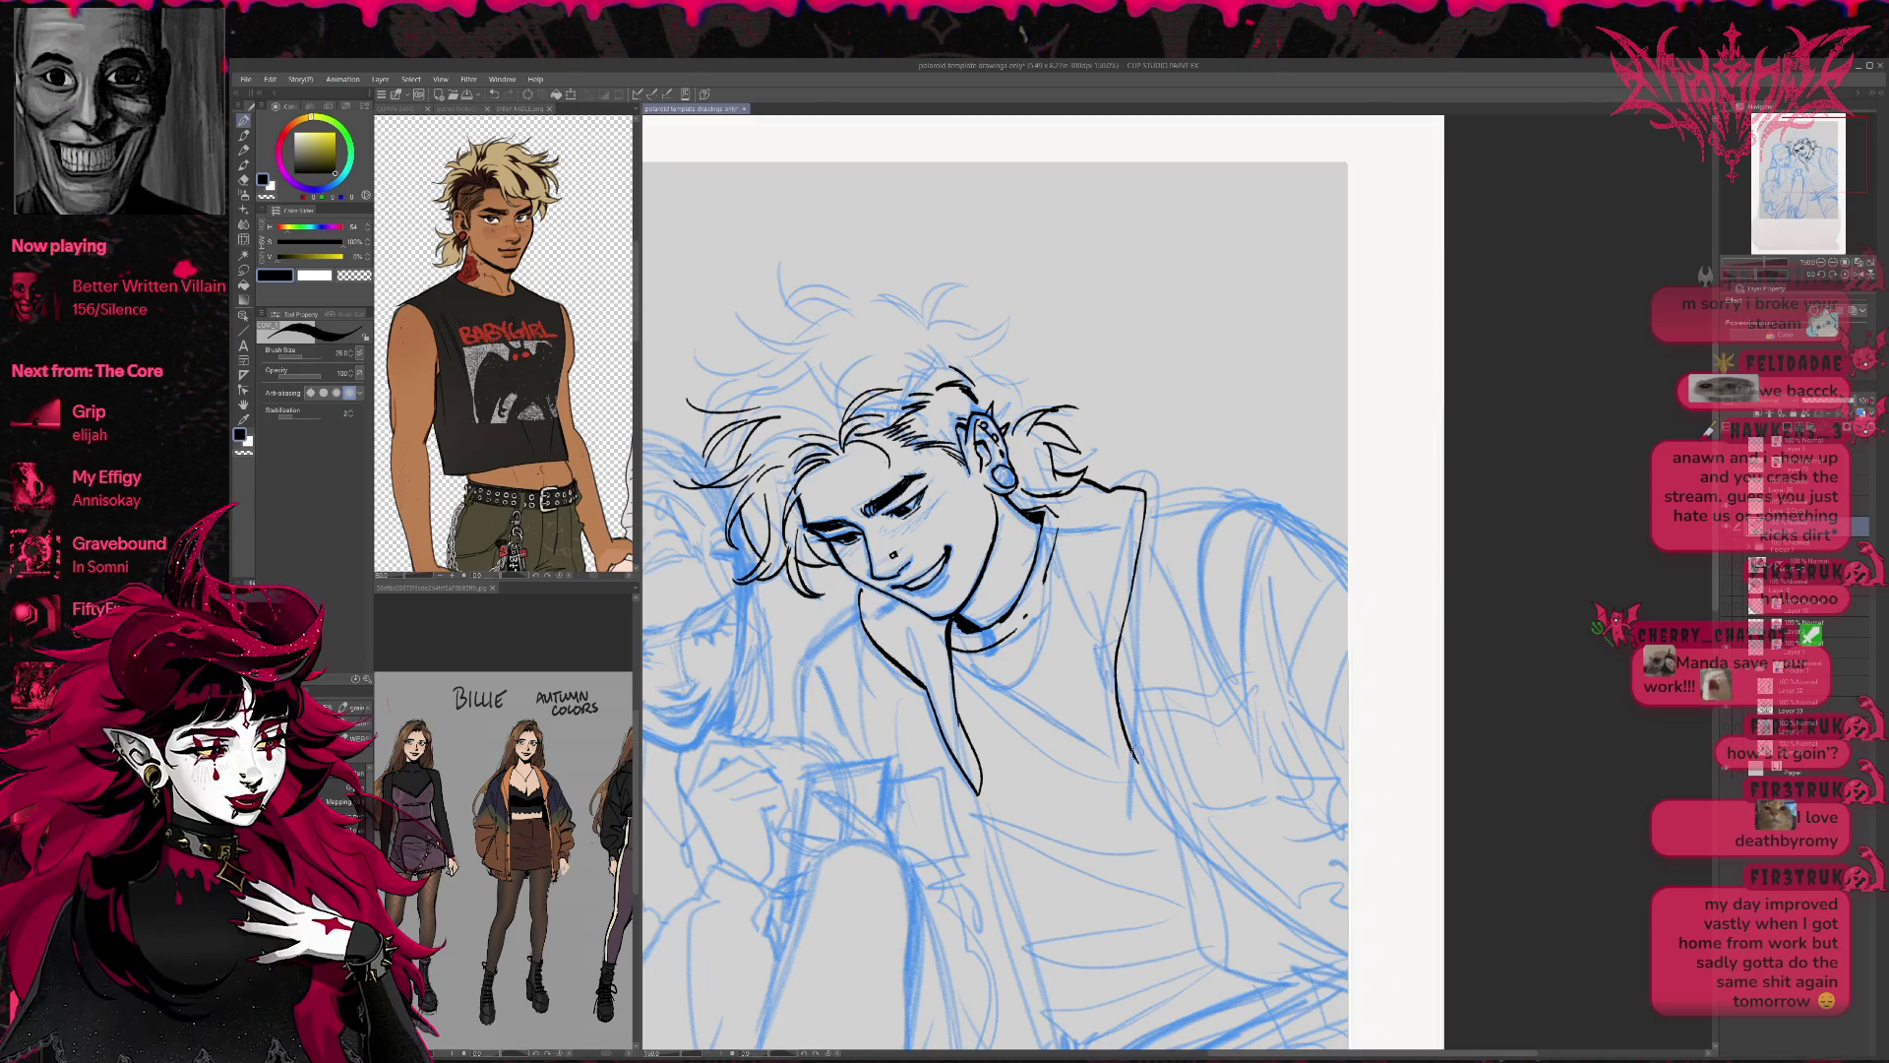
pyautogui.press('e')
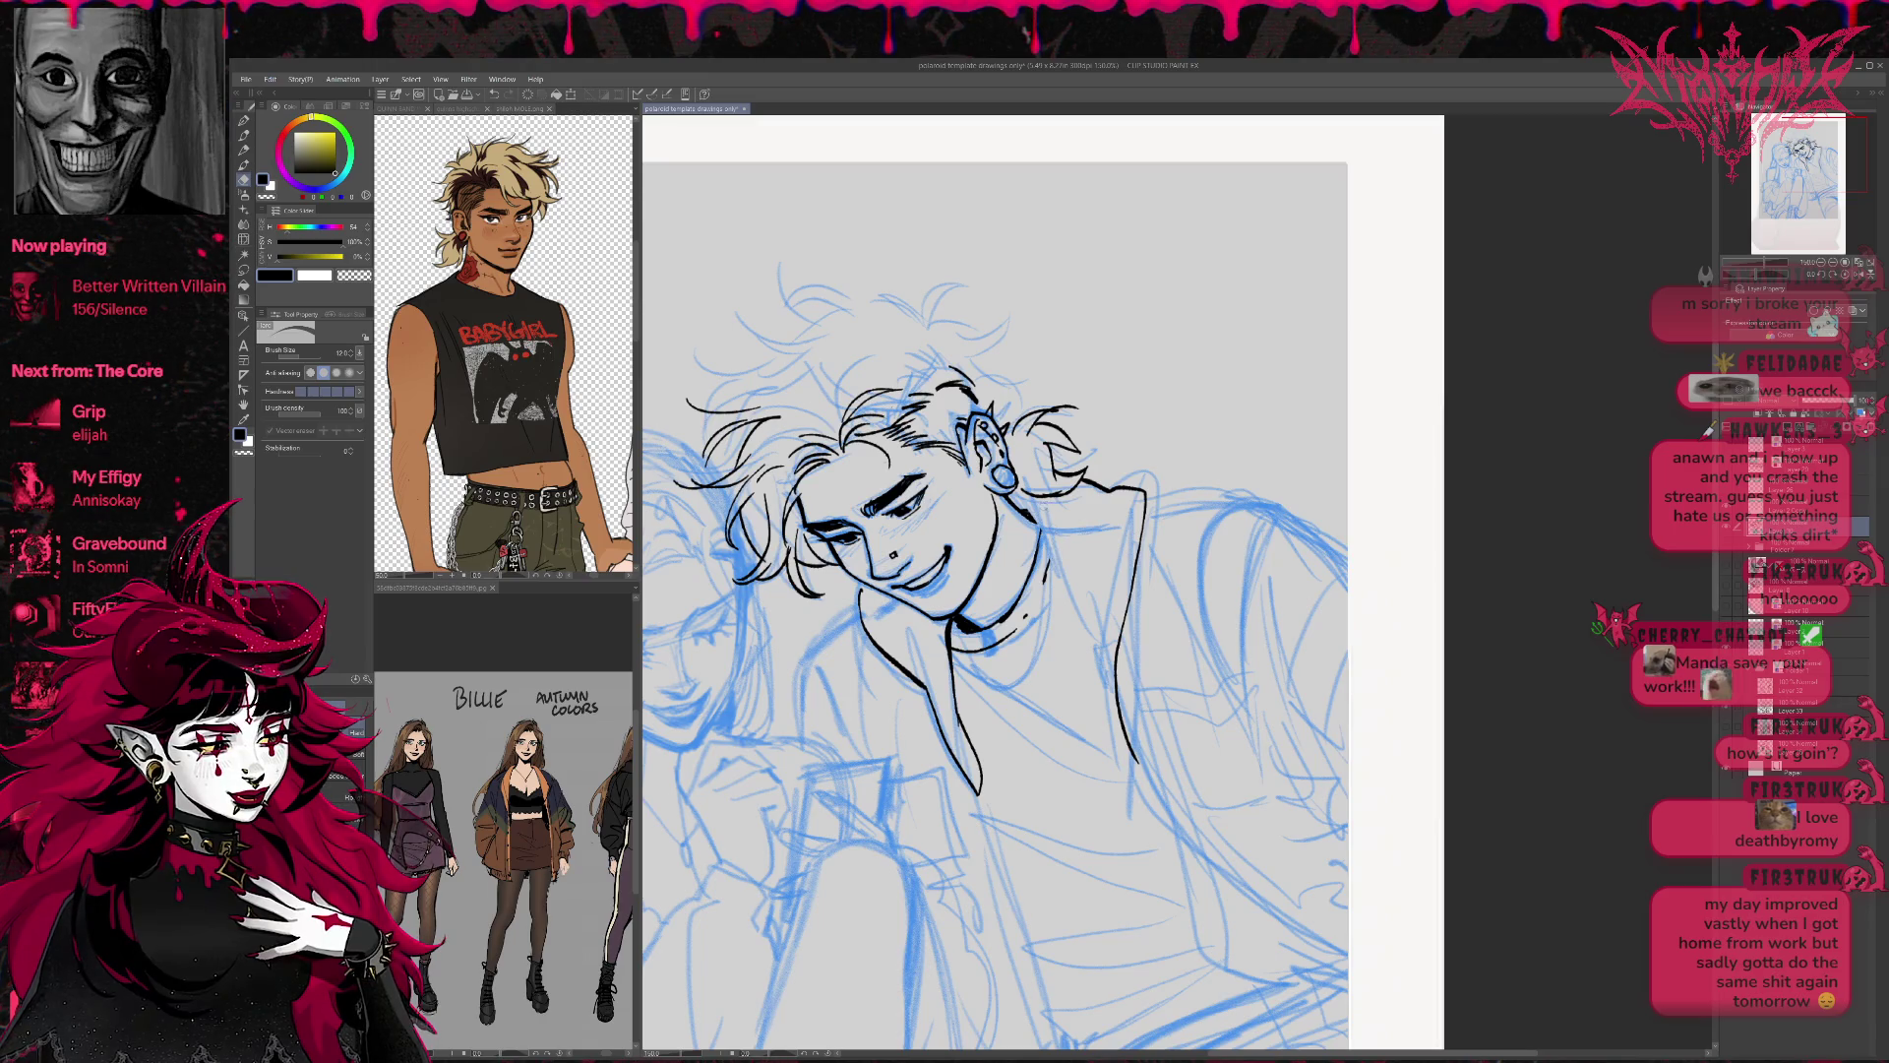
pyautogui.press('p')
pyautogui.moveTo(1028, 507); pyautogui.dragTo(1100, 671)
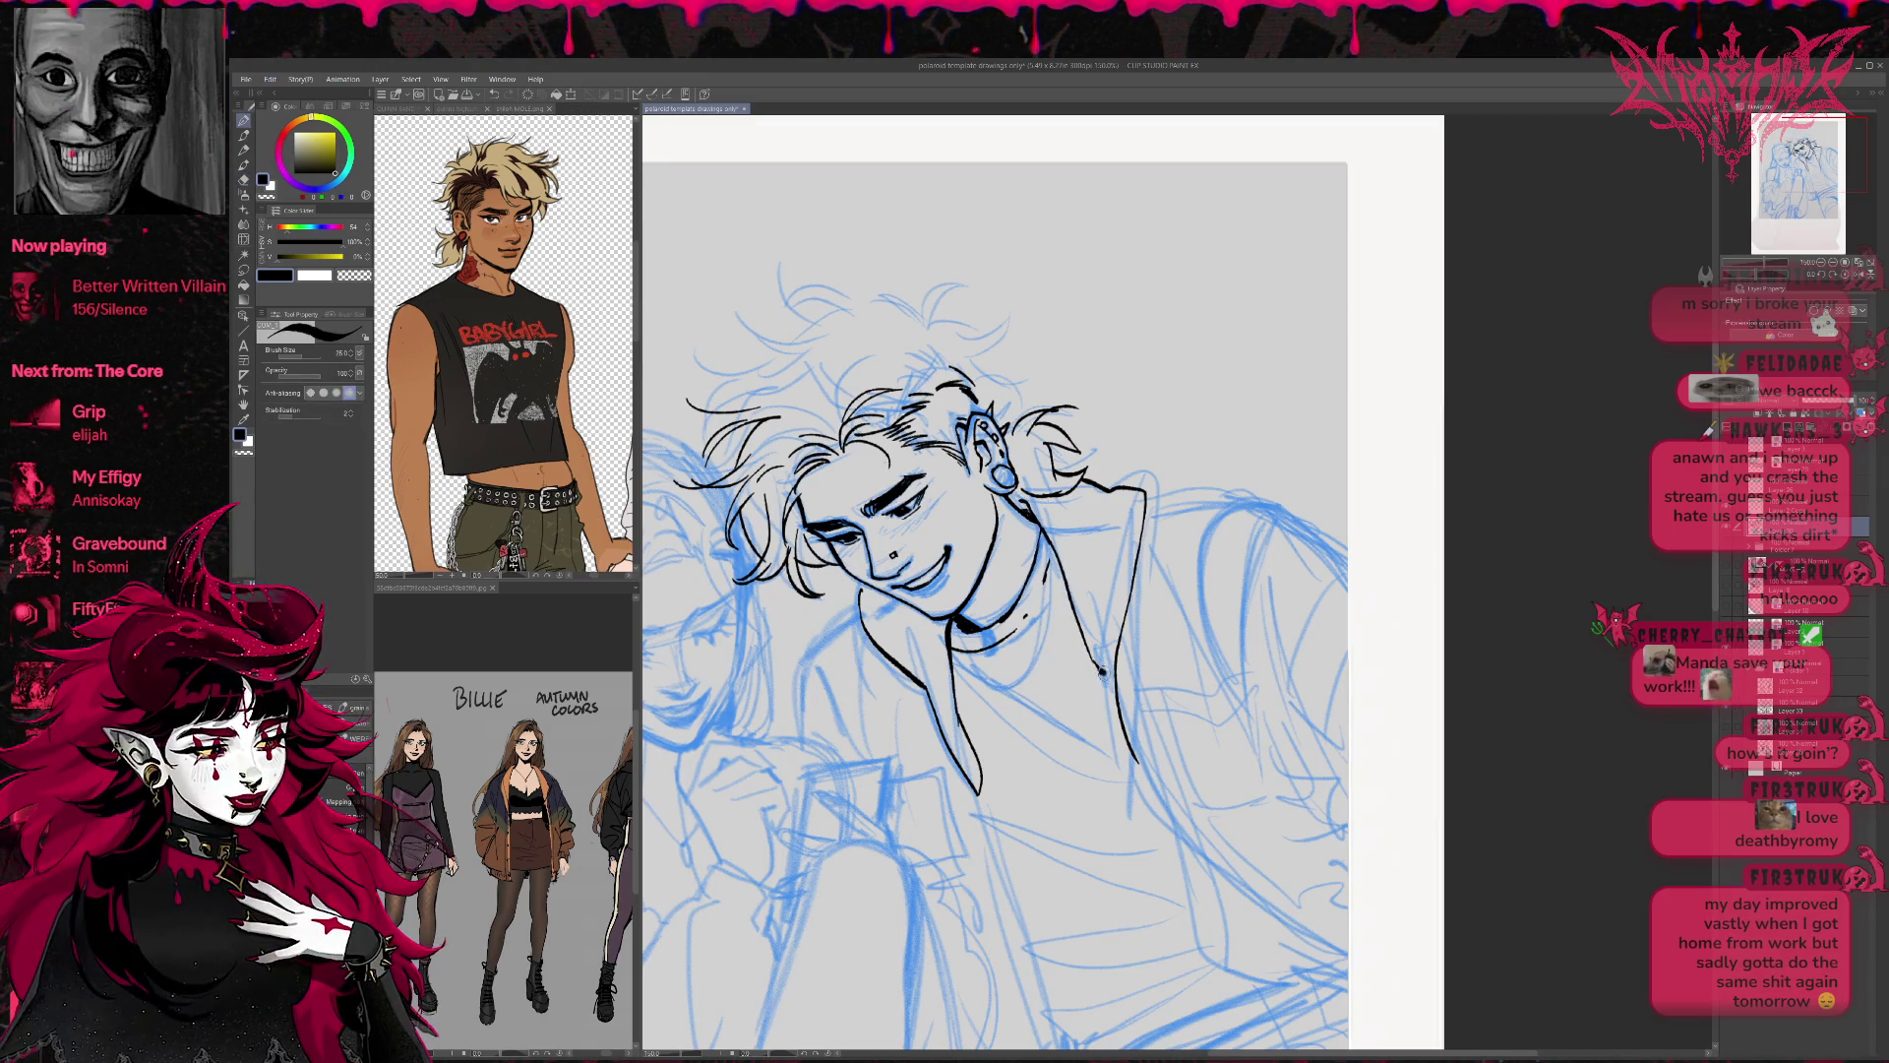
# Refine the collar line by erasing its tip, thinning it, then thickening it.
pyautogui.moveTo(1122, 762); pyautogui.dragTo(1099, 629)
pyautogui.press('e')
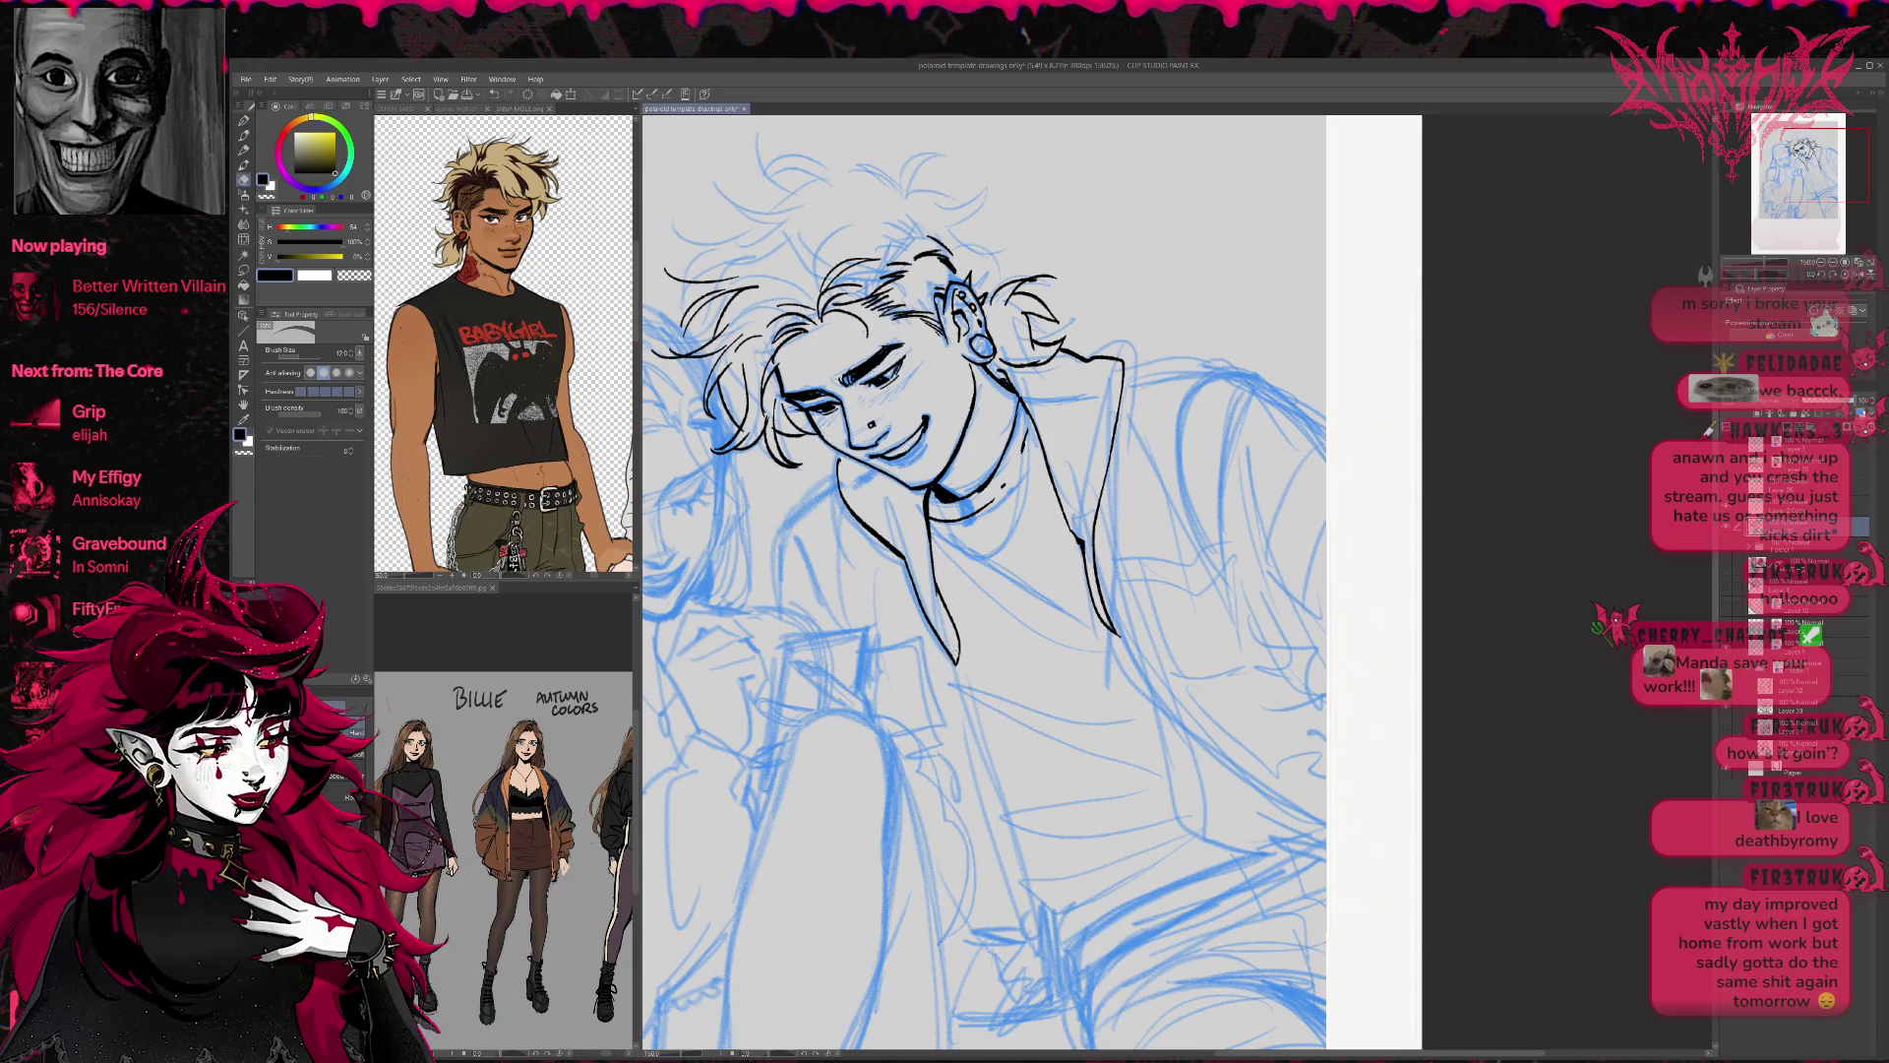
pyautogui.press('p')
pyautogui.press('e')
pyautogui.moveTo(950, 644); pyautogui.dragTo(956, 654)
pyautogui.moveTo(939, 591)
pyautogui.mouseDown()
pyautogui.moveTo(955, 640)
pyautogui.moveTo(905, 561)
pyautogui.moveTo(962, 658)
pyautogui.mouseUp()
pyautogui.press('p')
pyautogui.moveTo(925, 553)
pyautogui.mouseDown()
pyautogui.moveTo(962, 661)
pyautogui.moveTo(974, 637)
pyautogui.mouseUp()
pyautogui.press('e')
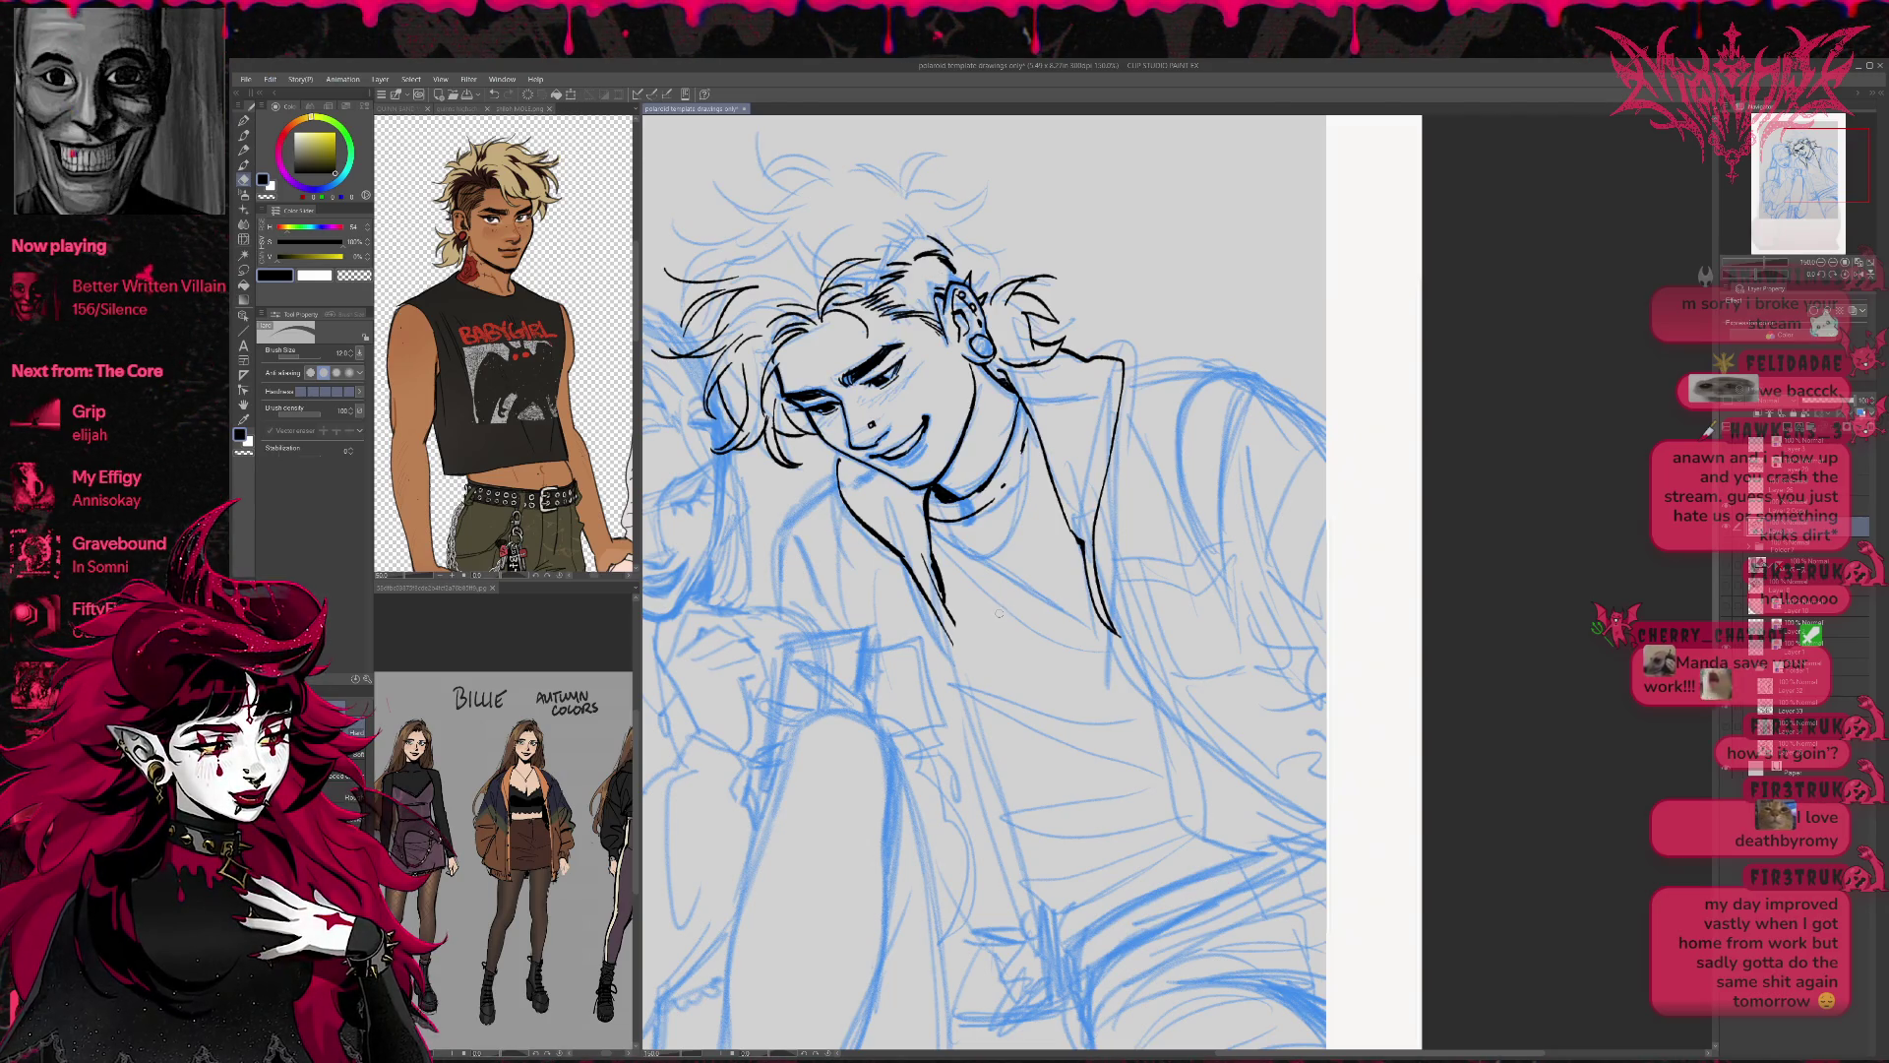
pyautogui.moveTo(951, 621)
pyautogui.mouseDown()
pyautogui.moveTo(927, 556)
pyautogui.moveTo(953, 648)
pyautogui.mouseUp()
pyautogui.press('p')
# Tilt the canvas view clockwise and shift it left to frame the torso.
pyautogui.press('r')
pyautogui.moveTo(1154, 572)
pyautogui.mouseDown()
pyautogui.moveTo(1142, 639)
pyautogui.moveTo(1202, 563)
pyautogui.mouseUp()
pyautogui.press('p')
pyautogui.moveTo(1155, 680)
pyautogui.mouseDown()
pyautogui.moveTo(1058, 682)
pyautogui.moveTo(984, 649)
pyautogui.mouseUp()
# Ink the long jacket edge down from the collar and the sleeve-shoulder arc.
pyautogui.press('e')
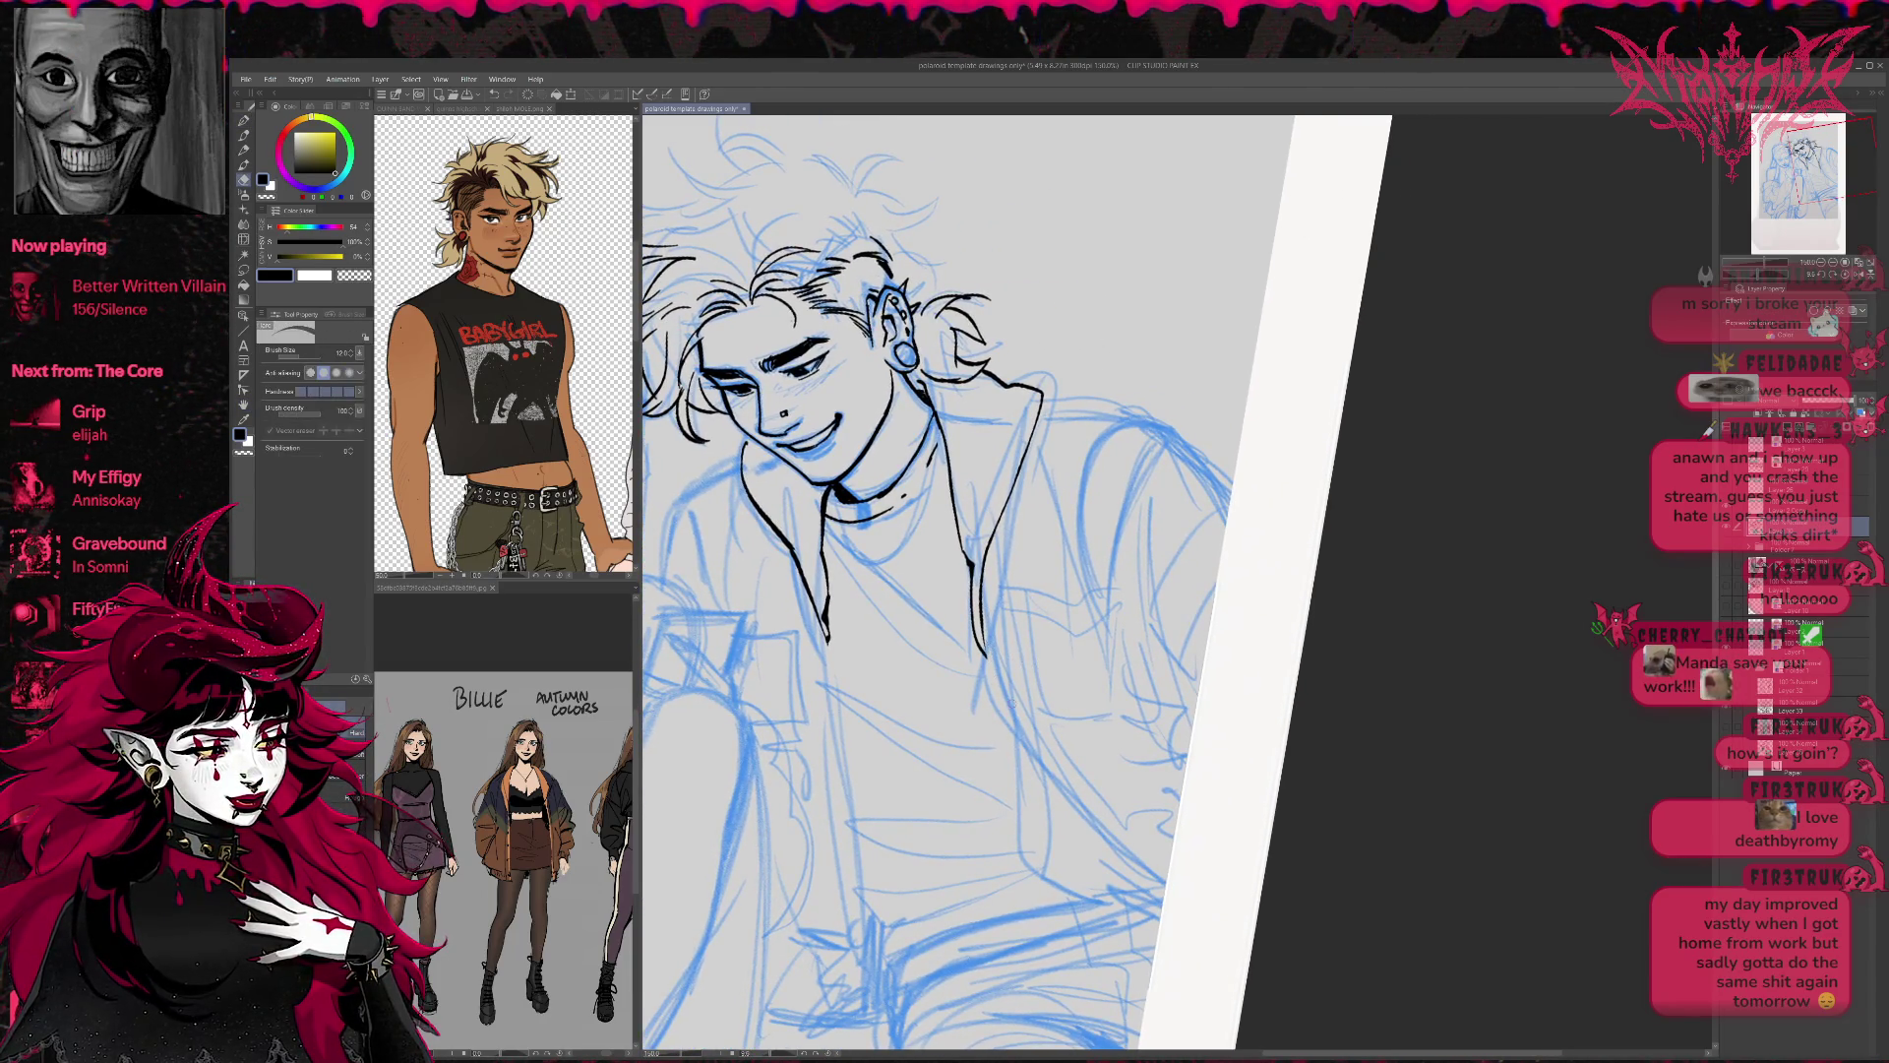
pyautogui.press('p')
pyautogui.moveTo(979, 563)
pyautogui.mouseDown()
pyautogui.moveTo(1112, 841)
pyautogui.moveTo(1166, 874)
pyautogui.mouseUp()
pyautogui.moveTo(1161, 629); pyautogui.dragTo(1131, 728)
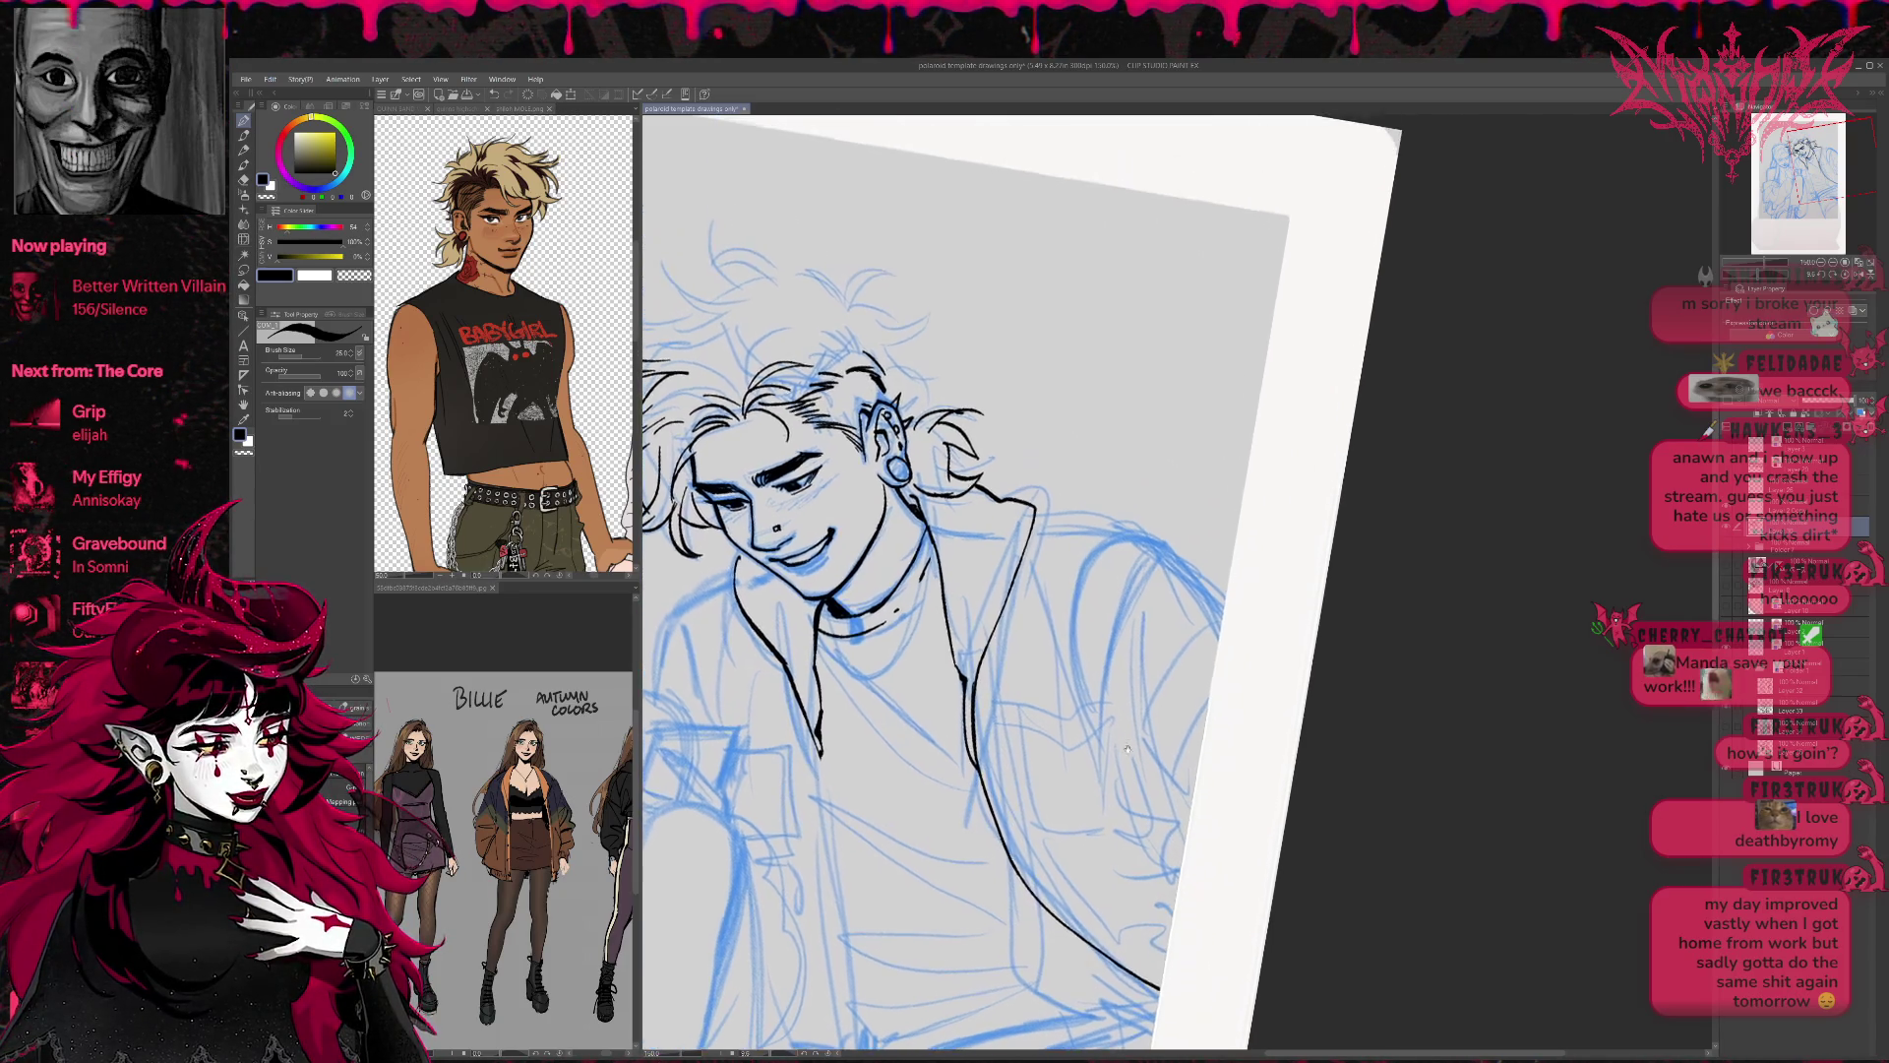
pyautogui.moveTo(1139, 532)
pyautogui.mouseDown()
pyautogui.moveTo(1073, 630)
pyautogui.moveTo(1100, 744)
pyautogui.mouseUp()
pyautogui.moveTo(1059, 627)
pyautogui.mouseDown()
pyautogui.moveTo(1116, 762)
pyautogui.moveTo(1338, 748)
pyautogui.mouseUp()
pyautogui.moveTo(957, 557)
pyautogui.mouseDown()
pyautogui.moveTo(899, 588)
pyautogui.moveTo(876, 672)
pyautogui.mouseUp()
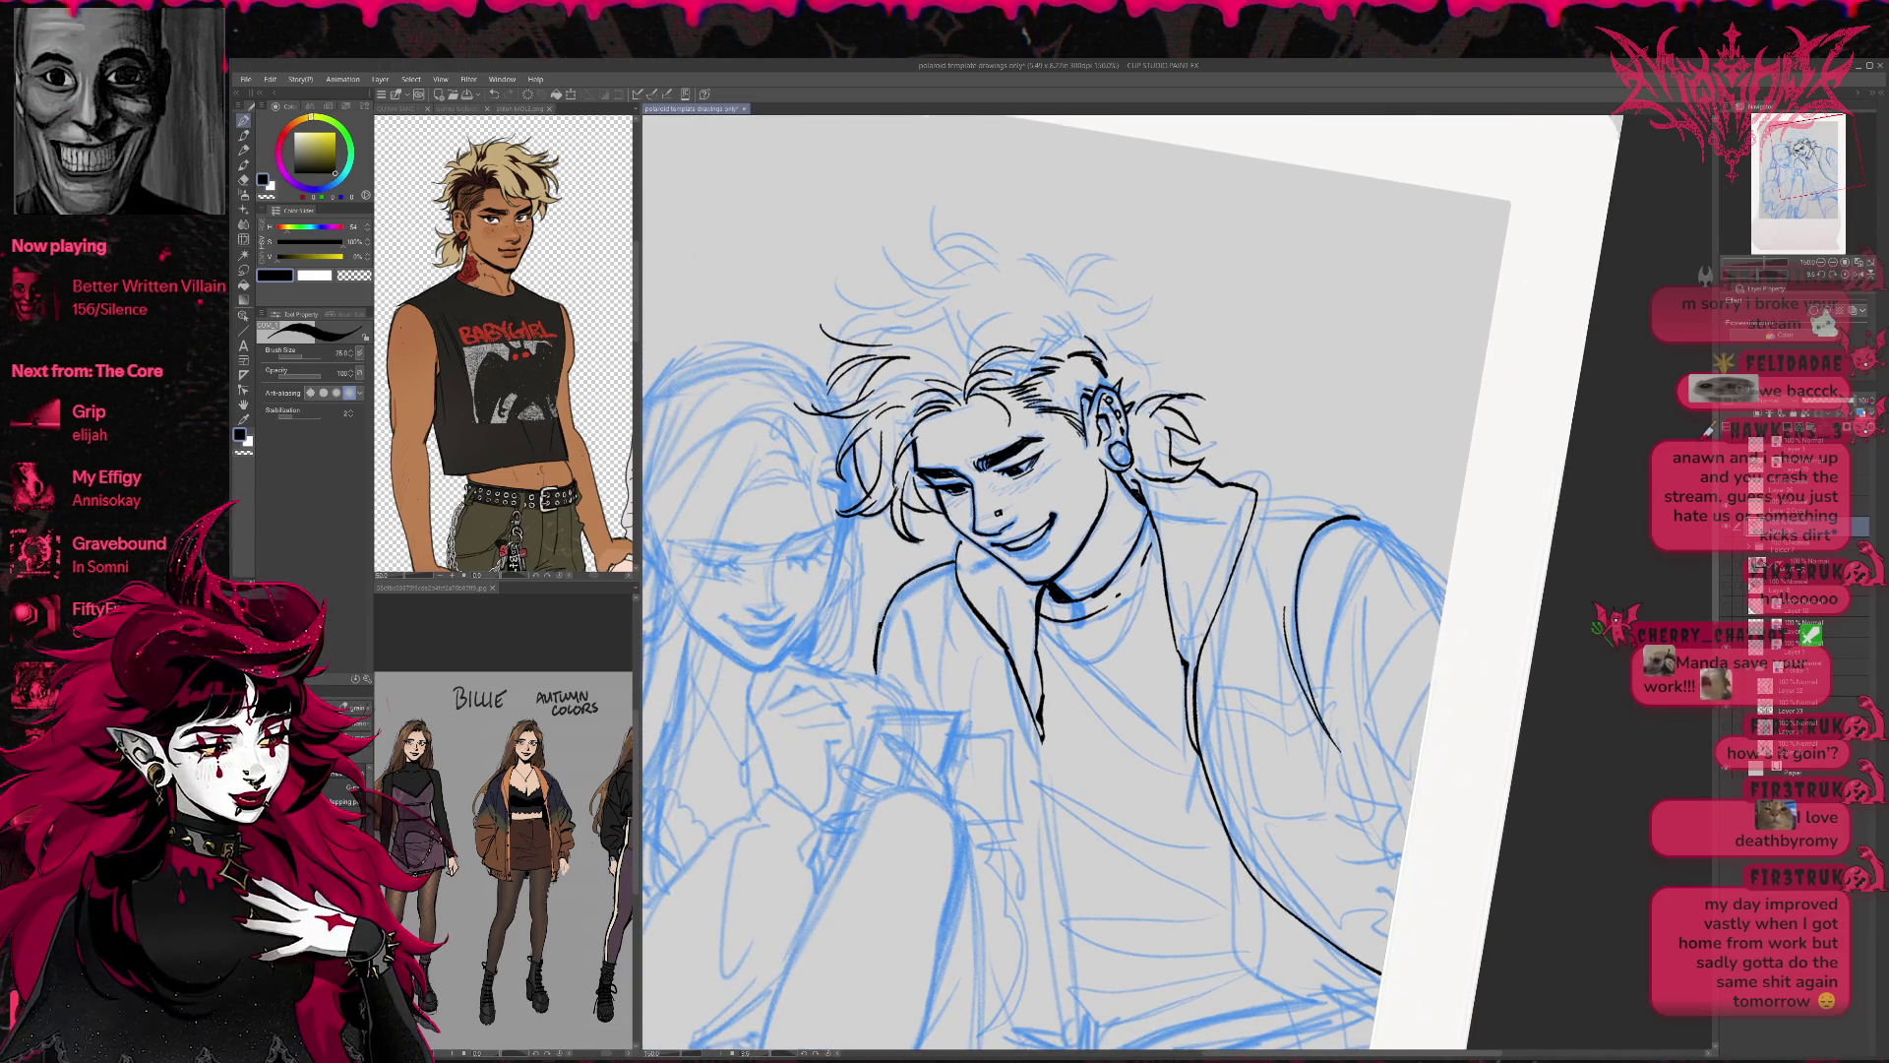
# Redraw the shoulder line and ink the right shoulder, arm edge and sleeve curves.
pyautogui.hotkey('ctrl', 'z')
pyautogui.moveTo(954, 555)
pyautogui.mouseDown()
pyautogui.moveTo(897, 590)
pyautogui.moveTo(881, 677)
pyautogui.mouseUp()
pyautogui.moveTo(933, 610); pyautogui.dragTo(900, 712)
pyautogui.moveTo(1381, 517); pyautogui.dragTo(1239, 531)
pyautogui.moveTo(1110, 518)
pyautogui.mouseDown()
pyautogui.moveTo(1222, 523)
pyautogui.moveTo(1298, 610)
pyautogui.moveTo(1274, 612)
pyautogui.moveTo(1285, 598)
pyautogui.mouseUp()
pyautogui.moveTo(1287, 661); pyautogui.dragTo(1262, 627)
pyautogui.moveTo(1179, 516); pyautogui.dragTo(1181, 728)
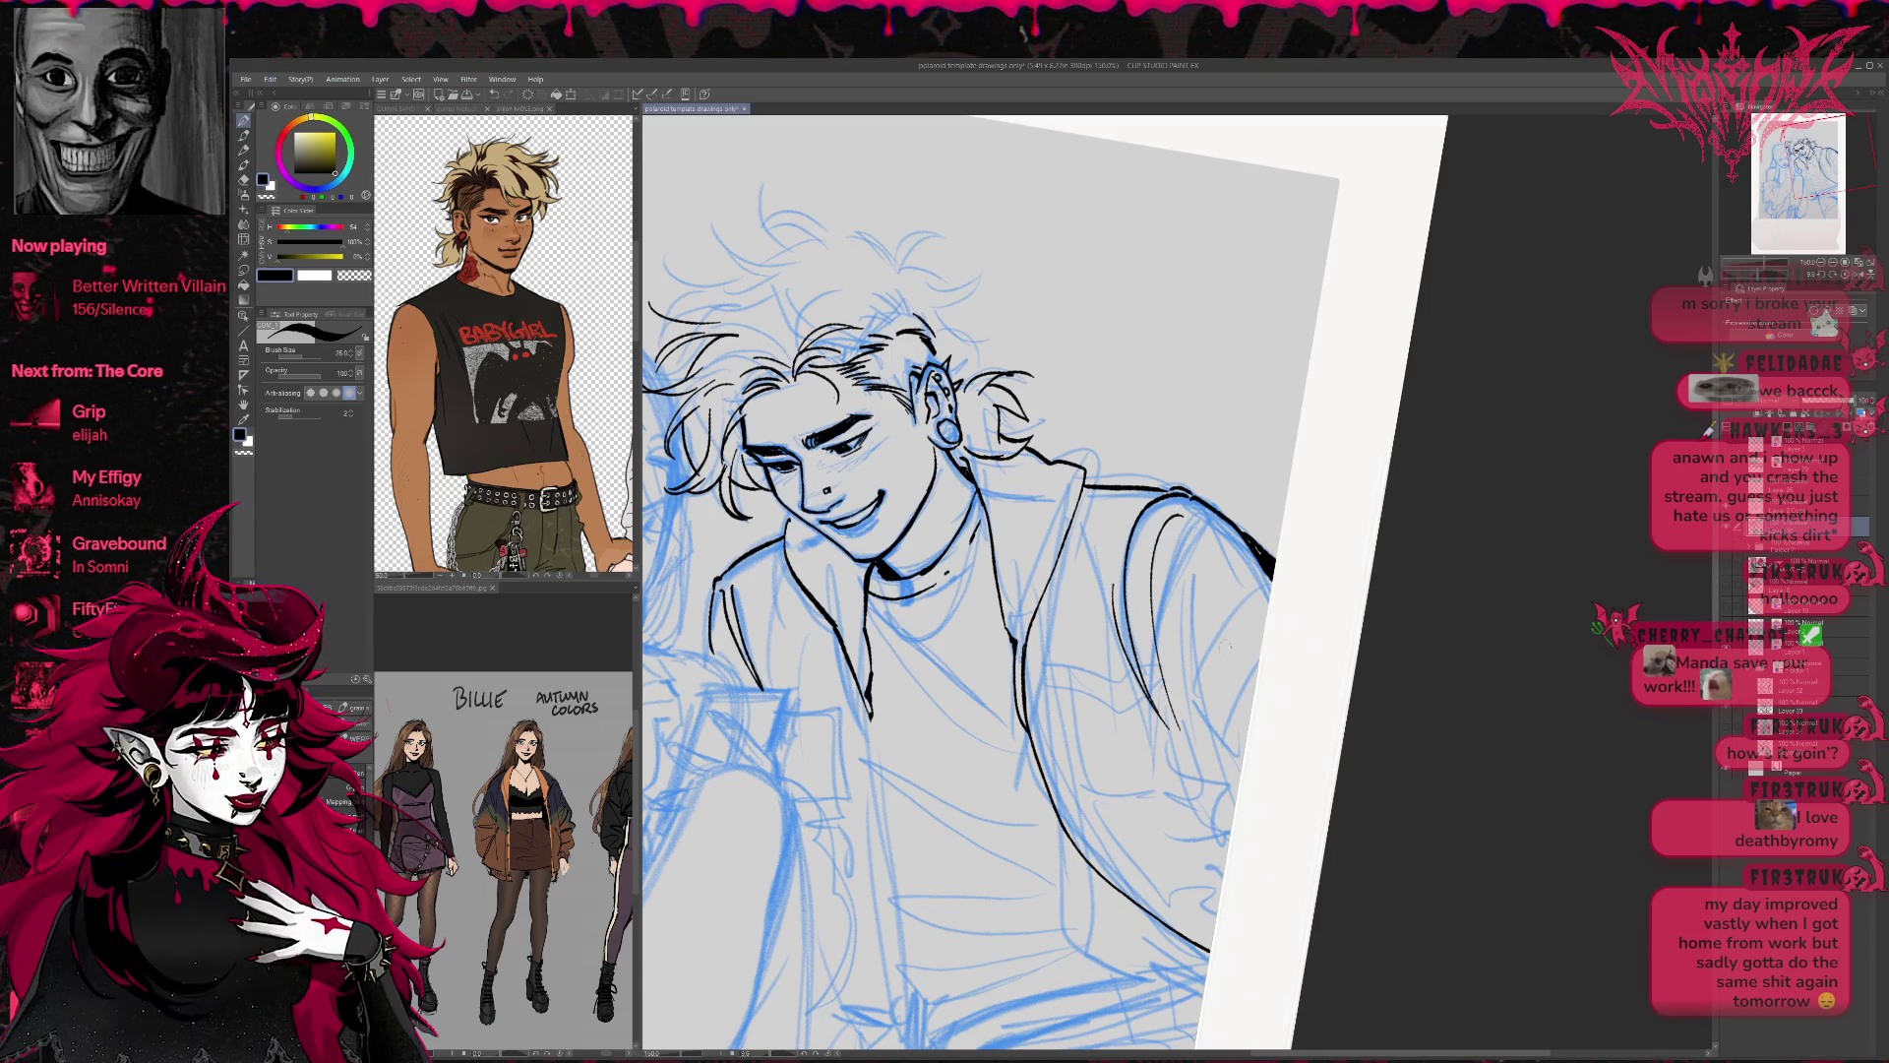
pyautogui.moveTo(1269, 569)
pyautogui.mouseDown()
pyautogui.moveTo(1198, 691)
pyautogui.moveTo(1230, 732)
pyautogui.mouseUp()
pyautogui.moveTo(1263, 659)
pyautogui.mouseDown()
pyautogui.moveTo(1222, 720)
pyautogui.moveTo(1230, 826)
pyautogui.mouseUp()
pyautogui.moveTo(1205, 754); pyautogui.dragTo(1180, 660)
# Ink the jacket's front edge downward and its fold lines.
pyautogui.moveTo(1217, 690); pyautogui.dragTo(1163, 636)
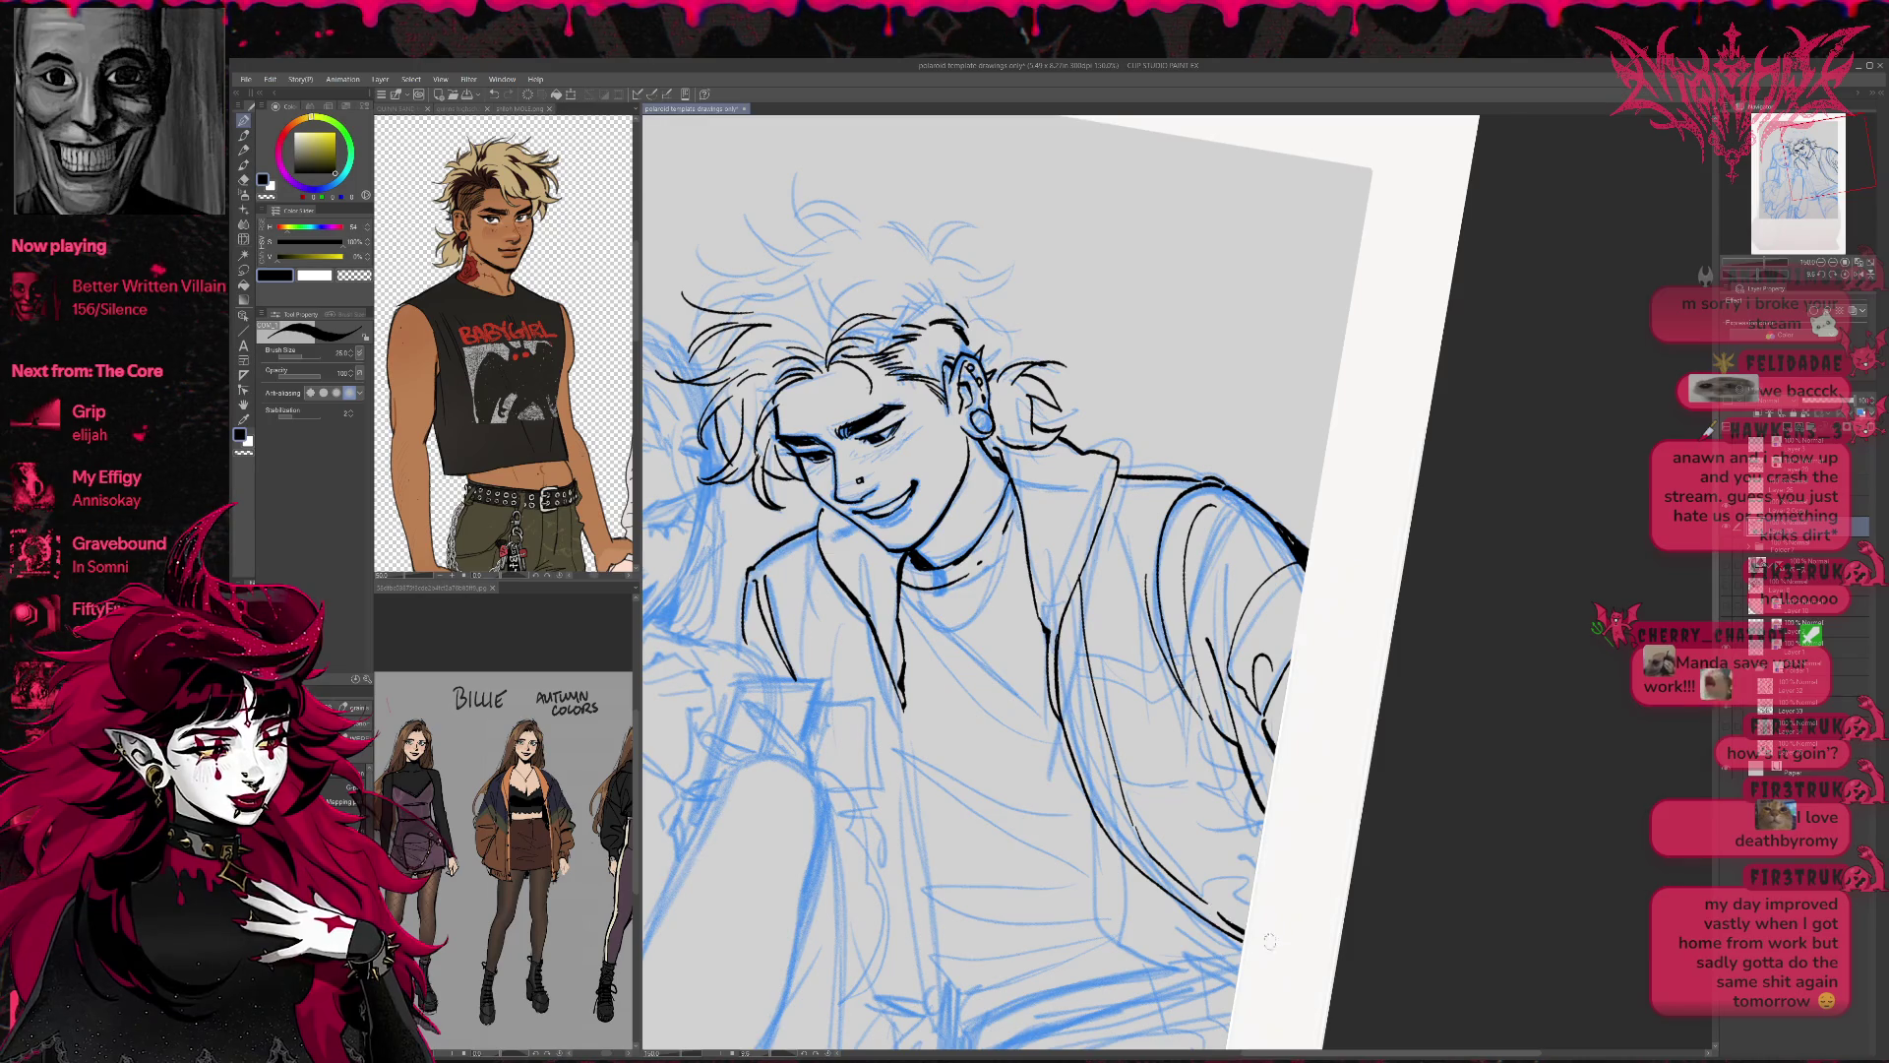
pyautogui.moveTo(1230, 921); pyautogui.dragTo(1277, 942)
pyautogui.moveTo(1317, 642)
pyautogui.mouseDown()
pyautogui.moveTo(1276, 591)
pyautogui.moveTo(1147, 609)
pyautogui.mouseUp()
pyautogui.moveTo(923, 645)
pyautogui.mouseDown()
pyautogui.moveTo(956, 989)
pyautogui.moveTo(930, 1041)
pyautogui.mouseUp()
pyautogui.moveTo(1211, 818)
pyautogui.mouseDown()
pyautogui.moveTo(1227, 820)
pyautogui.moveTo(1114, 786)
pyautogui.mouseUp()
pyautogui.moveTo(1008, 711)
pyautogui.mouseDown()
pyautogui.moveTo(1169, 897)
pyautogui.moveTo(1041, 804)
pyautogui.moveTo(1217, 802)
pyautogui.mouseUp()
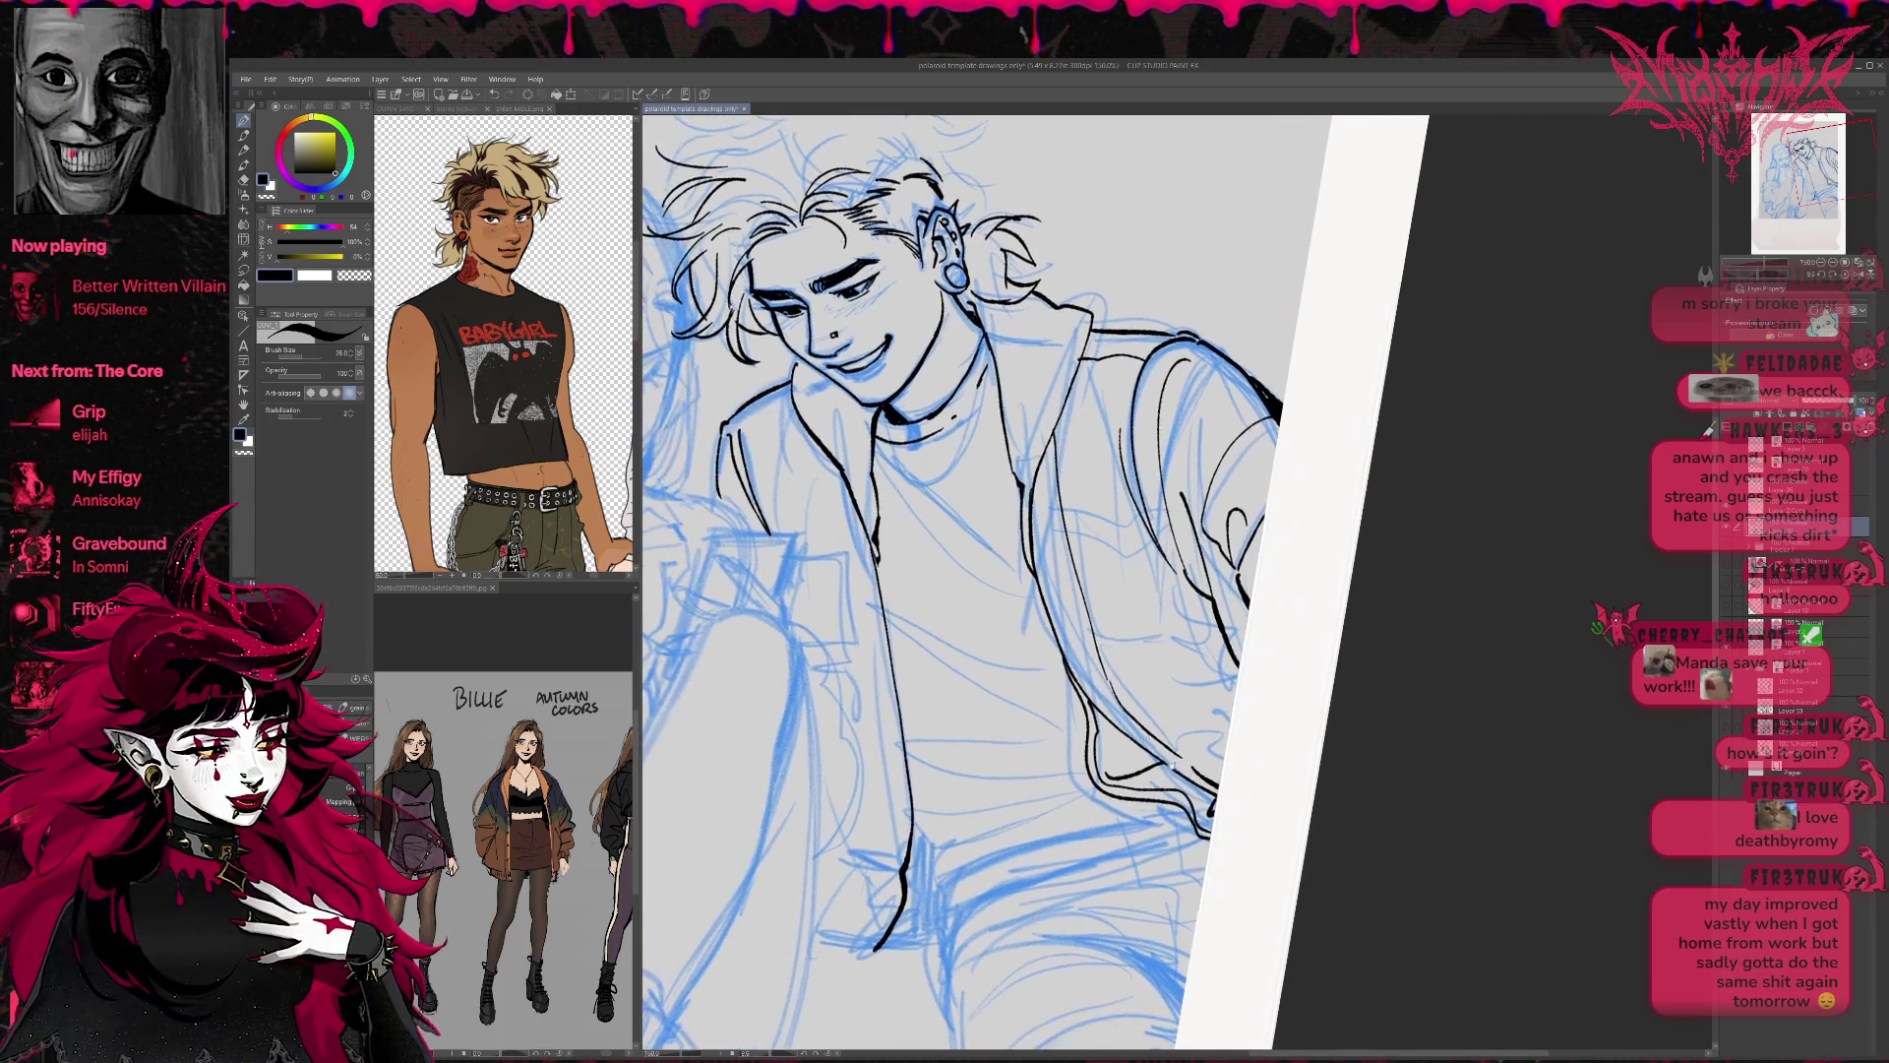
# Ink the torso's left edge, the curved lower torso, the waist line and shirt hem.
pyautogui.moveTo(897, 723)
pyautogui.mouseDown()
pyautogui.moveTo(925, 824)
pyautogui.moveTo(896, 943)
pyautogui.mouseUp()
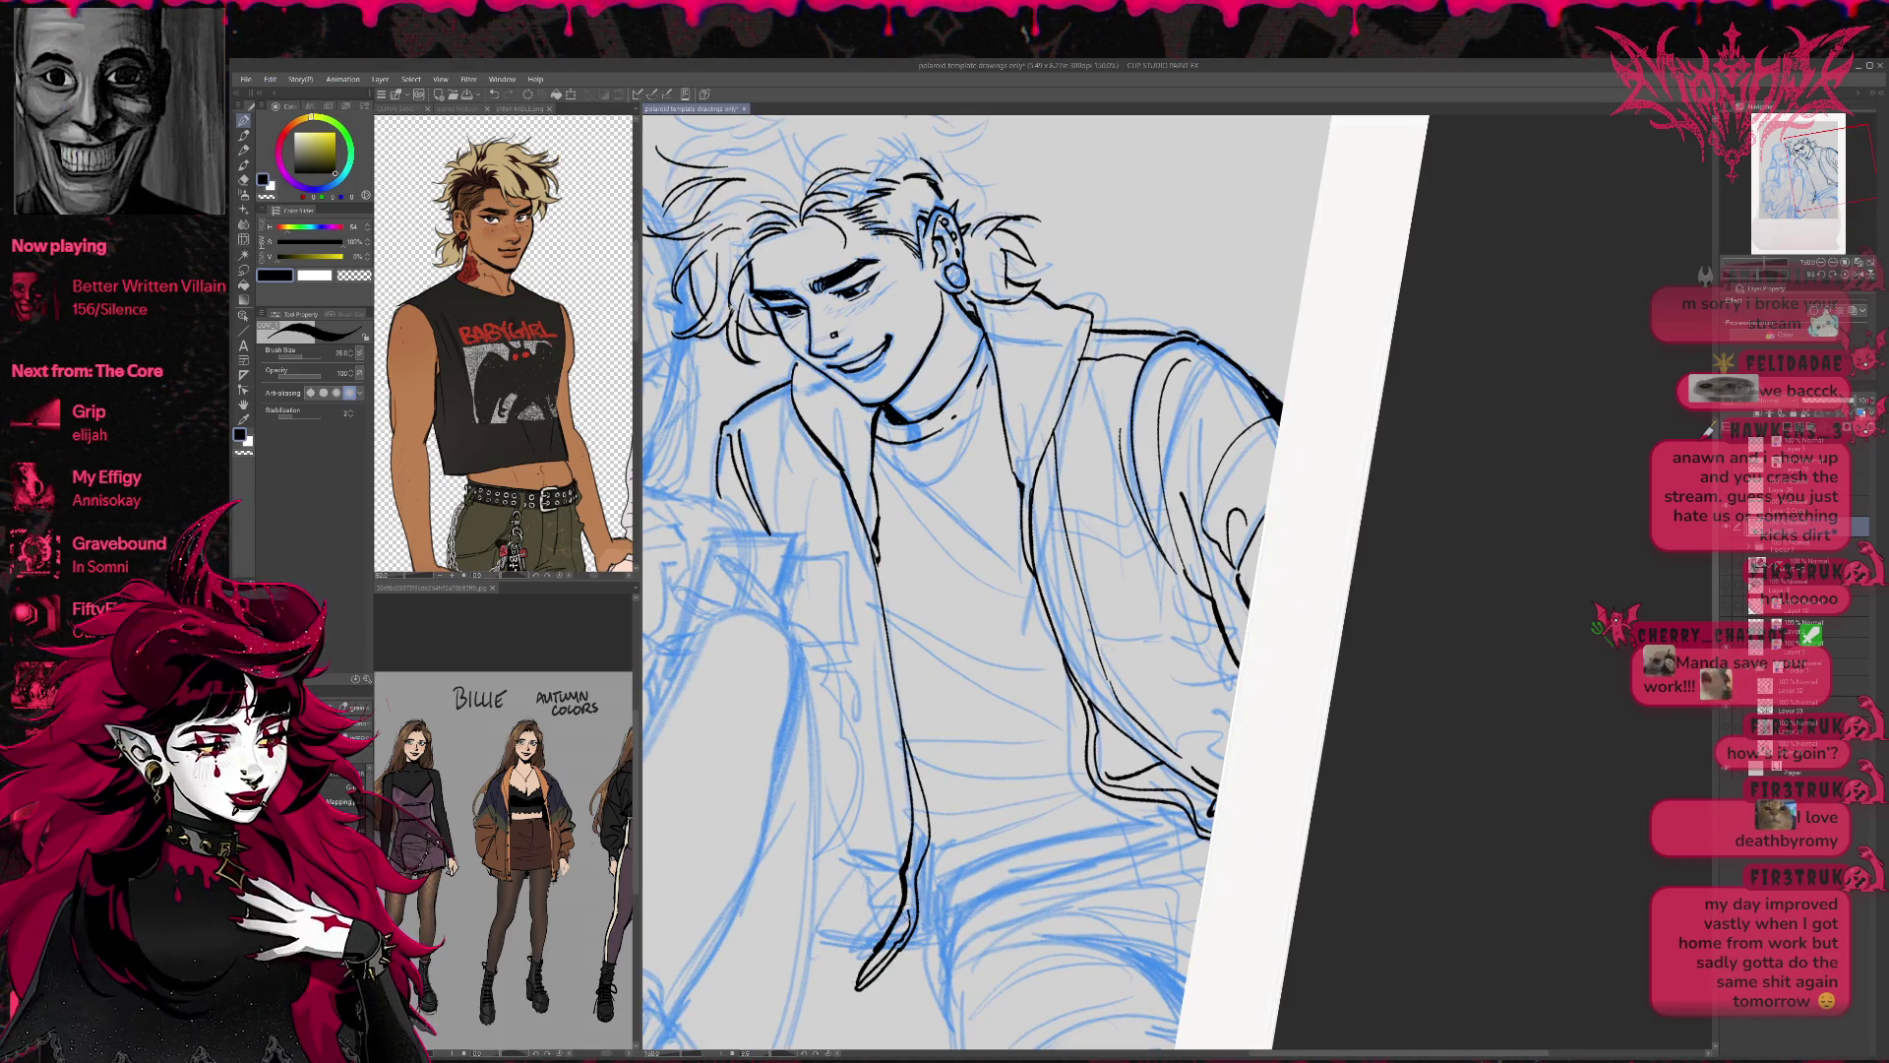
pyautogui.moveTo(927, 866); pyautogui.dragTo(904, 755)
pyautogui.moveTo(1028, 672); pyautogui.dragTo(1073, 666)
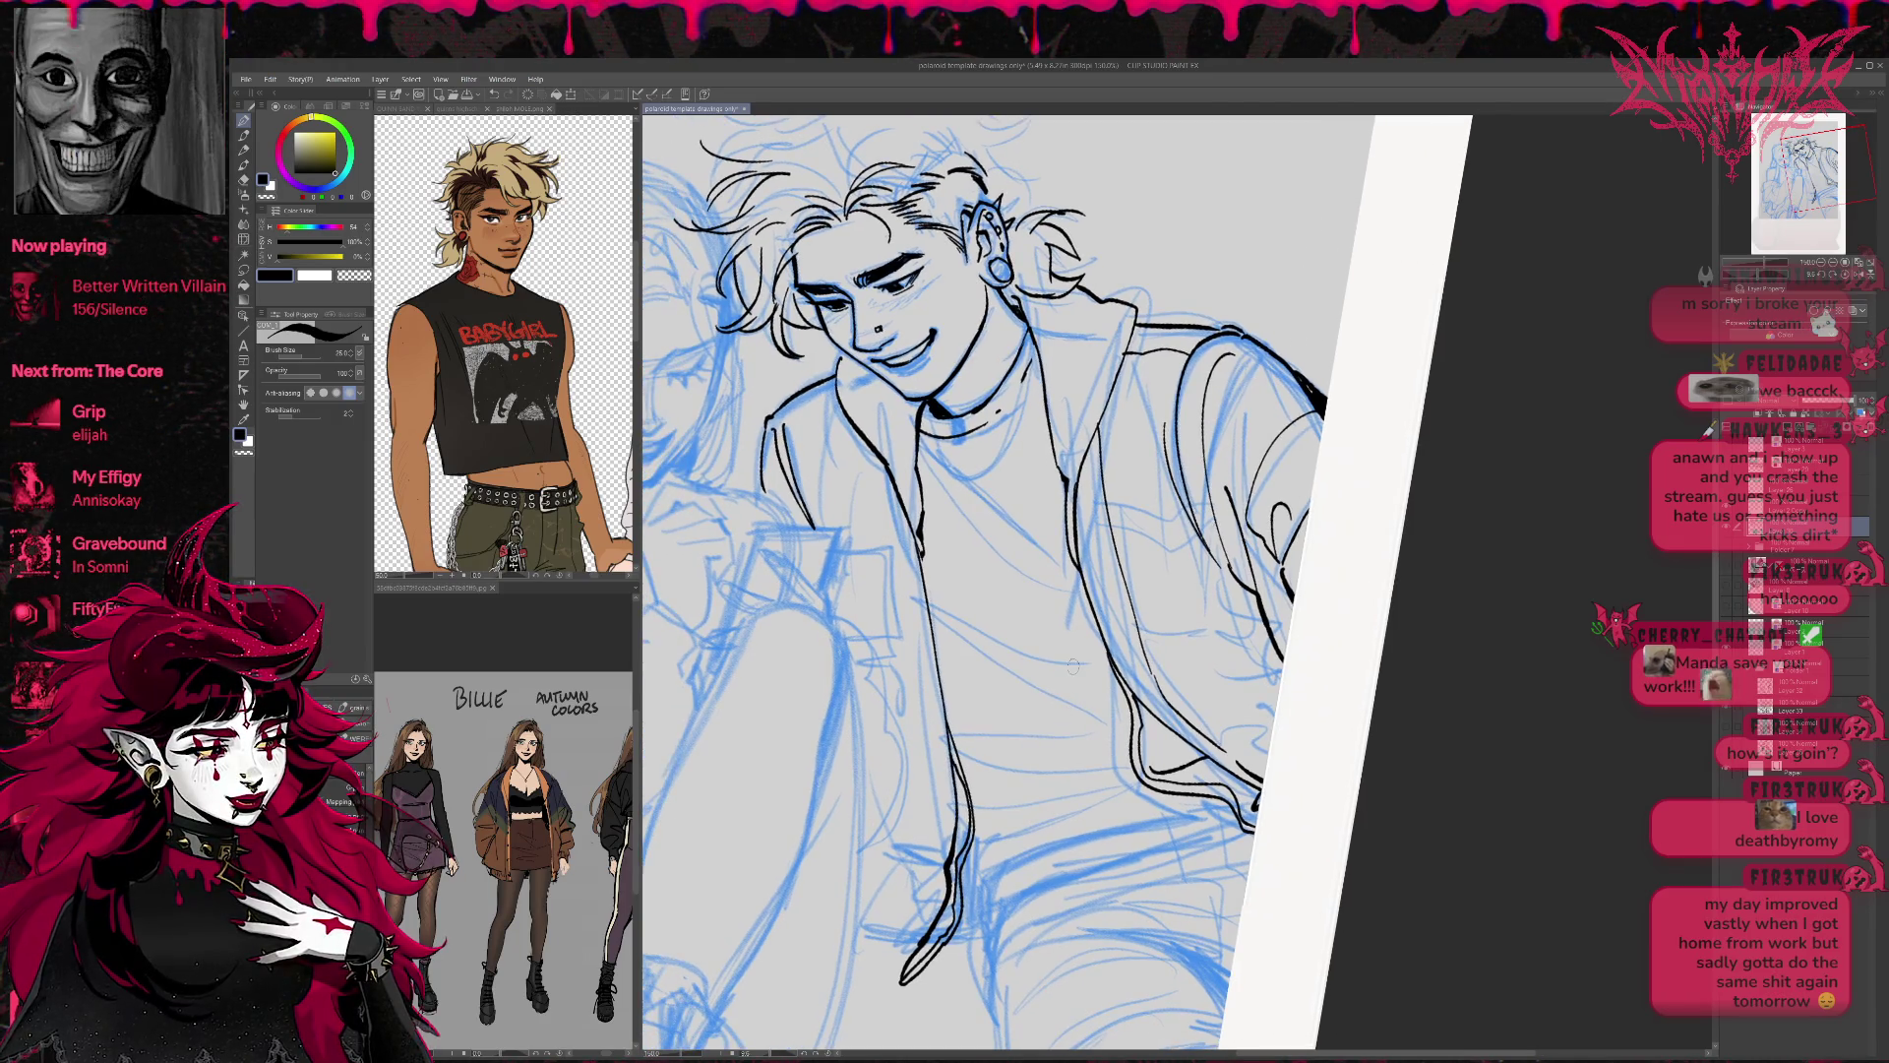
pyautogui.moveTo(1251, 772)
pyautogui.mouseDown()
pyautogui.moveTo(1118, 644)
pyautogui.moveTo(1100, 696)
pyautogui.moveTo(871, 778)
pyautogui.moveTo(852, 890)
pyautogui.mouseUp()
pyautogui.moveTo(871, 750); pyautogui.dragTo(844, 874)
pyautogui.moveTo(1060, 678)
pyautogui.mouseDown()
pyautogui.moveTo(875, 747)
pyautogui.moveTo(878, 726)
pyautogui.moveTo(844, 723)
pyautogui.moveTo(1003, 648)
pyautogui.mouseUp()
pyautogui.moveTo(826, 770)
pyautogui.mouseDown()
pyautogui.moveTo(844, 879)
pyautogui.moveTo(832, 743)
pyautogui.mouseUp()
pyautogui.moveTo(1073, 641)
pyautogui.mouseDown()
pyautogui.moveTo(1095, 724)
pyautogui.moveTo(871, 740)
pyautogui.mouseUp()
pyautogui.moveTo(1018, 689)
pyautogui.mouseDown()
pyautogui.moveTo(897, 654)
pyautogui.moveTo(844, 593)
pyautogui.moveTo(817, 428)
pyautogui.mouseUp()
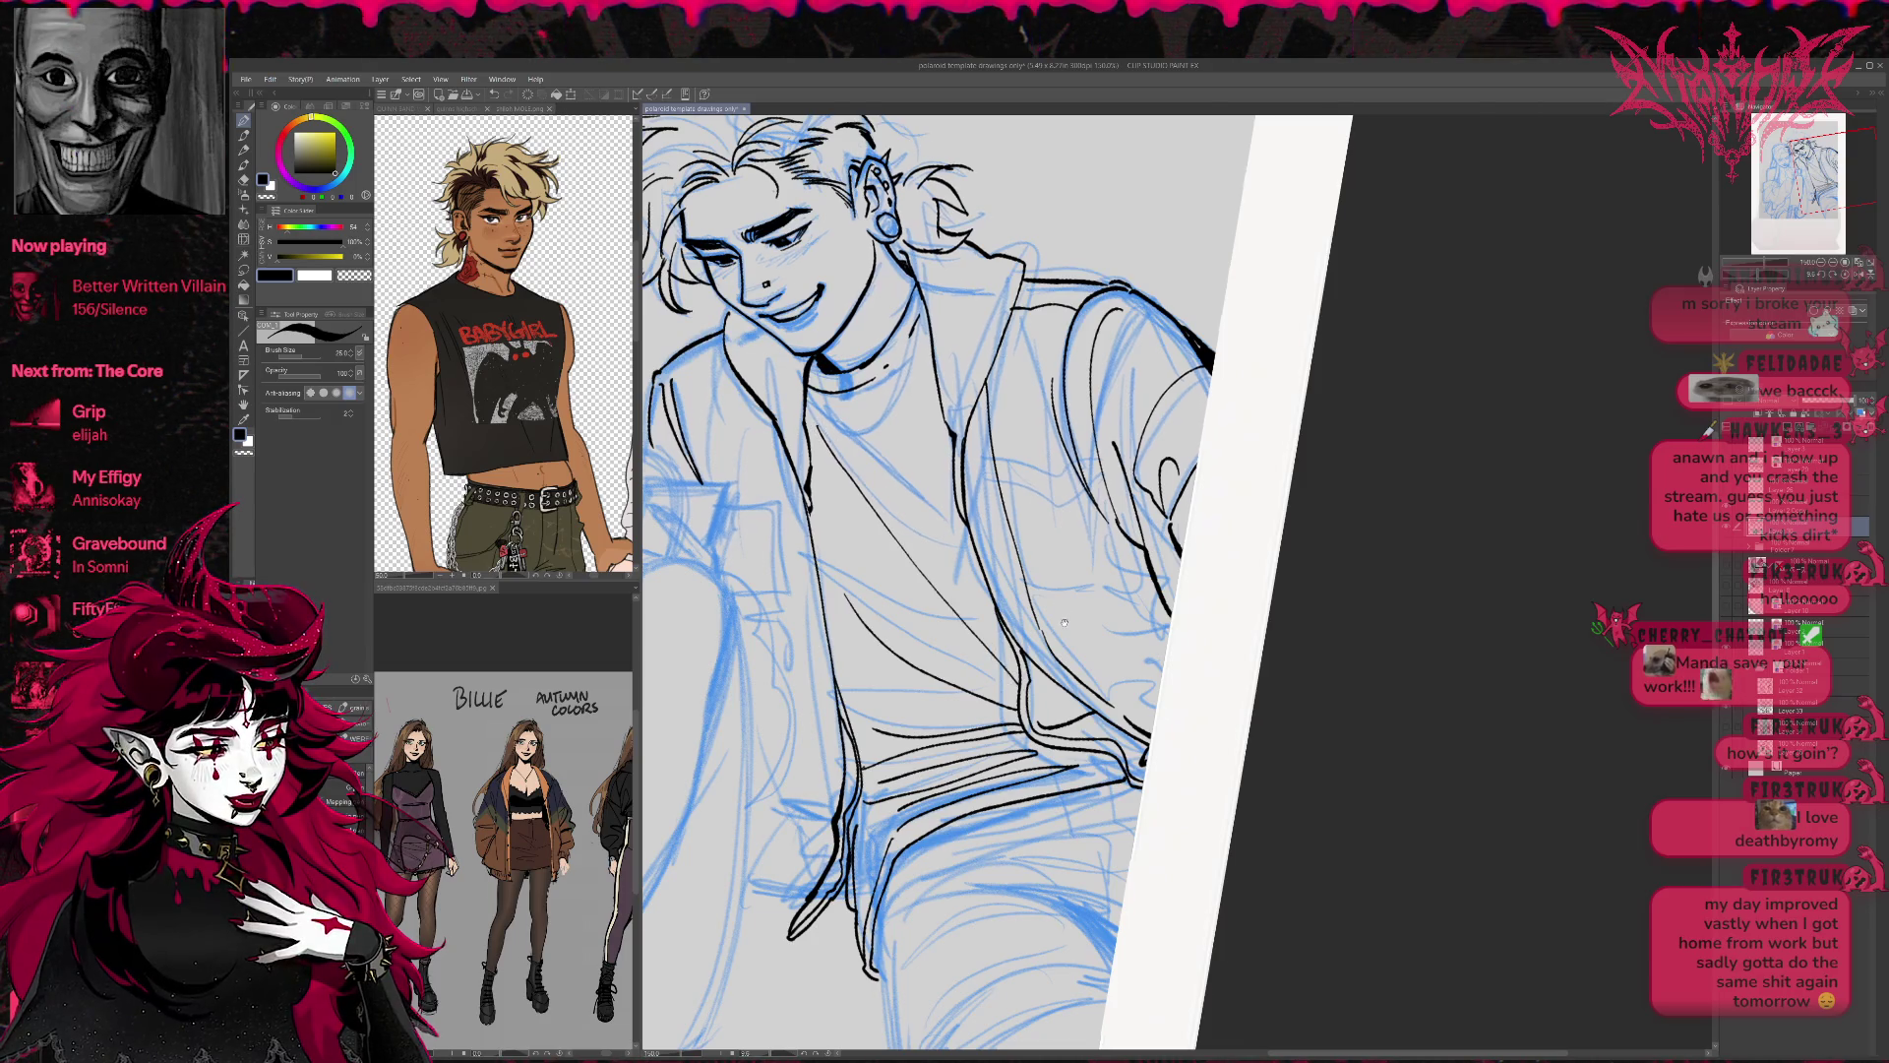
# Ink the shirt hem, undoing and redrawing it until it reads as a clean stroke.
pyautogui.scroll(2, 1063, 623)
pyautogui.scroll(-5, 1041, 590)
pyautogui.moveTo(929, 753); pyautogui.dragTo(1086, 822)
pyautogui.moveTo(989, 756)
pyautogui.mouseDown()
pyautogui.moveTo(1087, 816)
pyautogui.moveTo(1086, 787)
pyautogui.moveTo(1086, 813)
pyautogui.mouseUp()
pyautogui.hotkey('ctrl', 'z')
pyautogui.hotkey('ctrl', 'z')
pyautogui.moveTo(915, 764); pyautogui.dragTo(1020, 752)
pyautogui.hotkey('ctrl', 'z')
pyautogui.moveTo(885, 768)
pyautogui.mouseDown()
pyautogui.moveTo(1043, 749)
pyautogui.moveTo(1087, 816)
pyautogui.moveTo(1080, 767)
pyautogui.mouseUp()
pyautogui.moveTo(883, 736); pyautogui.dragTo(1023, 698)
pyautogui.hotkey('ctrl', 'z')
pyautogui.hotkey('ctrl', 'z')
pyautogui.moveTo(889, 746)
pyautogui.mouseDown()
pyautogui.moveTo(1107, 679)
pyautogui.moveTo(977, 705)
pyautogui.moveTo(1007, 661)
pyautogui.mouseUp()
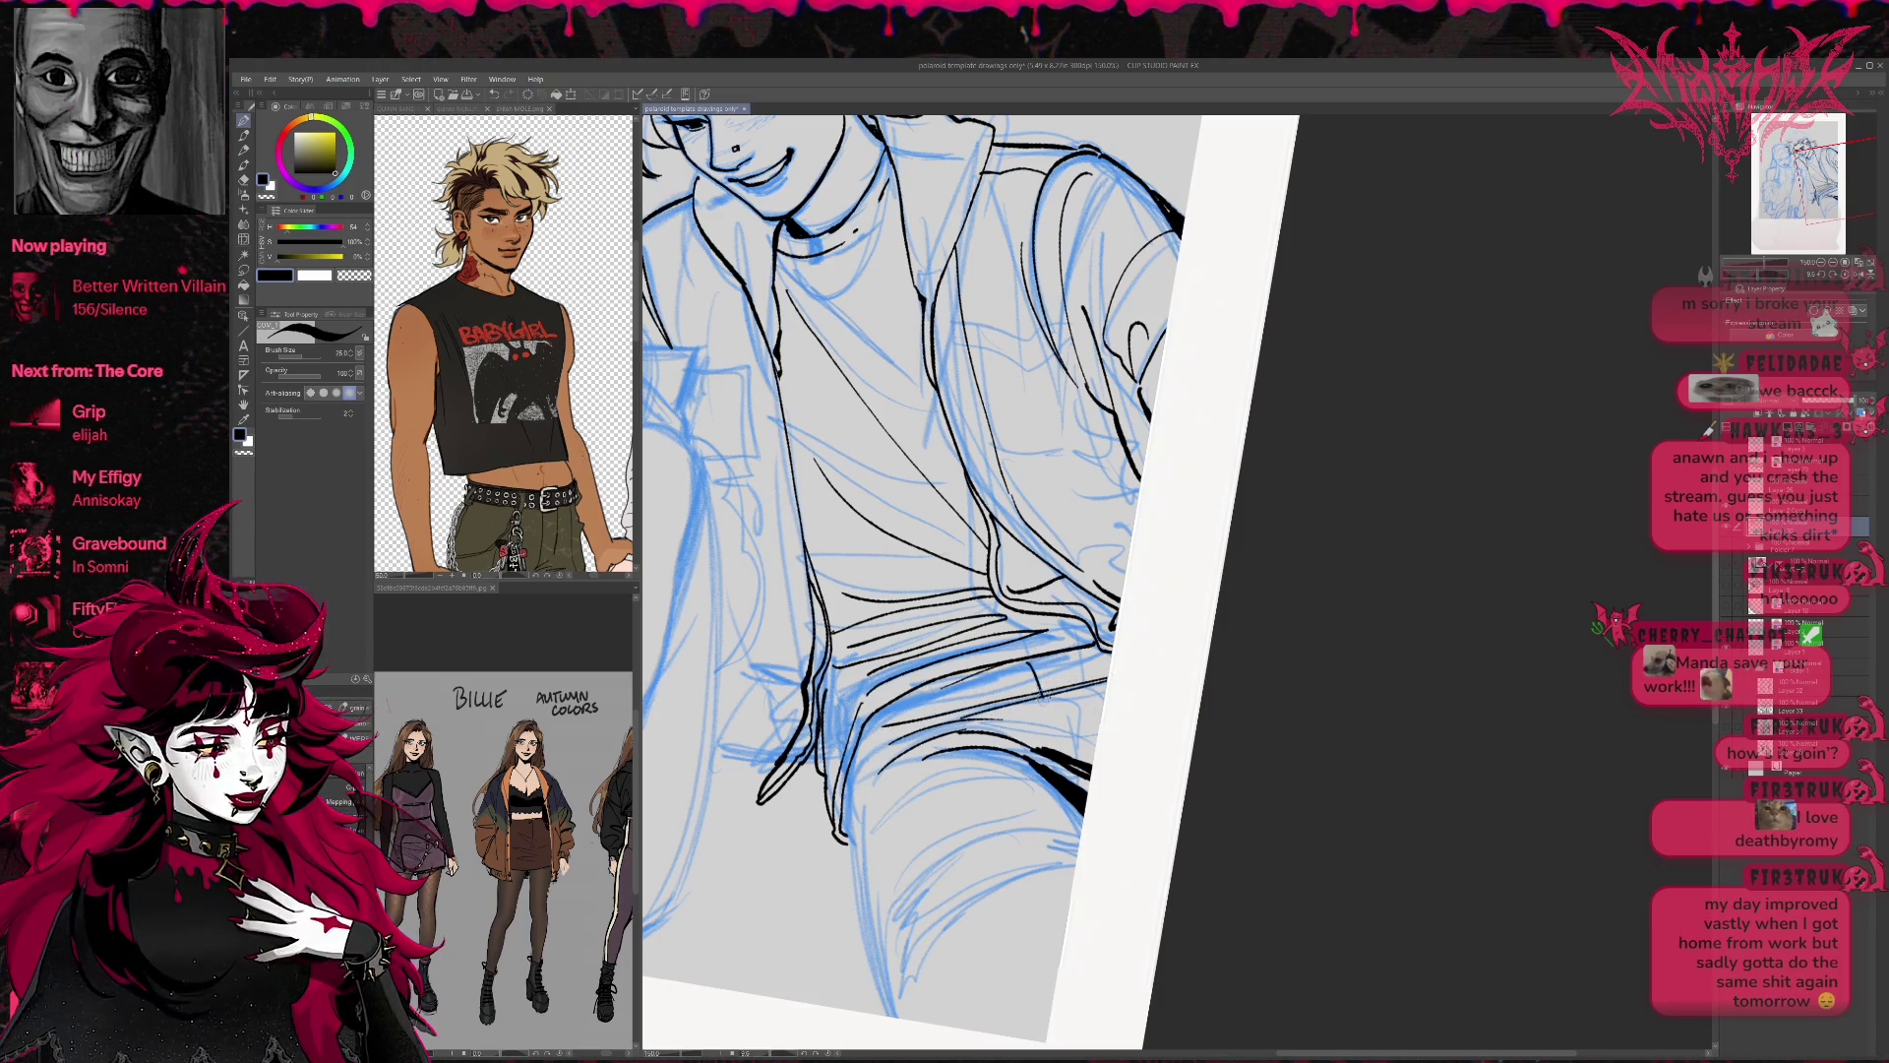
# Add wavy folds along the lower shirt and ink its lower left edge.
pyautogui.moveTo(1078, 720); pyautogui.dragTo(1088, 795)
pyautogui.moveTo(1065, 645); pyautogui.dragTo(1113, 701)
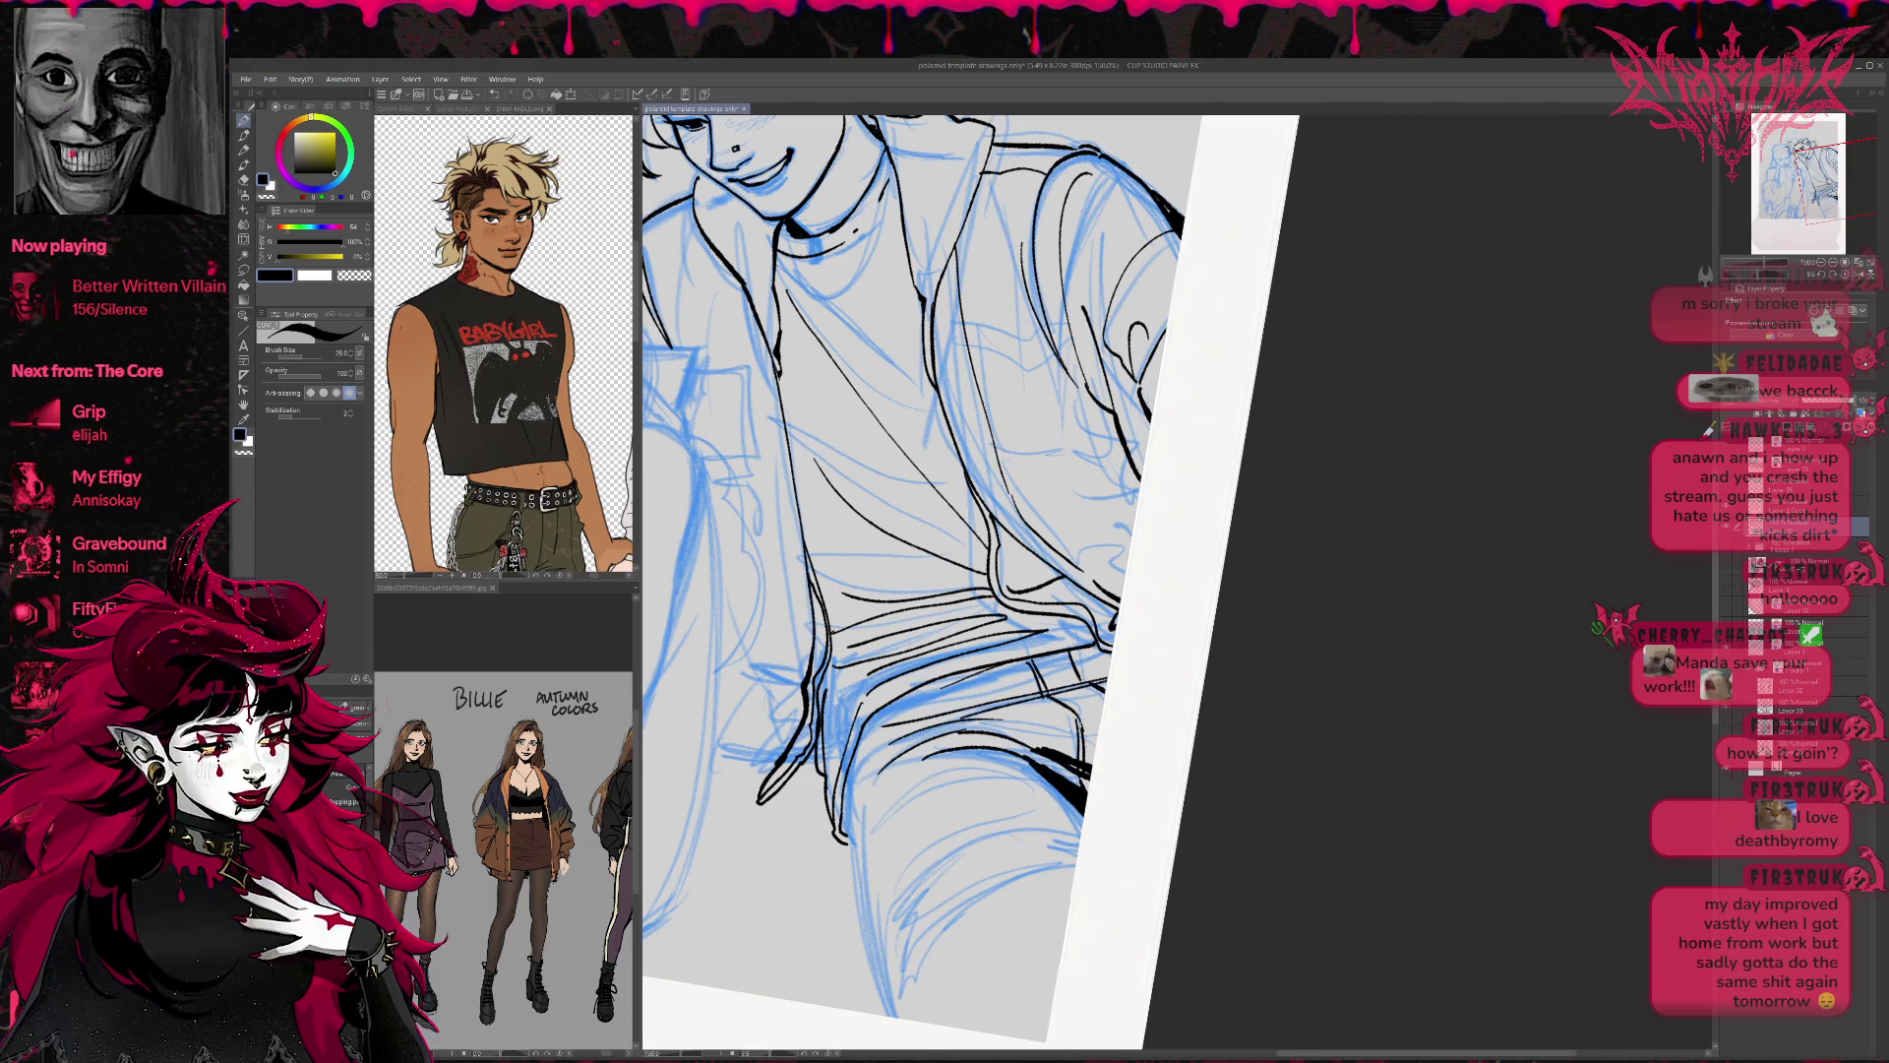
pyautogui.moveTo(1058, 814)
pyautogui.mouseDown()
pyautogui.moveTo(907, 858)
pyautogui.moveTo(890, 954)
pyautogui.moveTo(929, 886)
pyautogui.moveTo(1060, 822)
pyautogui.moveTo(1082, 842)
pyautogui.mouseUp()
pyautogui.moveTo(891, 996)
pyautogui.mouseDown()
pyautogui.moveTo(969, 893)
pyautogui.moveTo(1075, 861)
pyautogui.moveTo(897, 1009)
pyautogui.mouseUp()
pyautogui.moveTo(838, 817); pyautogui.dragTo(895, 1023)
pyautogui.moveTo(856, 901)
pyautogui.mouseDown()
pyautogui.moveTo(903, 1019)
pyautogui.moveTo(848, 817)
pyautogui.mouseUp()
pyautogui.moveTo(856, 833)
pyautogui.mouseDown()
pyautogui.moveTo(843, 812)
pyautogui.moveTo(882, 815)
pyautogui.mouseUp()
# Ink the vertical lines running down the shirt, redrawing a thin one.
pyautogui.moveTo(1043, 743)
pyautogui.mouseDown()
pyautogui.moveTo(1318, 806)
pyautogui.moveTo(1367, 885)
pyautogui.moveTo(1279, 905)
pyautogui.moveTo(1098, 797)
pyautogui.mouseUp()
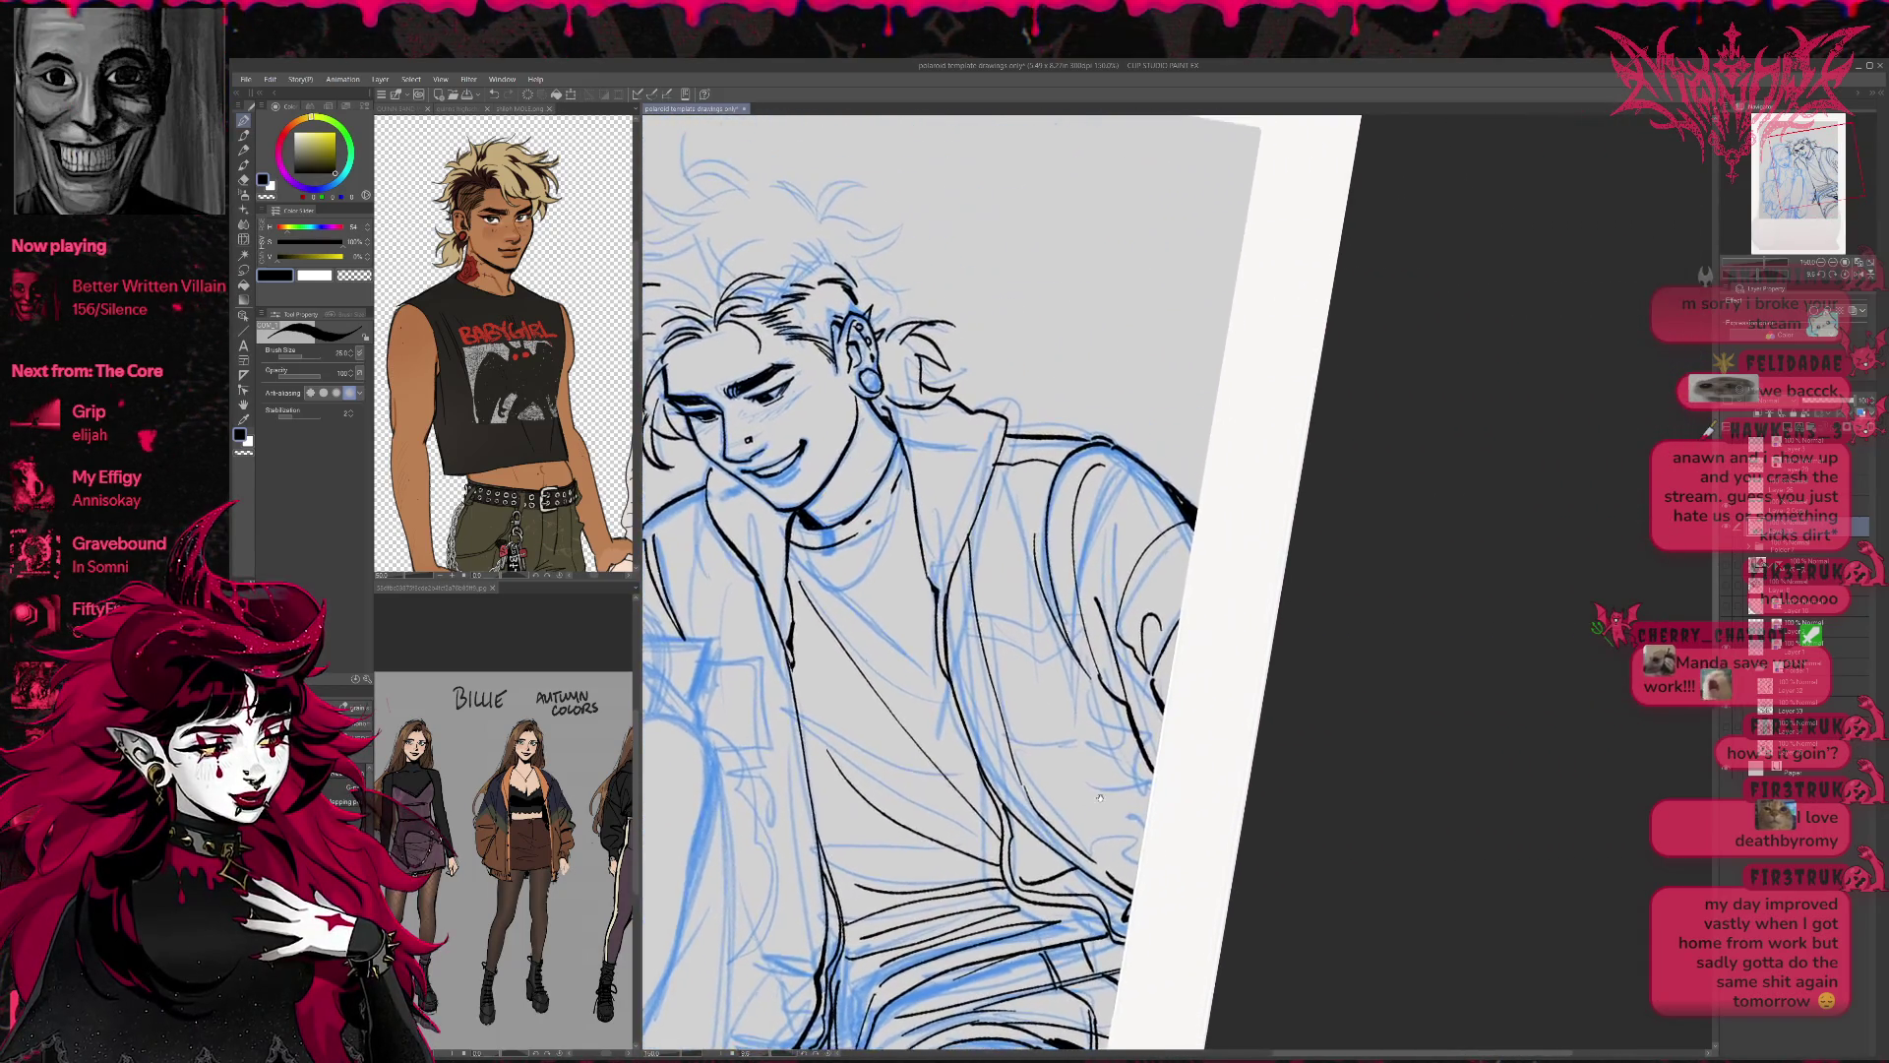
pyautogui.moveTo(962, 549); pyautogui.dragTo(1022, 807)
pyautogui.moveTo(1068, 730)
pyautogui.mouseDown()
pyautogui.moveTo(1468, 646)
pyautogui.moveTo(1257, 598)
pyautogui.mouseUp()
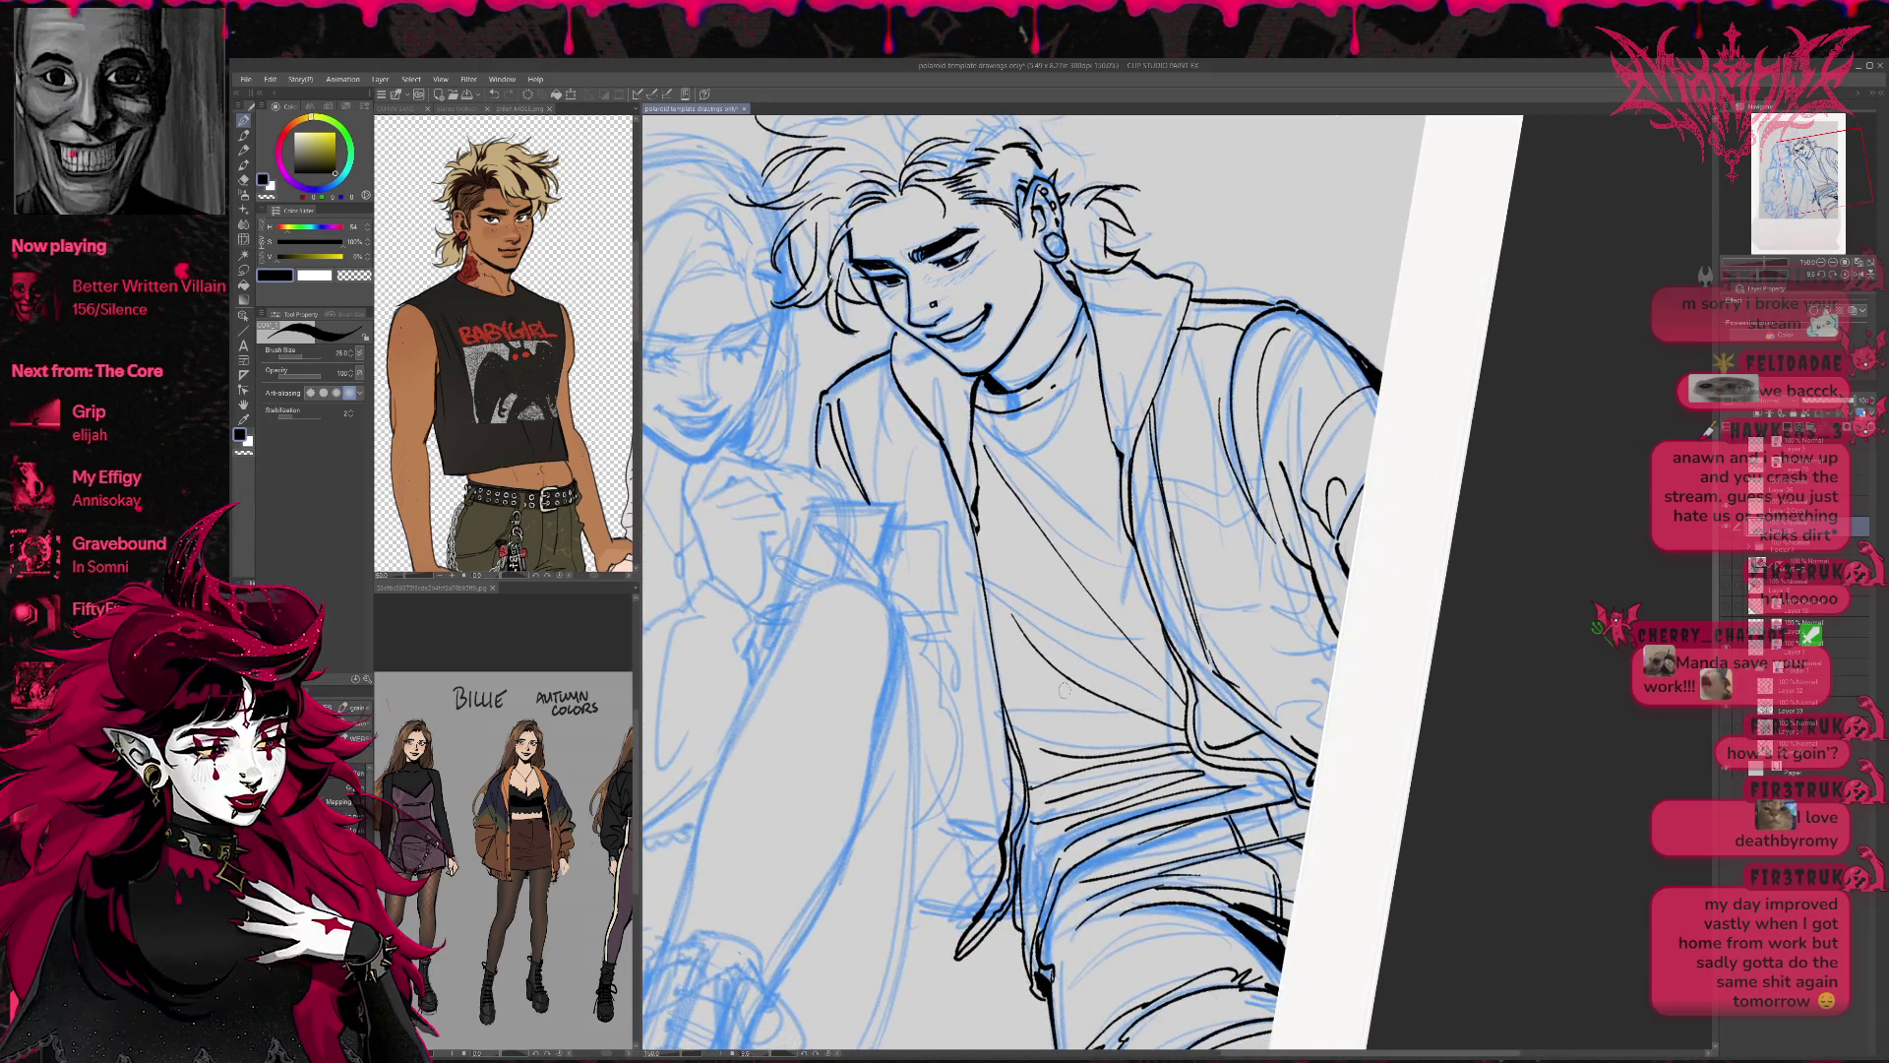
pyautogui.moveTo(966, 553); pyautogui.dragTo(941, 844)
pyautogui.hotkey('ctrl', 'z')
pyautogui.moveTo(958, 504)
pyautogui.mouseDown()
pyautogui.moveTo(939, 802)
pyautogui.moveTo(968, 864)
pyautogui.moveTo(962, 928)
pyautogui.mouseUp()
pyautogui.moveTo(1010, 817)
pyautogui.mouseDown()
pyautogui.moveTo(984, 876)
pyautogui.moveTo(979, 563)
pyautogui.mouseUp()
# Hatch the shirt's lower edge, re-ink the lower shirt and left side, then zoom out.
pyautogui.moveTo(995, 863); pyautogui.dragTo(976, 907)
pyautogui.moveTo(984, 893)
pyautogui.mouseDown()
pyautogui.moveTo(961, 929)
pyautogui.moveTo(965, 913)
pyautogui.mouseUp()
pyautogui.moveTo(969, 913); pyautogui.dragTo(958, 929)
pyautogui.moveTo(1002, 857); pyautogui.dragTo(974, 893)
pyautogui.moveTo(1012, 848); pyautogui.dragTo(984, 907)
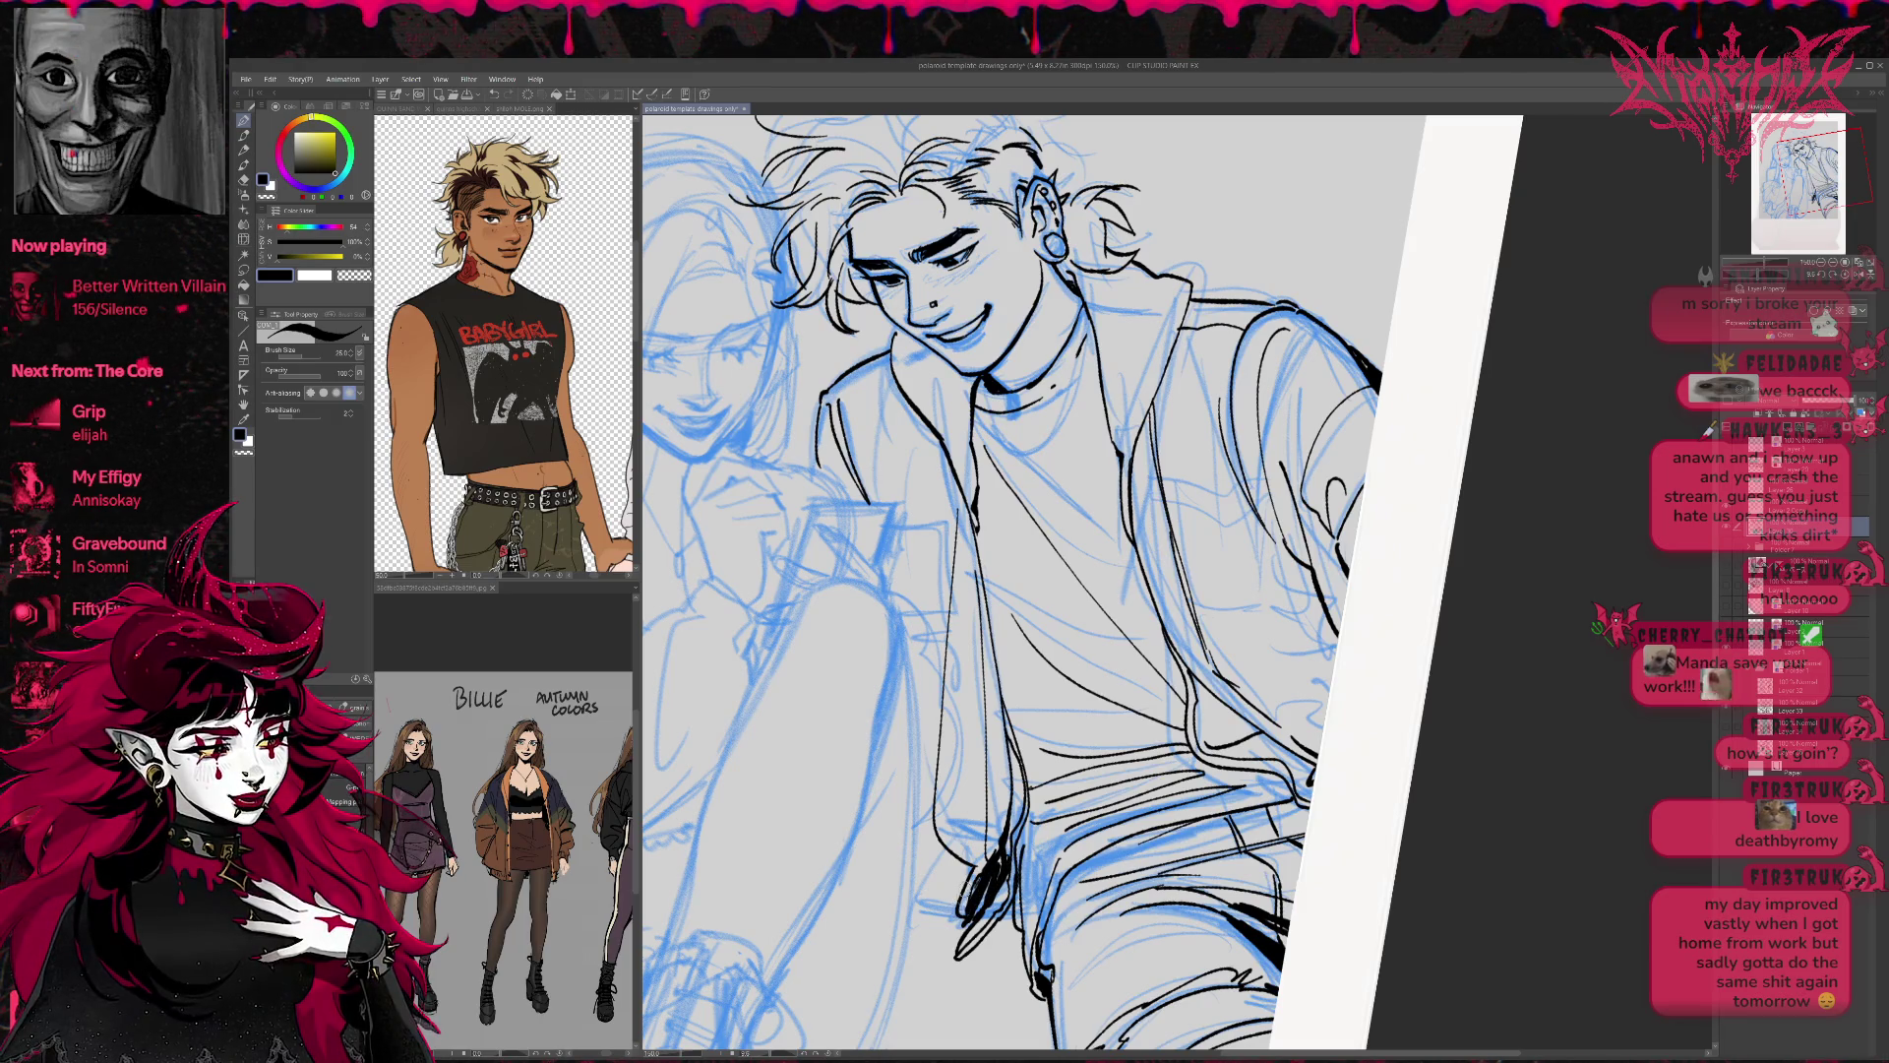
pyautogui.moveTo(911, 787); pyautogui.dragTo(968, 913)
pyautogui.hotkey('ctrl', 'z')
pyautogui.hotkey('ctrl', 'z')
pyautogui.hotkey('ctrl', 'z')
pyautogui.hotkey('ctrl', 'z')
pyautogui.moveTo(946, 720)
pyautogui.mouseDown()
pyautogui.moveTo(909, 842)
pyautogui.moveTo(1002, 925)
pyautogui.moveTo(979, 555)
pyautogui.moveTo(951, 469)
pyautogui.mouseUp()
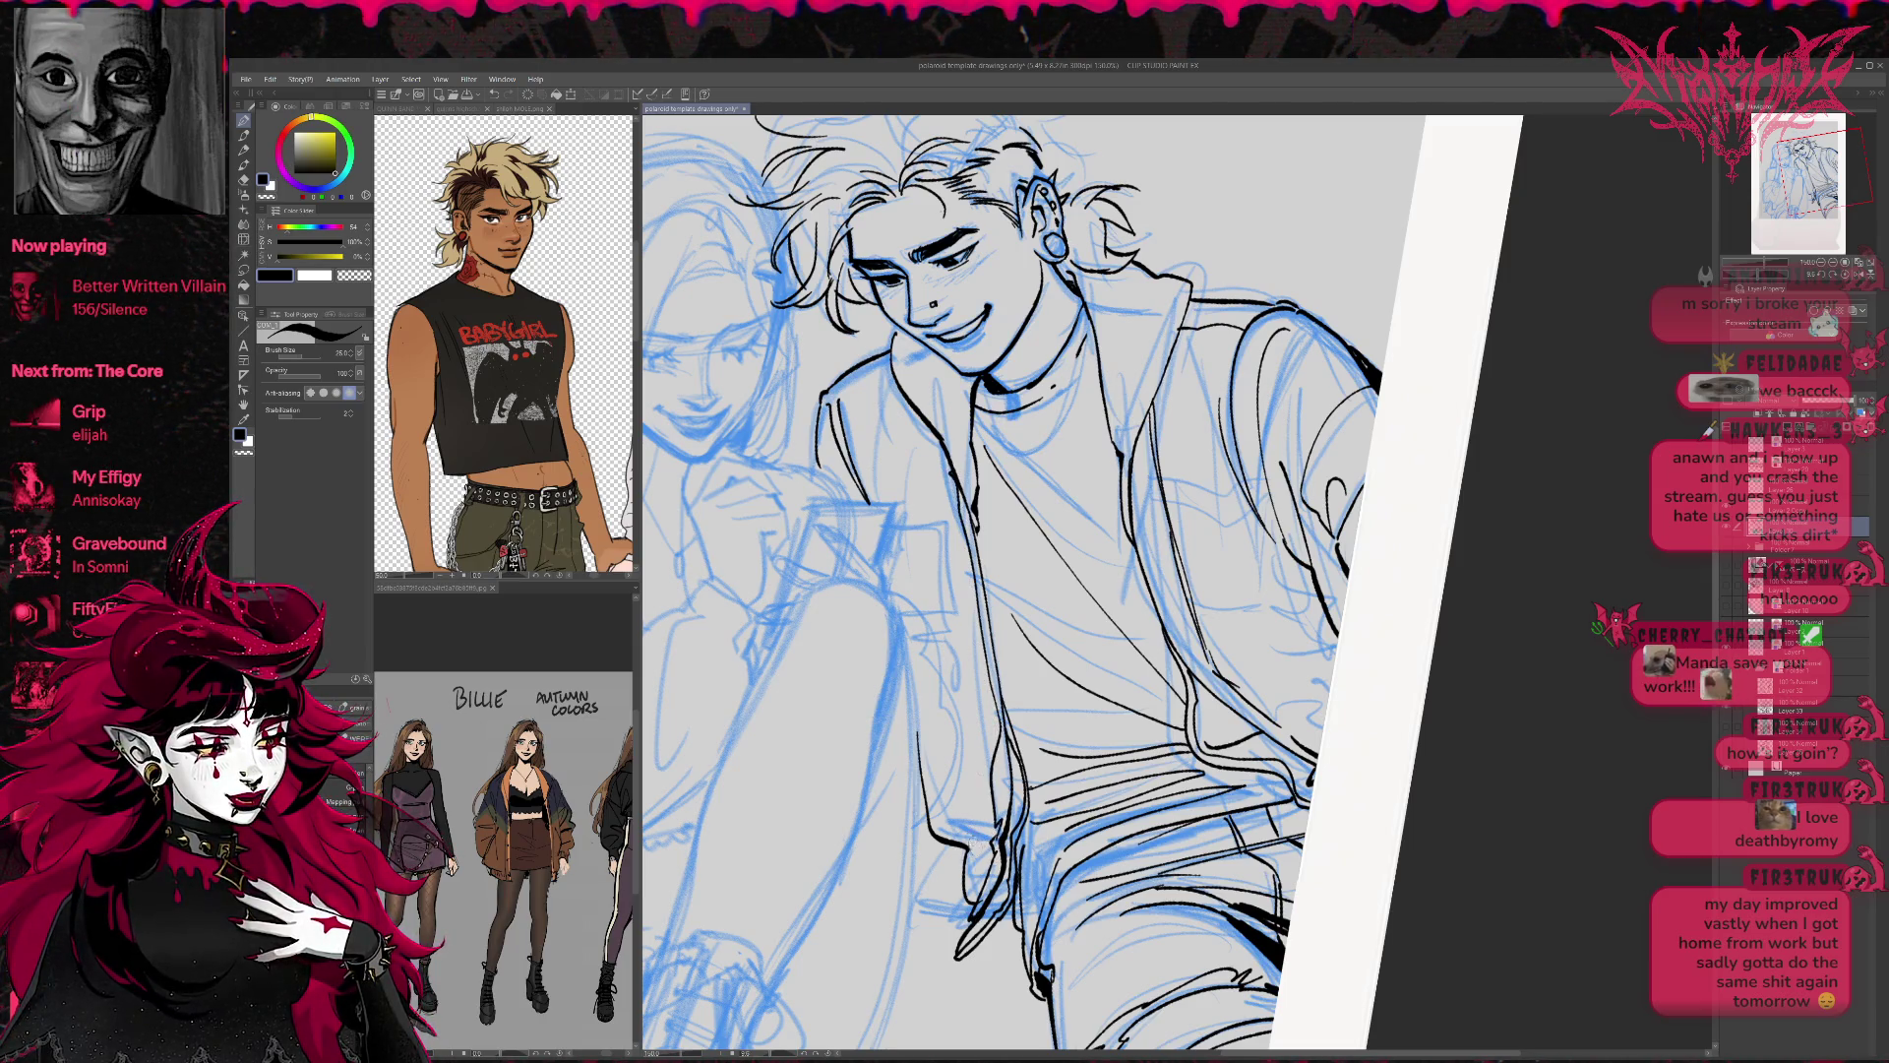
pyautogui.moveTo(934, 824); pyautogui.dragTo(969, 633)
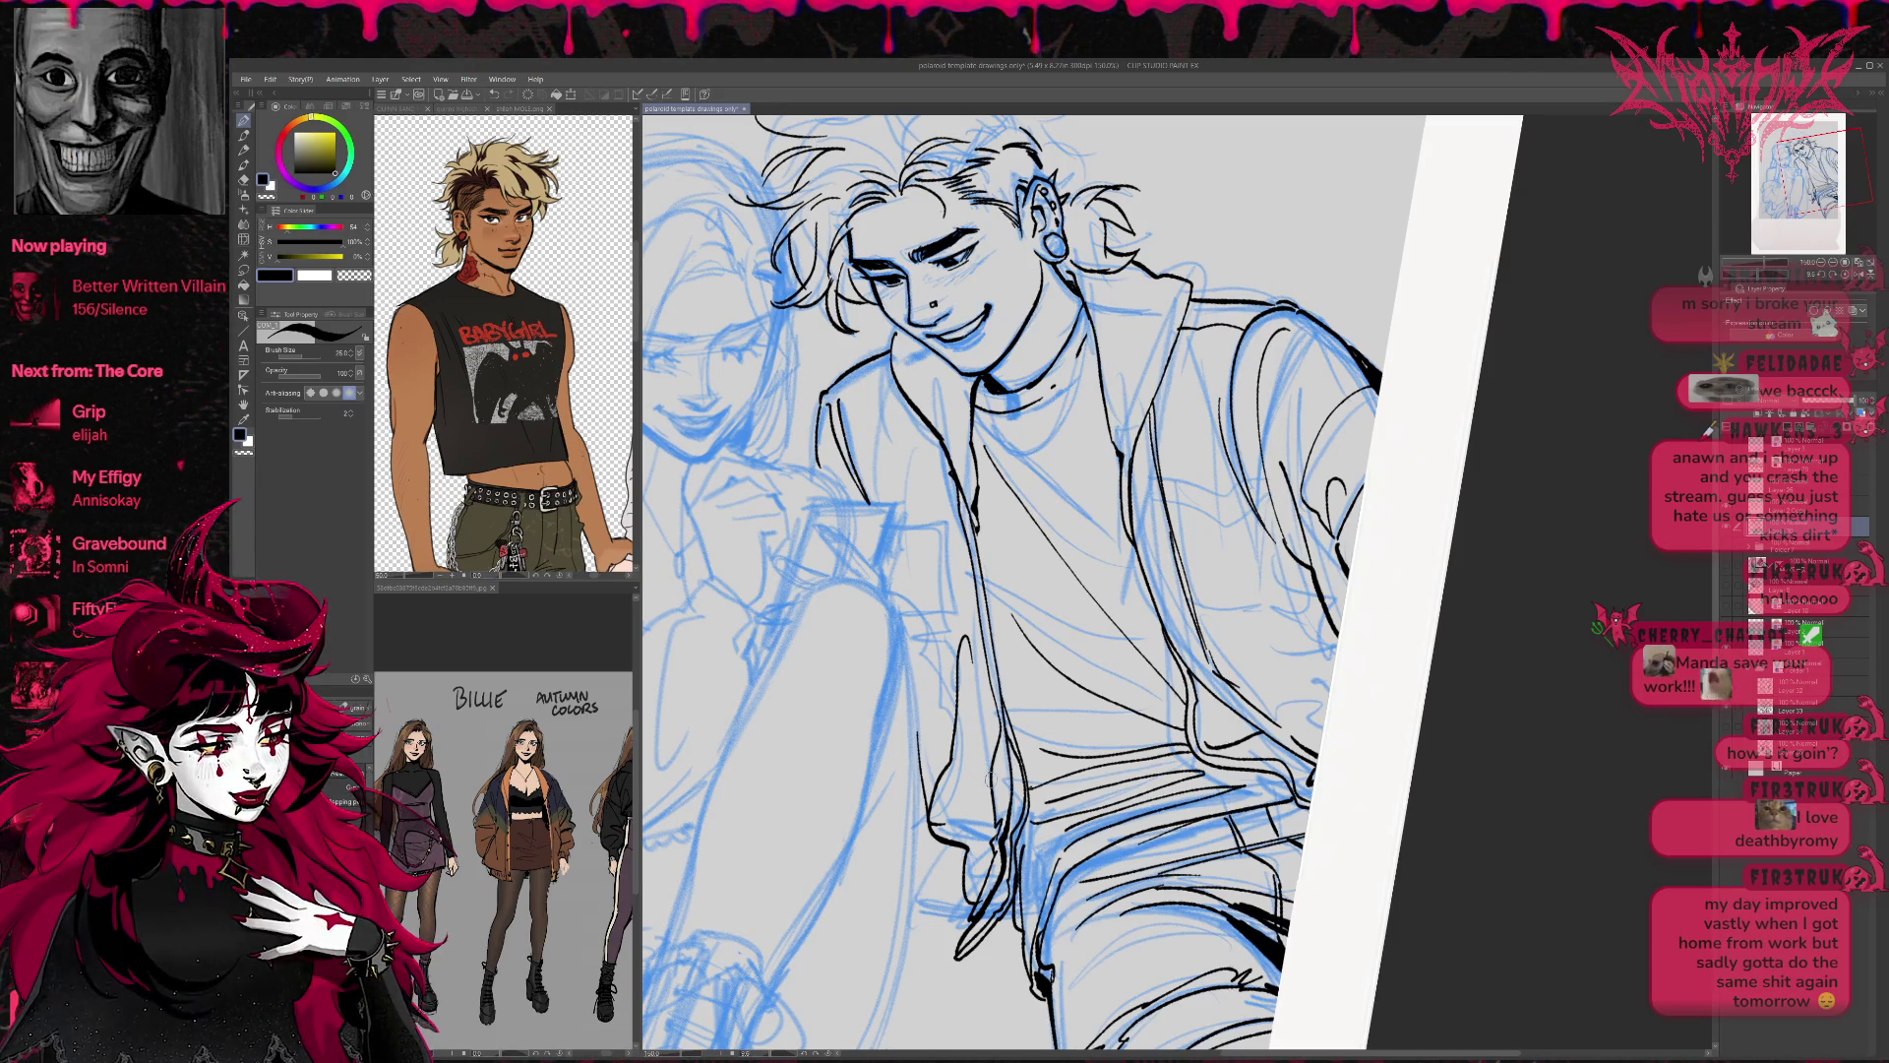
pyautogui.moveTo(1186, 546); pyautogui.dragTo(1209, 634)
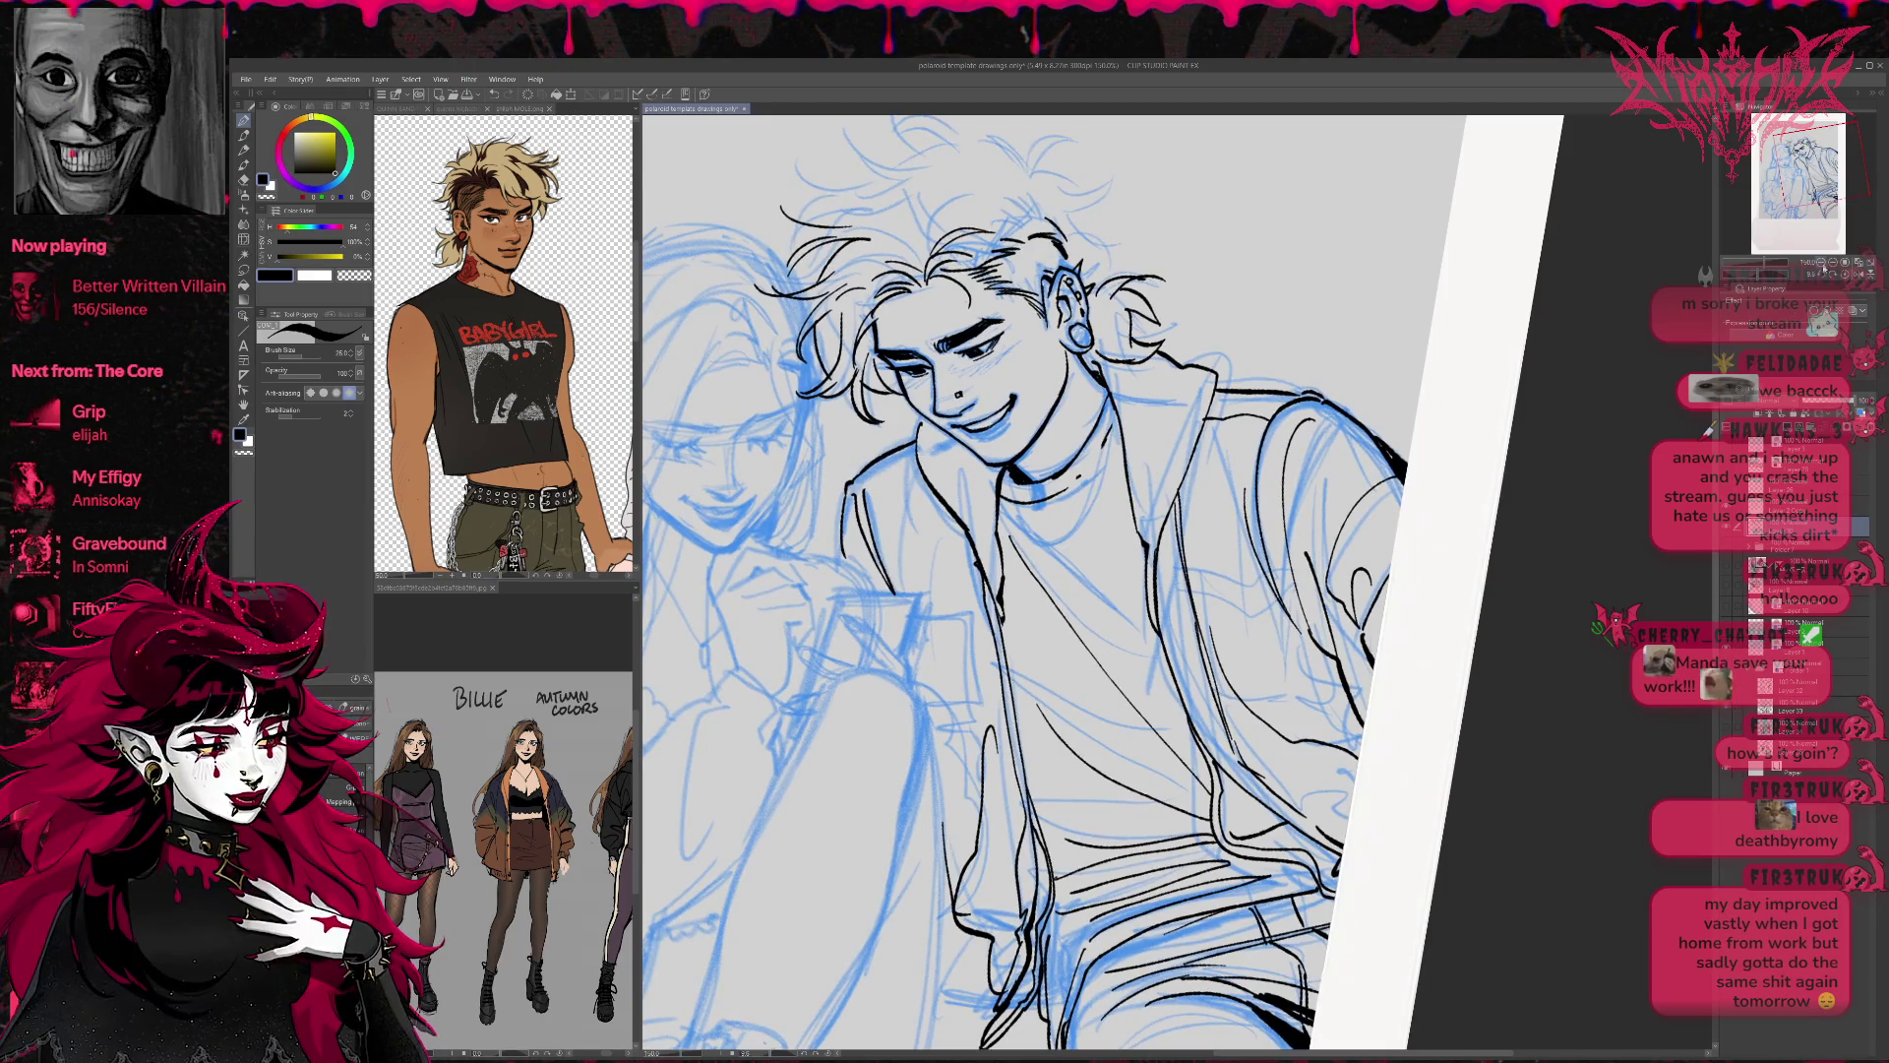
pyautogui.hotkey('ctrl', '-')
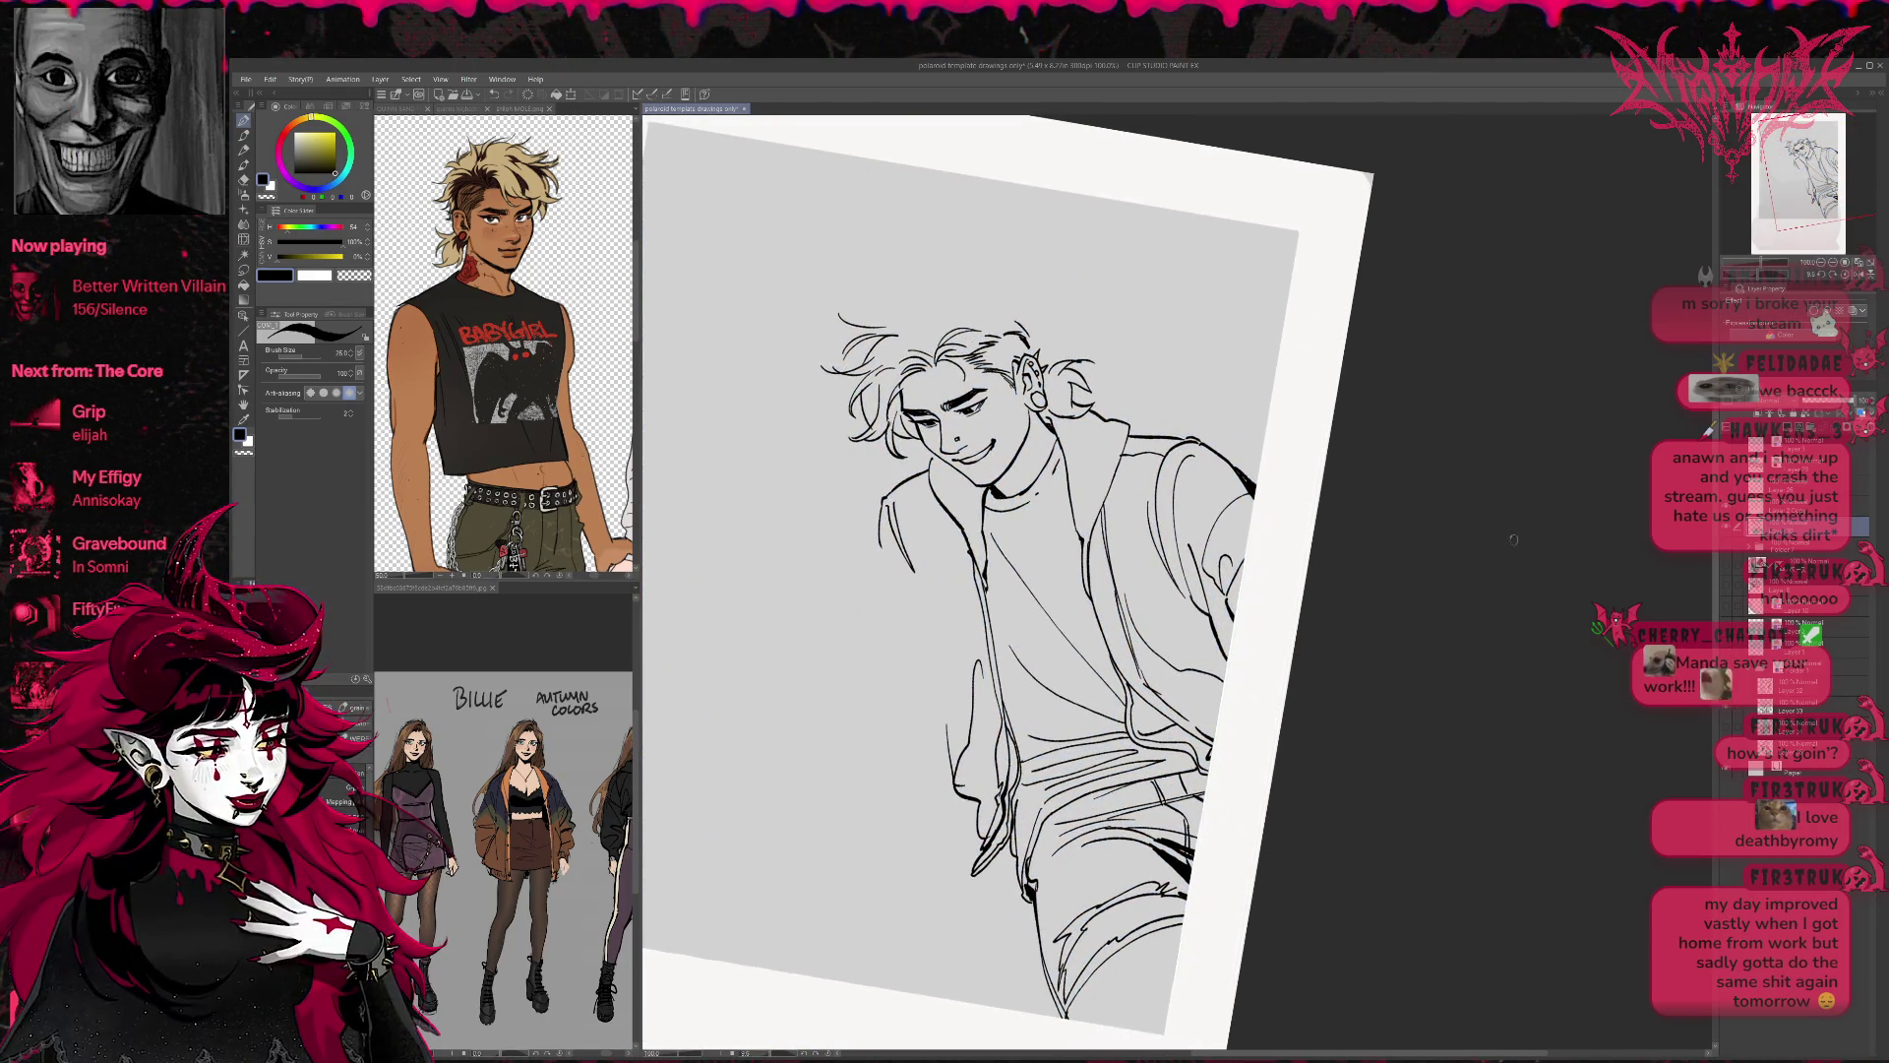
# Straighten the canvas upright and ink thick lines on the lower right jeans.
pyautogui.click(1840, 276)
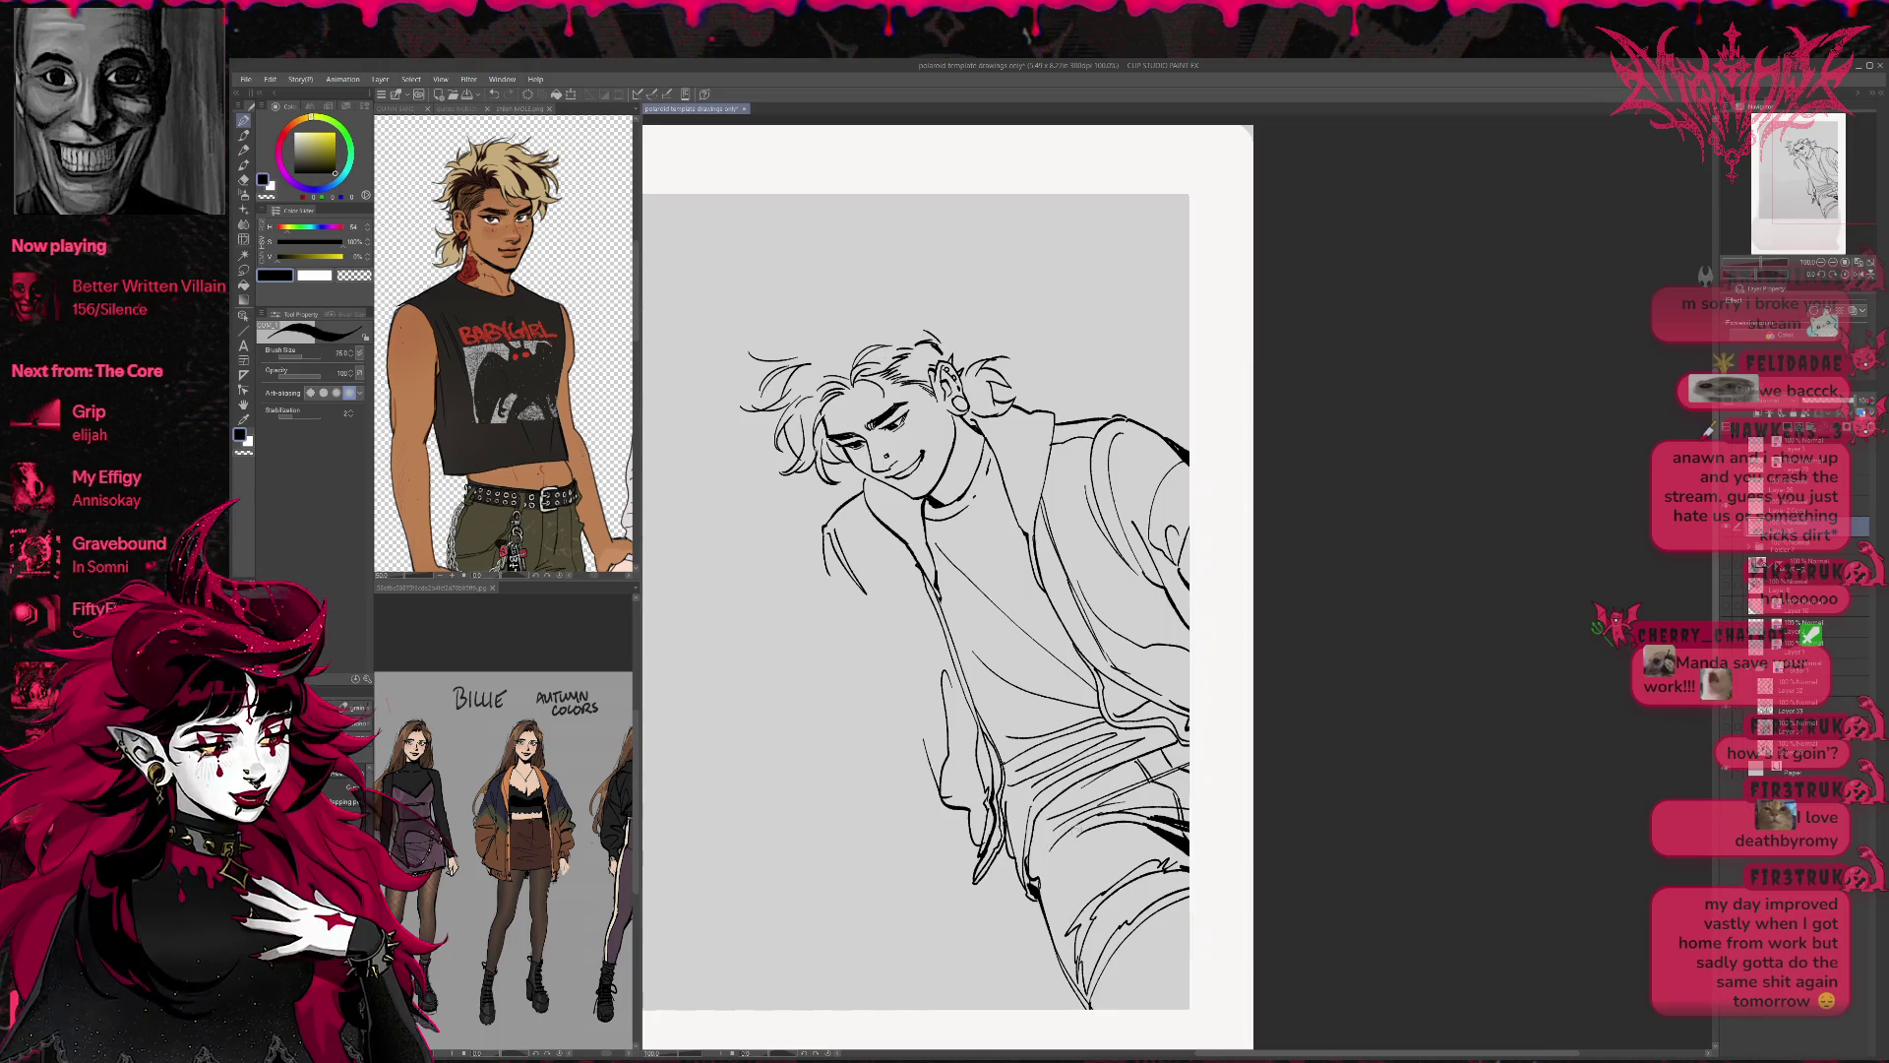
pyautogui.press('e')
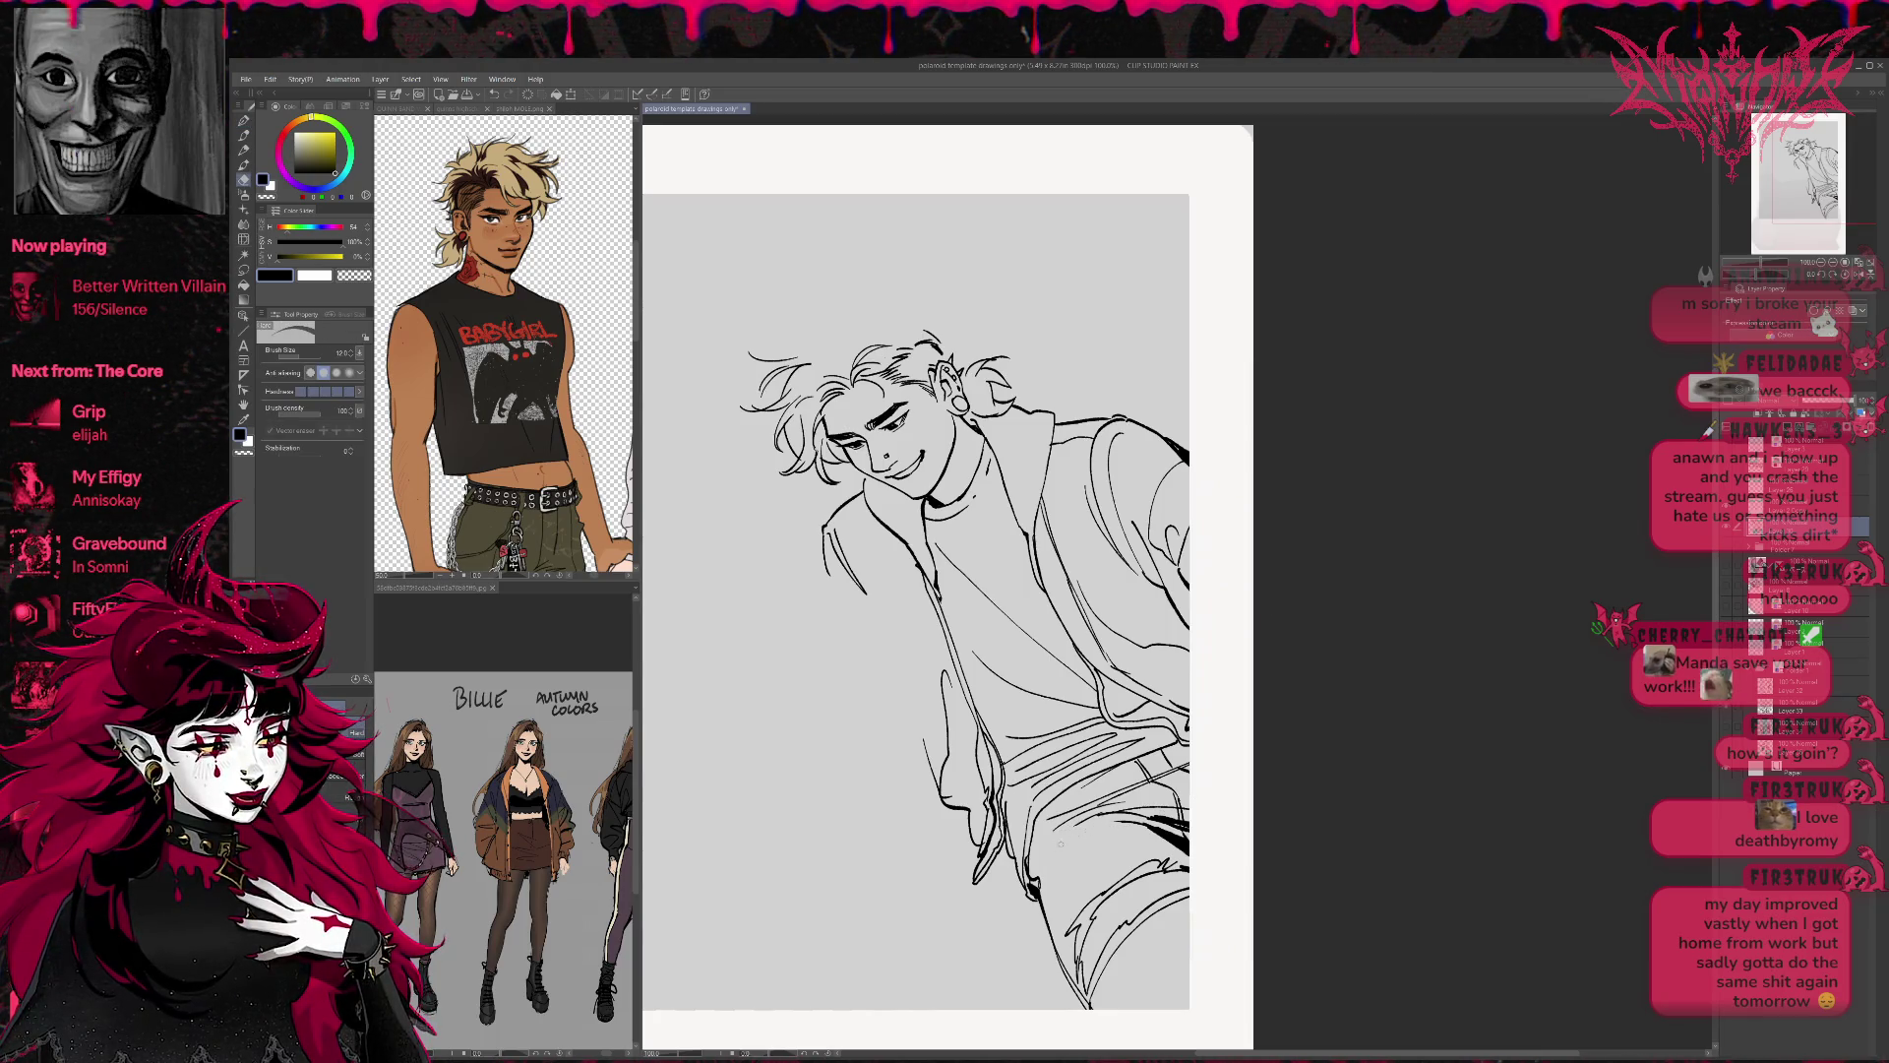
pyautogui.press('p')
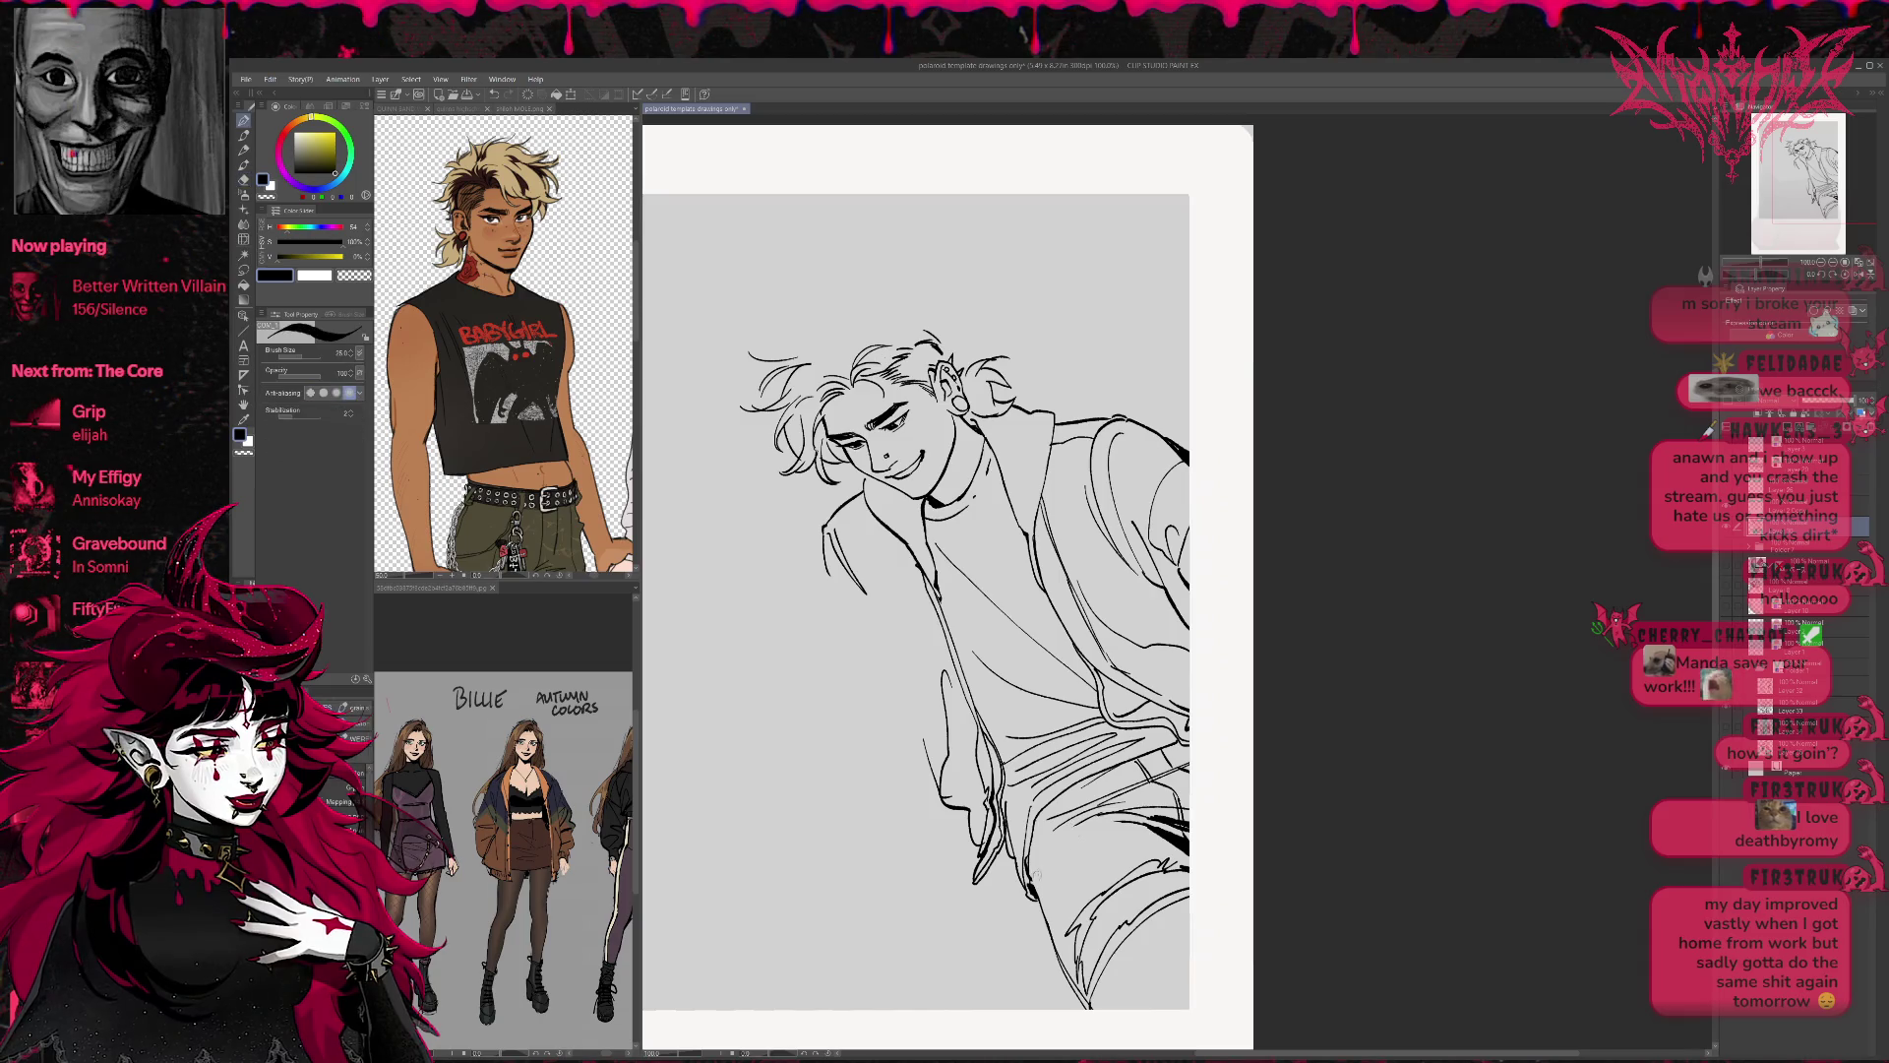
pyautogui.moveTo(1045, 858); pyautogui.dragTo(1166, 821)
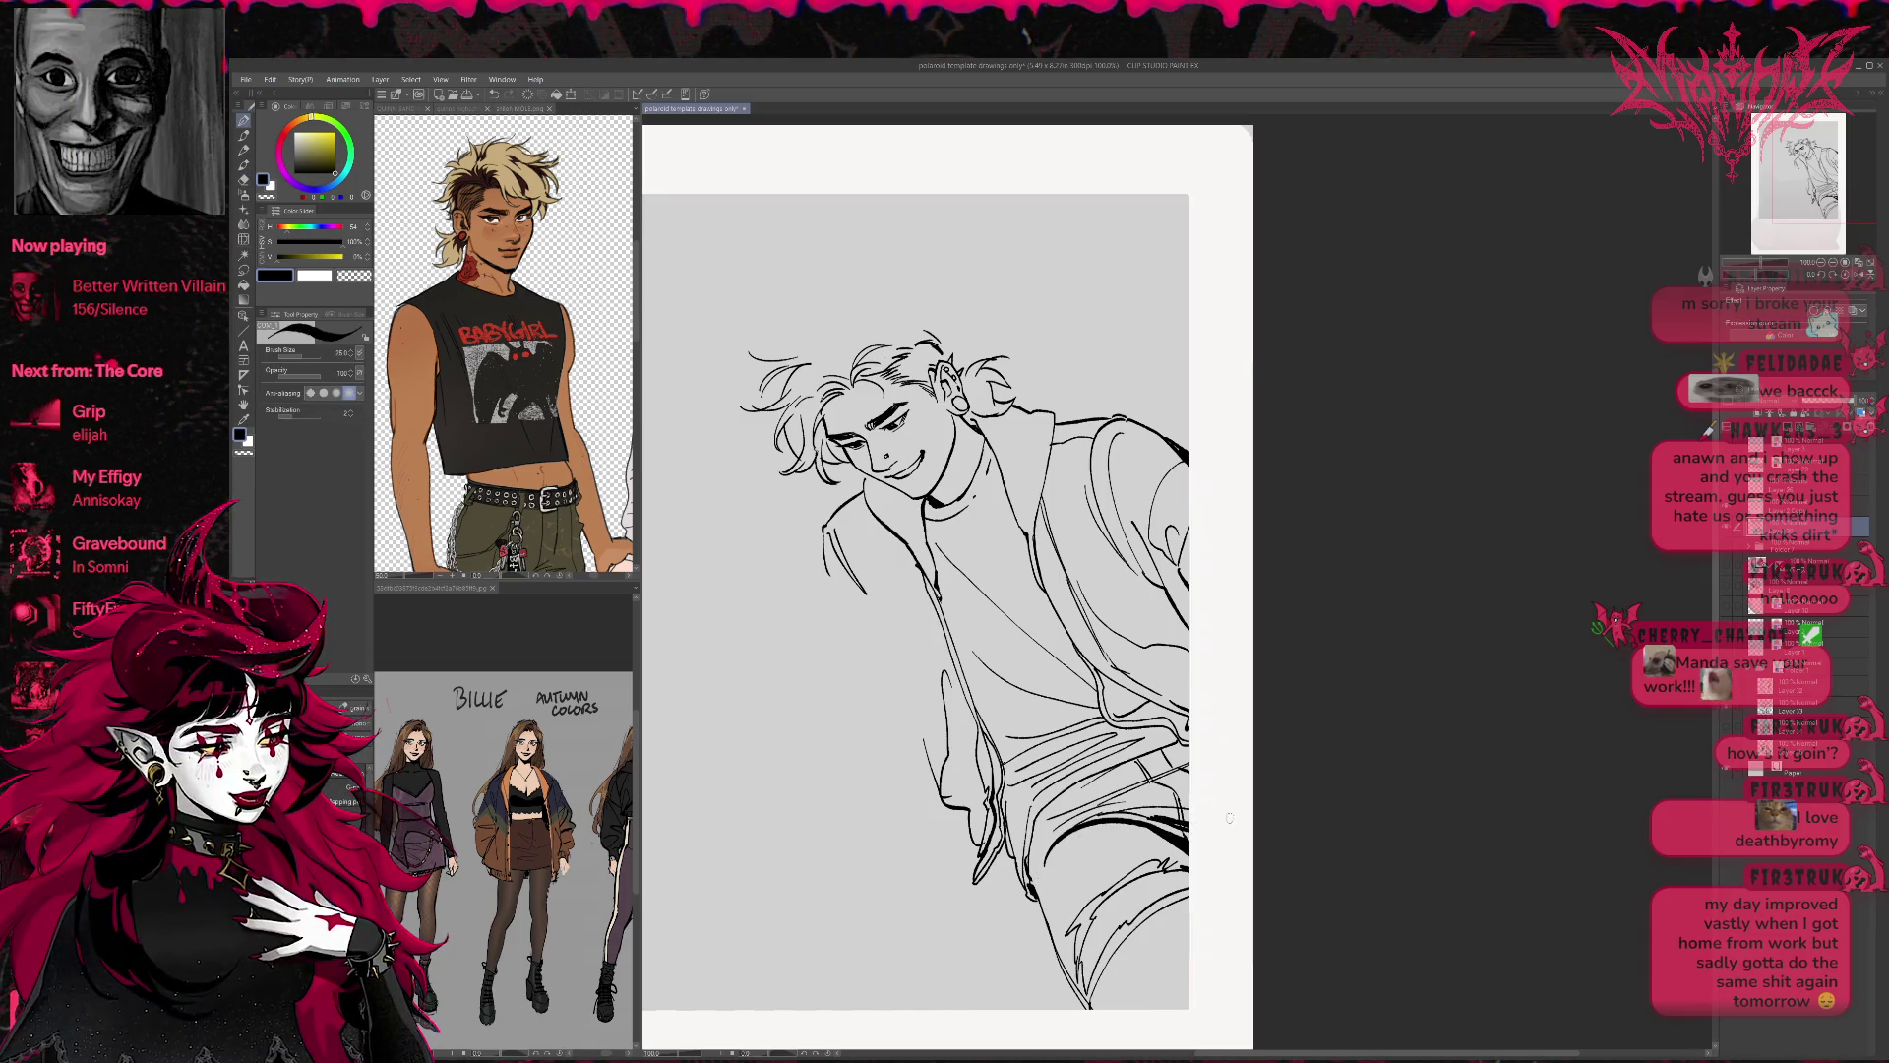
pyautogui.moveTo(915, 590); pyautogui.dragTo(866, 569)
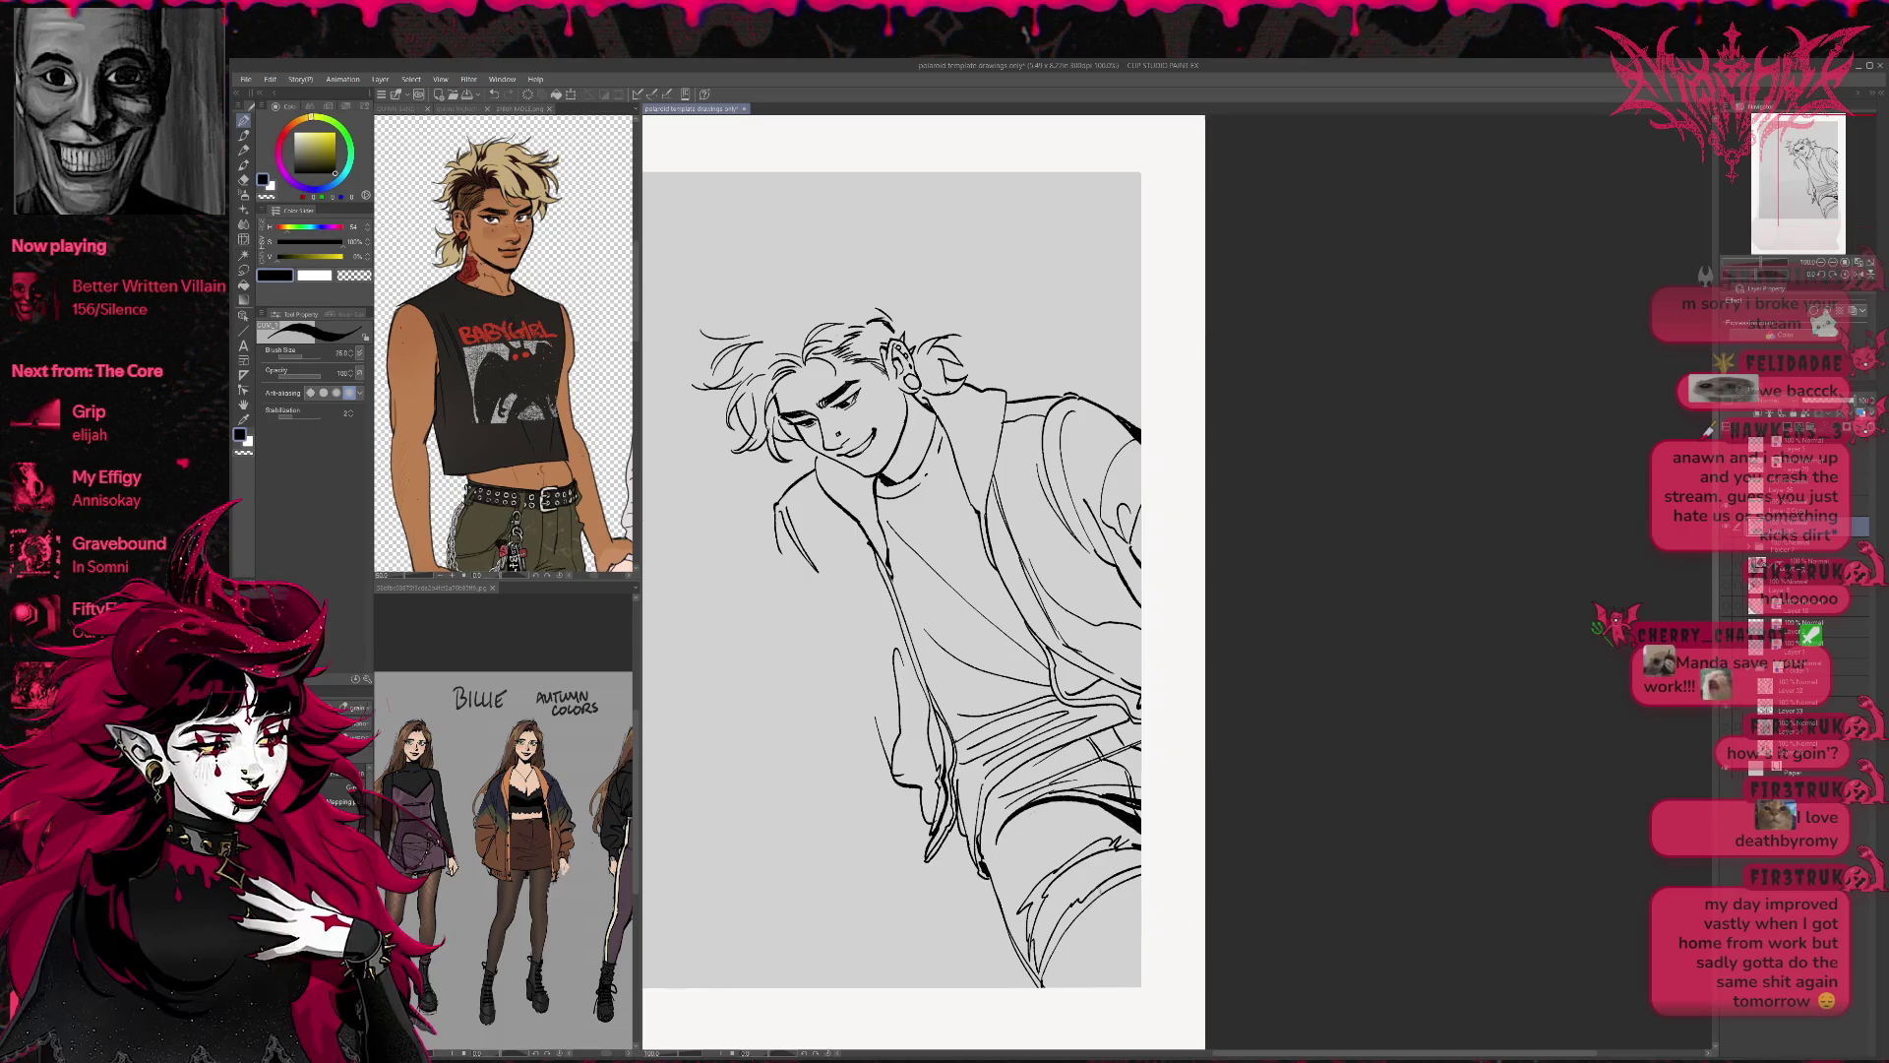
pyautogui.moveTo(1108, 917); pyautogui.dragTo(1056, 969)
pyautogui.moveTo(1089, 959); pyautogui.dragTo(1081, 980)
# Erase segments on the lower jeans and redraw the long line down them.
pyautogui.press('e')
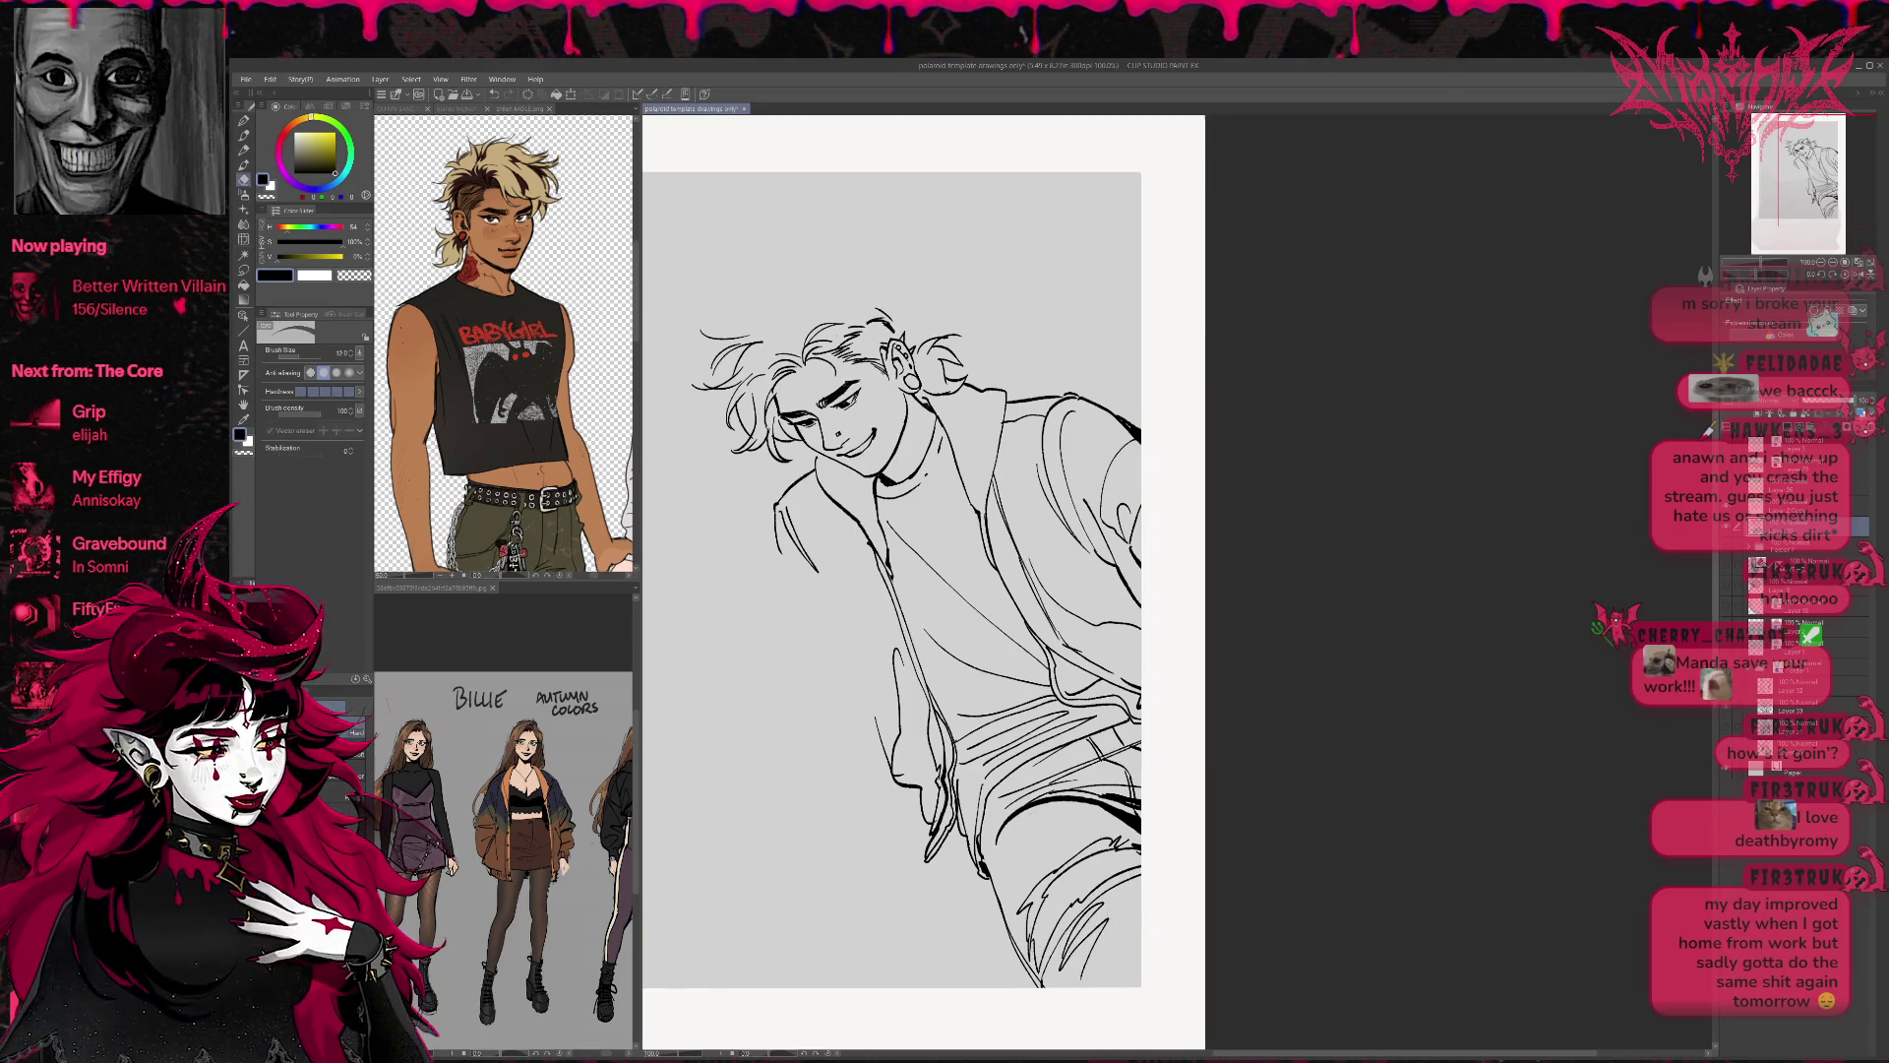
pyautogui.moveTo(993, 868); pyautogui.dragTo(1013, 954)
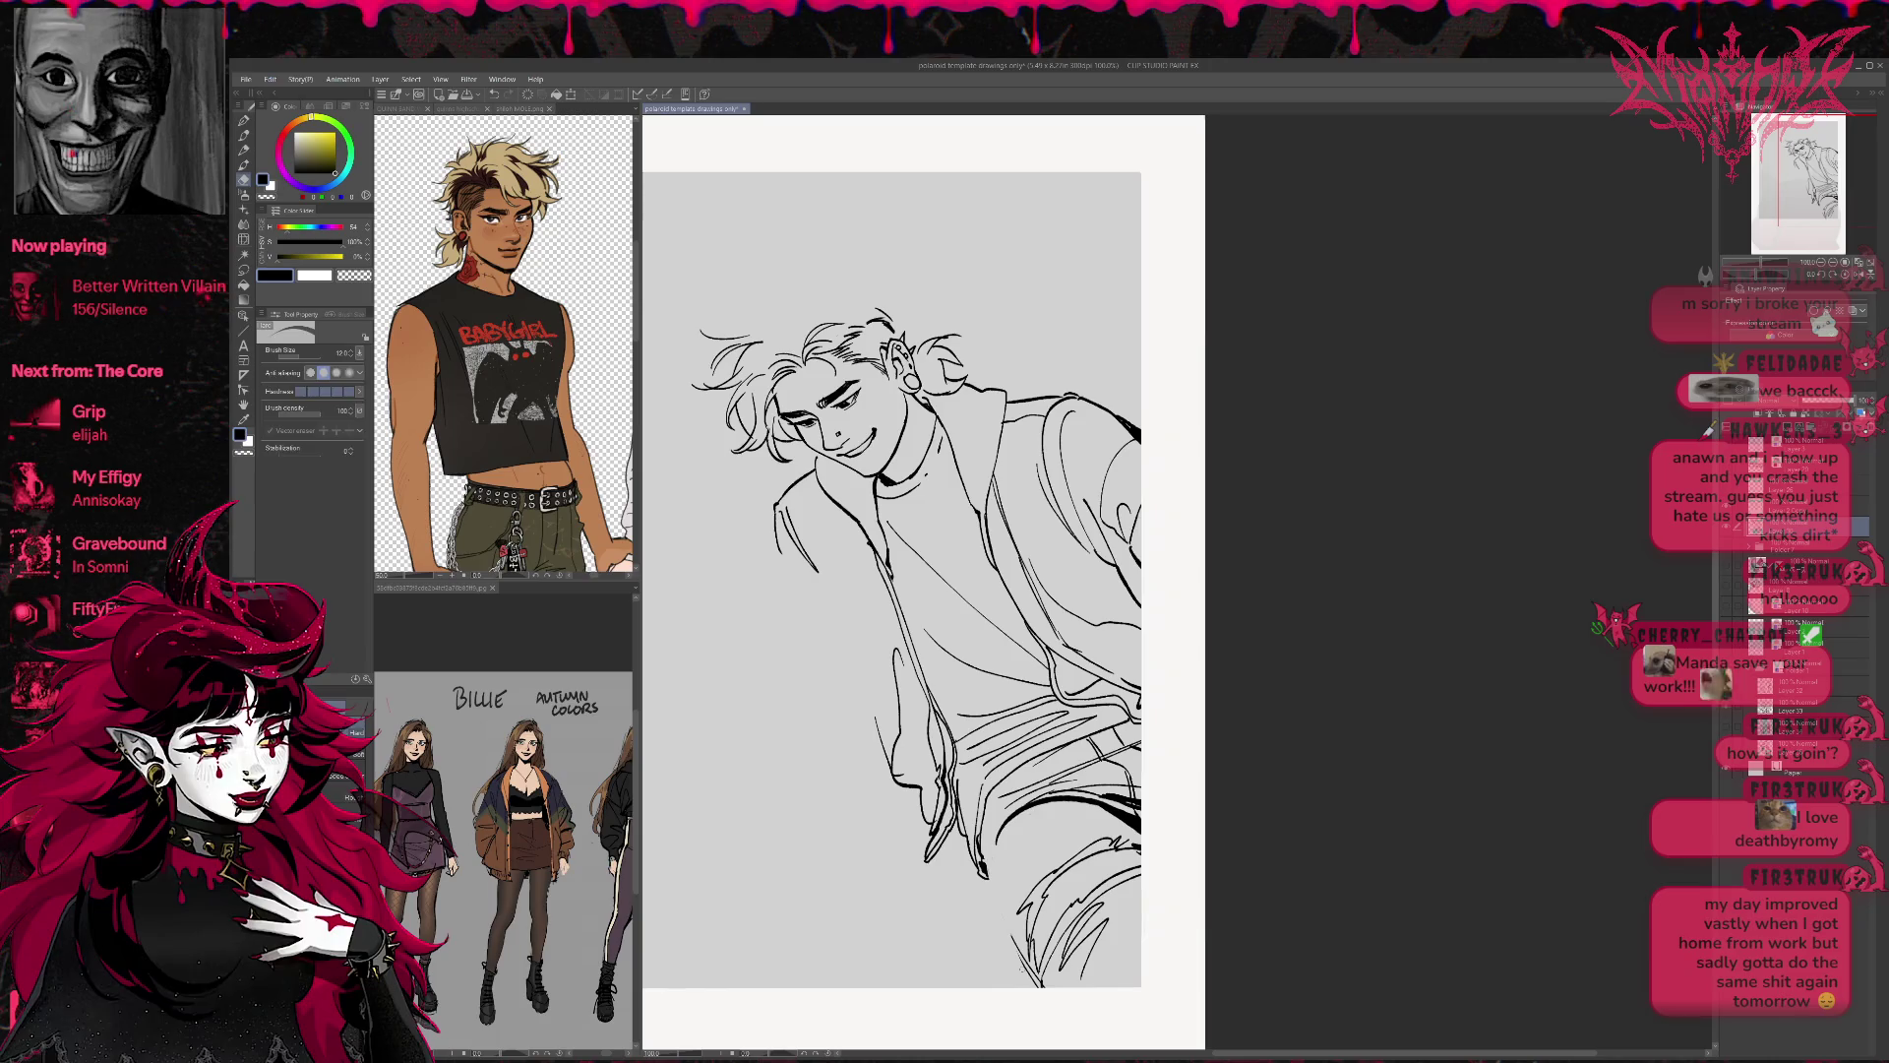
pyautogui.press('p')
pyautogui.moveTo(982, 856); pyautogui.dragTo(1039, 977)
pyautogui.hotkey('ctrl', 'z')
pyautogui.moveTo(983, 870); pyautogui.dragTo(1039, 984)
pyautogui.hotkey('ctrl', 'z')
pyautogui.moveTo(983, 859); pyautogui.dragTo(1045, 985)
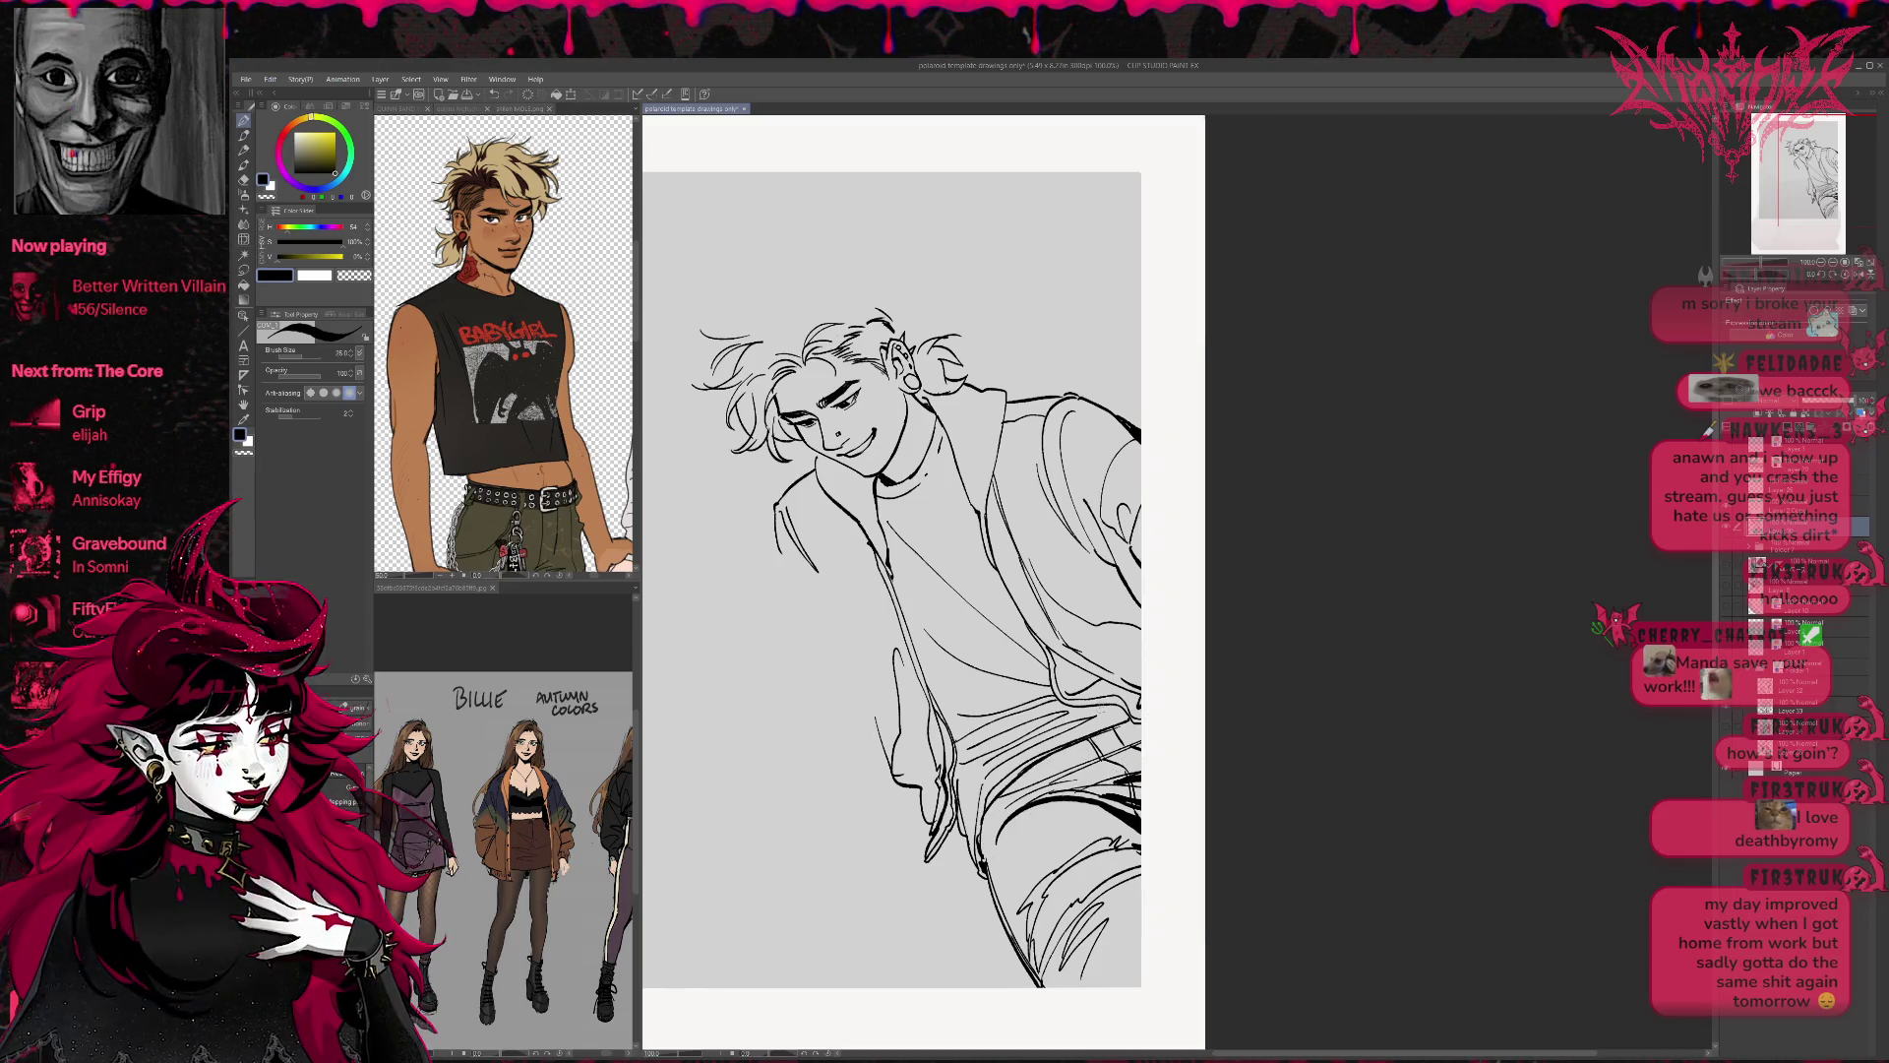
# With the eraser enlarged to about 50, clear stray waist lines and reshow the sketch layer.
pyautogui.press('e')
pyautogui.press(']')
pyautogui.press(']')
pyautogui.press(']')
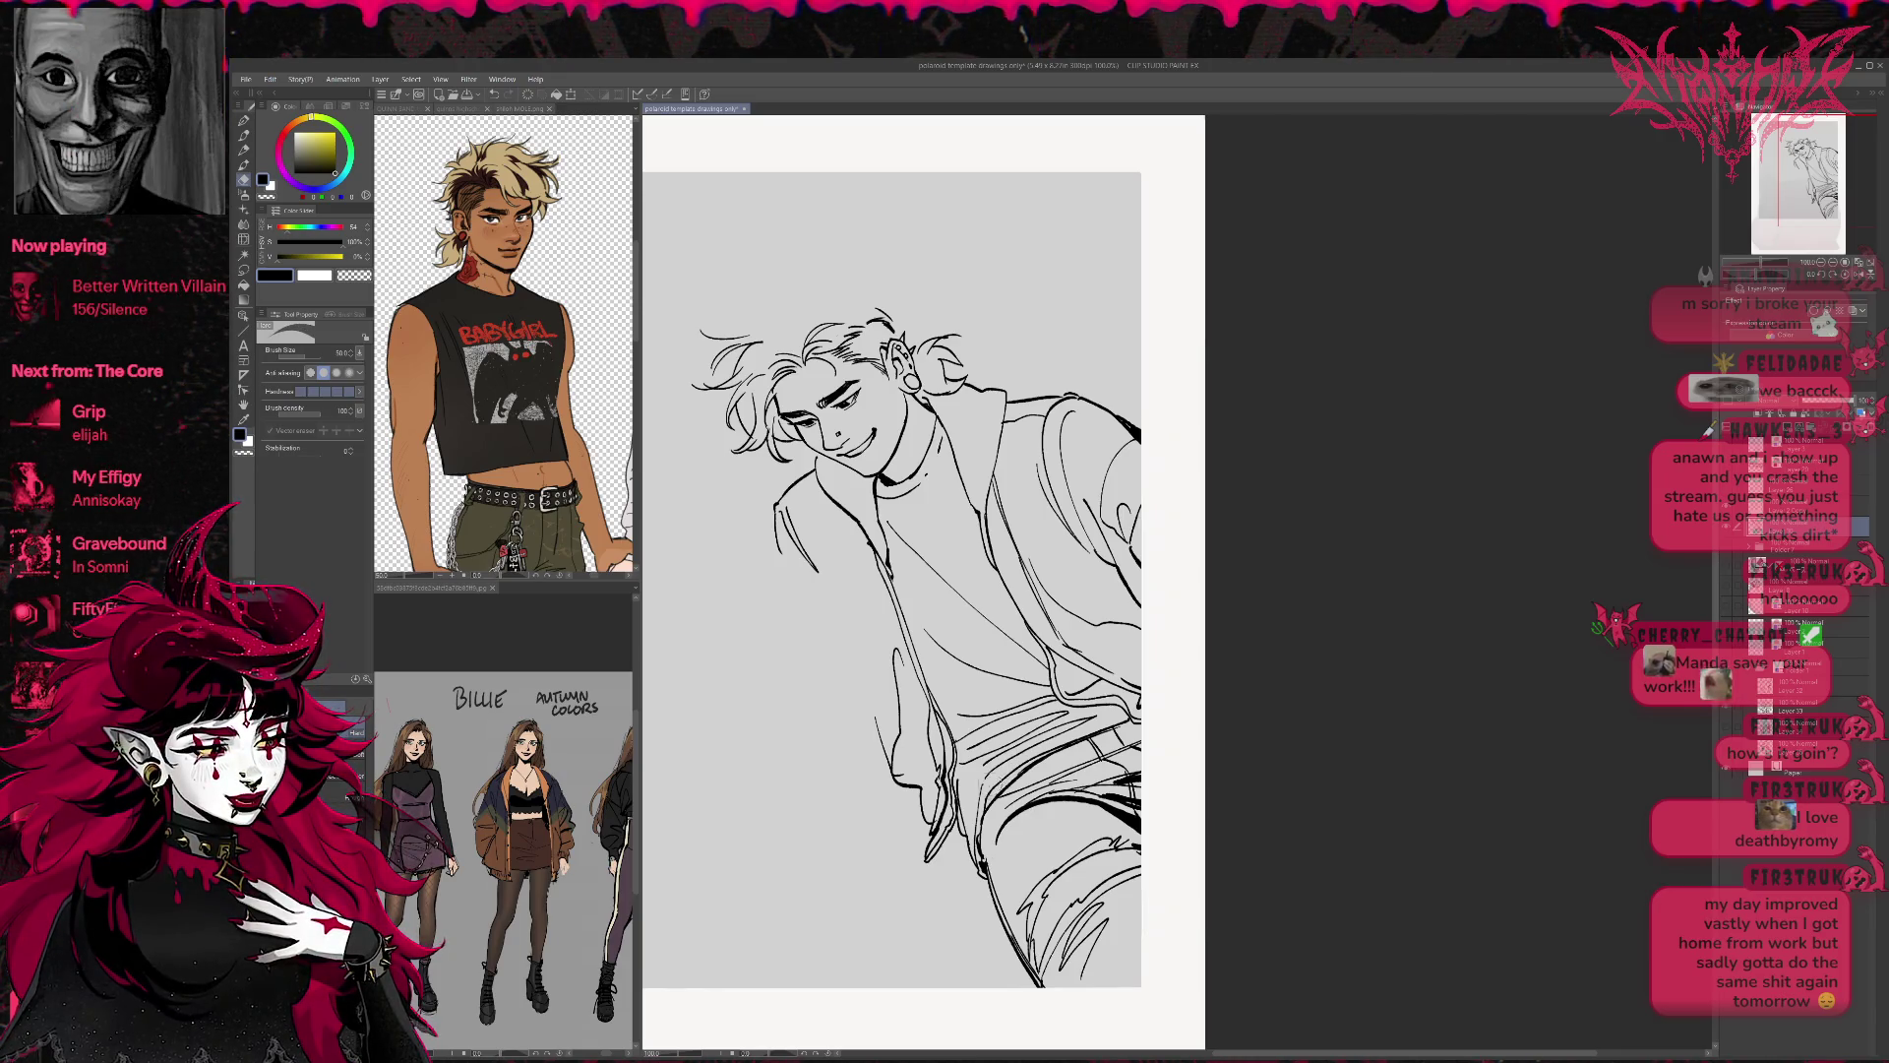
pyautogui.moveTo(984, 817)
pyautogui.mouseDown()
pyautogui.moveTo(1045, 757)
pyautogui.moveTo(1082, 753)
pyautogui.moveTo(983, 770)
pyautogui.mouseUp()
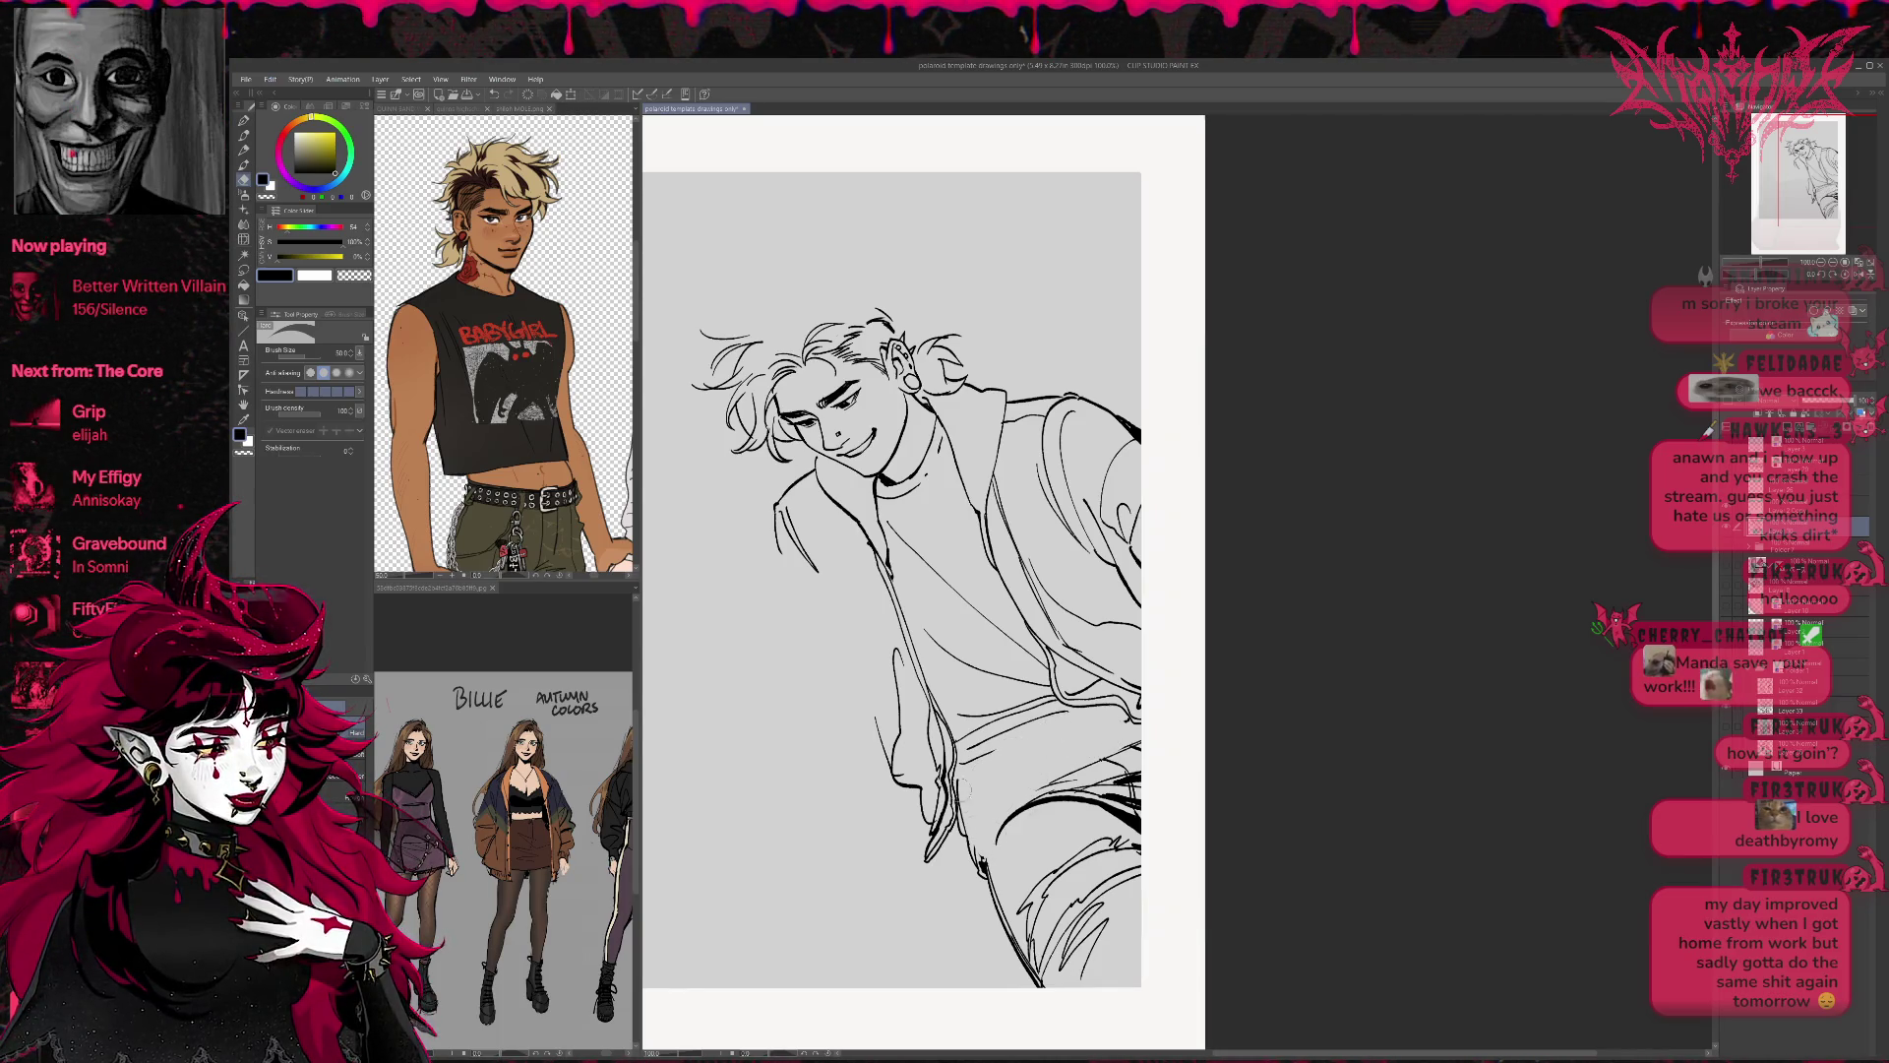
pyautogui.click(1756, 622)
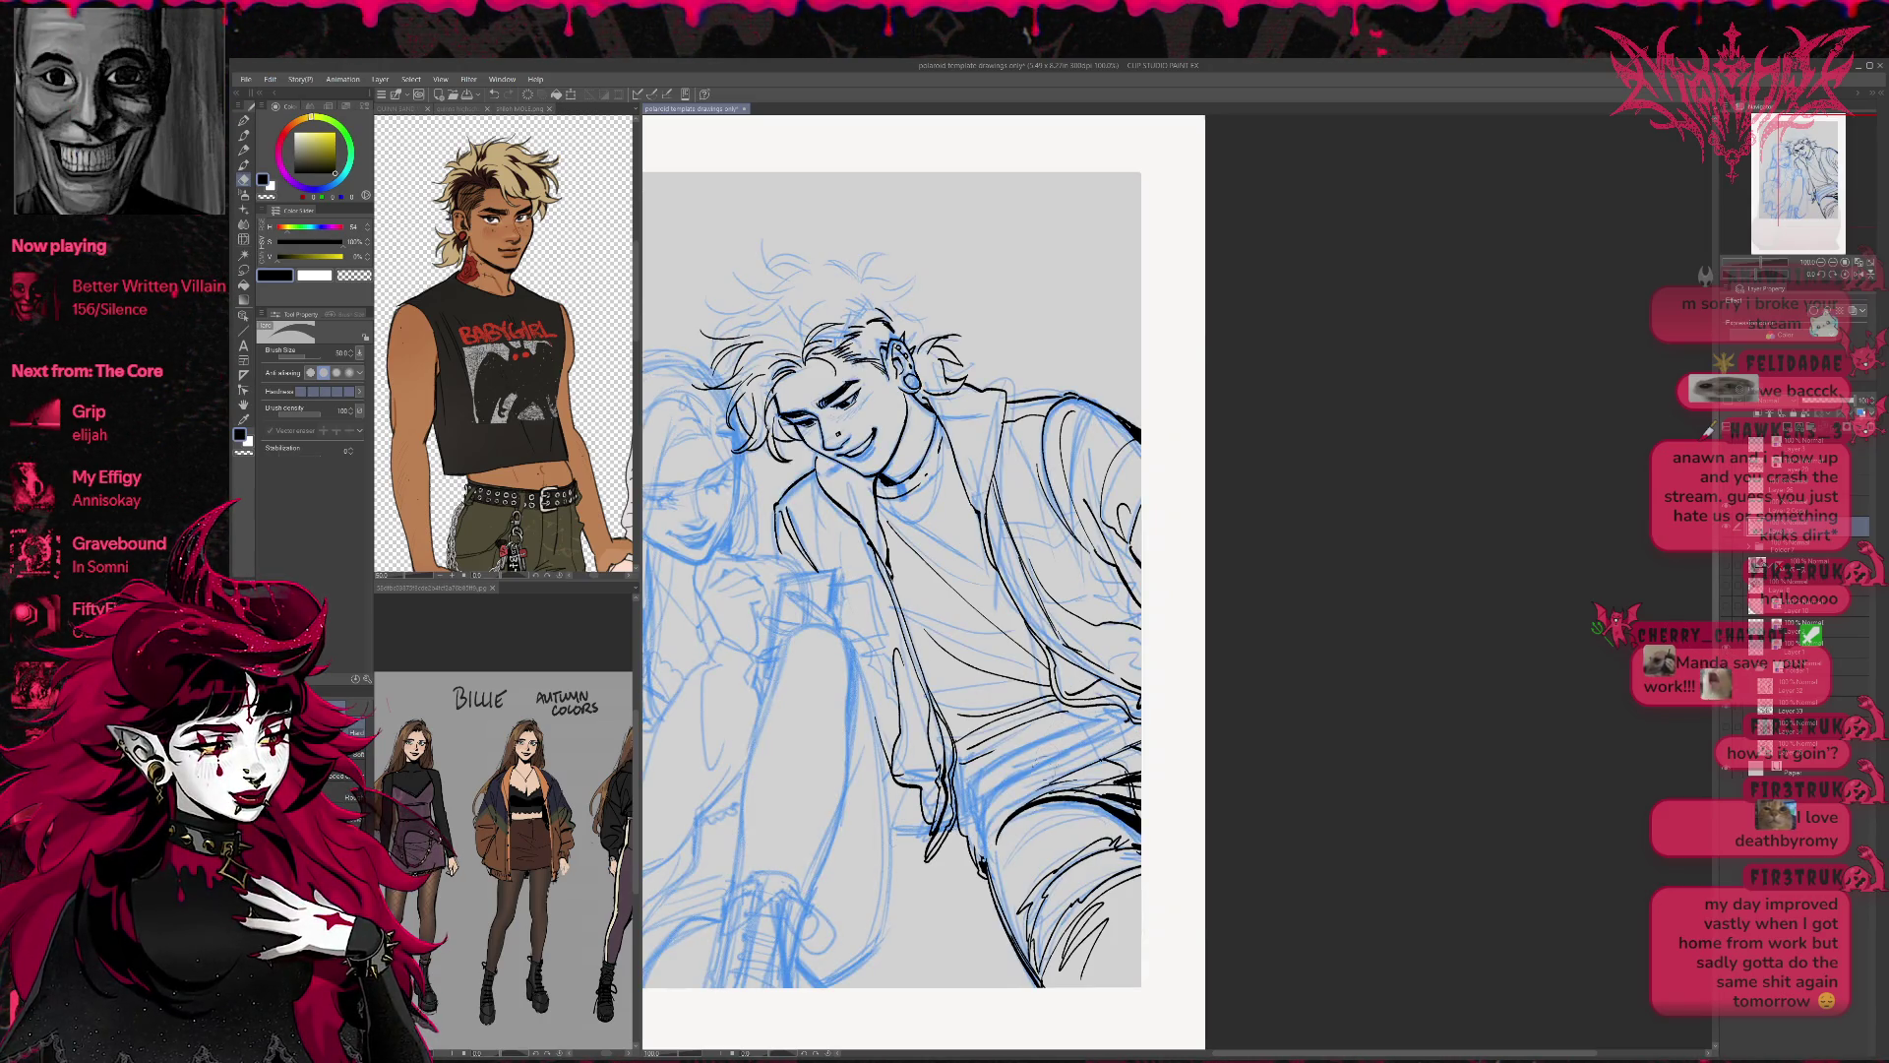
# Draw a short ink stroke near the hip and erase part of it.
pyautogui.press('p')
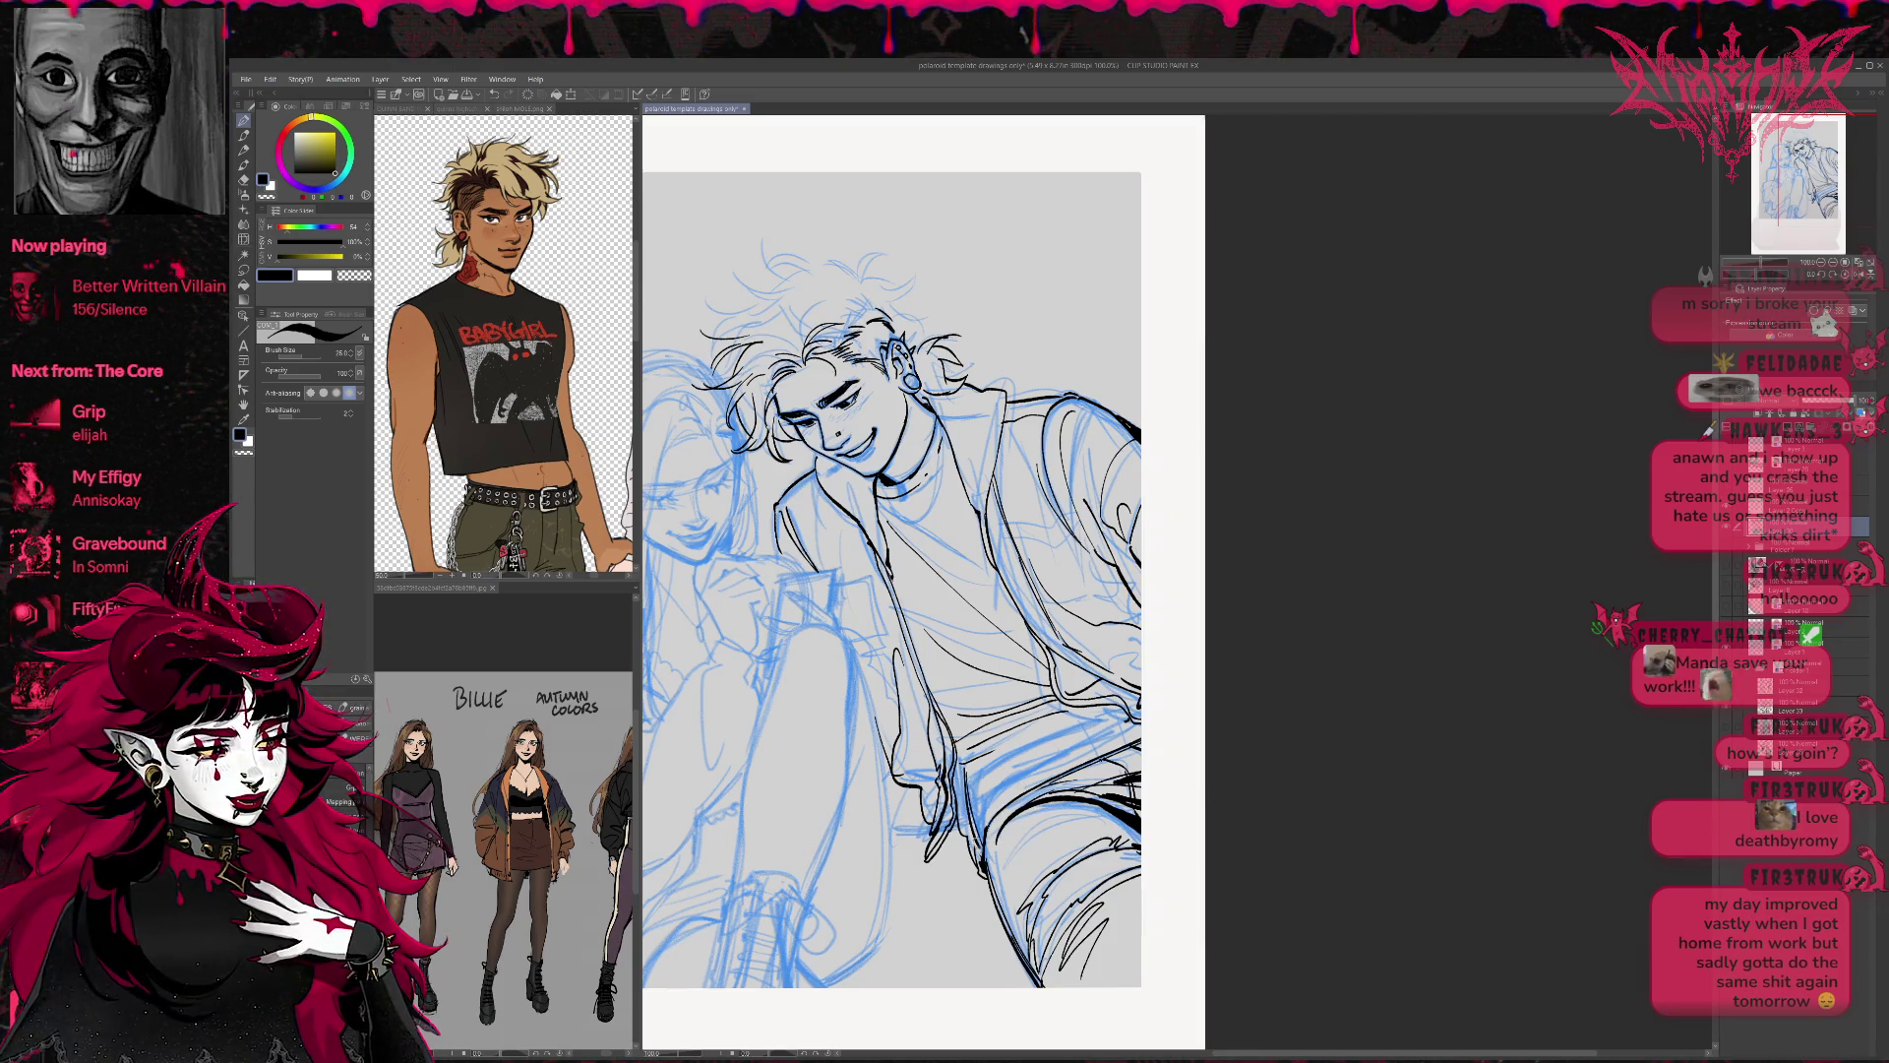
pyautogui.press('r')
pyautogui.press('e')
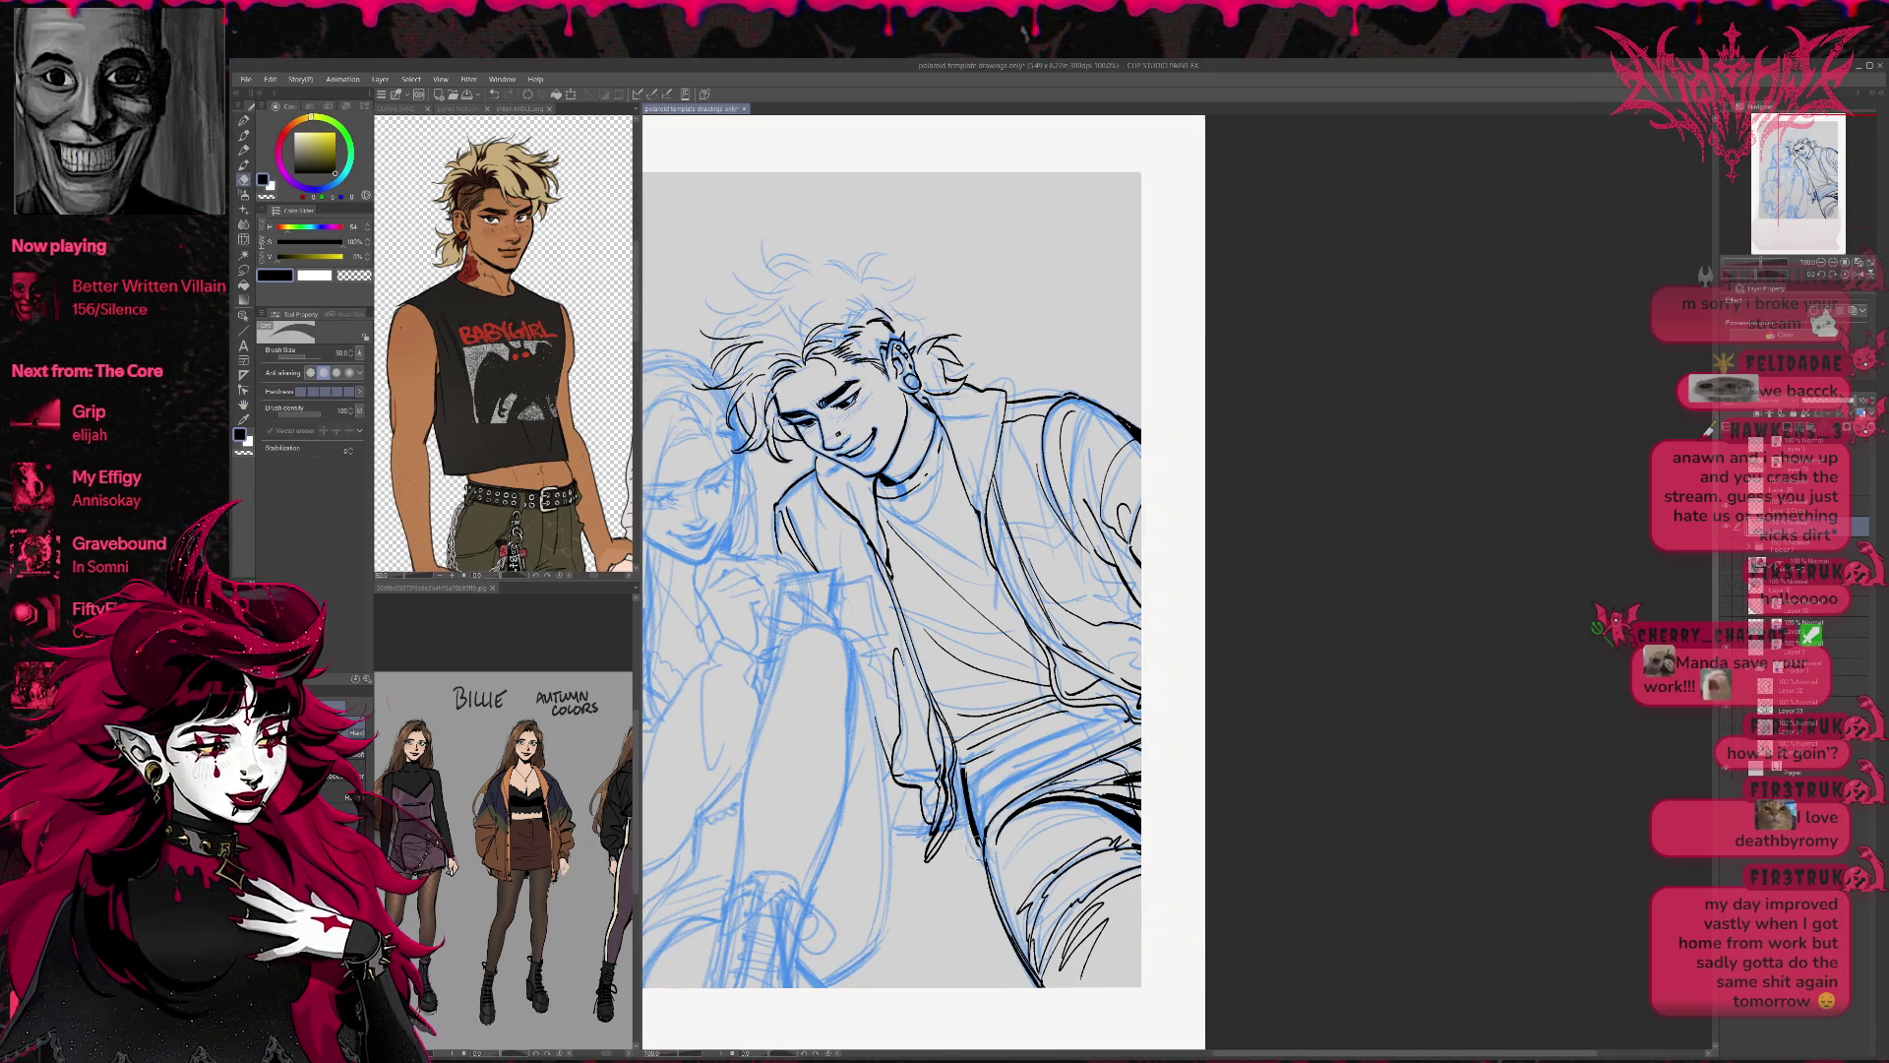
pyautogui.press('p')
pyautogui.moveTo(976, 822); pyautogui.dragTo(985, 884)
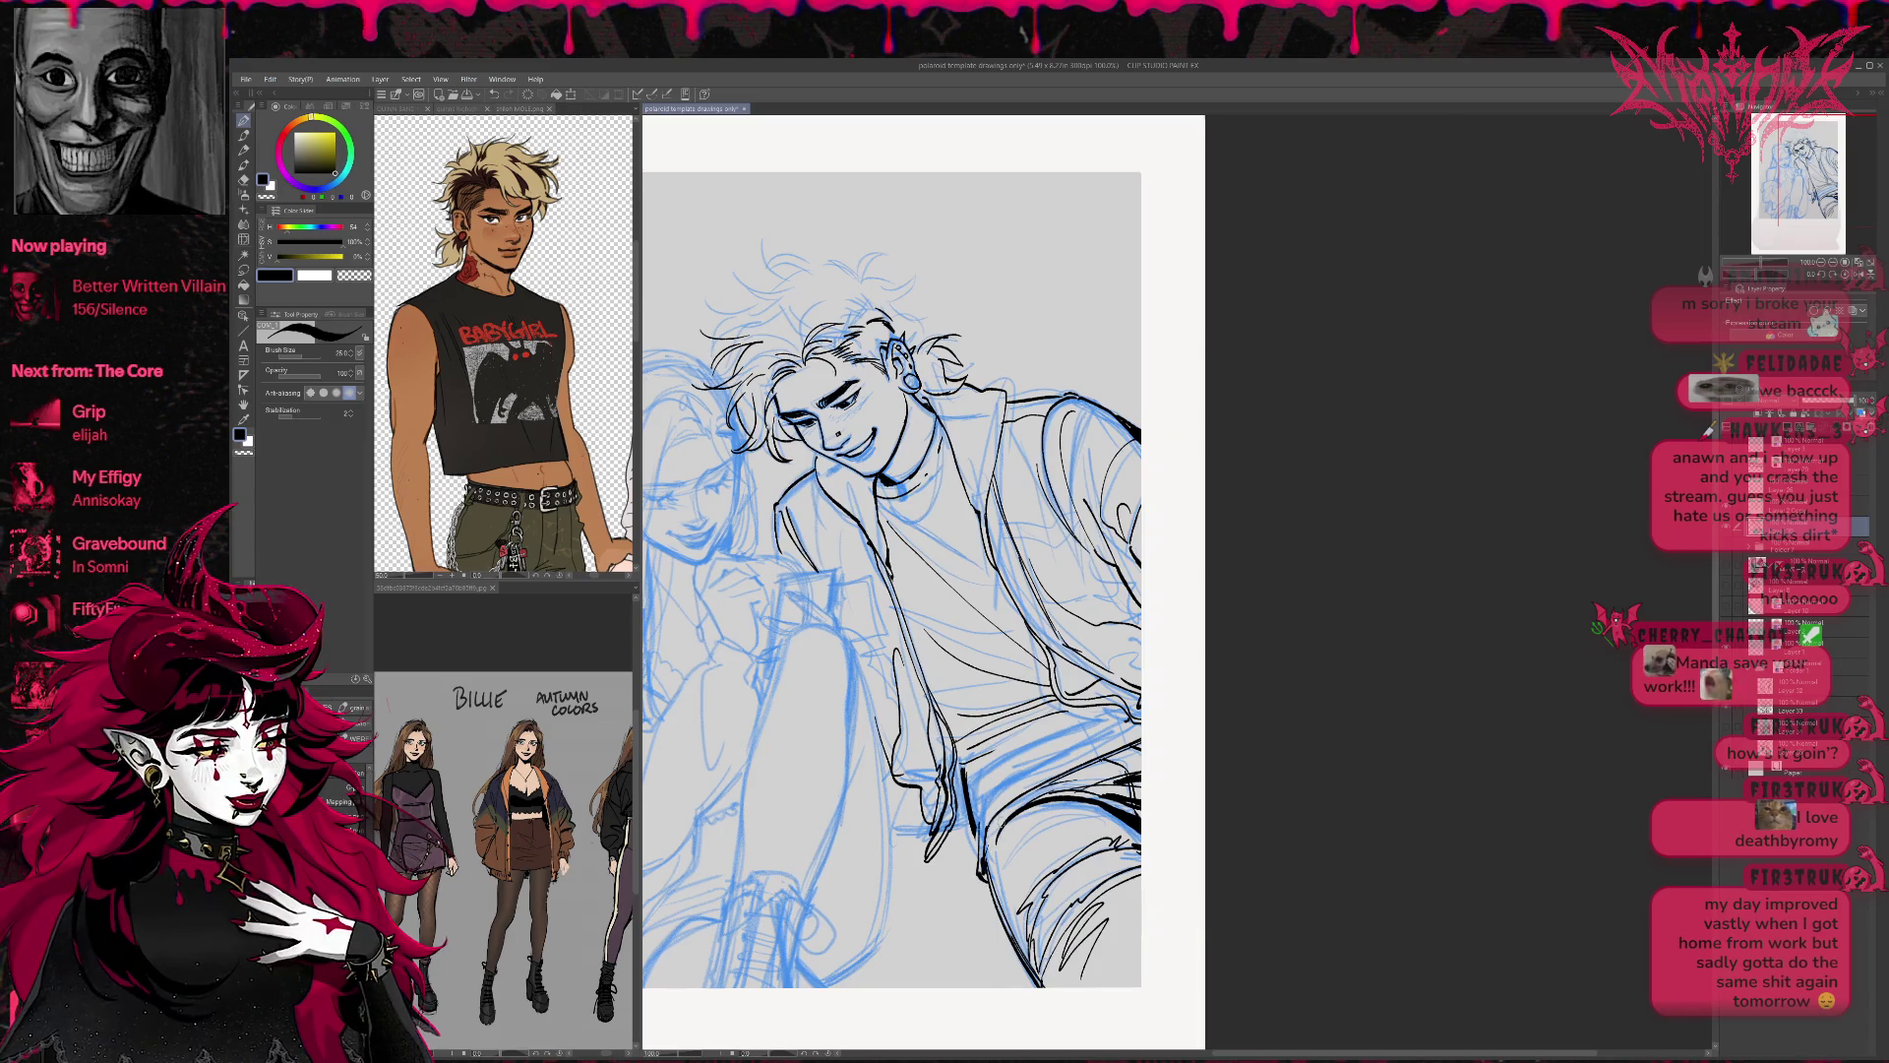
pyautogui.press('e')
pyautogui.moveTo(956, 762)
pyautogui.mouseDown()
pyautogui.moveTo(974, 836)
pyautogui.moveTo(1052, 728)
pyautogui.moveTo(1102, 719)
pyautogui.moveTo(1064, 757)
pyautogui.moveTo(1136, 735)
pyautogui.mouseUp()
pyautogui.press('p')
# Ink the jeans waistband lines, trim them, and add short strokes nearby.
pyautogui.moveTo(1030, 765); pyautogui.dragTo(1133, 730)
pyautogui.press('e')
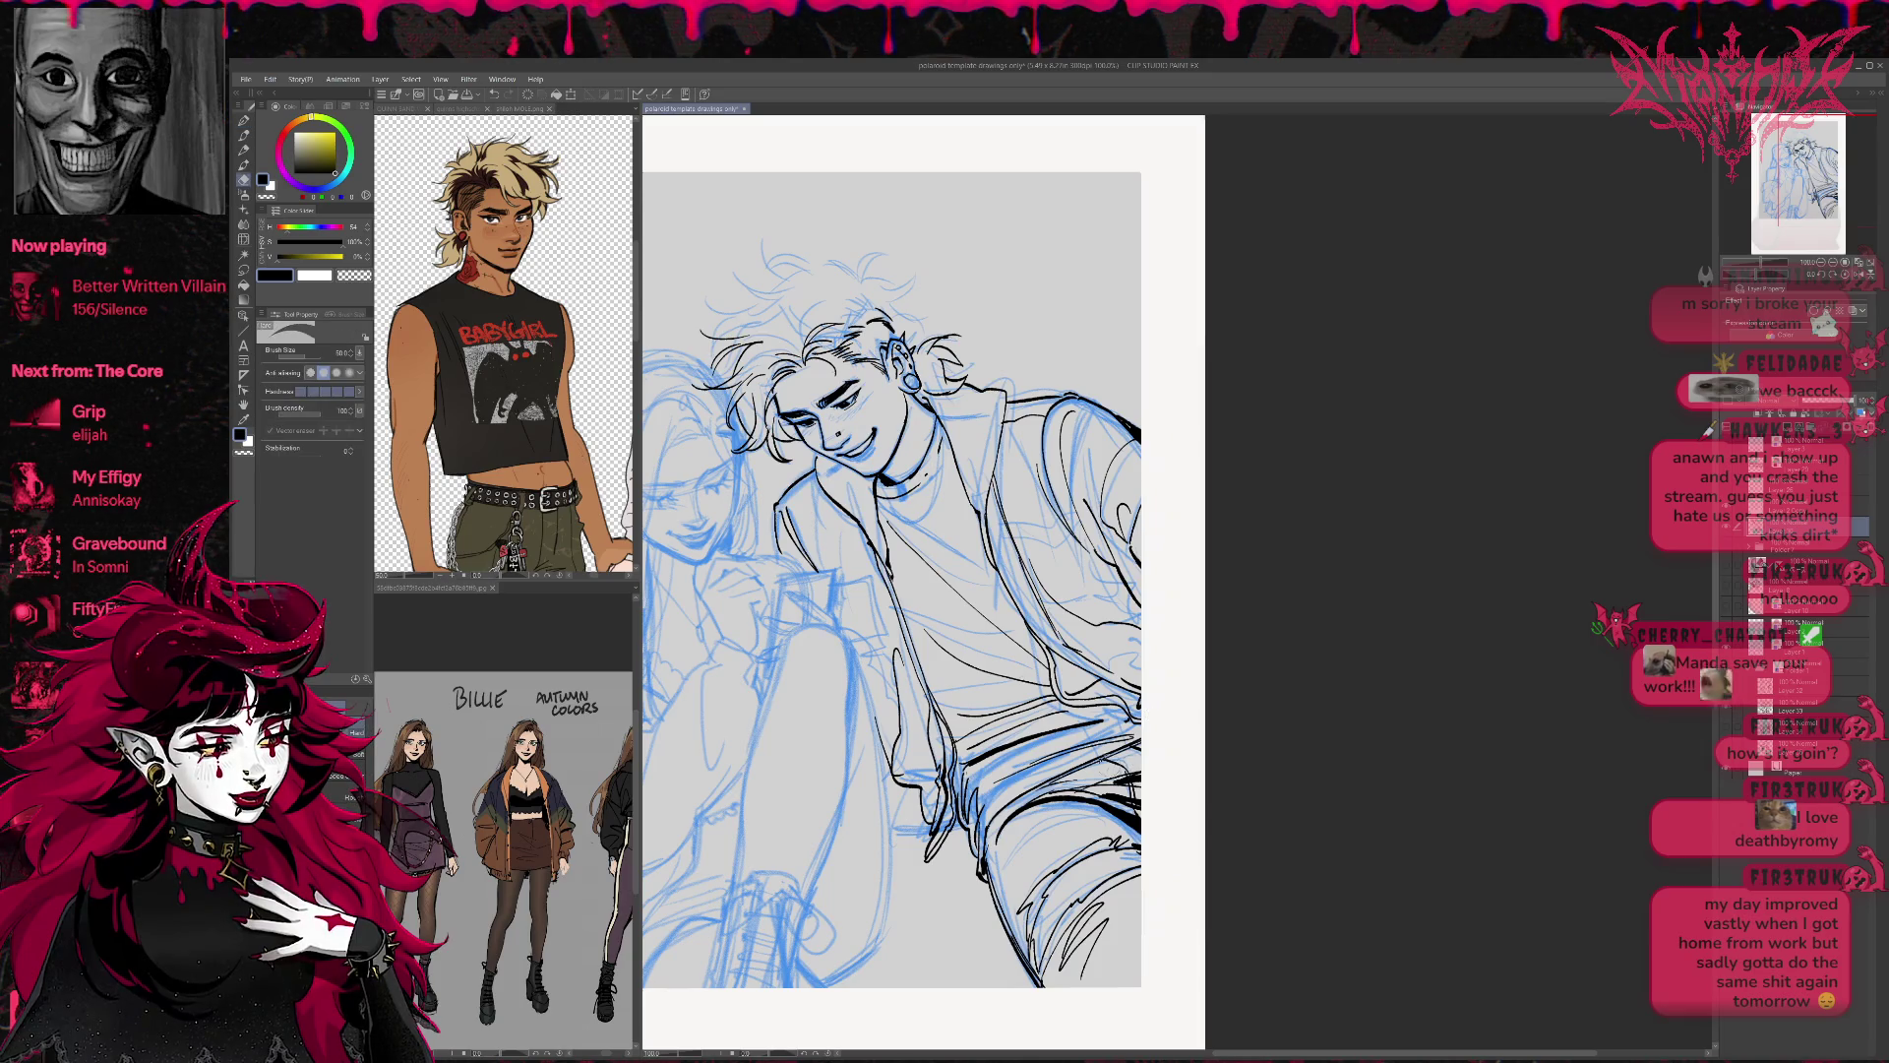
pyautogui.moveTo(1144, 805)
pyautogui.mouseDown()
pyautogui.moveTo(1106, 782)
pyautogui.moveTo(1117, 815)
pyautogui.mouseUp()
pyautogui.press('p')
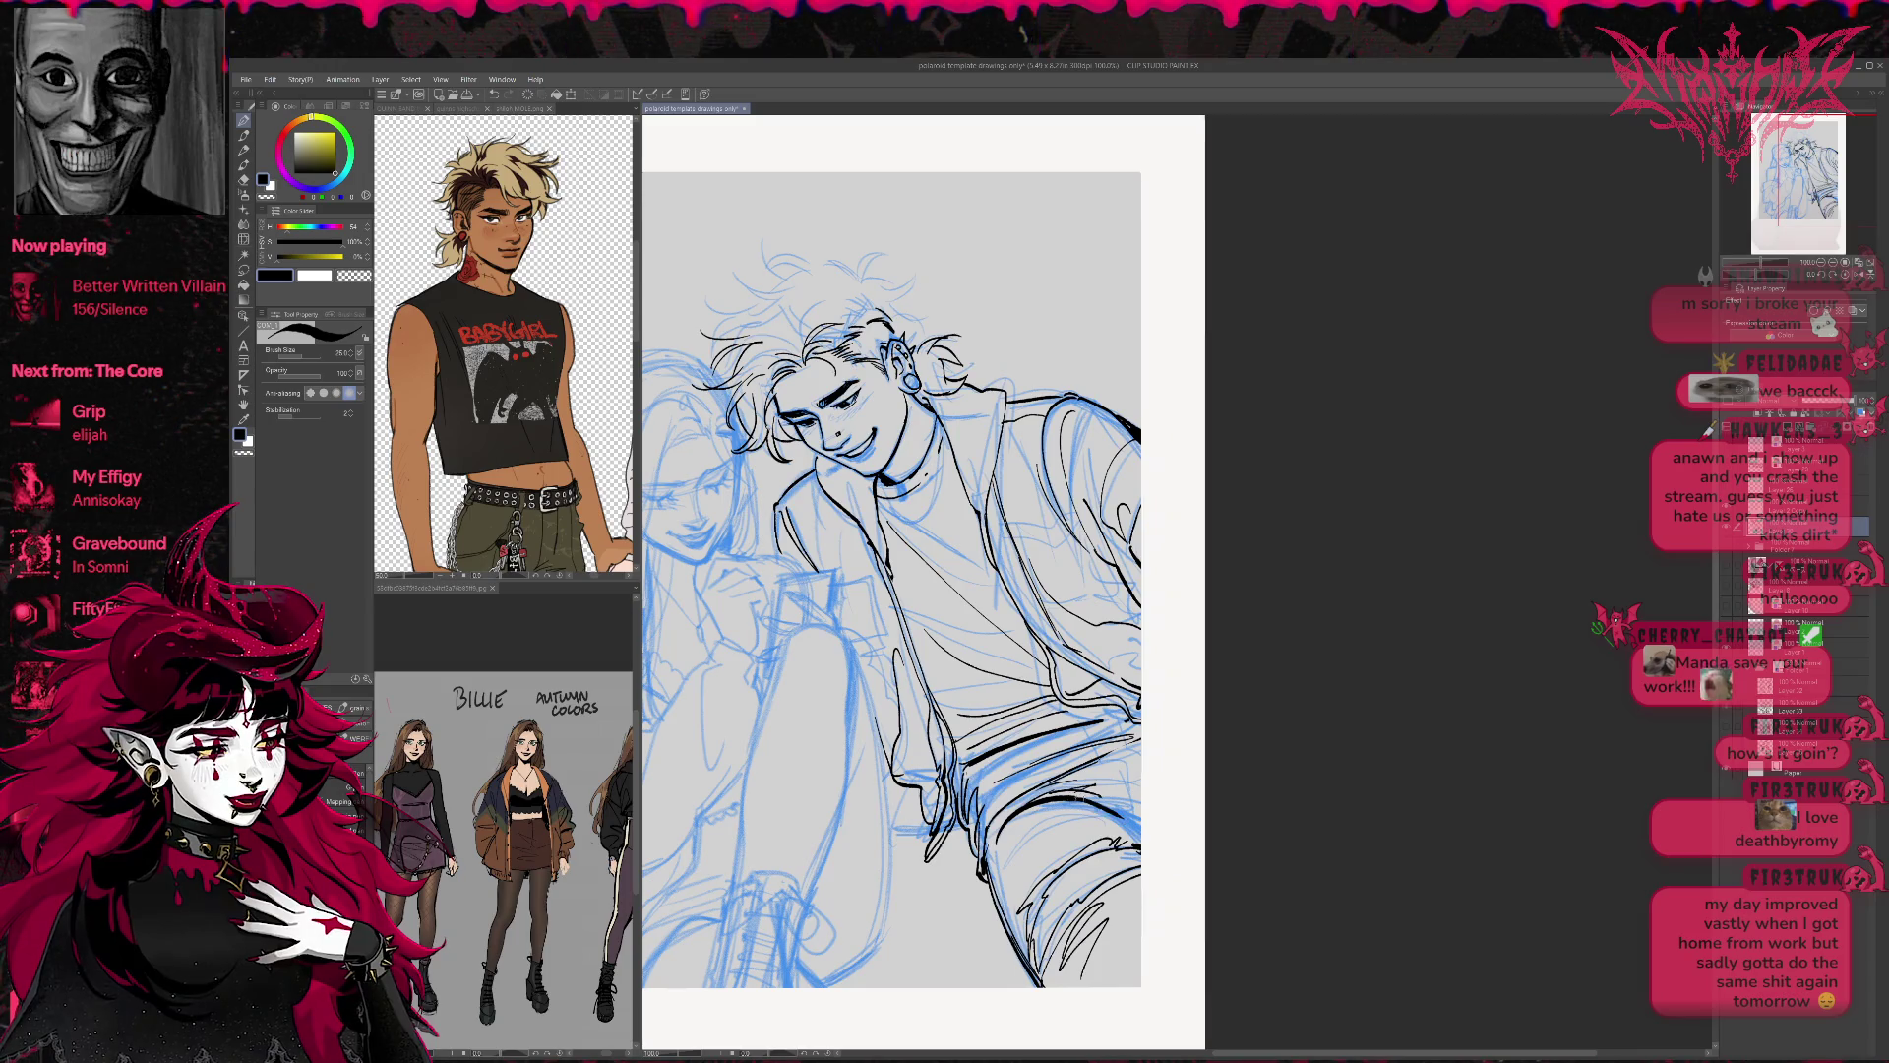
pyautogui.moveTo(1088, 815)
pyautogui.mouseDown()
pyautogui.moveTo(1149, 795)
pyautogui.moveTo(1114, 789)
pyautogui.moveTo(1143, 745)
pyautogui.moveTo(1038, 763)
pyautogui.moveTo(1128, 722)
pyautogui.moveTo(1117, 705)
pyautogui.moveTo(1059, 719)
pyautogui.mouseUp()
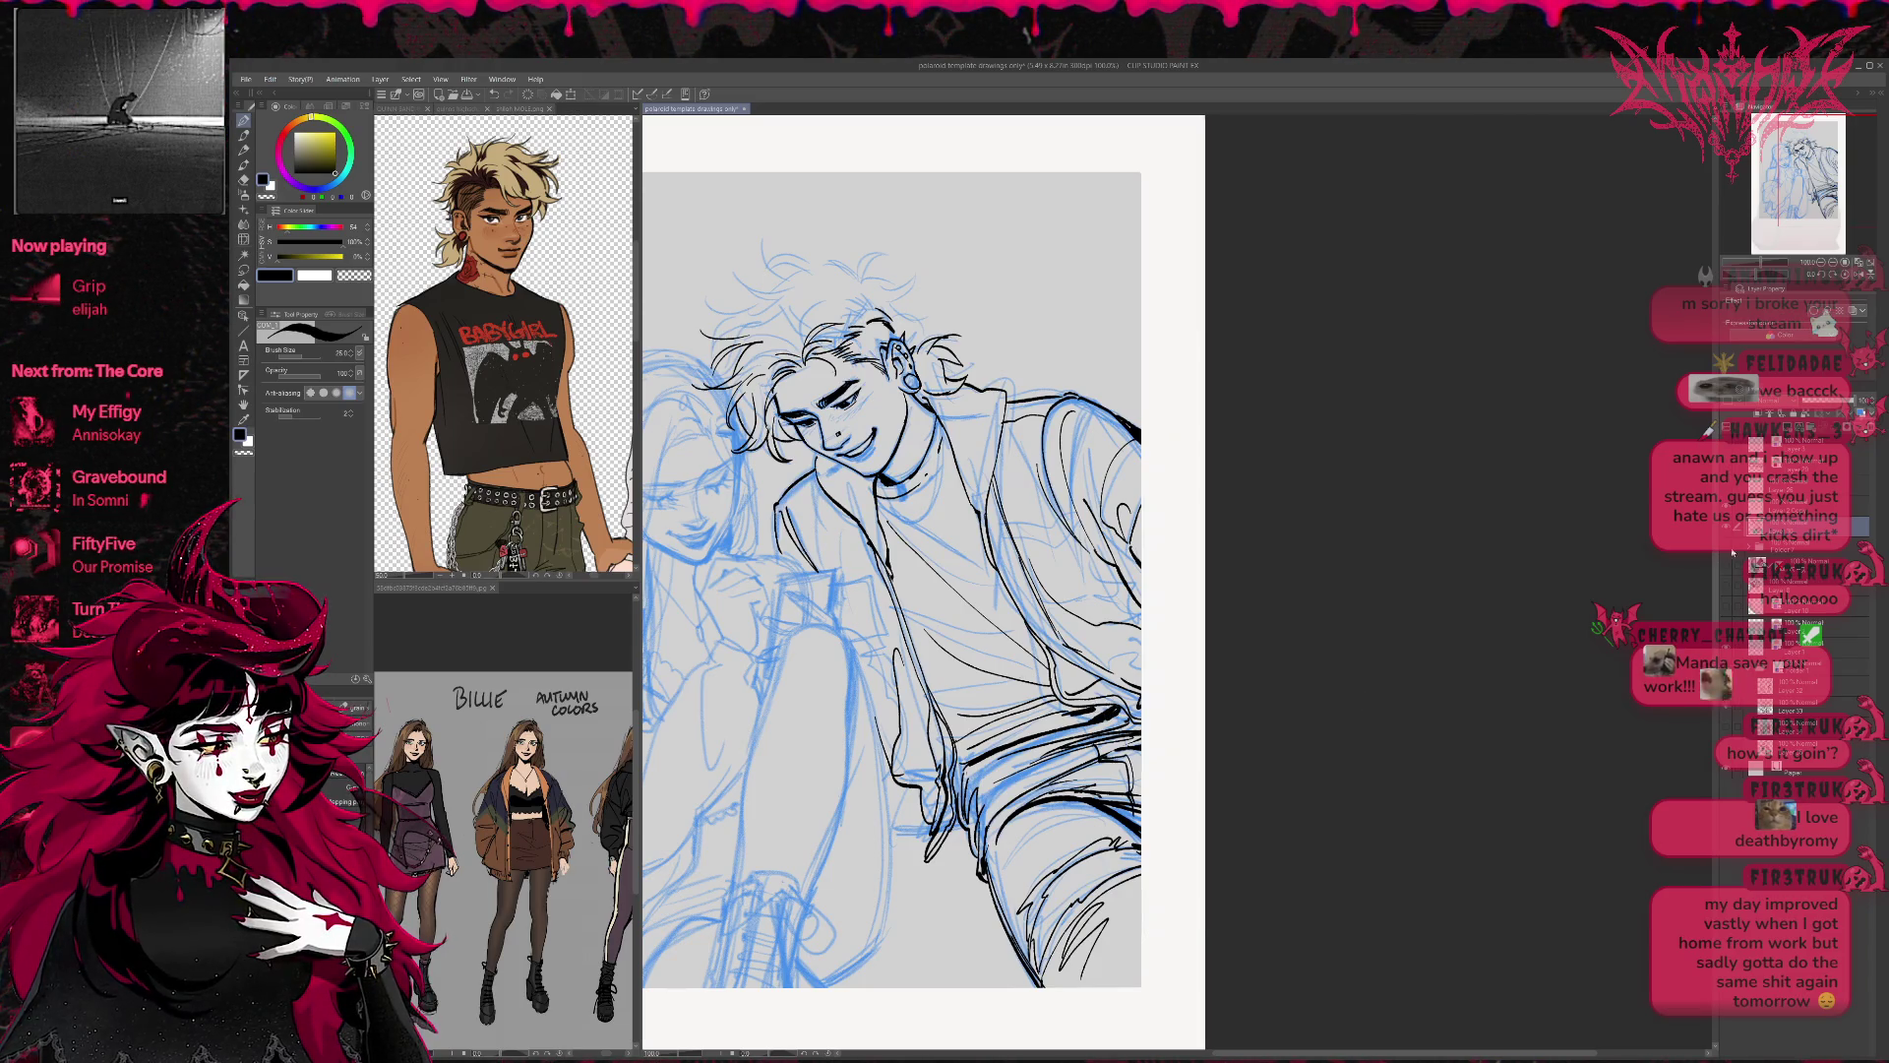
# Erase faint waistband lines and extend the waist line leftward toward the hip.
pyautogui.press('e')
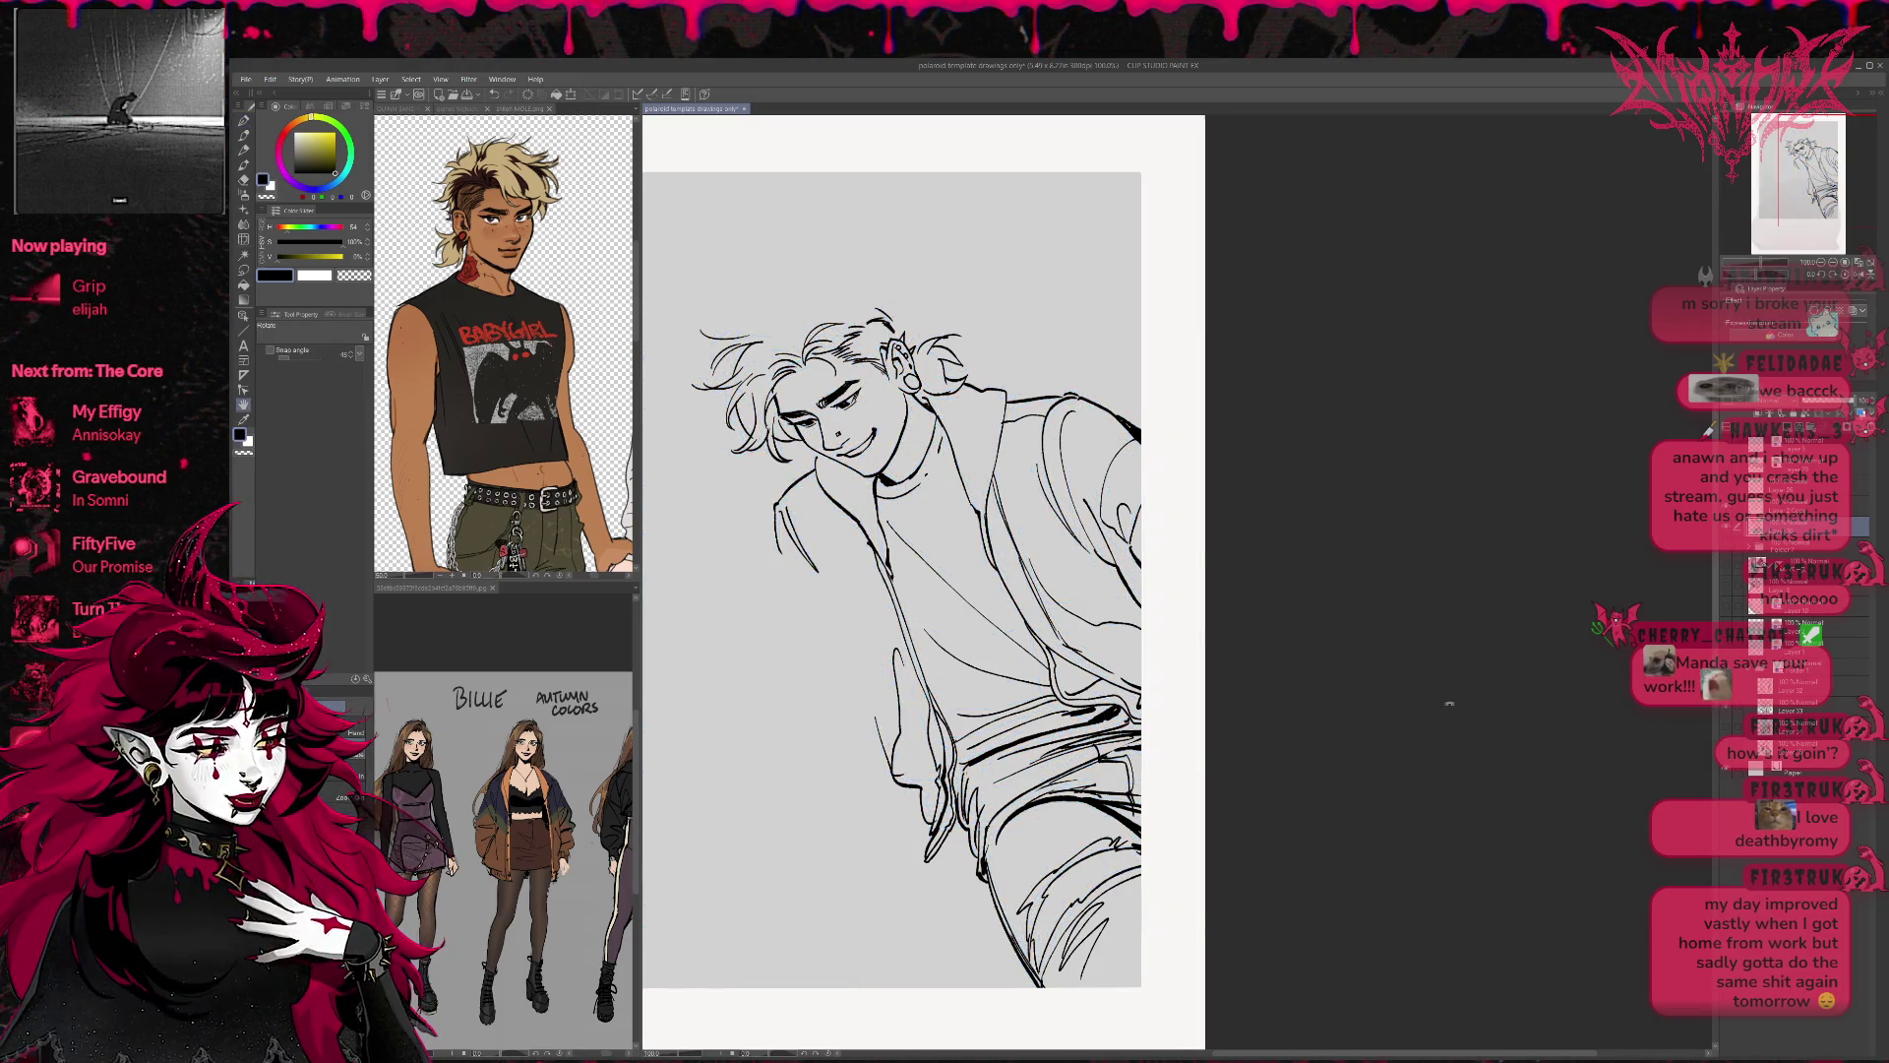
pyautogui.moveTo(976, 768)
pyautogui.mouseDown()
pyautogui.moveTo(1013, 750)
pyautogui.moveTo(969, 811)
pyautogui.moveTo(981, 875)
pyautogui.moveTo(971, 831)
pyautogui.mouseUp()
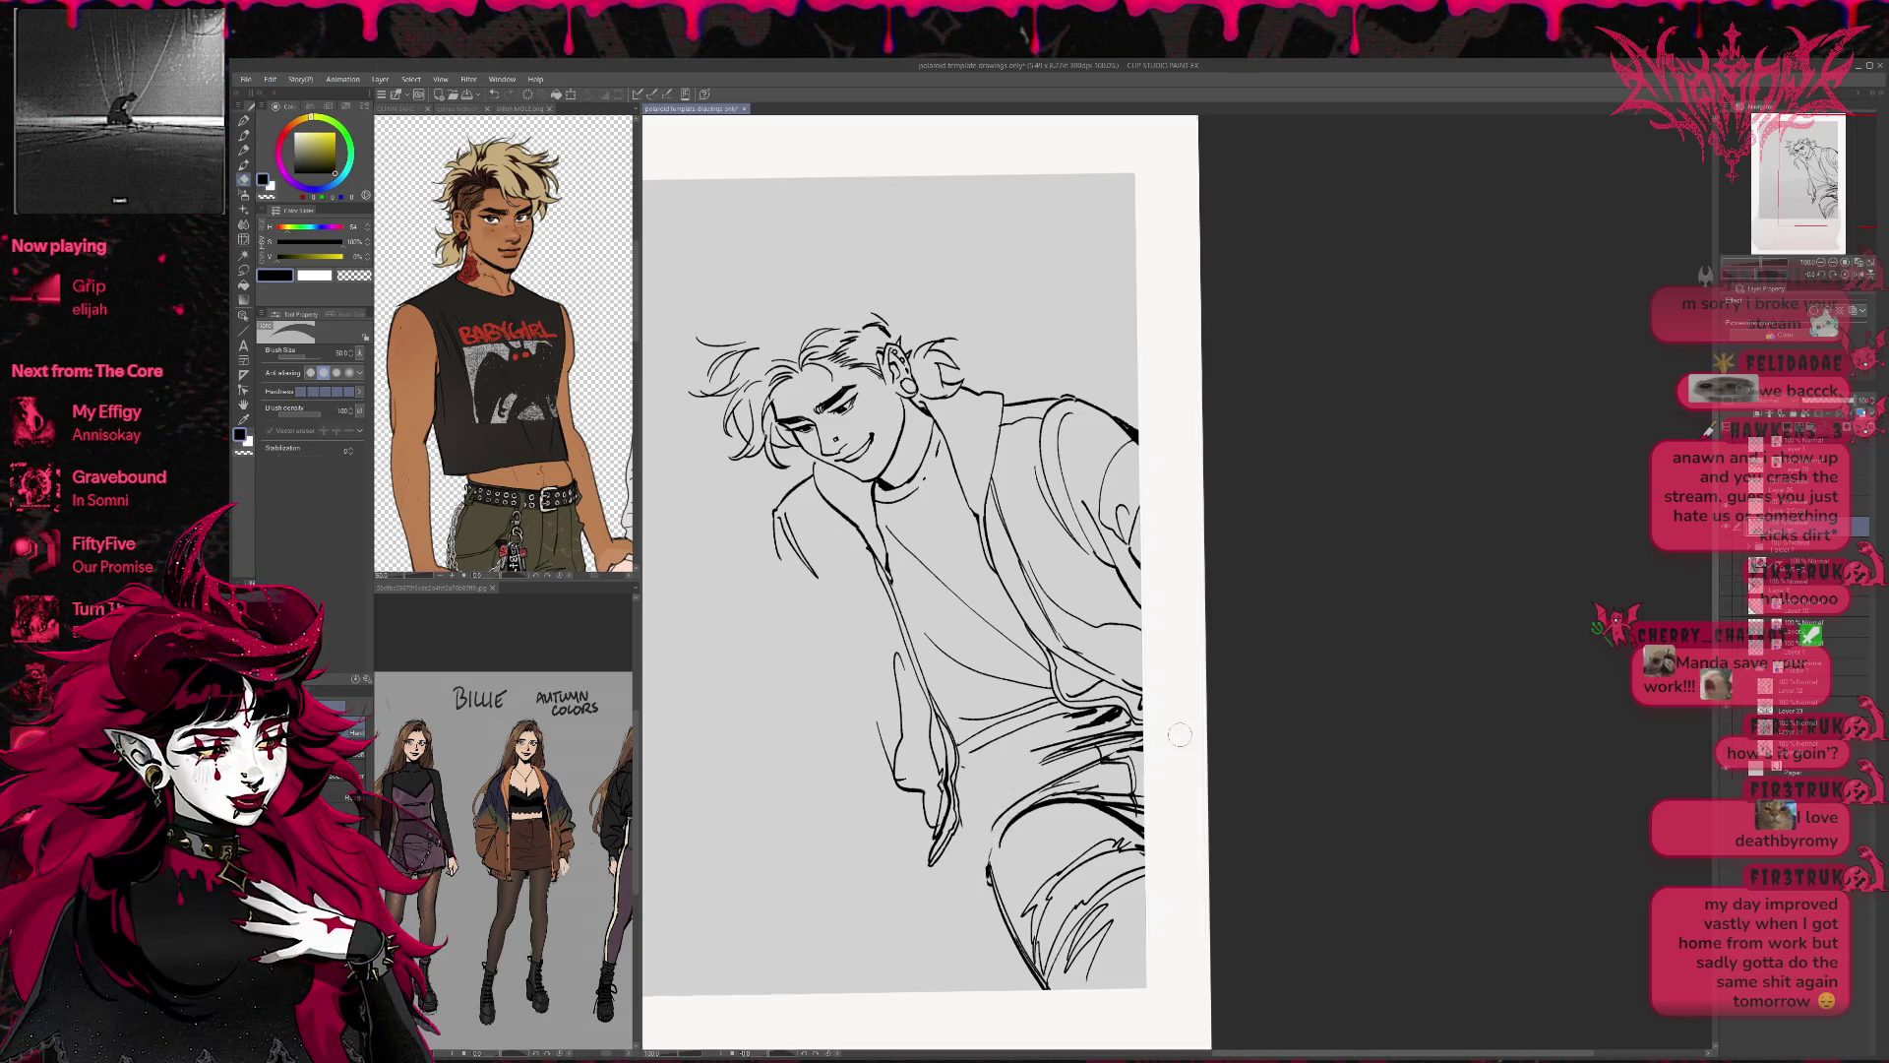
pyautogui.press('p')
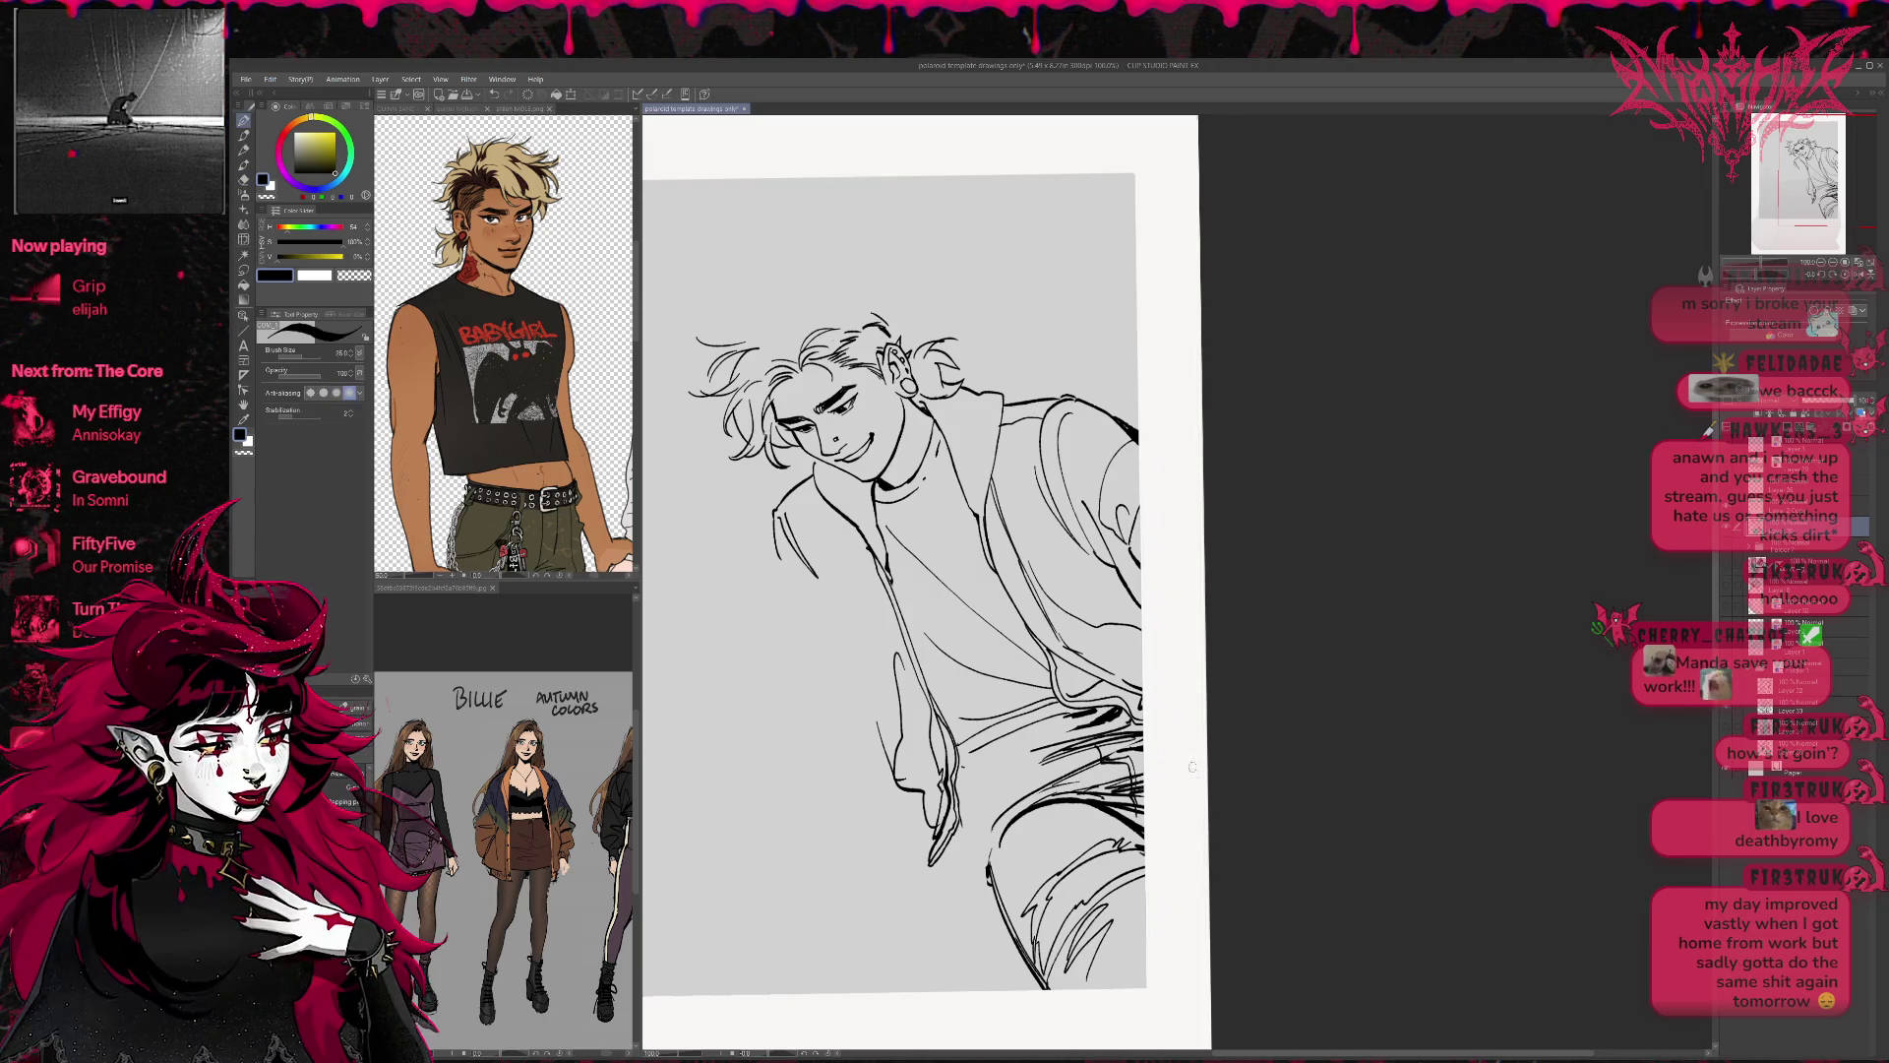
pyautogui.moveTo(1033, 792); pyautogui.dragTo(954, 837)
pyautogui.moveTo(1063, 721); pyautogui.dragTo(959, 793)
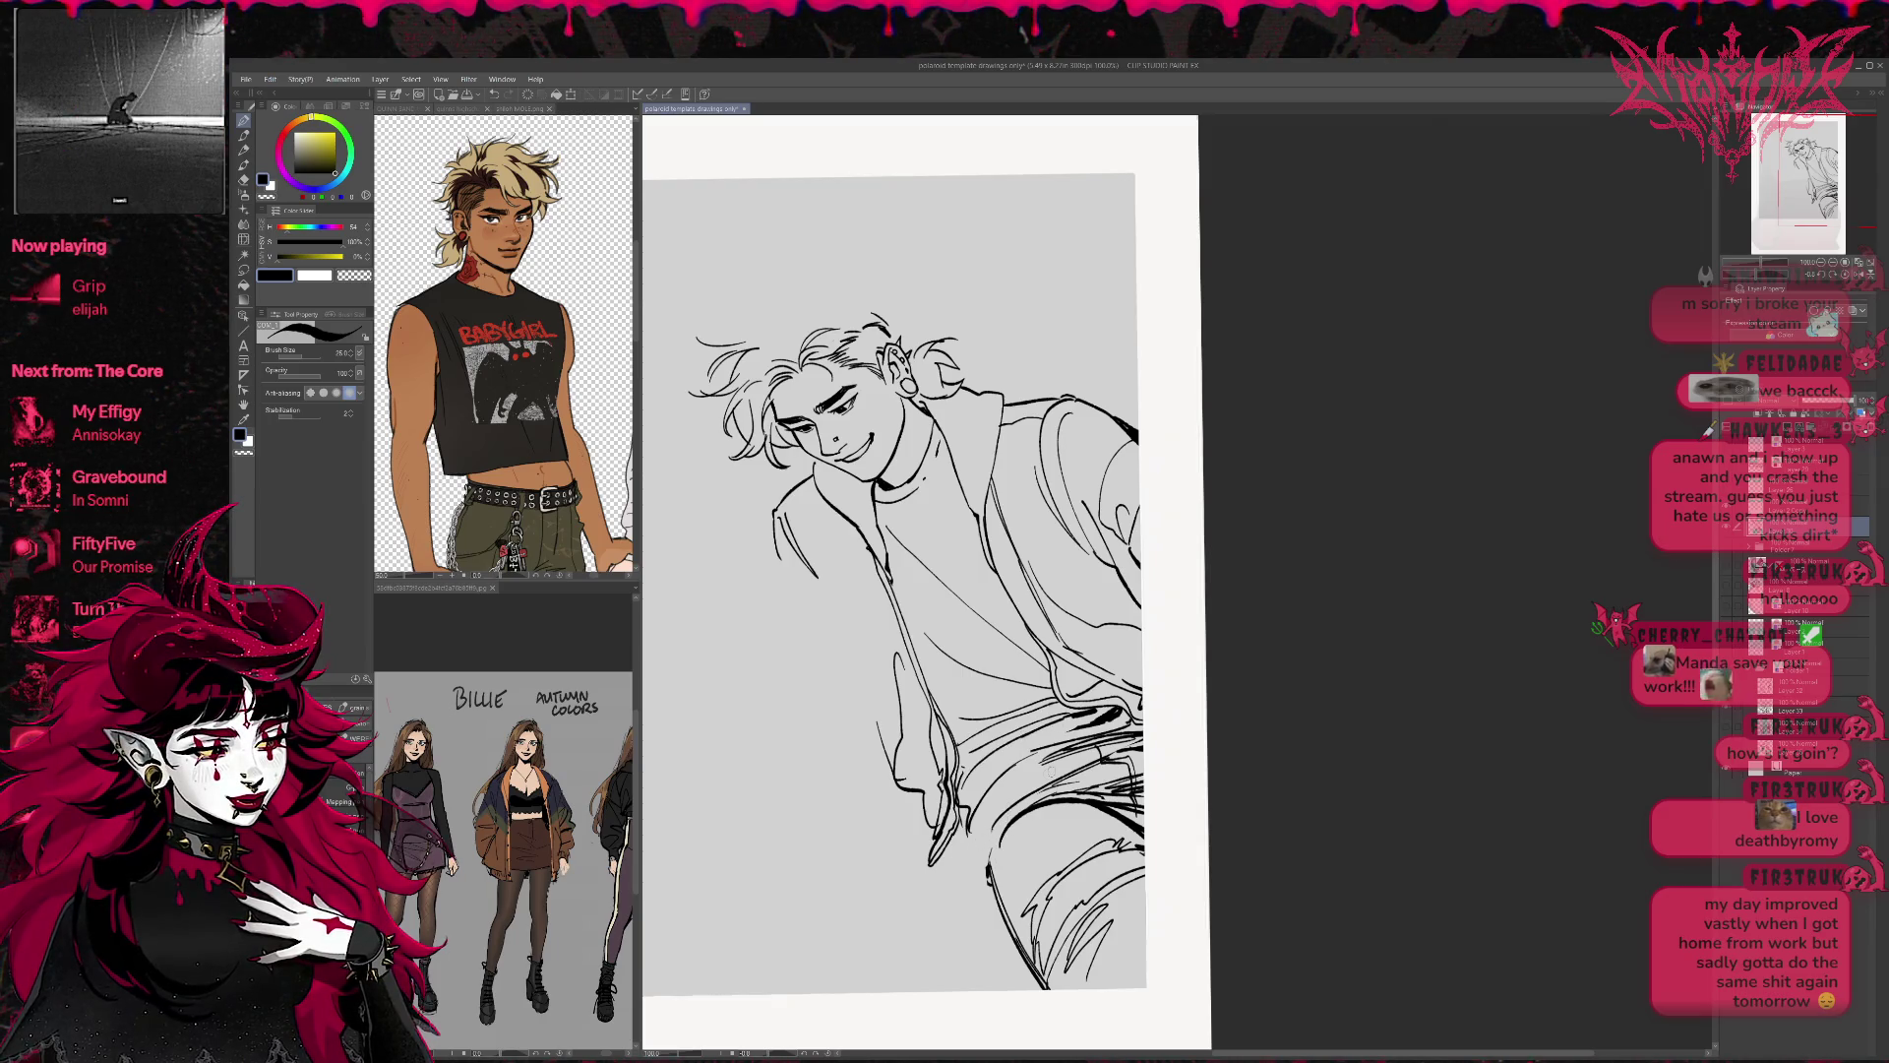
# Flip the view to check it, erase stray hip lines, and add short strokes along the pants line.
pyautogui.press('h')
pyautogui.press('e')
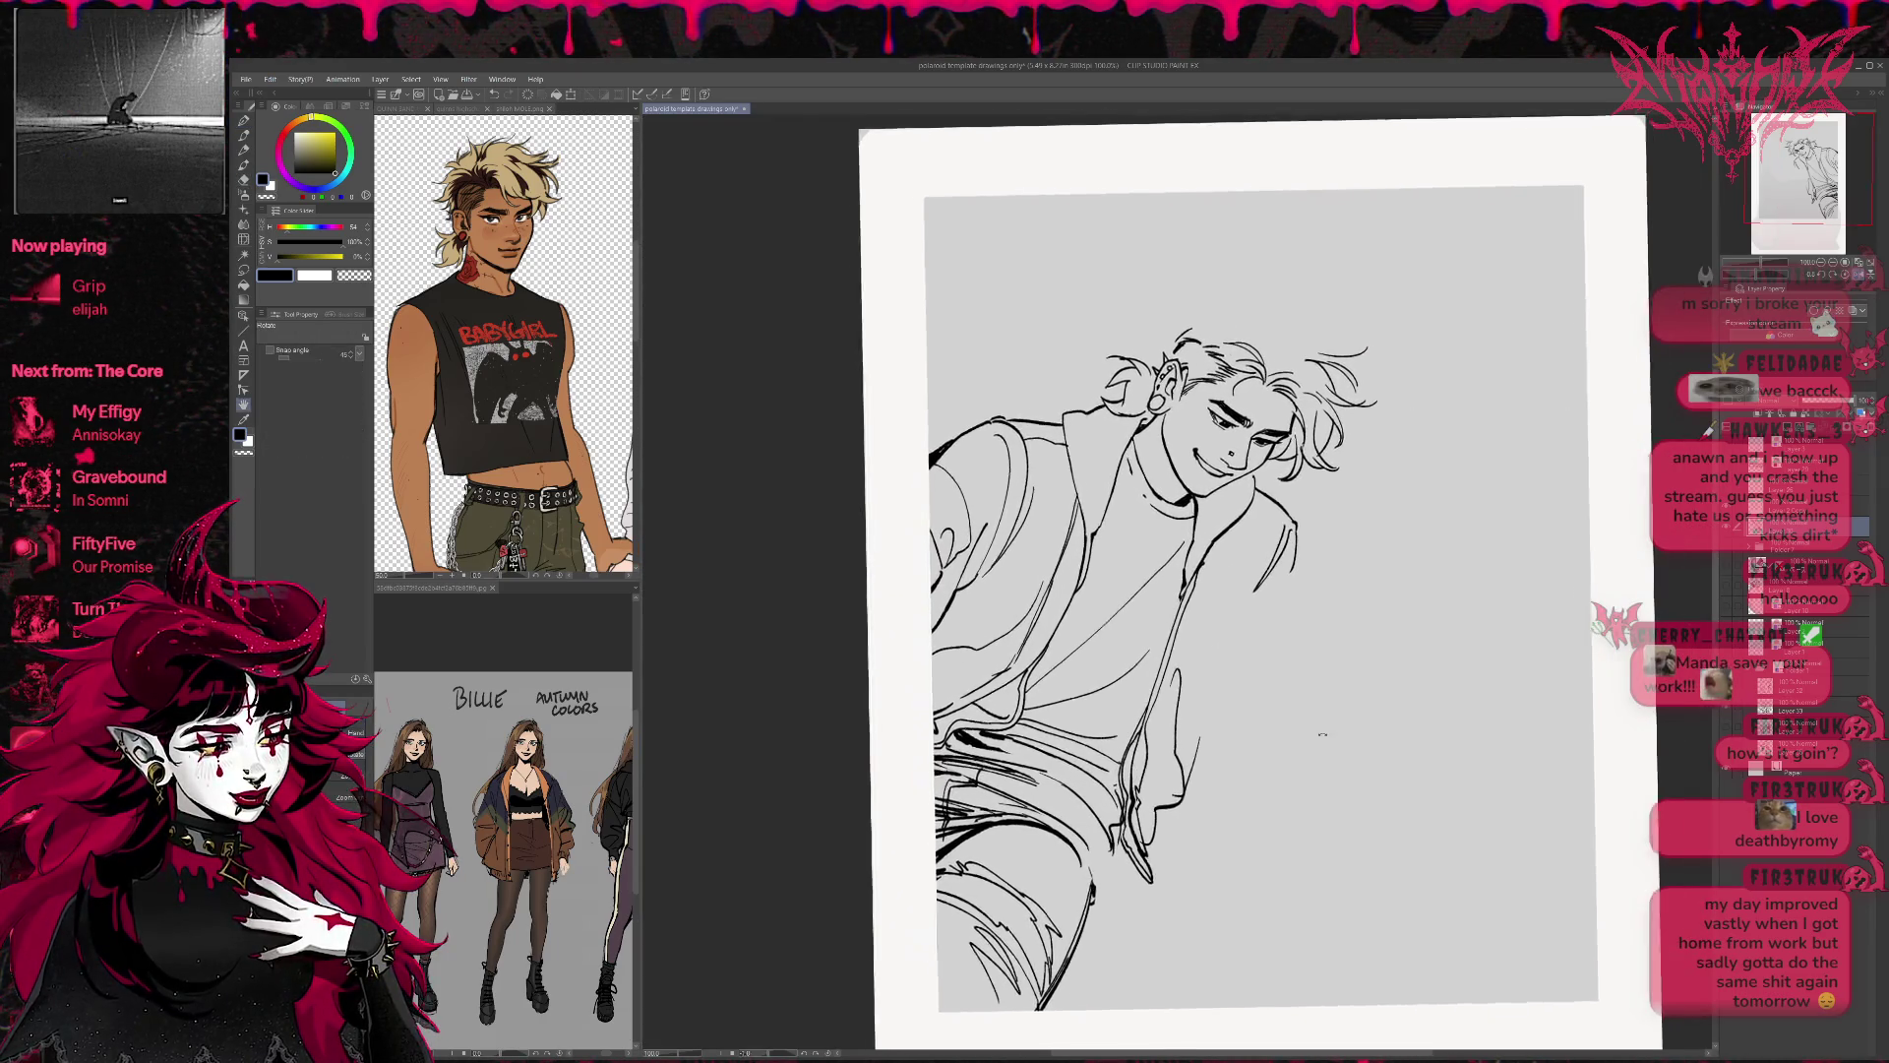
pyautogui.moveTo(1052, 777)
pyautogui.mouseDown()
pyautogui.moveTo(1127, 841)
pyautogui.moveTo(1110, 787)
pyautogui.moveTo(1132, 795)
pyautogui.moveTo(1095, 844)
pyautogui.mouseUp()
pyautogui.press('p')
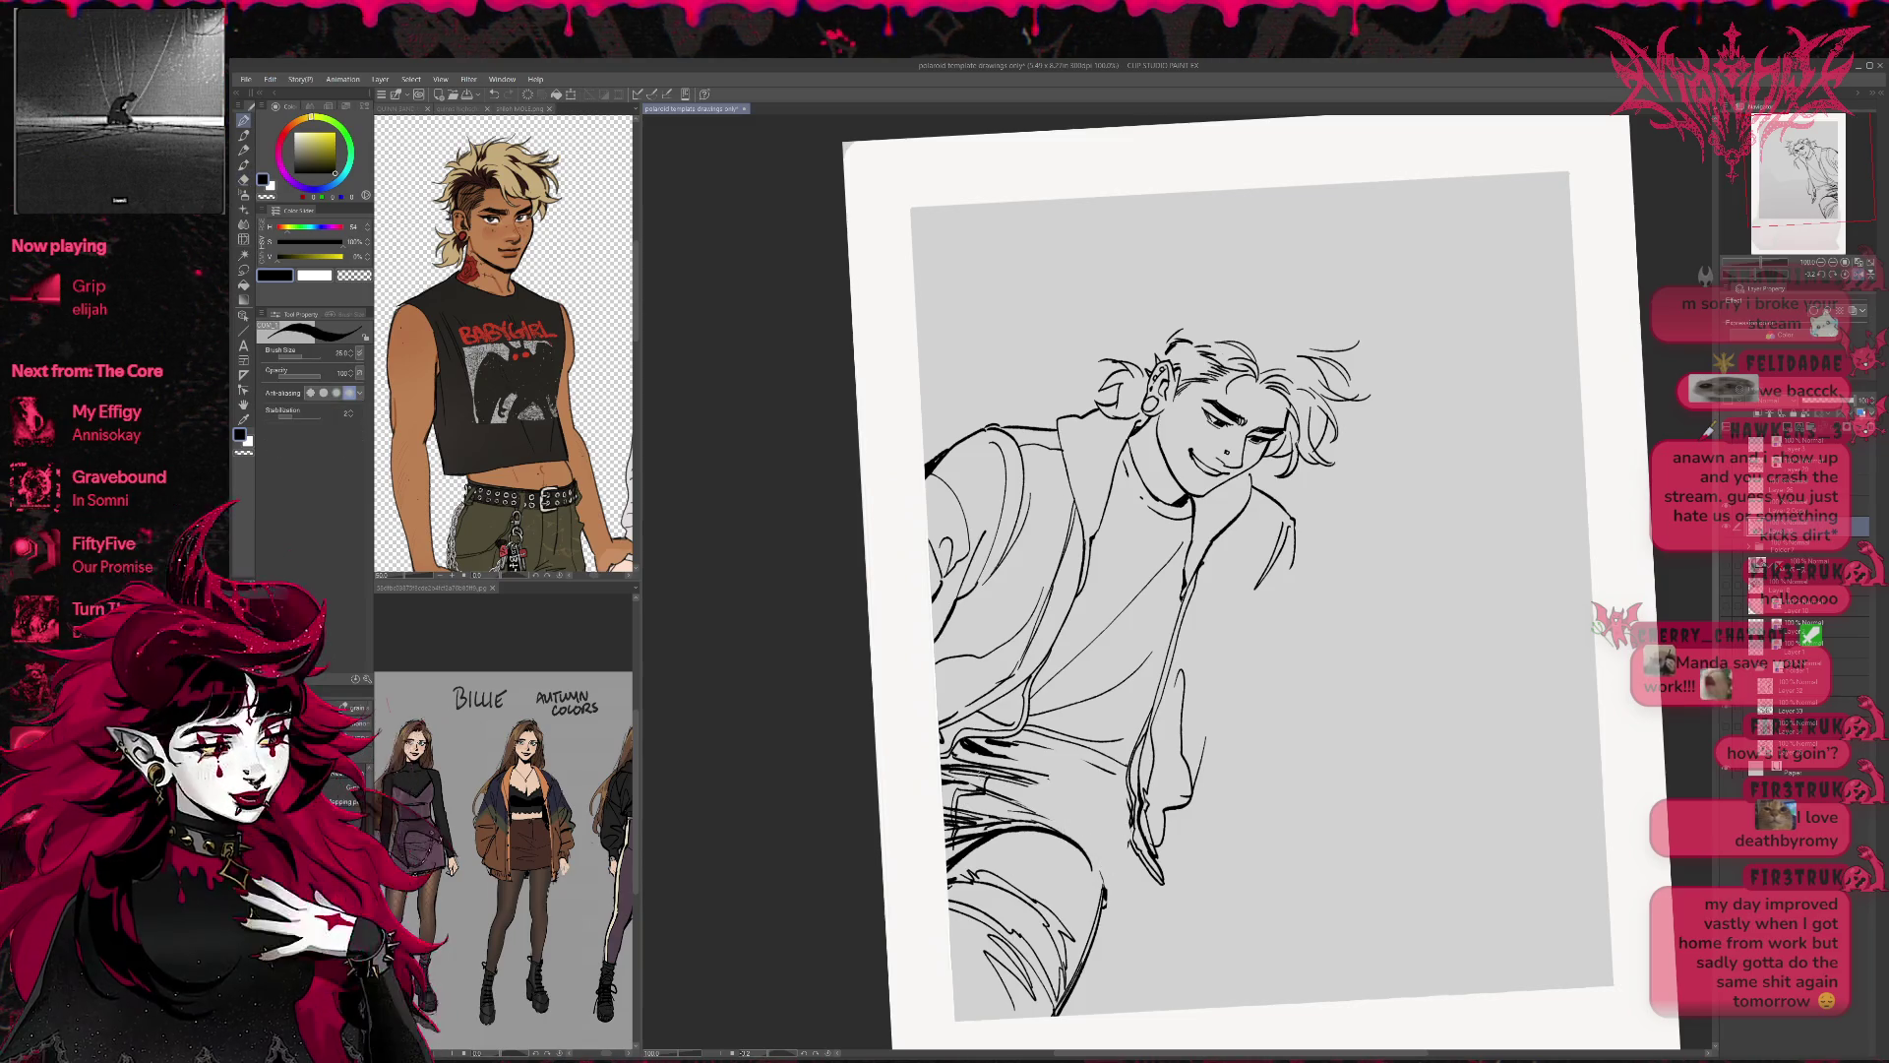
pyautogui.moveTo(1115, 860); pyautogui.dragTo(1102, 903)
pyautogui.press('e')
pyautogui.moveTo(993, 758)
pyautogui.mouseDown()
pyautogui.moveTo(1048, 807)
pyautogui.moveTo(1143, 789)
pyautogui.mouseUp()
pyautogui.press('p')
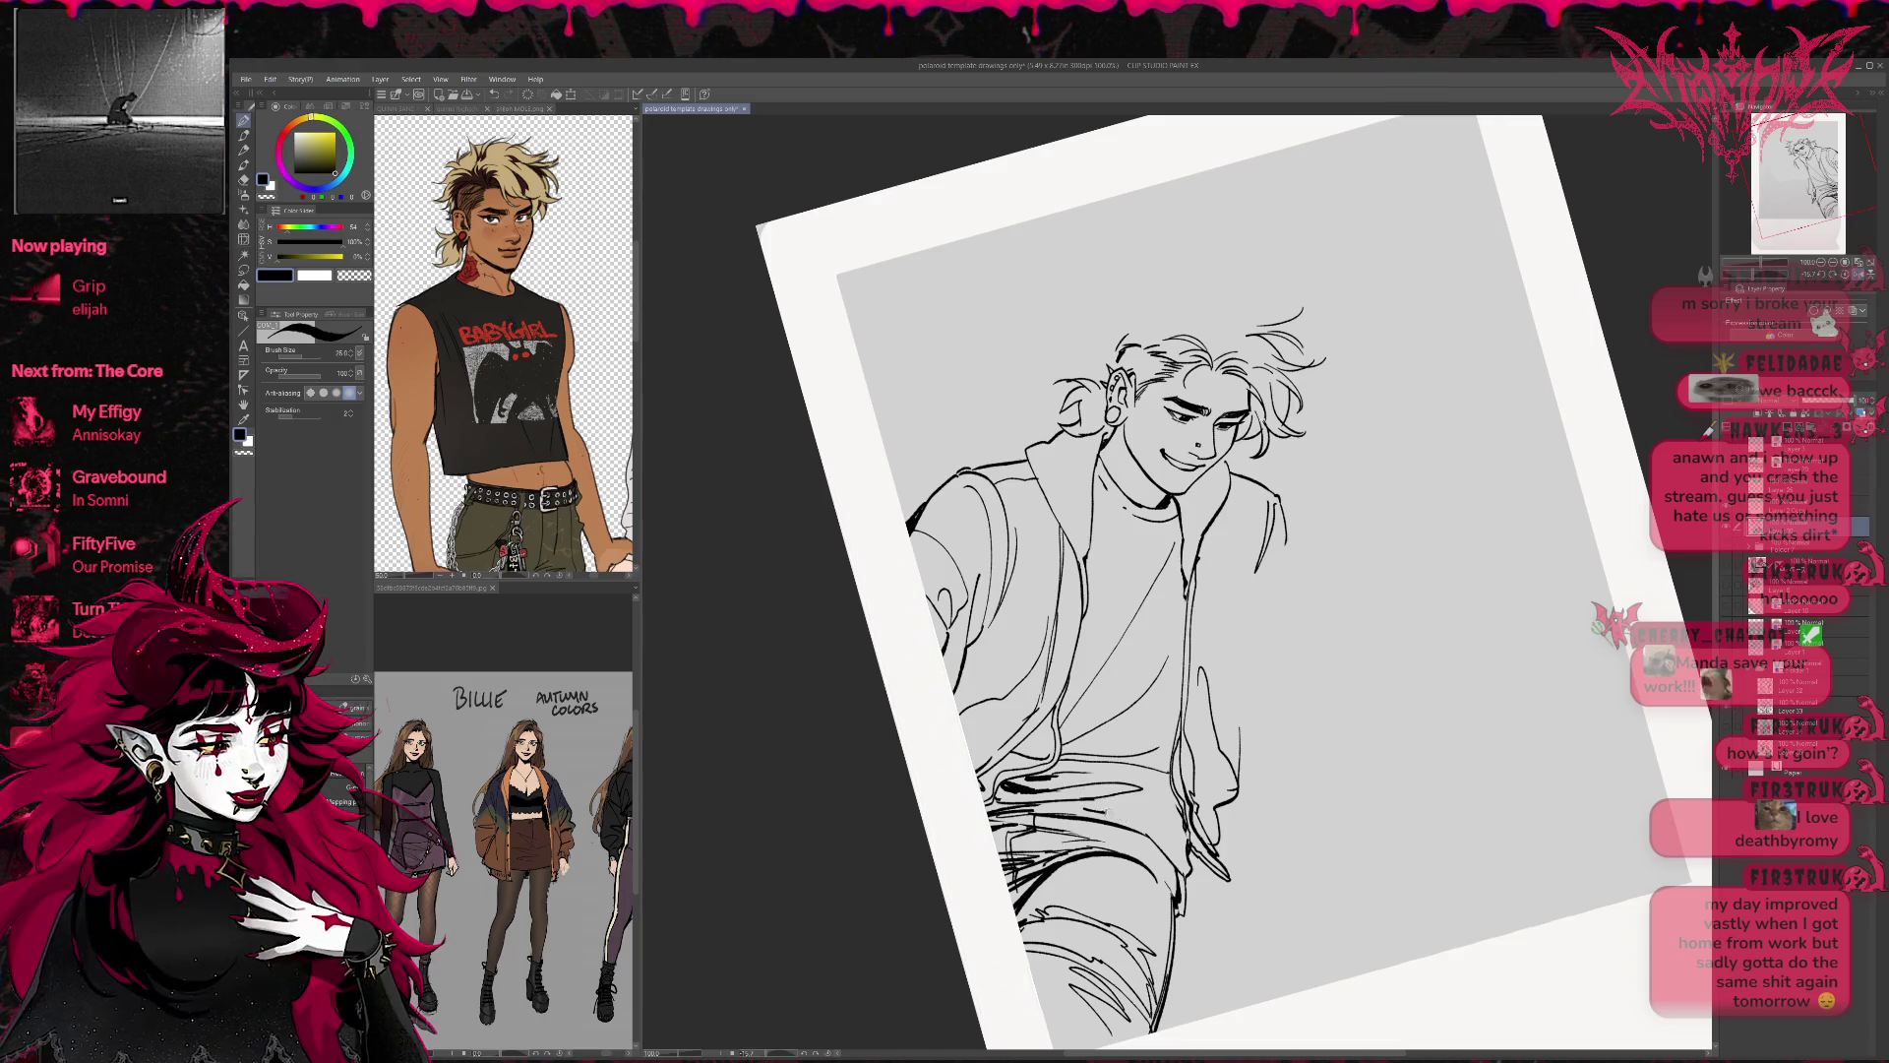
# Erase stray marks on the trousers, then ink a trouser-leg line and undo it.
pyautogui.press('e')
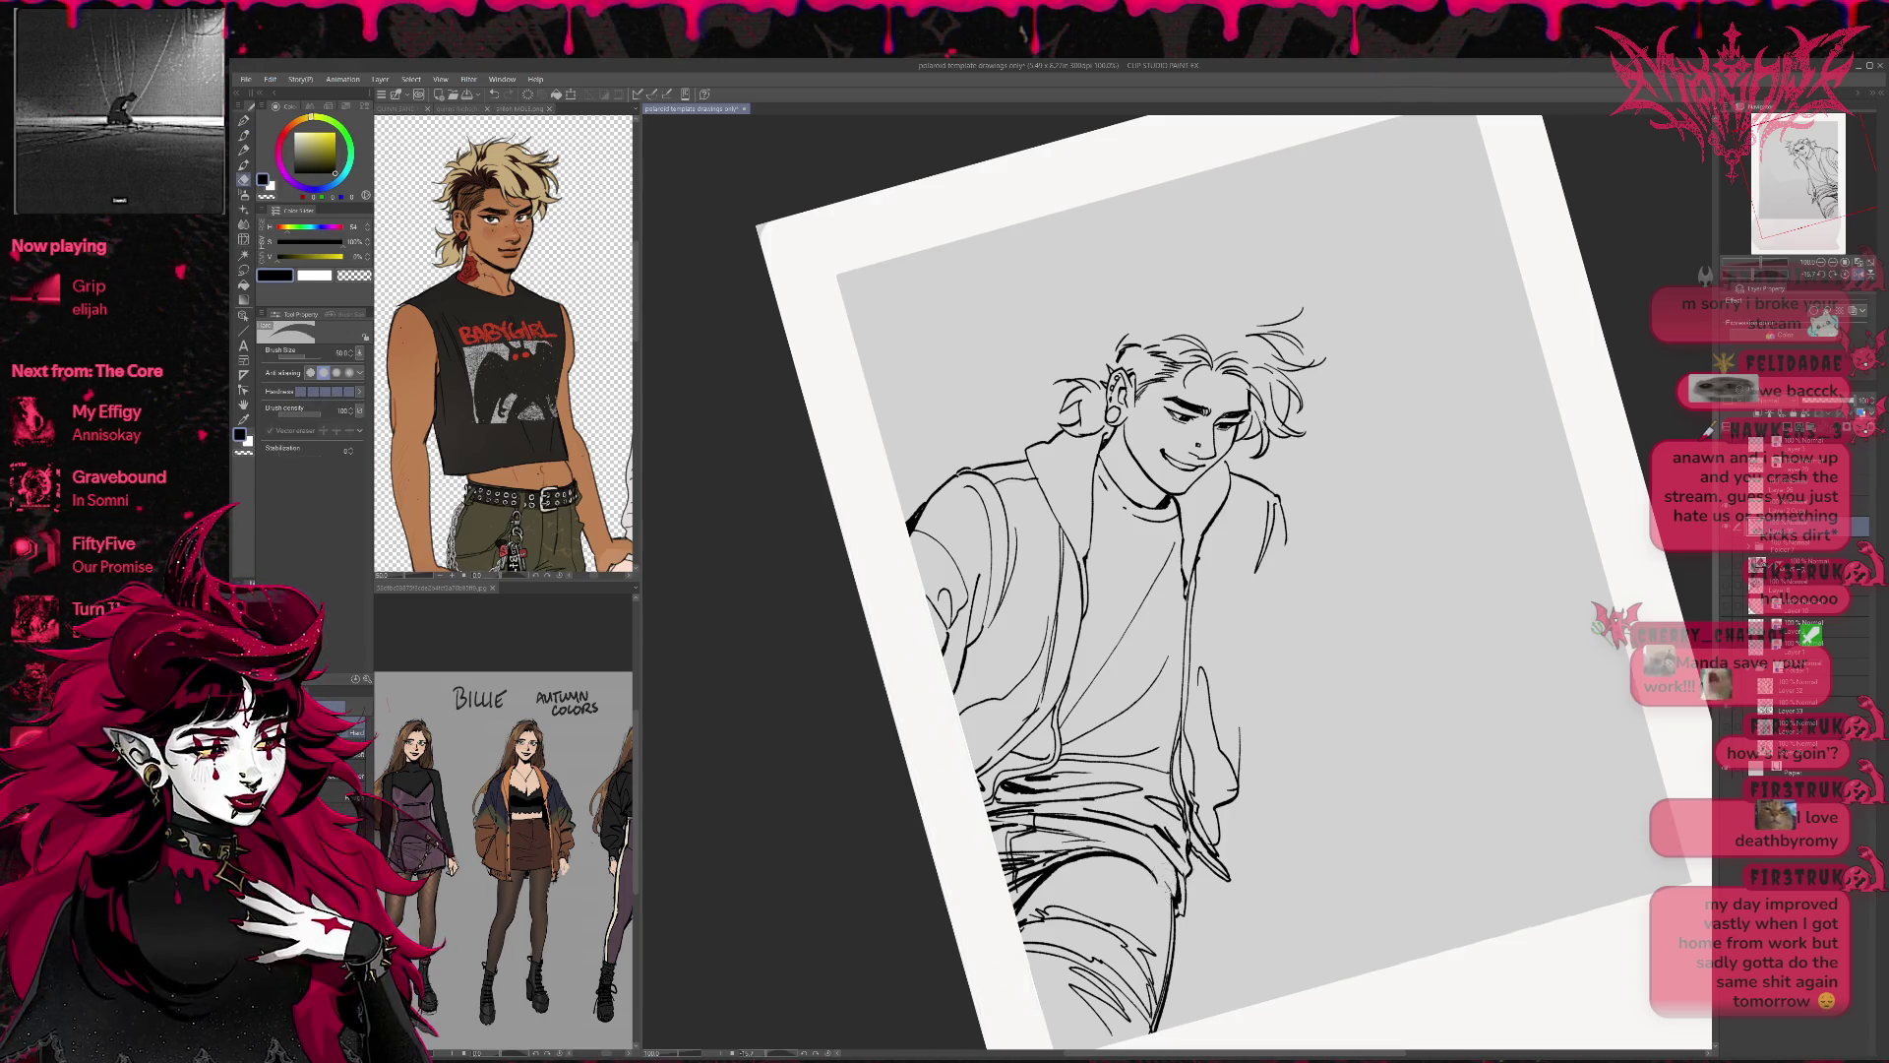
pyautogui.moveTo(1188, 913)
pyautogui.mouseDown()
pyautogui.moveTo(1176, 880)
pyautogui.moveTo(1185, 907)
pyautogui.mouseUp()
pyautogui.press('p')
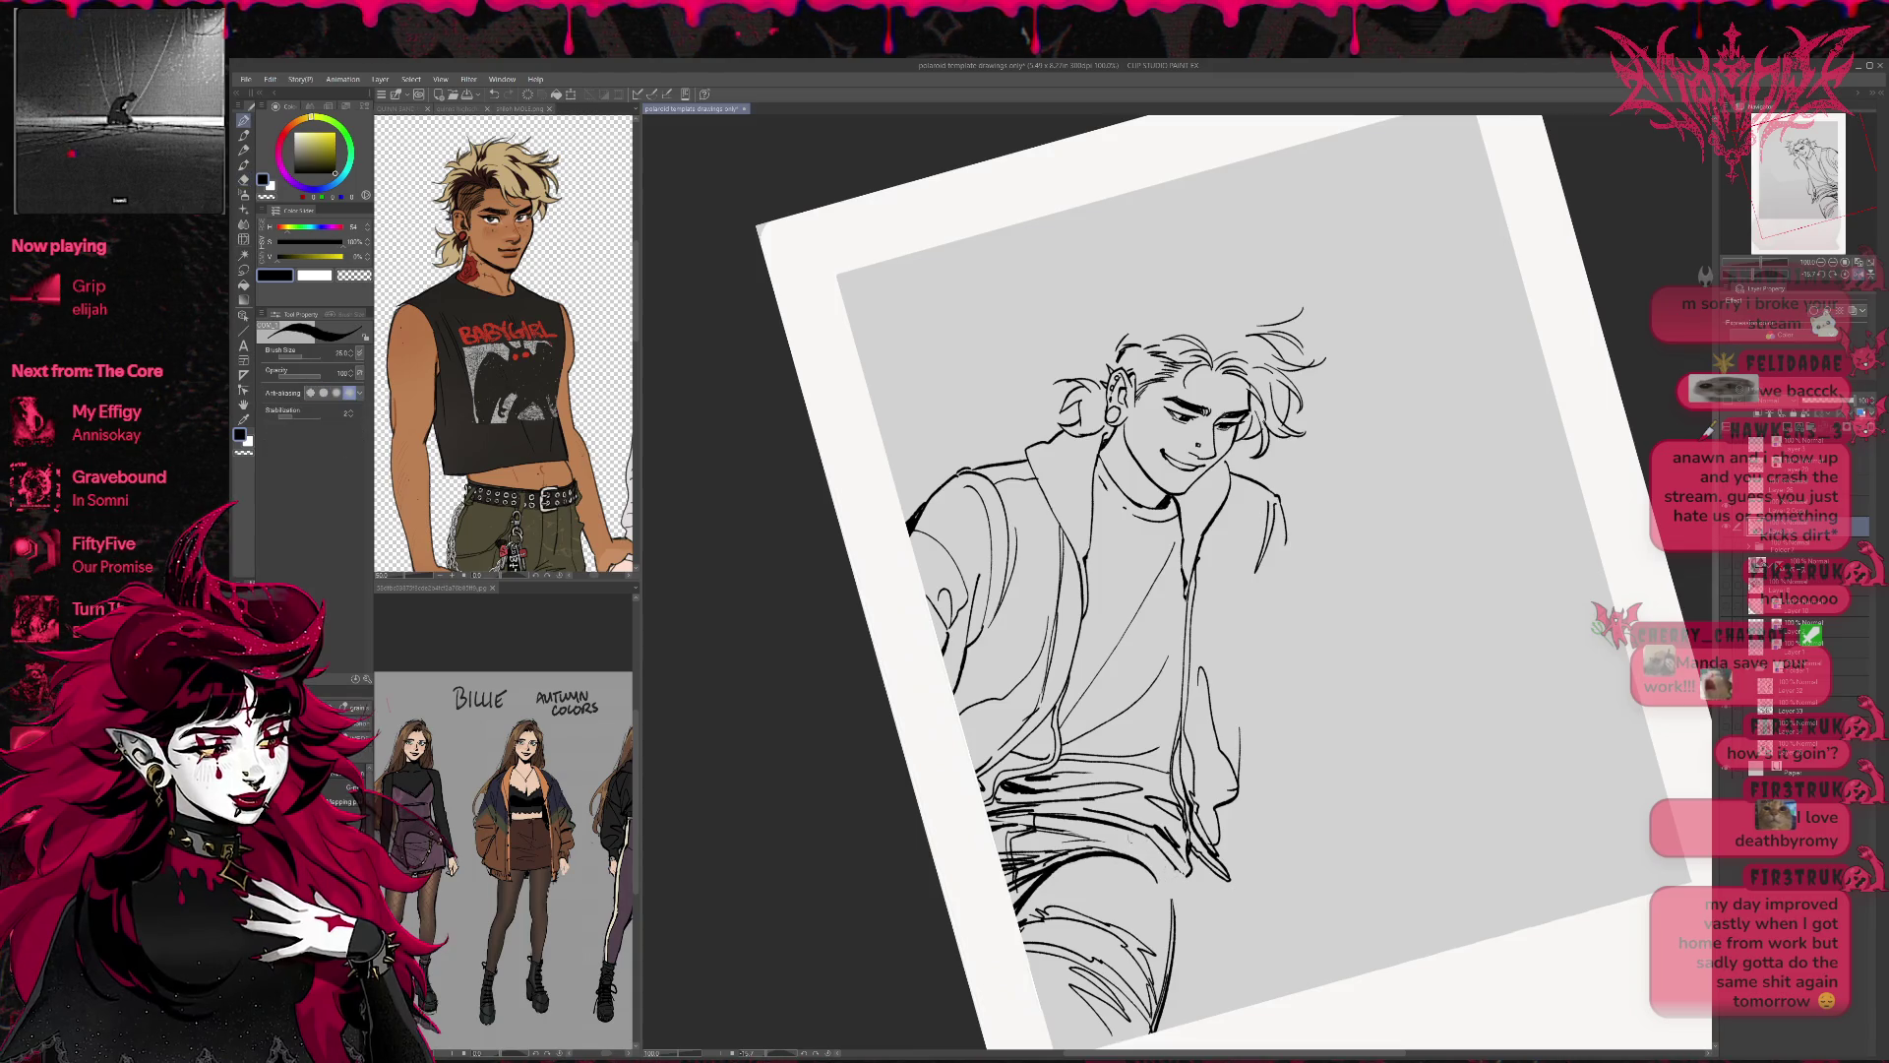
pyautogui.press('e')
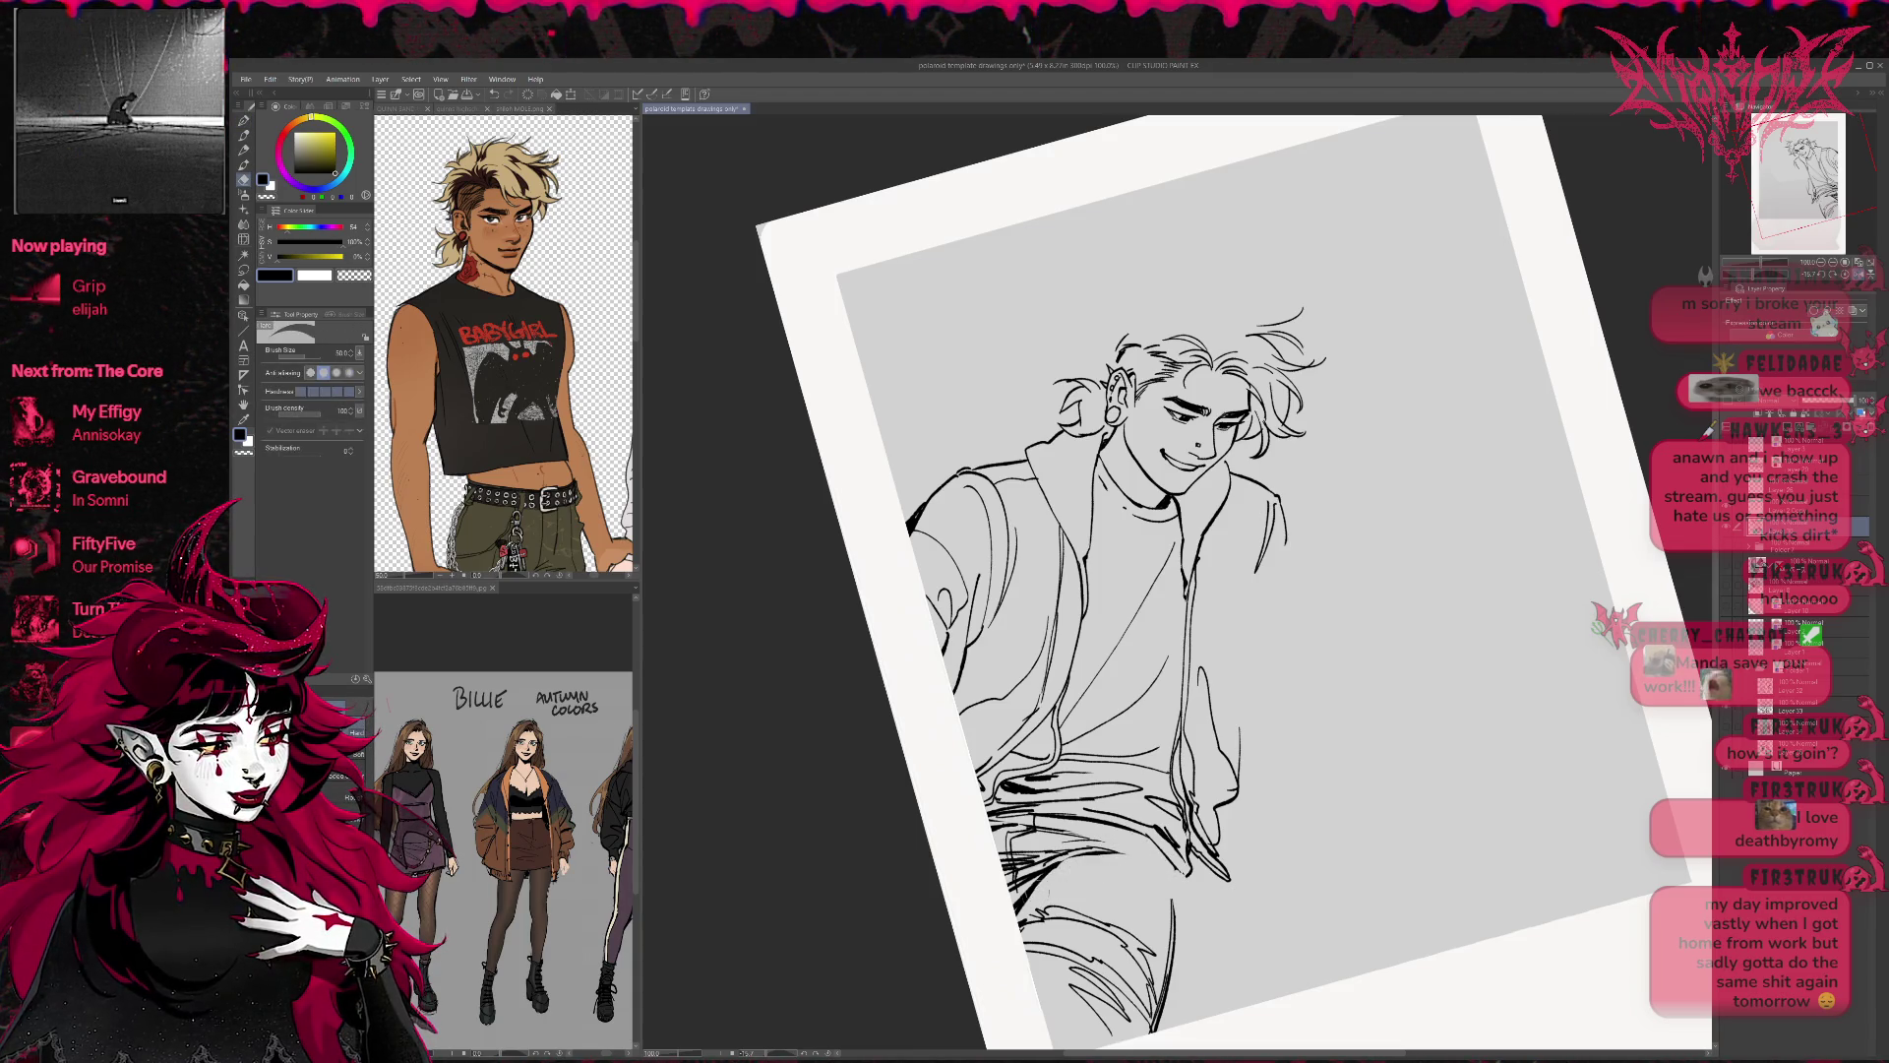
pyautogui.press('p')
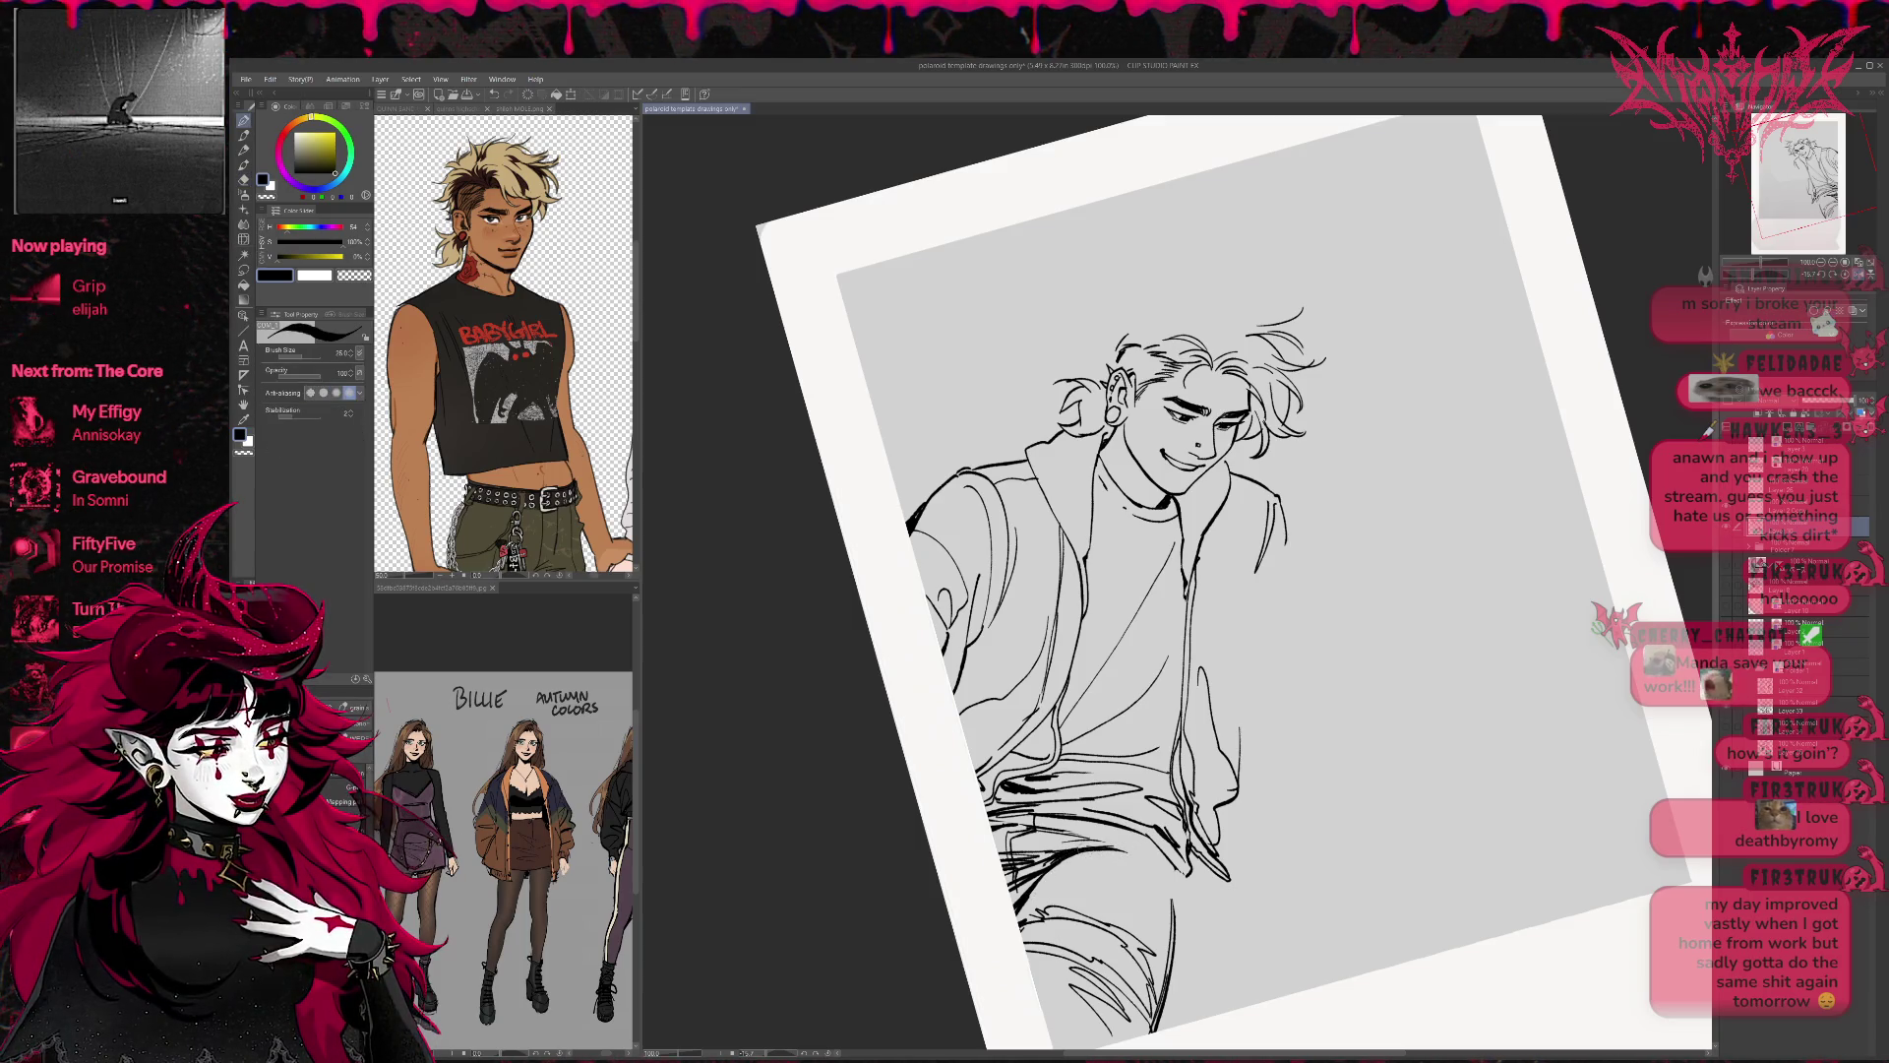
pyautogui.press('e')
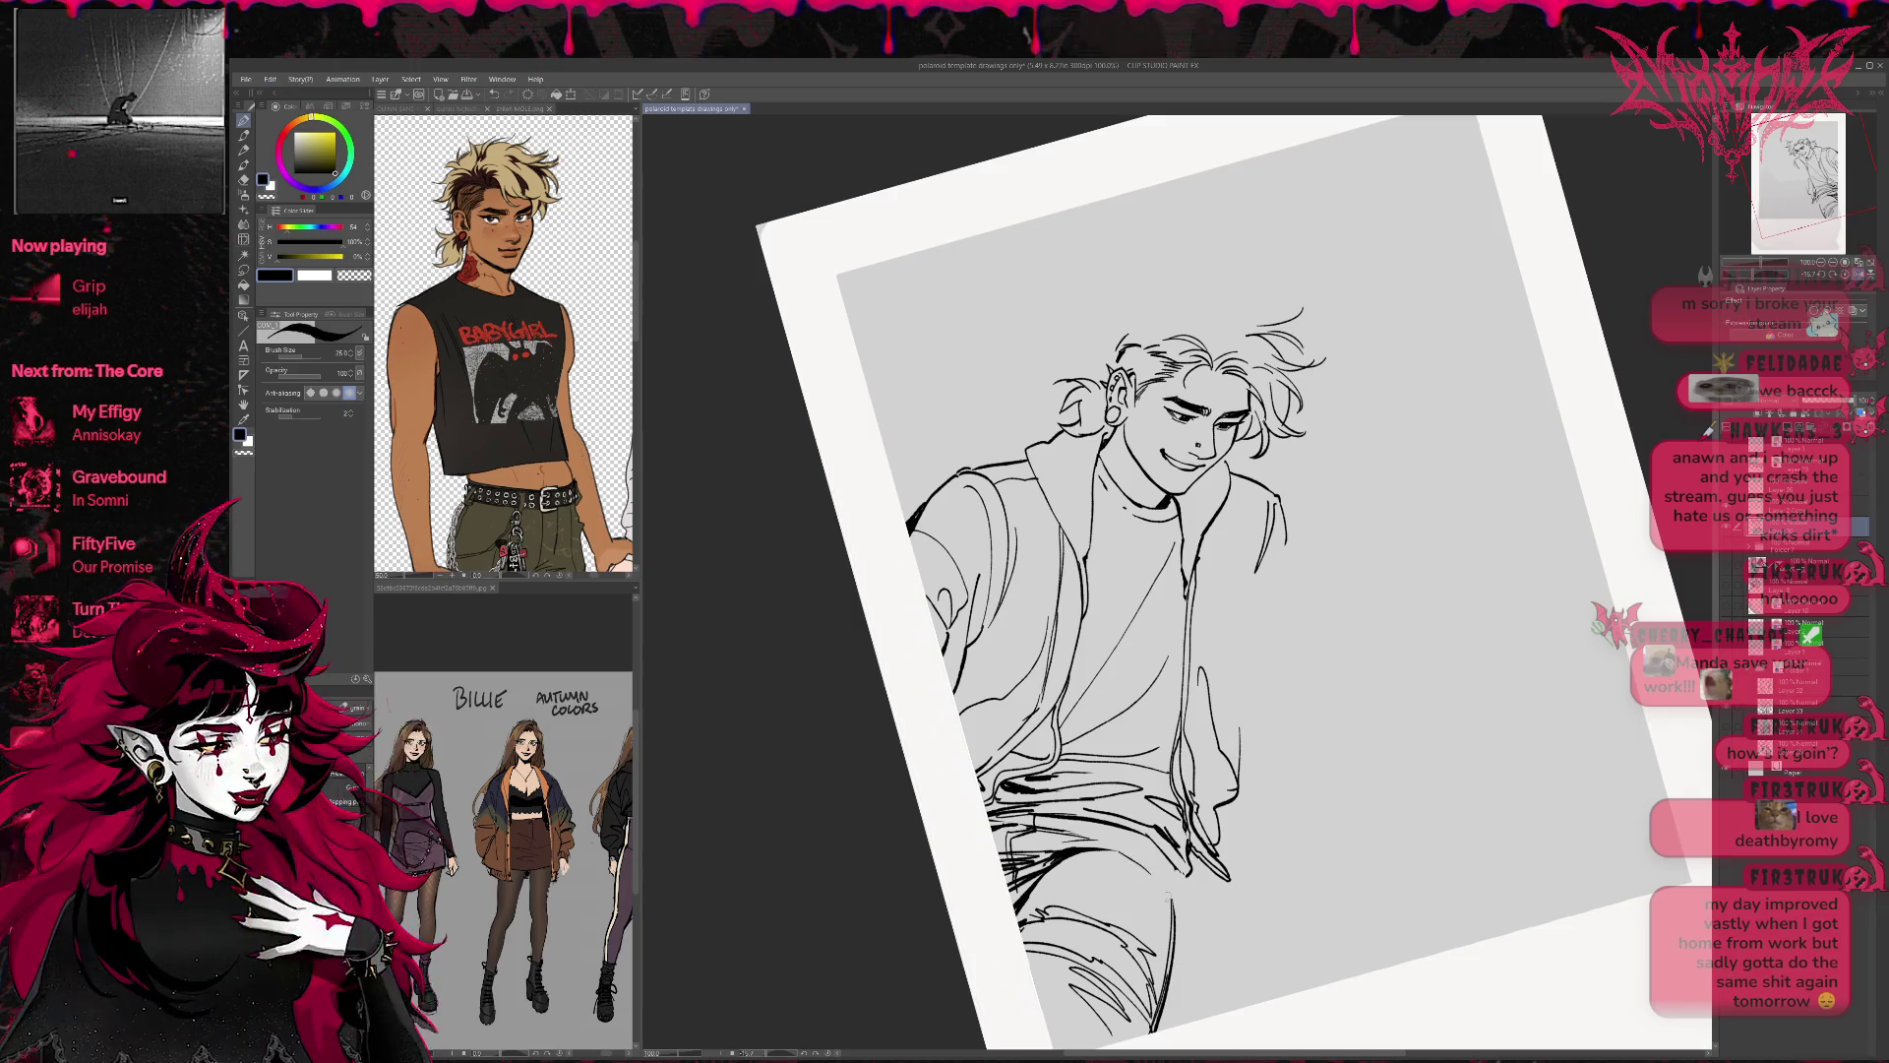
pyautogui.press('p')
pyautogui.moveTo(1175, 866)
pyautogui.mouseDown()
pyautogui.moveTo(1174, 925)
pyautogui.moveTo(1183, 911)
pyautogui.mouseUp()
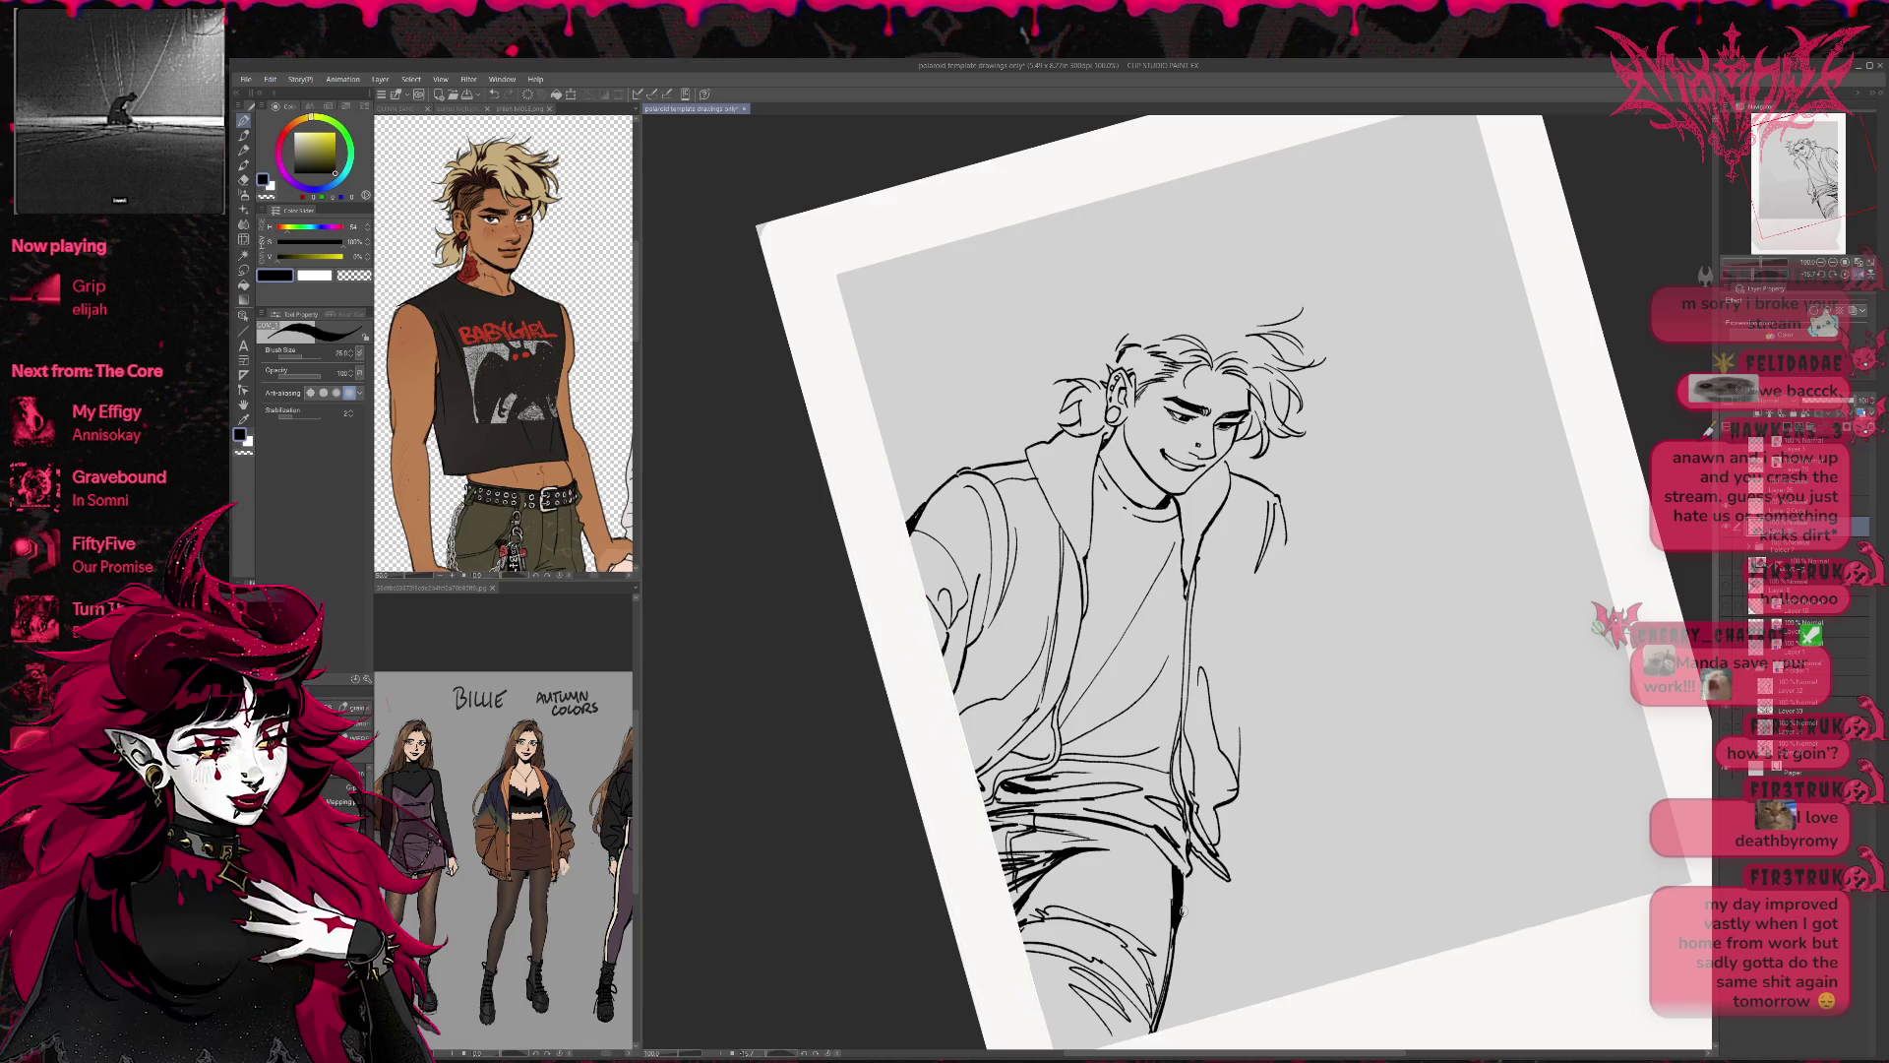
pyautogui.hotkey('ctrl', 'z')
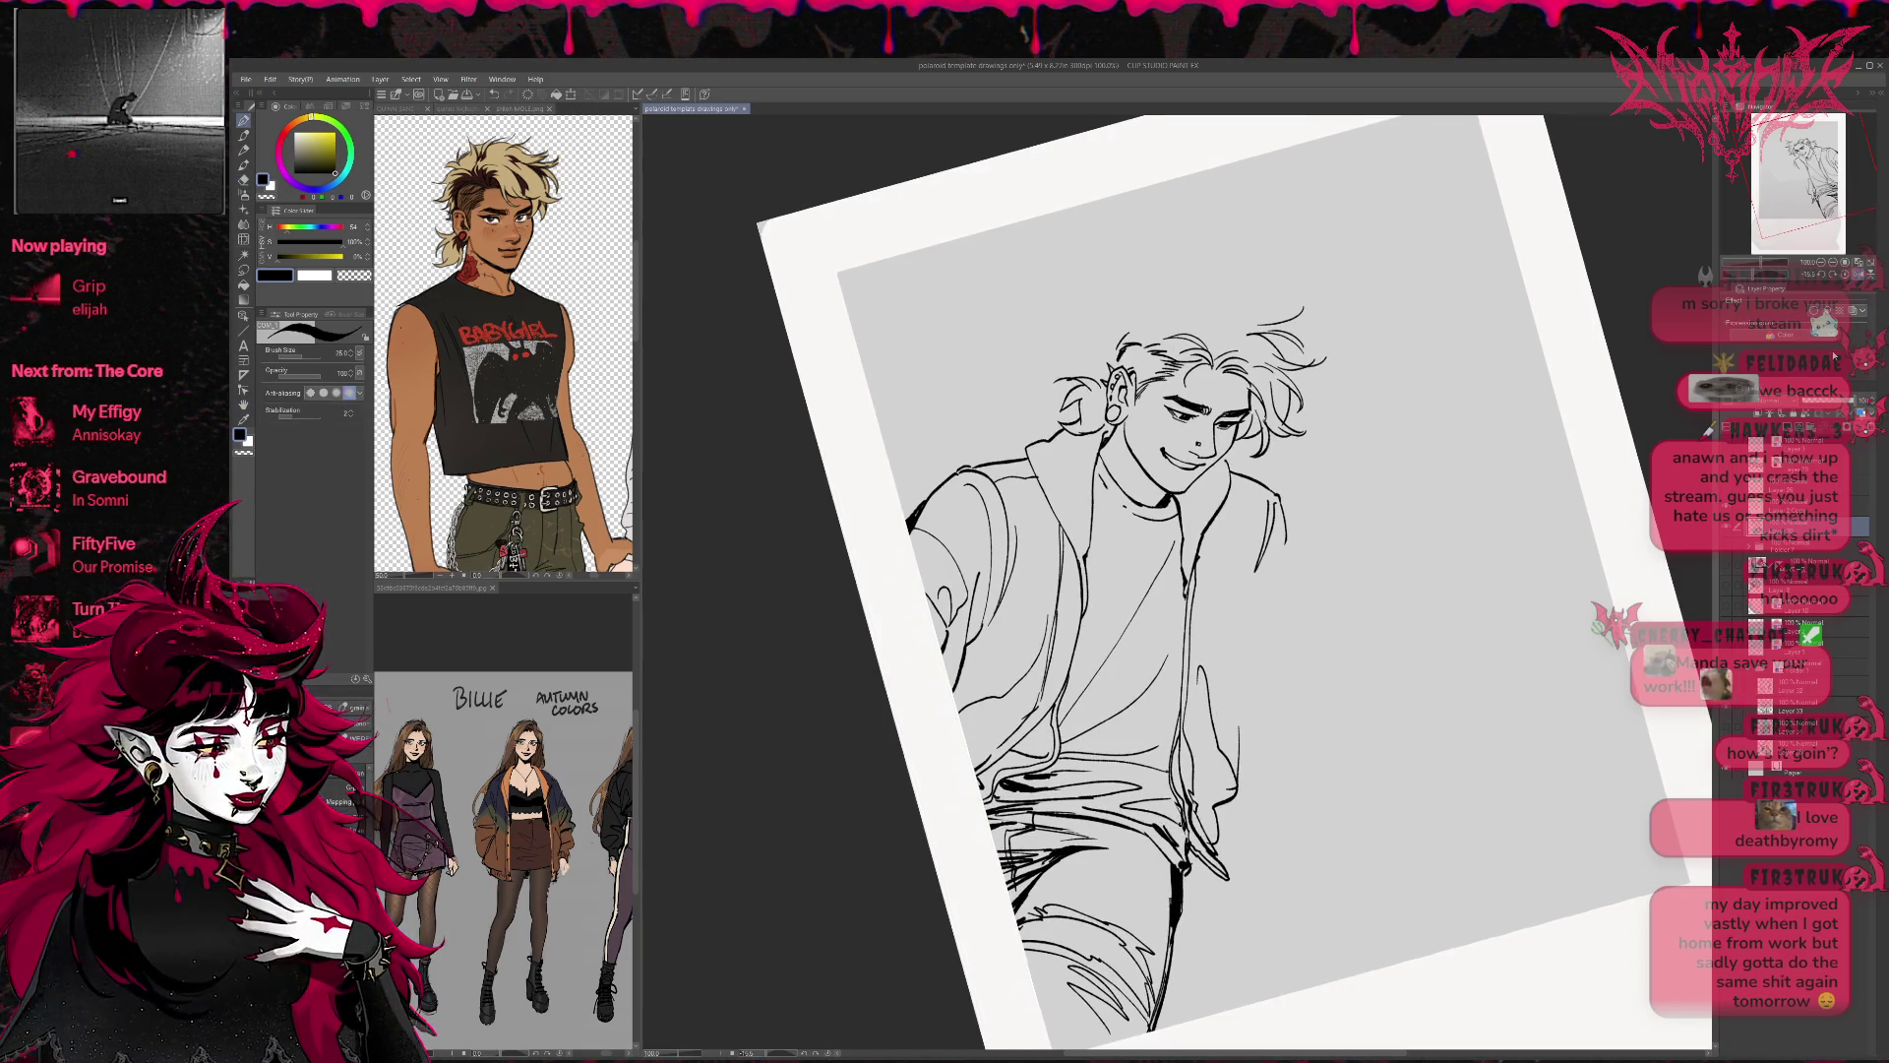
pyautogui.press('e')
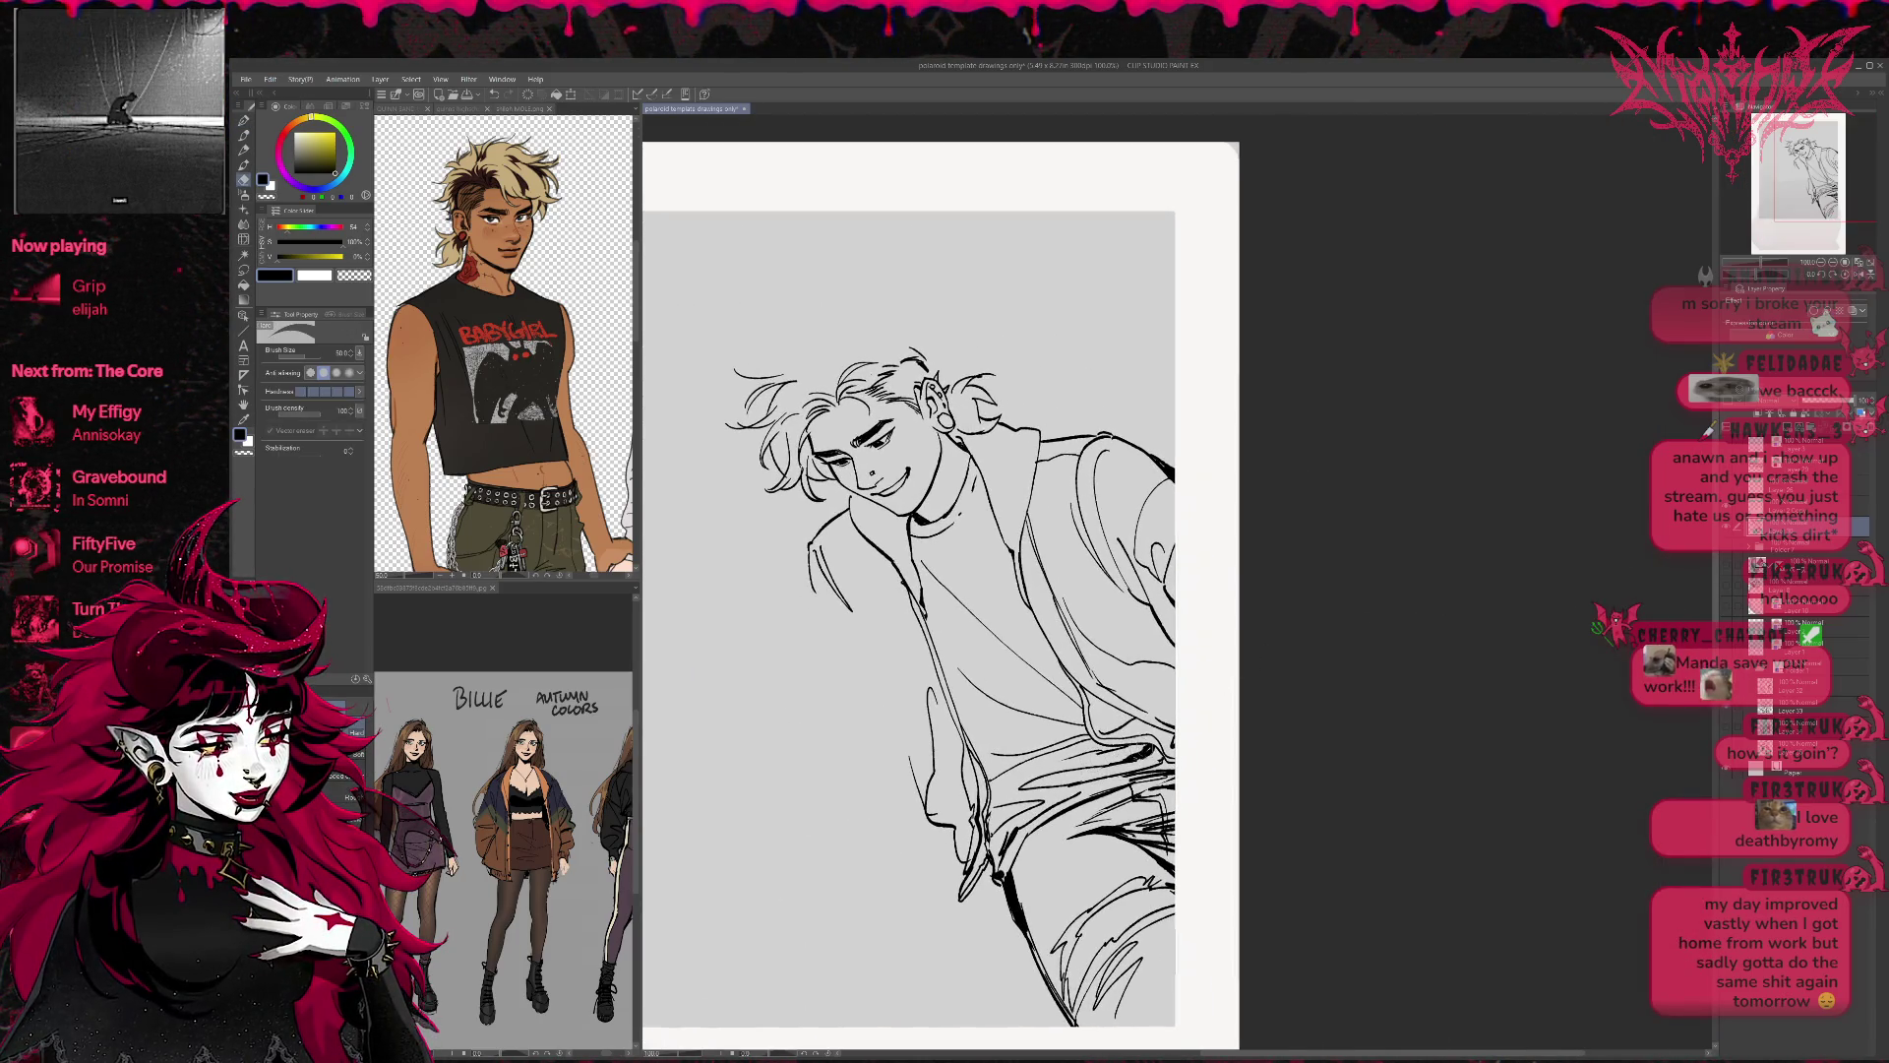
# Add a short trouser-fold stroke and erase small marks near the hip lines.
pyautogui.press('p')
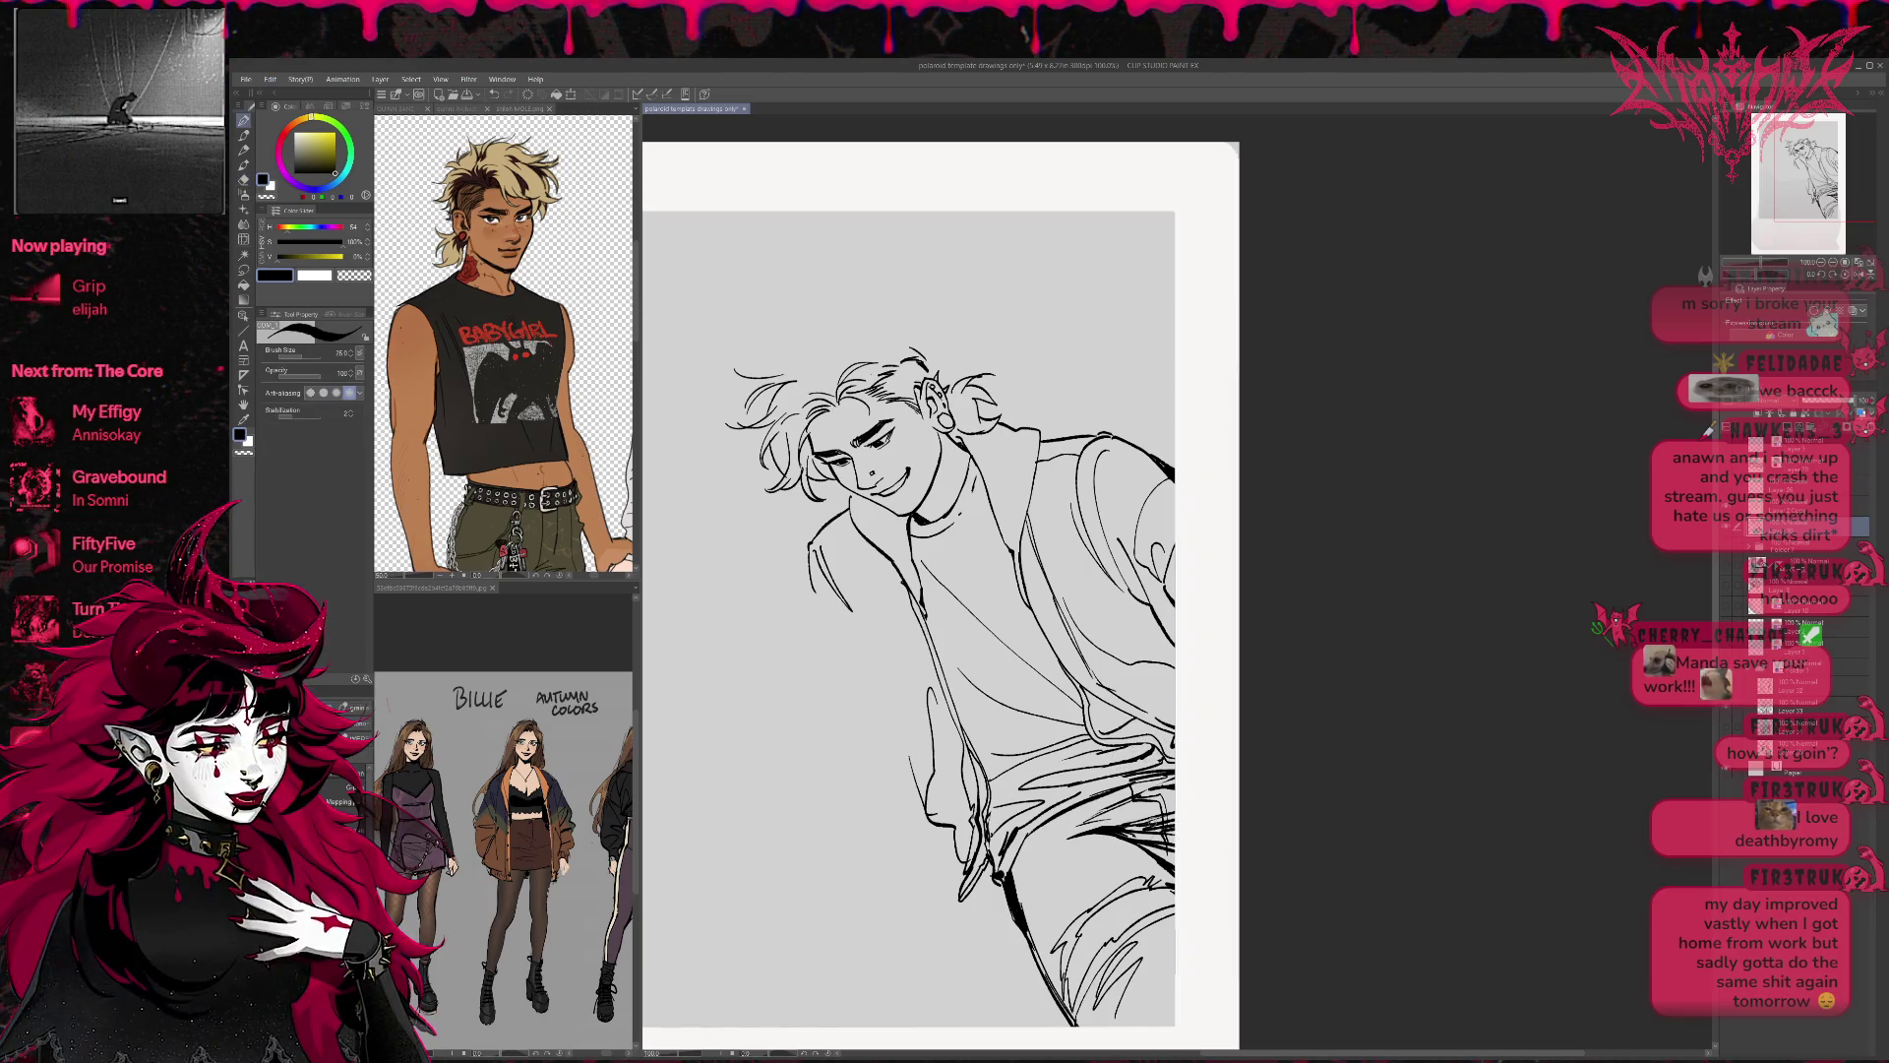
pyautogui.moveTo(1171, 838); pyautogui.dragTo(1139, 855)
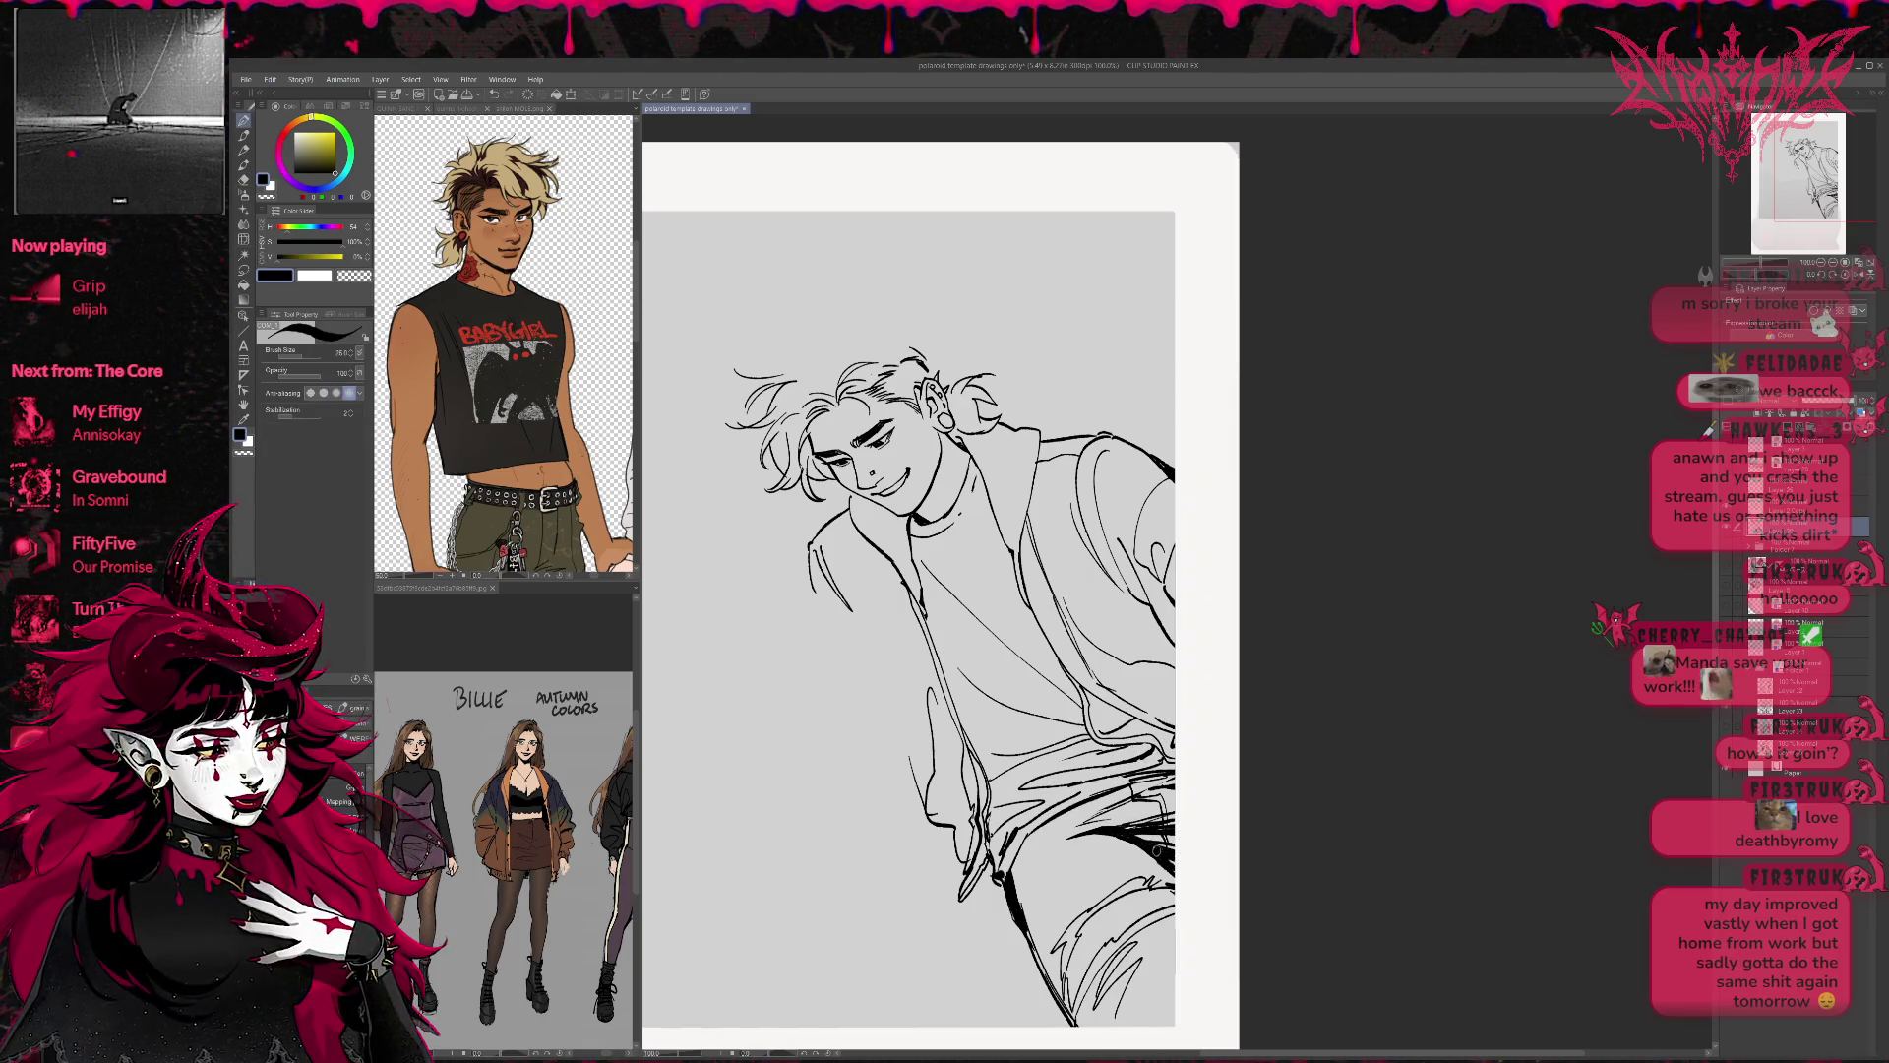
pyautogui.press('e')
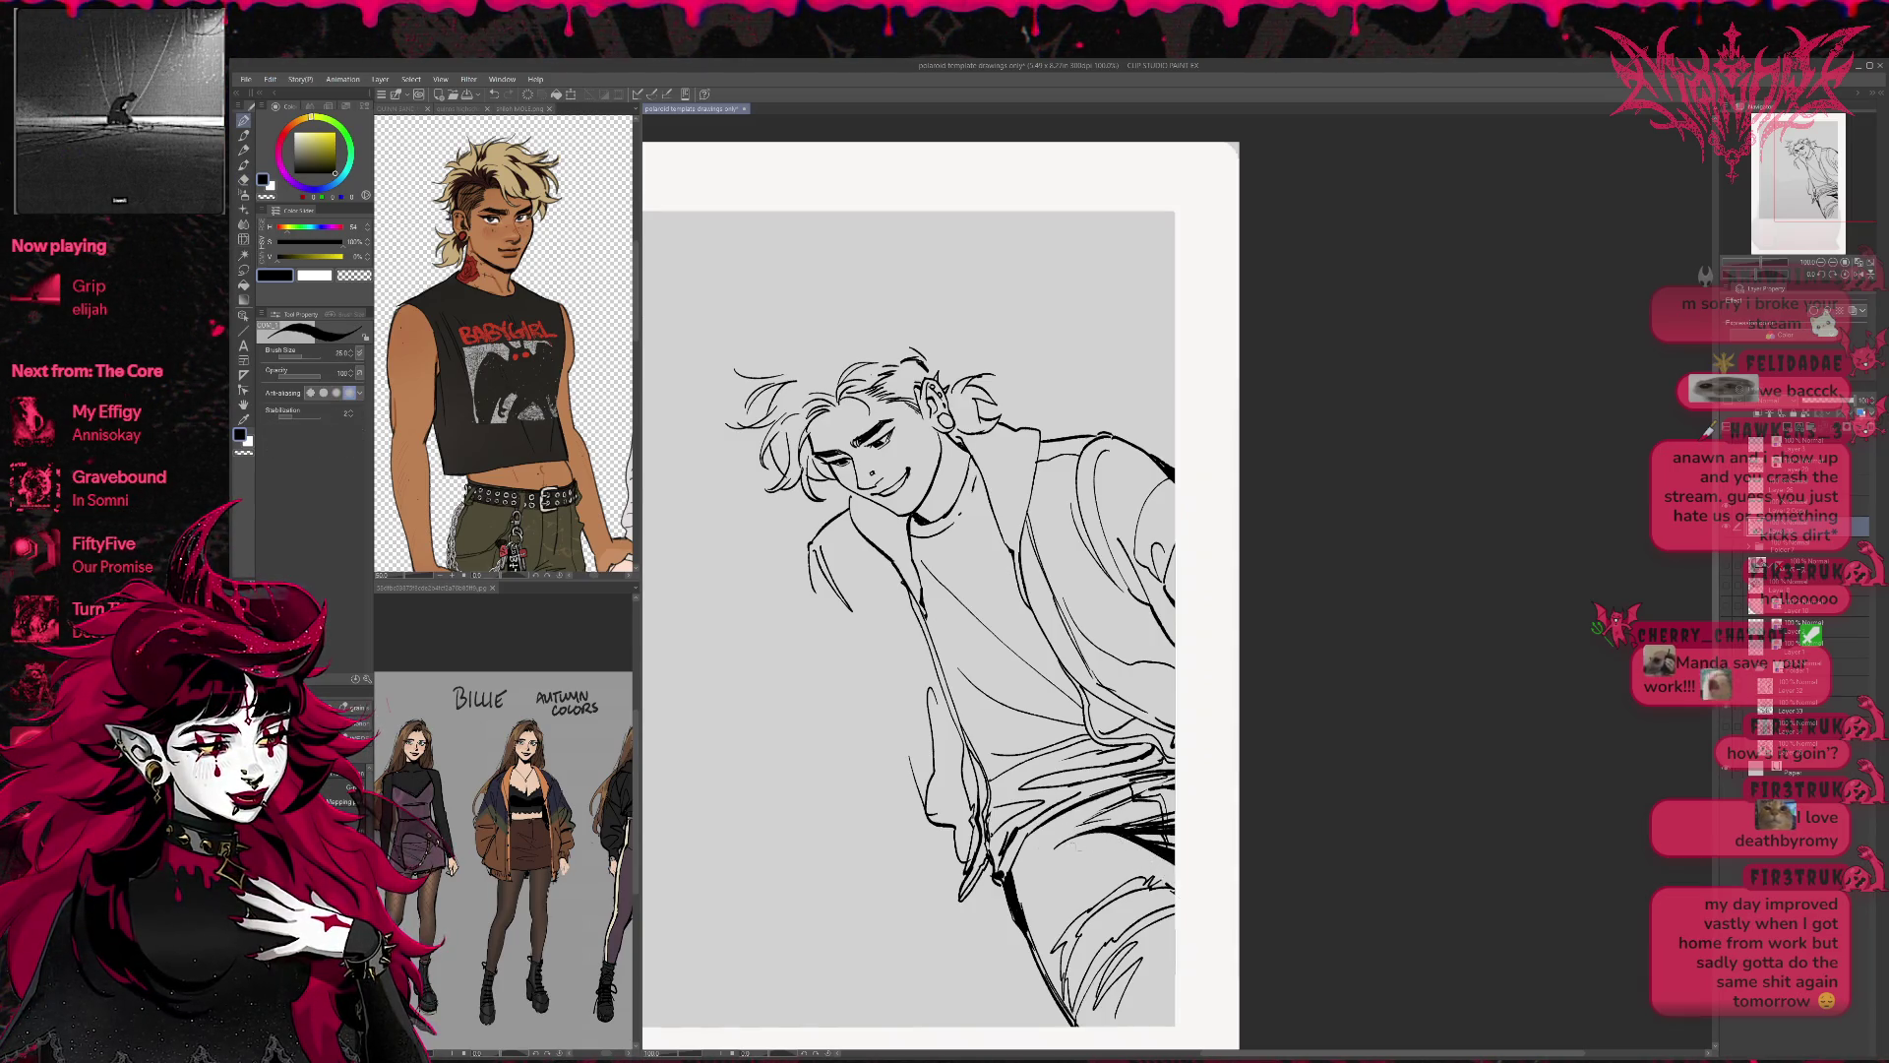
pyautogui.press('r')
pyautogui.moveTo(1228, 773); pyautogui.dragTo(1202, 880)
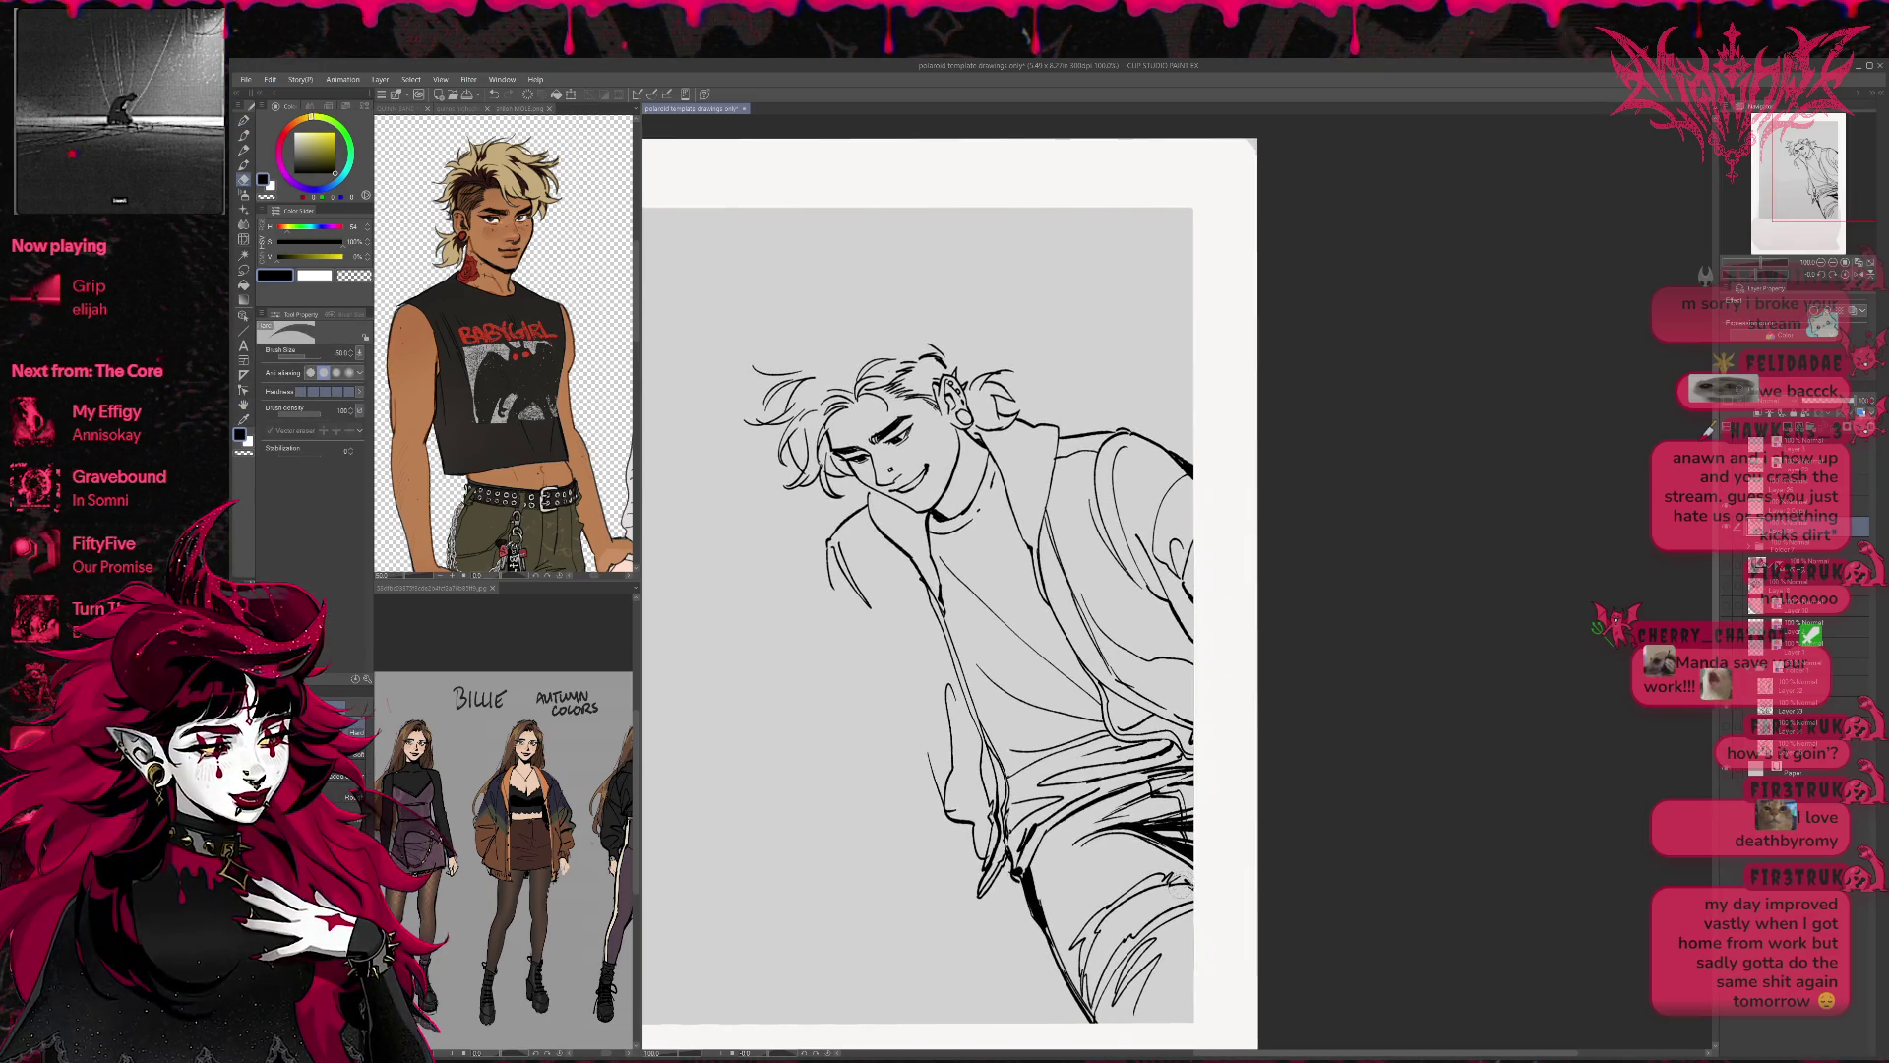
pyautogui.press('p')
pyautogui.moveTo(1193, 813)
pyautogui.mouseDown()
pyautogui.moveTo(1206, 860)
pyautogui.moveTo(1215, 823)
pyautogui.mouseUp()
pyautogui.press('e')
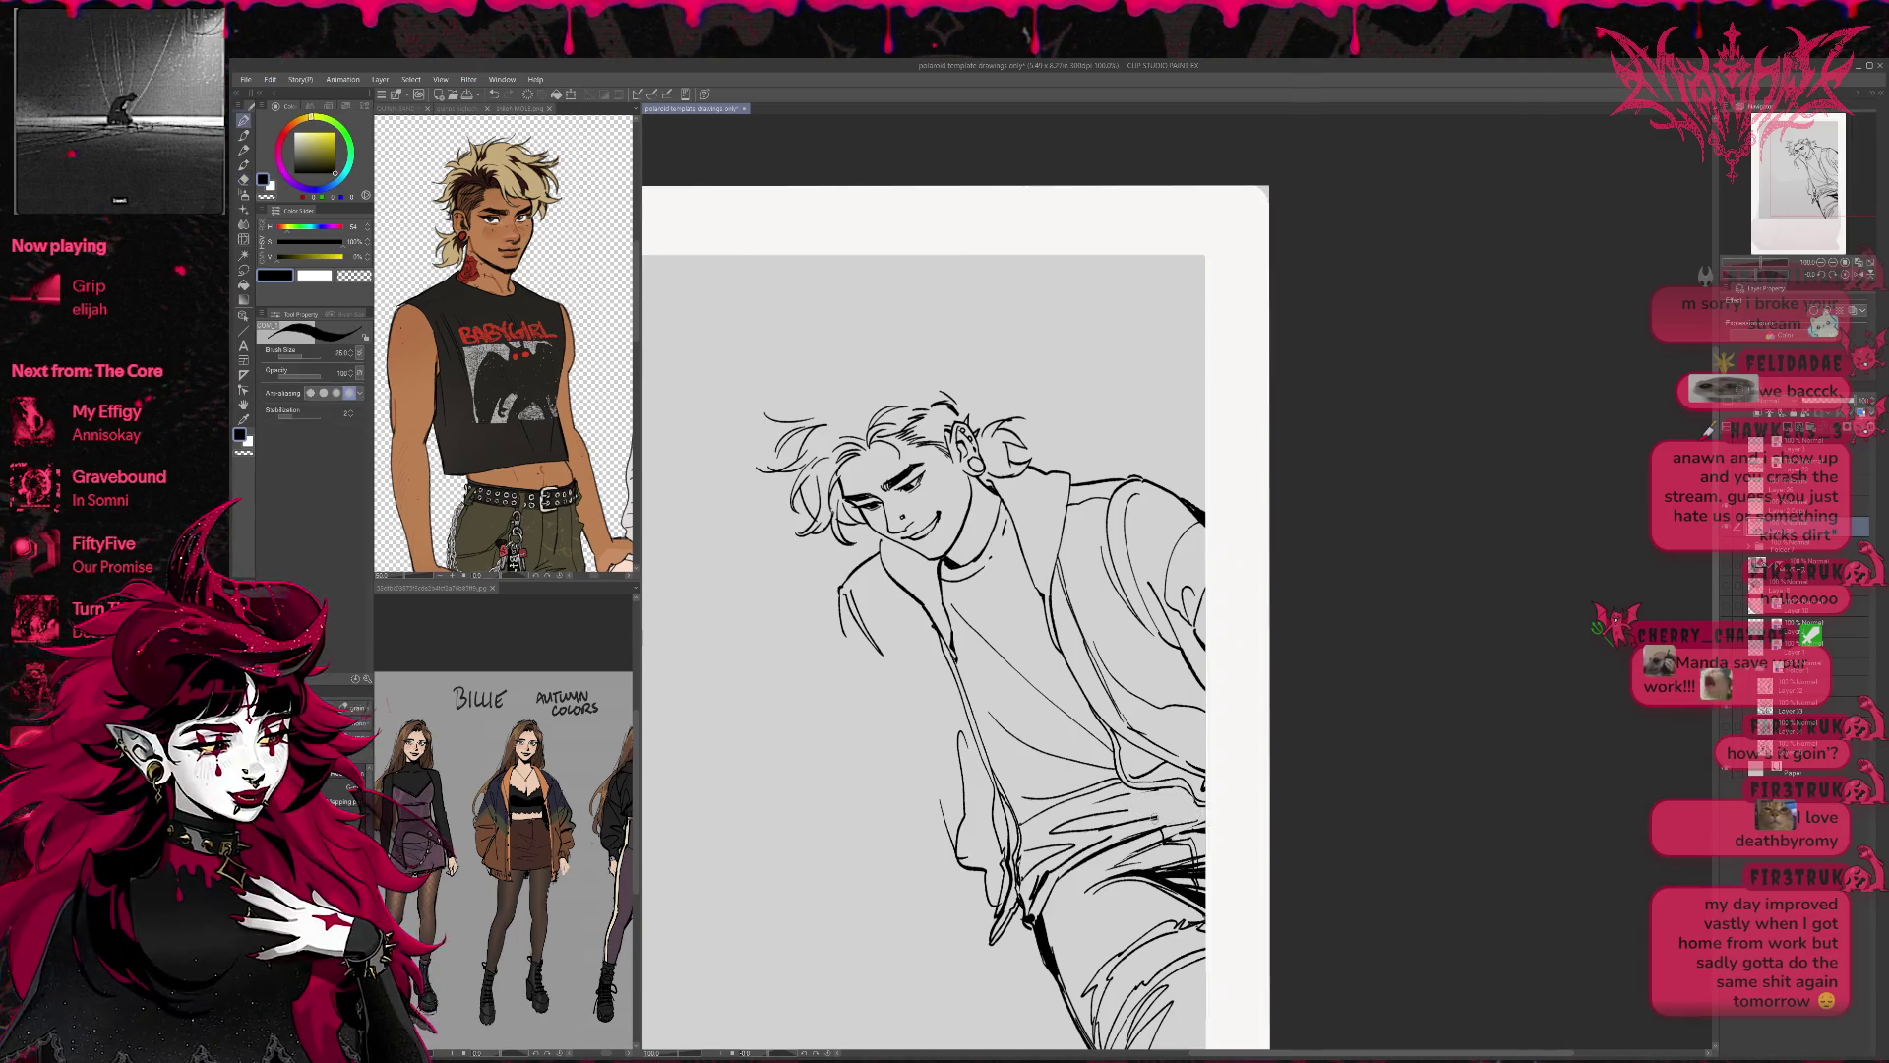
pyautogui.moveTo(1156, 825); pyautogui.dragTo(1043, 831)
# Ink a new line across the hips, undo it, and erase small hip strokes.
pyautogui.press('p')
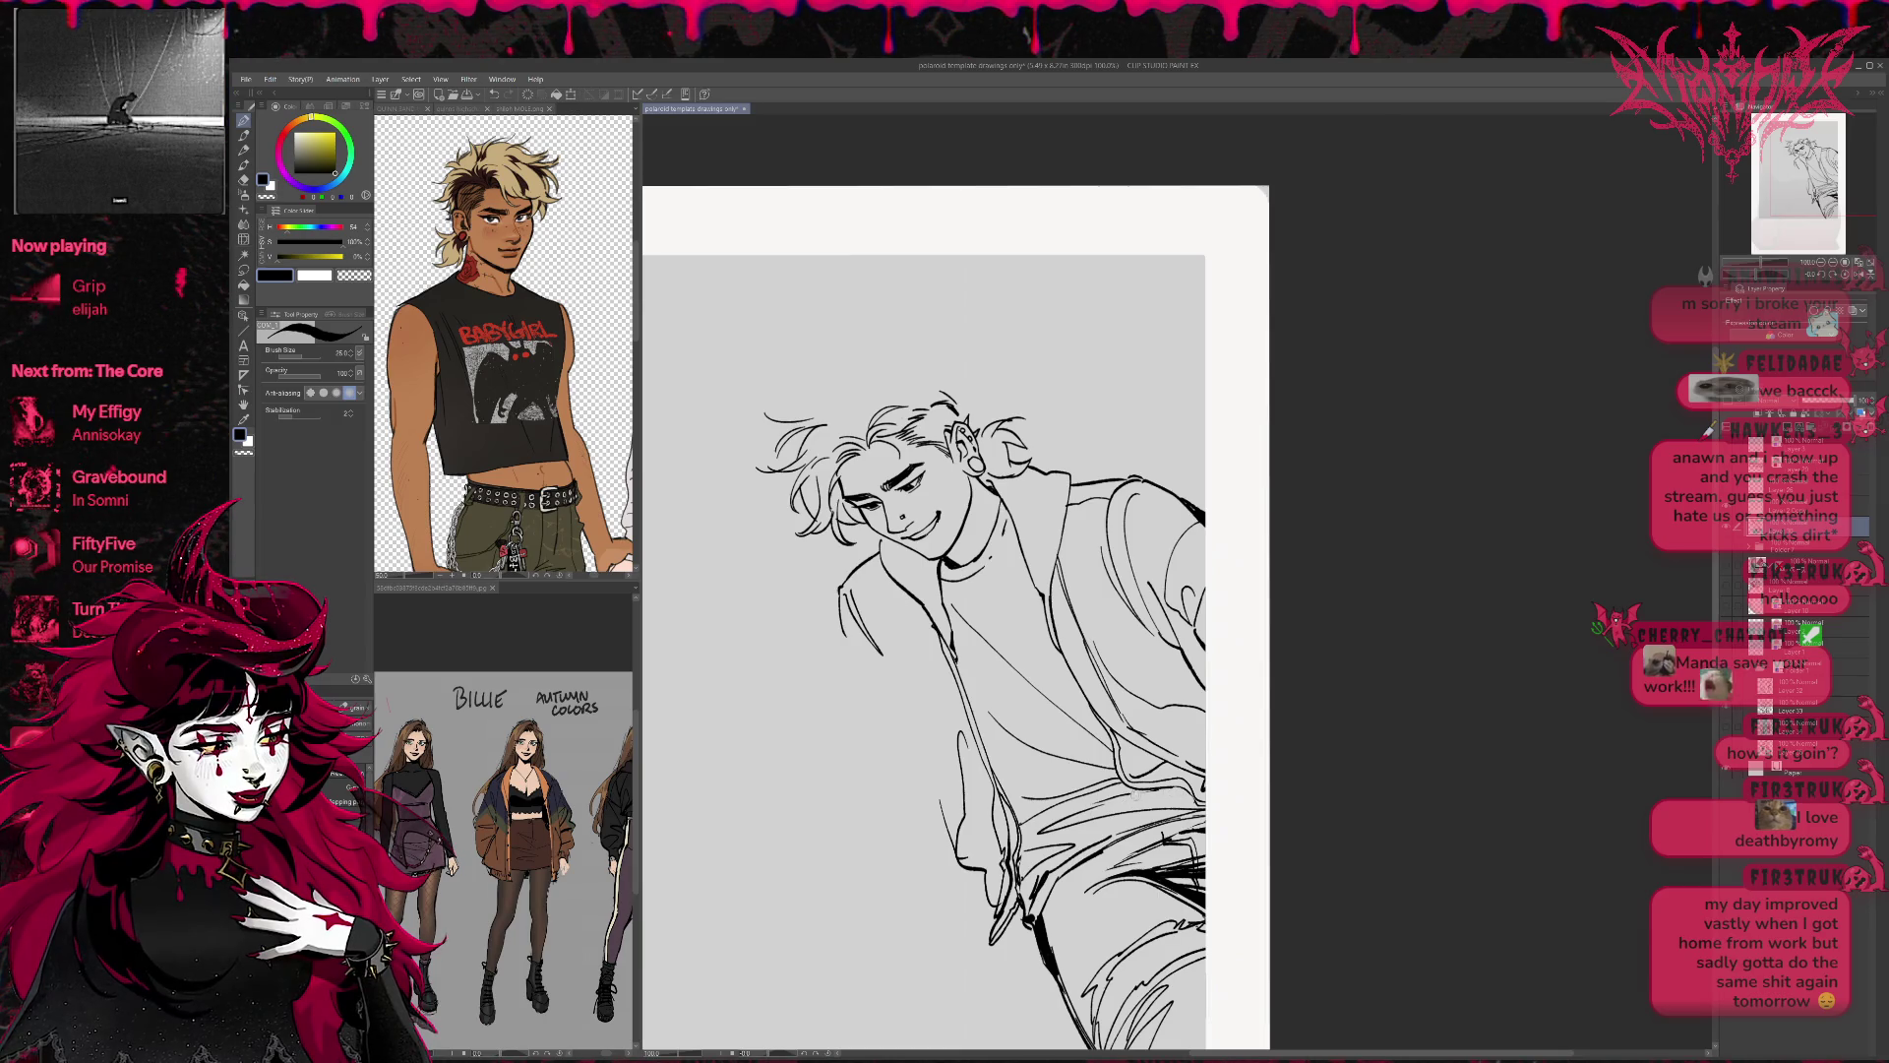
pyautogui.moveTo(1188, 799); pyautogui.dragTo(1106, 804)
pyautogui.hotkey('ctrl', 'z')
pyautogui.hotkey('ctrl', 'z')
pyautogui.press('e')
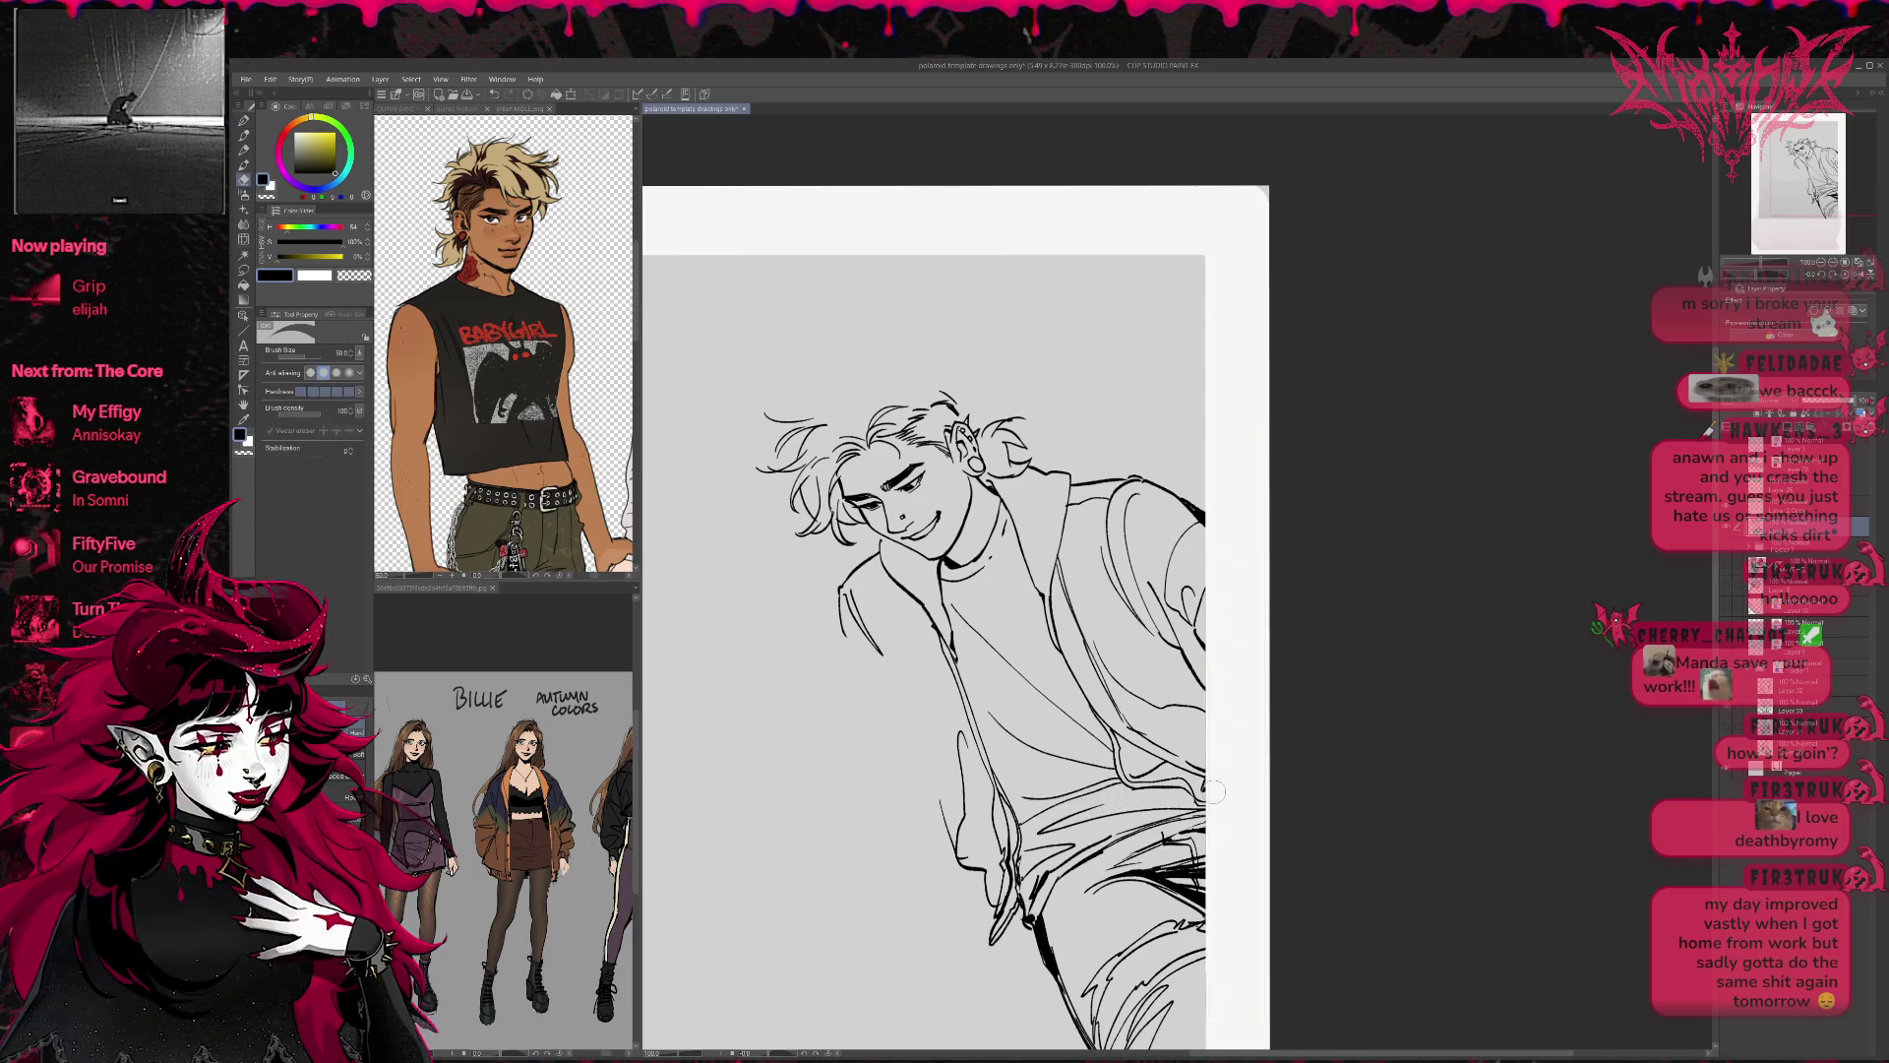
pyautogui.moveTo(1184, 803)
pyautogui.mouseDown()
pyautogui.moveTo(1135, 812)
pyautogui.moveTo(1180, 791)
pyautogui.mouseUp()
pyautogui.press('p')
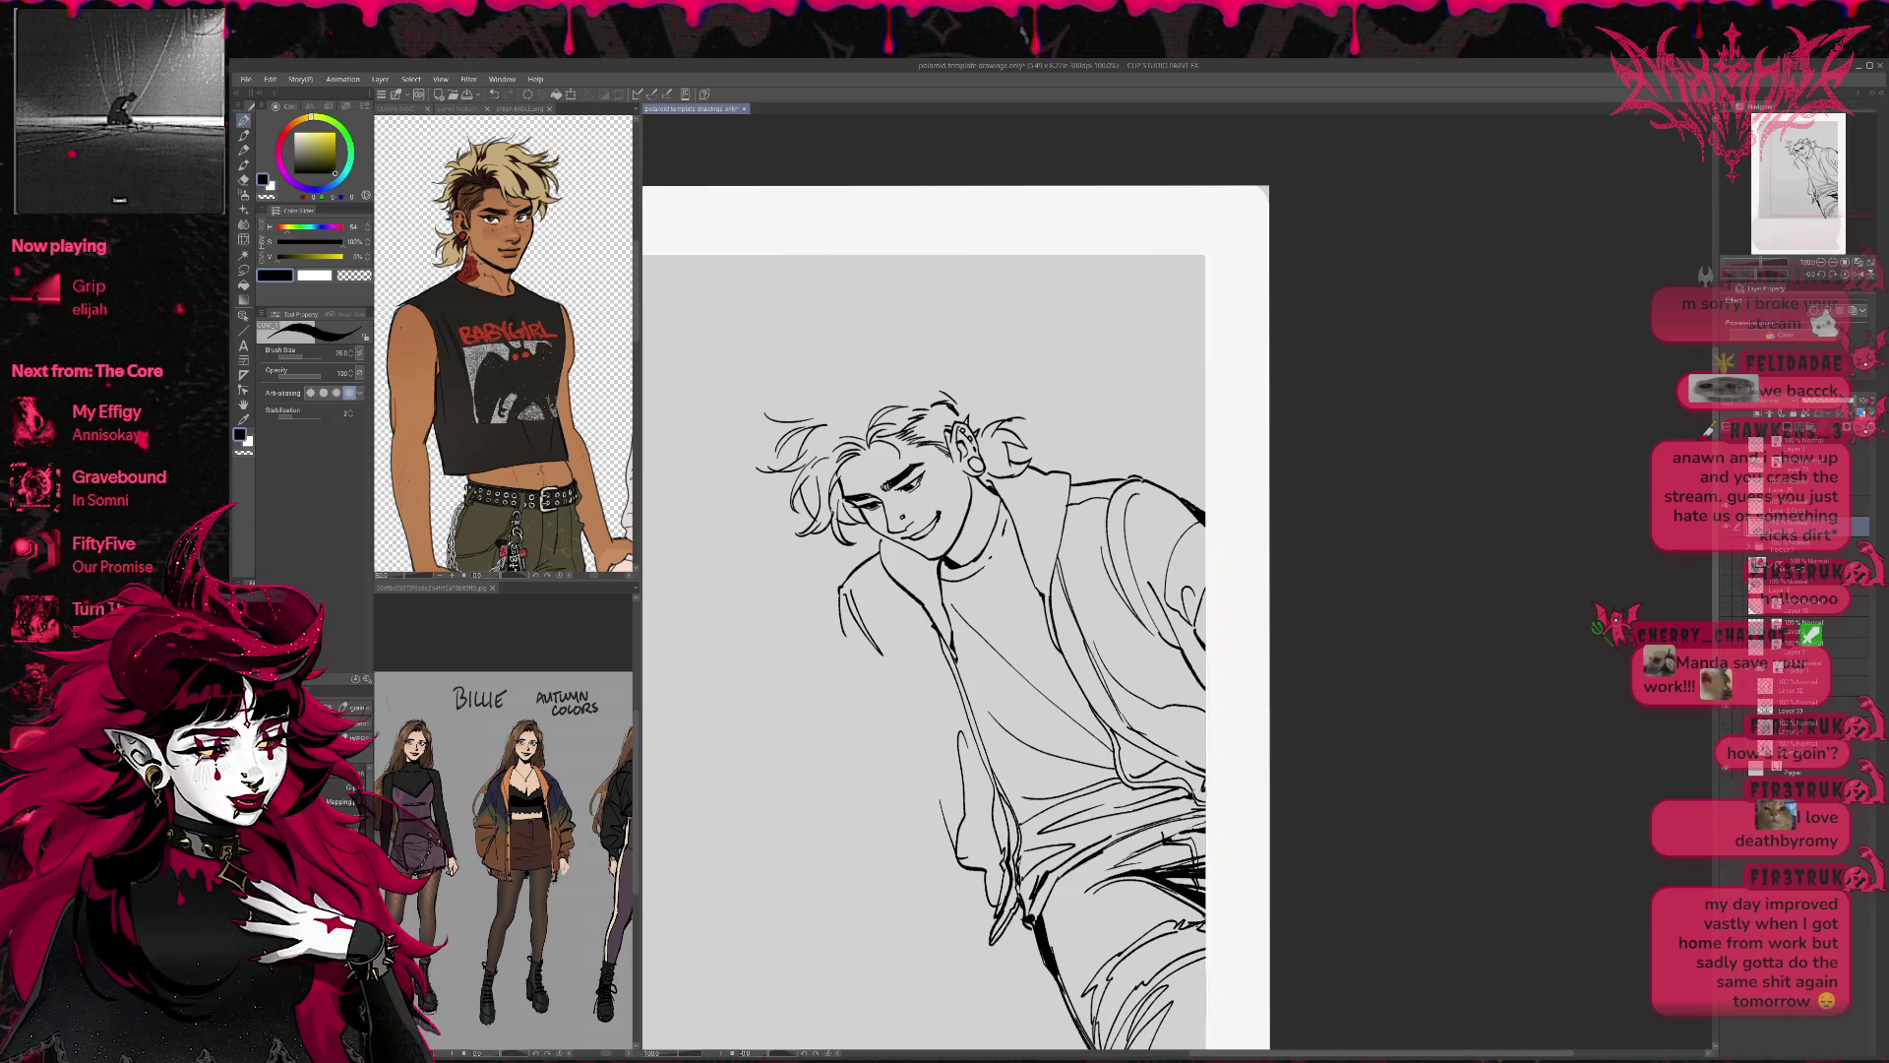
pyautogui.press('e')
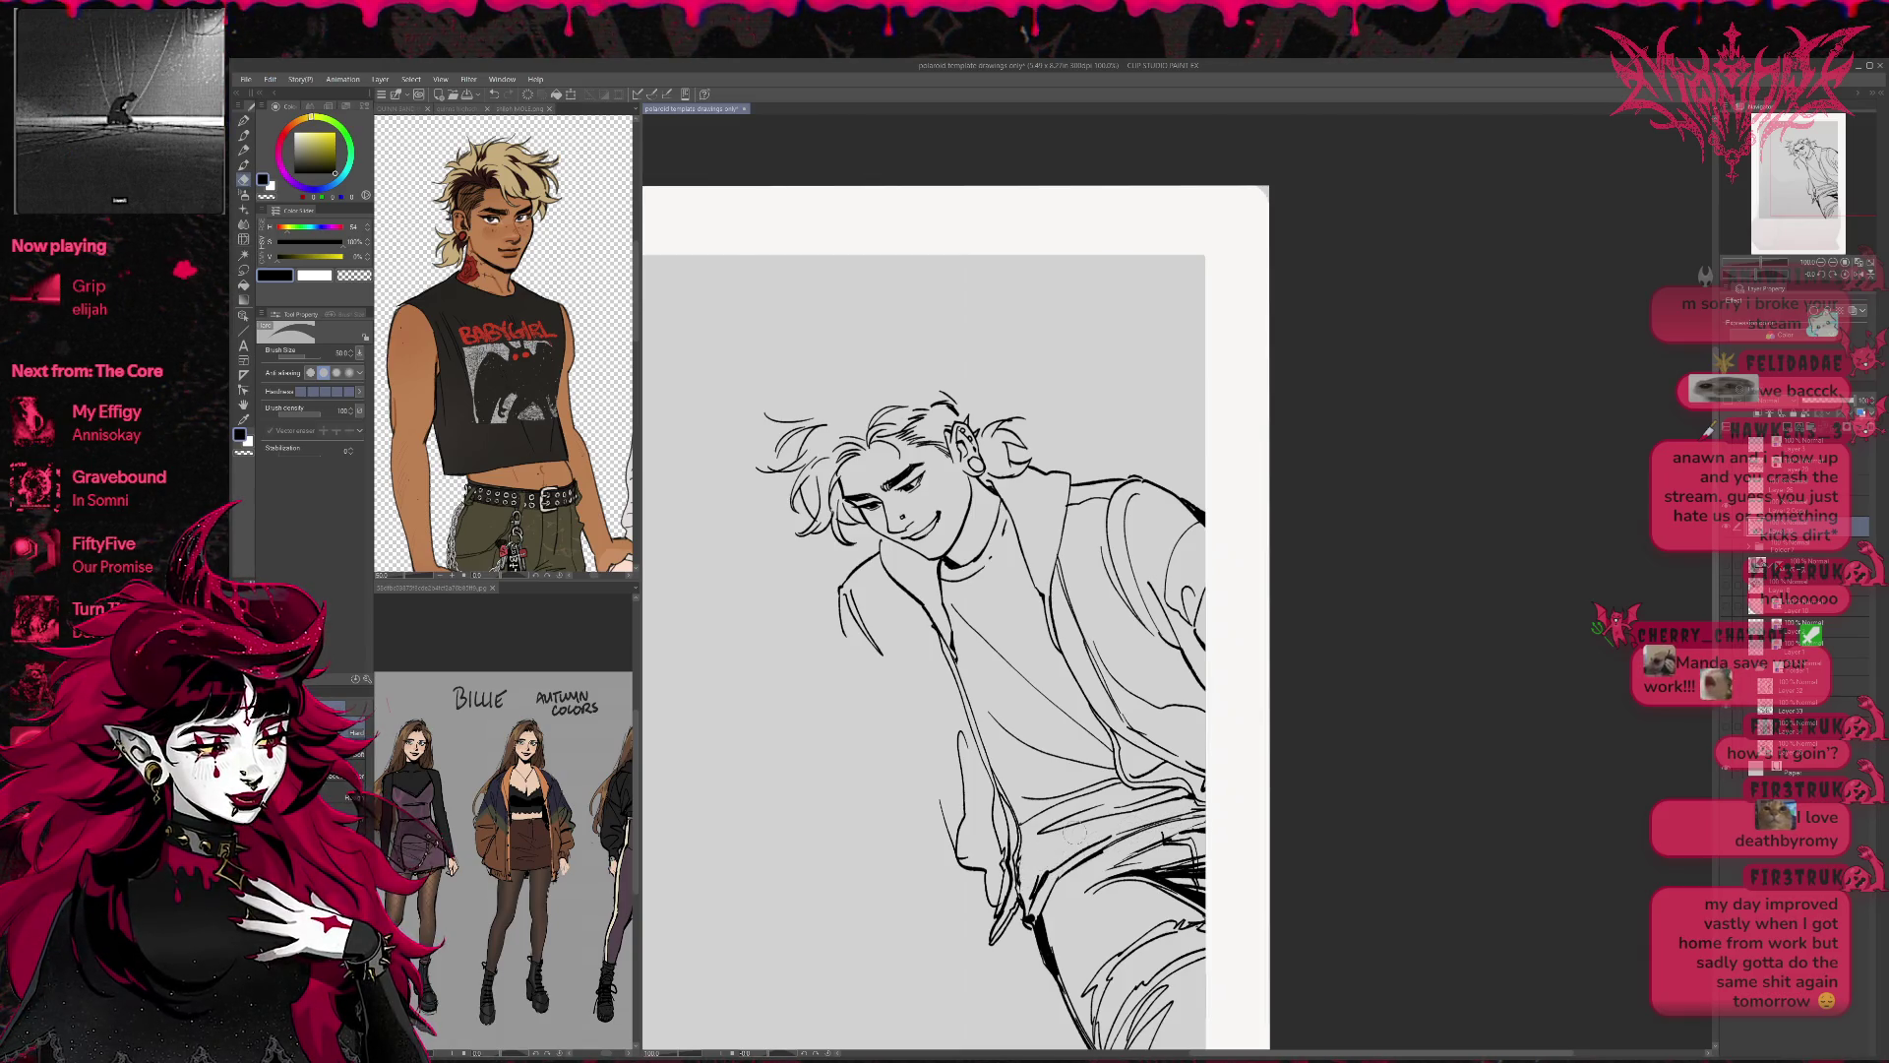
pyautogui.press('p')
# Rotate and pan the canvas to a gentler, nearly upright tilt.
pyautogui.press('r')
pyautogui.moveTo(1295, 771)
pyautogui.mouseDown()
pyautogui.moveTo(1276, 784)
pyautogui.moveTo(1277, 737)
pyautogui.moveTo(1249, 757)
pyautogui.mouseUp()
pyautogui.press('e')
pyautogui.press('p')
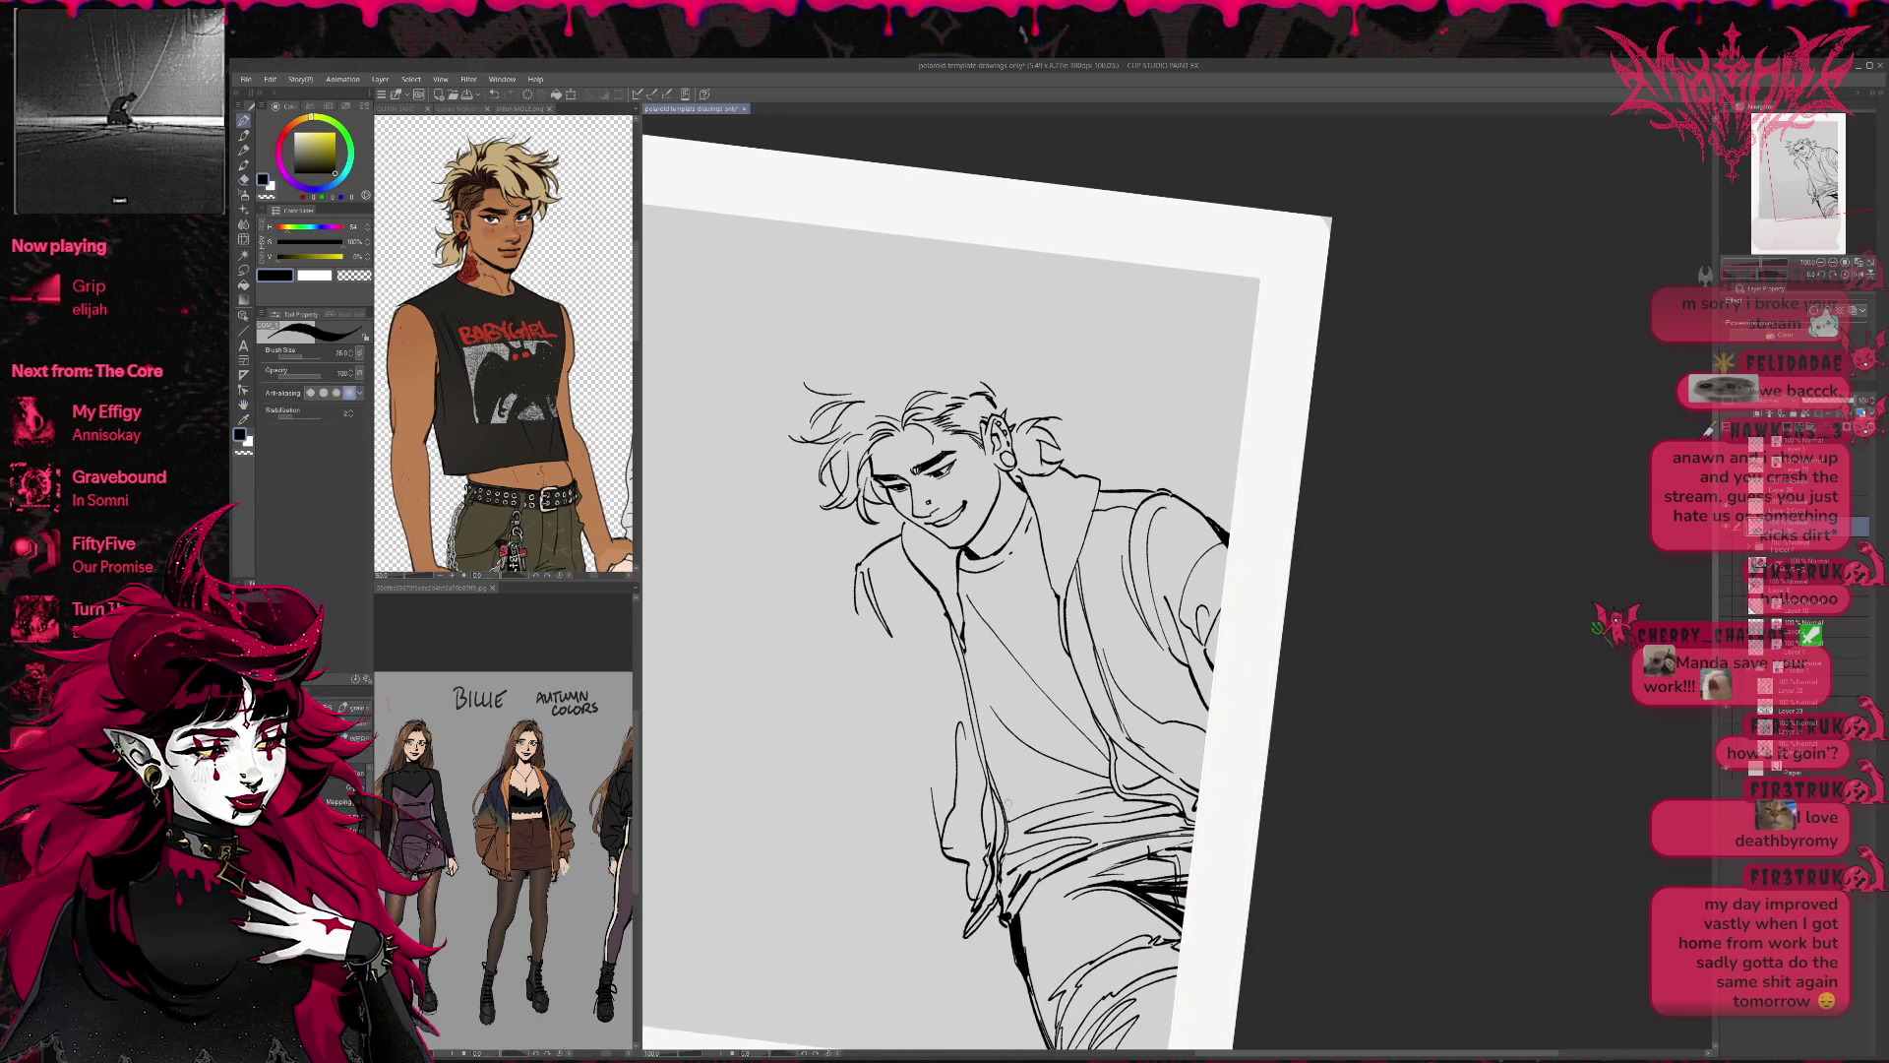
pyautogui.press('e')
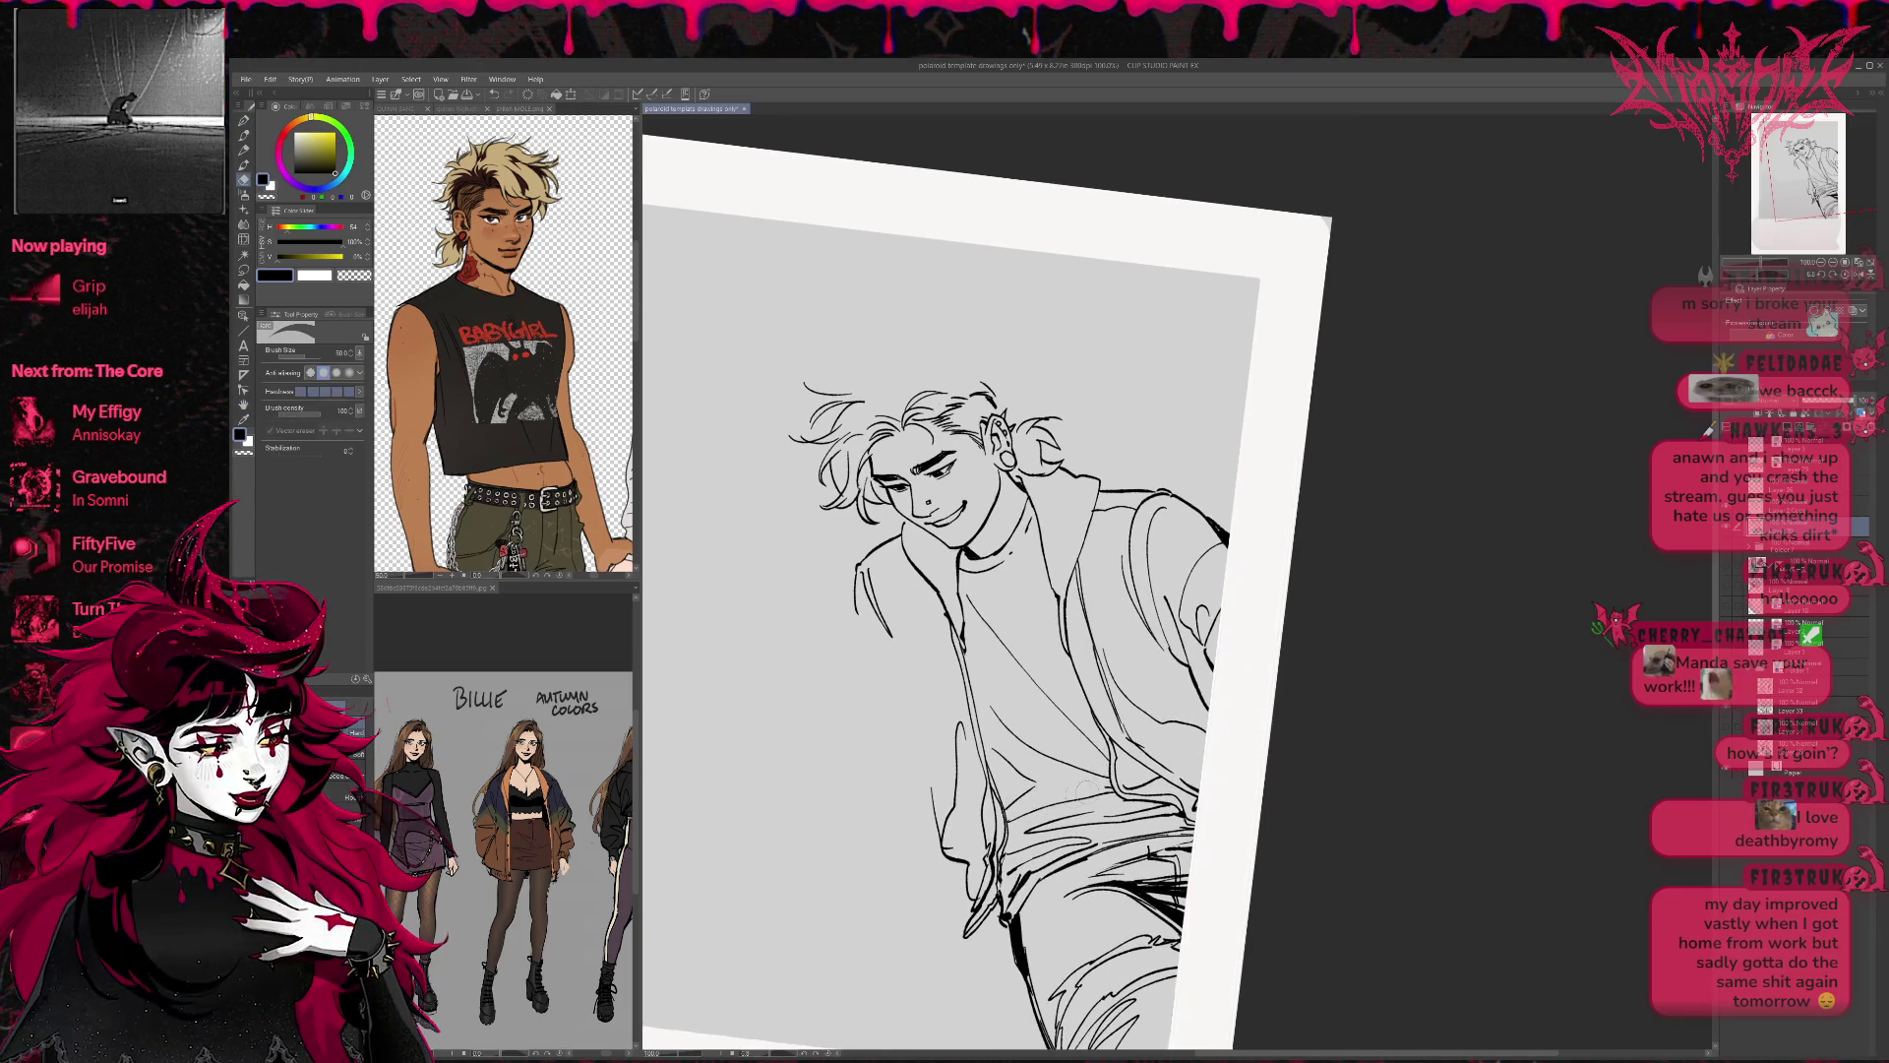
pyautogui.press('p')
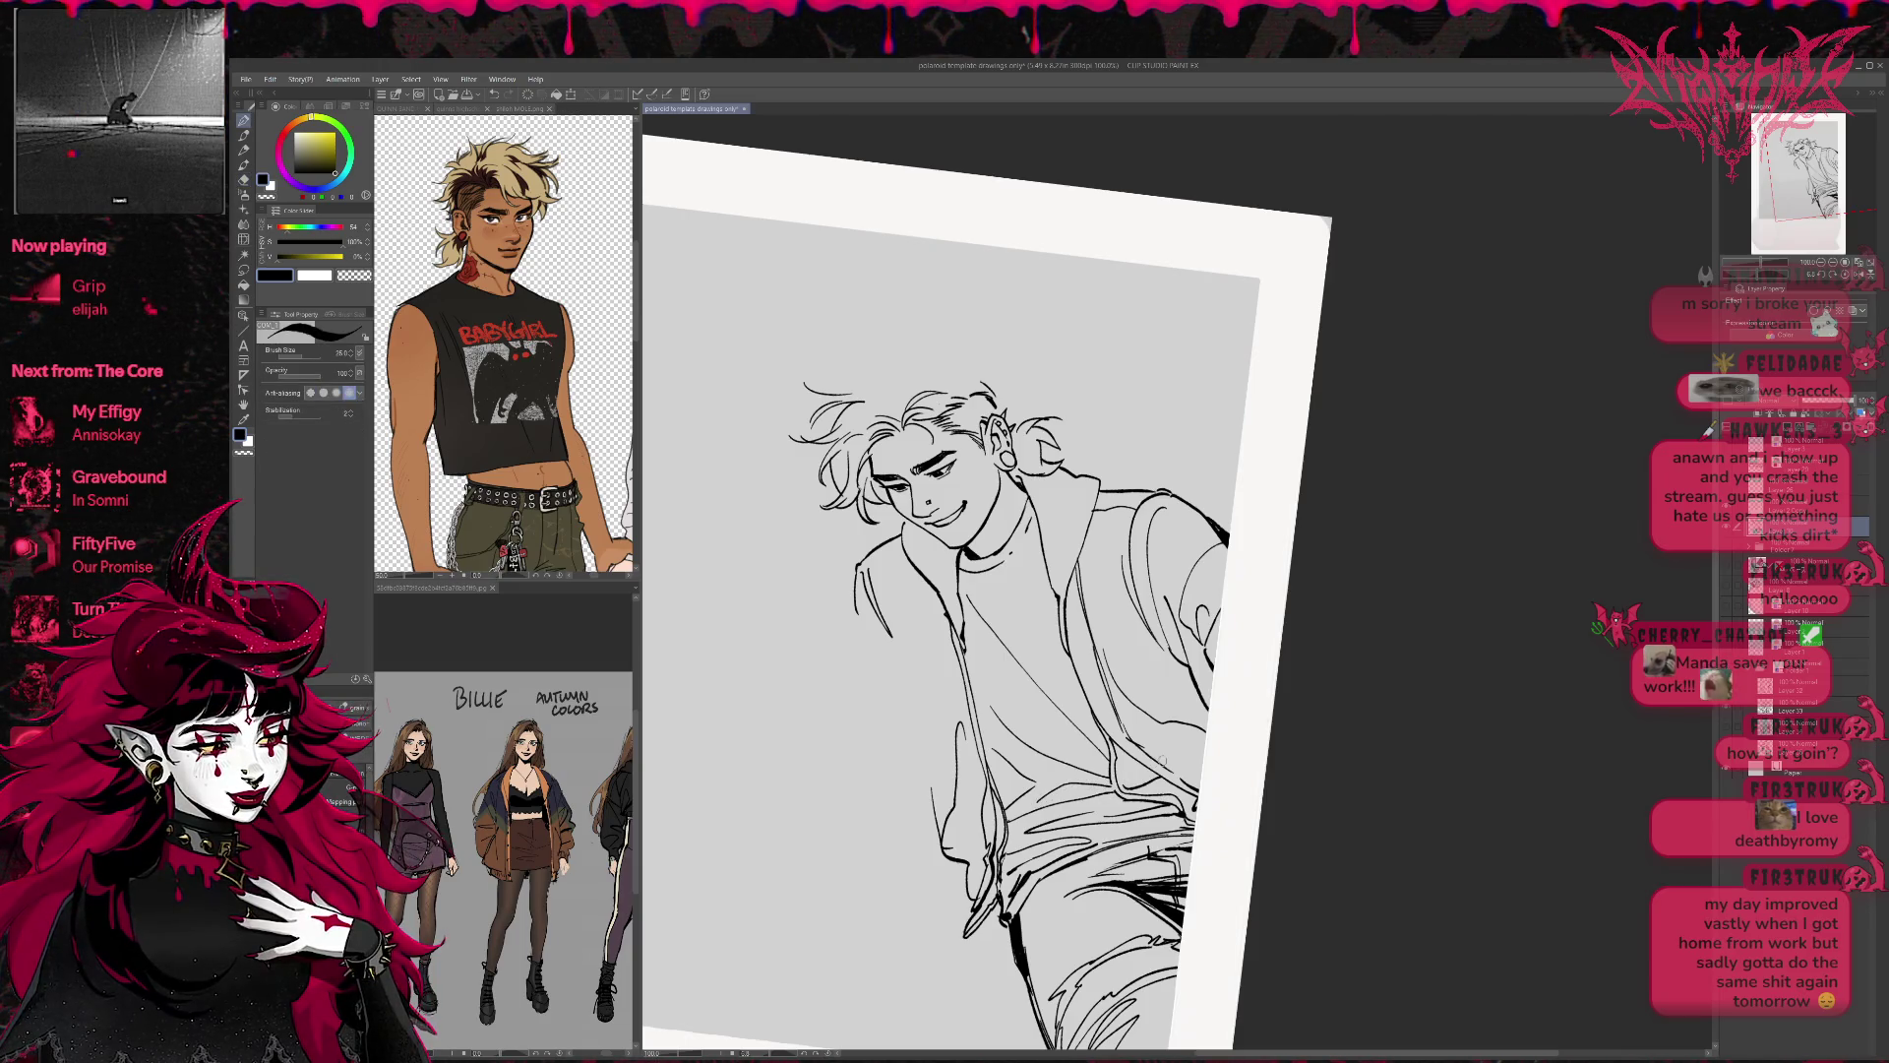
pyautogui.moveTo(1231, 789); pyautogui.dragTo(1200, 750)
pyautogui.press('e')
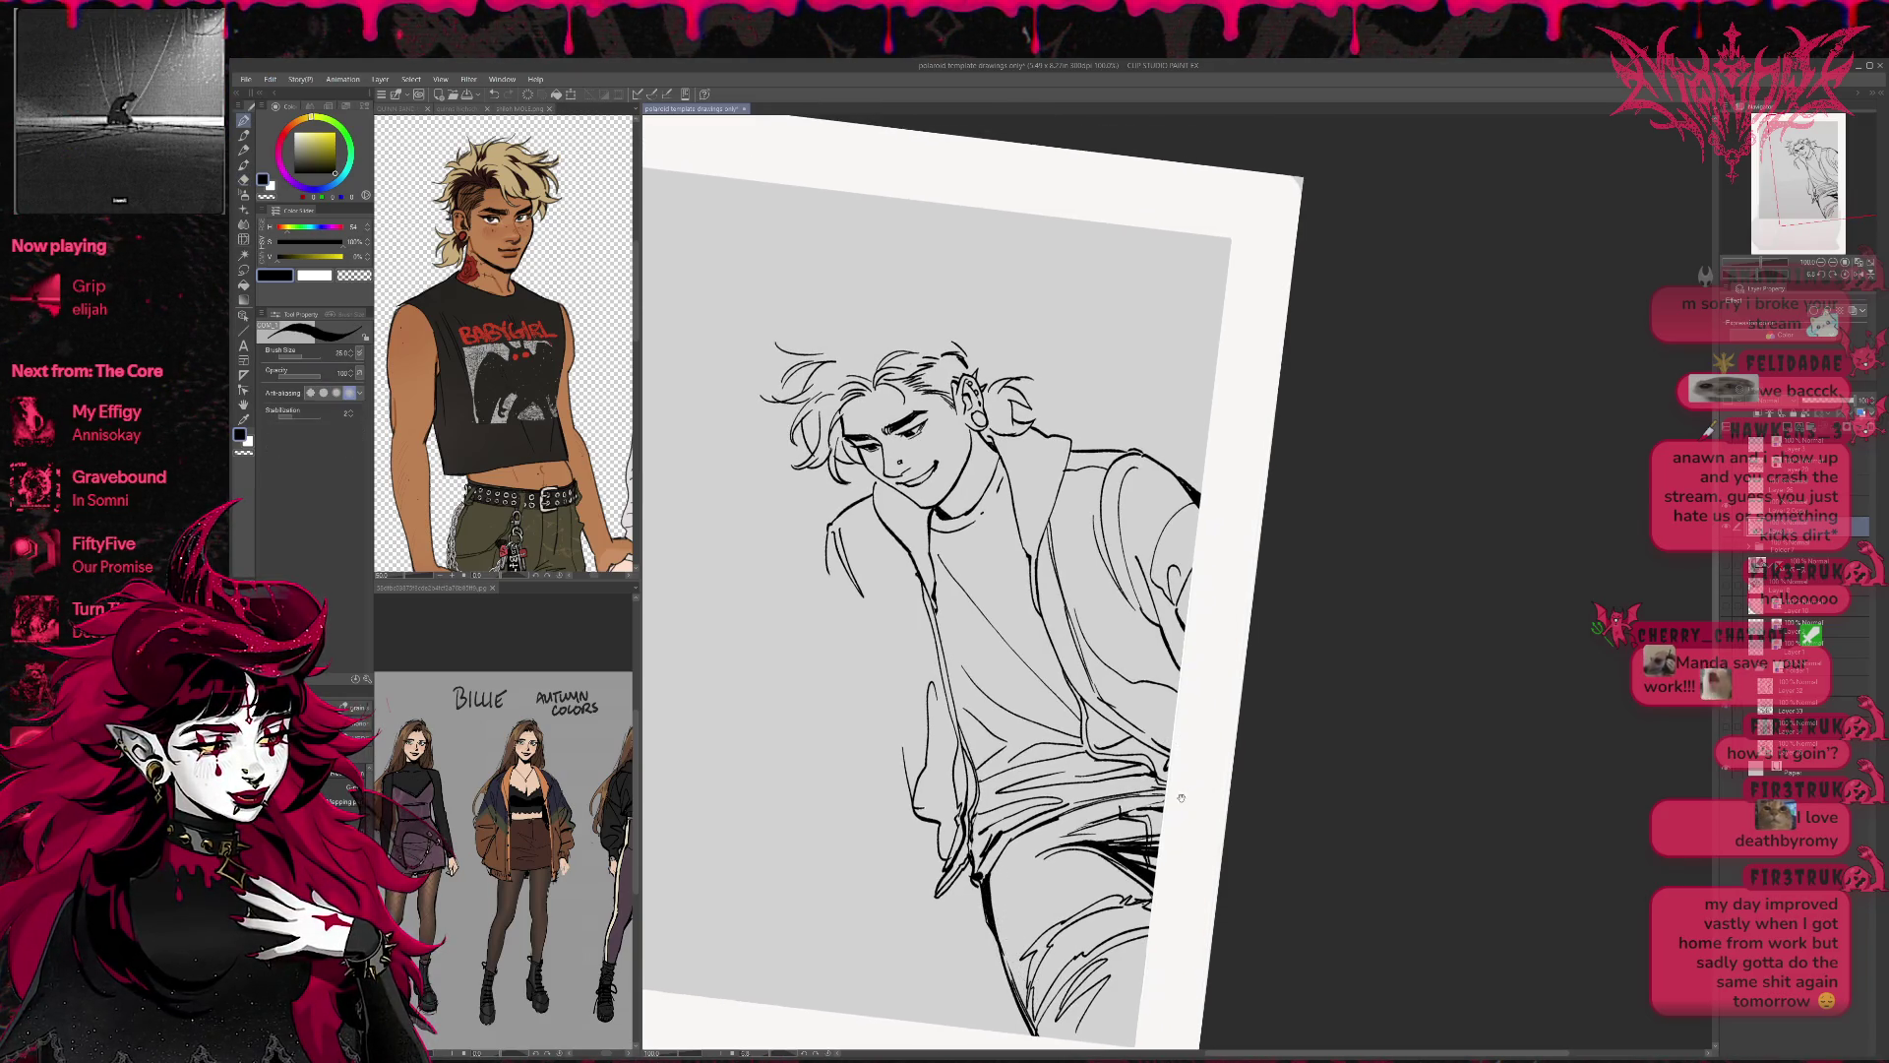
pyautogui.moveTo(1066, 851); pyautogui.dragTo(1090, 863)
pyautogui.press('r')
pyautogui.moveTo(1279, 816)
pyautogui.mouseDown()
pyautogui.moveTo(1273, 763)
pyautogui.moveTo(1348, 804)
pyautogui.moveTo(1317, 830)
pyautogui.moveTo(1248, 825)
pyautogui.moveTo(1067, 932)
pyautogui.moveTo(1033, 900)
pyautogui.moveTo(1043, 930)
pyautogui.mouseUp()
pyautogui.press('e')
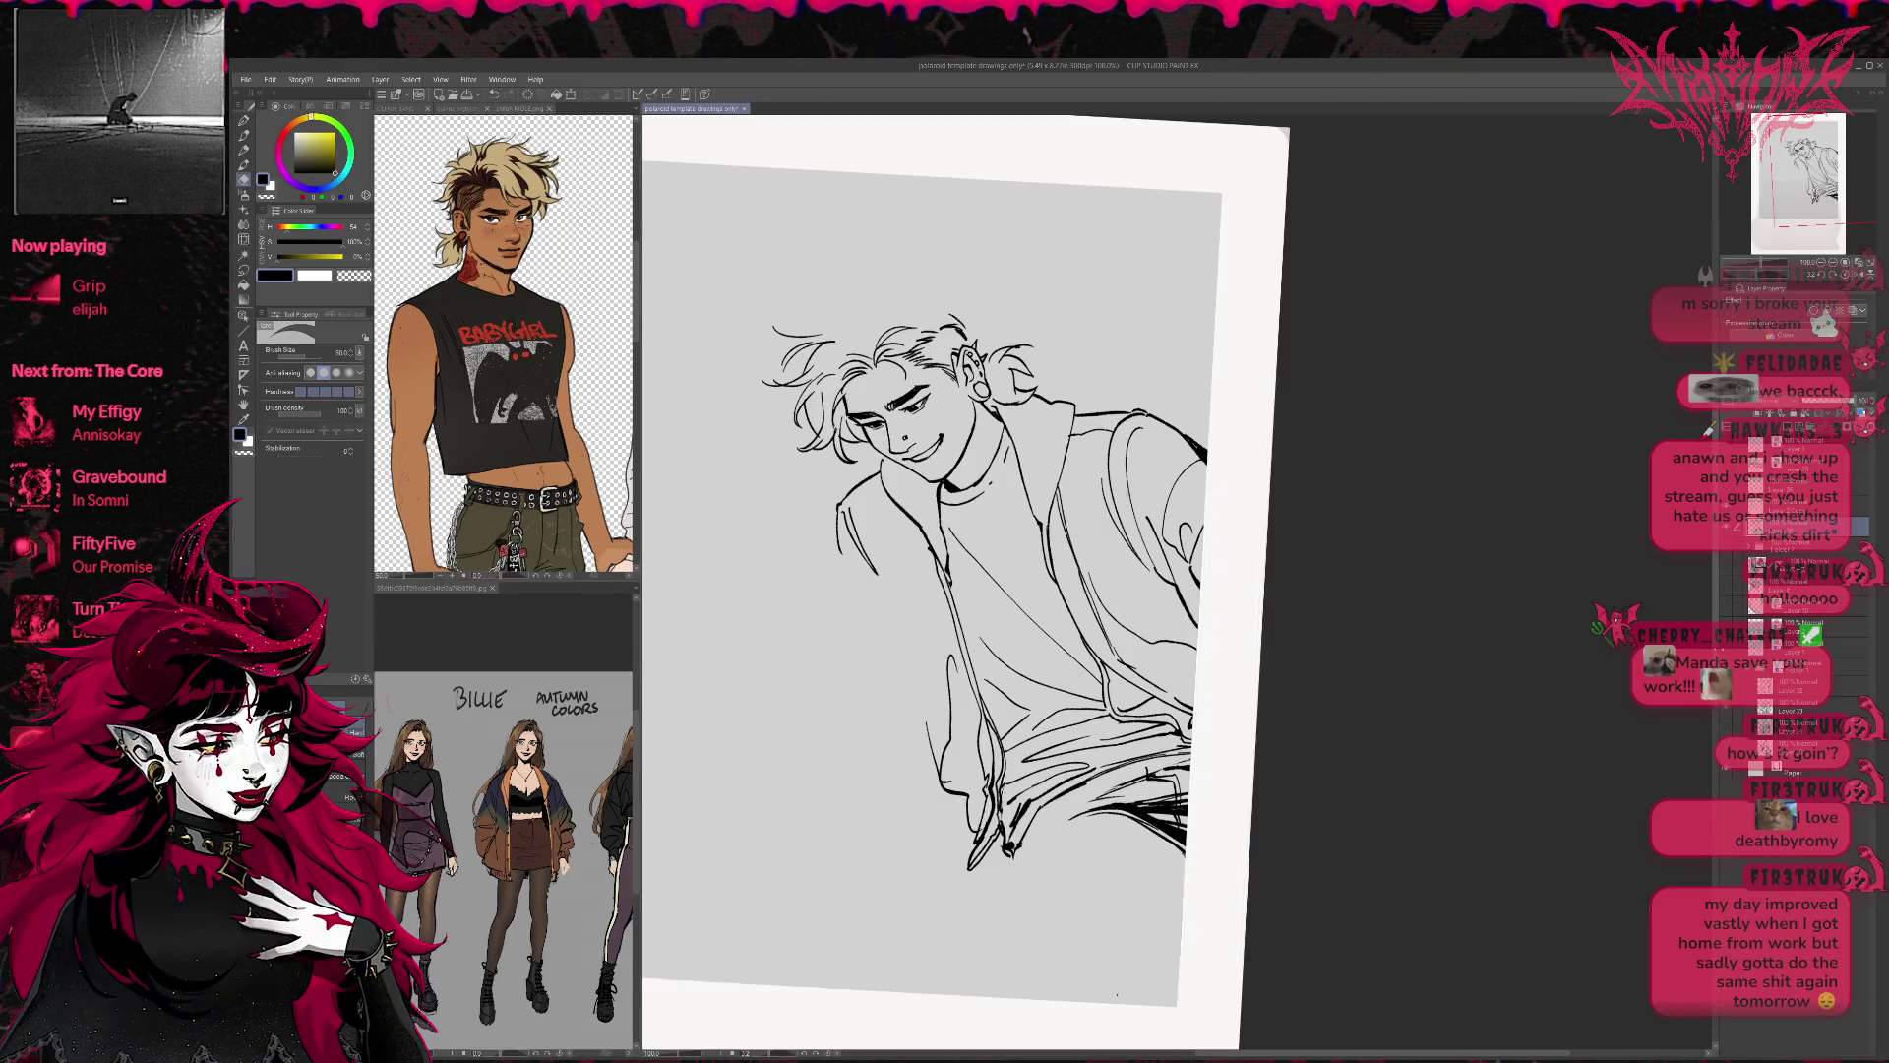
# Ink the lower leg line and erase leftover strokes near the hips.
pyautogui.press('p')
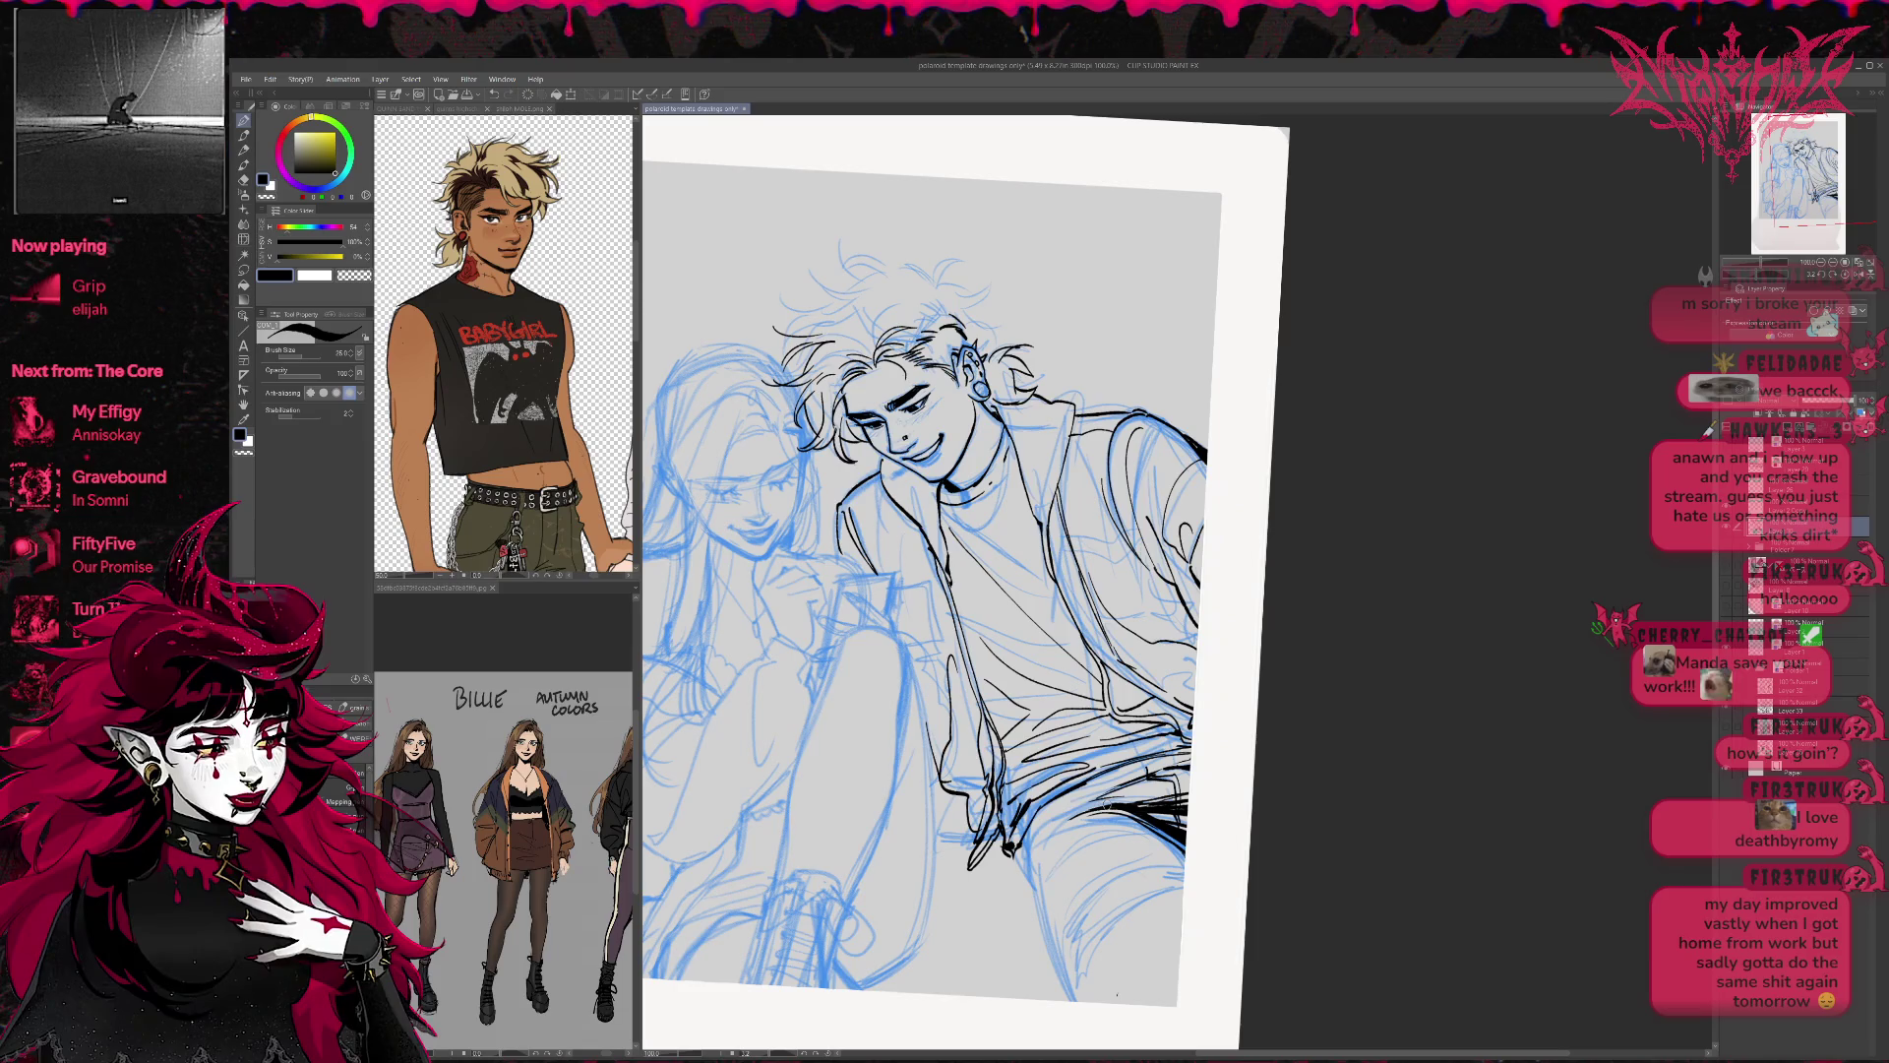
pyautogui.moveTo(1030, 832); pyautogui.dragTo(1080, 1004)
pyautogui.moveTo(1033, 889); pyautogui.dragTo(1077, 1003)
pyautogui.press('e')
pyautogui.moveTo(1070, 812)
pyautogui.mouseDown()
pyautogui.moveTo(1122, 814)
pyautogui.moveTo(1184, 856)
pyautogui.mouseUp()
pyautogui.press('p')
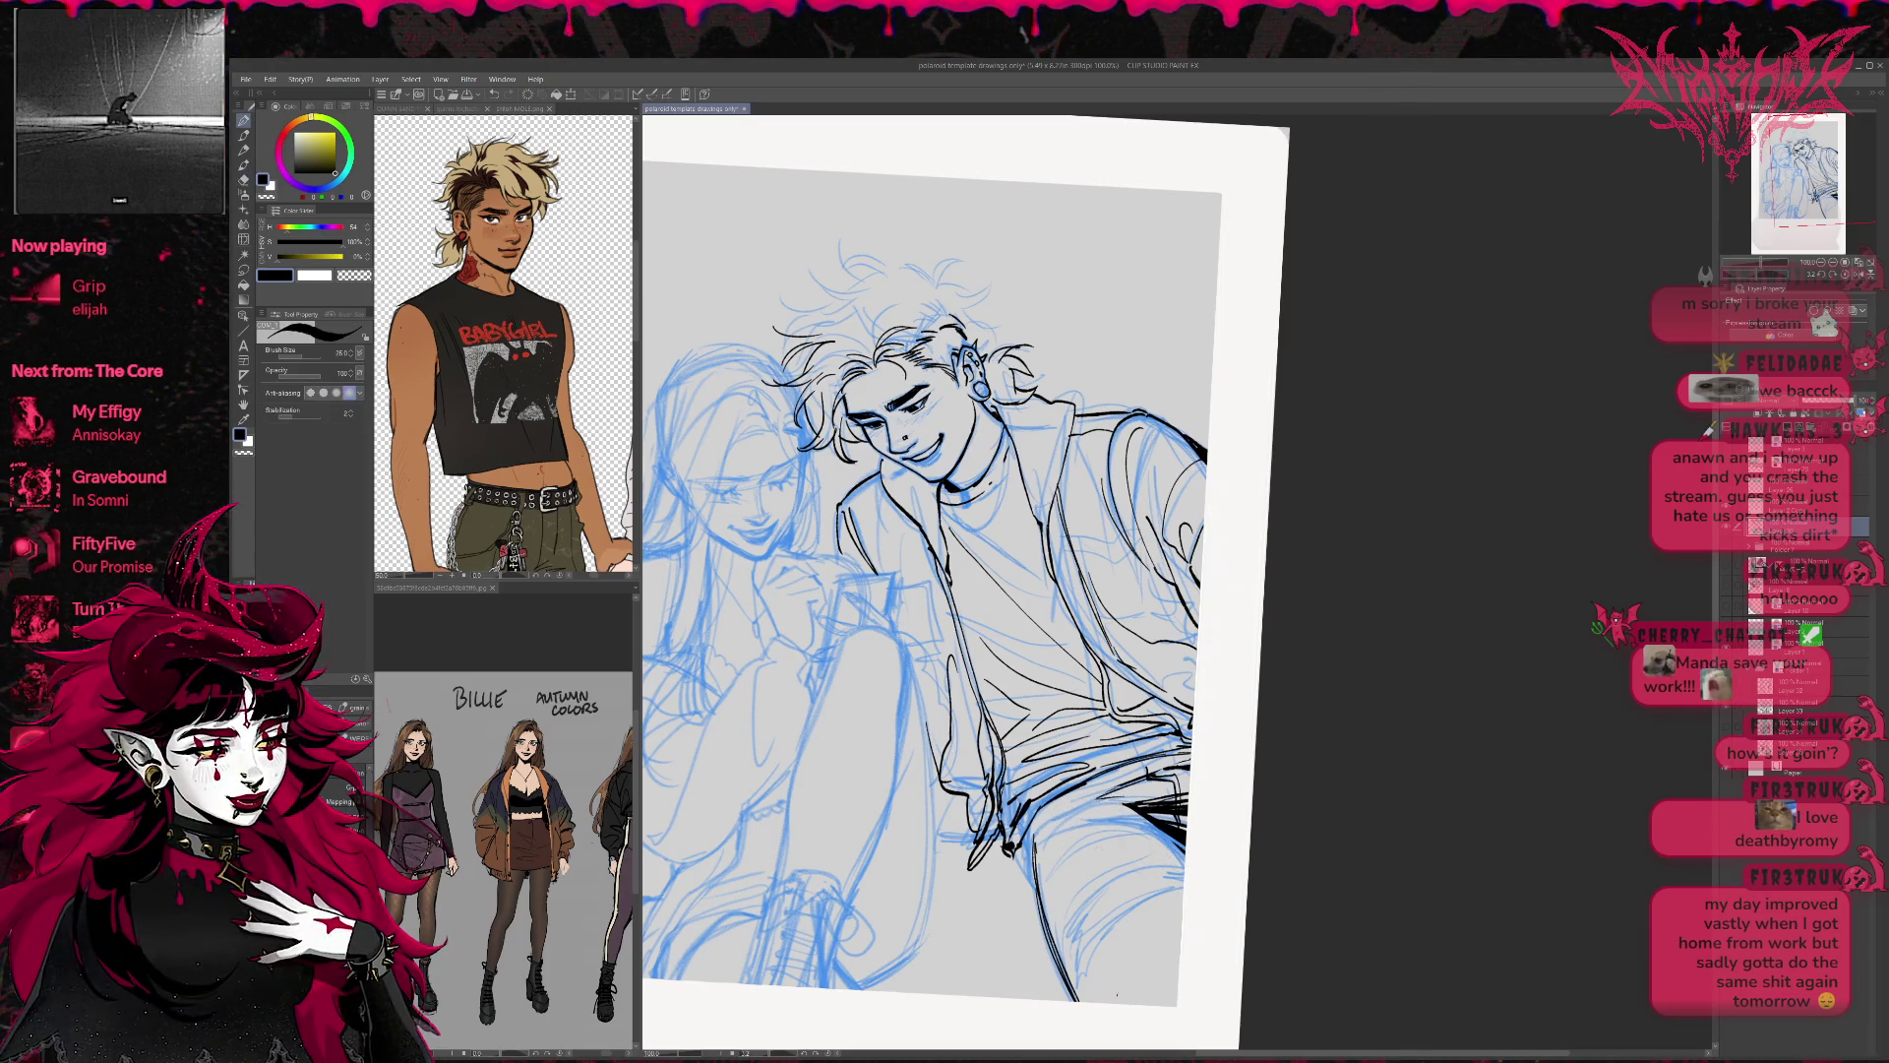
pyautogui.moveTo(1043, 837); pyautogui.dragTo(1082, 807)
pyautogui.moveTo(1072, 815)
pyautogui.mouseDown()
pyautogui.moveTo(1170, 795)
pyautogui.moveTo(1146, 836)
pyautogui.moveTo(1077, 816)
pyautogui.mouseUp()
# Redraw the line across the lower right thigh, erasing the darker earlier strokes.
pyautogui.press('e')
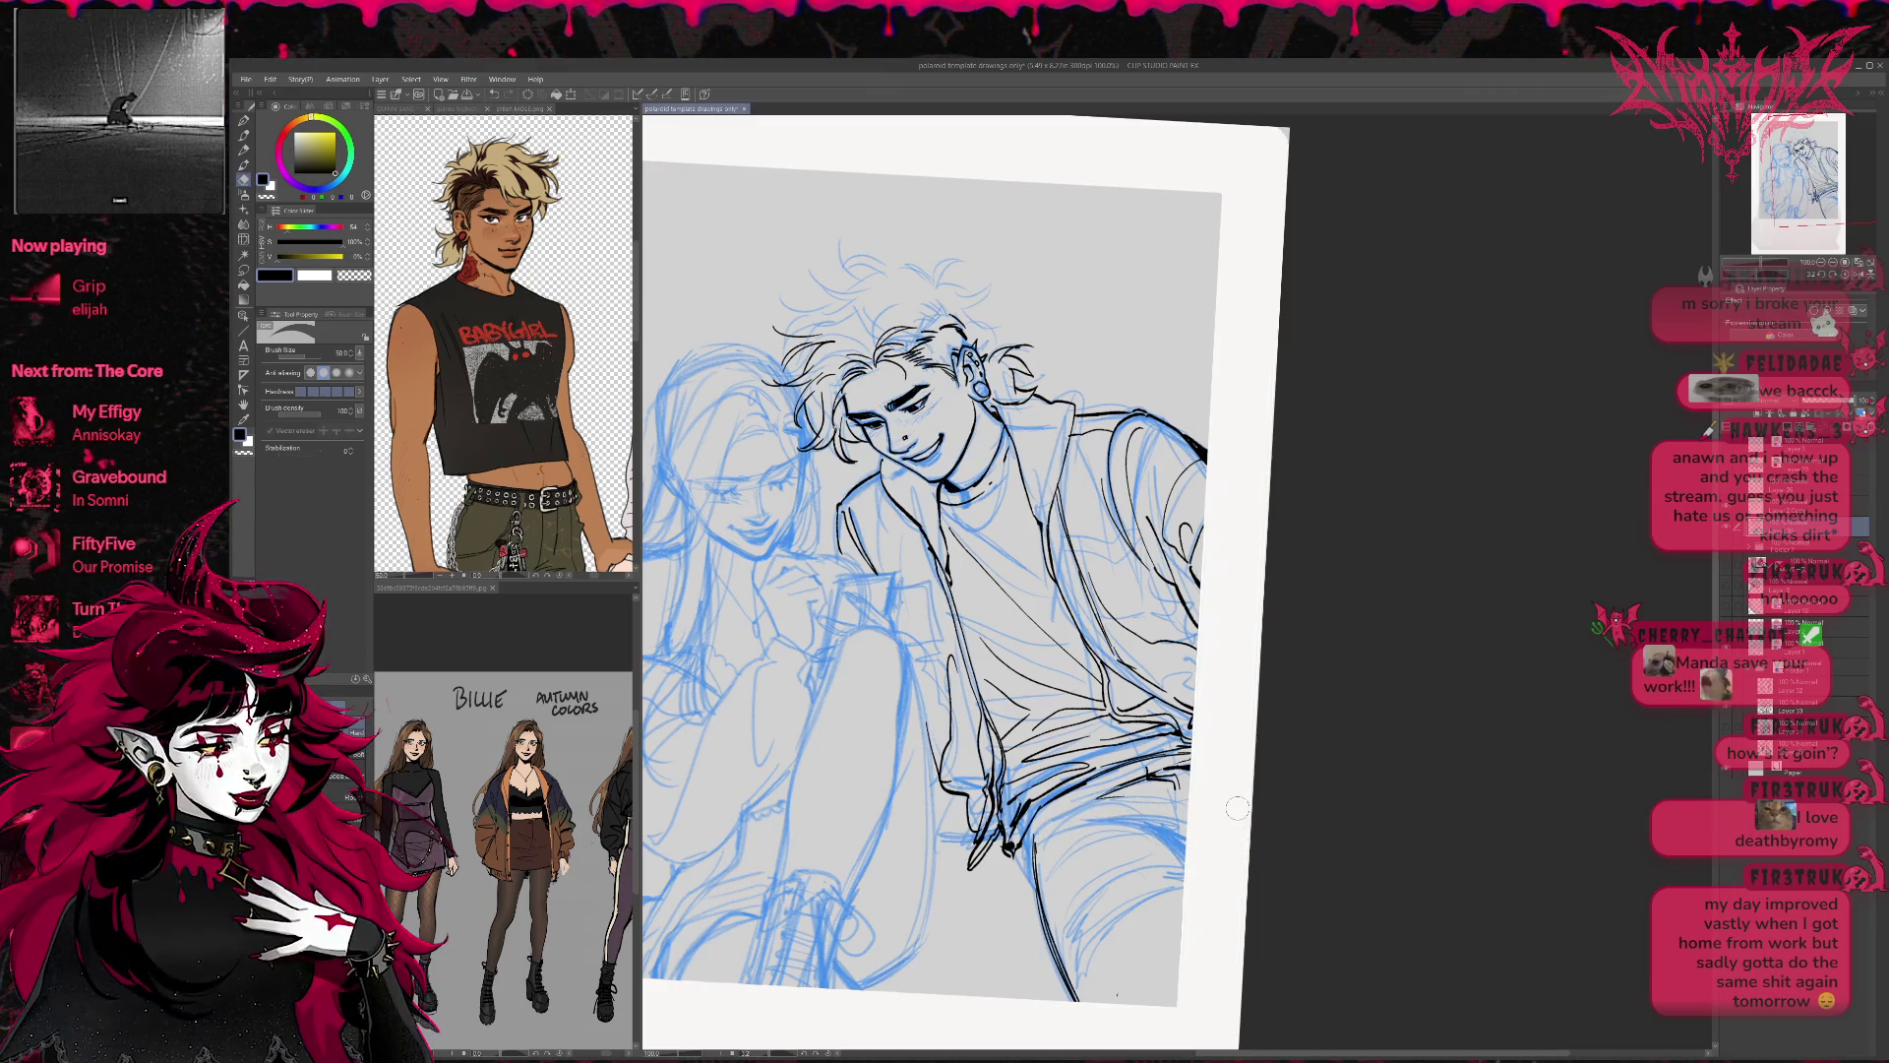
pyautogui.press('p')
pyautogui.moveTo(1059, 826); pyautogui.dragTo(1133, 815)
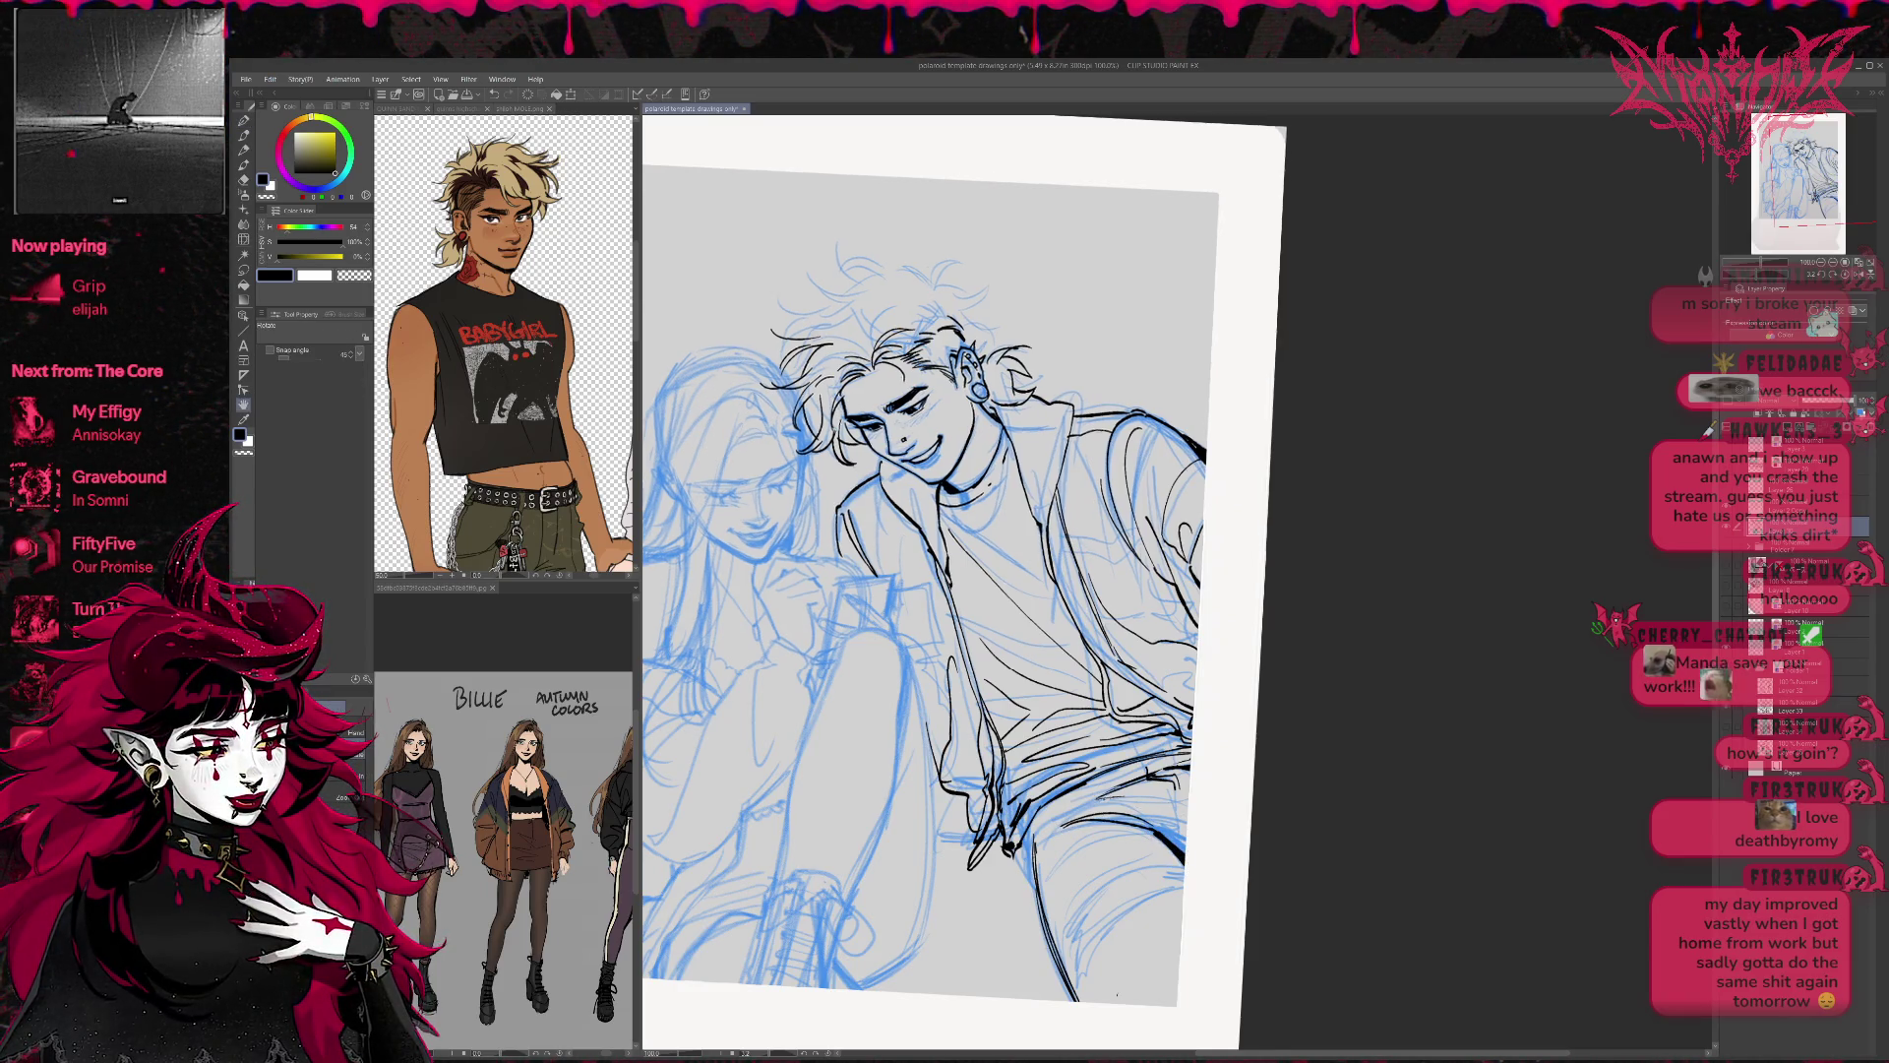
pyautogui.moveTo(934, 591); pyautogui.dragTo(944, 570)
pyautogui.press('e')
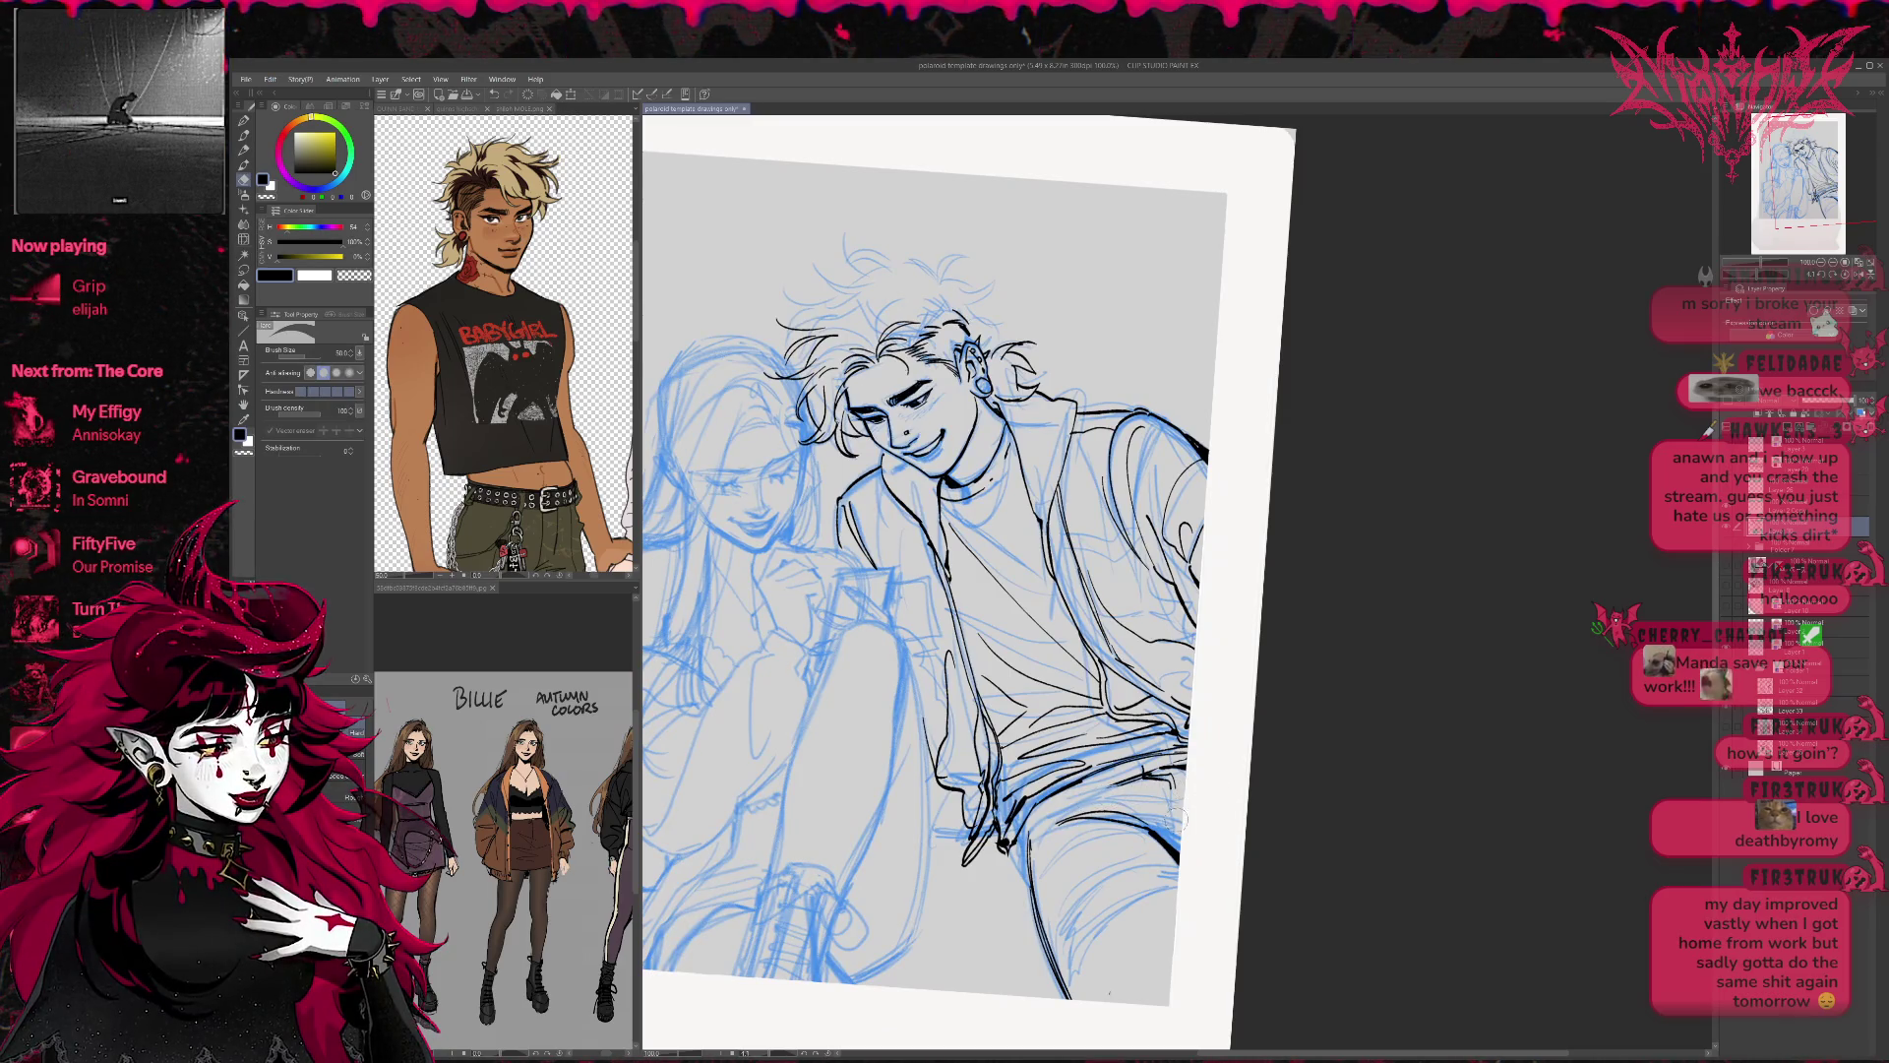
pyautogui.moveTo(1058, 822)
pyautogui.mouseDown()
pyautogui.moveTo(1132, 817)
pyautogui.moveTo(1180, 866)
pyautogui.mouseUp()
pyautogui.press('p')
pyautogui.moveTo(1041, 829); pyautogui.dragTo(1131, 807)
pyautogui.press('e')
pyautogui.press('p')
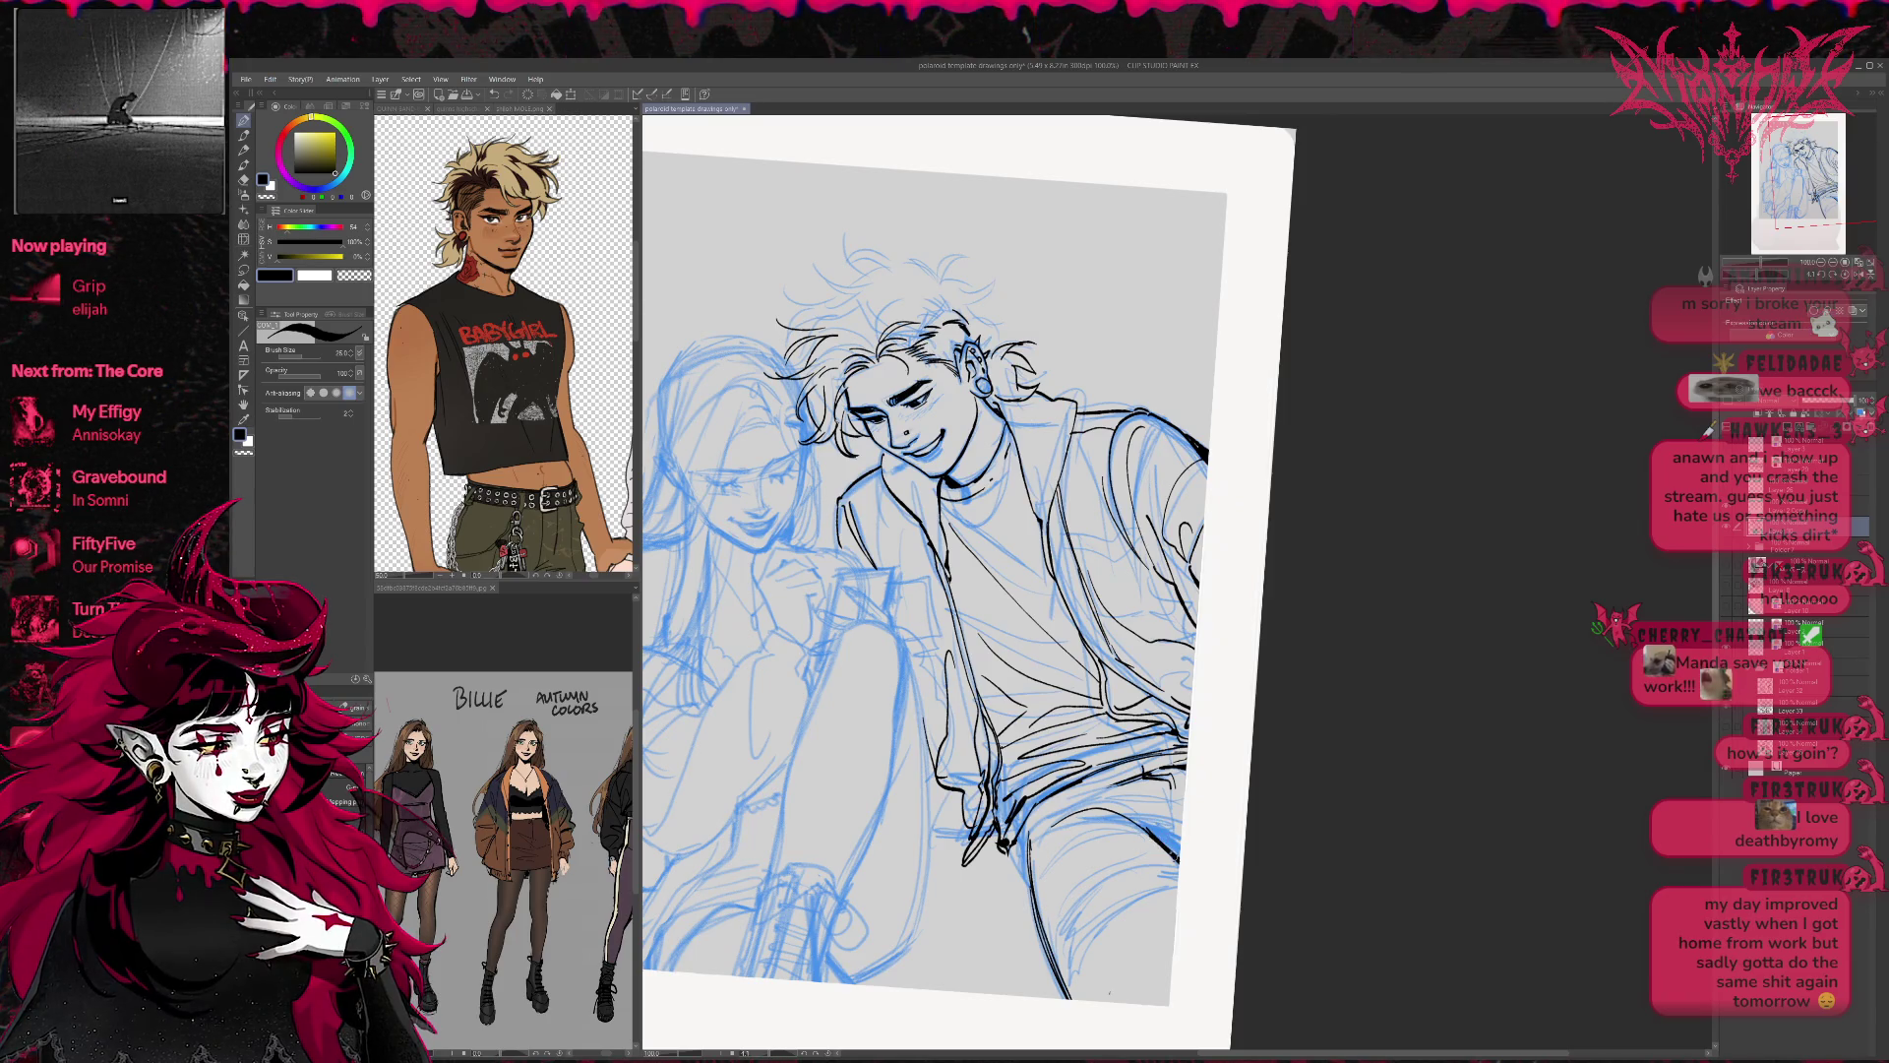
pyautogui.press('e')
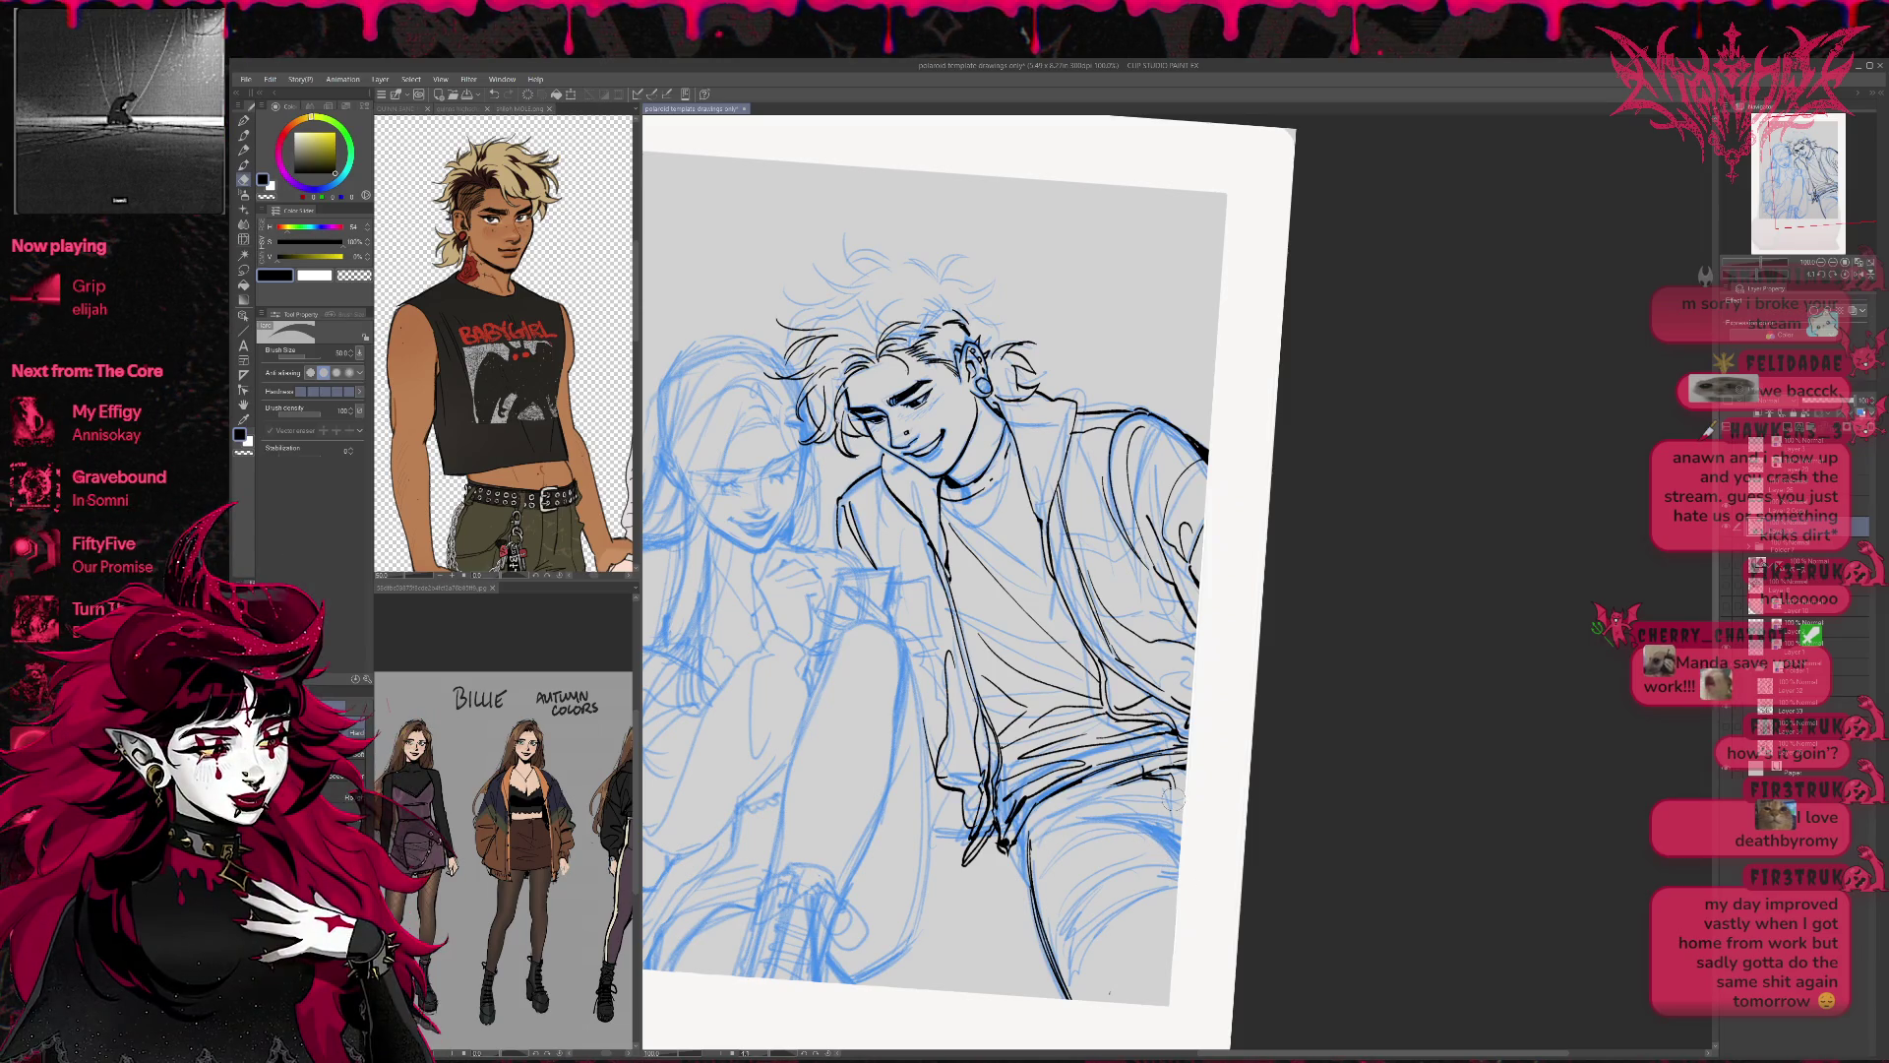
pyautogui.press('p')
# Ink the knee line, redo it more cleanly, and add thigh and knee edges.
pyautogui.moveTo(1045, 828); pyautogui.dragTo(1180, 805)
pyautogui.hotkey('ctrl', 'z')
pyautogui.hotkey('ctrl', 'z')
pyautogui.hotkey('ctrl', 'z')
pyautogui.hotkey('ctrl', 'z')
pyautogui.moveTo(1100, 850); pyautogui.dragTo(1184, 813)
pyautogui.moveTo(1029, 843); pyautogui.dragTo(1160, 766)
pyautogui.moveTo(1020, 834); pyautogui.dragTo(1034, 898)
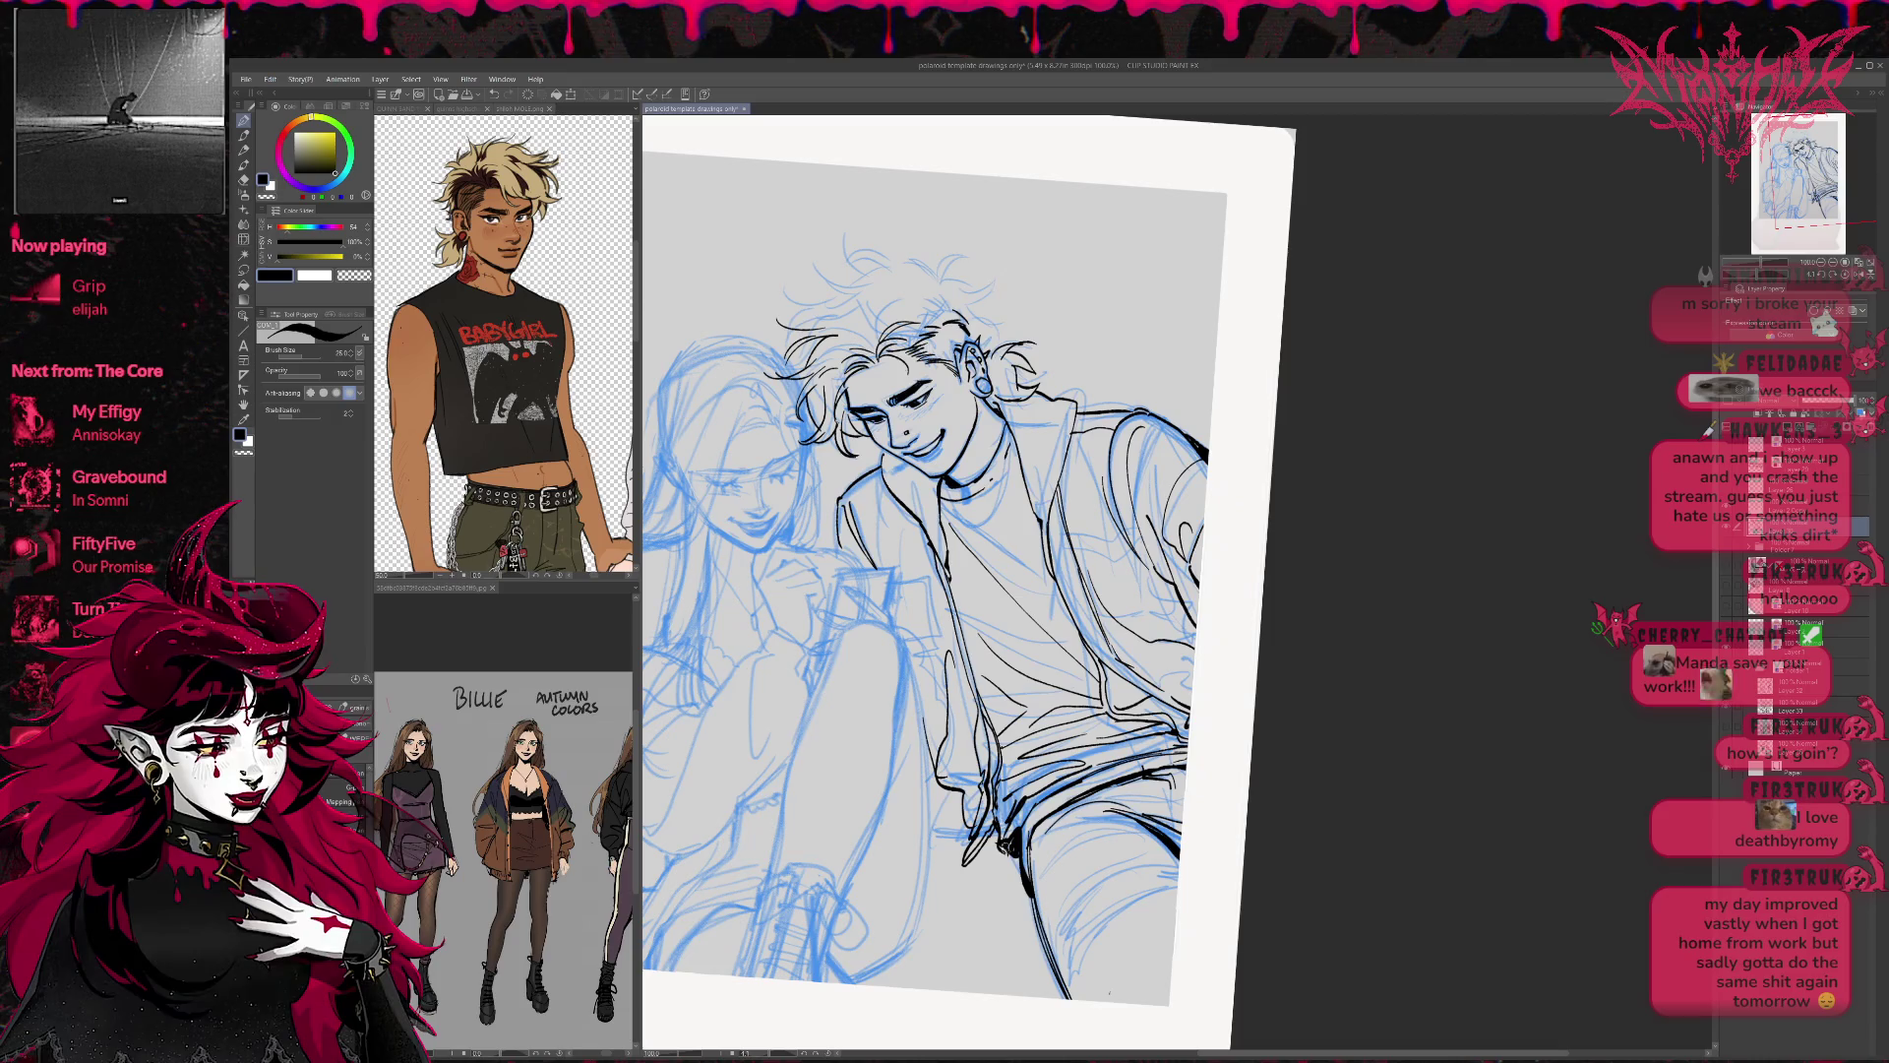
# Erase stray ink at the thigh's lower left and along the jeans' waistline.
pyautogui.press('e')
pyautogui.moveTo(1013, 799); pyautogui.dragTo(1033, 895)
pyautogui.moveTo(1006, 795)
pyautogui.mouseDown()
pyautogui.moveTo(1119, 760)
pyautogui.moveTo(1099, 738)
pyautogui.moveTo(1176, 745)
pyautogui.moveTo(1162, 723)
pyautogui.moveTo(1200, 746)
pyautogui.moveTo(1043, 821)
pyautogui.mouseUp()
pyautogui.moveTo(1072, 812); pyautogui.dragTo(1215, 768)
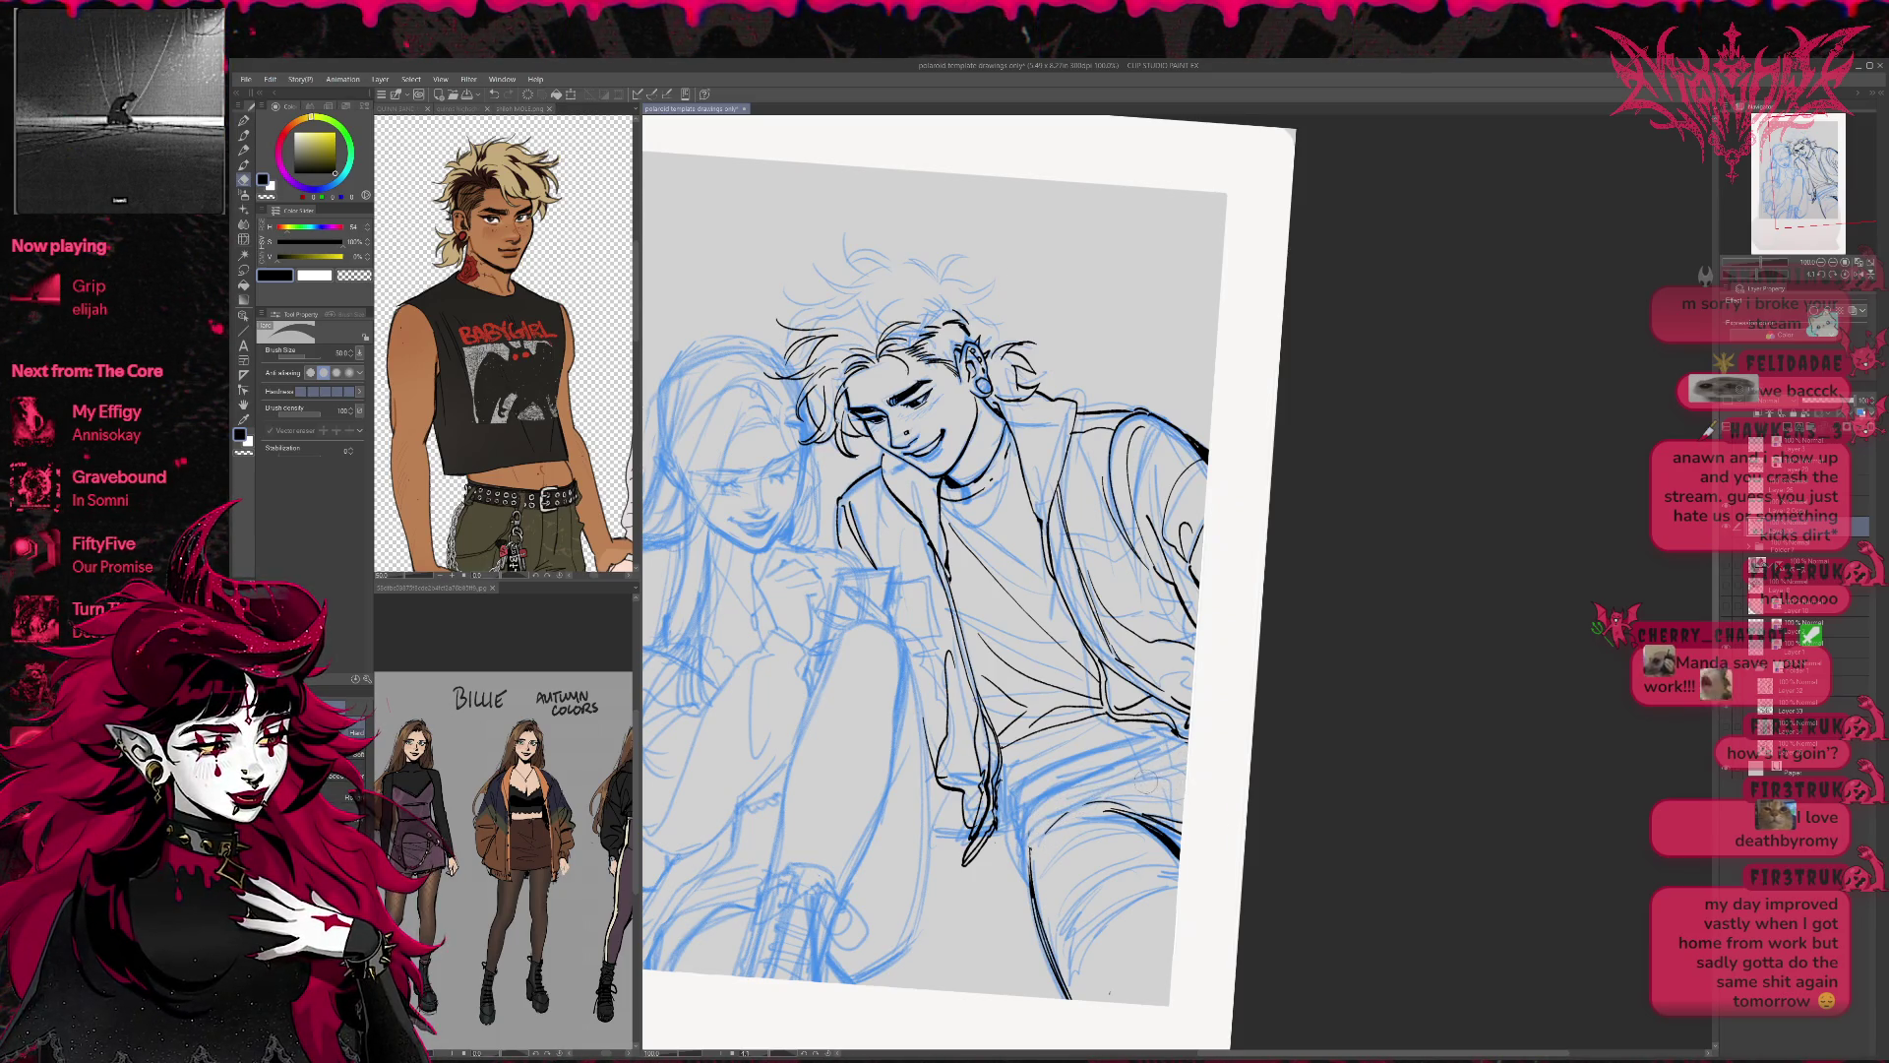
# Hide the blue sketch layer to check the lineart on its own.
pyautogui.press('p')
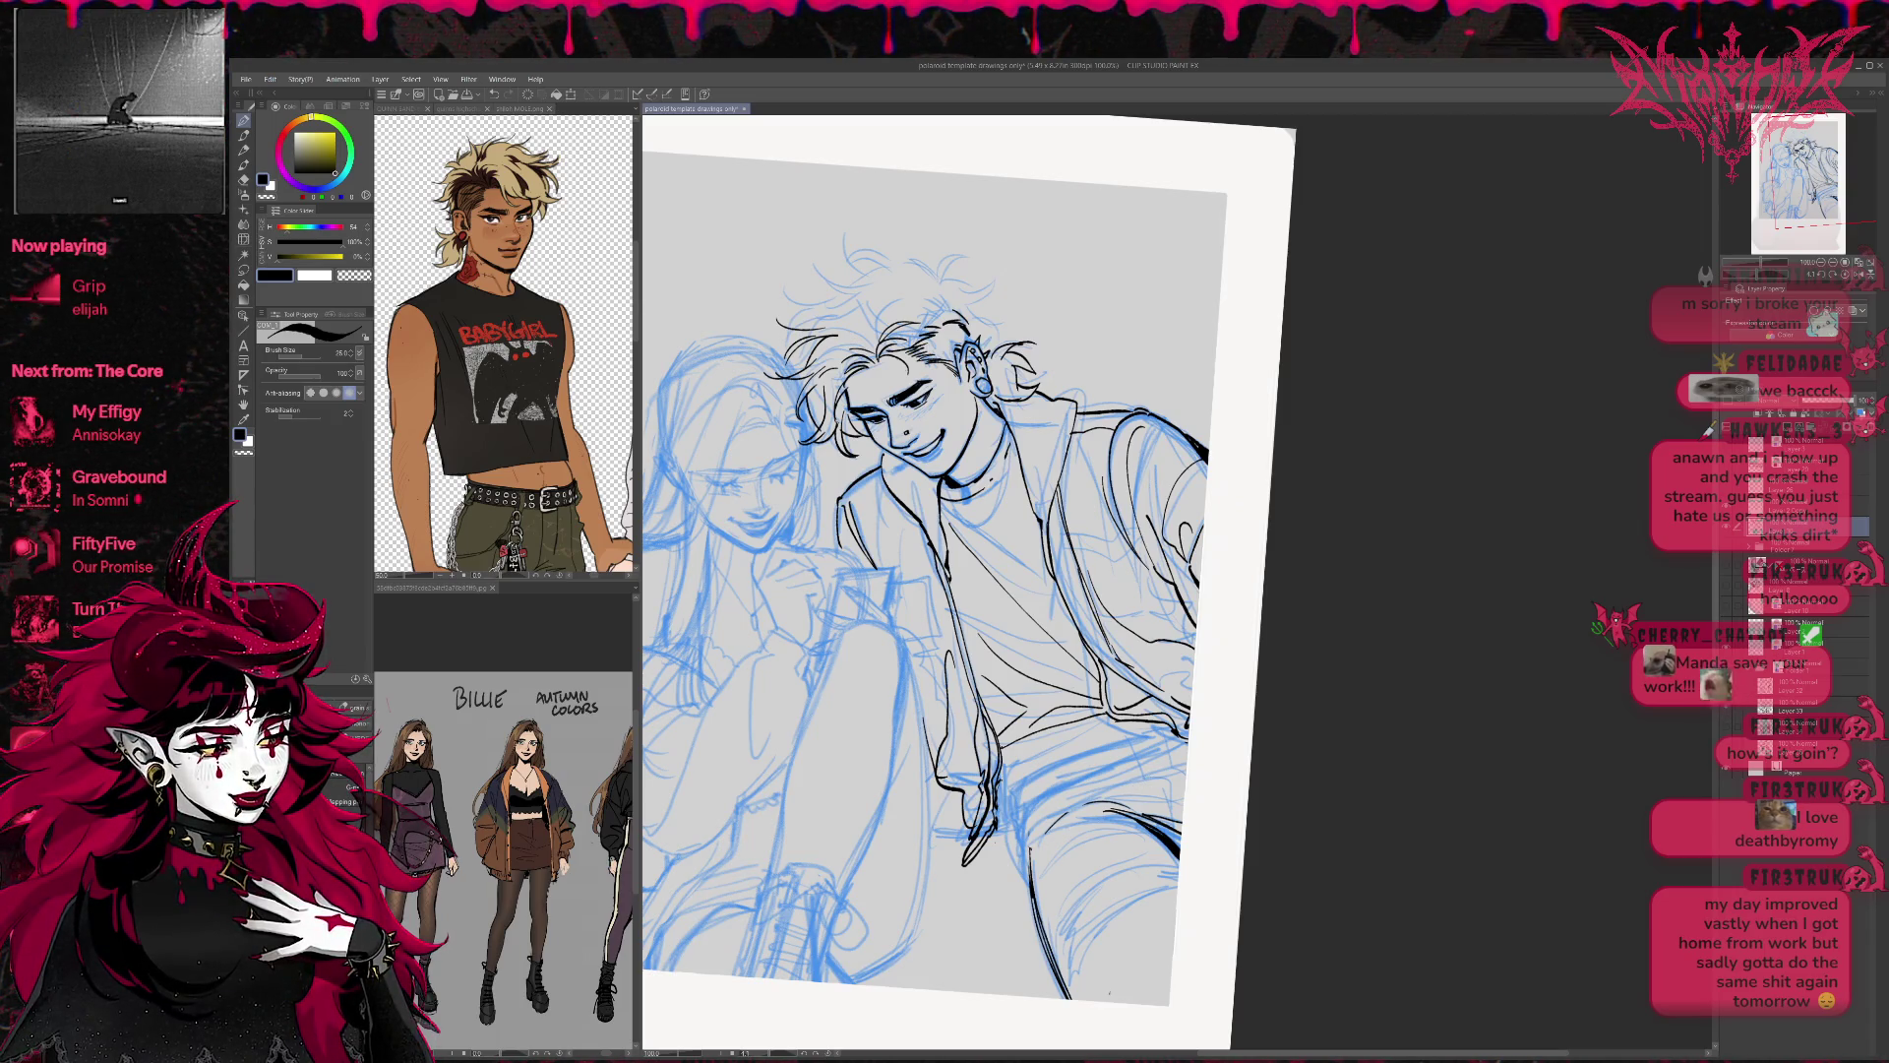
pyautogui.click(1820, 646)
pyautogui.click(1757, 646)
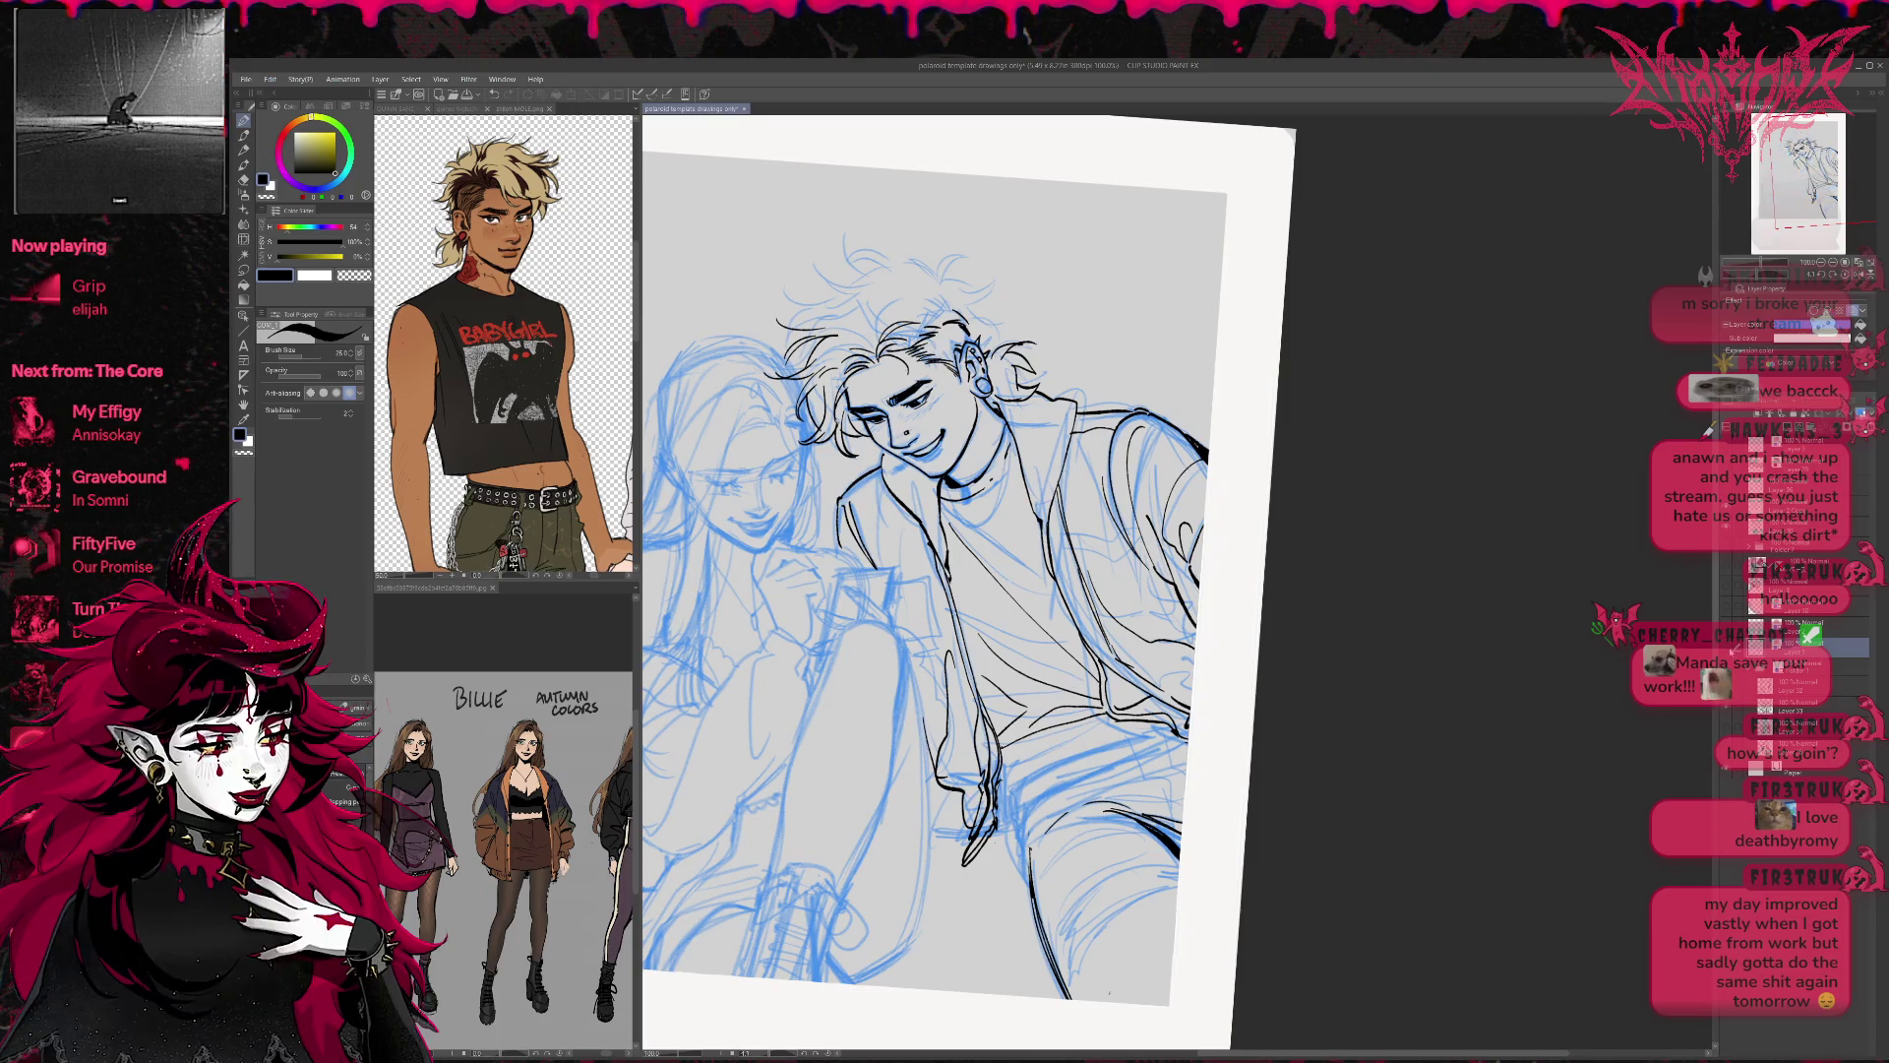
# Show the blue sketch layer again and erase the lower-leg ink at bottom right.
pyautogui.click(1730, 709)
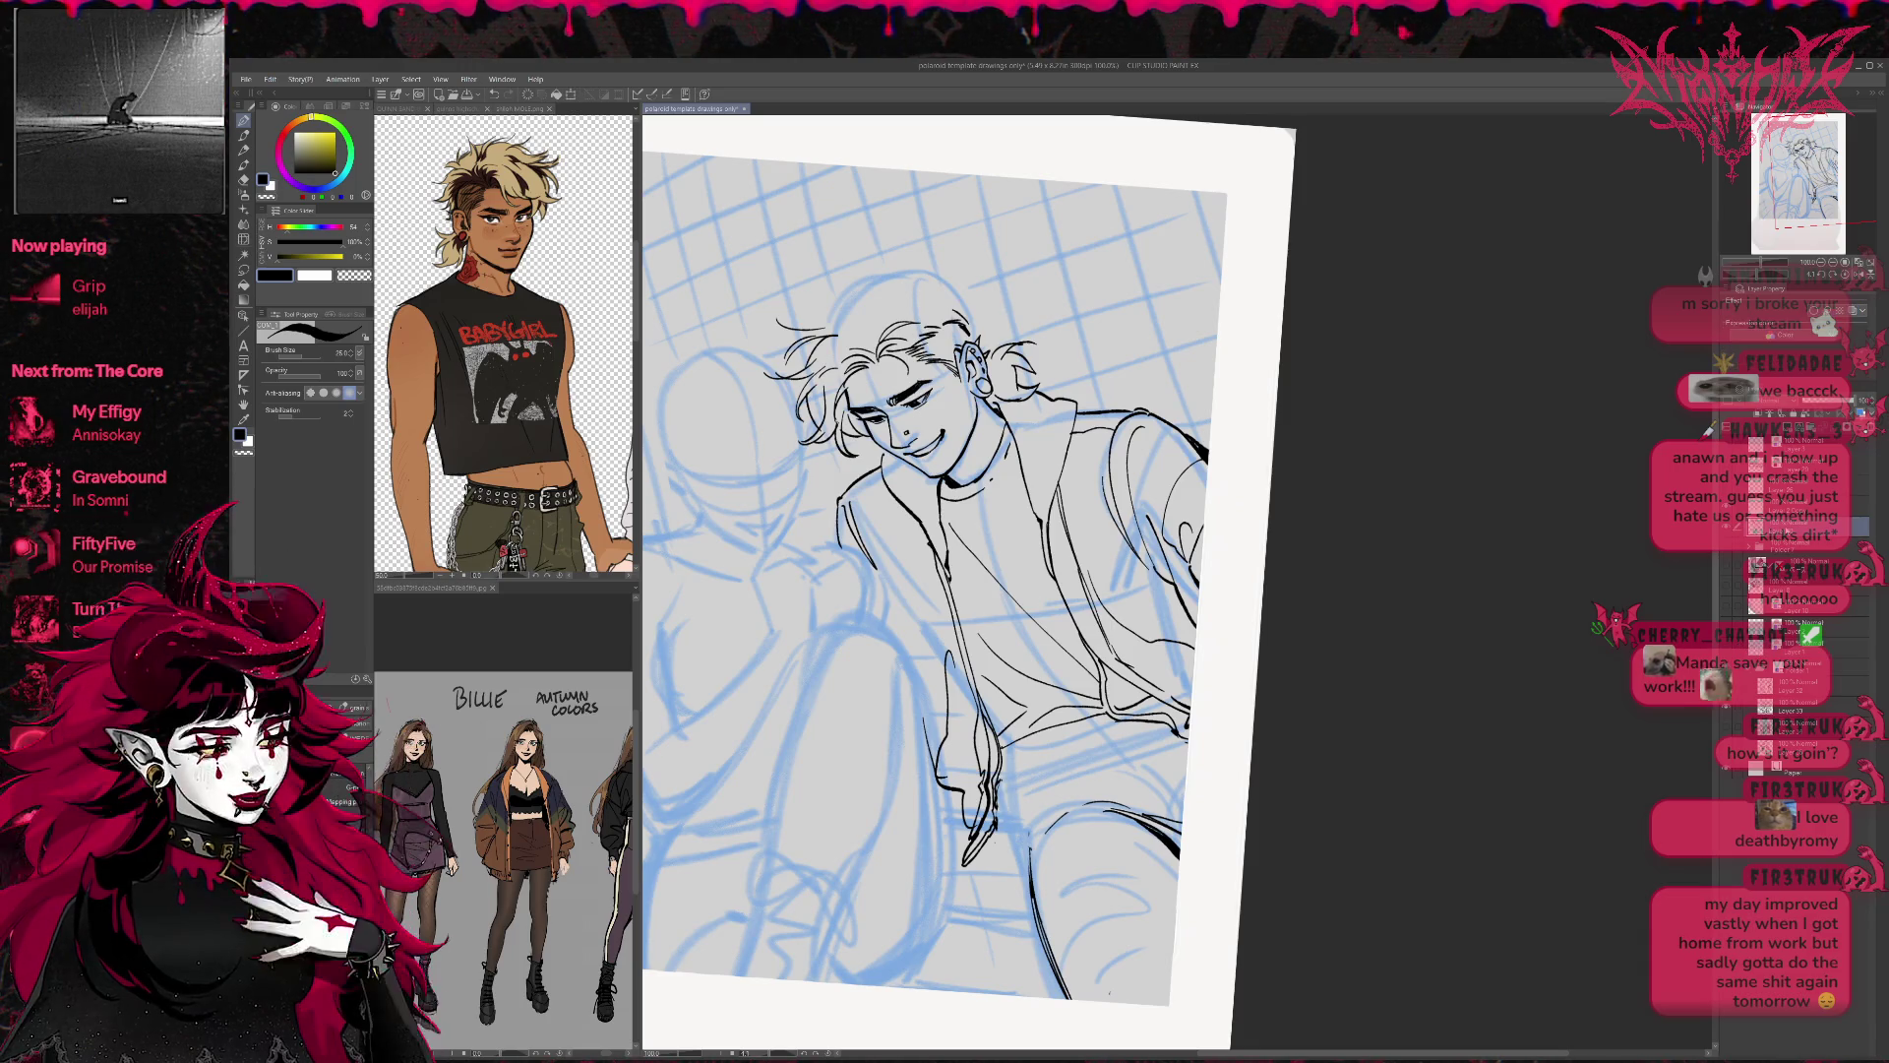
pyautogui.press('e')
pyautogui.moveTo(1057, 823)
pyautogui.mouseDown()
pyautogui.moveTo(1033, 915)
pyautogui.moveTo(1071, 994)
pyautogui.moveTo(1161, 832)
pyautogui.mouseUp()
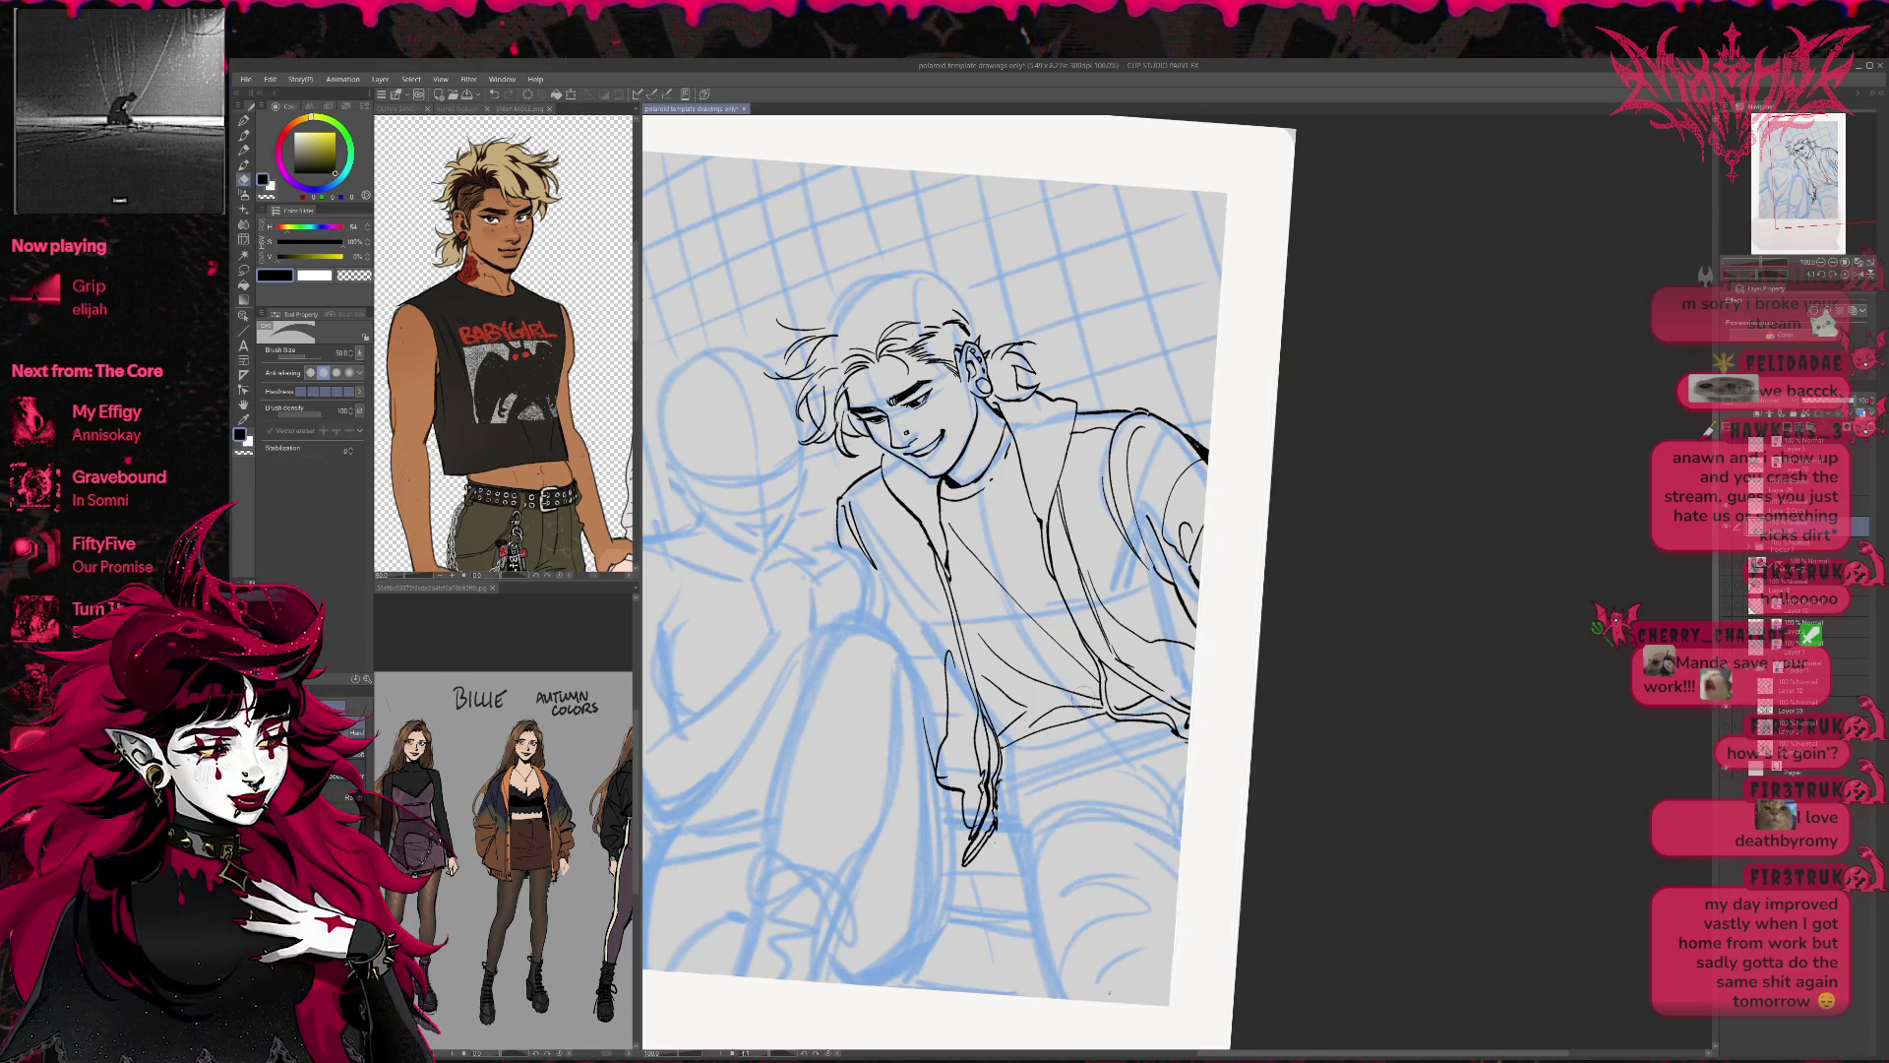
pyautogui.press('p')
# Ink the shirt hem line and outline the leg down to the lower leg.
pyautogui.moveTo(1007, 754)
pyautogui.mouseDown()
pyautogui.moveTo(1090, 734)
pyautogui.moveTo(1023, 852)
pyautogui.moveTo(1112, 810)
pyautogui.moveTo(1178, 841)
pyautogui.mouseUp()
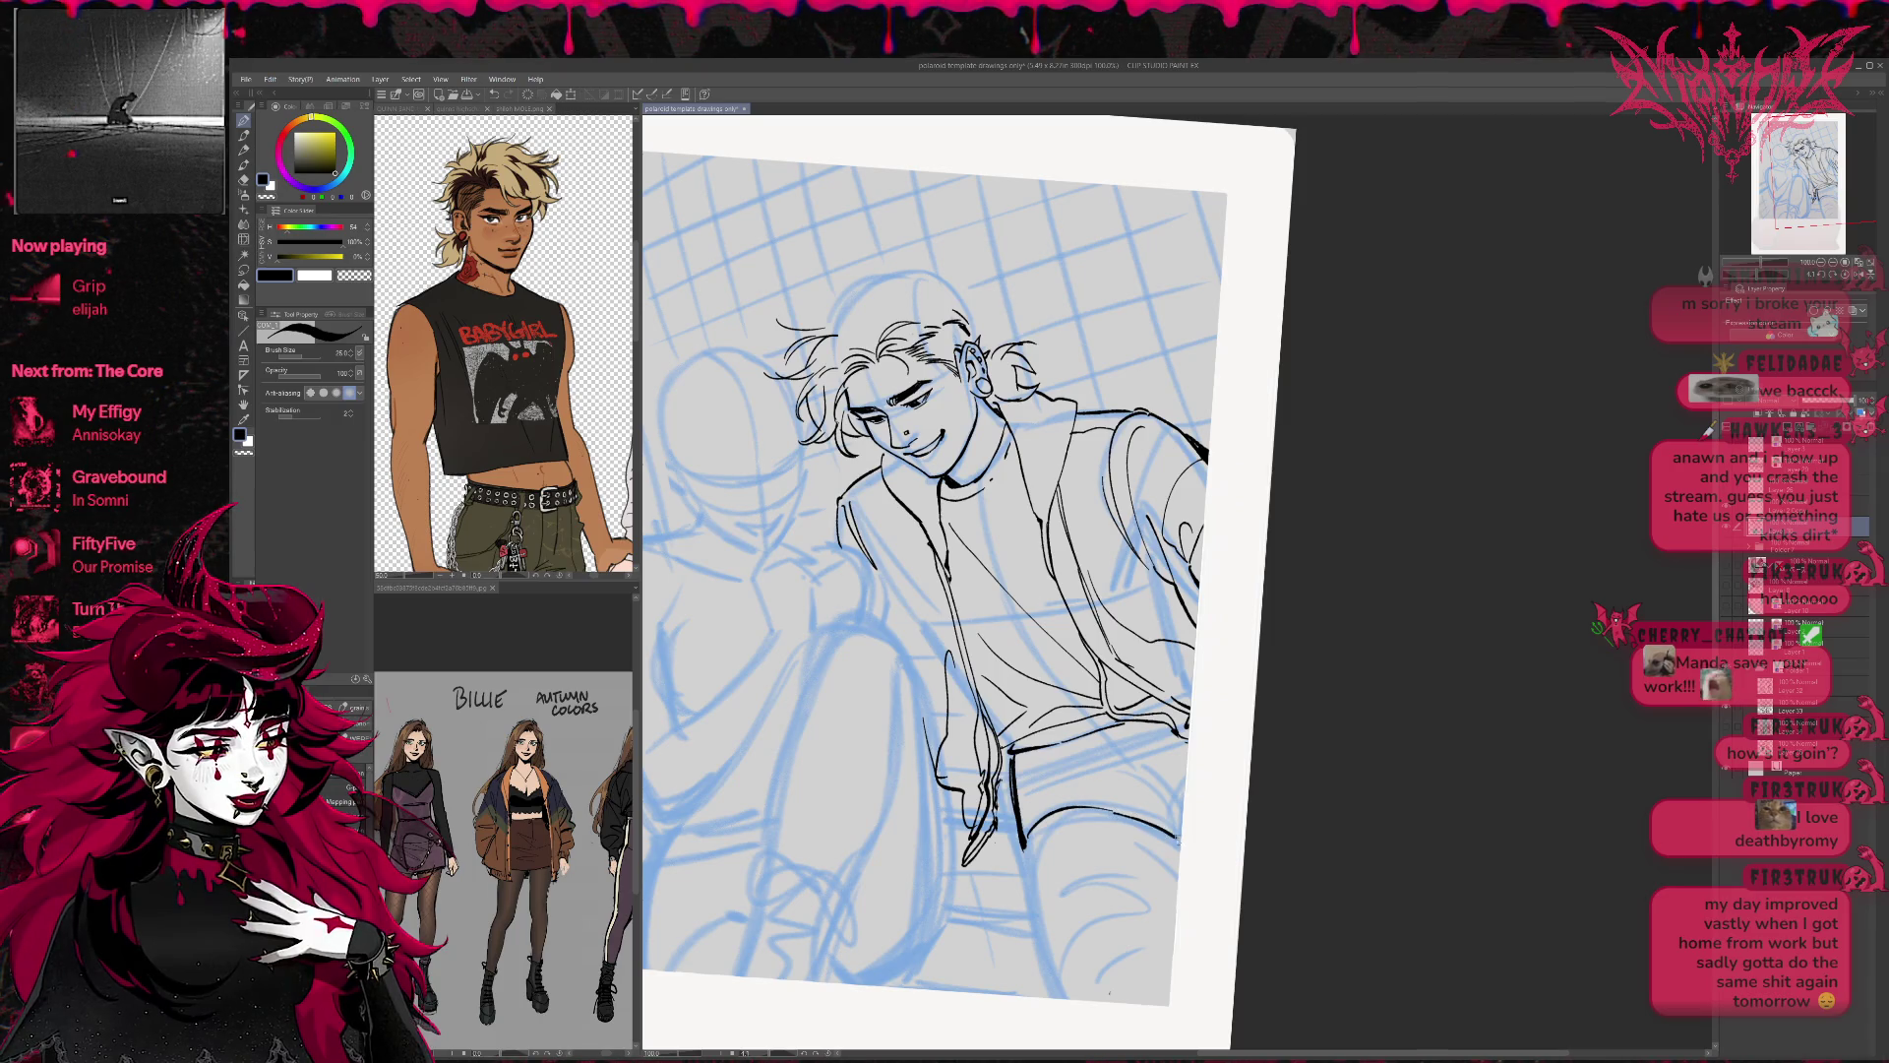
pyautogui.moveTo(1023, 843); pyautogui.dragTo(1063, 1002)
pyautogui.moveTo(1029, 890); pyautogui.dragTo(1058, 998)
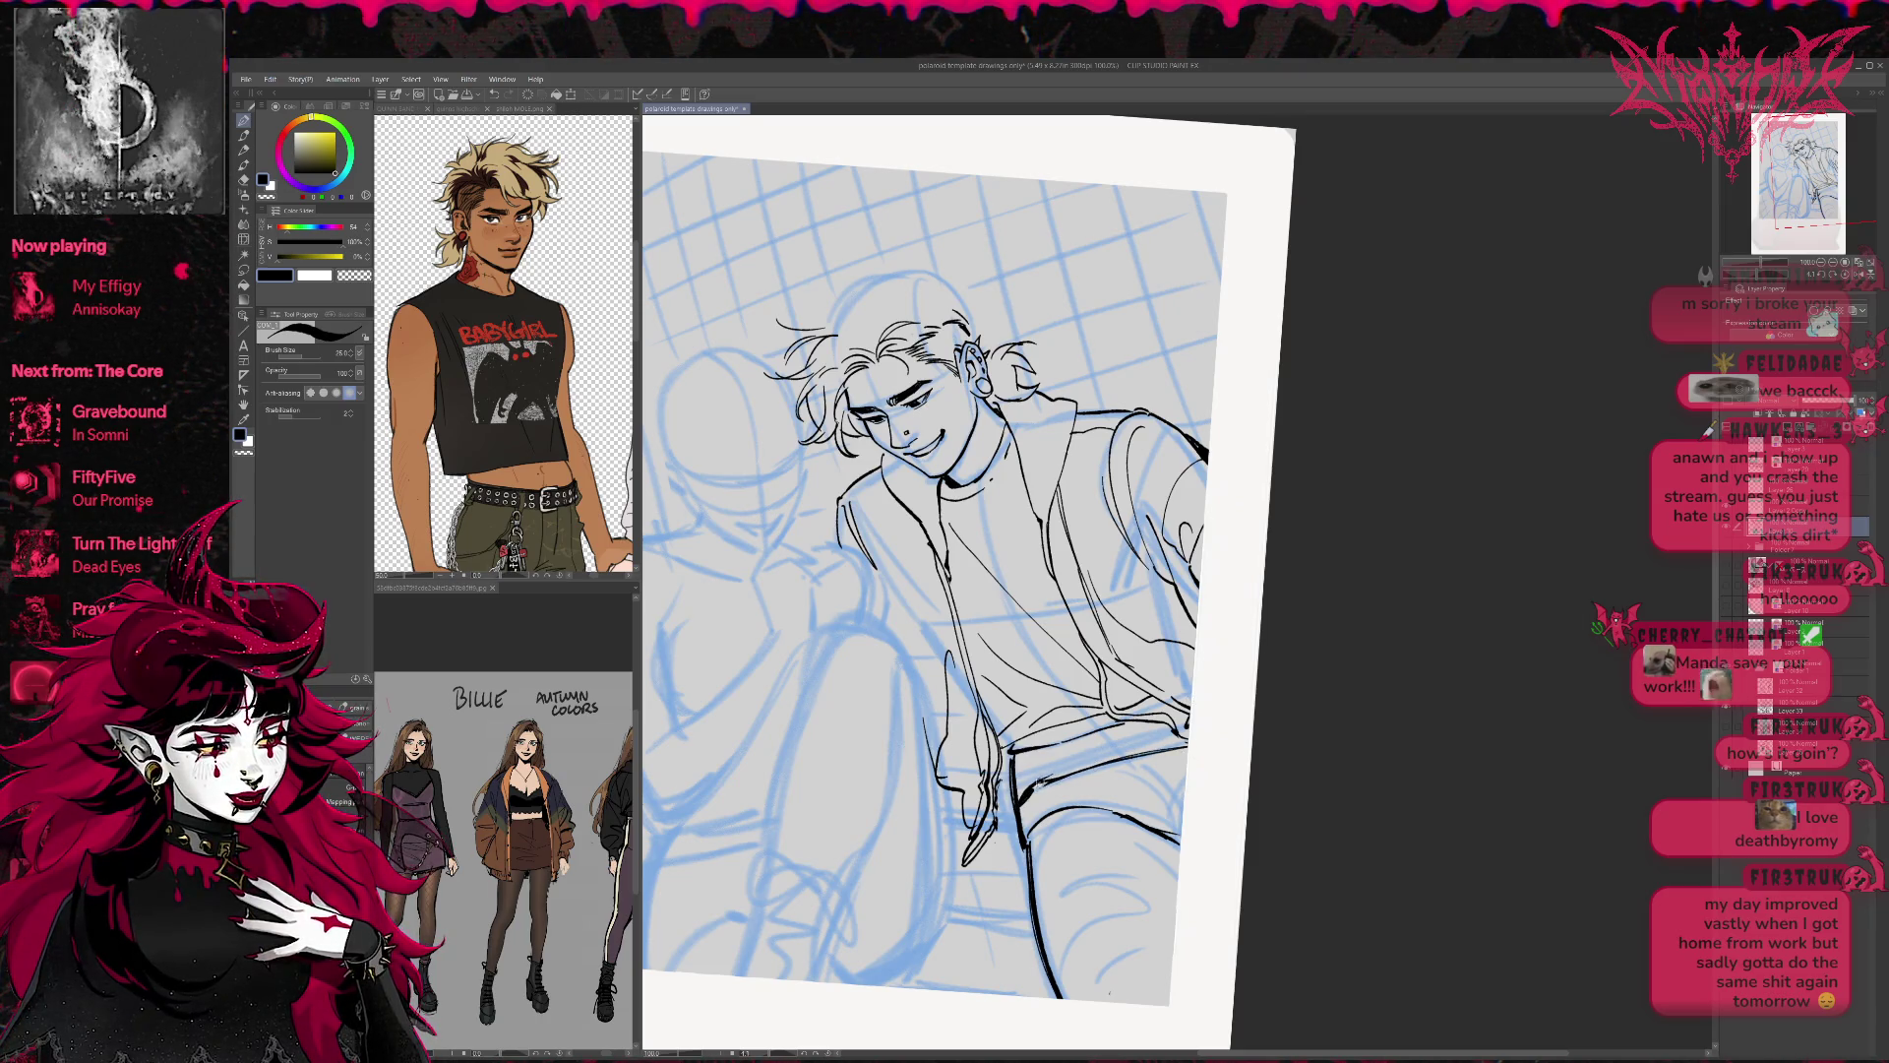
pyautogui.press('e')
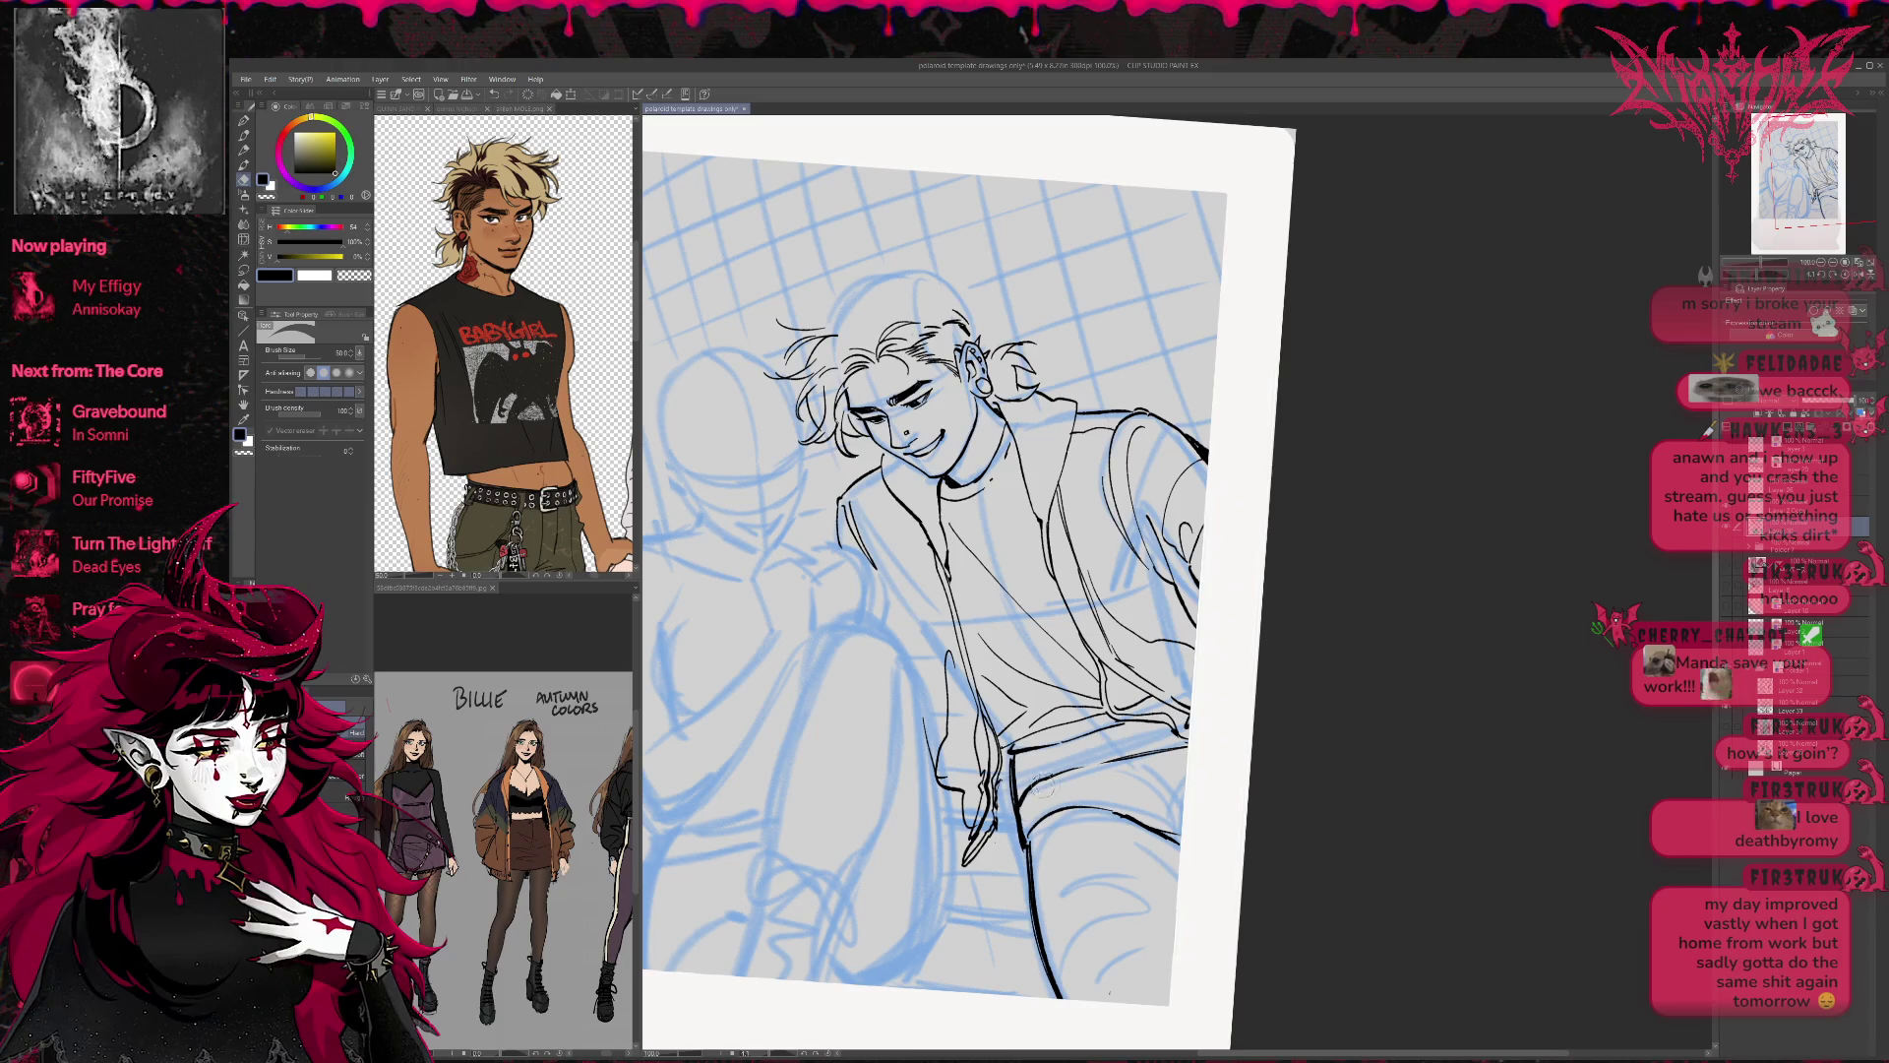
pyautogui.press('p')
# Ink the shorts' waistband and edge, erasing stray marks around them.
pyautogui.moveTo(1023, 799); pyautogui.dragTo(1188, 748)
pyautogui.press('e')
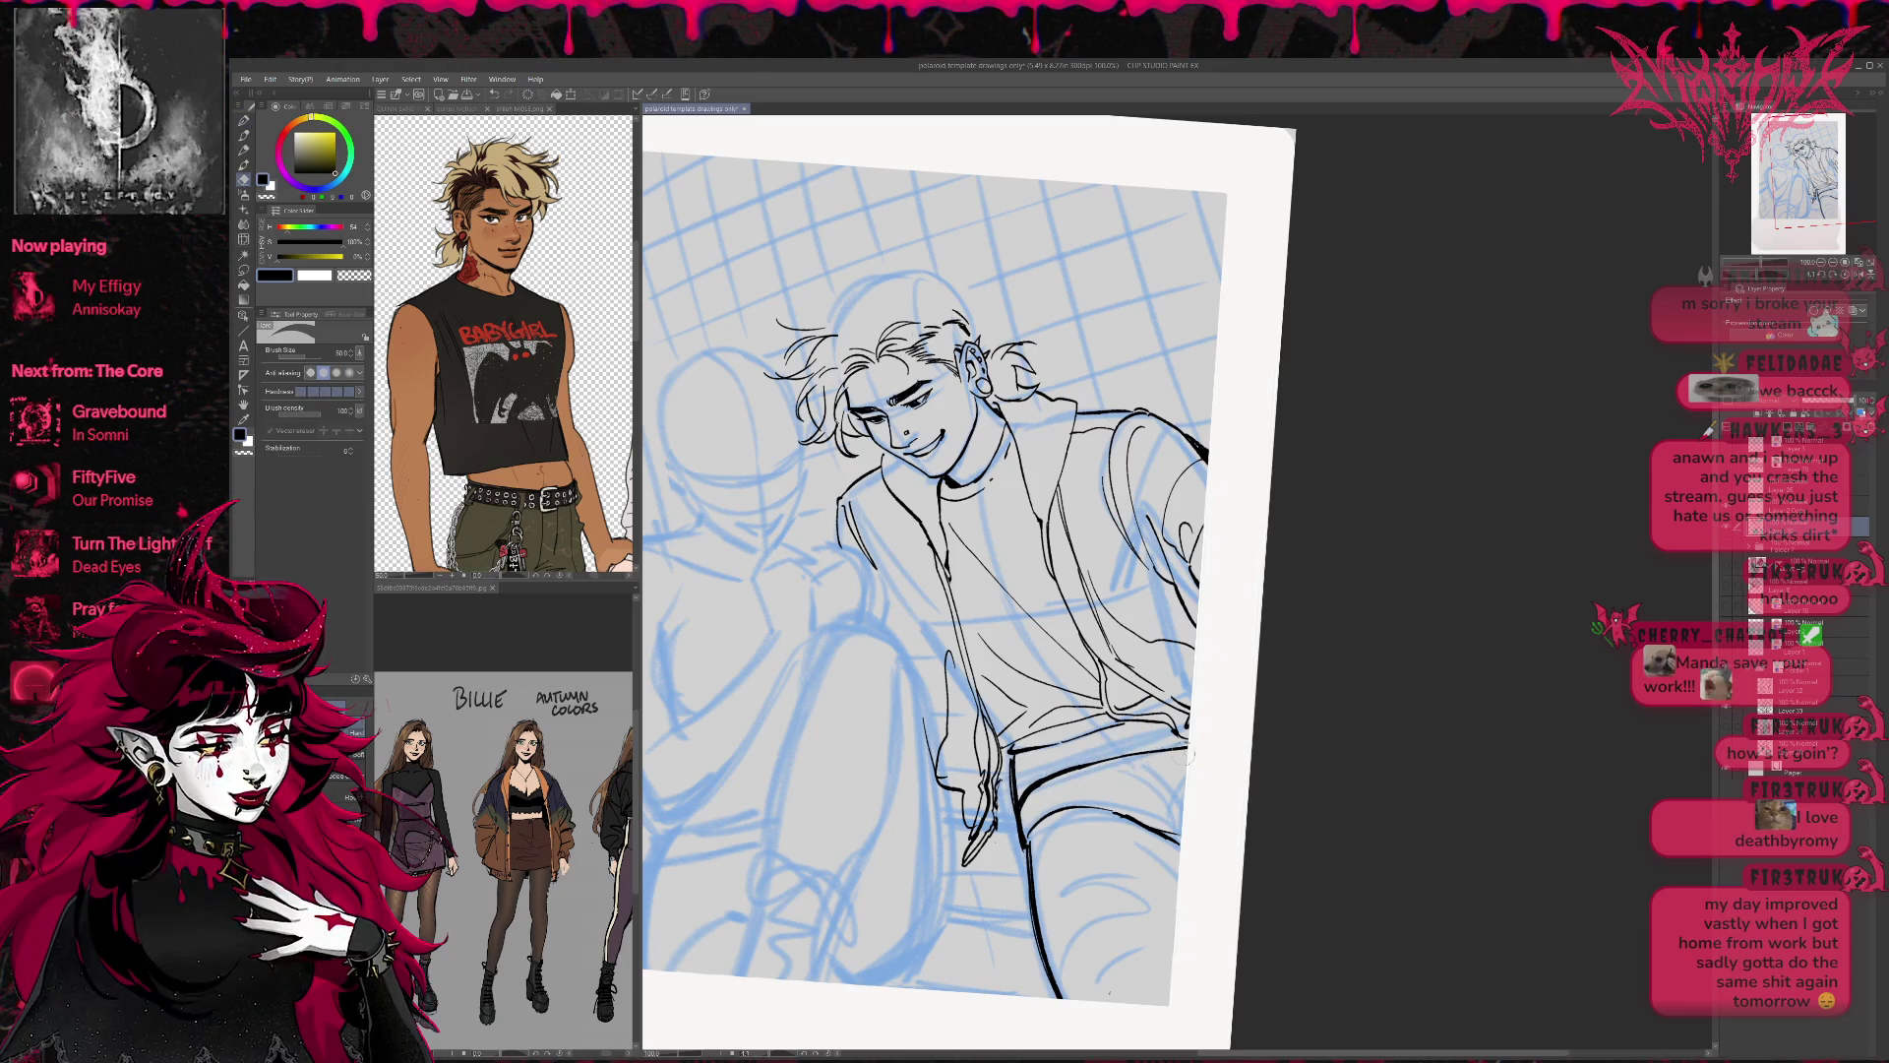
pyautogui.moveTo(1009, 792)
pyautogui.mouseDown()
pyautogui.moveTo(1026, 749)
pyautogui.moveTo(1029, 864)
pyautogui.mouseUp()
pyautogui.press('p')
pyautogui.press('e')
pyautogui.press('p')
pyautogui.moveTo(1009, 784); pyautogui.dragTo(1026, 860)
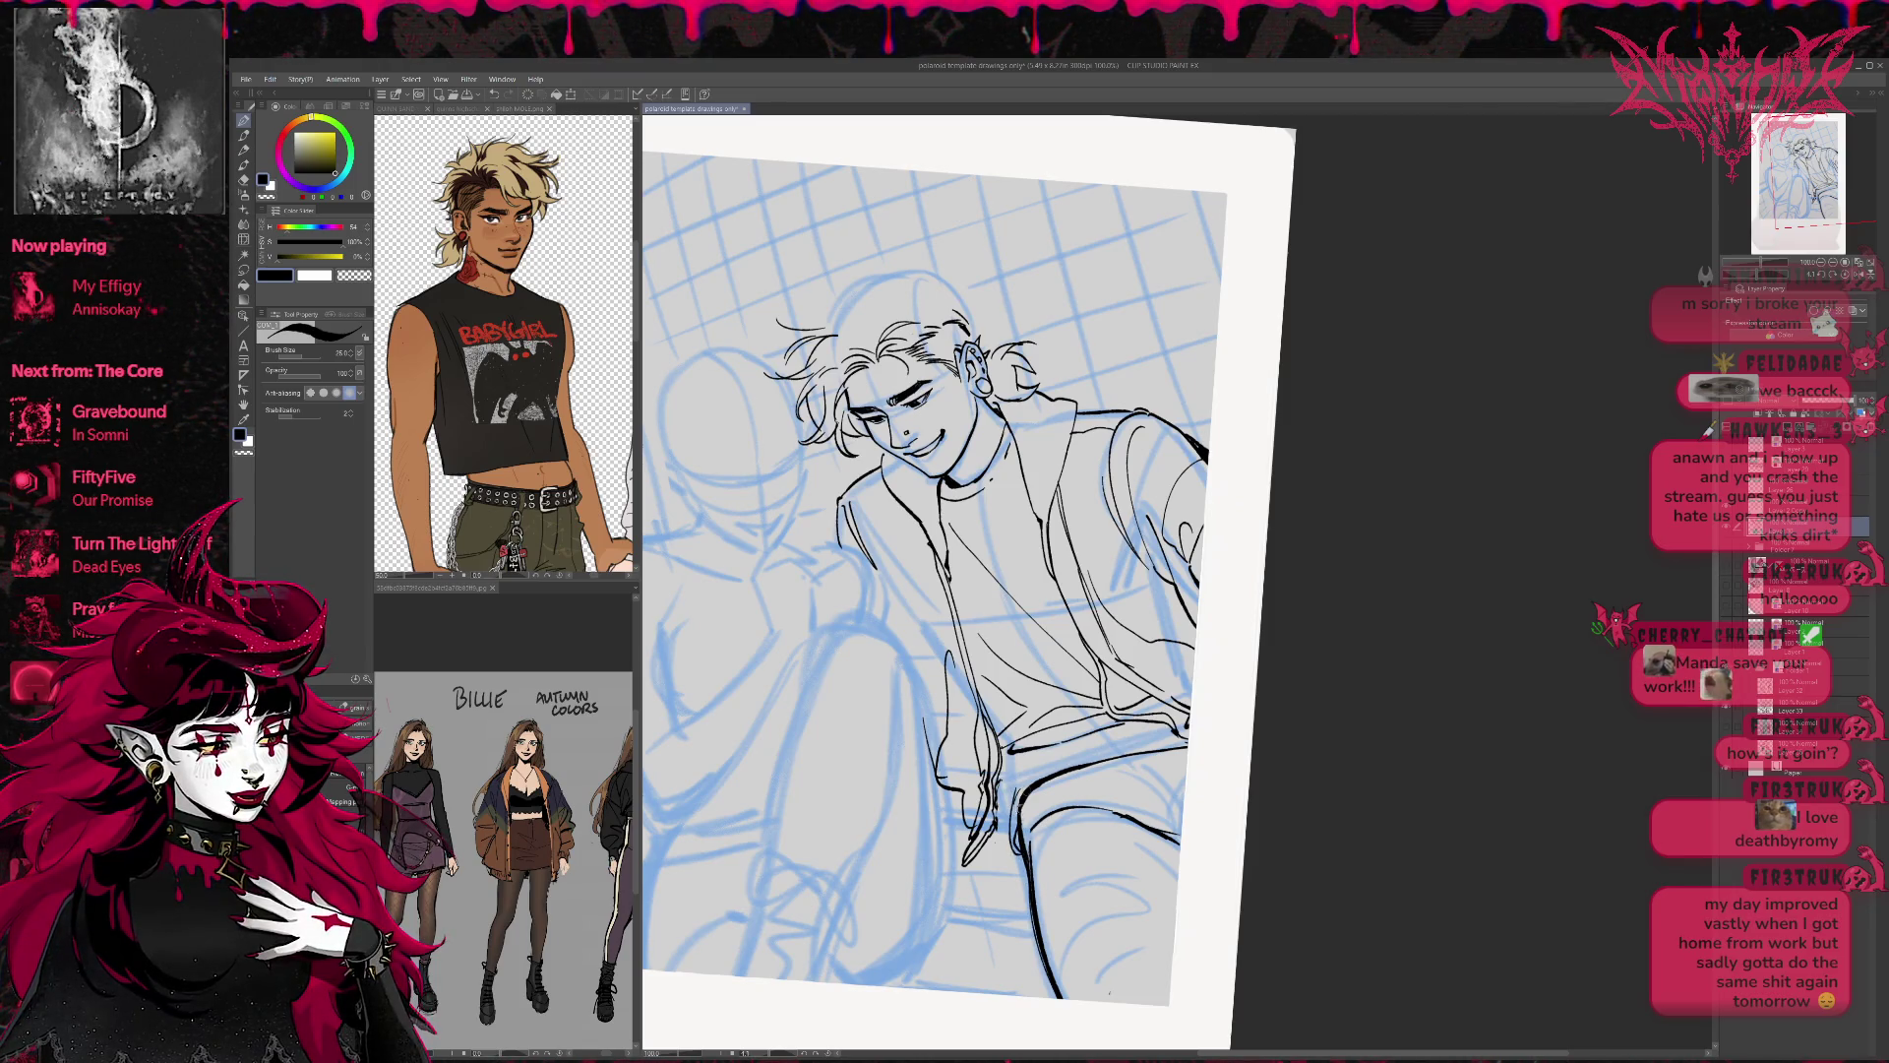
pyautogui.press('e')
pyautogui.moveTo(1014, 792)
pyautogui.mouseDown()
pyautogui.moveTo(1023, 812)
pyautogui.moveTo(1067, 750)
pyautogui.mouseUp()
pyautogui.press('p')
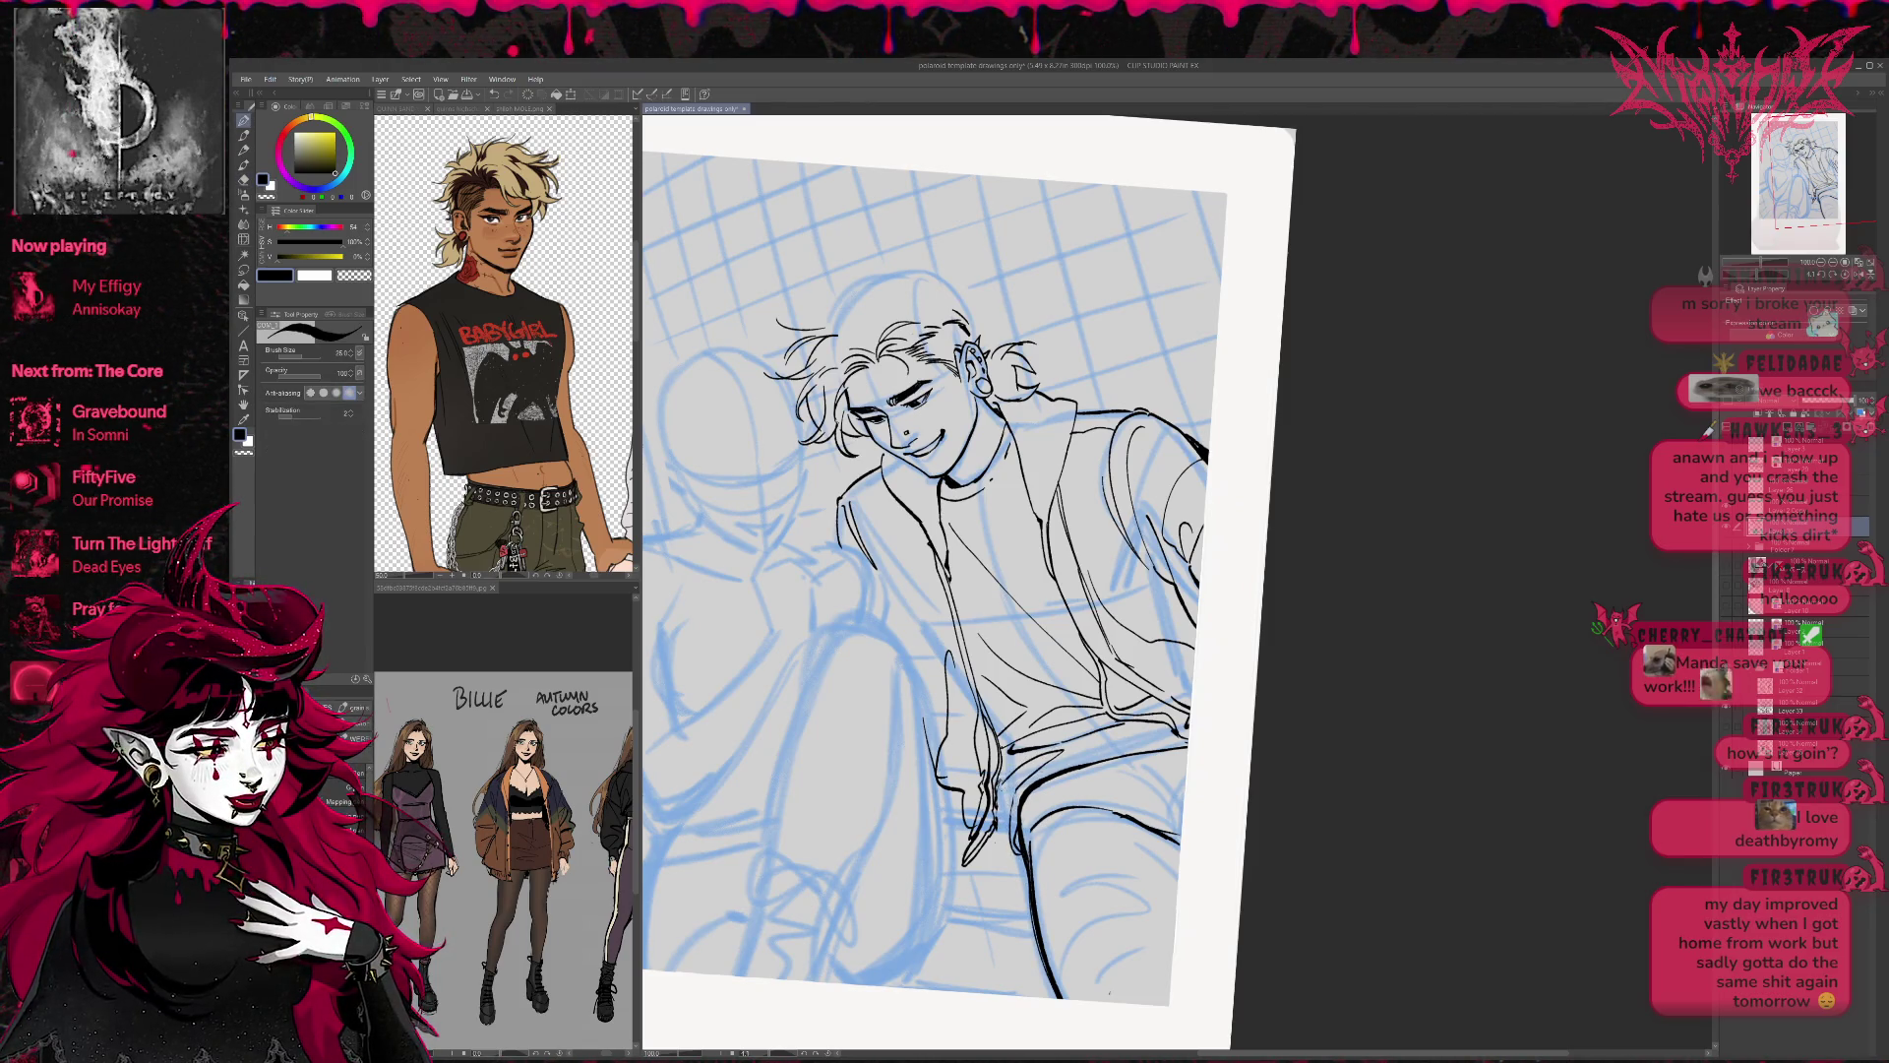
pyautogui.moveTo(997, 811)
pyautogui.mouseDown()
pyautogui.moveTo(1017, 758)
pyautogui.moveTo(1005, 768)
pyautogui.moveTo(1176, 738)
pyautogui.mouseUp()
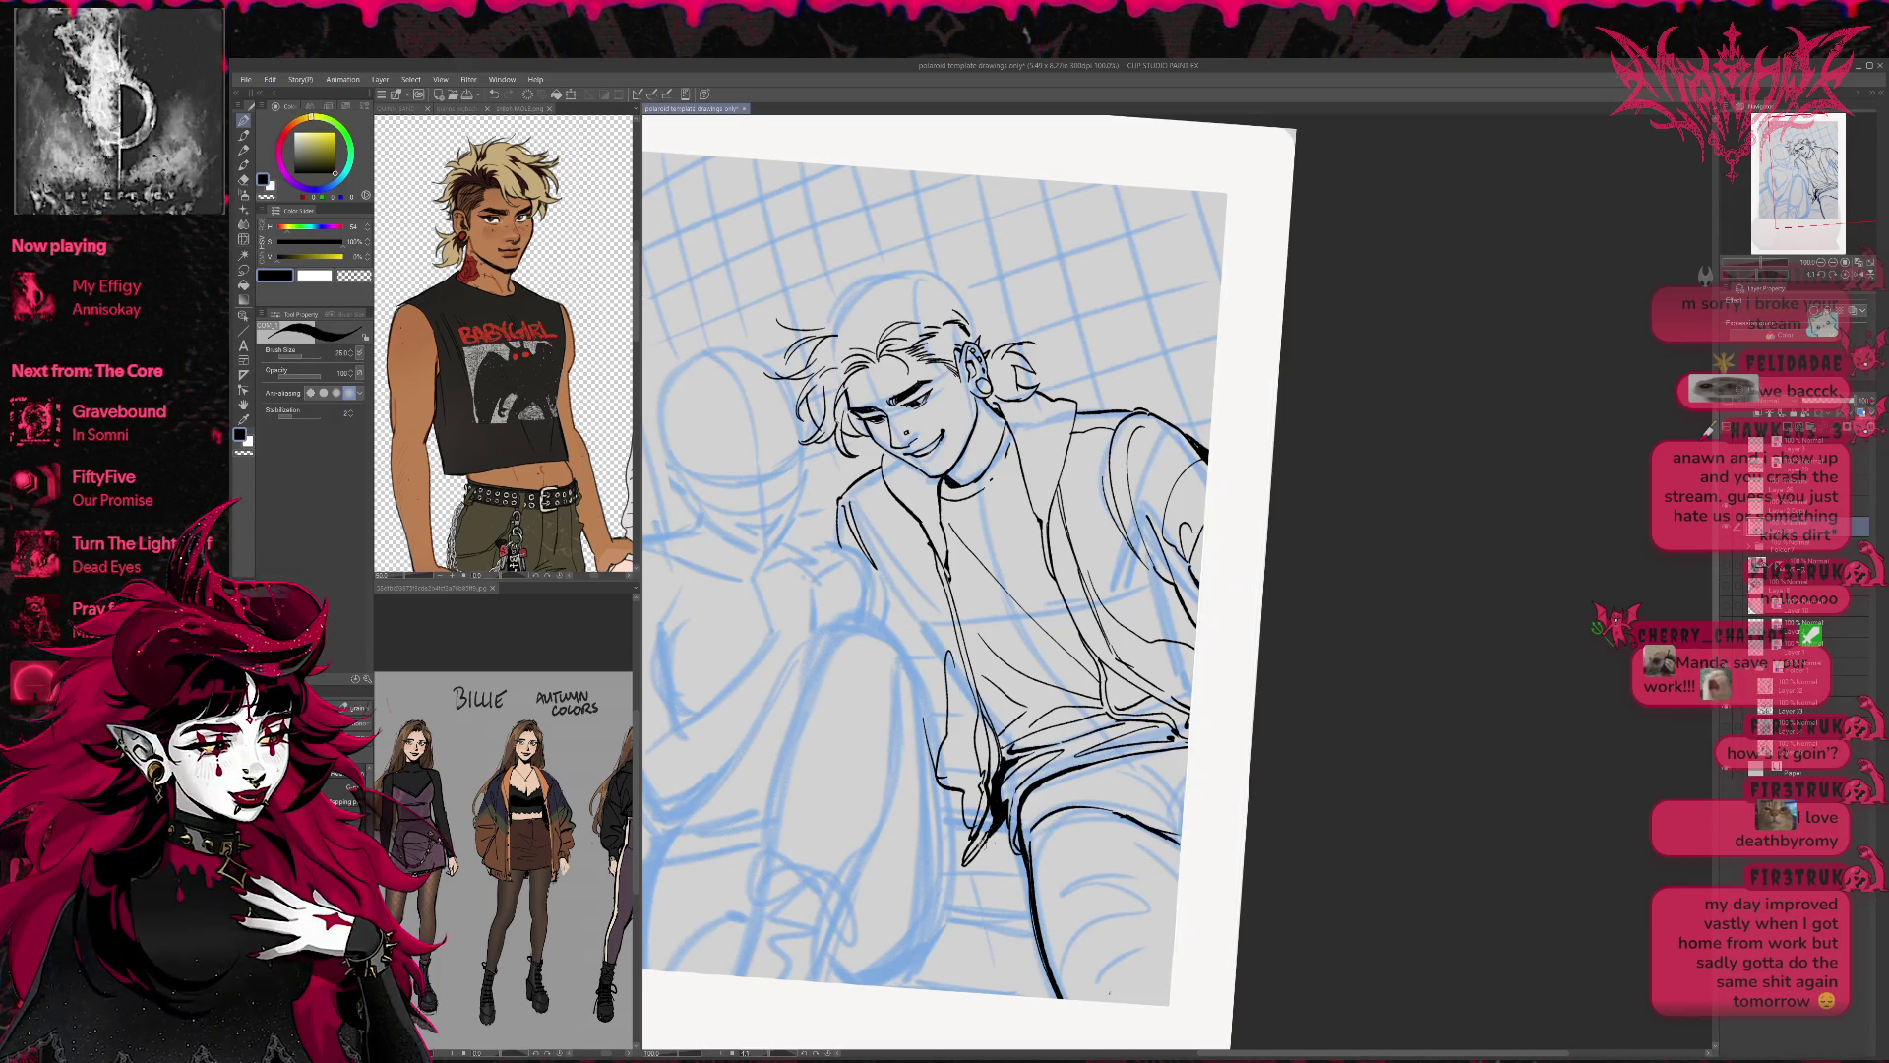
pyautogui.press('e')
pyautogui.press('p')
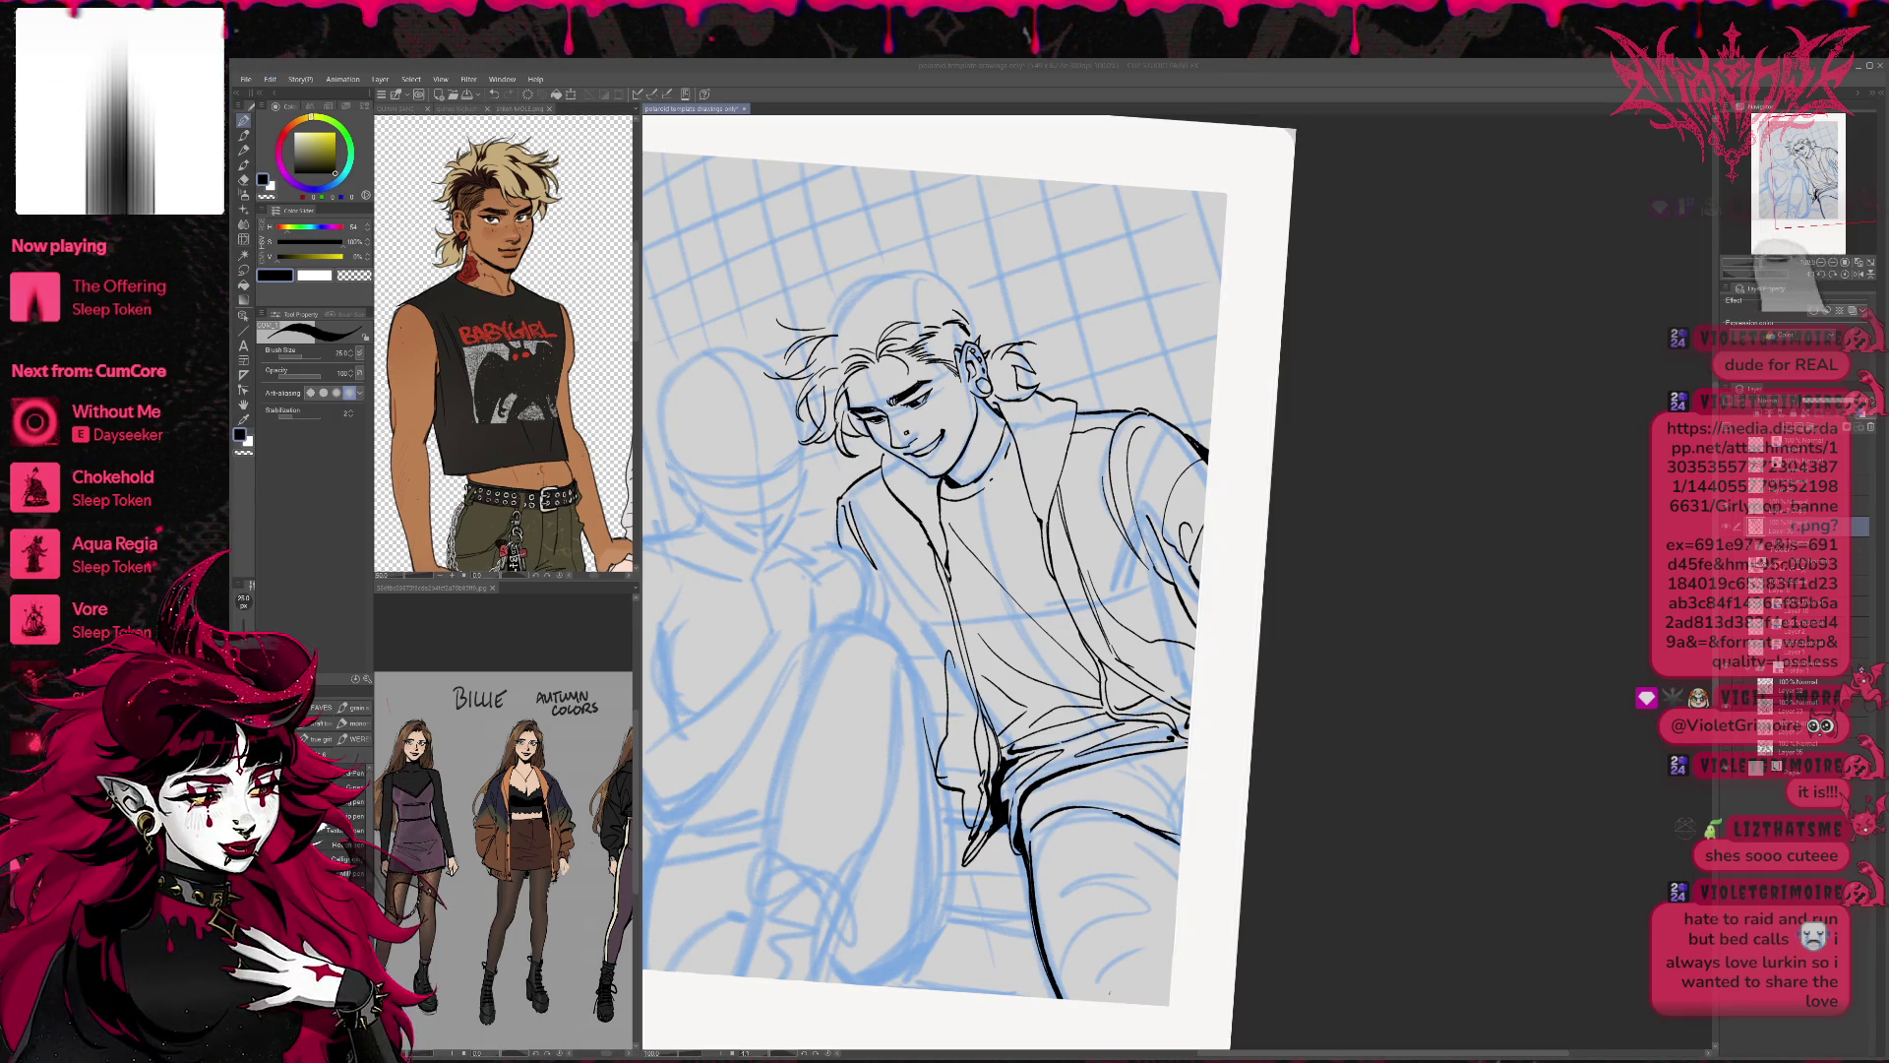
# Save the drawing with Ctrl+S.
pyautogui.hotkey('ctrl', 's')
# Ink the thigh line below the shorts and hatch shading onto the lower leg.
pyautogui.moveTo(1030, 823)
pyautogui.mouseDown()
pyautogui.moveTo(1186, 795)
pyautogui.moveTo(1183, 844)
pyautogui.mouseUp()
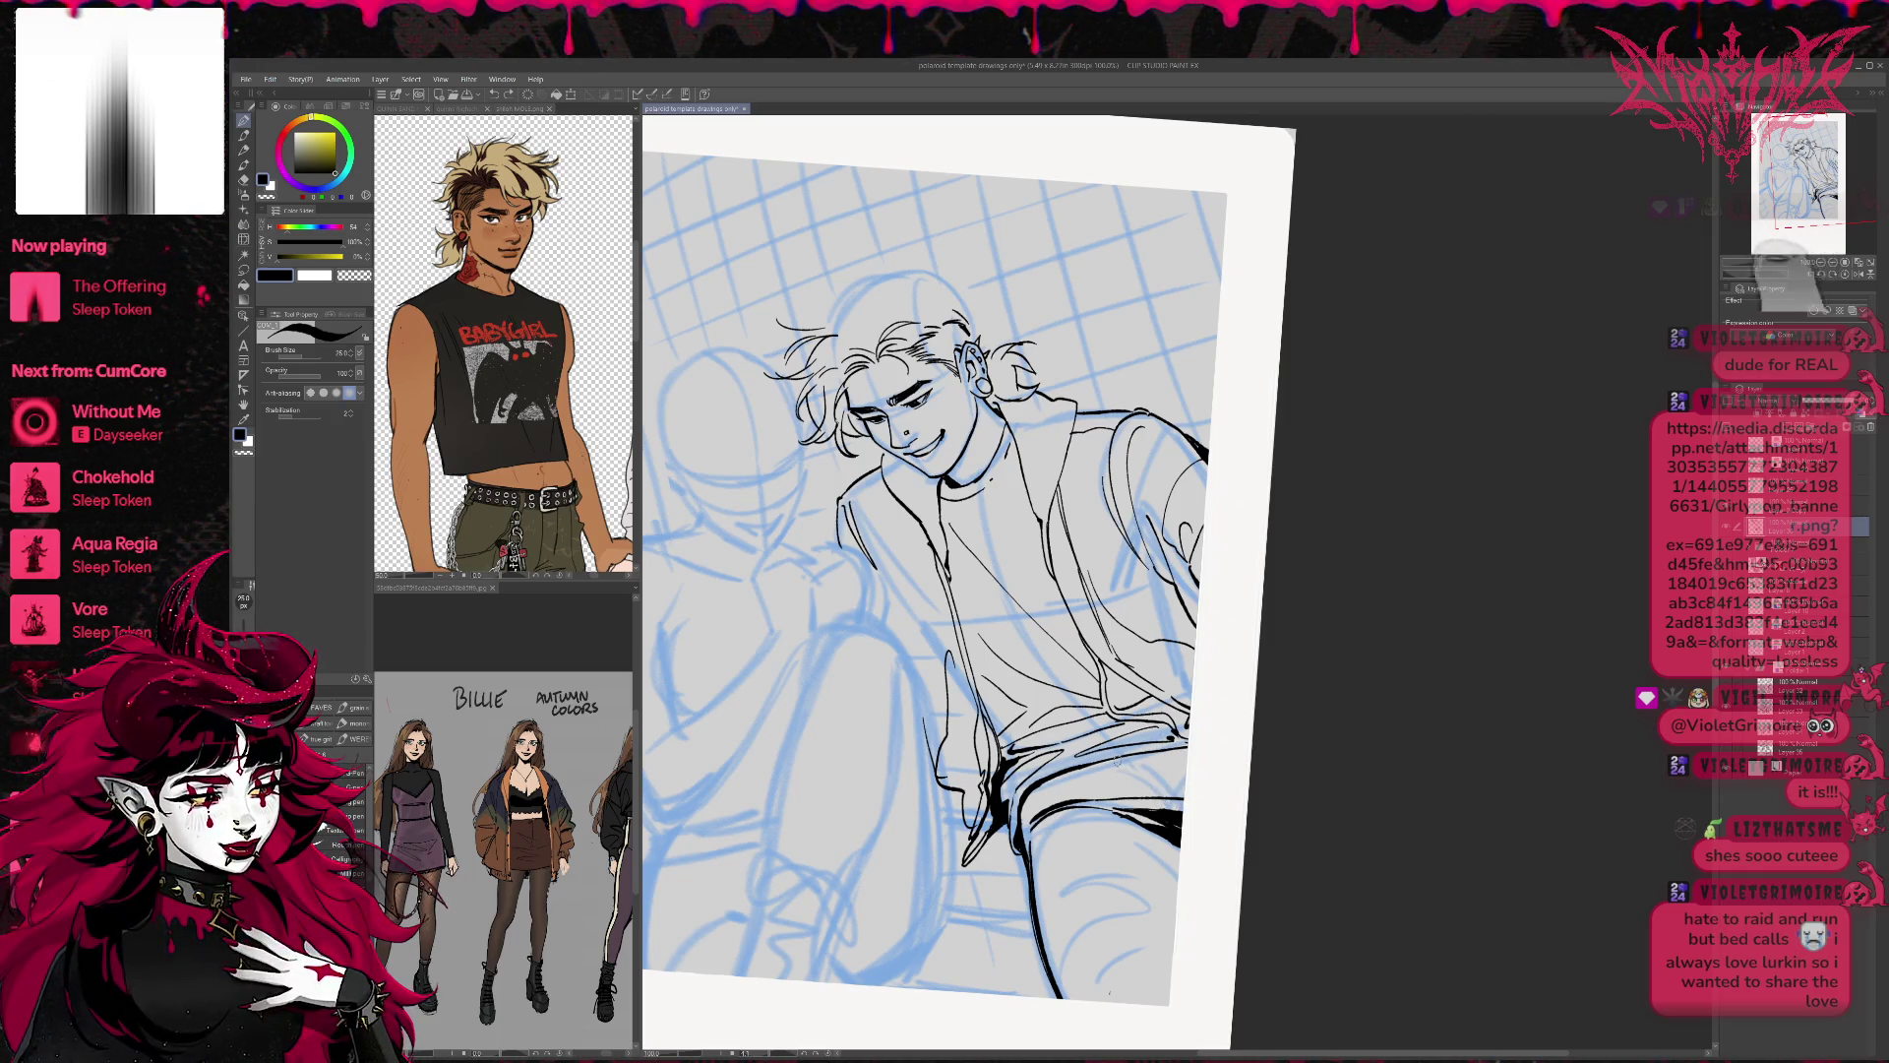
pyautogui.moveTo(1173, 809)
pyautogui.mouseDown()
pyautogui.moveTo(1126, 764)
pyautogui.moveTo(1043, 770)
pyautogui.mouseUp()
pyautogui.moveTo(1128, 911); pyautogui.dragTo(1075, 940)
pyautogui.moveTo(1127, 890)
pyautogui.mouseDown()
pyautogui.moveTo(1072, 928)
pyautogui.moveTo(1149, 895)
pyautogui.moveTo(1074, 991)
pyautogui.moveTo(1101, 953)
pyautogui.moveTo(1148, 938)
pyautogui.mouseUp()
pyautogui.moveTo(1154, 927); pyautogui.dragTo(1074, 989)
pyautogui.moveTo(1086, 846); pyautogui.dragTo(1065, 852)
# Close the gaps in the shorts and thigh lines with the pen.
pyautogui.press('e')
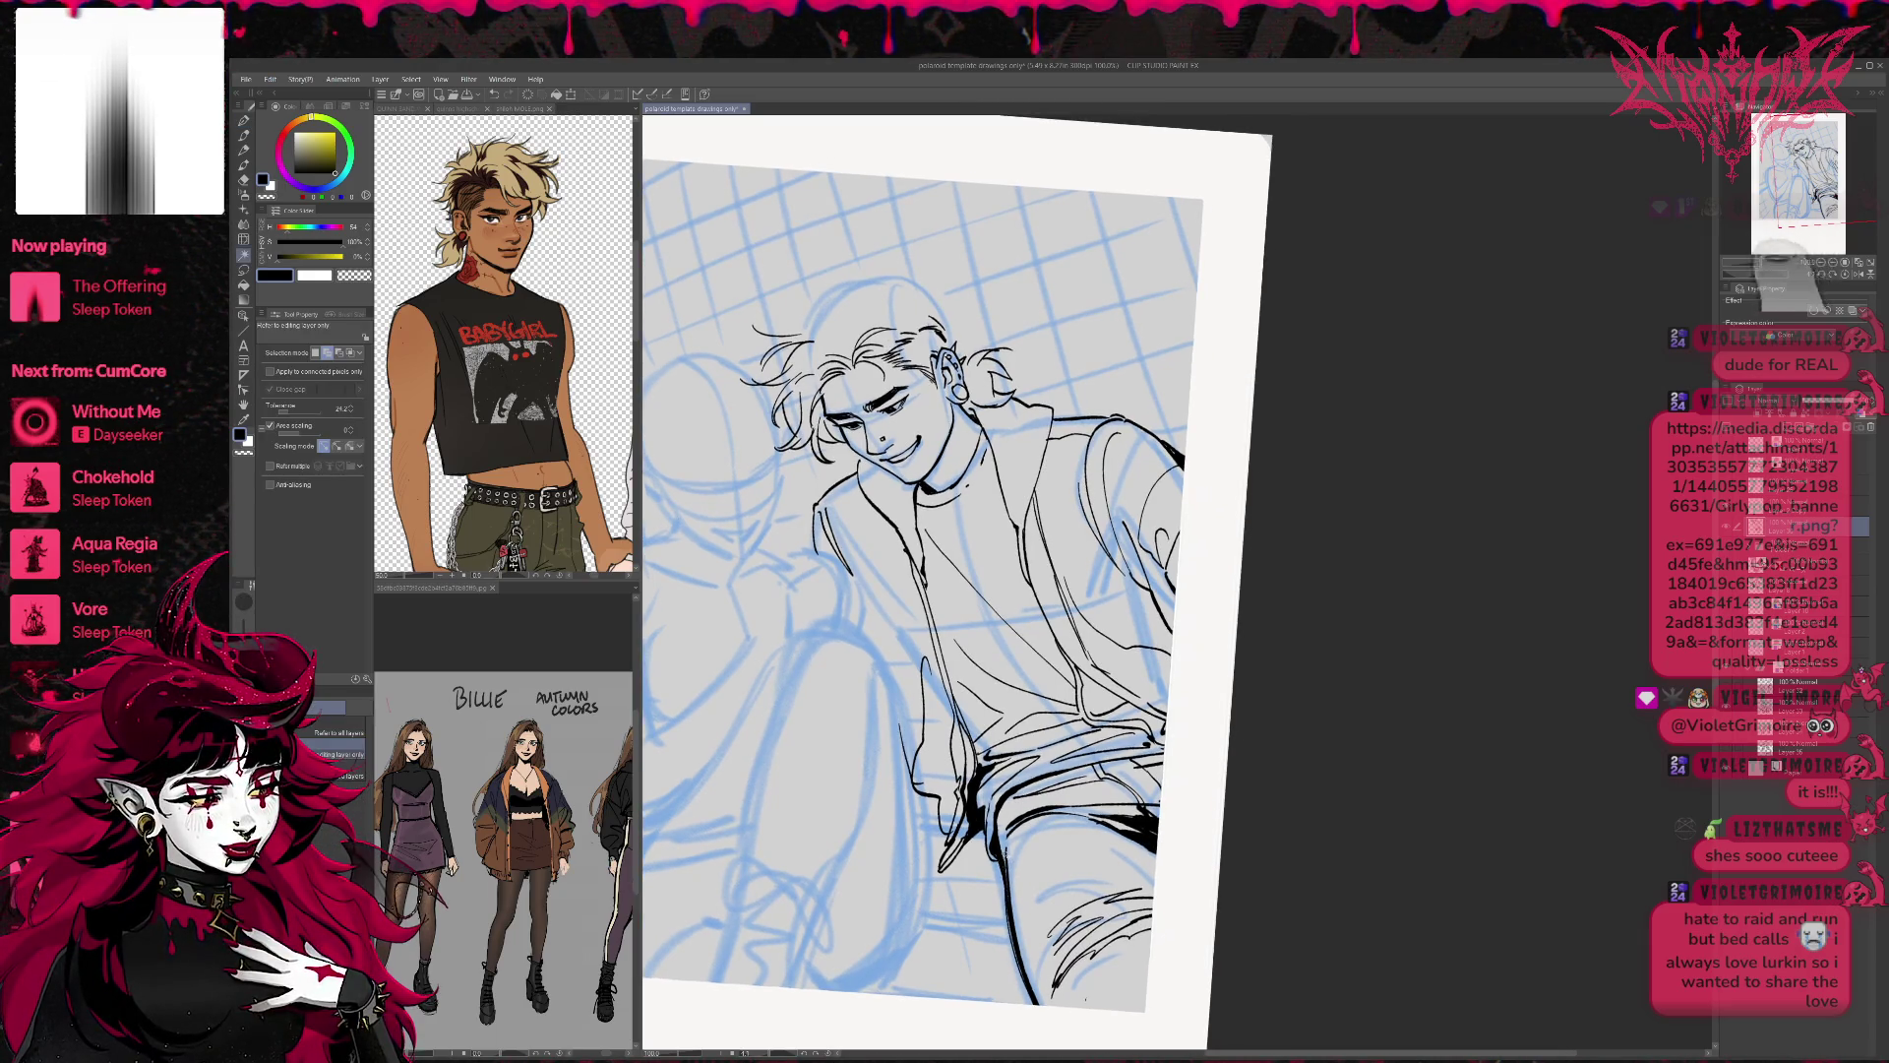
pyautogui.press('p')
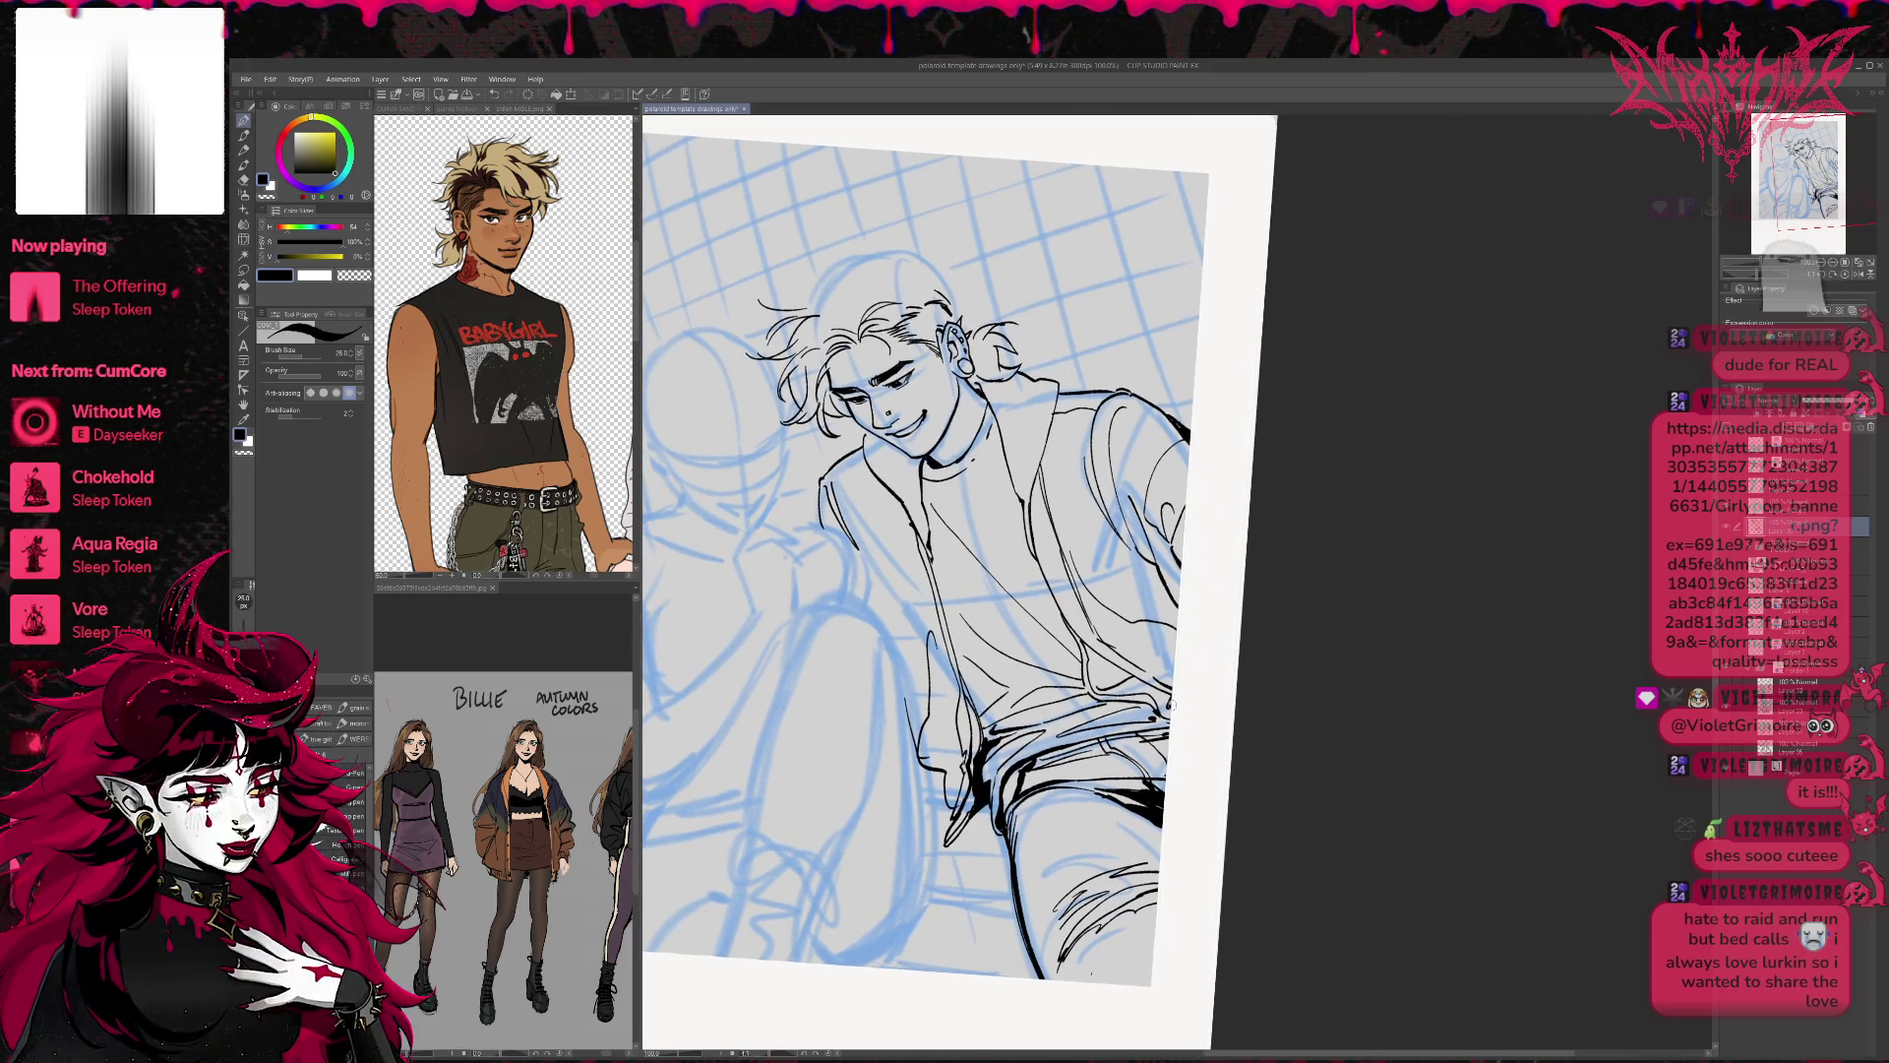
pyautogui.moveTo(1018, 822)
pyautogui.mouseDown()
pyautogui.moveTo(1048, 793)
pyautogui.moveTo(1128, 799)
pyautogui.moveTo(1203, 766)
pyautogui.mouseUp()
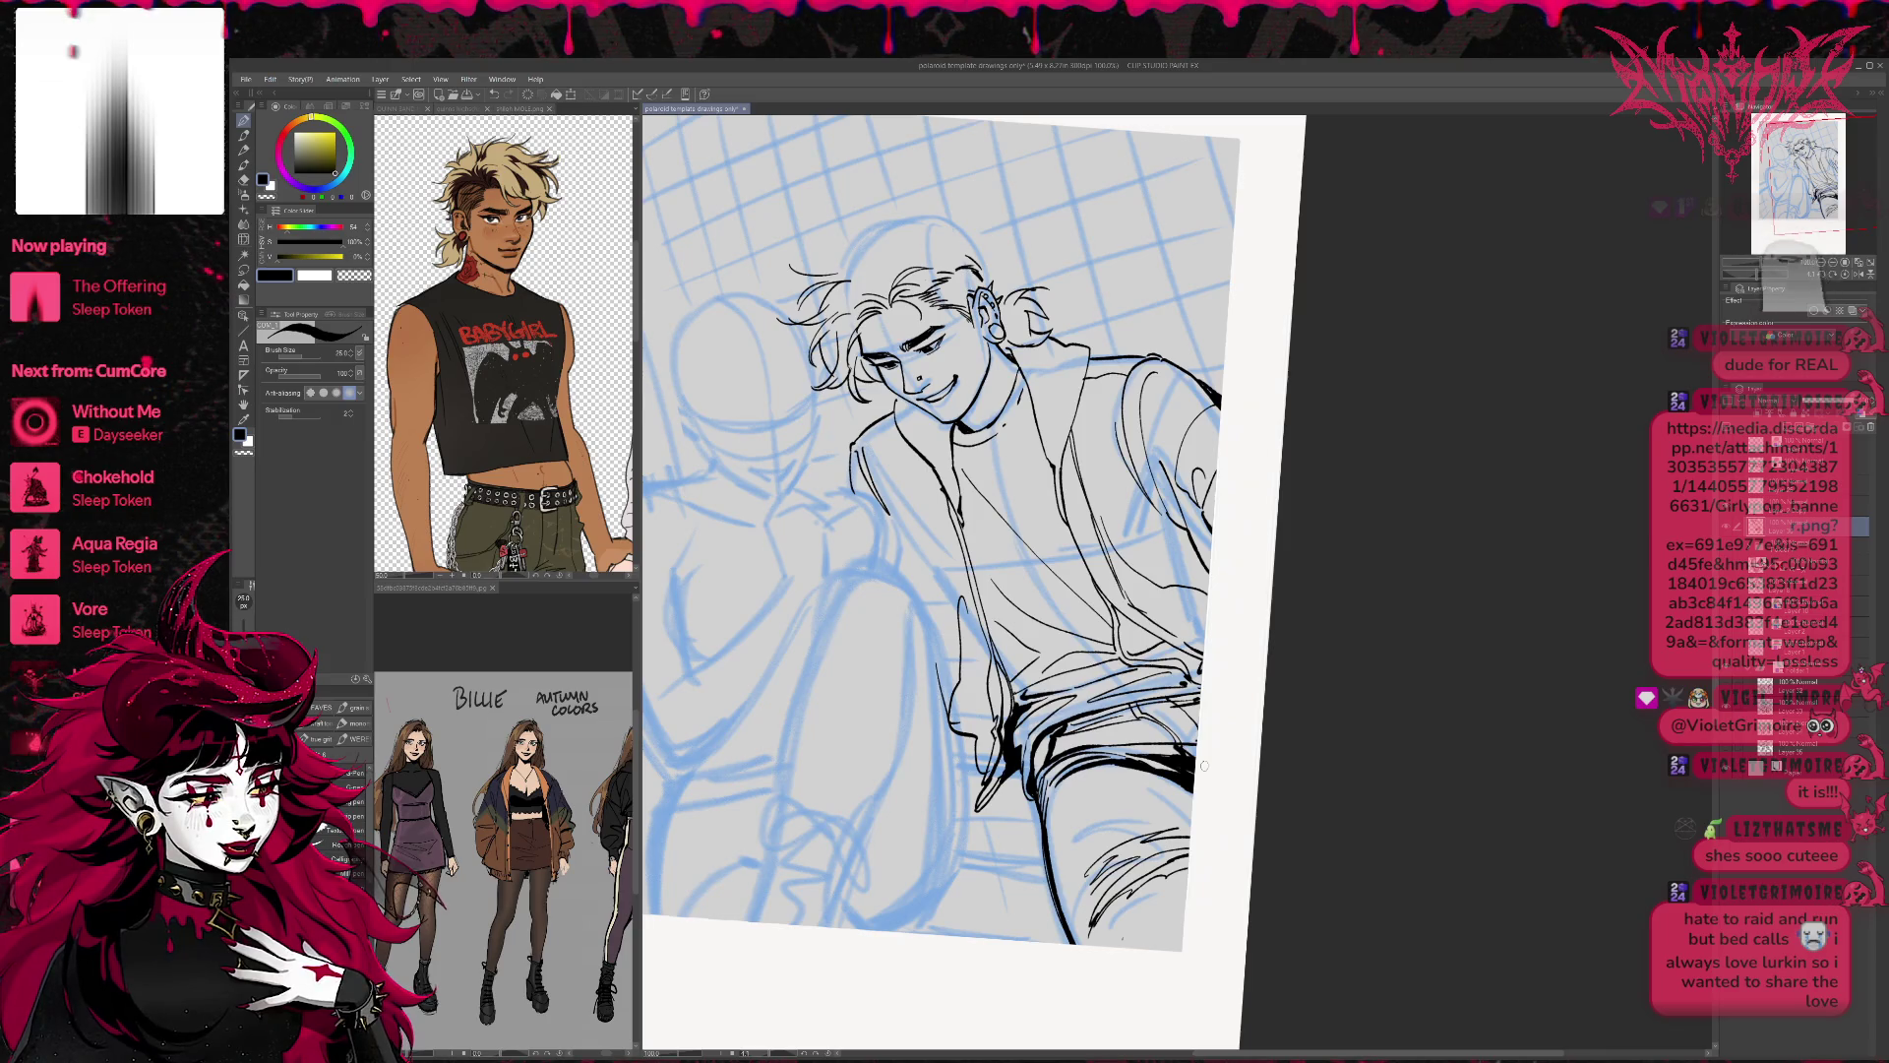